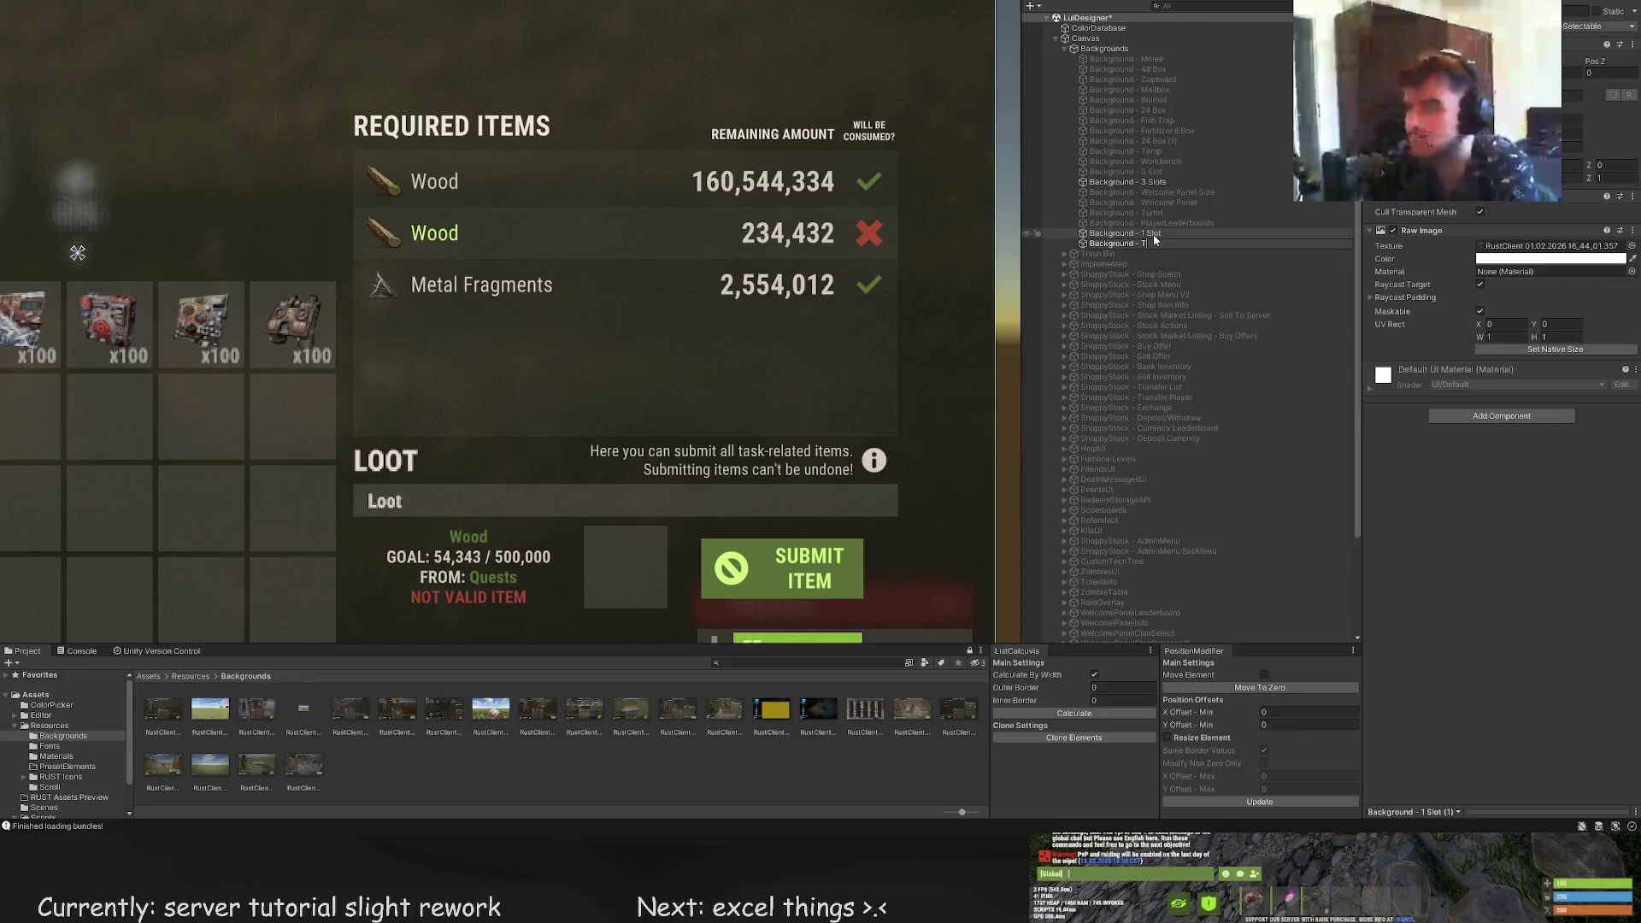
# Finish typing the background object's name as 'Background - Tutorial' and commit it
pyautogui.write('utorial')
pyautogui.scroll(-3, 1154, 427)
pyautogui.click(1111, 629)
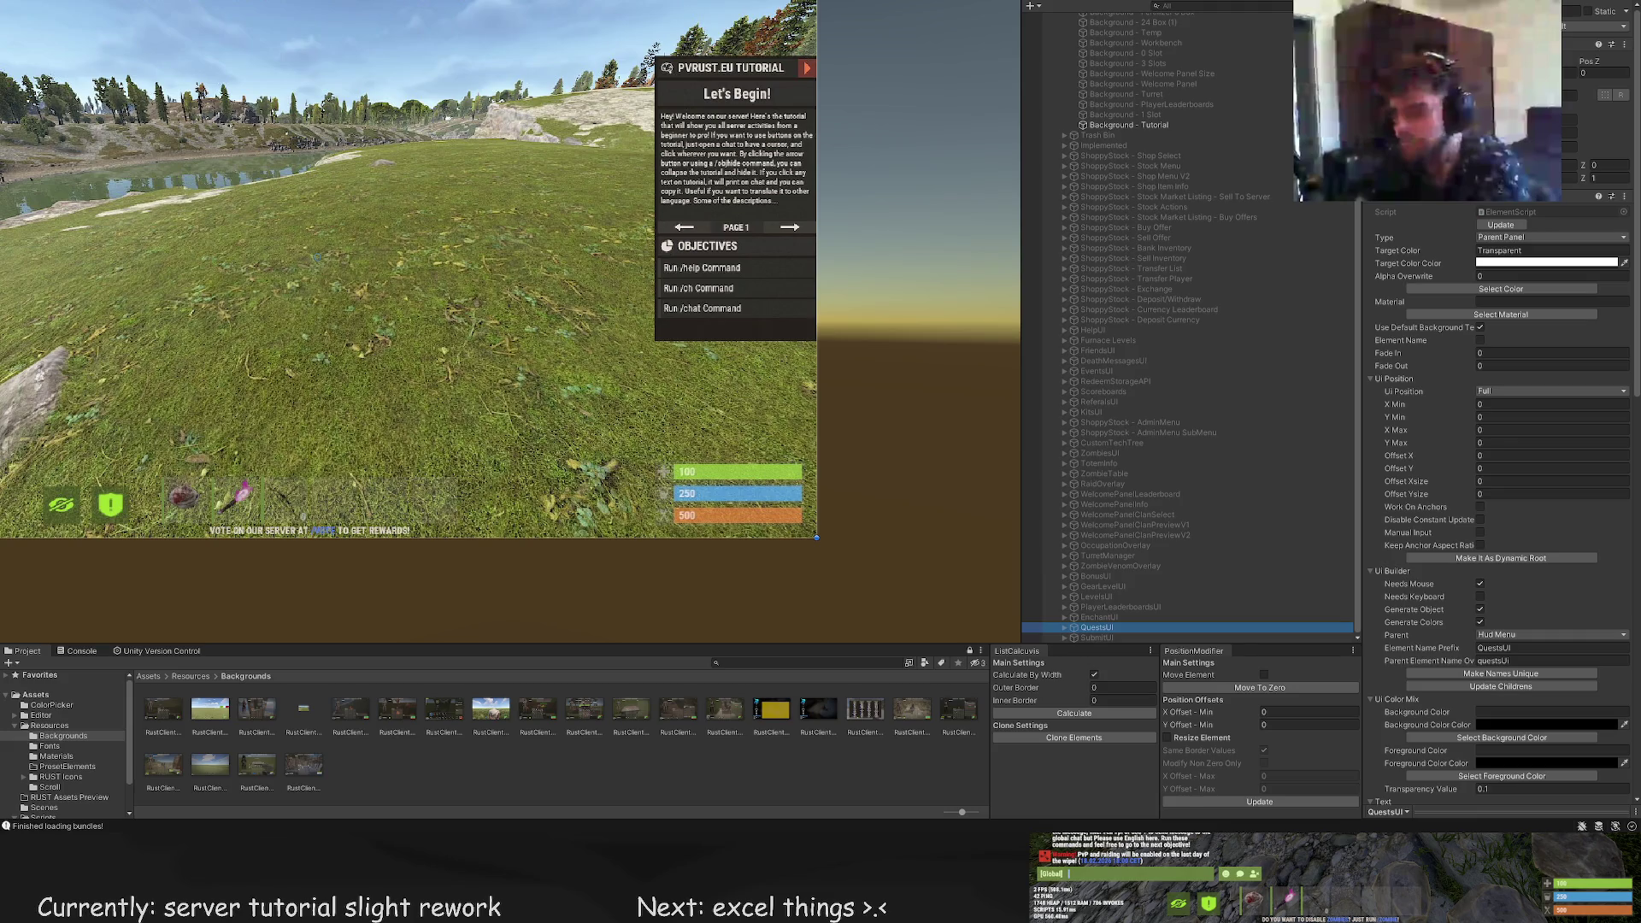
# Expand TutorialUI and Center Anchor in the Hierarchy and select Main Panel
pyautogui.click(1074, 638)
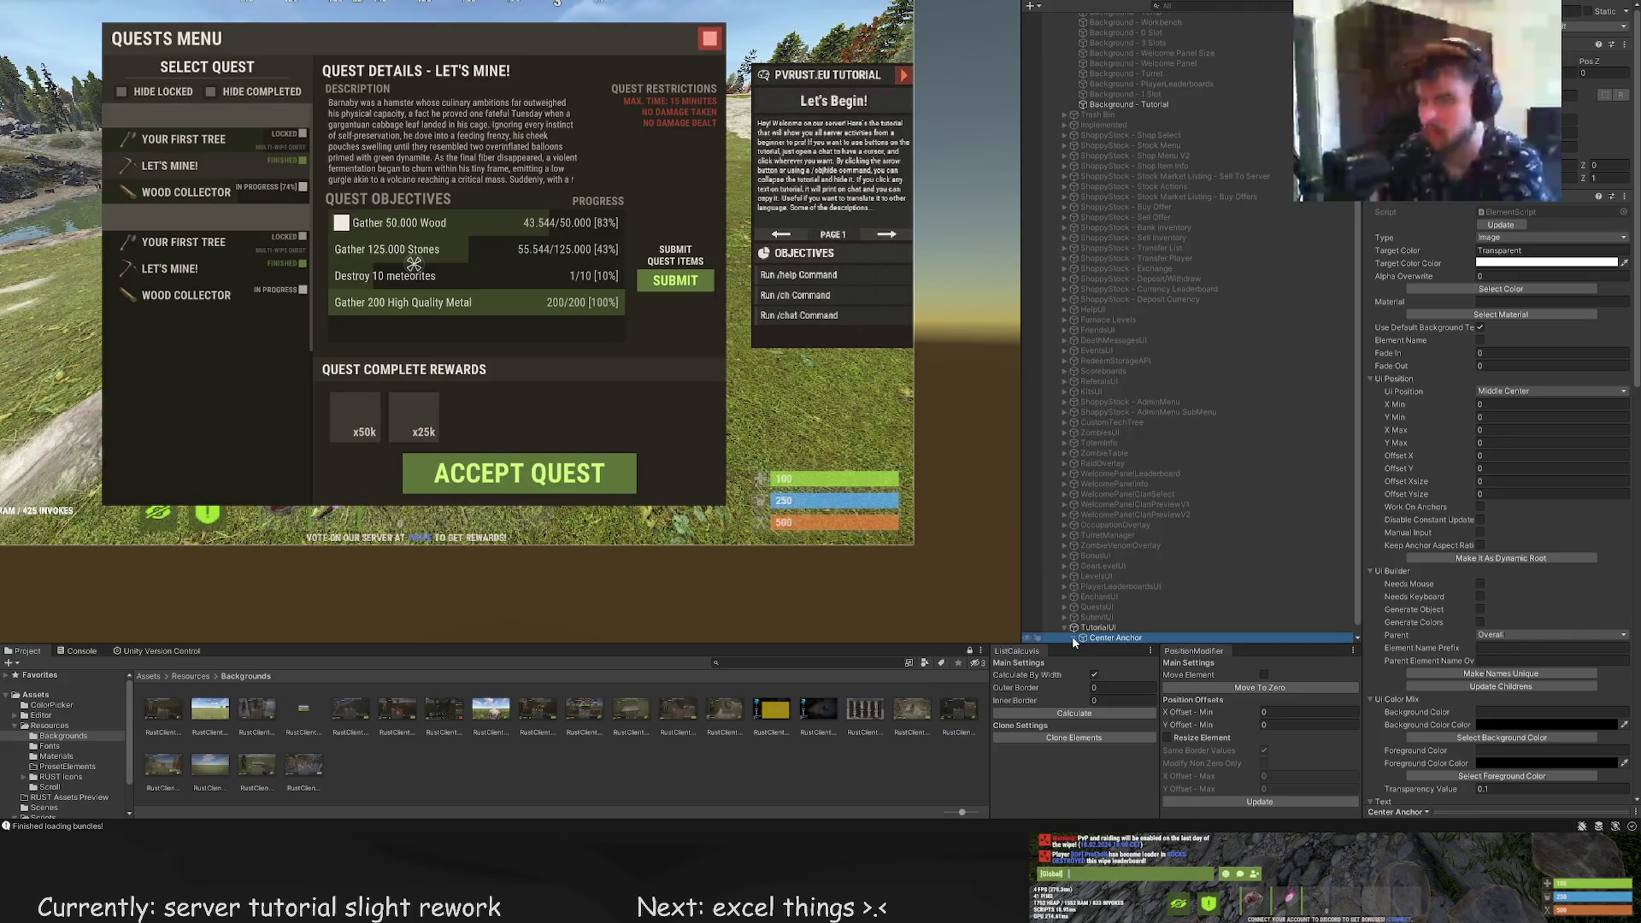
pyautogui.press('Right')
pyautogui.press('Down')
pyautogui.press('Right')
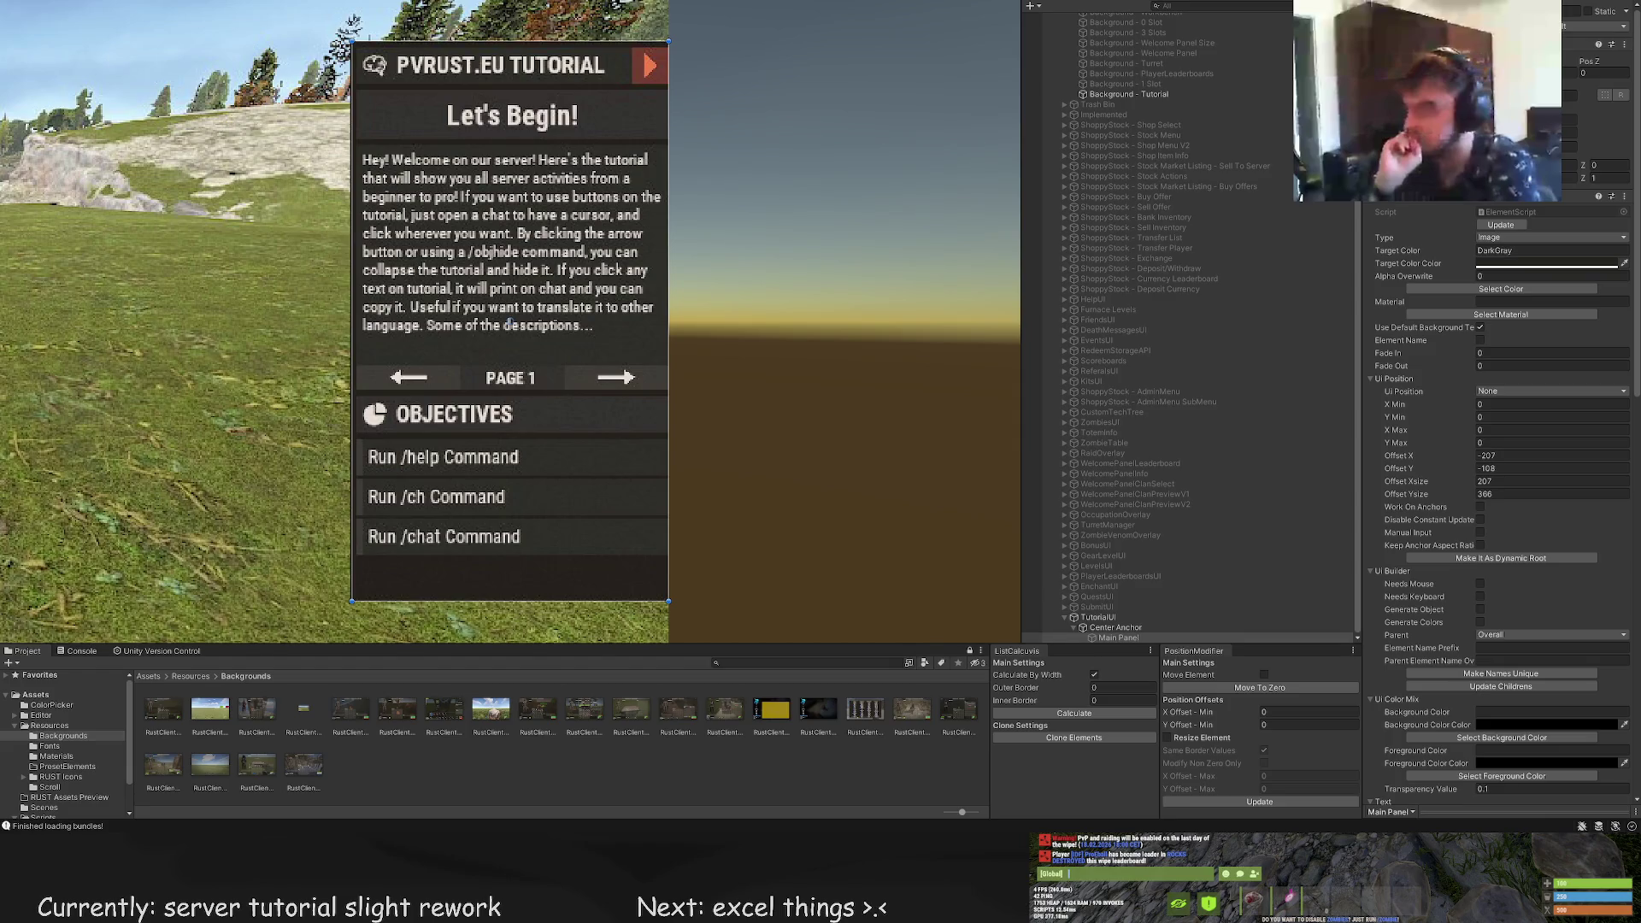
# Create a new blank UI Panel inside Main Panel
pyautogui.click(511, 323)
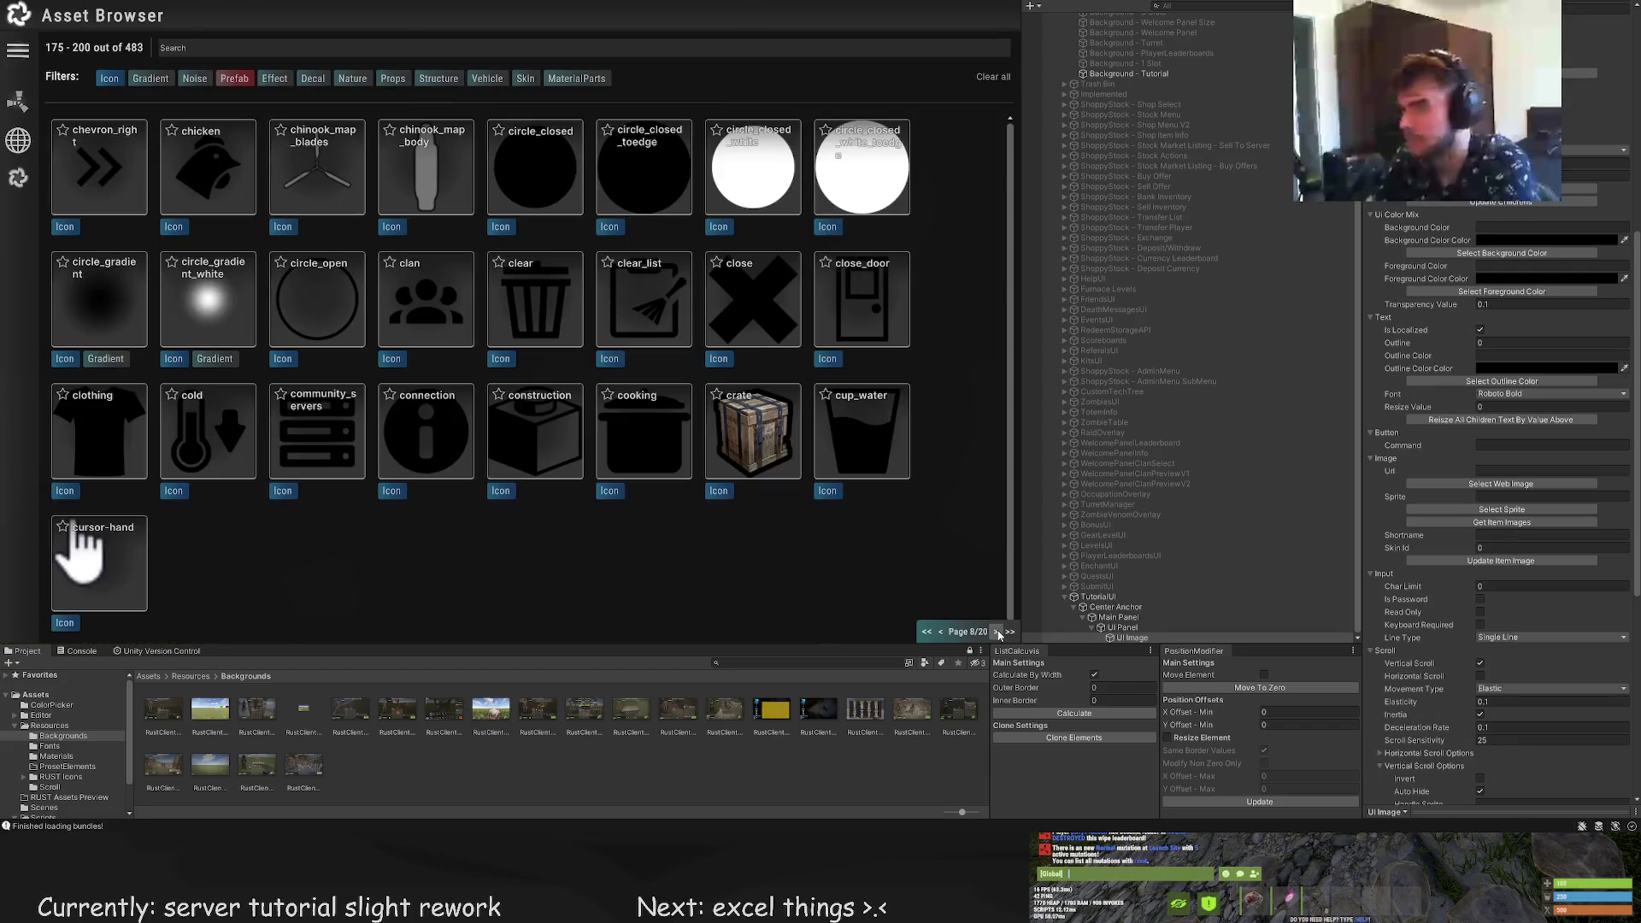
# Page through the Asset Browser to the brain icon, then close the browser
pyautogui.click(996, 632)
pyautogui.click(996, 632)
pyautogui.click(996, 633)
pyautogui.click(996, 632)
pyautogui.click(996, 633)
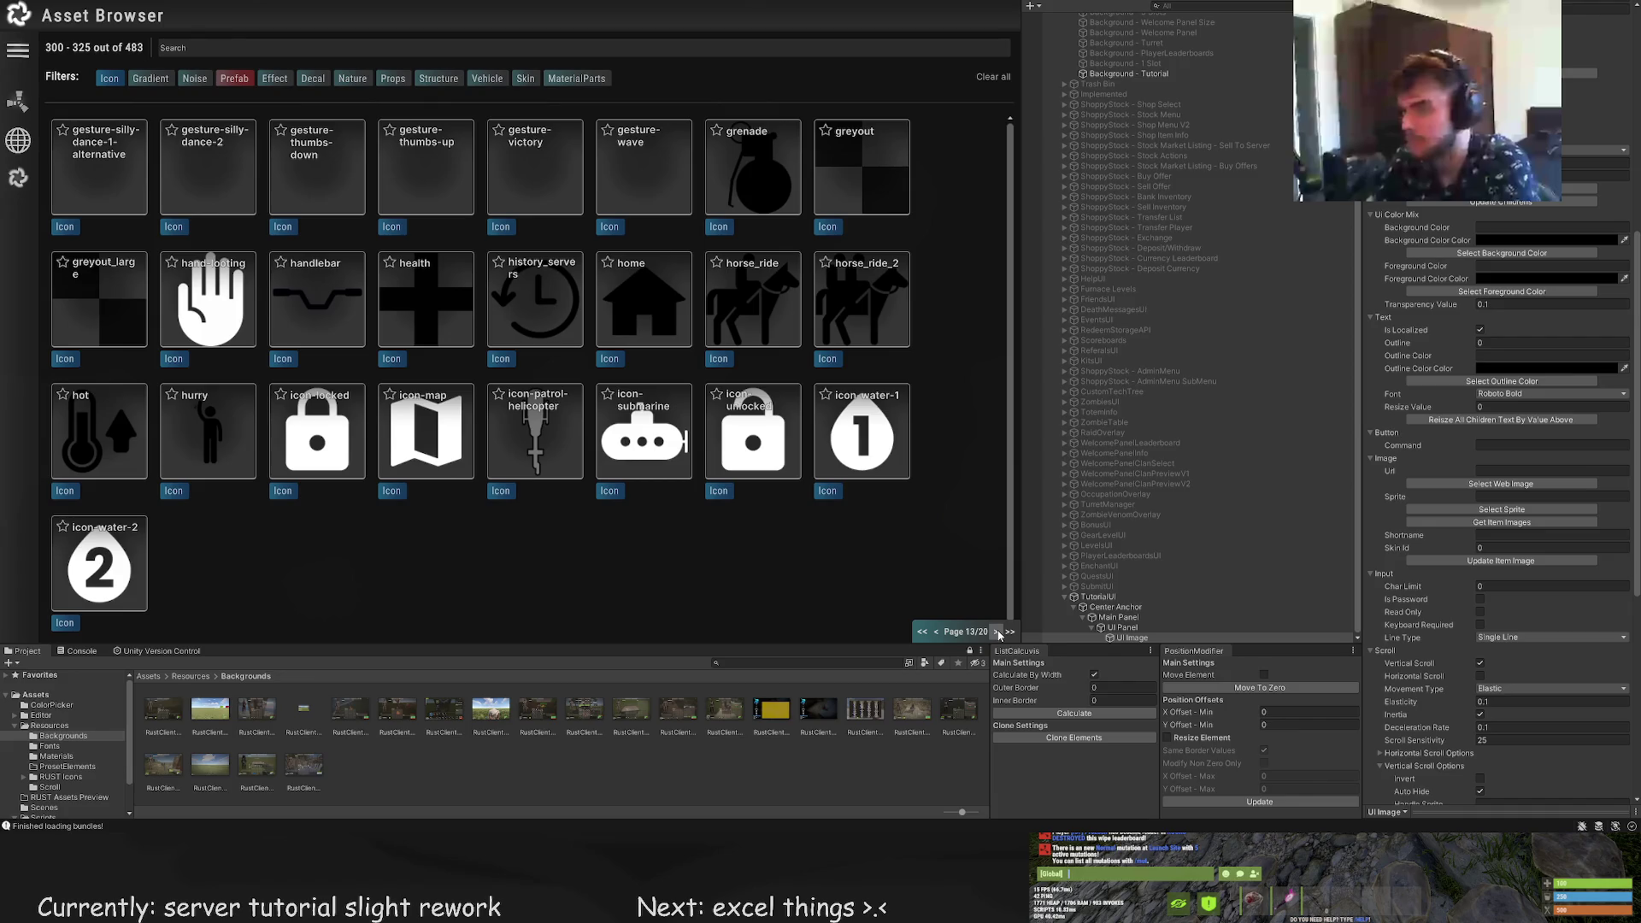
pyautogui.click(1103, 596)
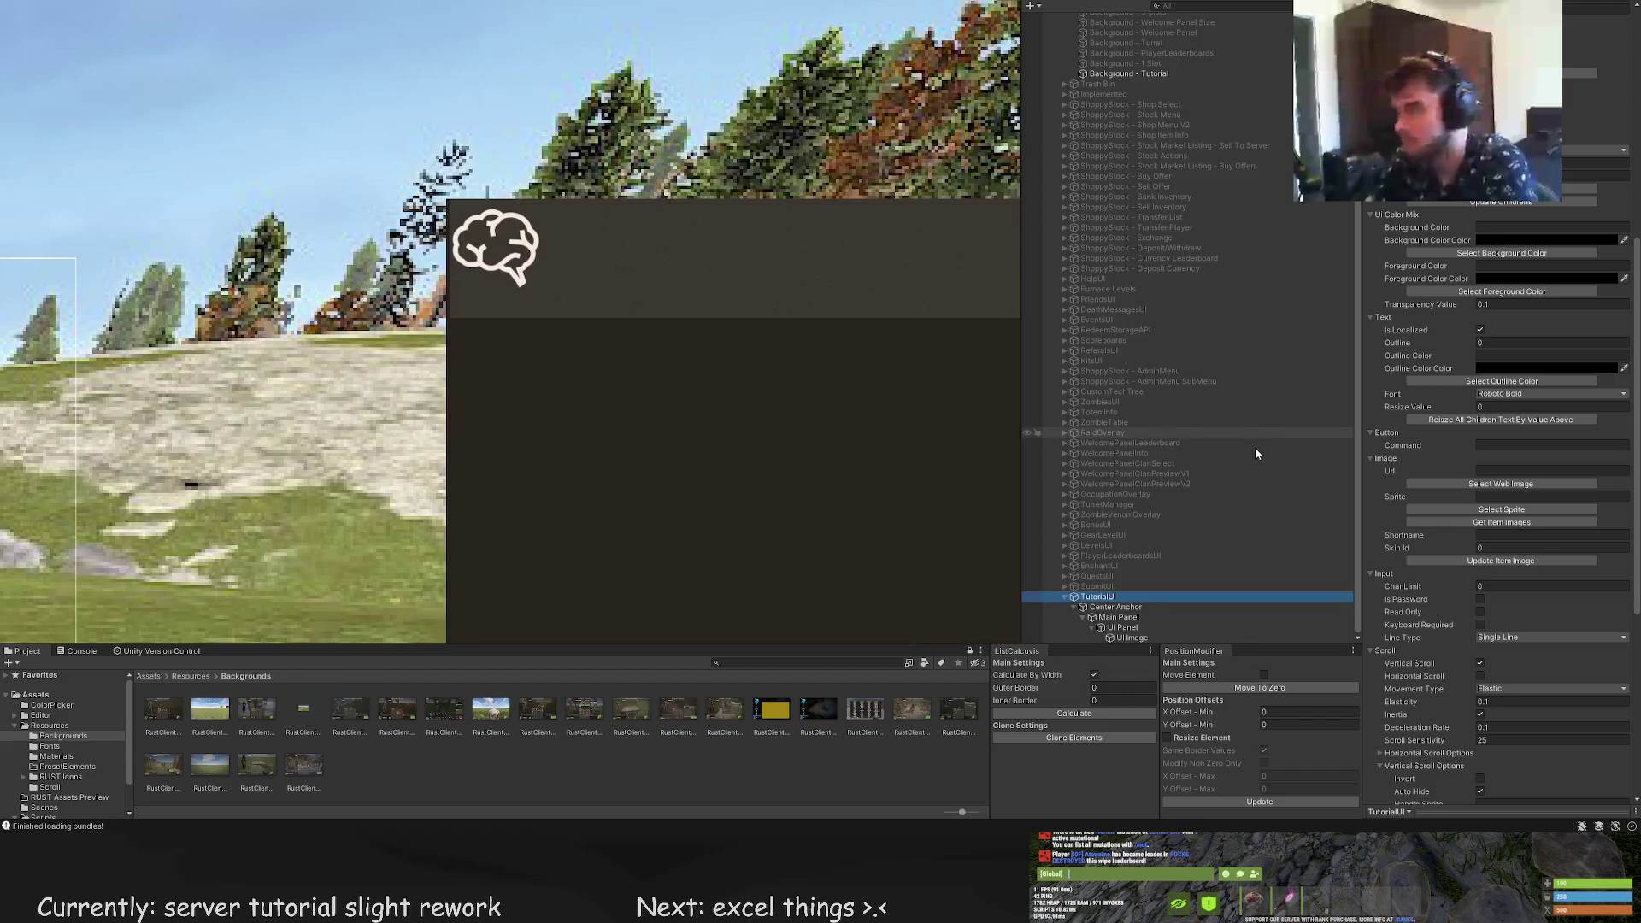
# Select the brain UI Image and, with the Rect tool, move it down-right and shrink it
pyautogui.scroll(8, 1495, 427)
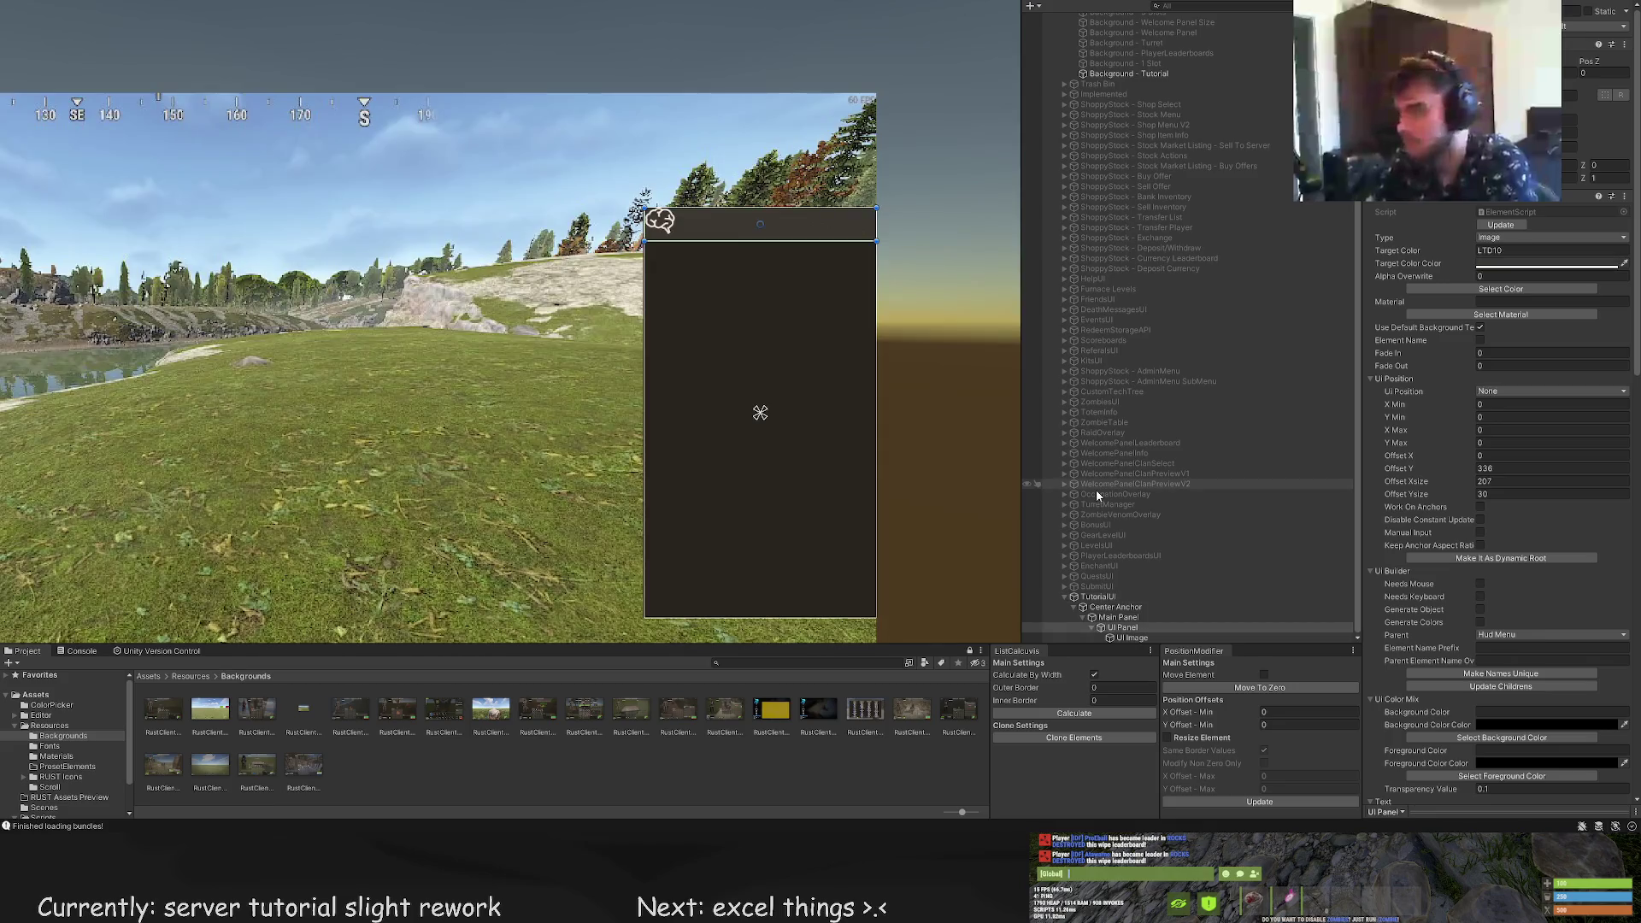
pyautogui.click(1132, 637)
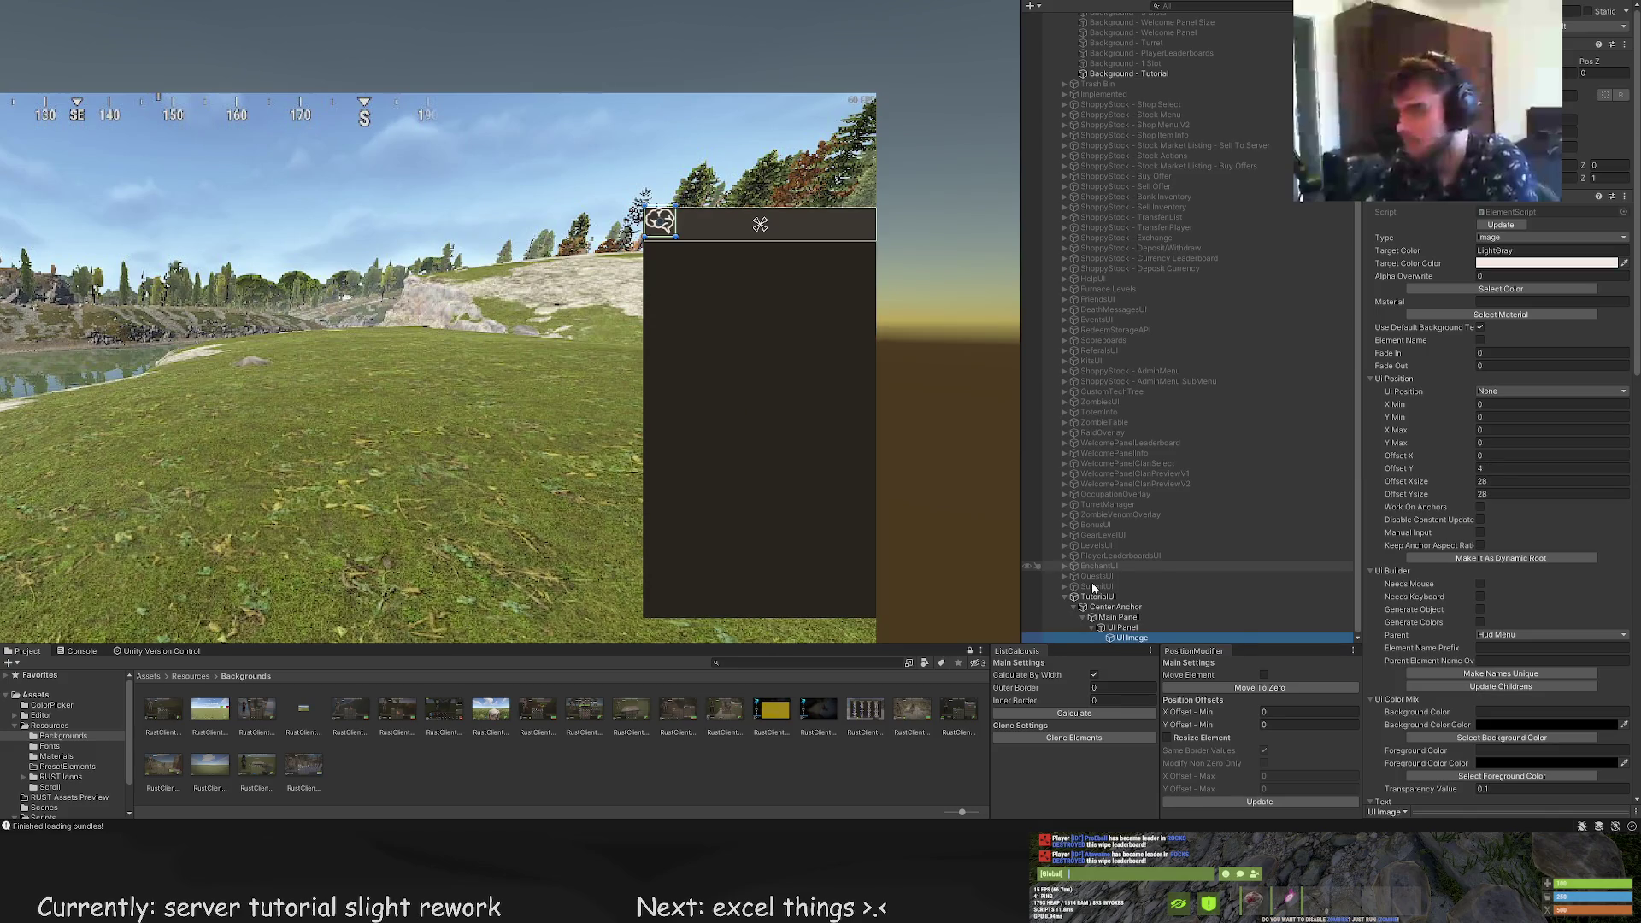
pyautogui.scroll(5, 662, 221)
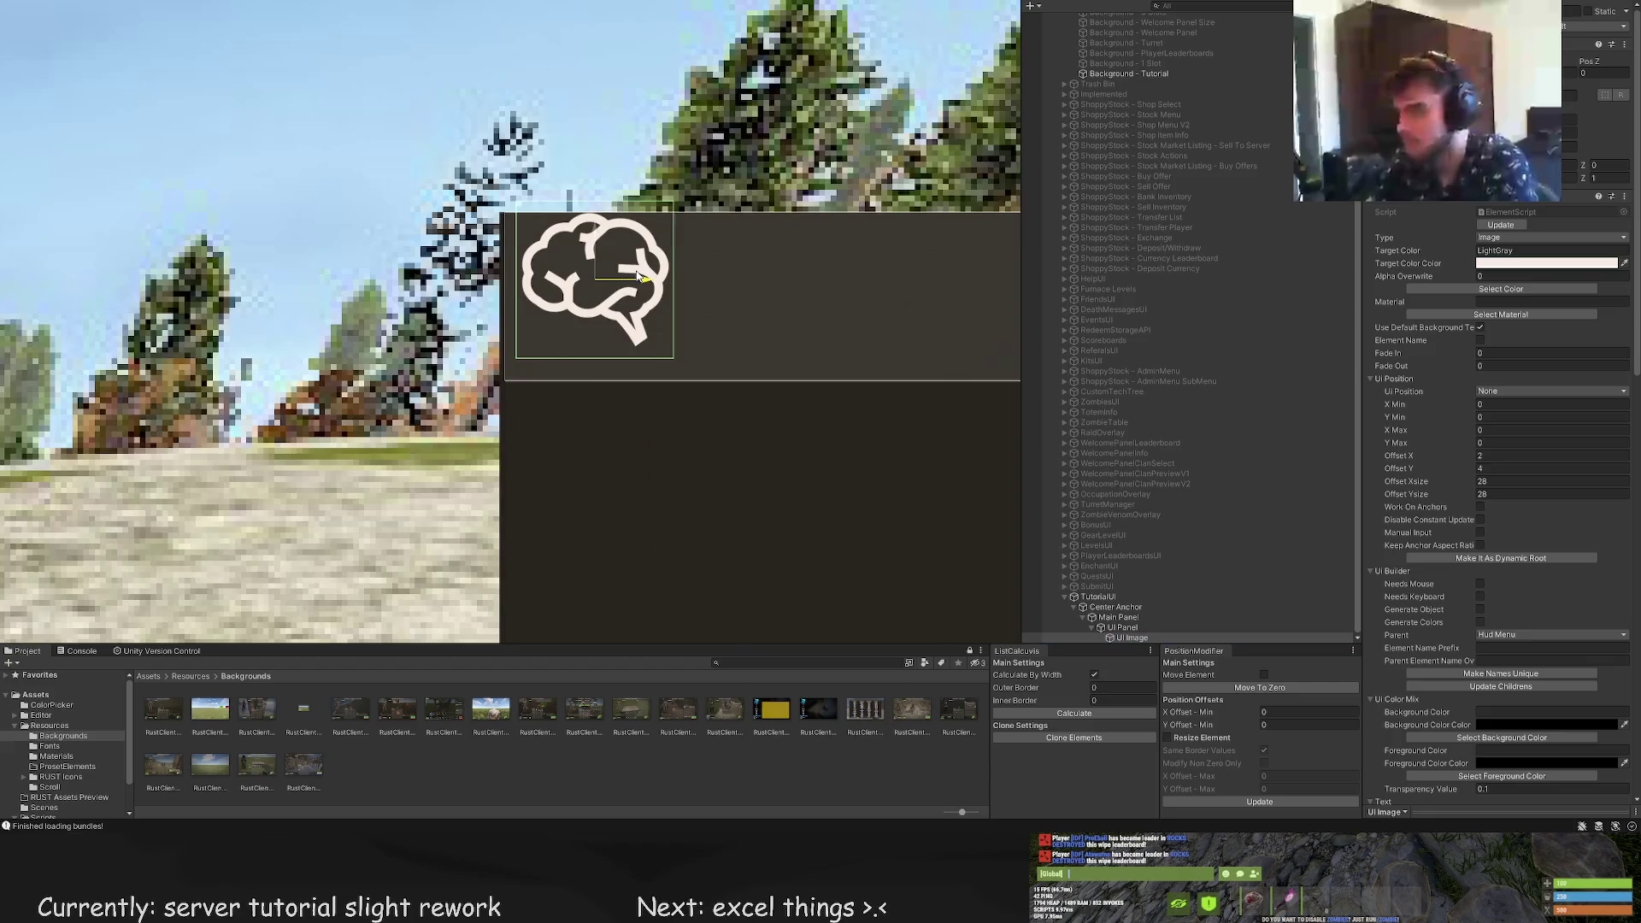
pyautogui.press('t')
pyautogui.moveTo(640, 274); pyautogui.dragTo(645, 301)
pyautogui.moveTo(684, 391); pyautogui.dragTo(649, 351)
# Pull the brain icon's corners inward to about 19×19 at offset 6,6
pyautogui.click(716, 381)
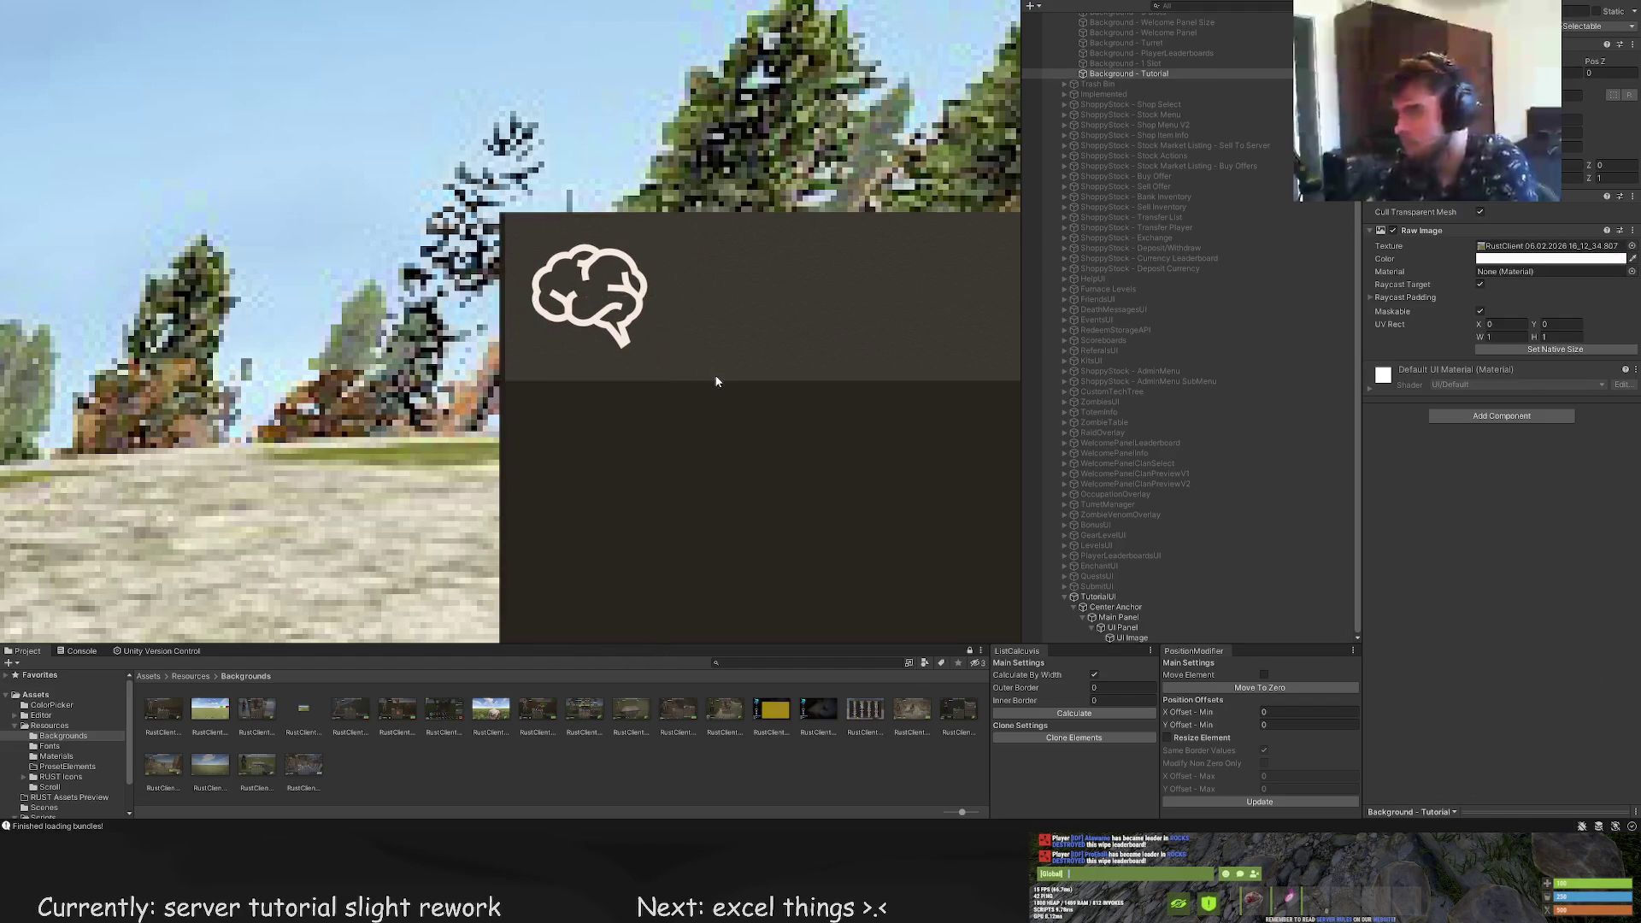
pyautogui.scroll(-10, 716, 381)
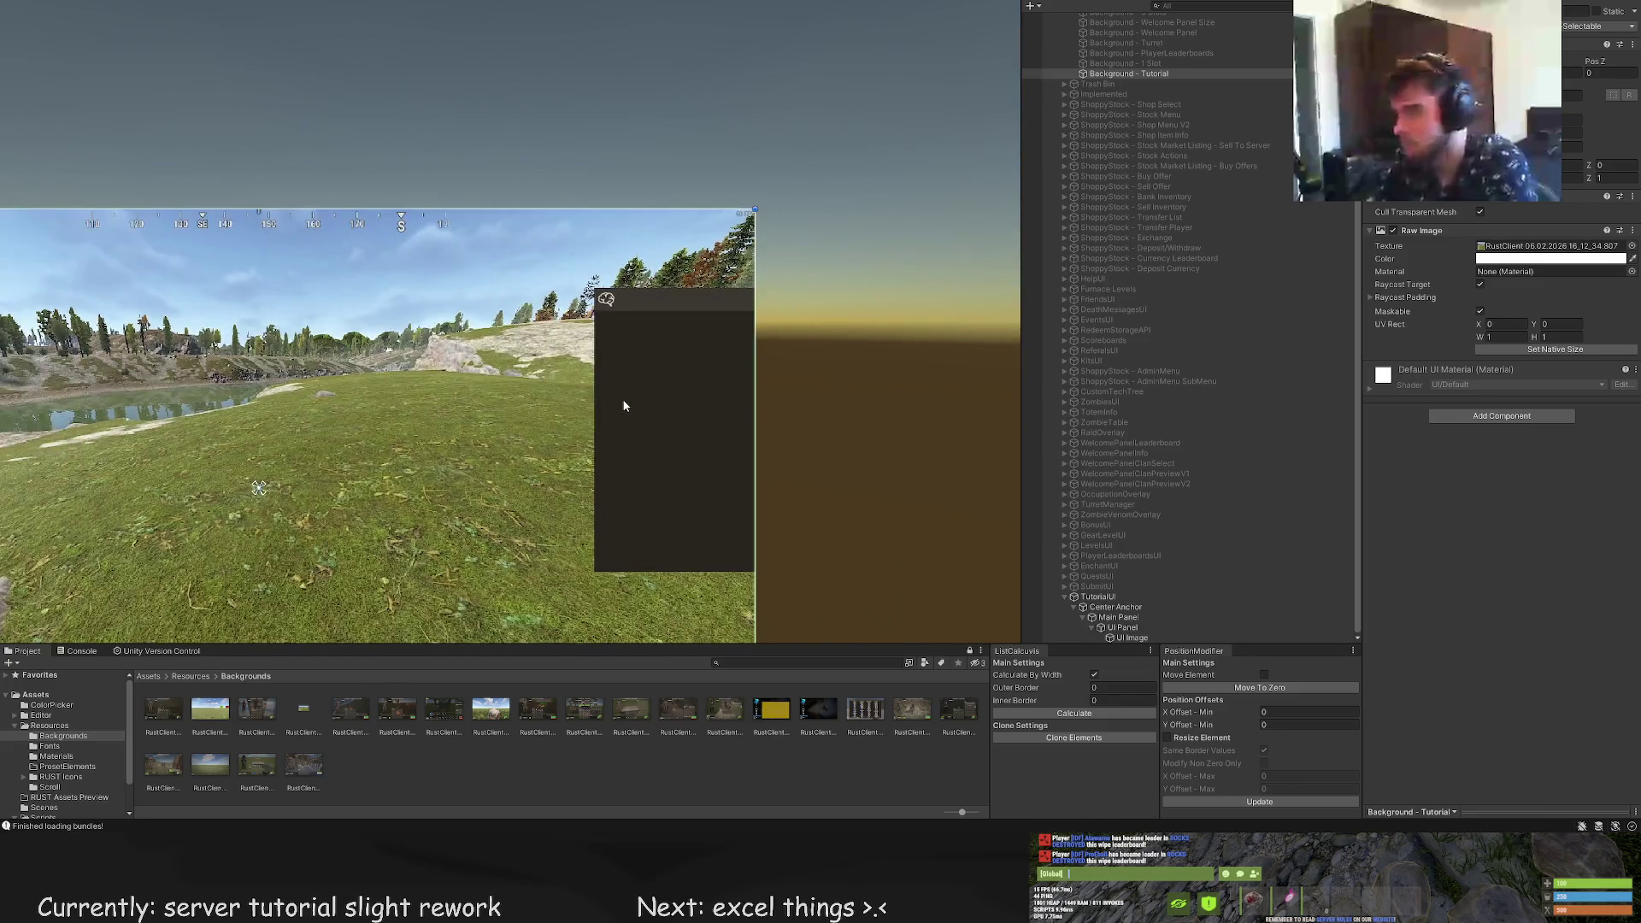
pyautogui.click(606, 299)
pyautogui.scroll(10, 601, 295)
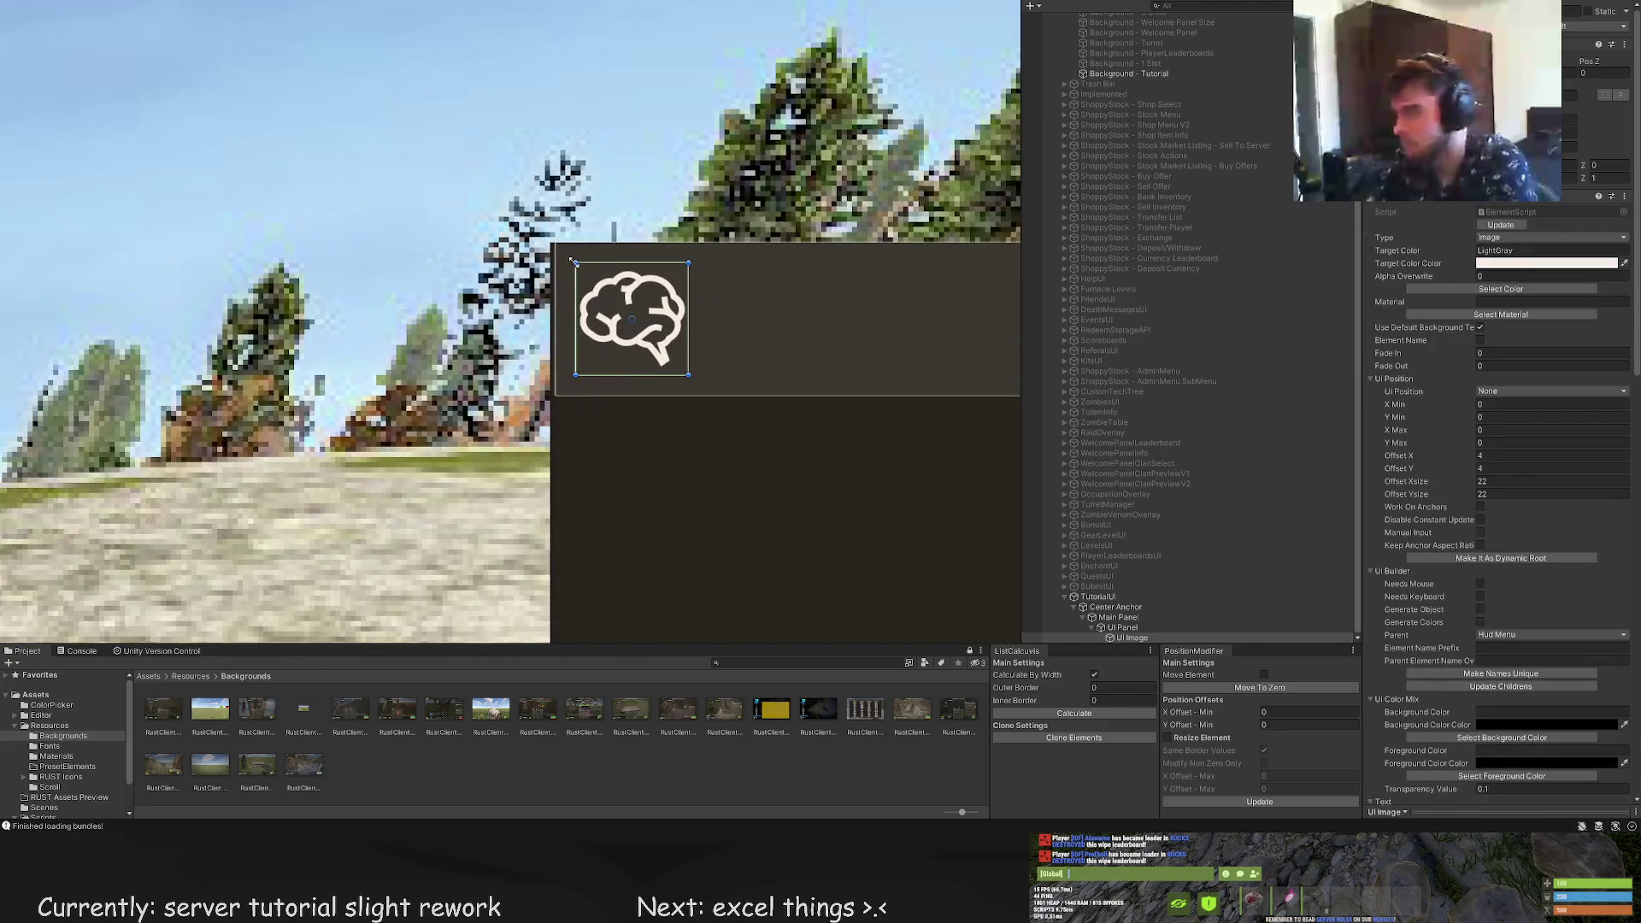
pyautogui.moveTo(572, 261); pyautogui.dragTo(578, 266)
pyautogui.moveTo(691, 376); pyautogui.dragTo(685, 371)
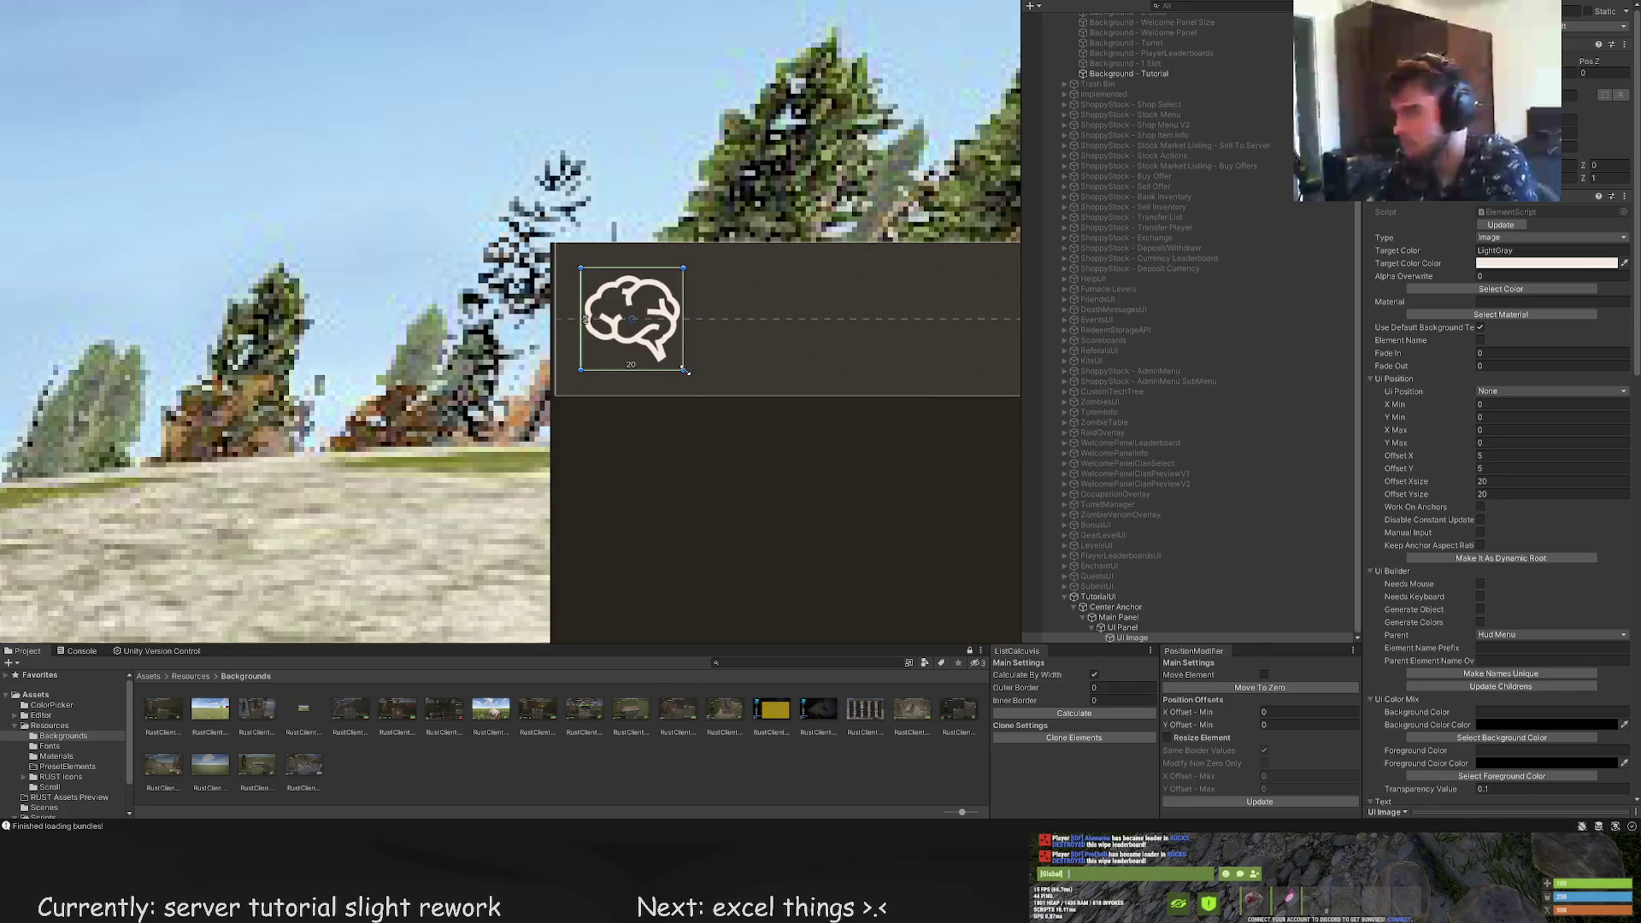
pyautogui.moveTo(581, 269); pyautogui.dragTo(586, 273)
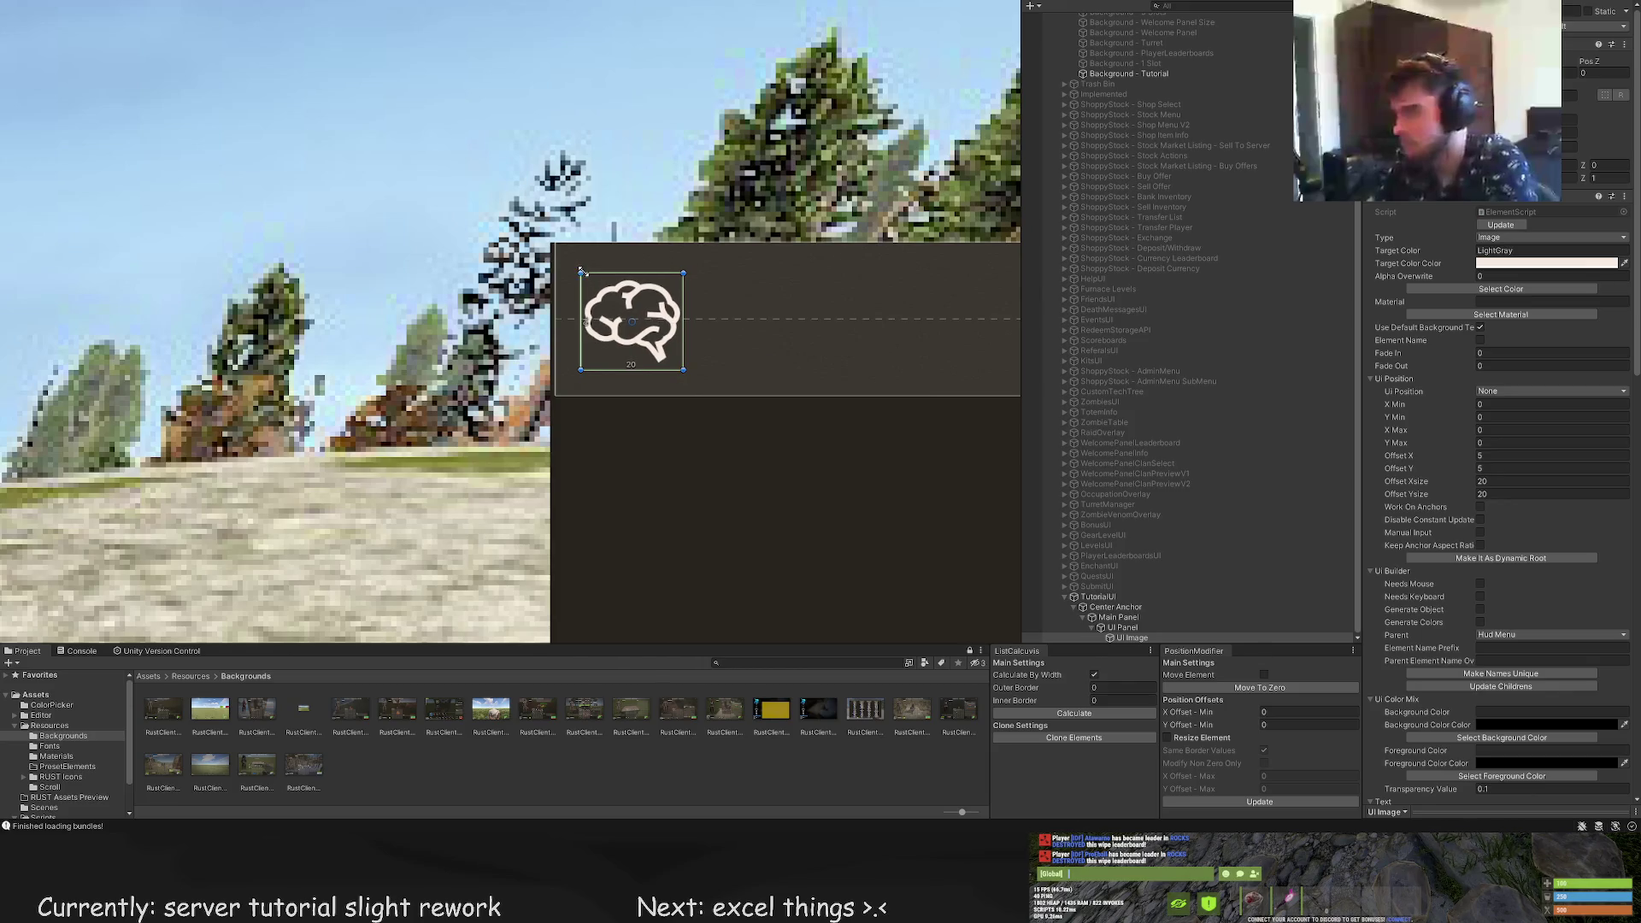
# Preview the panel, then select the header's Example Text element
pyautogui.click(683, 369)
pyautogui.scroll(-4, 683, 372)
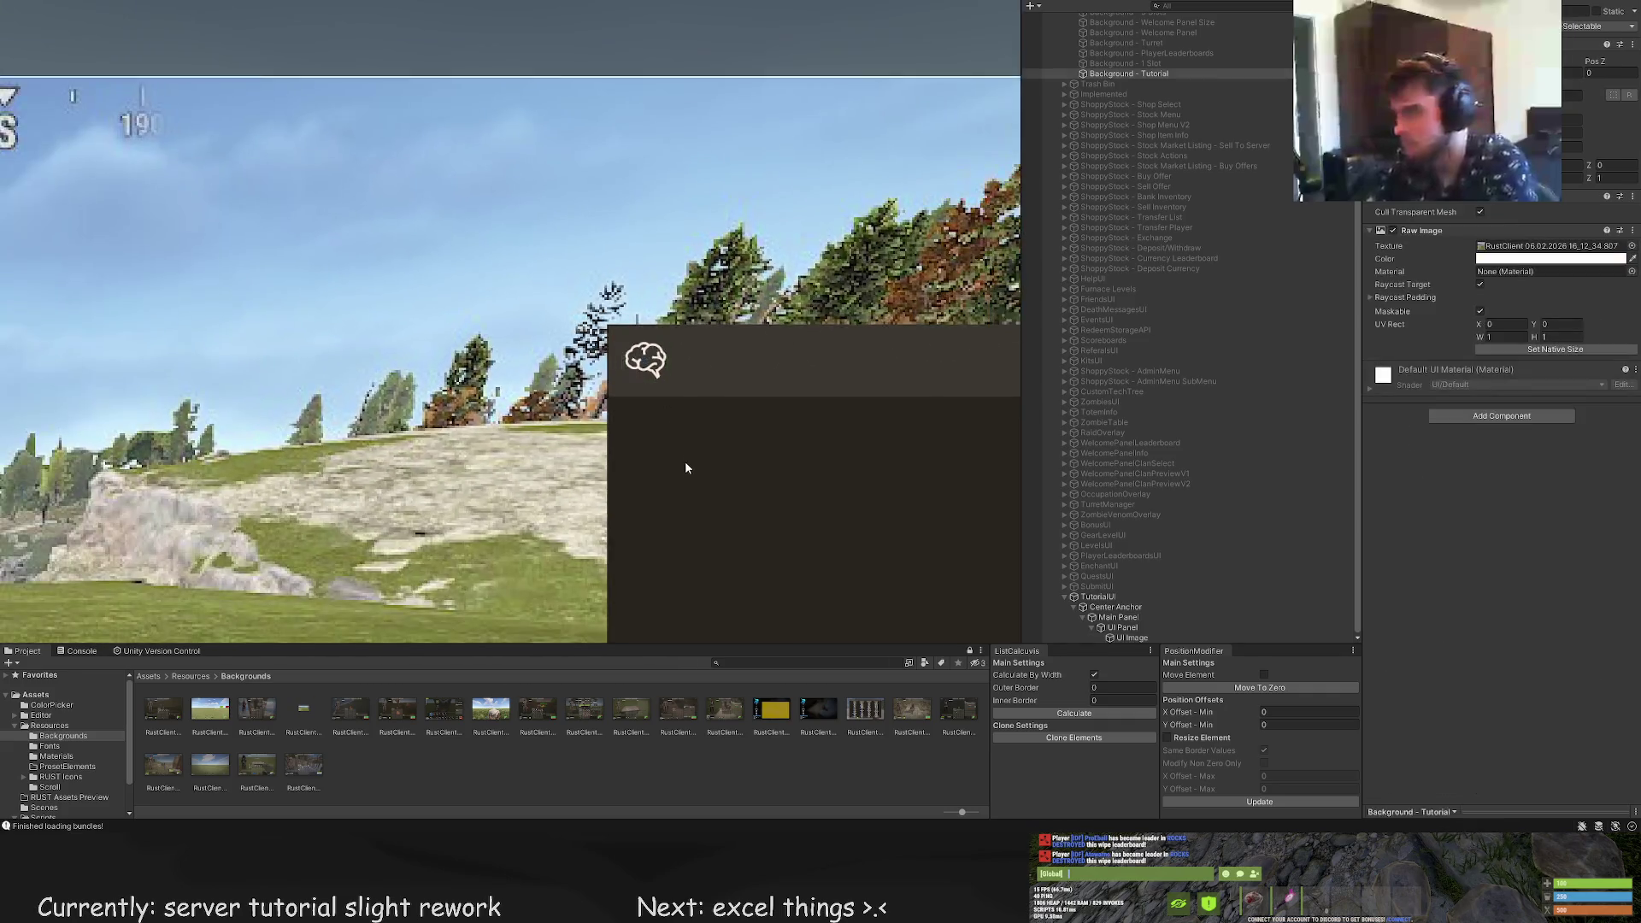
pyautogui.scroll(-5, 694, 476)
pyautogui.click(628, 312)
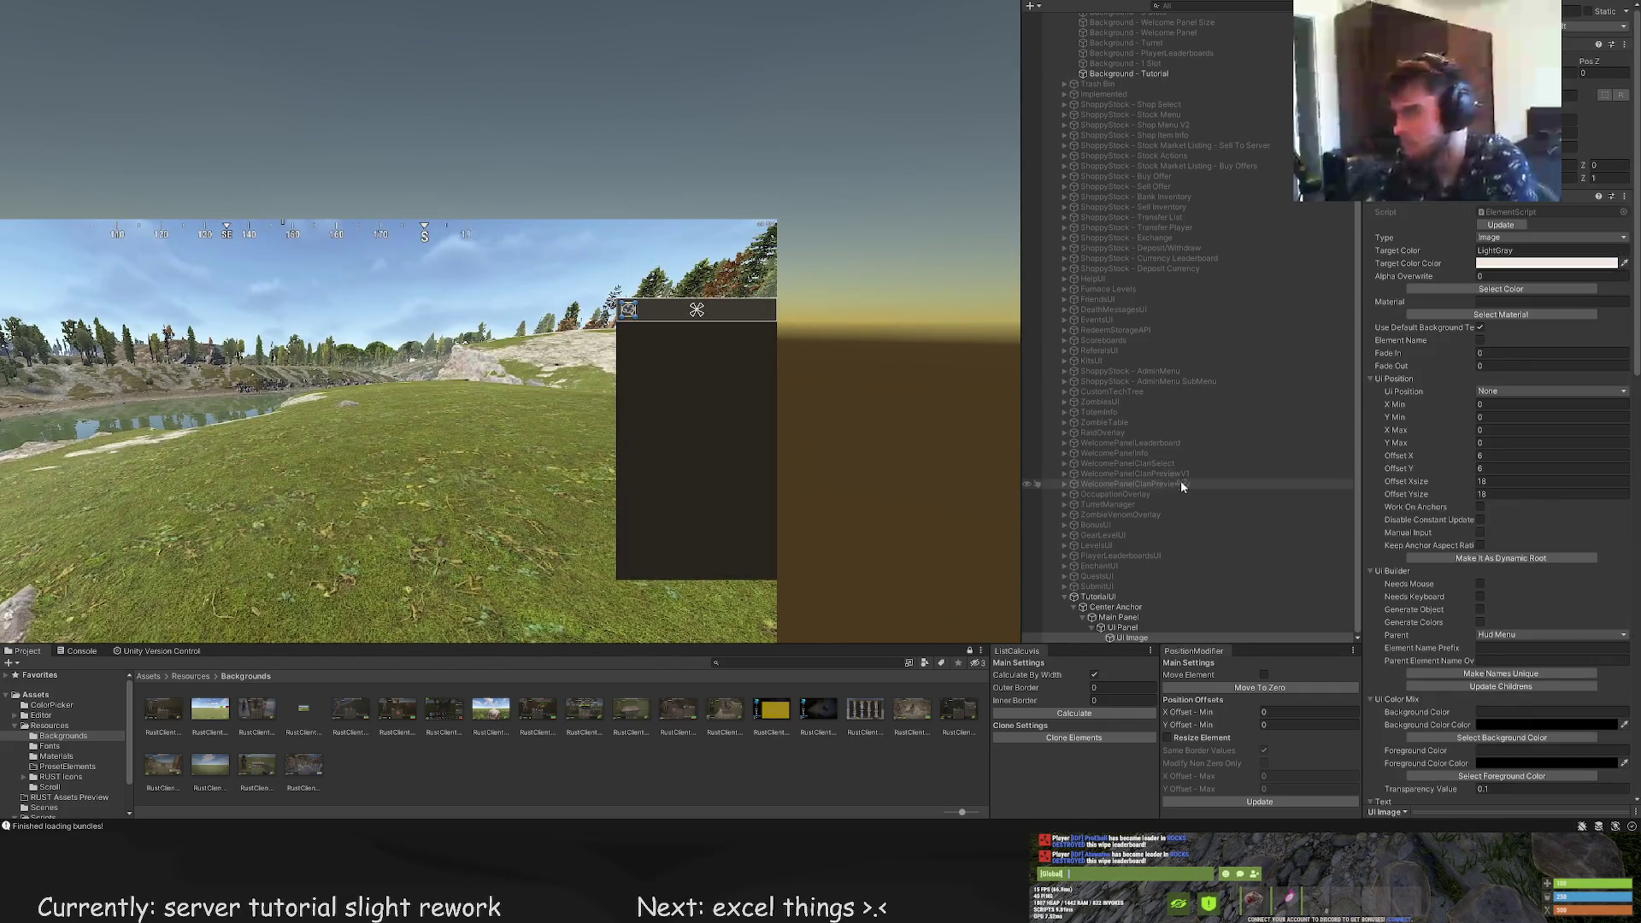
pyautogui.click(1135, 628)
# Fit the text box beside the brain icon, color it LightGray and left-align it
pyautogui.scroll(2, 647, 325)
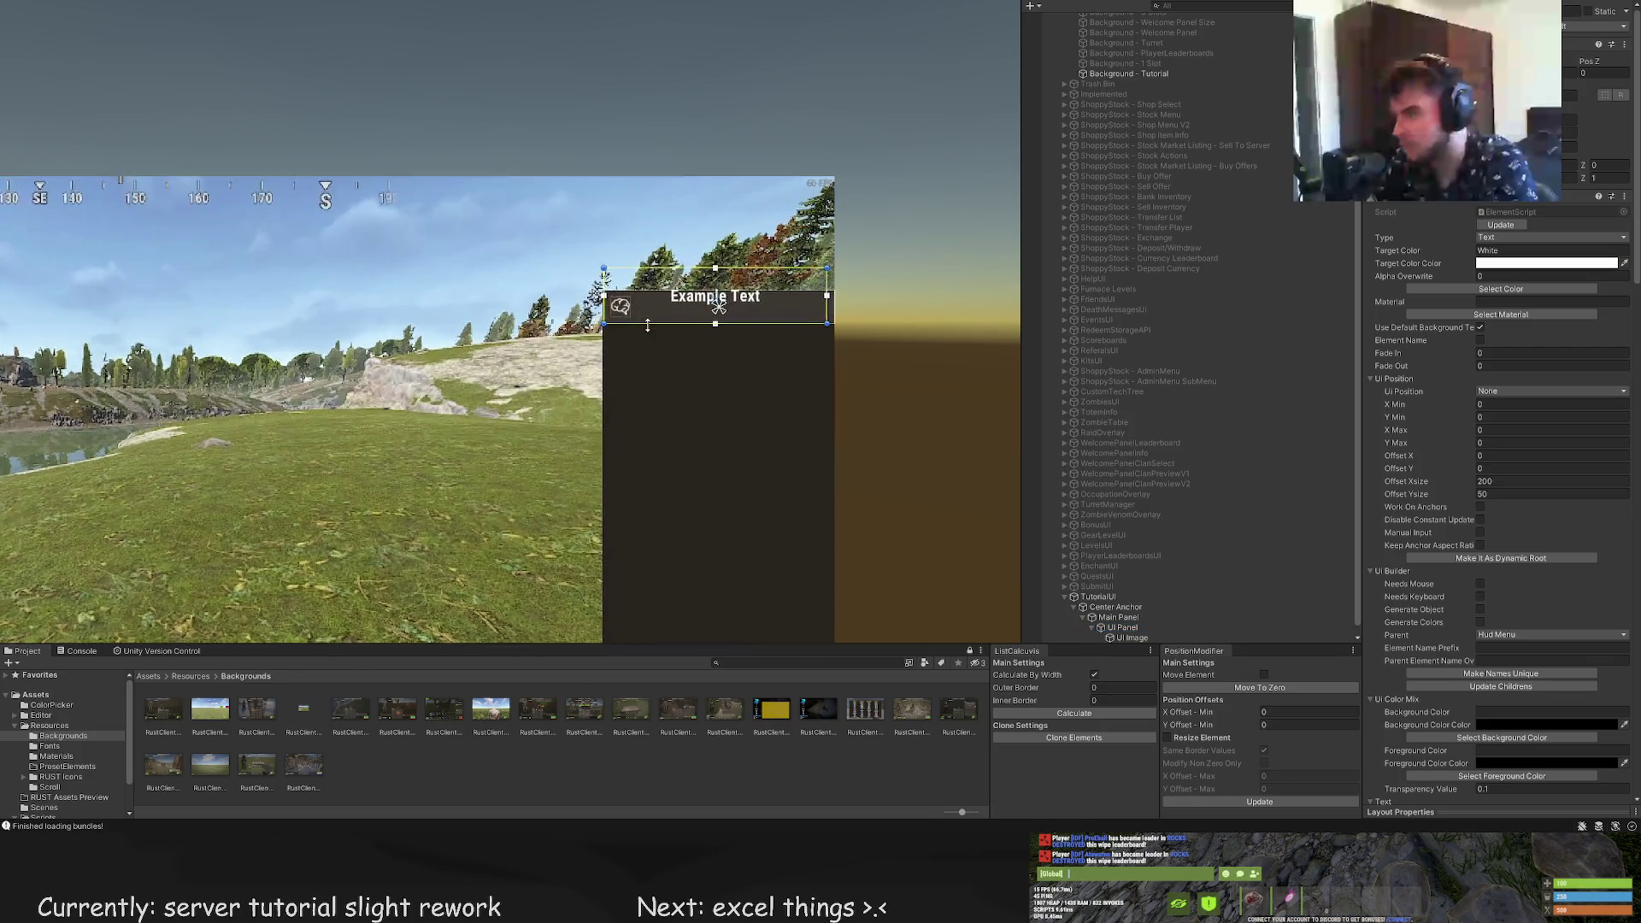
pyautogui.scroll(4, 647, 326)
pyautogui.moveTo(544, 263); pyautogui.dragTo(631, 263)
pyautogui.moveTo(652, 203); pyautogui.dragTo(652, 271)
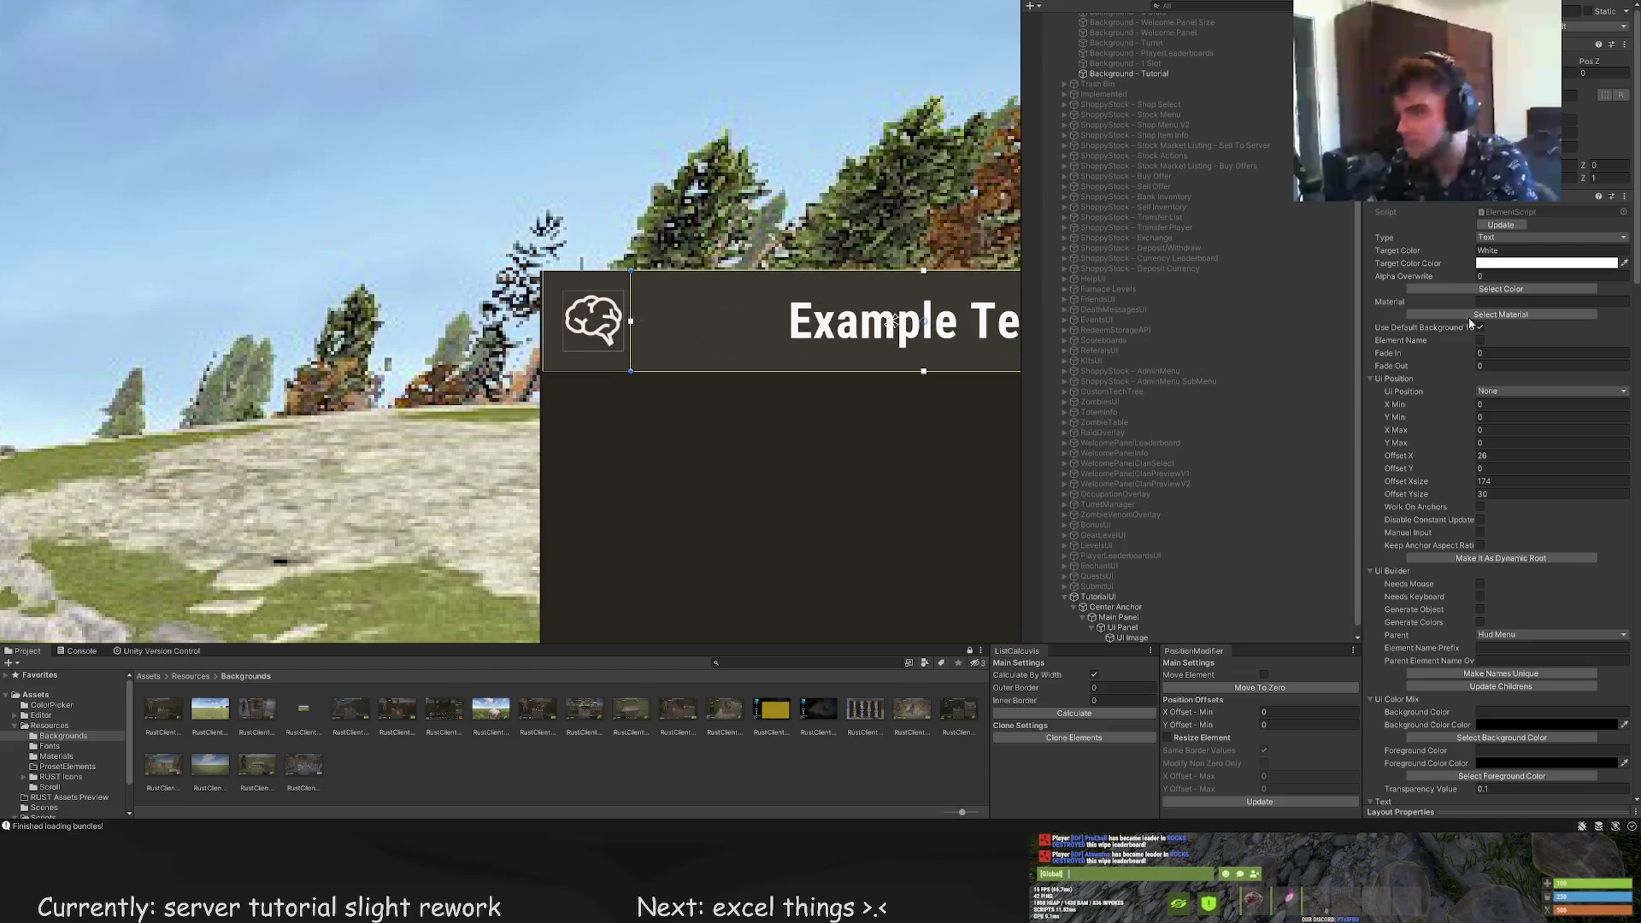
pyautogui.click(1501, 289)
pyautogui.click(865, 386)
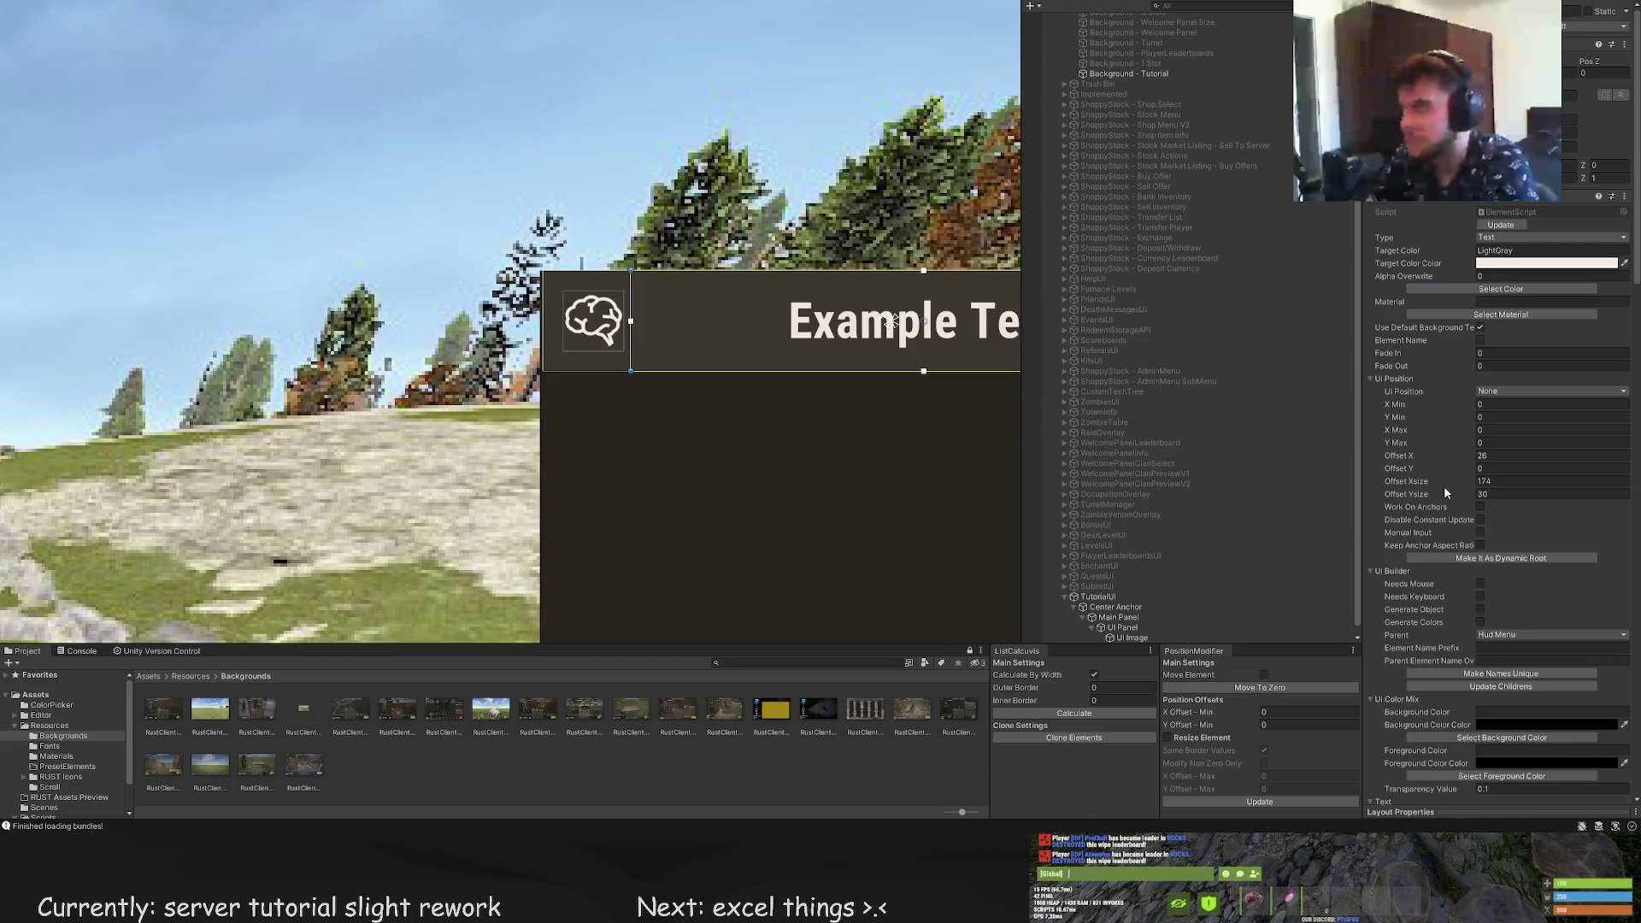
pyautogui.scroll(-15, 1444, 512)
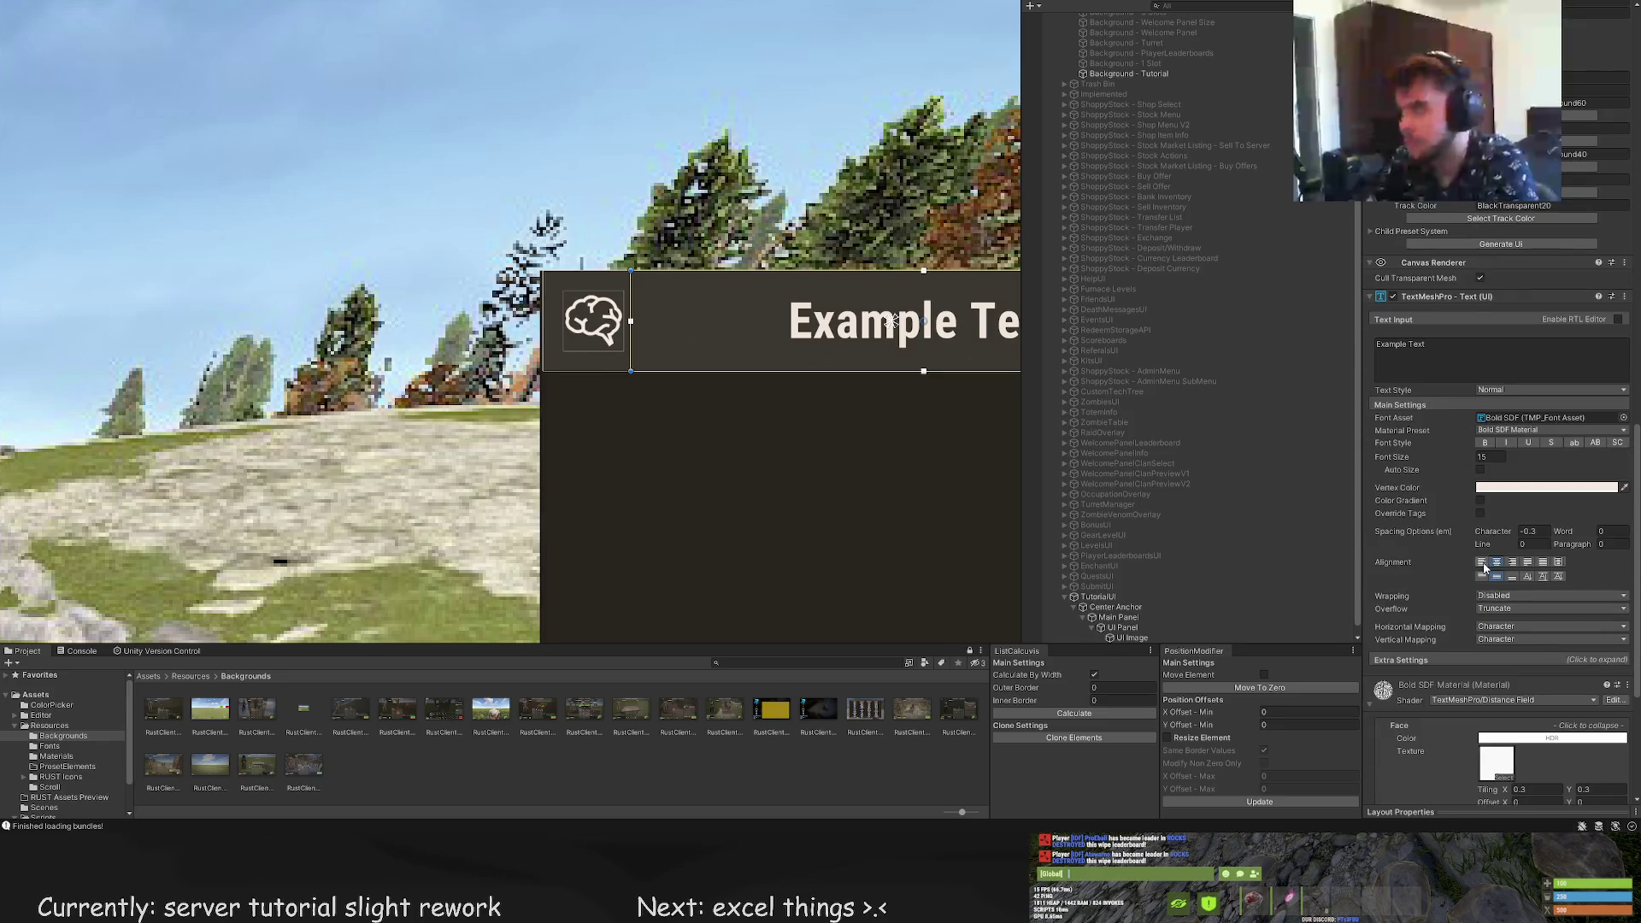
pyautogui.click(1482, 562)
# Replace the label text 'Example Text' with 'PVRUST.EU TUTORIAL' and check the preview
pyautogui.click(1436, 351)
pyautogui.hotkey('ctrl', 'a')
pyautogui.write('PVRUST')
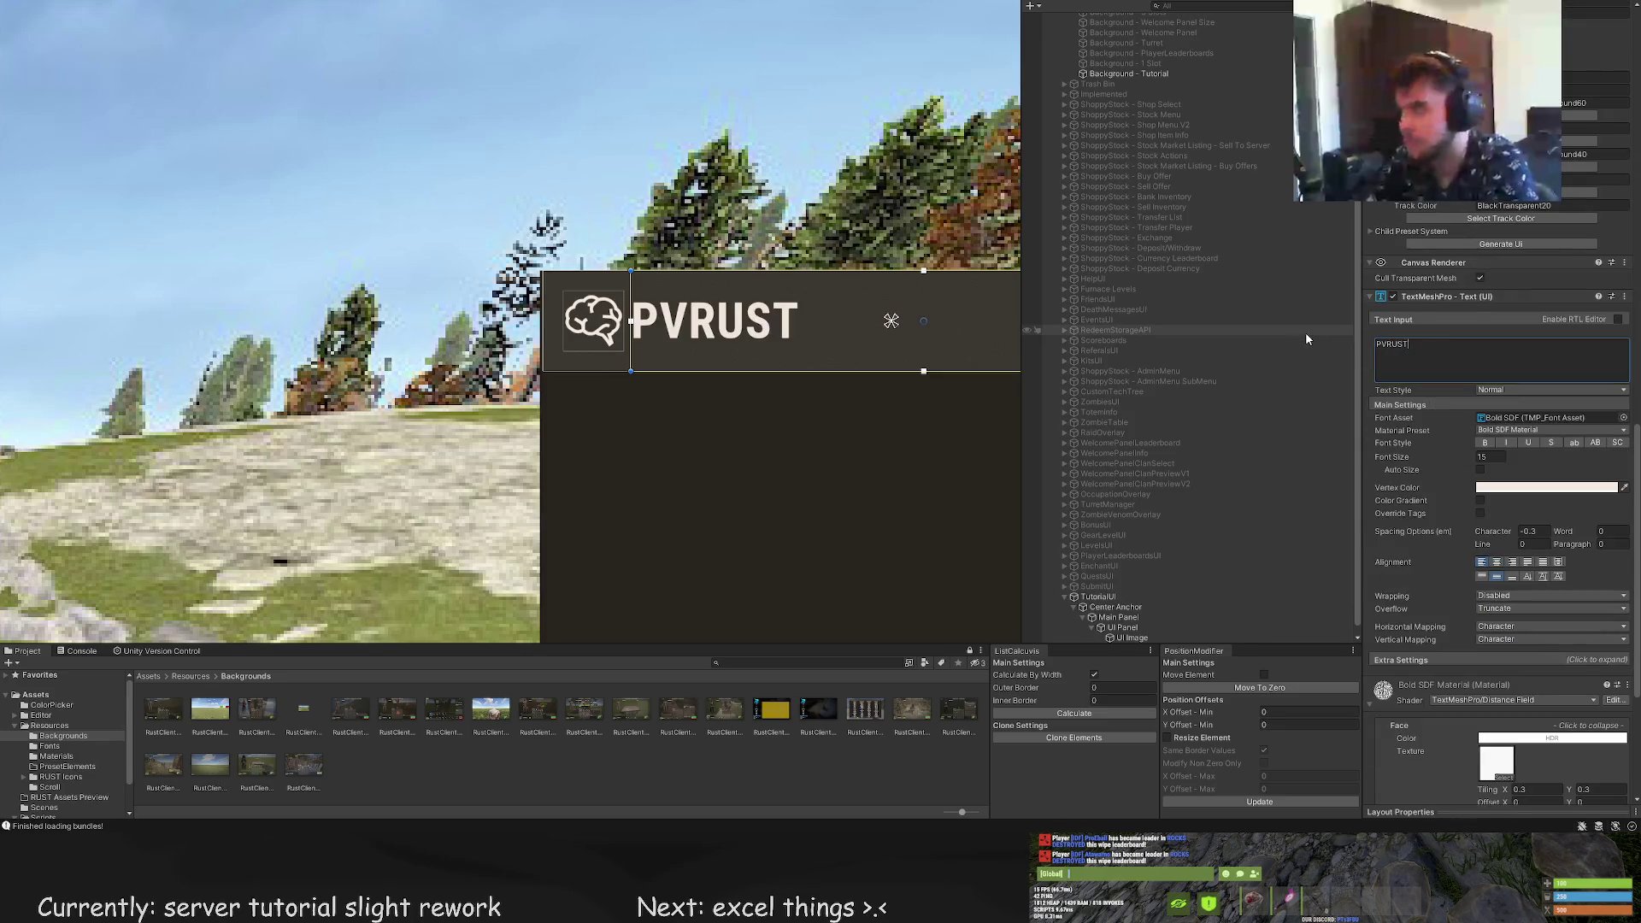
pyautogui.write('.EU TUTORIAL')
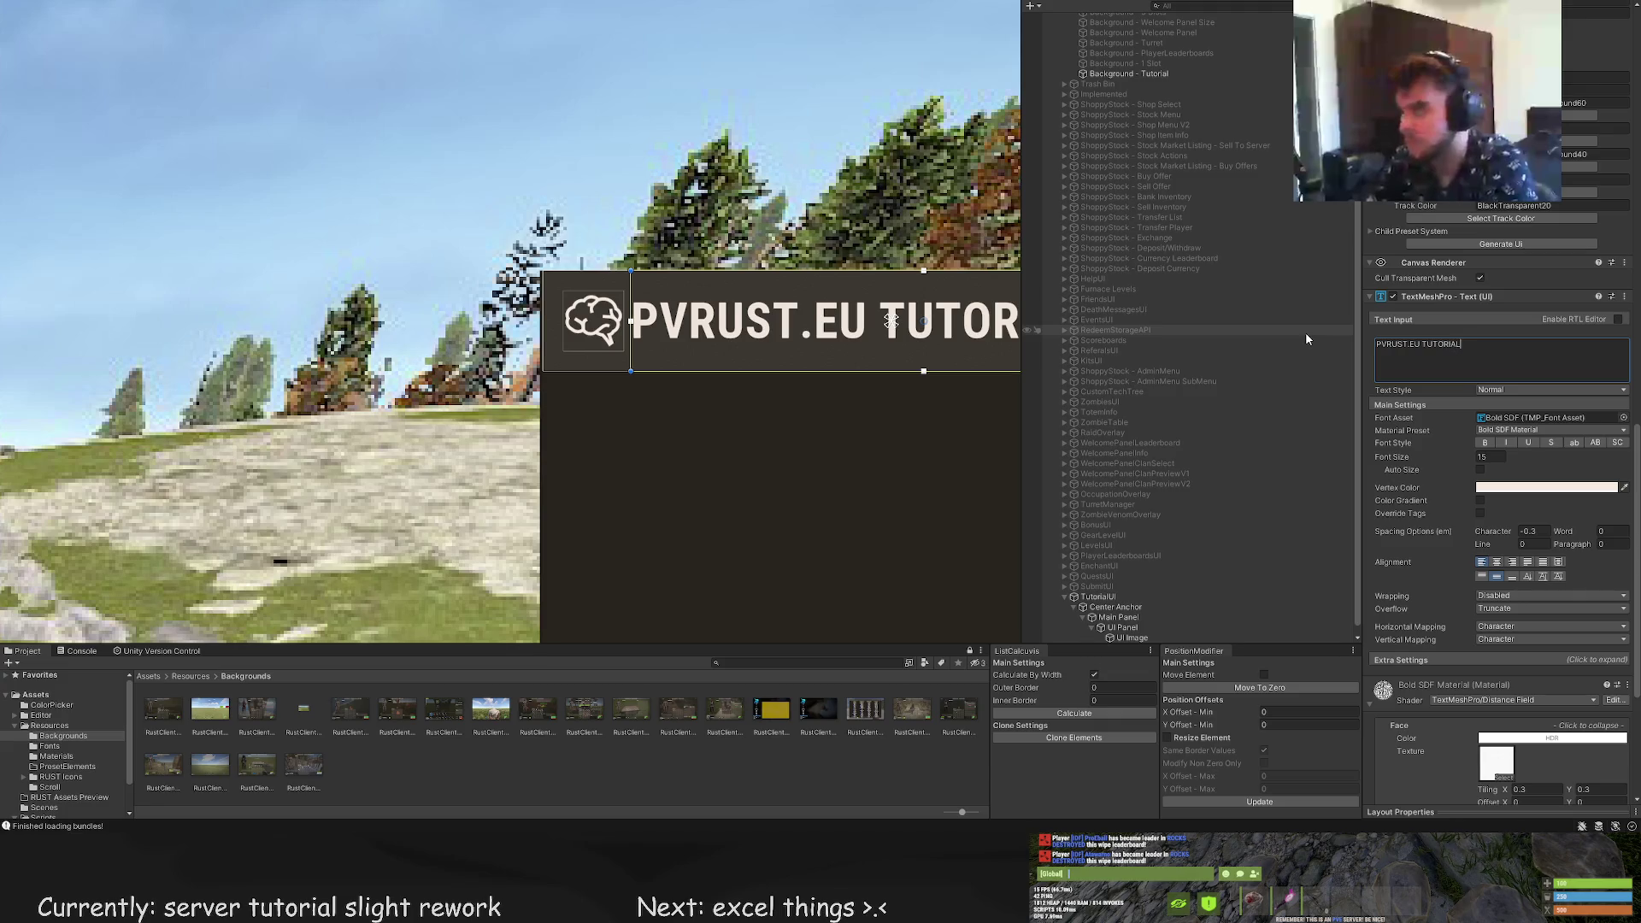
pyautogui.scroll(-3, 542, 421)
pyautogui.click(499, 489)
pyautogui.scroll(-2, 468, 433)
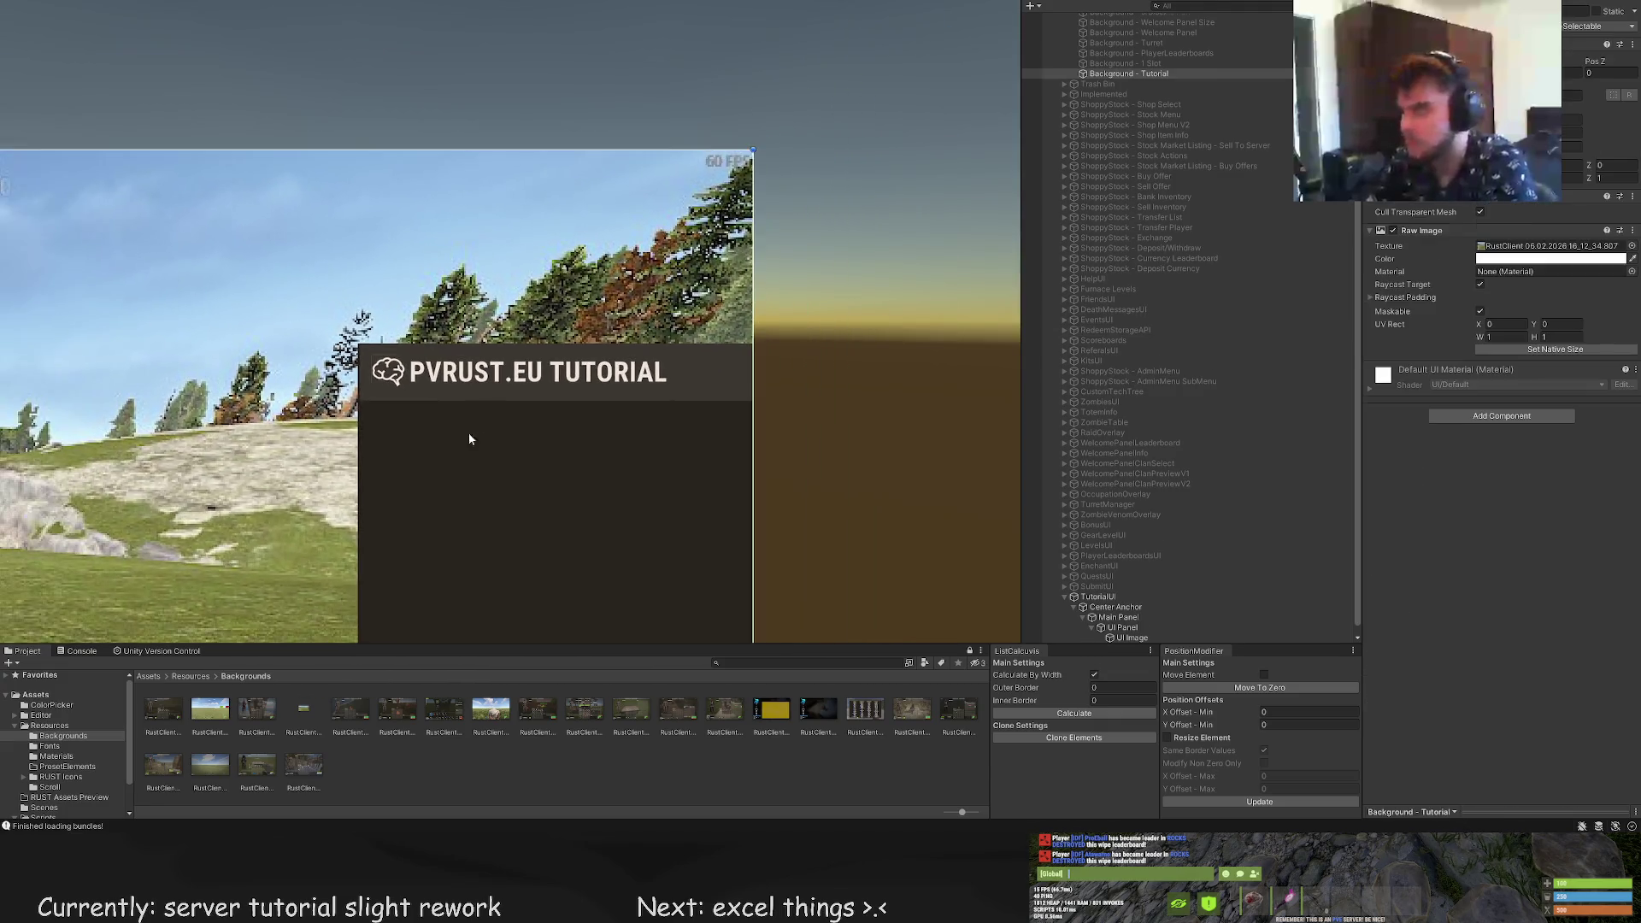
pyautogui.scroll(2, 468, 433)
pyautogui.click(412, 345)
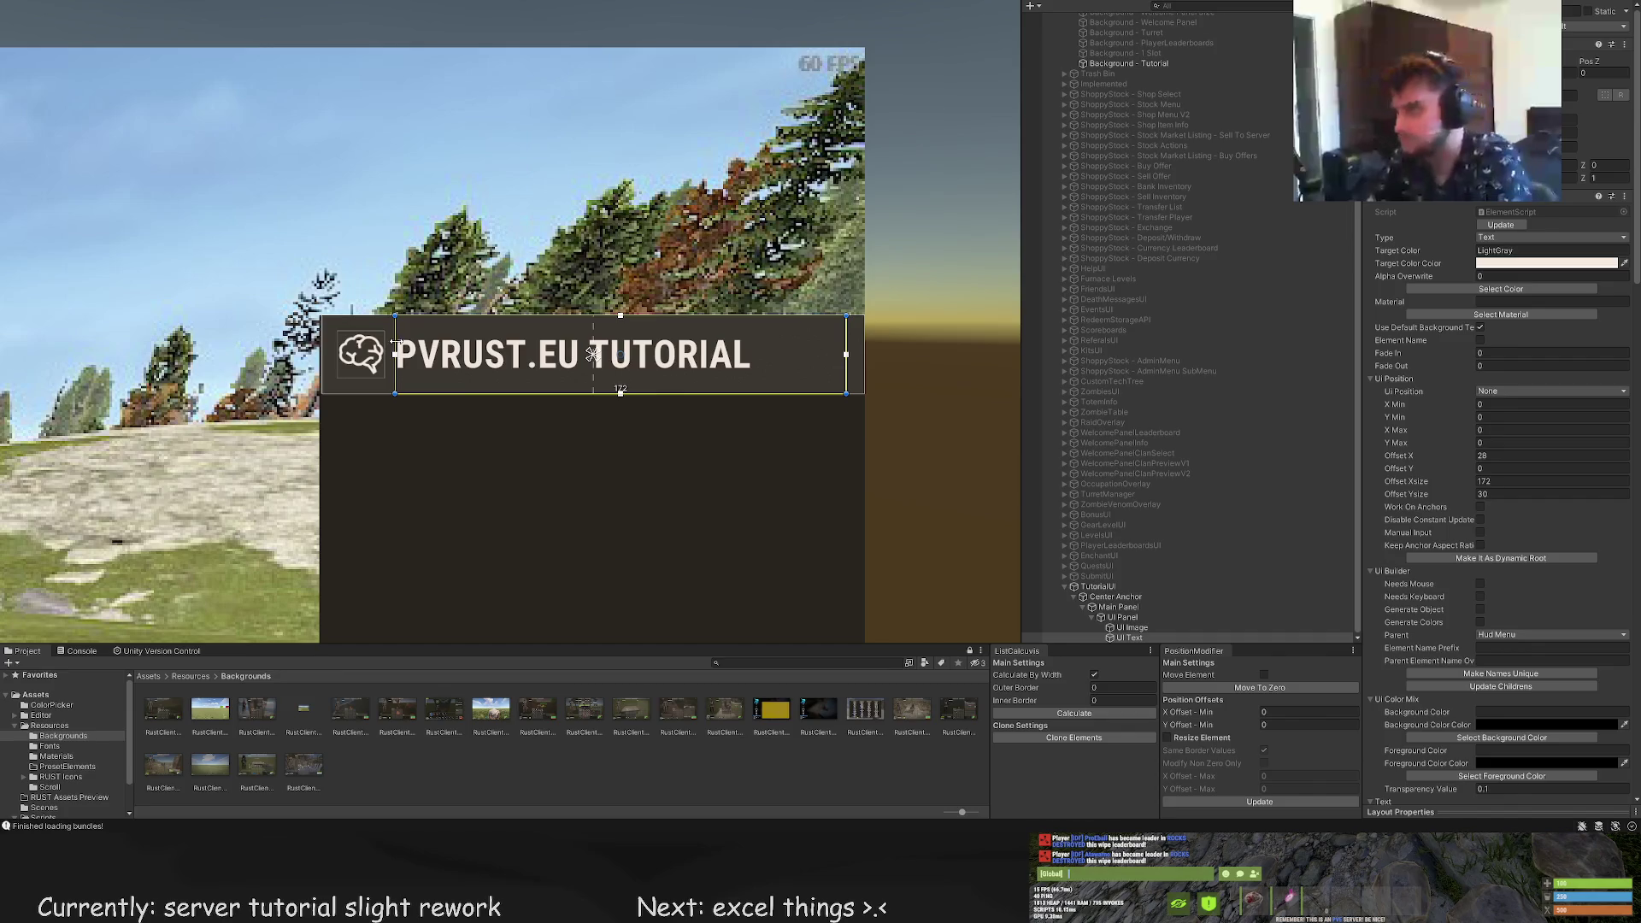
# Nudge the title's left edge right and frame the view on the title text
pyautogui.moveTo(394, 341); pyautogui.dragTo(400, 344)
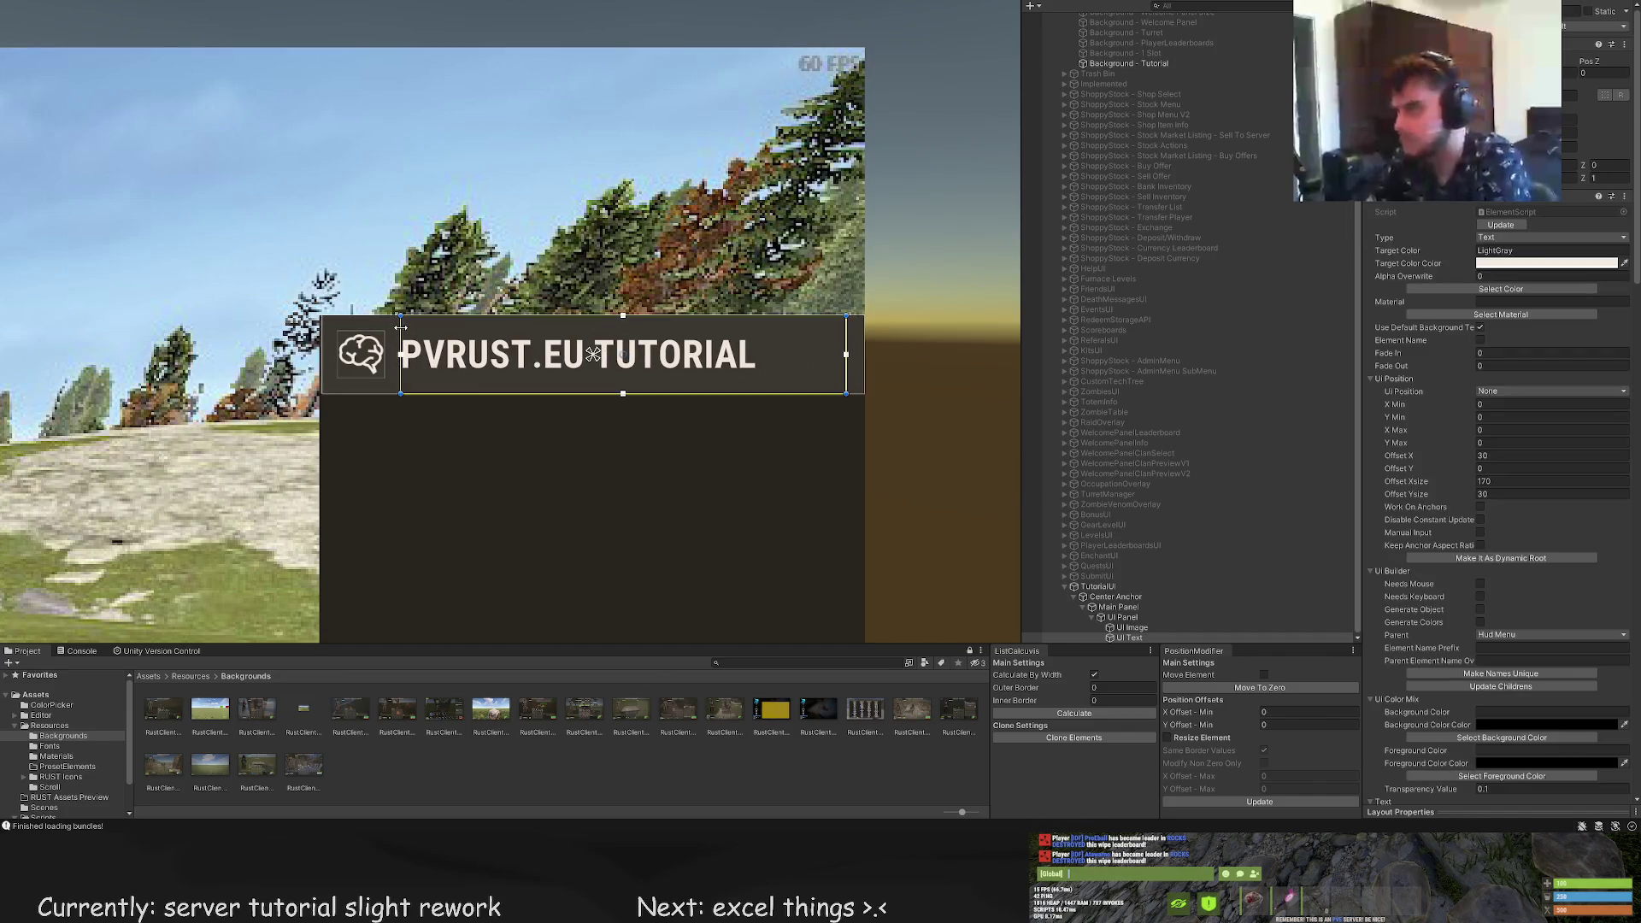
pyautogui.click(465, 499)
pyautogui.scroll(-2, 453, 520)
pyautogui.scroll(-3, 495, 428)
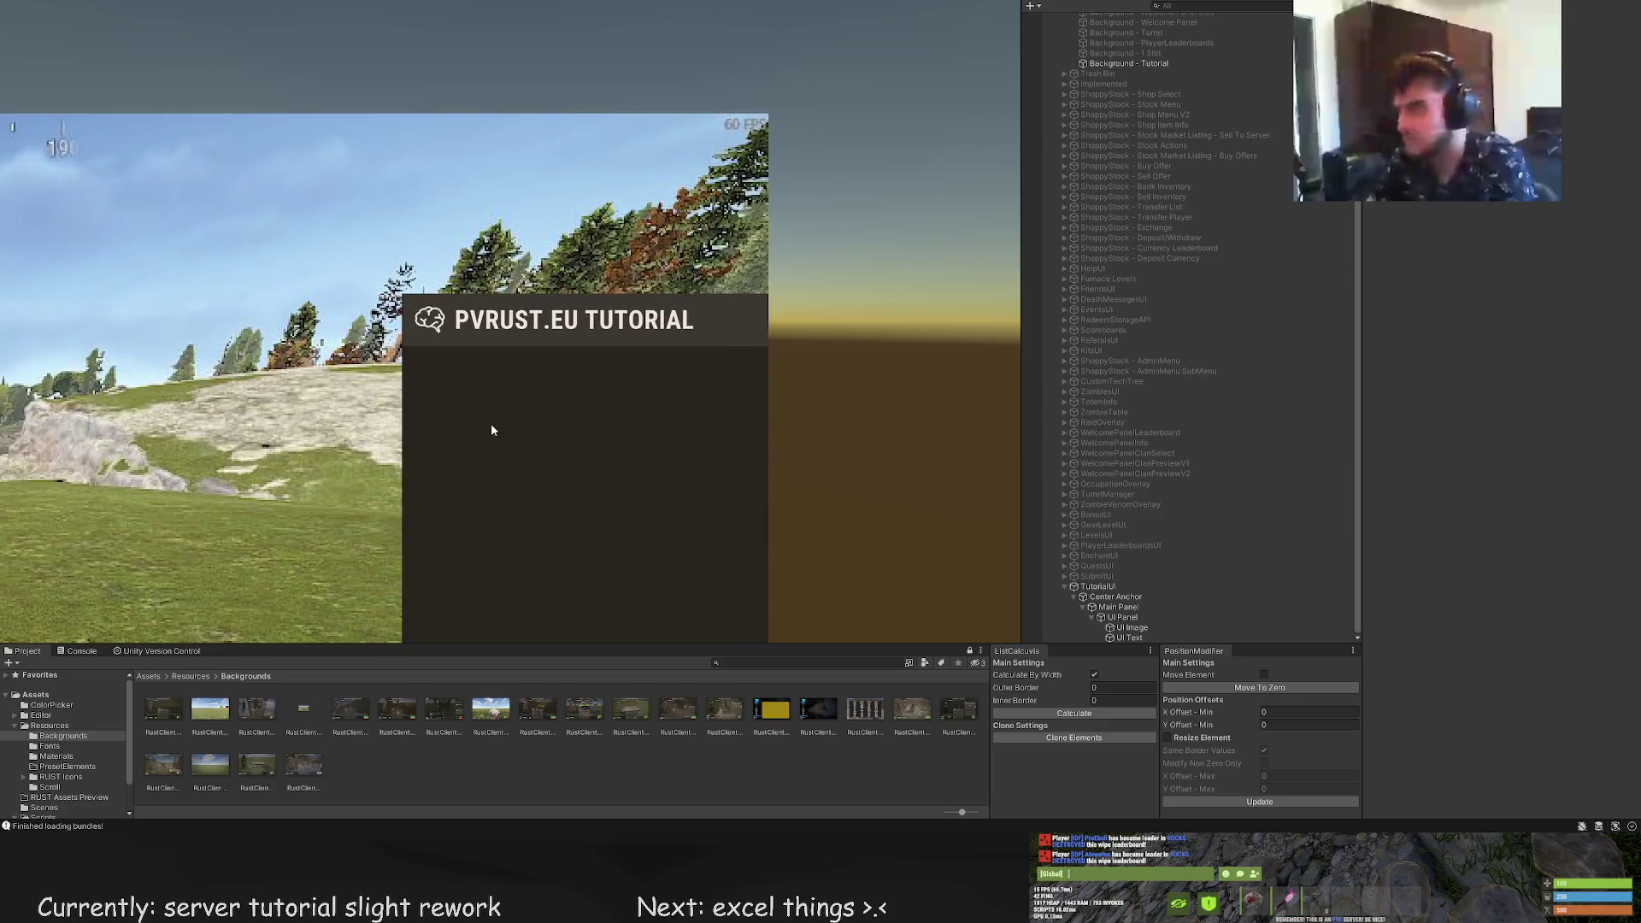
pyautogui.moveTo(505, 428); pyautogui.dragTo(621, 304)
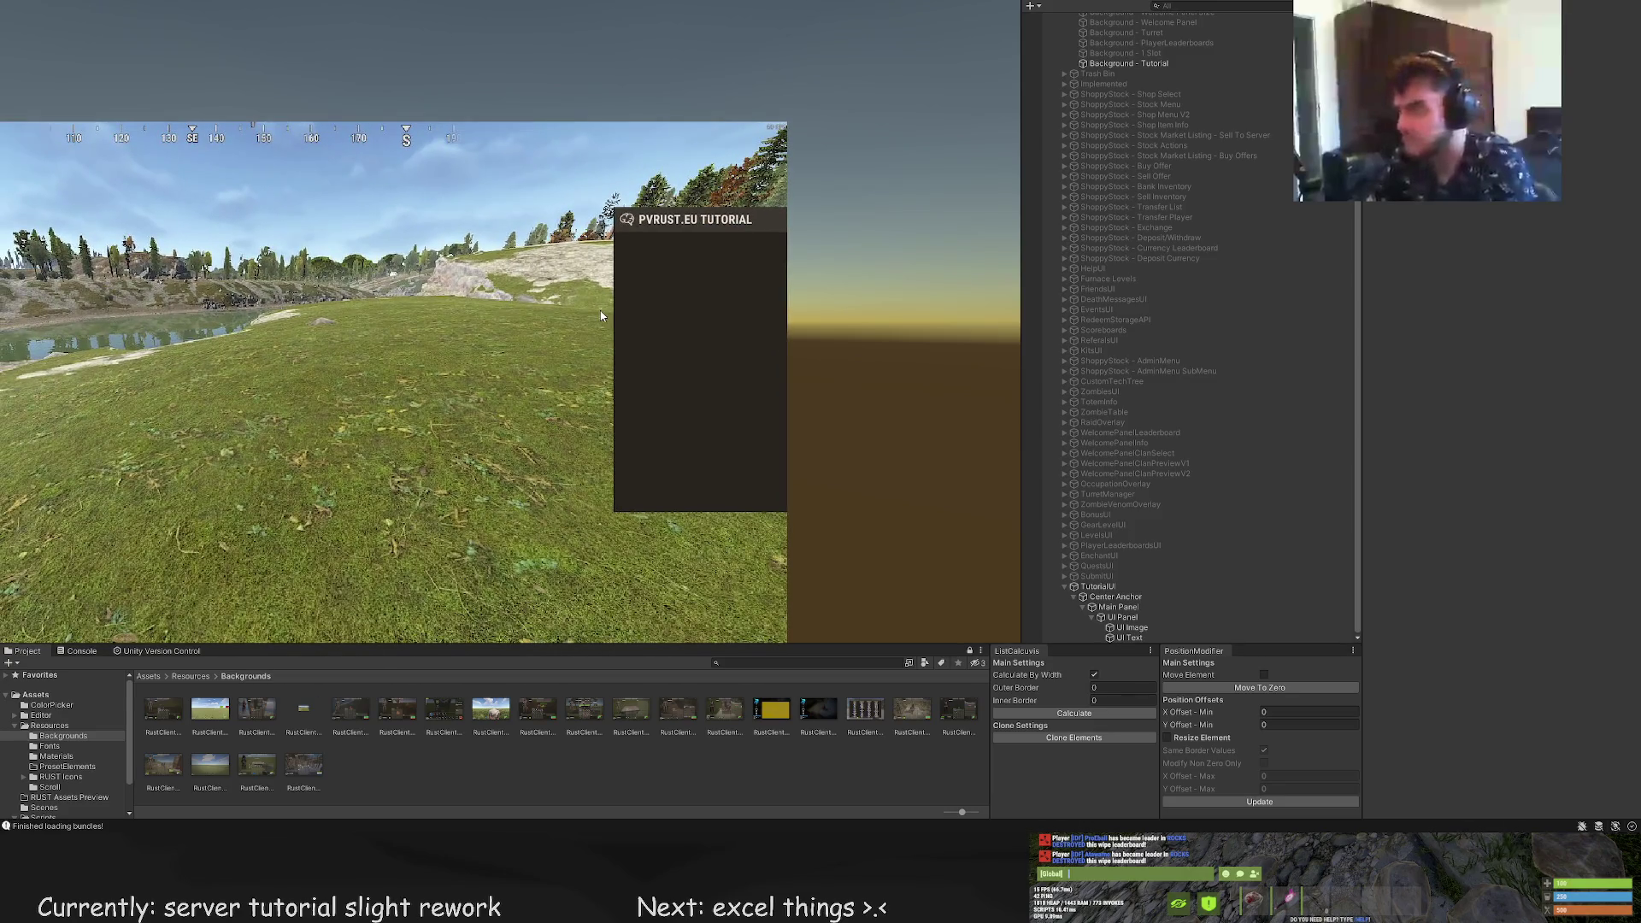
pyautogui.click(601, 315)
pyautogui.scroll(5, 450, 311)
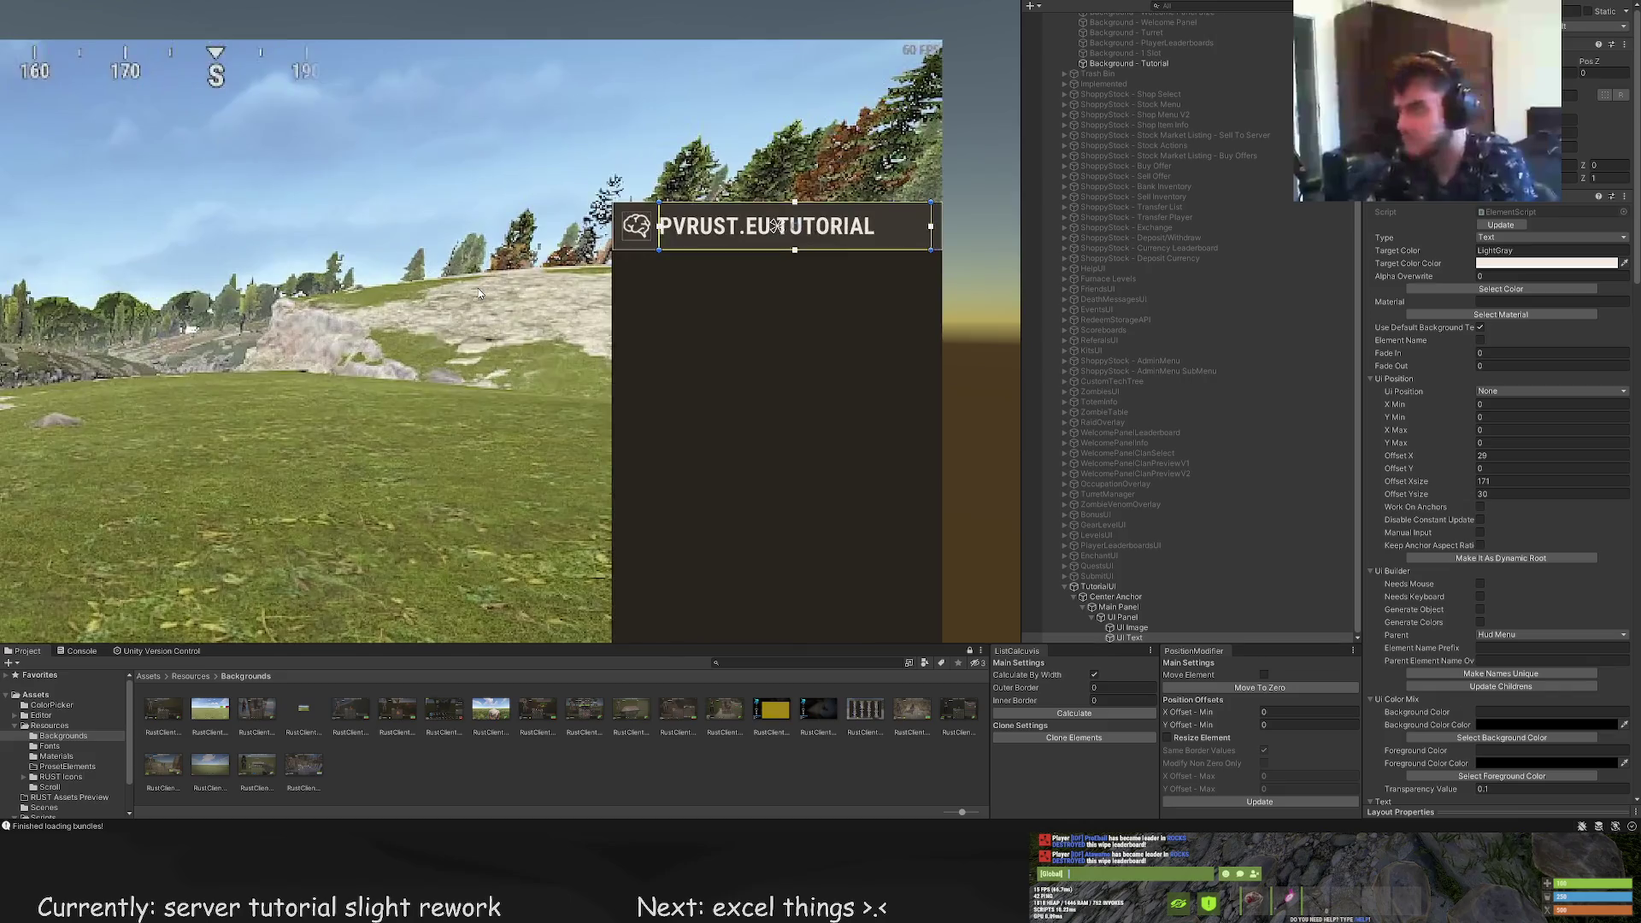
pyautogui.press('f')
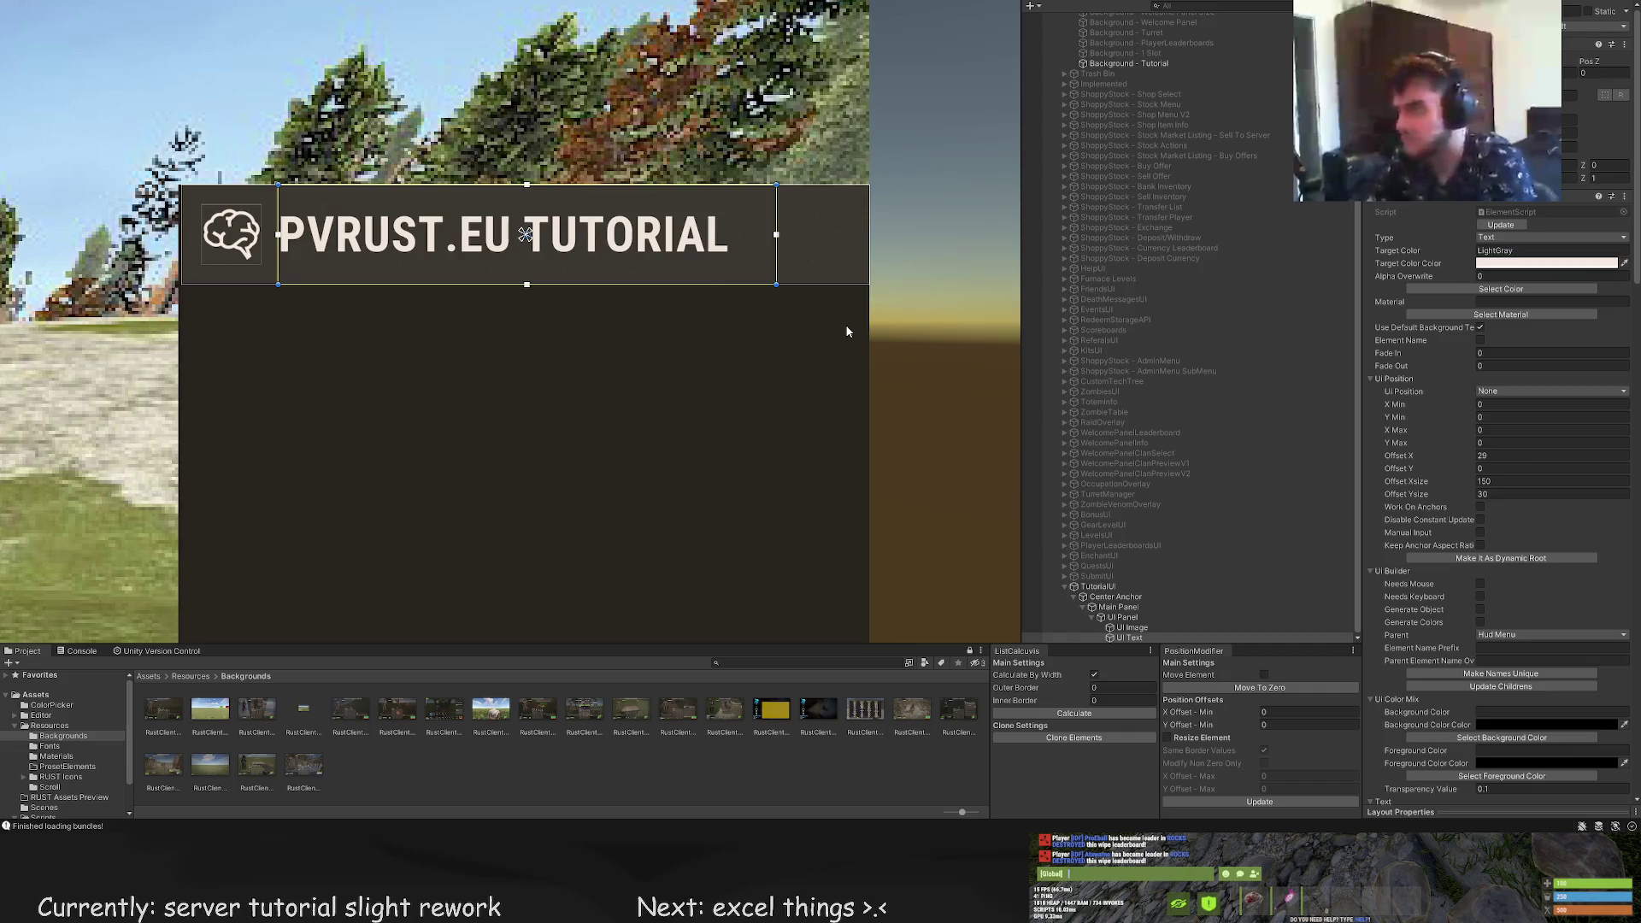
# Select Main Panel and widen it one unit to the left
pyautogui.click(1144, 619)
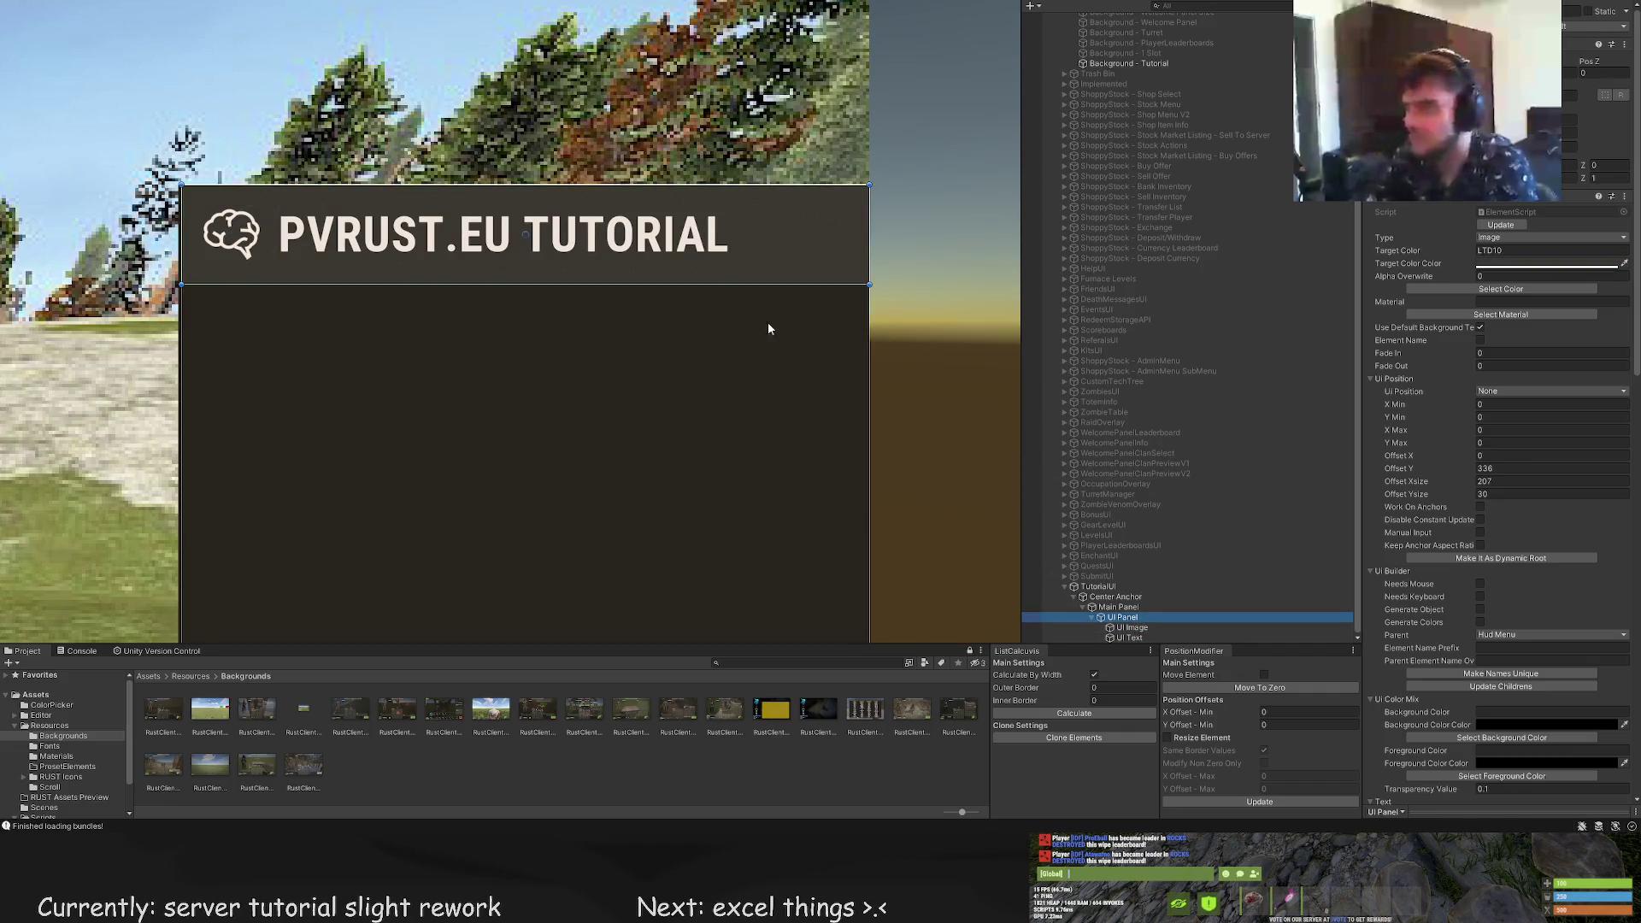
pyautogui.scroll(10, 464, 300)
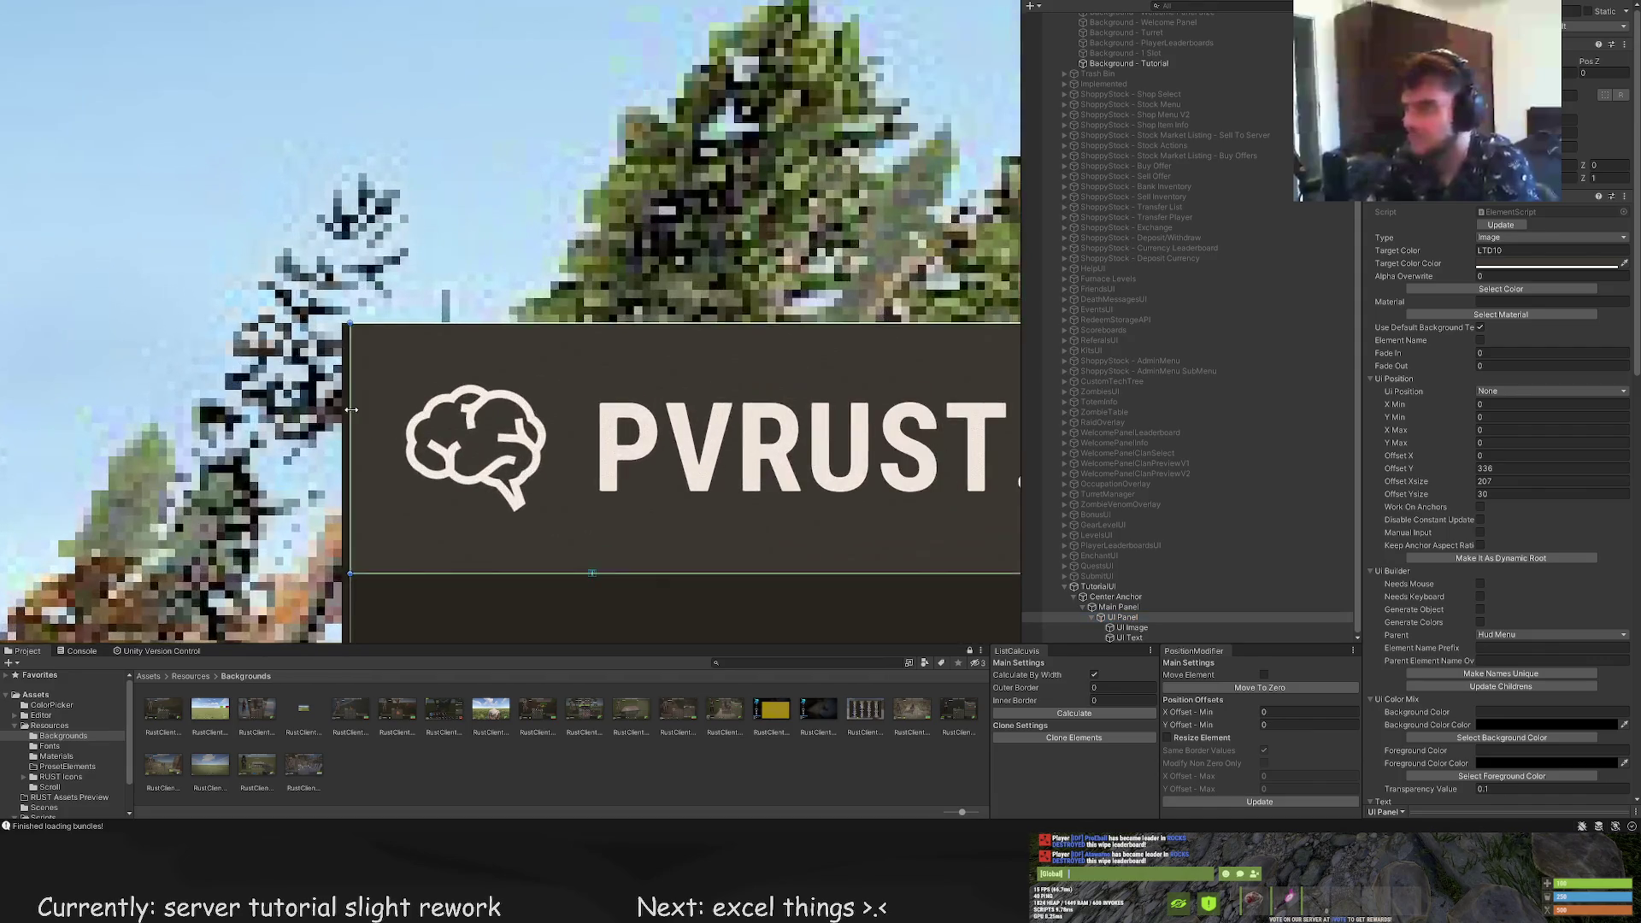
pyautogui.scroll(2, 495, 342)
pyautogui.click(1119, 608)
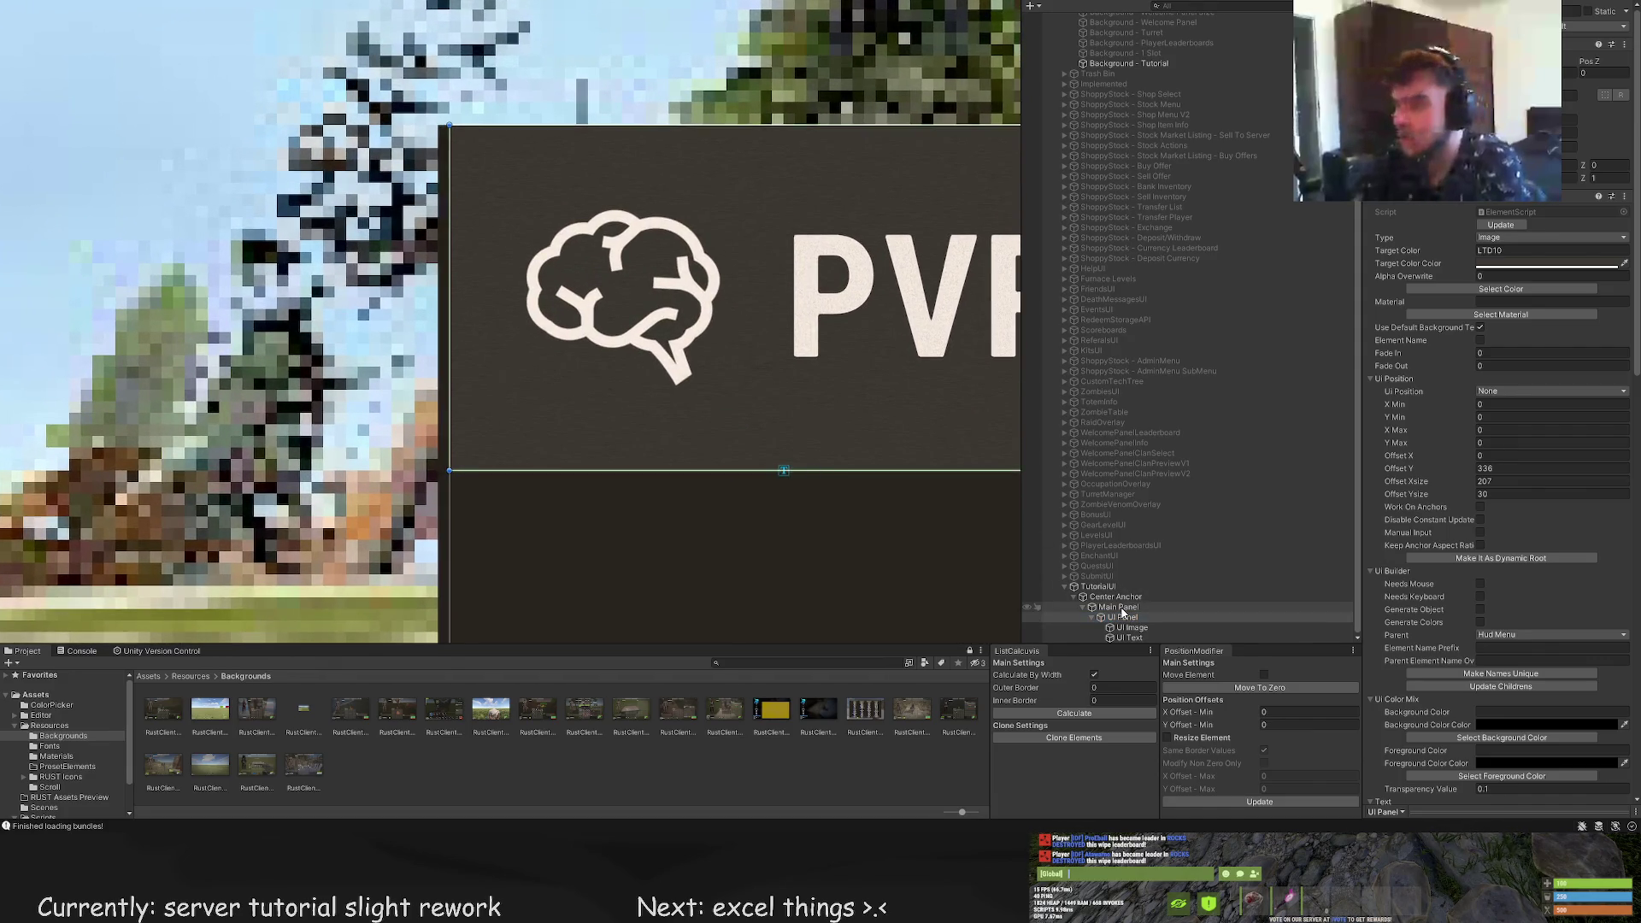
pyautogui.scroll(-1, 593, 430)
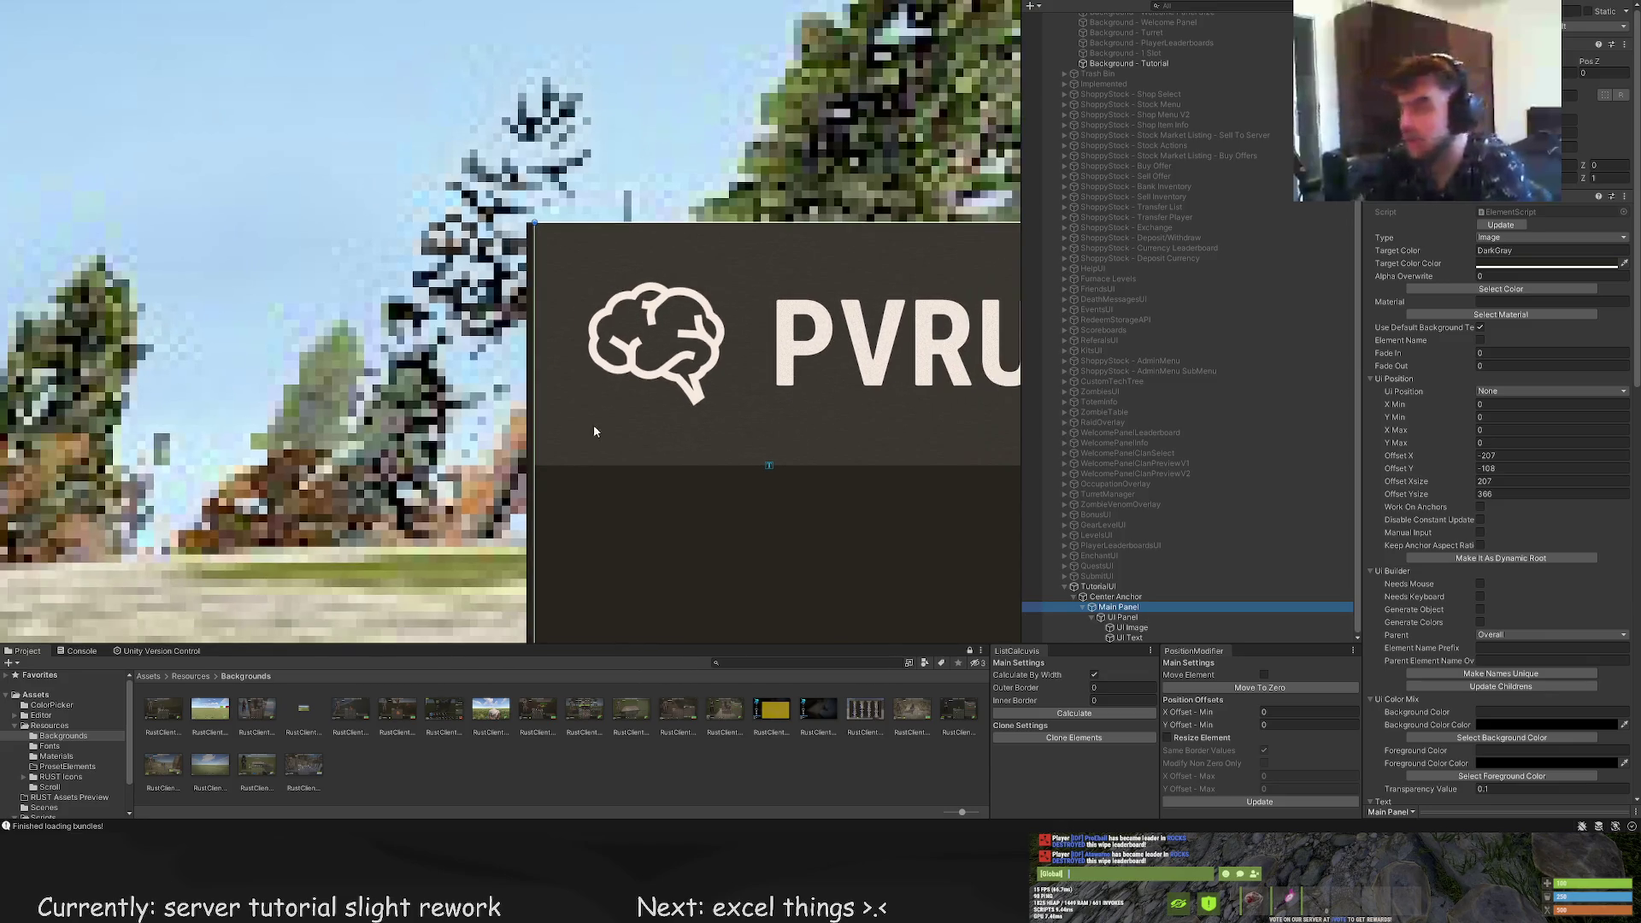
pyautogui.click(529, 364)
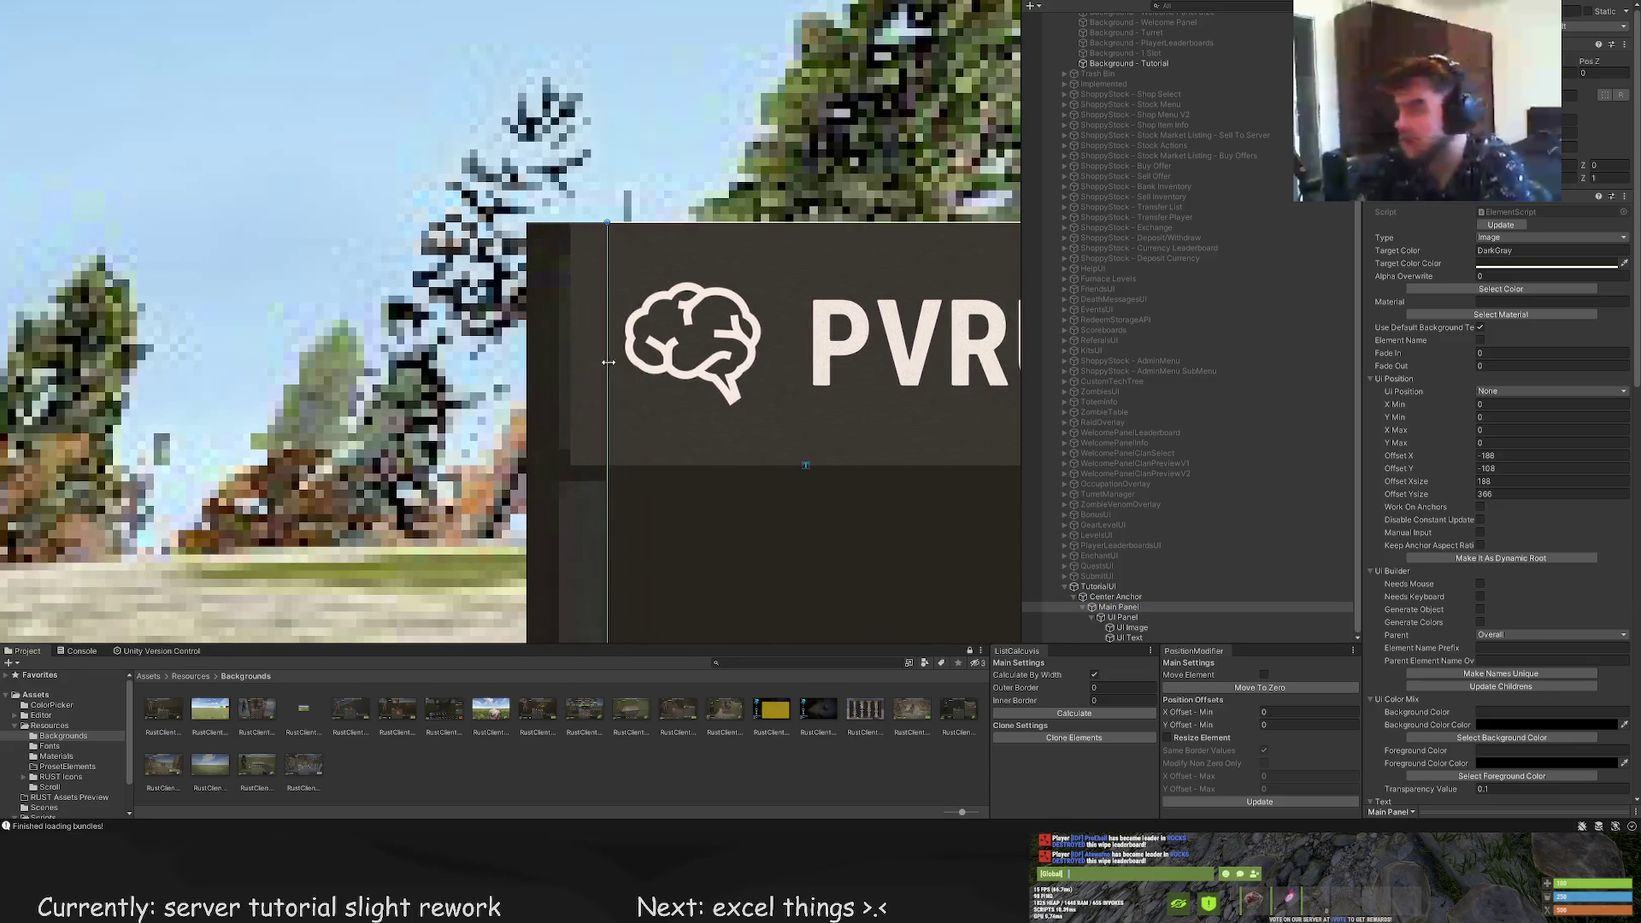
pyautogui.moveTo(532, 361); pyautogui.dragTo(532, 359)
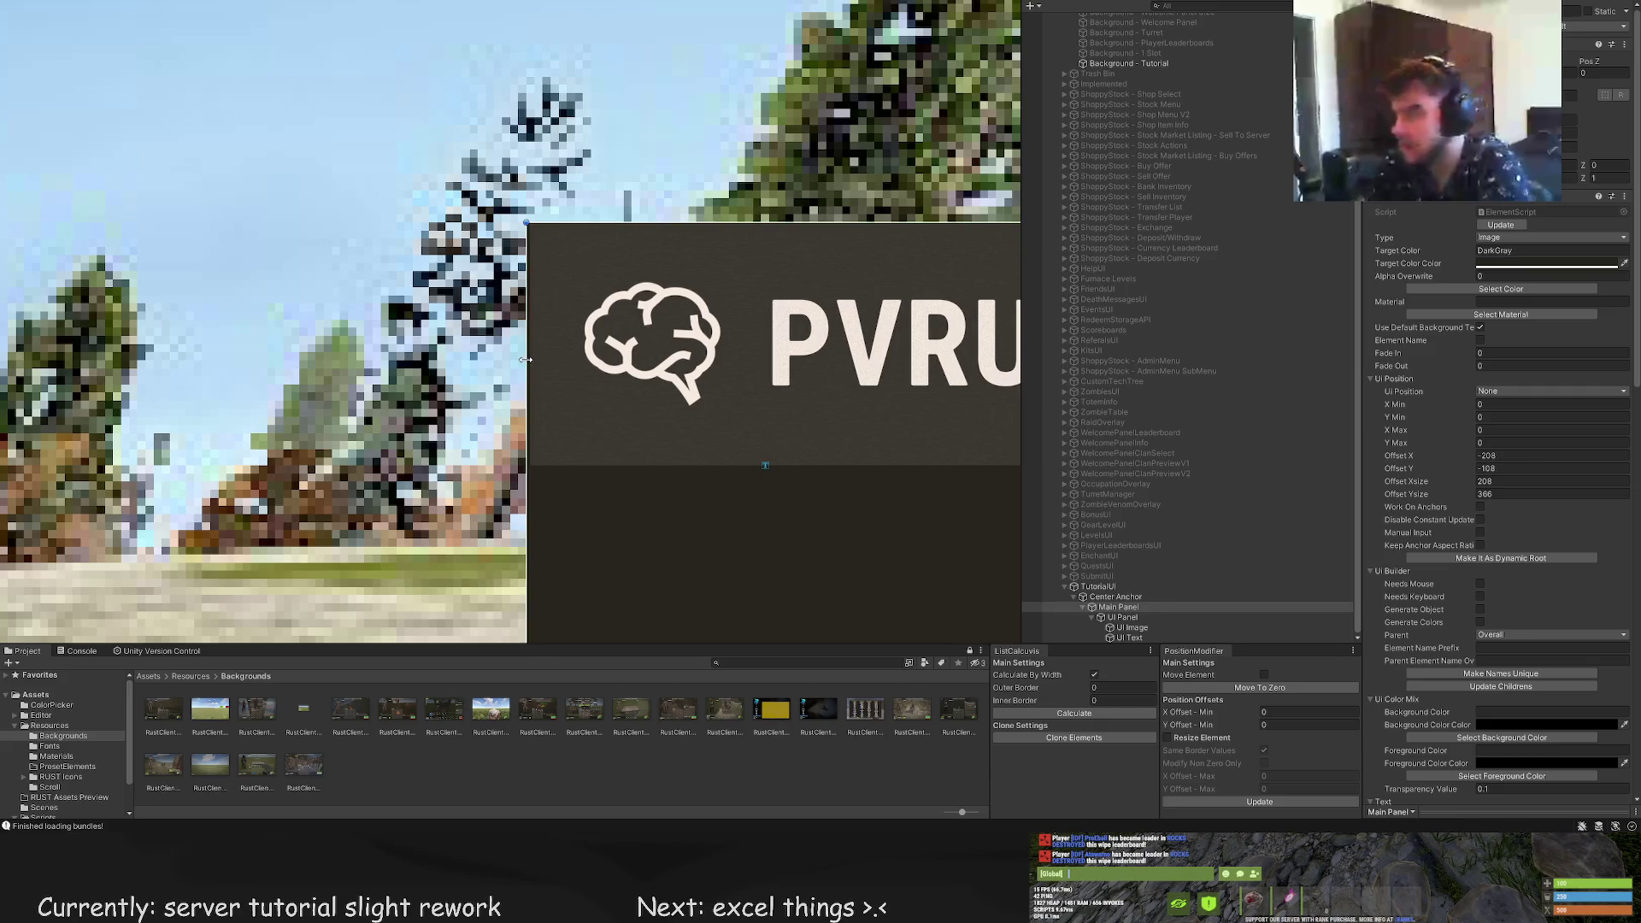
# Shift the UI Panel header slightly right and stretch it left to width 208
pyautogui.click(822, 398)
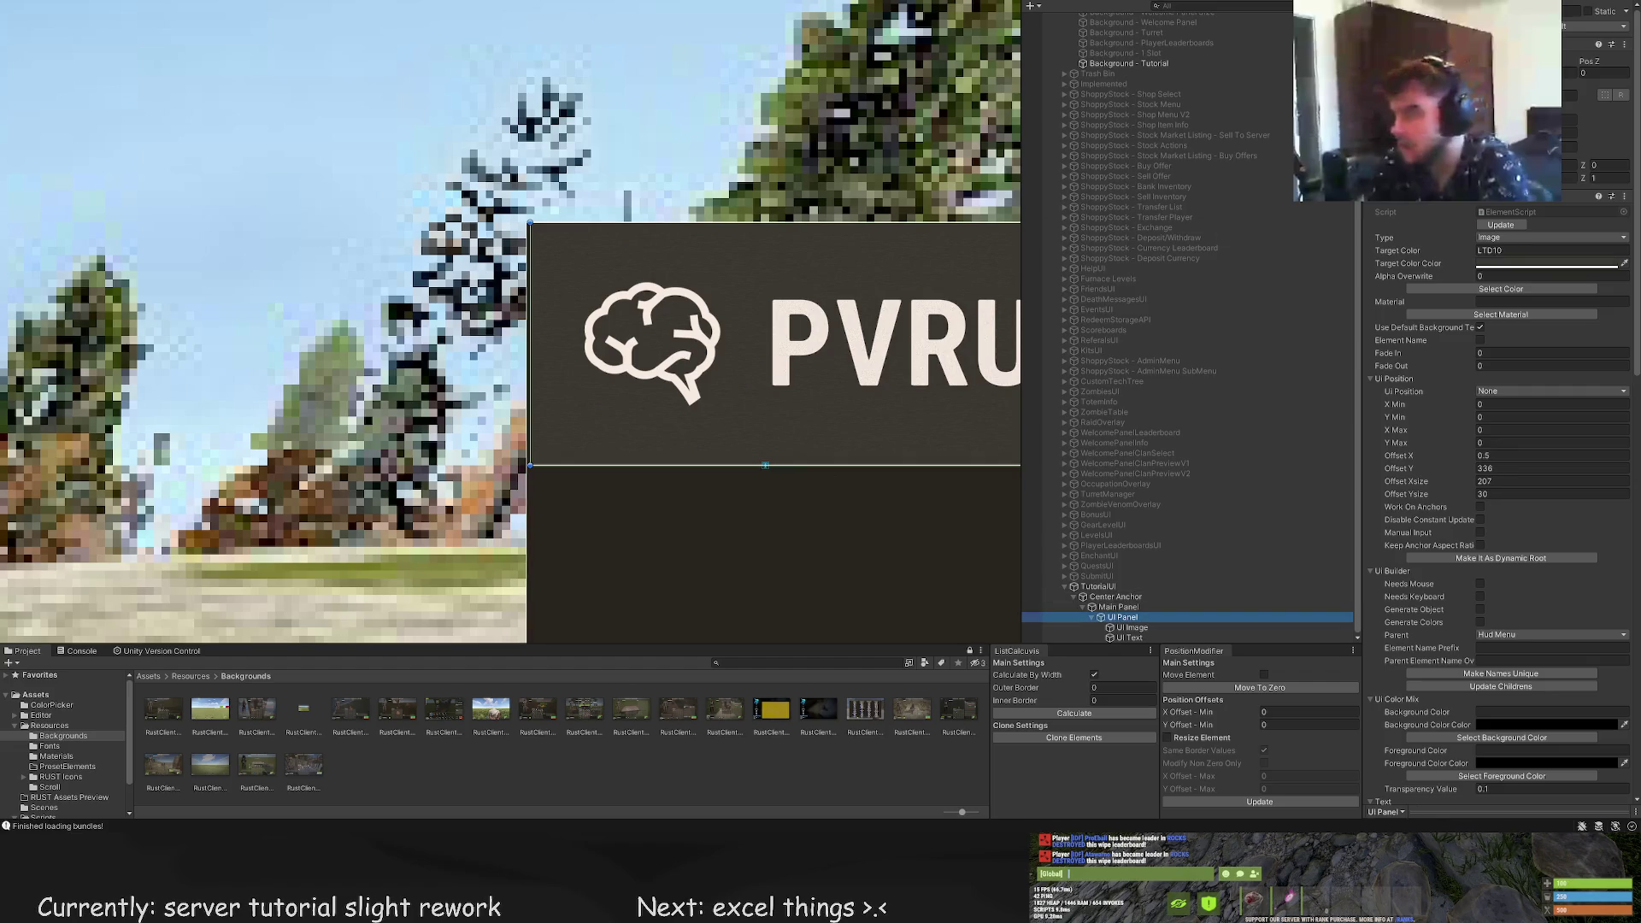
pyautogui.moveTo(953, 311); pyautogui.dragTo(957, 310)
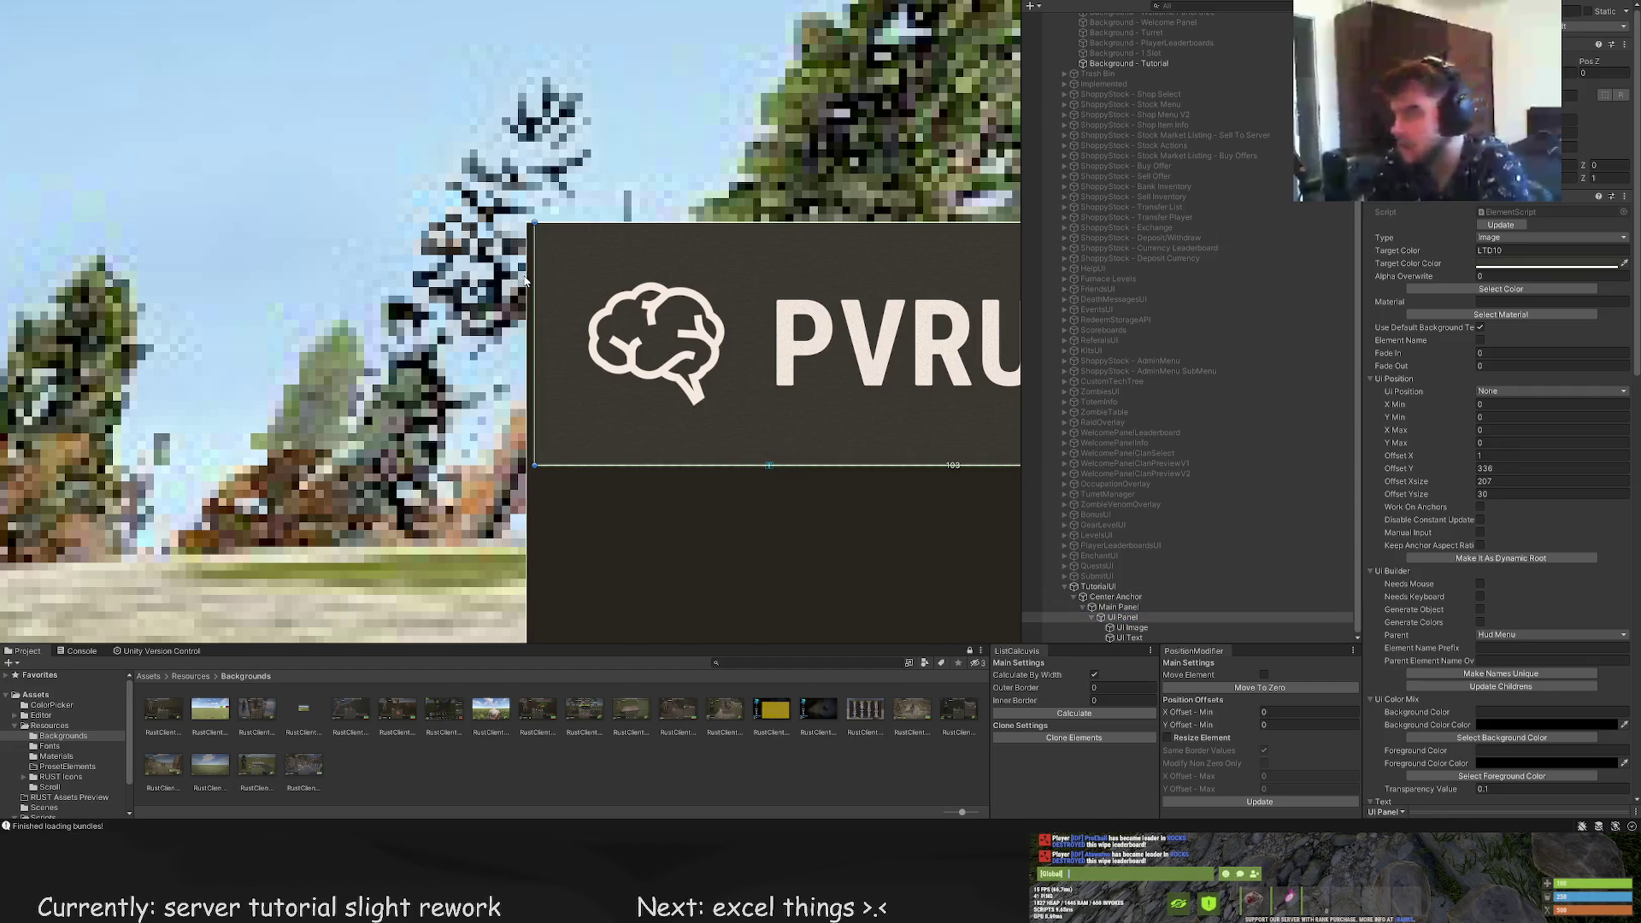
pyautogui.moveTo(537, 275); pyautogui.dragTo(529, 275)
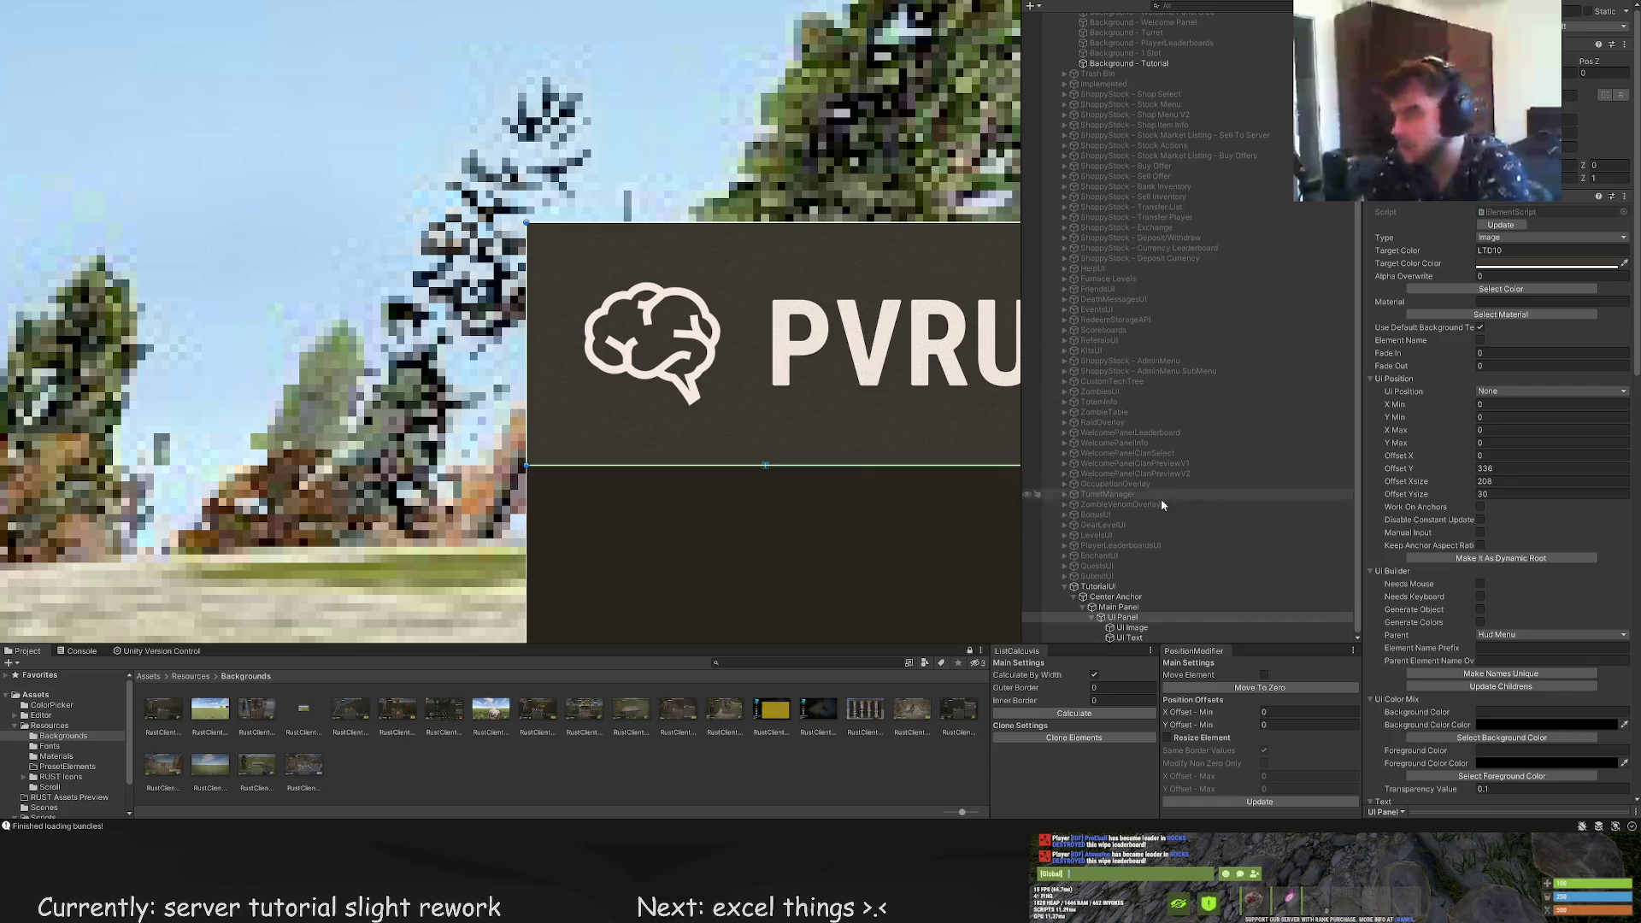
# Move the brain logo UI Image to the right within the header
pyautogui.doubleClick(1132, 628)
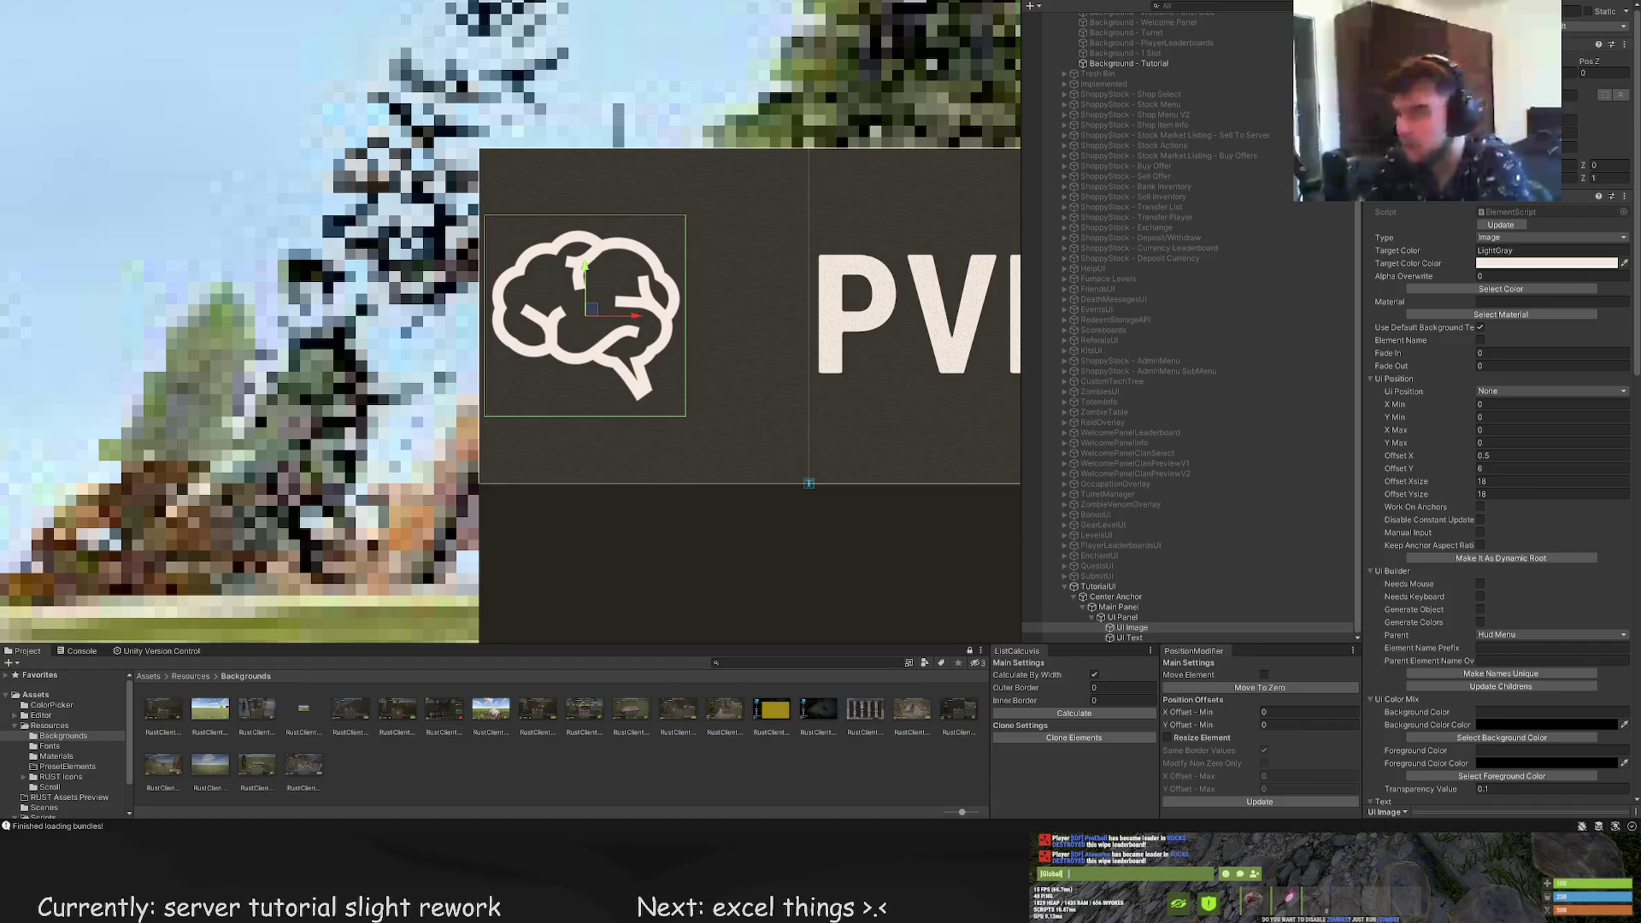
pyautogui.moveTo(633, 315); pyautogui.dragTo(699, 318)
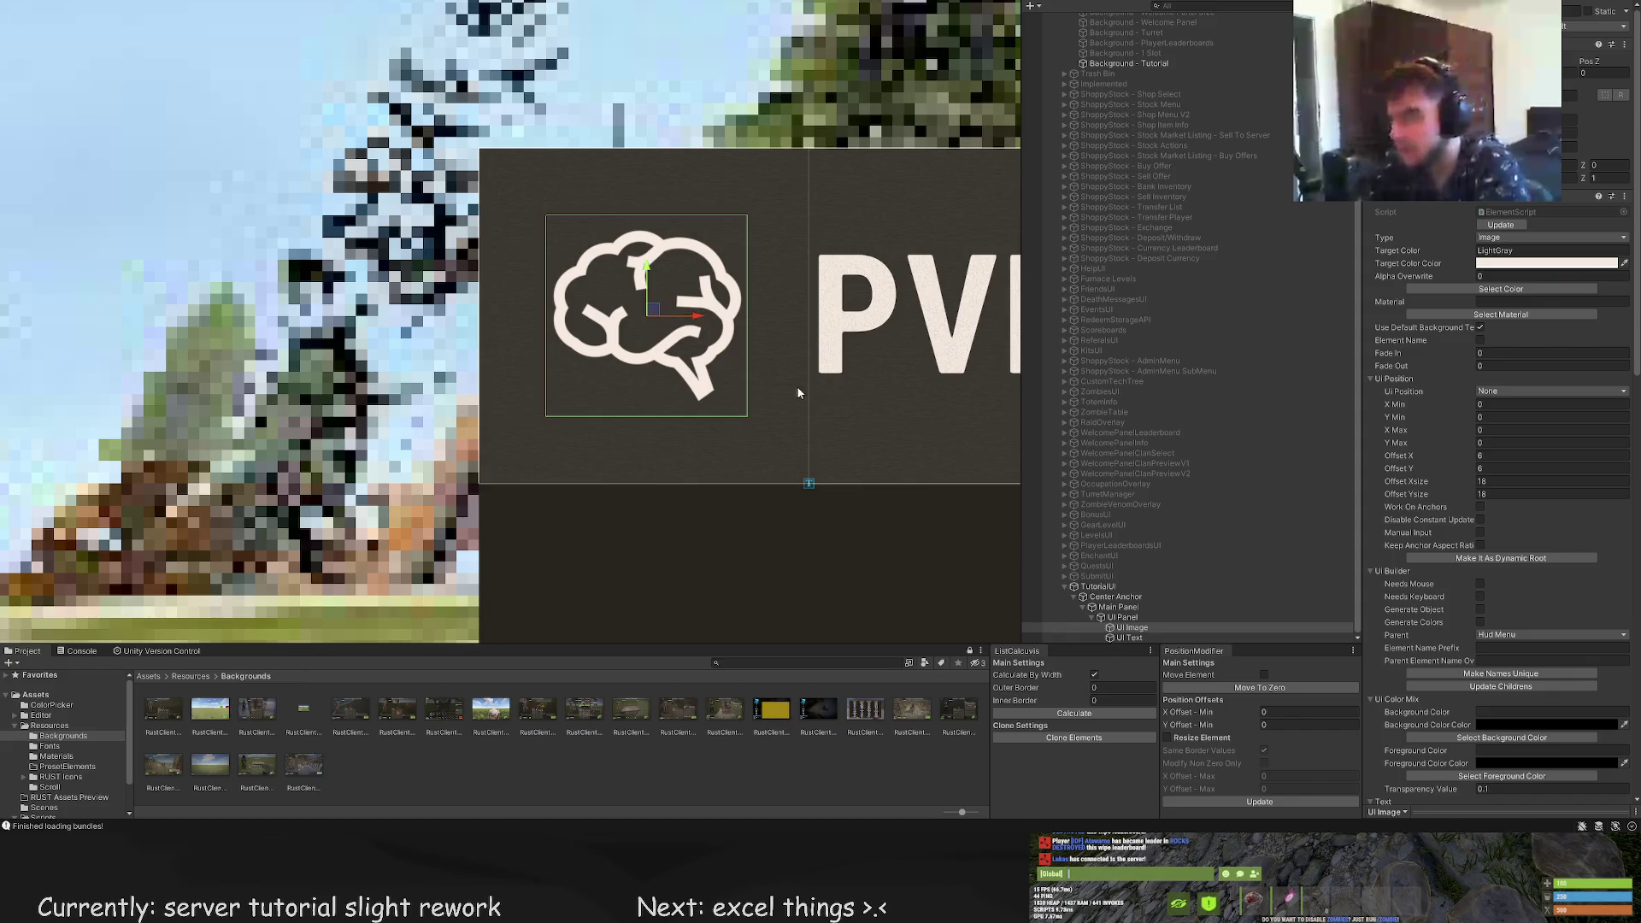
pyautogui.scroll(-2, 799, 392)
# Widen the UI Text title leftward, then nudge its left edge back right
pyautogui.click(906, 402)
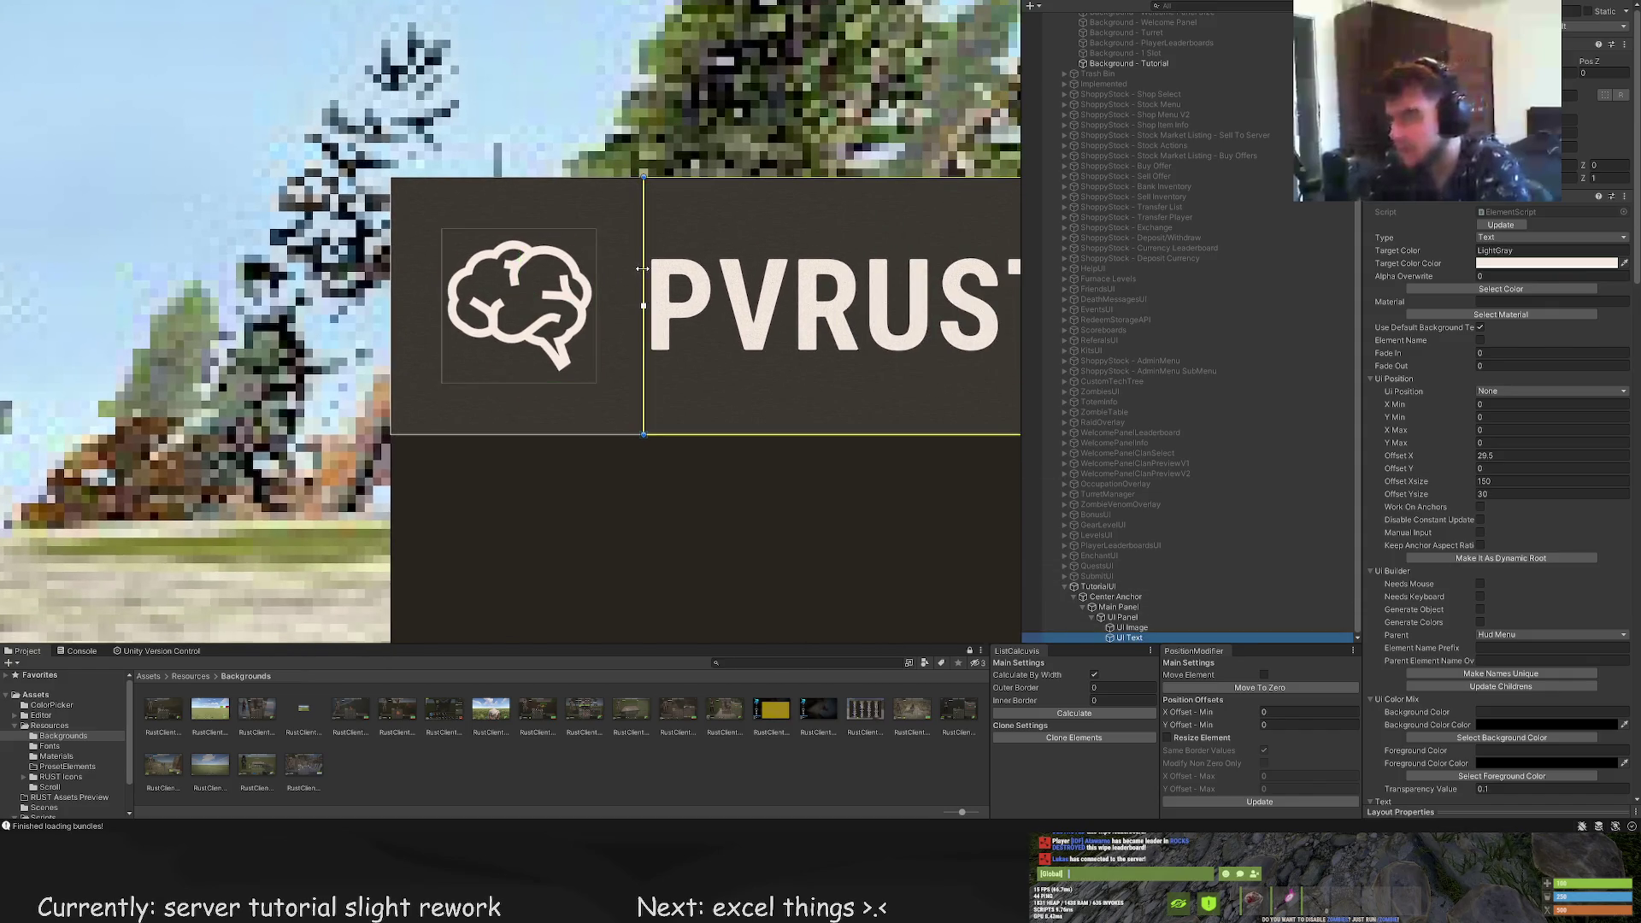
pyautogui.moveTo(643, 268)
pyautogui.mouseDown()
pyautogui.moveTo(600, 268)
pyautogui.moveTo(617, 232)
pyautogui.mouseUp()
pyautogui.click(699, 224)
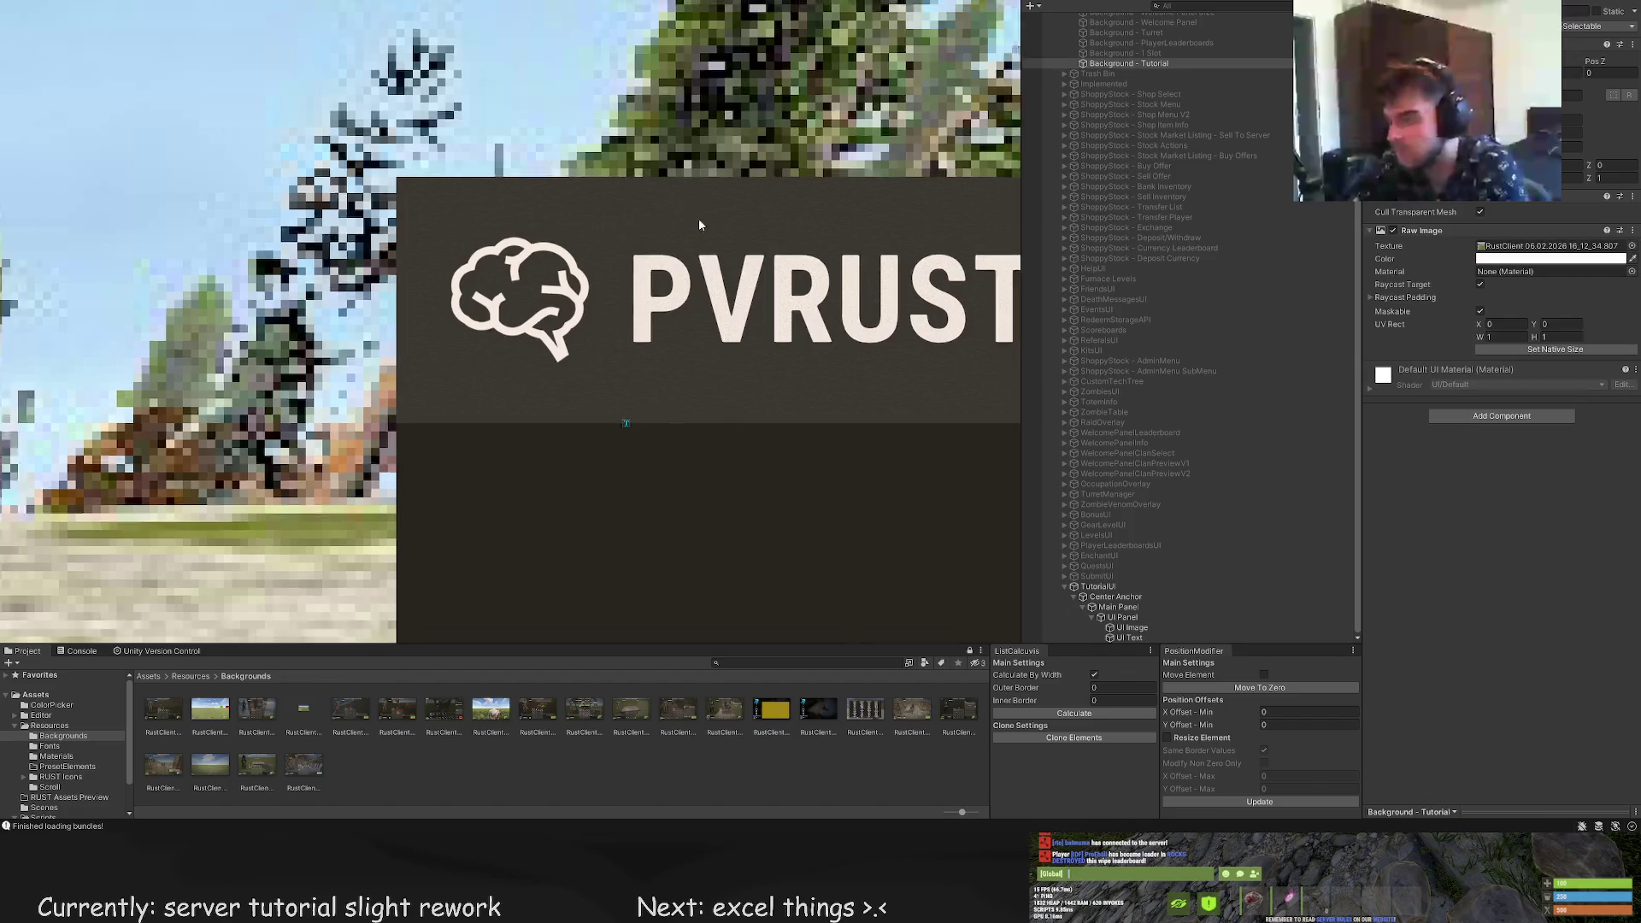
pyautogui.scroll(-10, 699, 224)
pyautogui.click(639, 299)
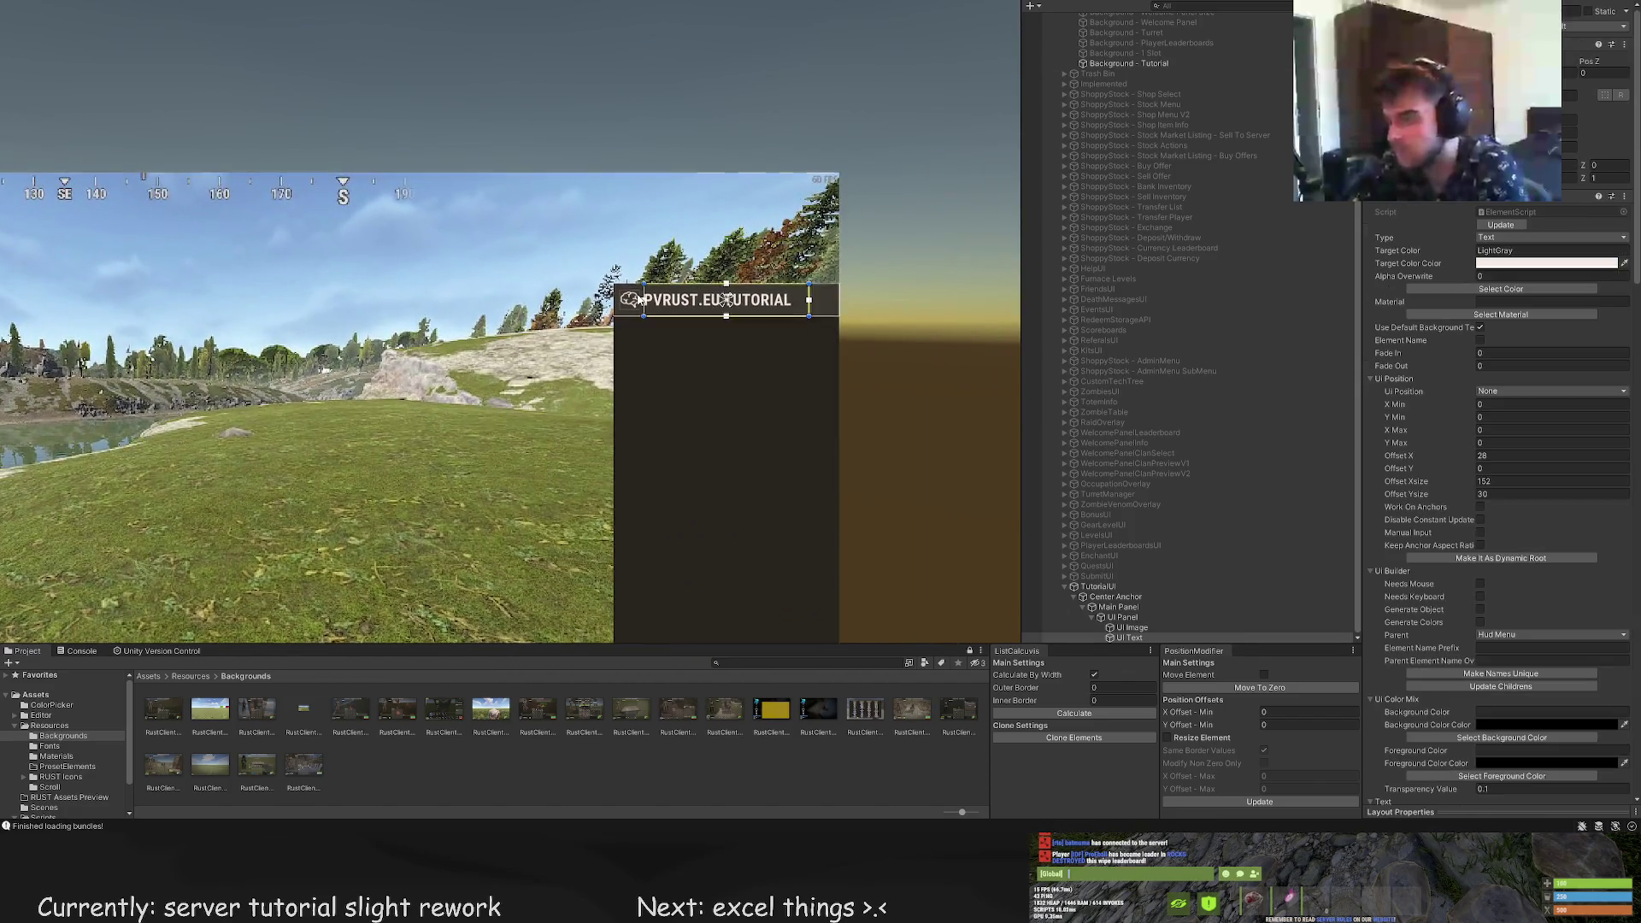
pyautogui.scroll(3, 639, 300)
pyautogui.moveTo(645, 284); pyautogui.dragTo(647, 285)
pyautogui.hscroll(3, 645, 284)
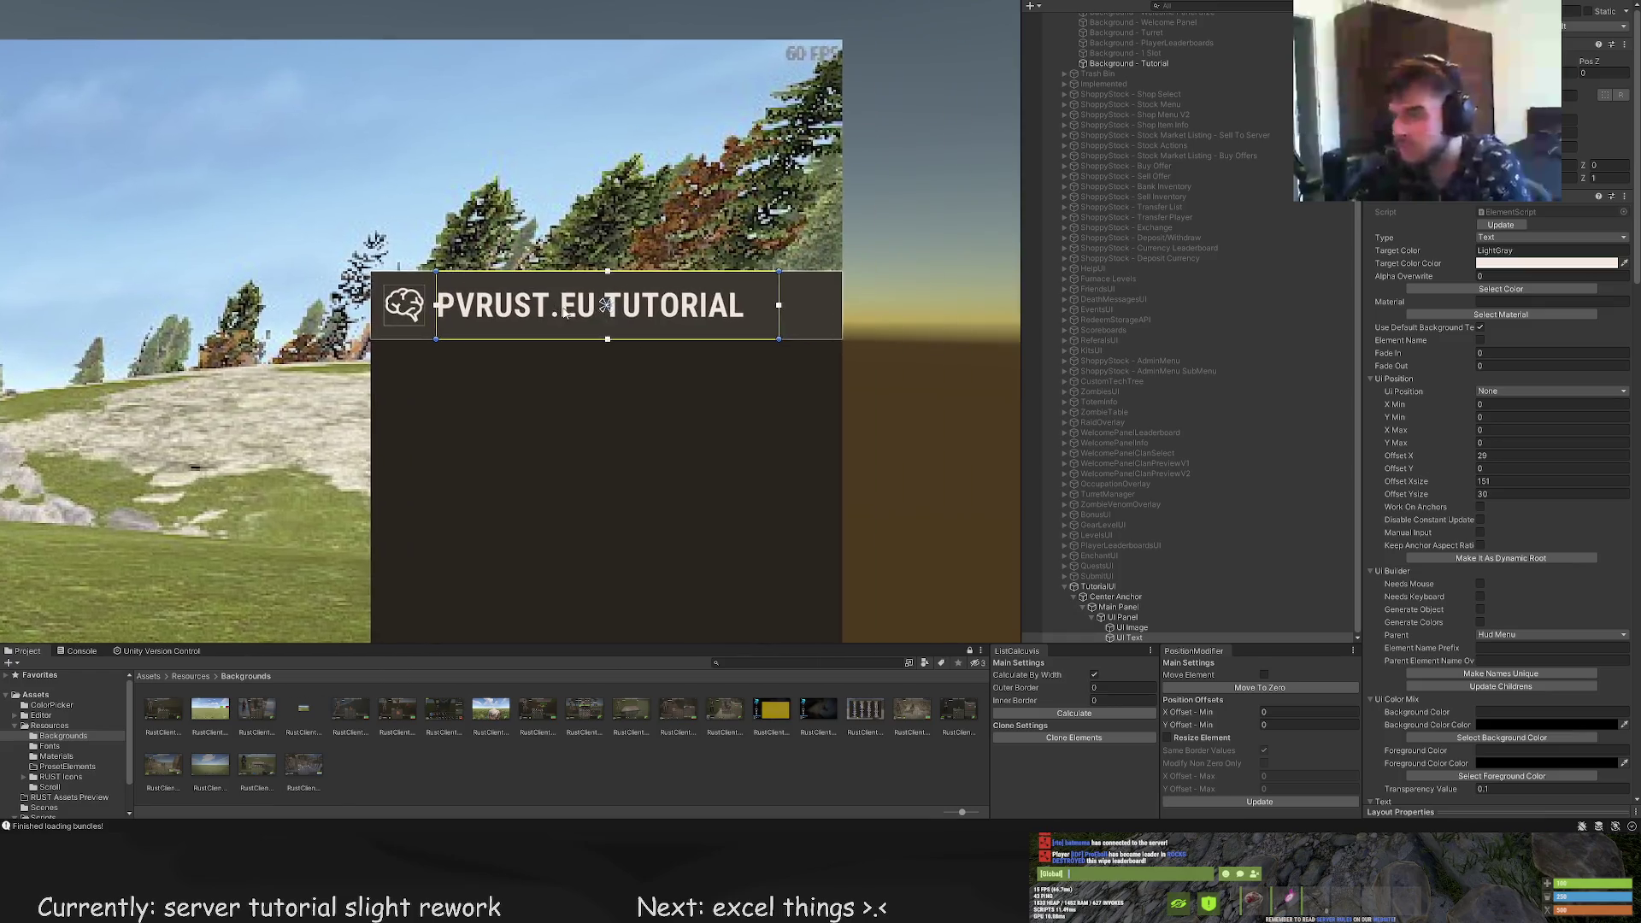
pyautogui.scroll(1, 731, 301)
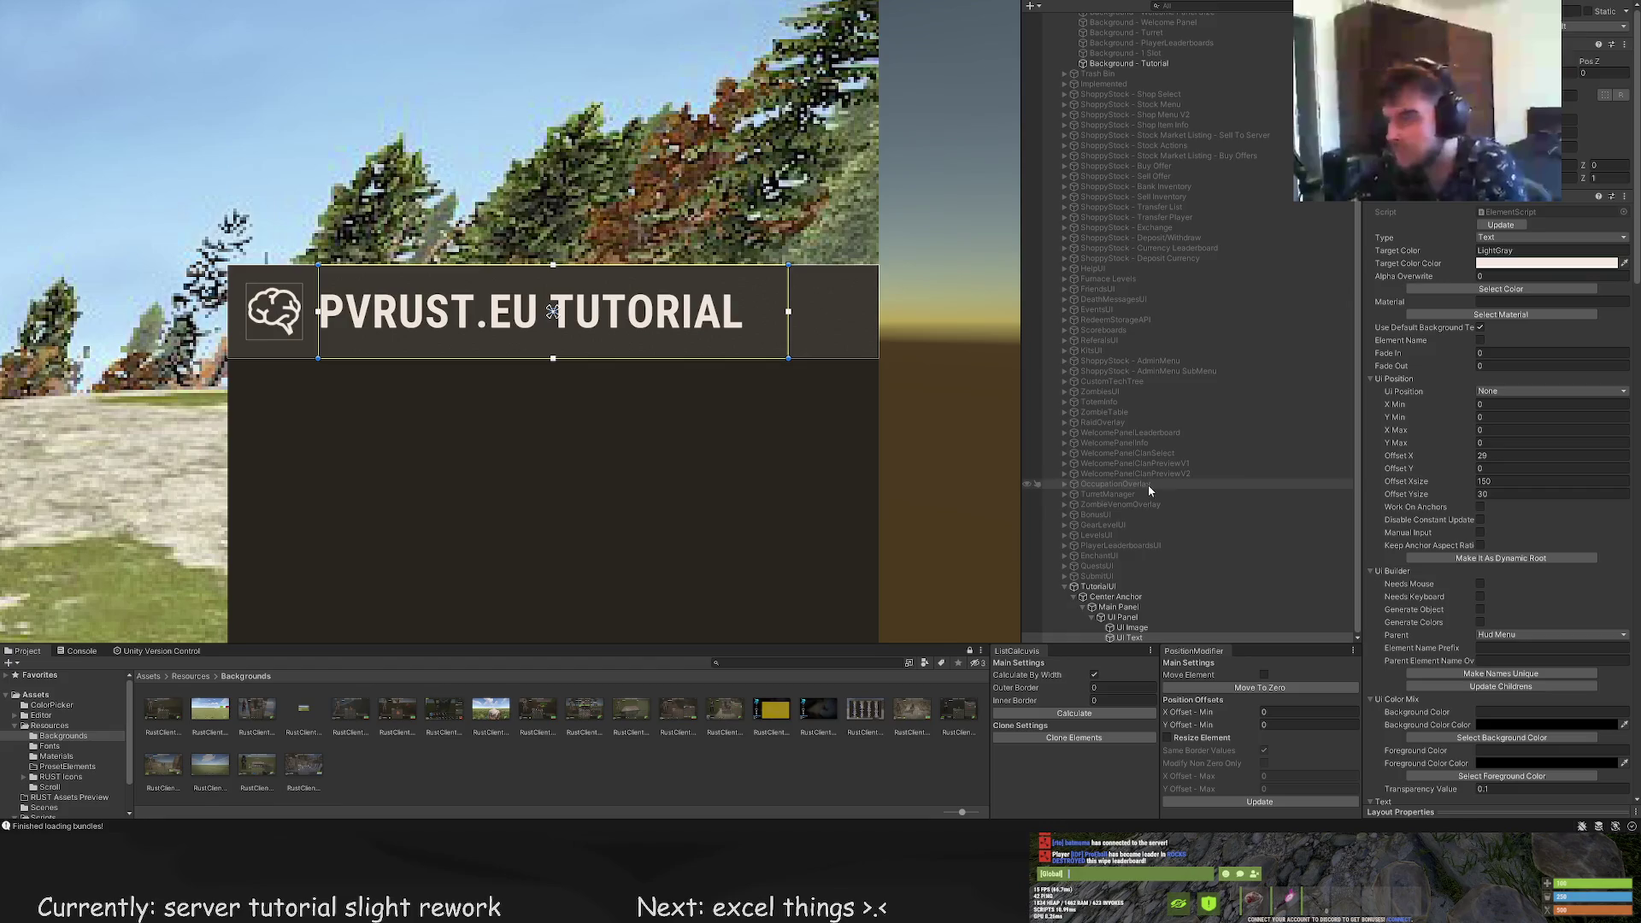
pyautogui.click(1122, 617)
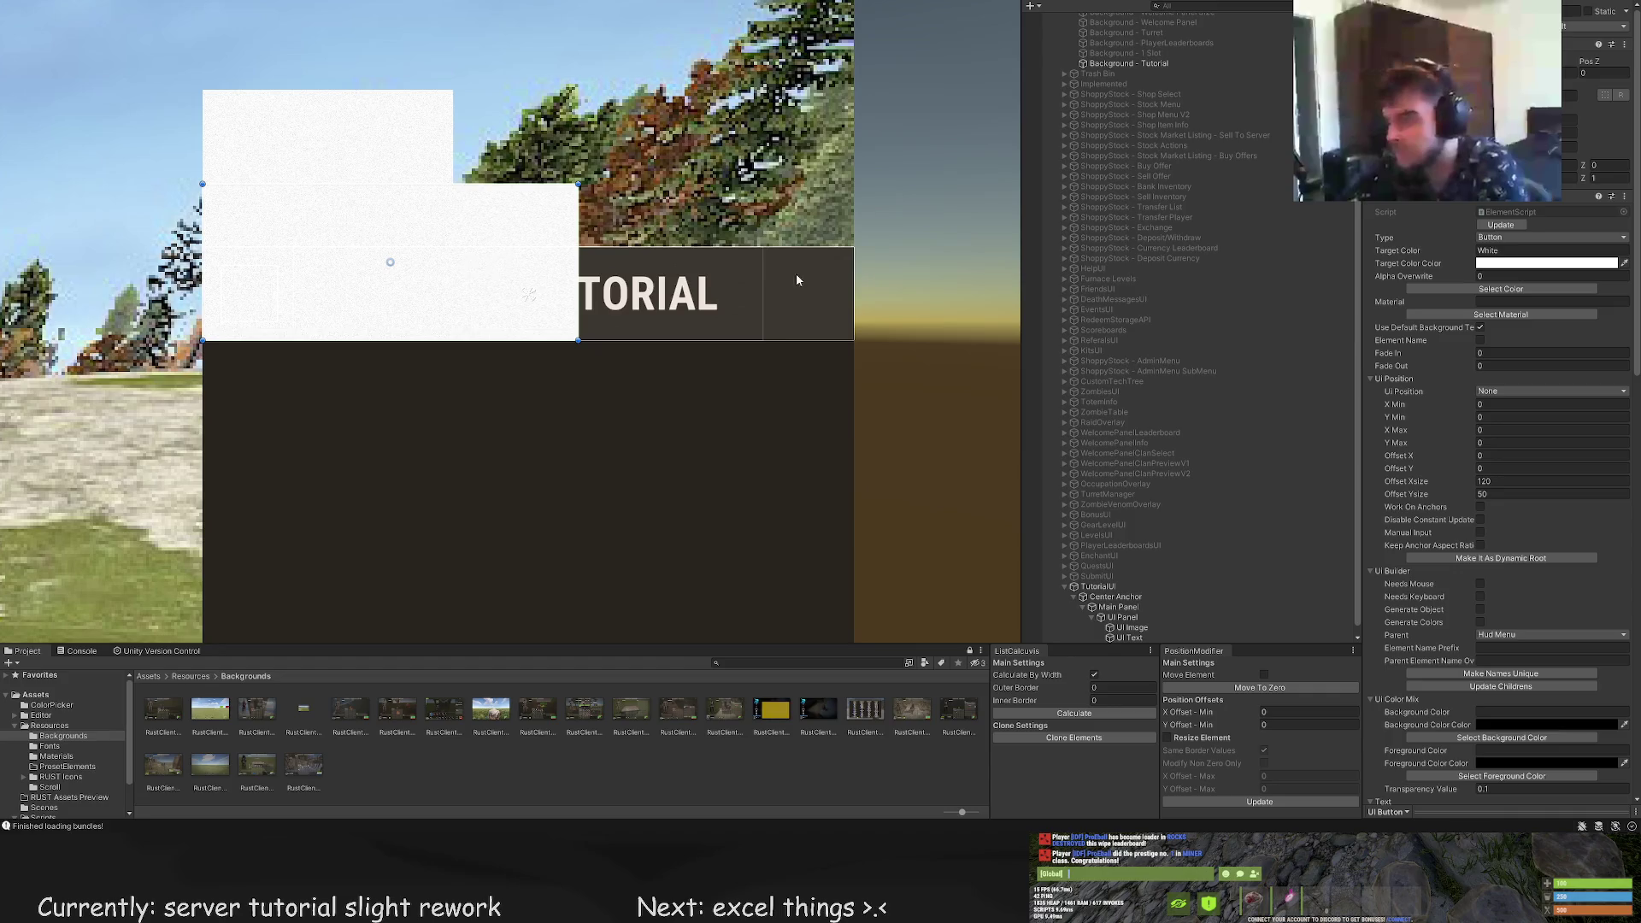
# Add a RedBg UI Button and size it at the header's right end
pyautogui.click(1500, 289)
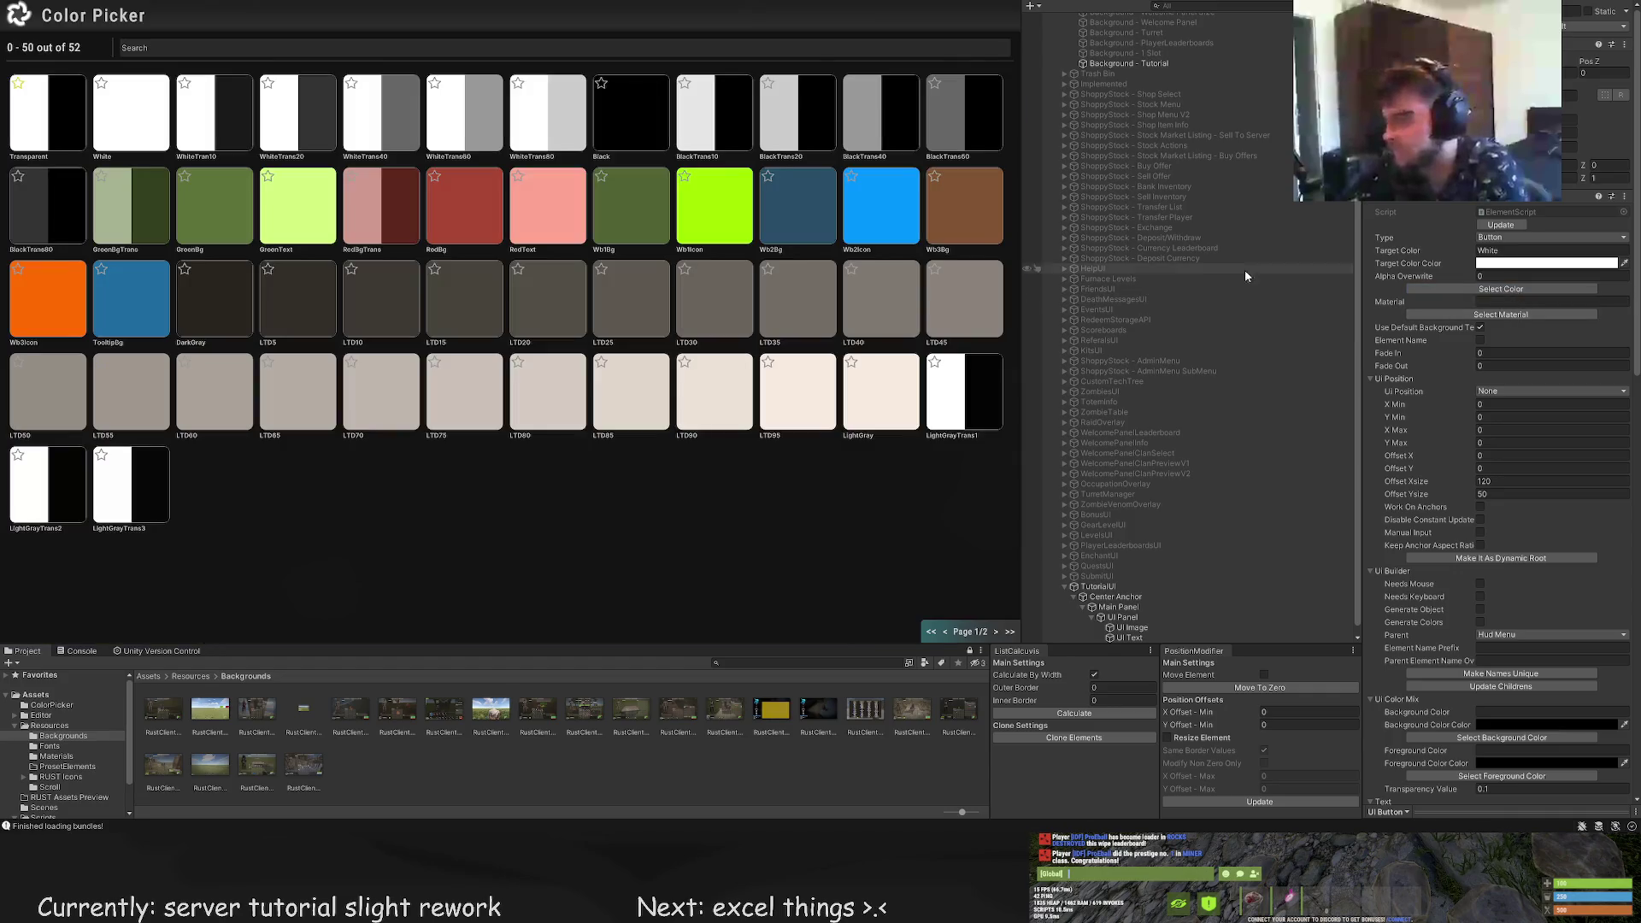
pyautogui.click(450, 220)
pyautogui.moveTo(443, 226); pyautogui.dragTo(713, 229)
pyautogui.moveTo(487, 202)
pyautogui.mouseDown()
pyautogui.moveTo(763, 228)
pyautogui.moveTo(789, 209)
pyautogui.moveTo(789, 247)
pyautogui.mouseUp()
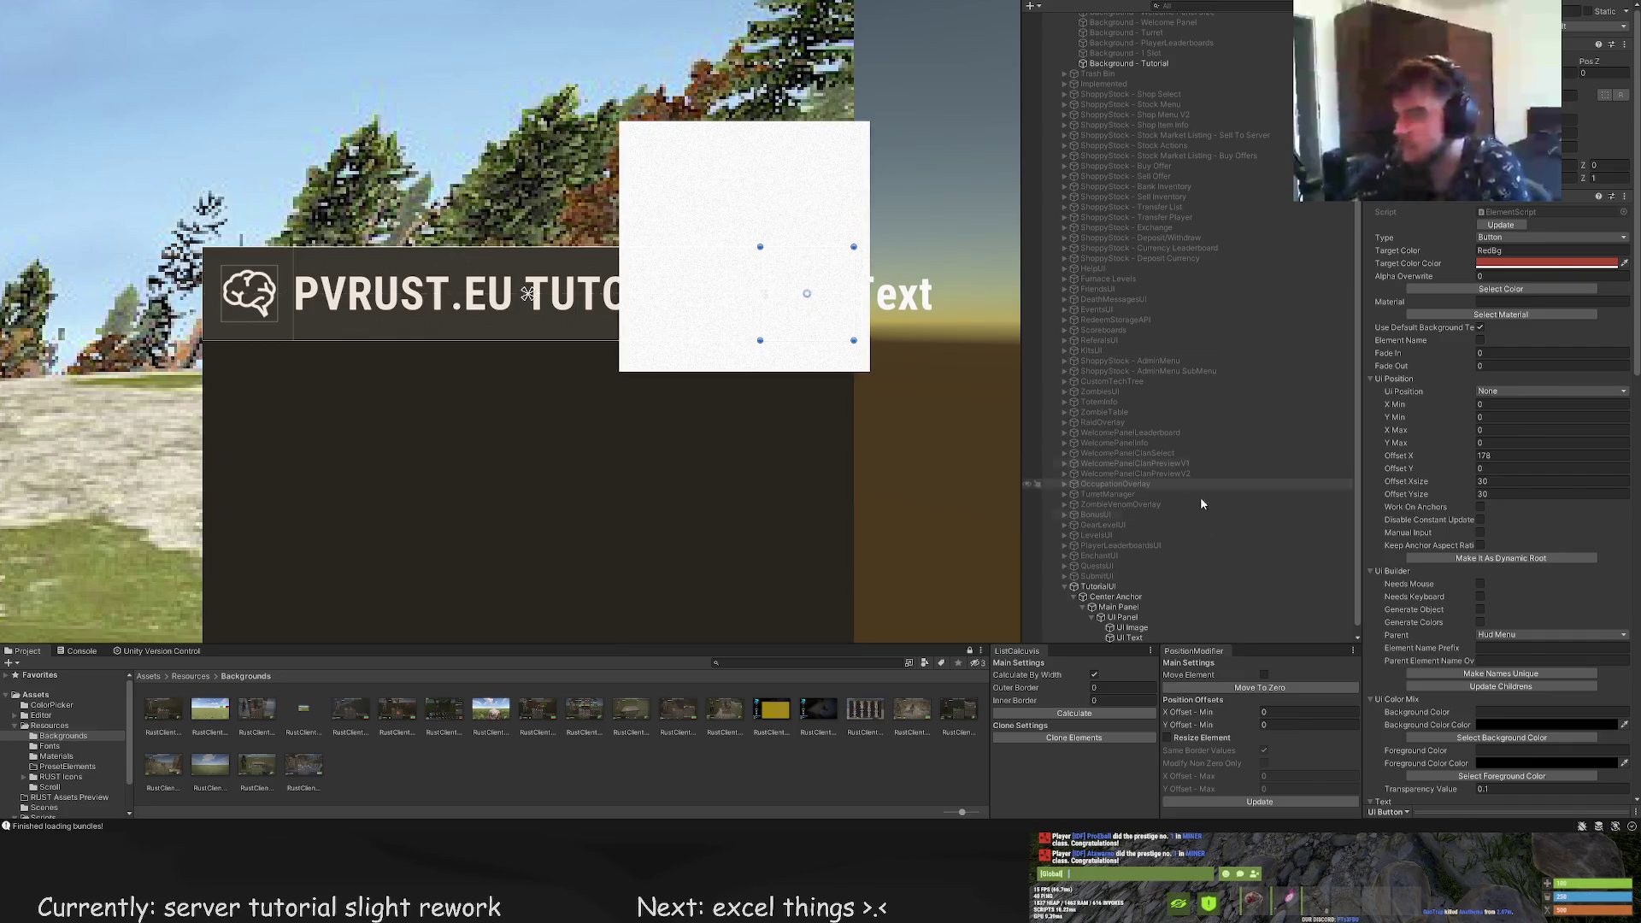
# Color the button's Button Image child pink
pyautogui.scroll(-1, 1196, 487)
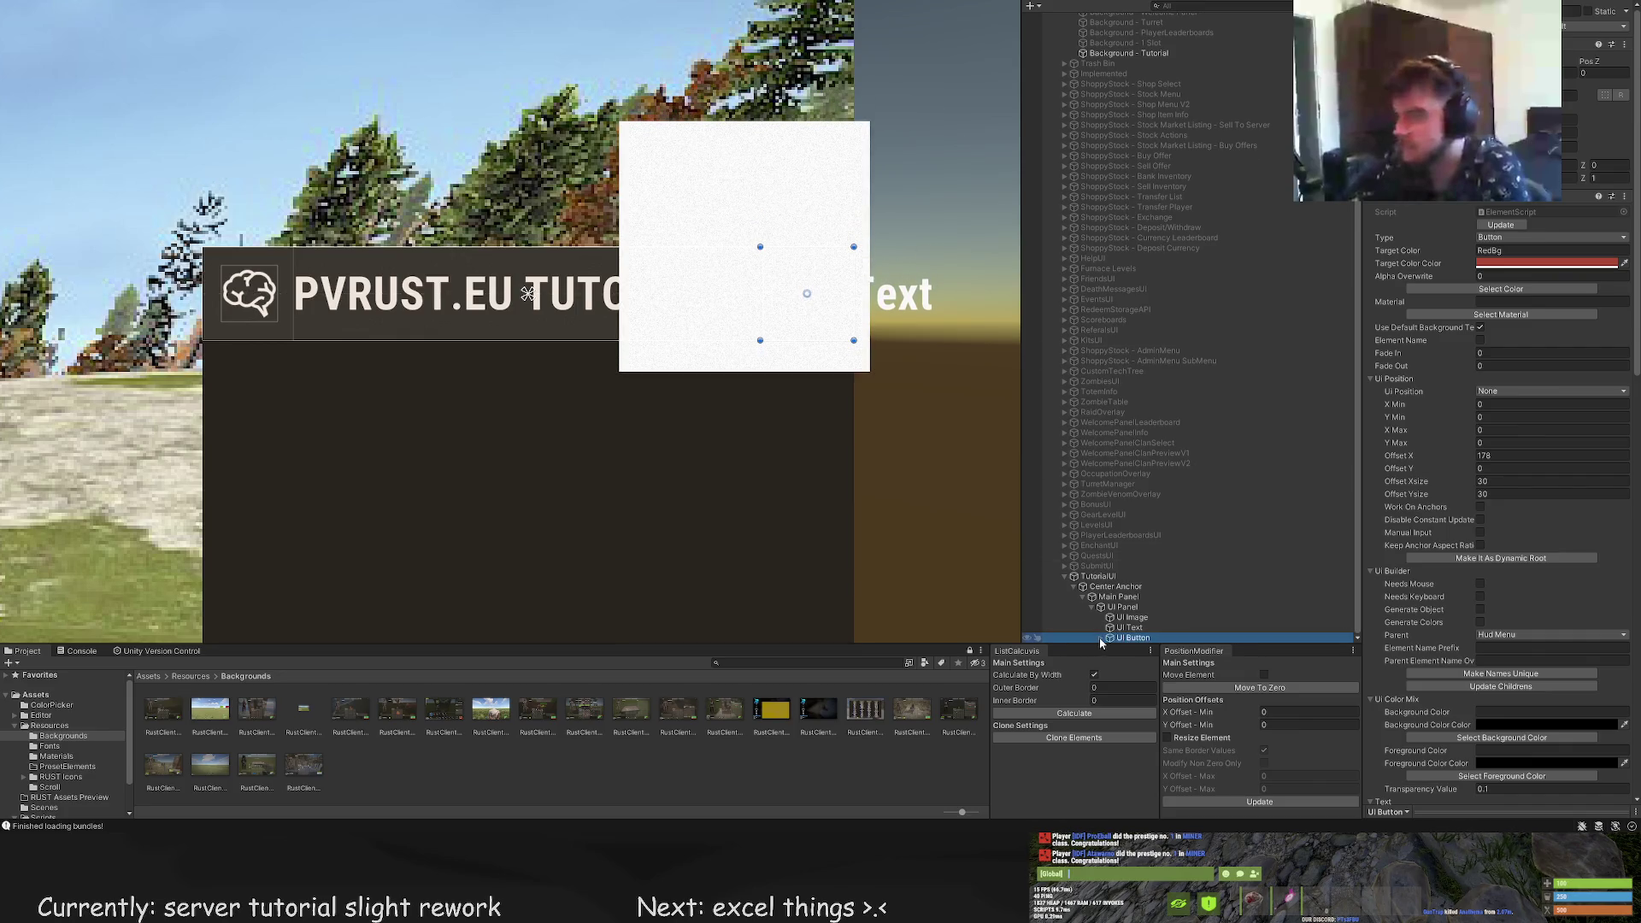
pyautogui.click(1101, 638)
pyautogui.click(1154, 638)
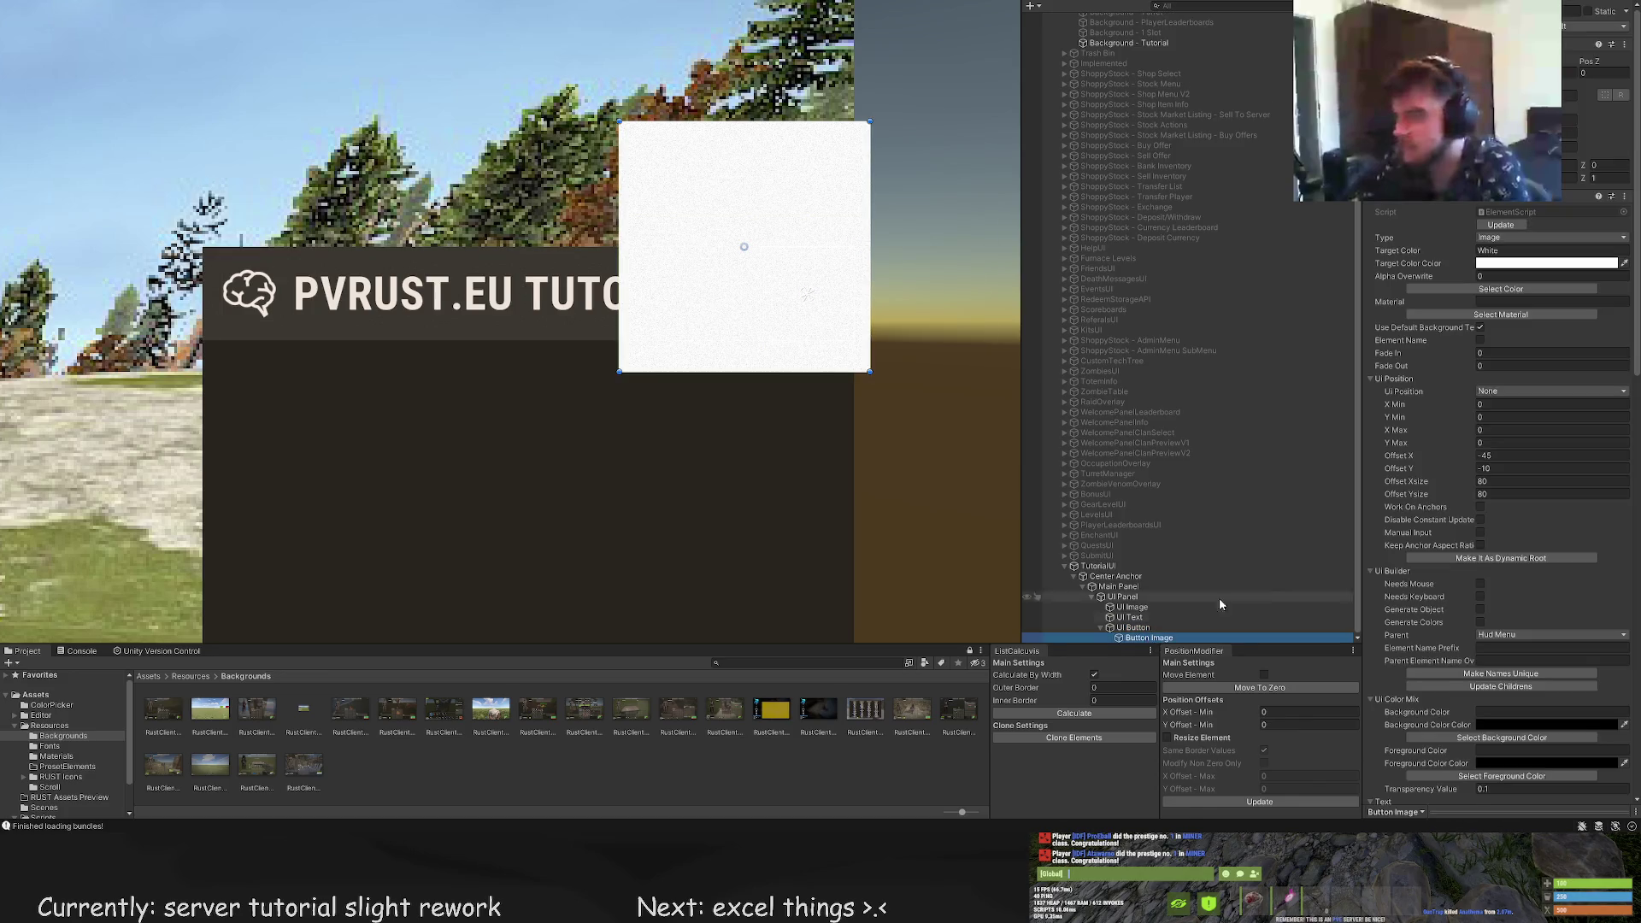
pyautogui.click(1500, 289)
pyautogui.click(550, 202)
# Open Select Sprite for the Button Image and page through the Asset Browser icons
pyautogui.scroll(-5, 1493, 548)
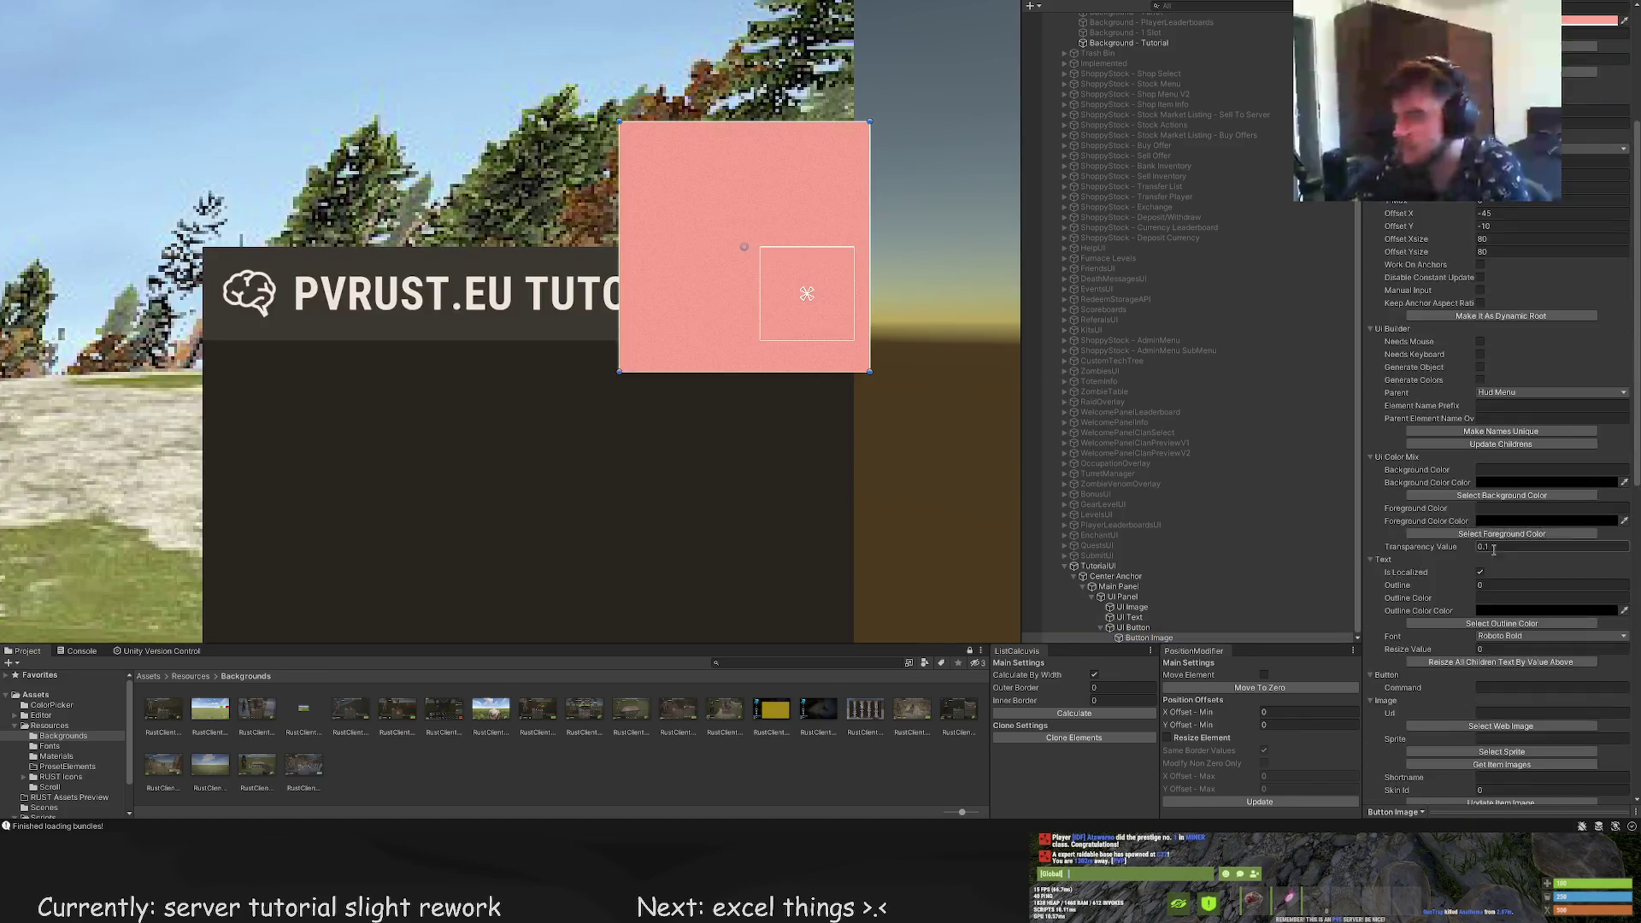
pyautogui.scroll(-5, 1493, 548)
pyautogui.click(1501, 440)
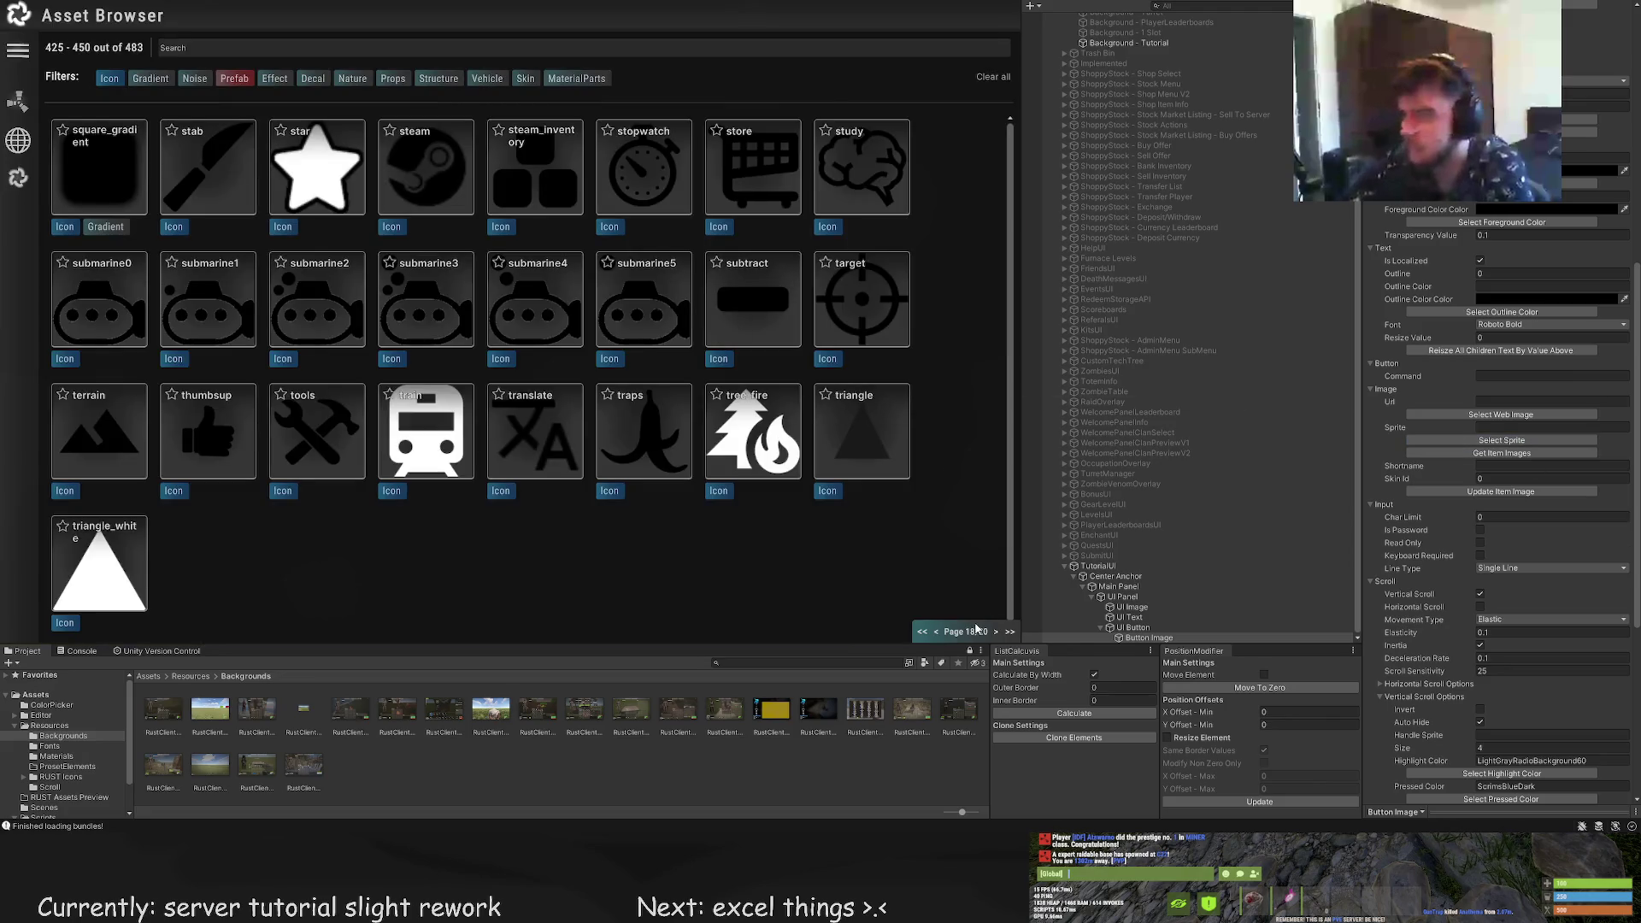
pyautogui.click(996, 632)
pyautogui.click(995, 632)
pyautogui.click(937, 633)
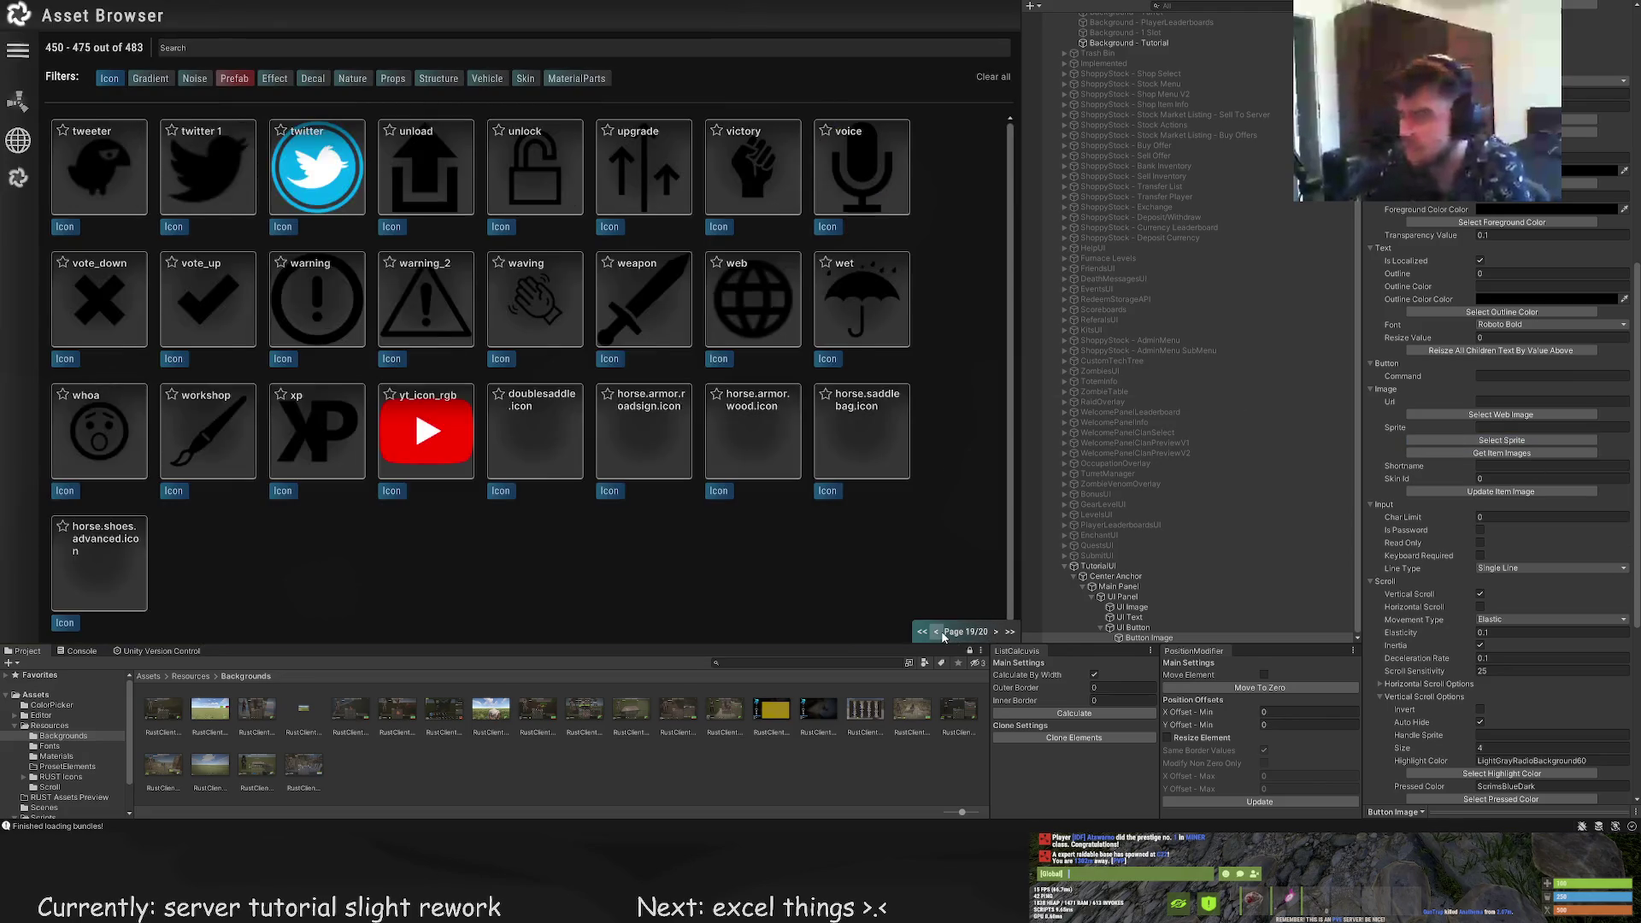
pyautogui.click(937, 633)
pyautogui.click(937, 633)
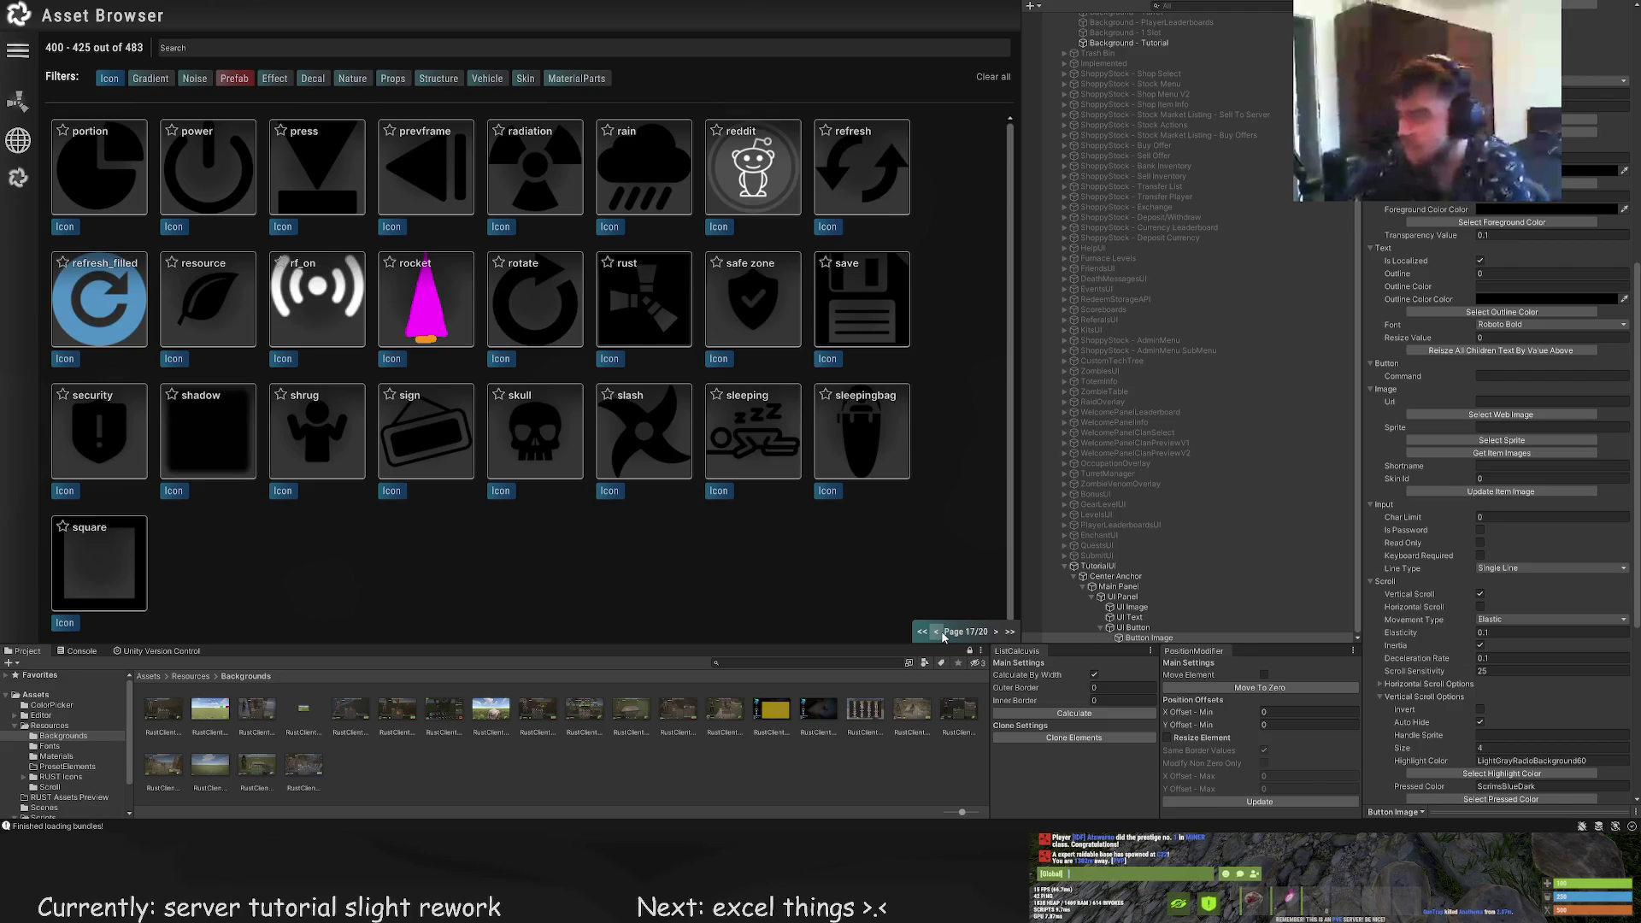
pyautogui.click(943, 634)
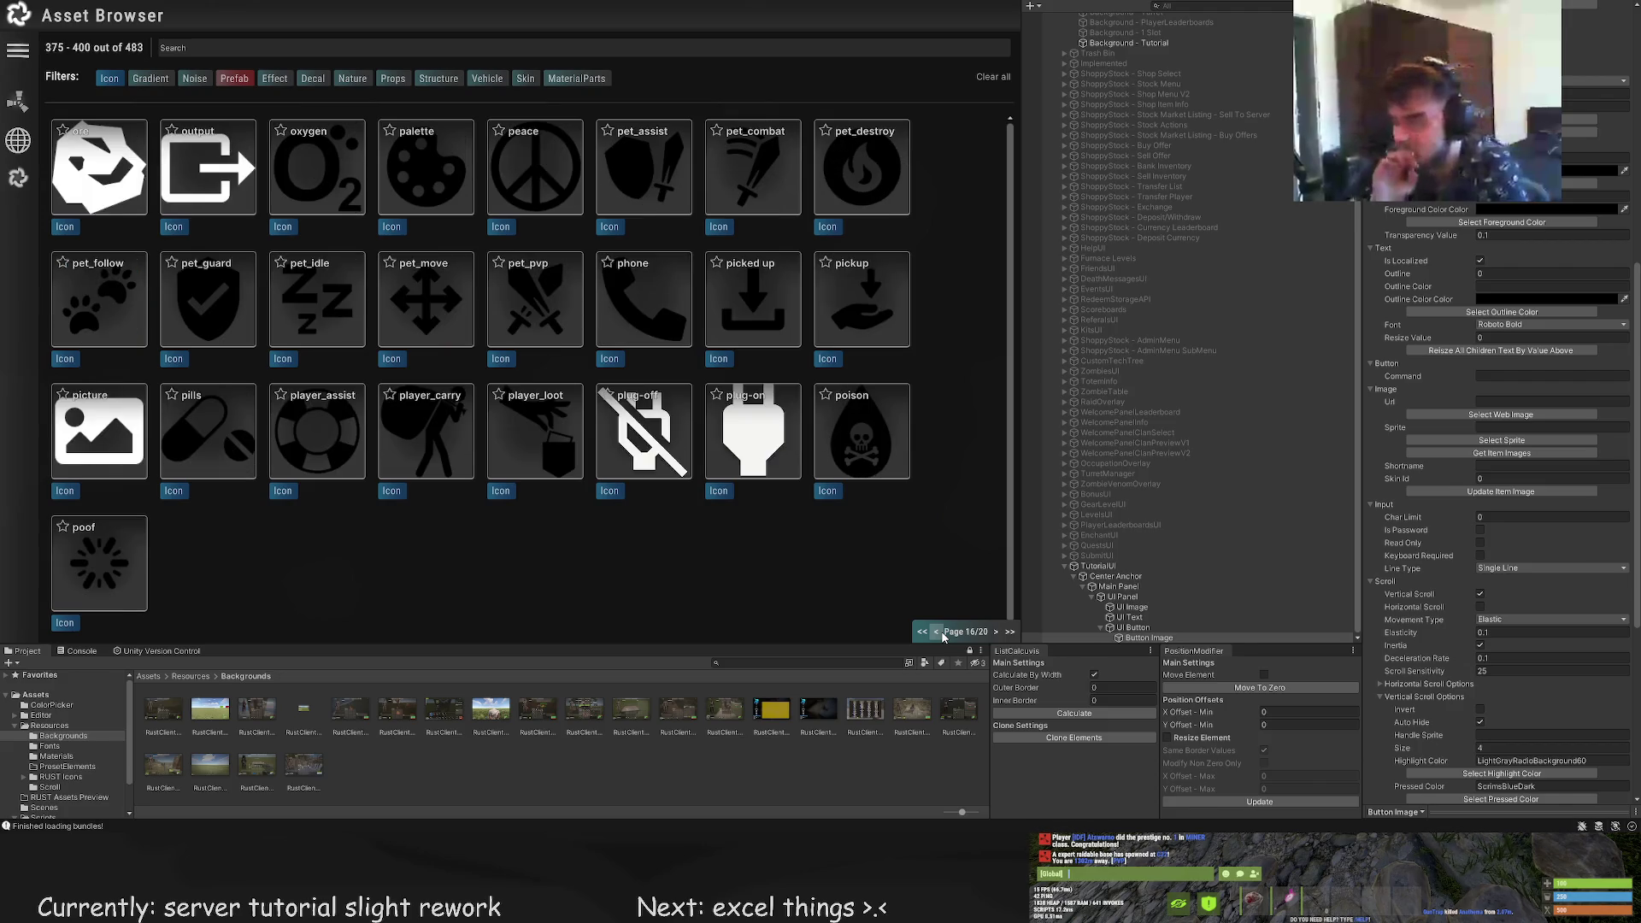
pyautogui.click(942, 634)
pyautogui.click(943, 634)
pyautogui.click(943, 634)
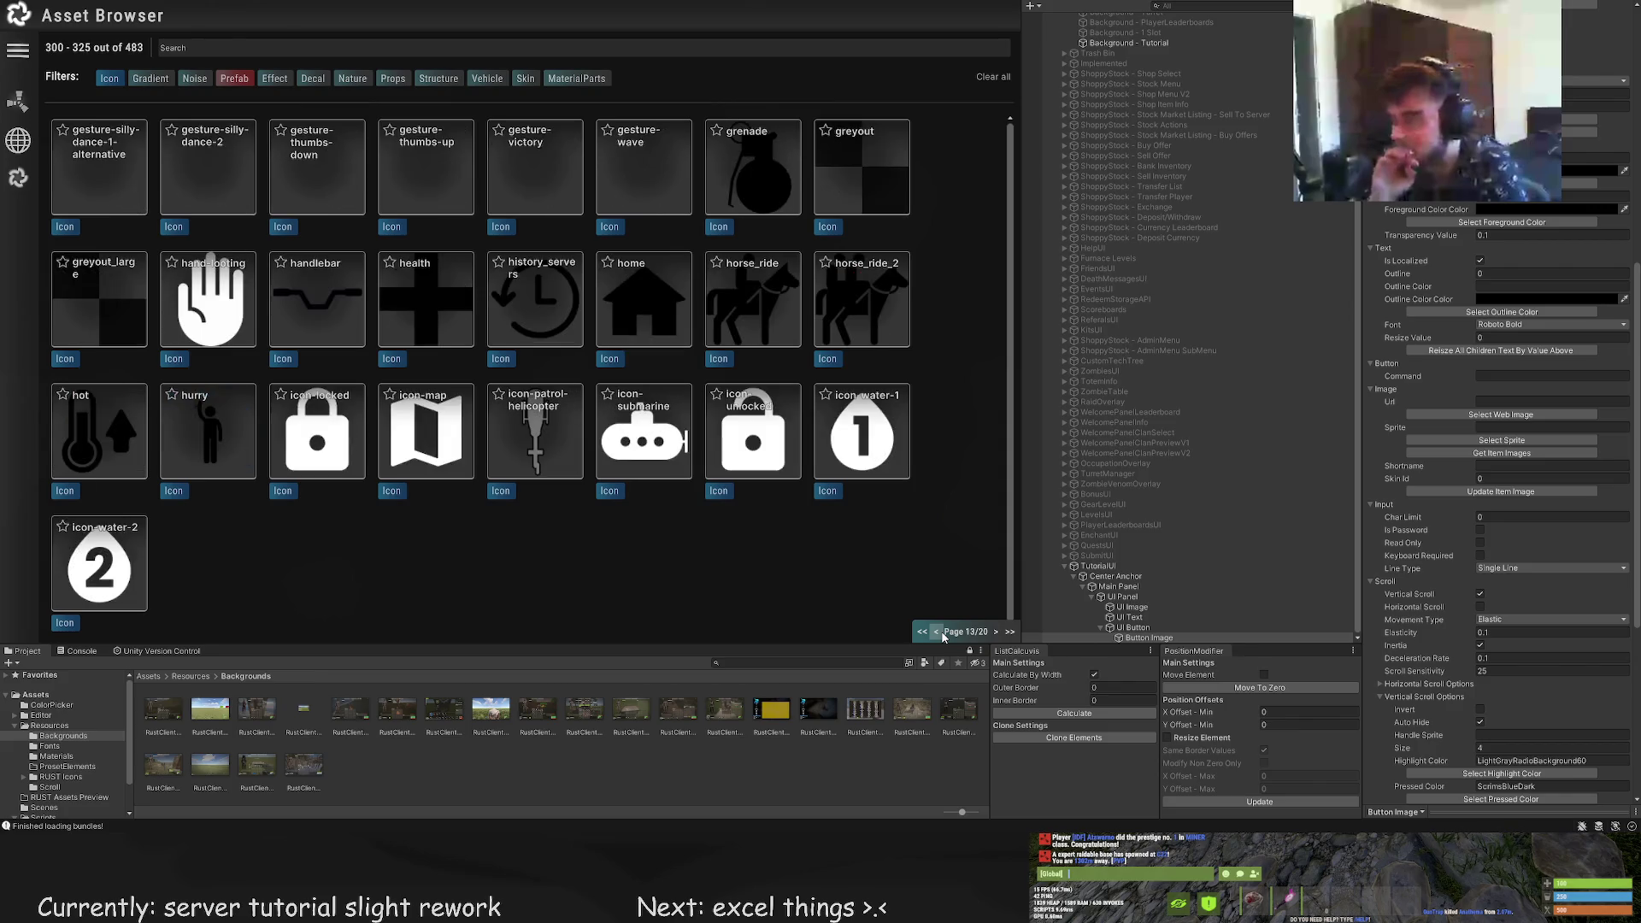
pyautogui.click(943, 634)
pyautogui.click(943, 634)
pyautogui.click(943, 634)
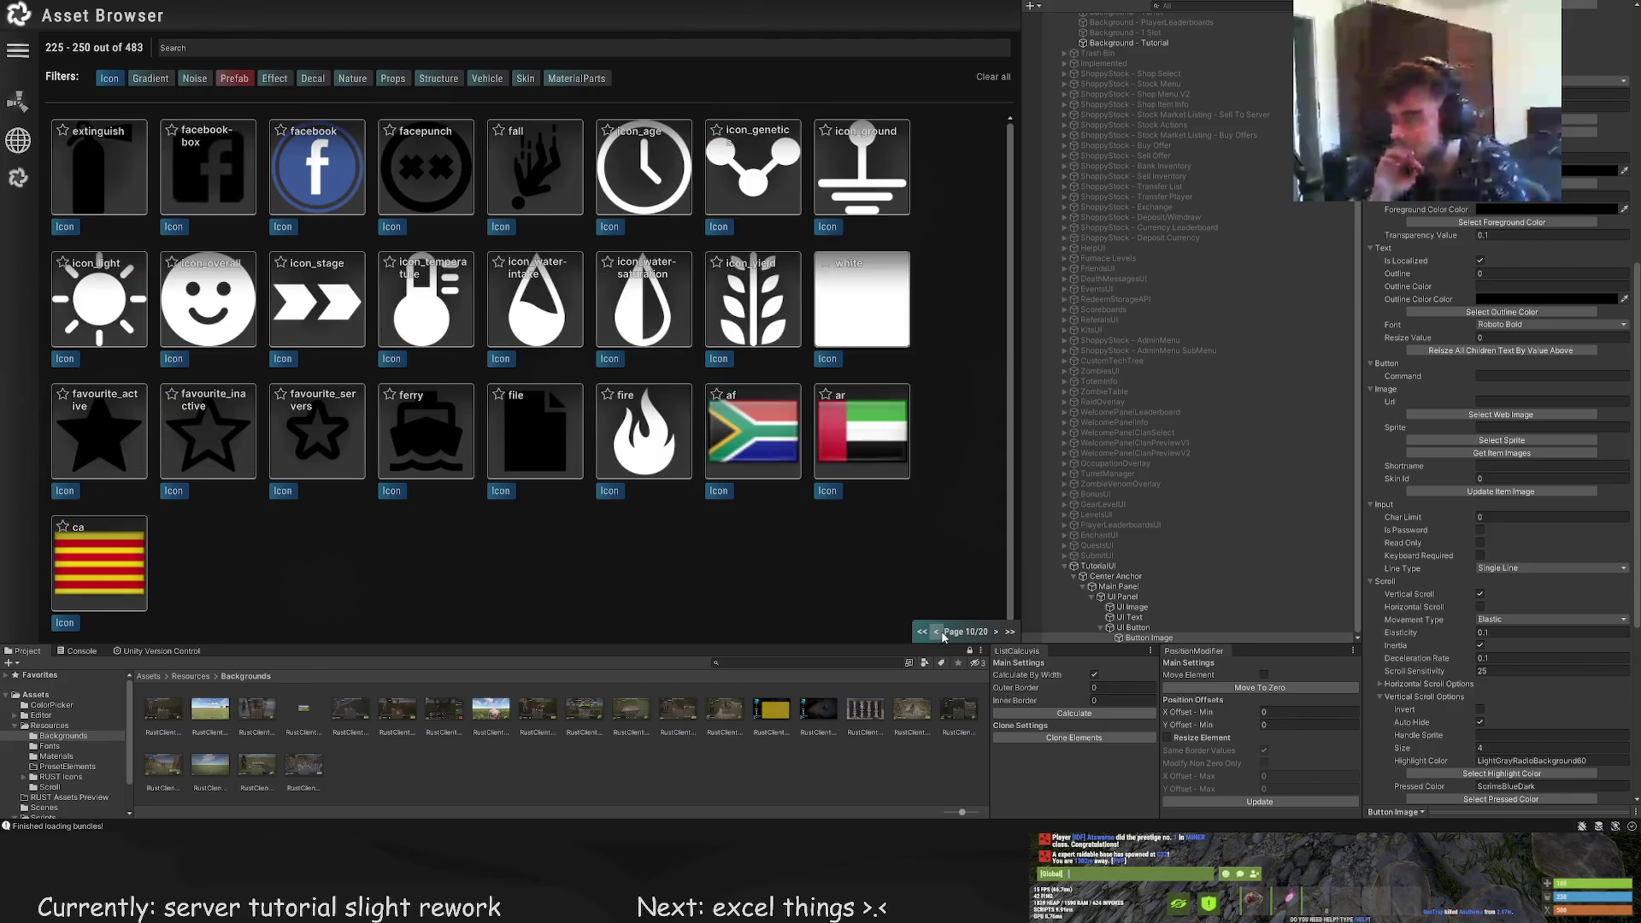
pyautogui.click(942, 634)
# Use the dir_right arrow as the button sprite and shrink the image to about 29x30
pyautogui.click(753, 171)
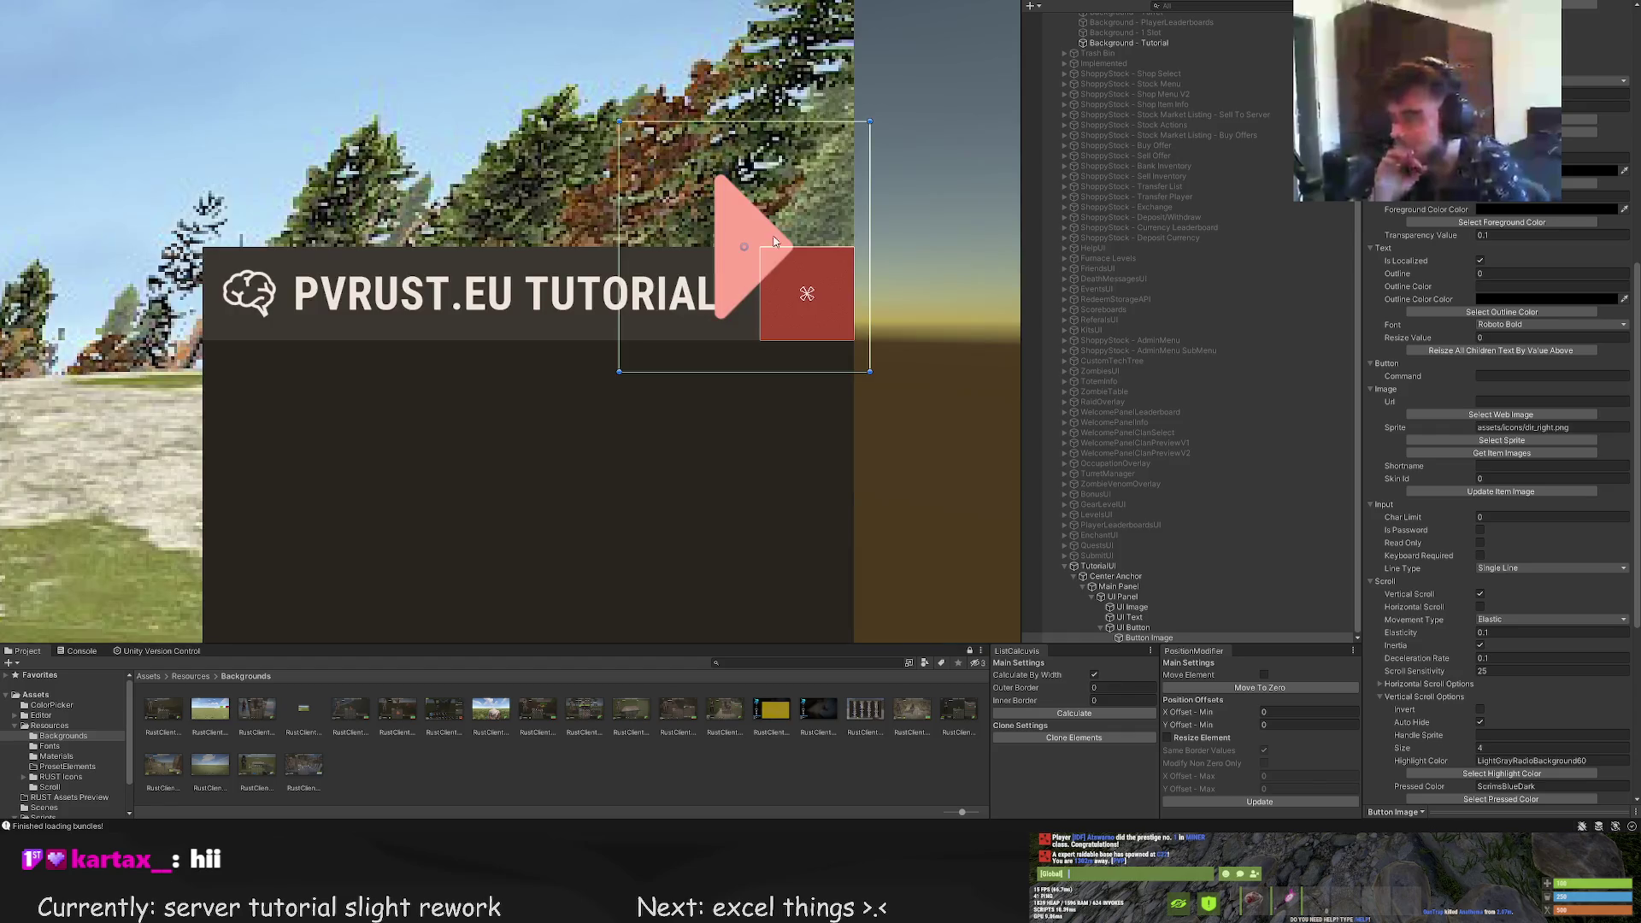
pyautogui.moveTo(514, 82); pyautogui.dragTo(699, 247)
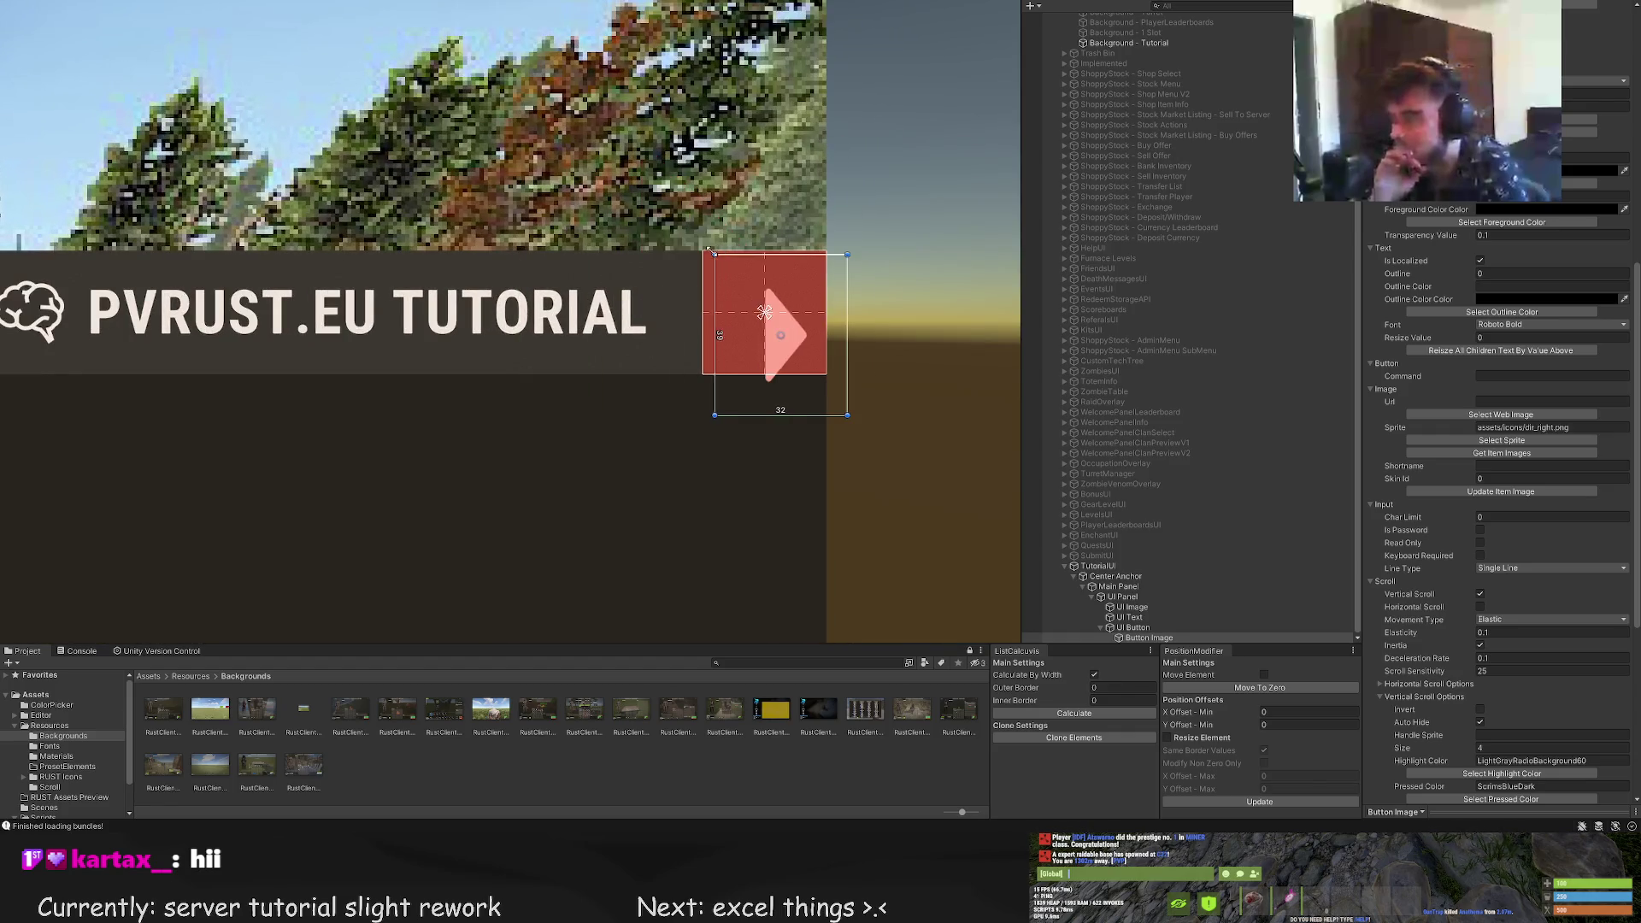
pyautogui.moveTo(848, 418); pyautogui.dragTo(825, 377)
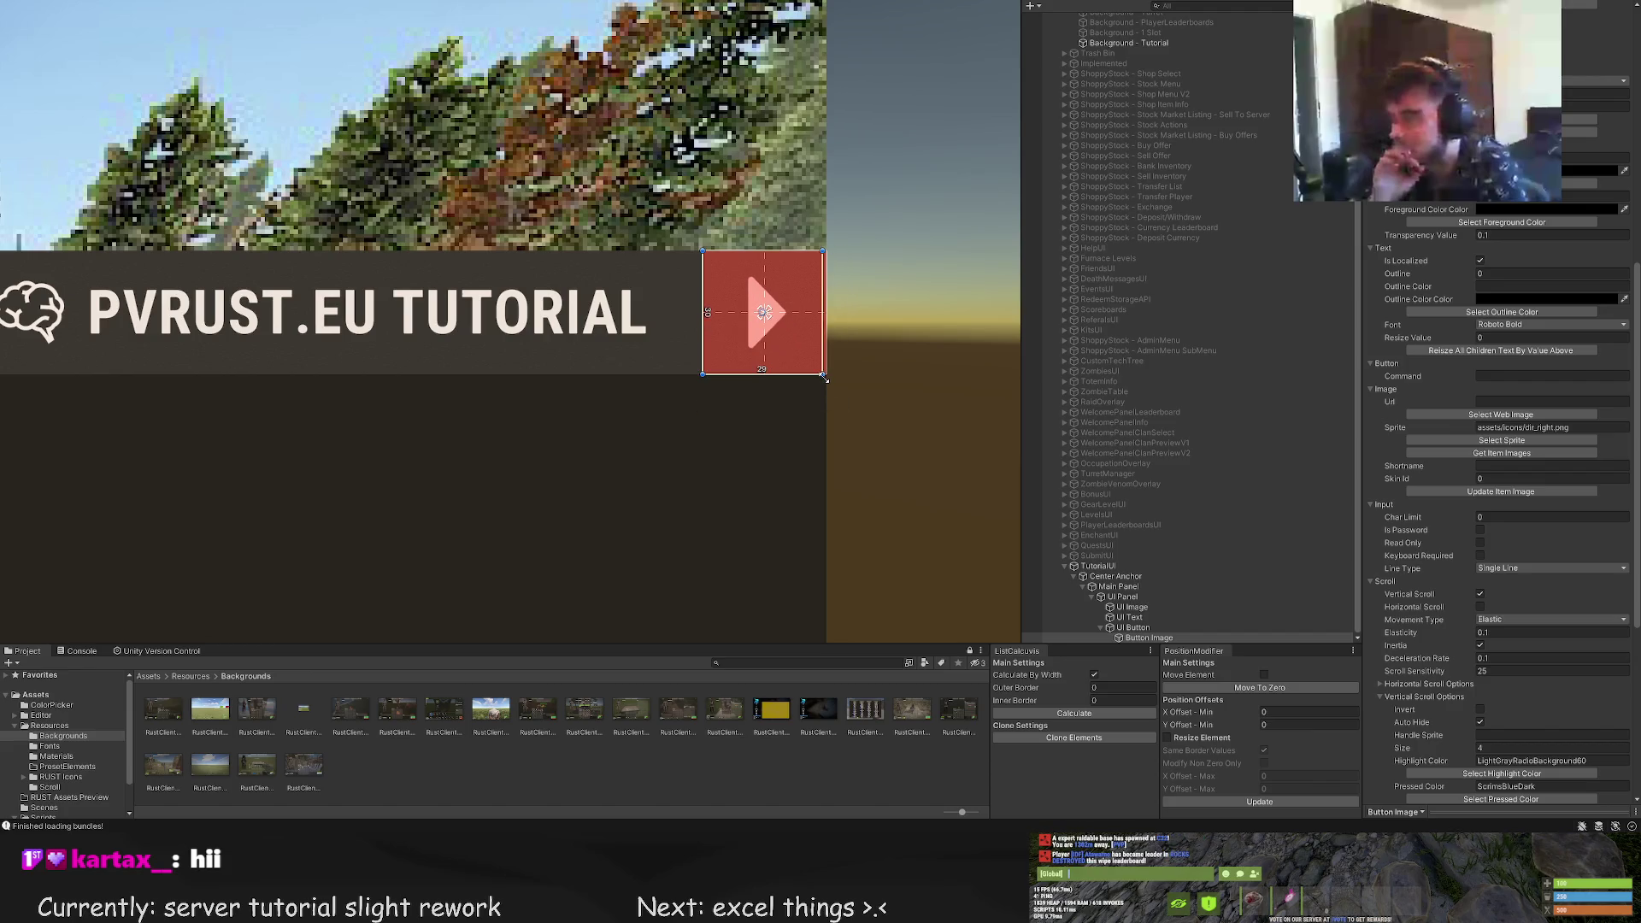
pyautogui.click(916, 385)
pyautogui.scroll(-10, 951, 421)
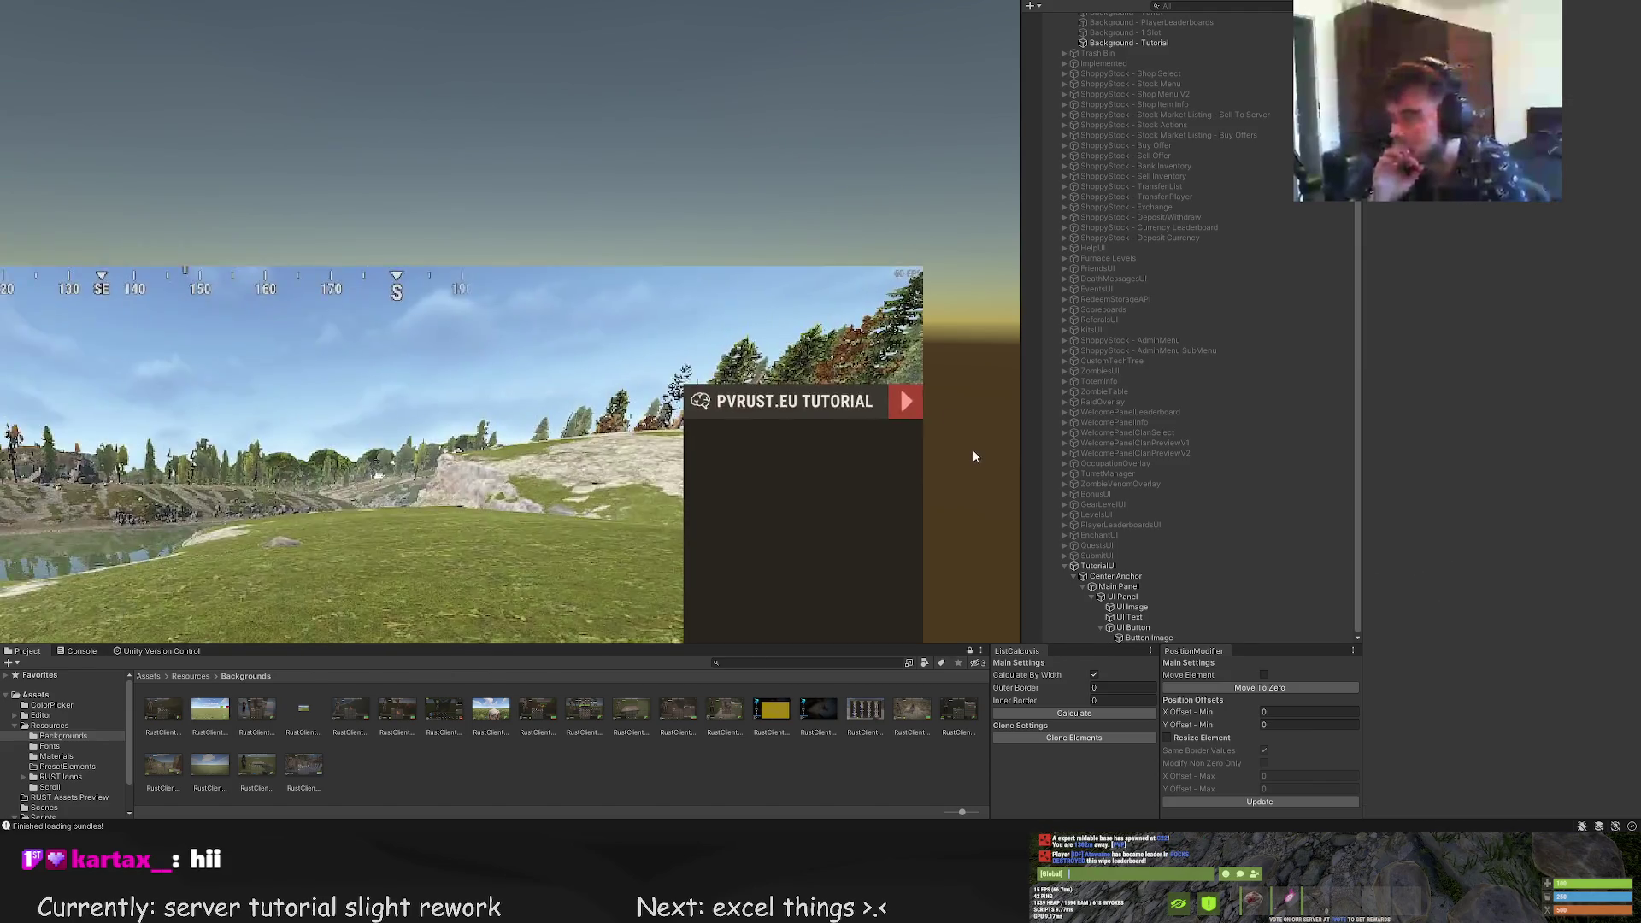
# Shrink the red UI Button to about 25x24
pyautogui.click(871, 451)
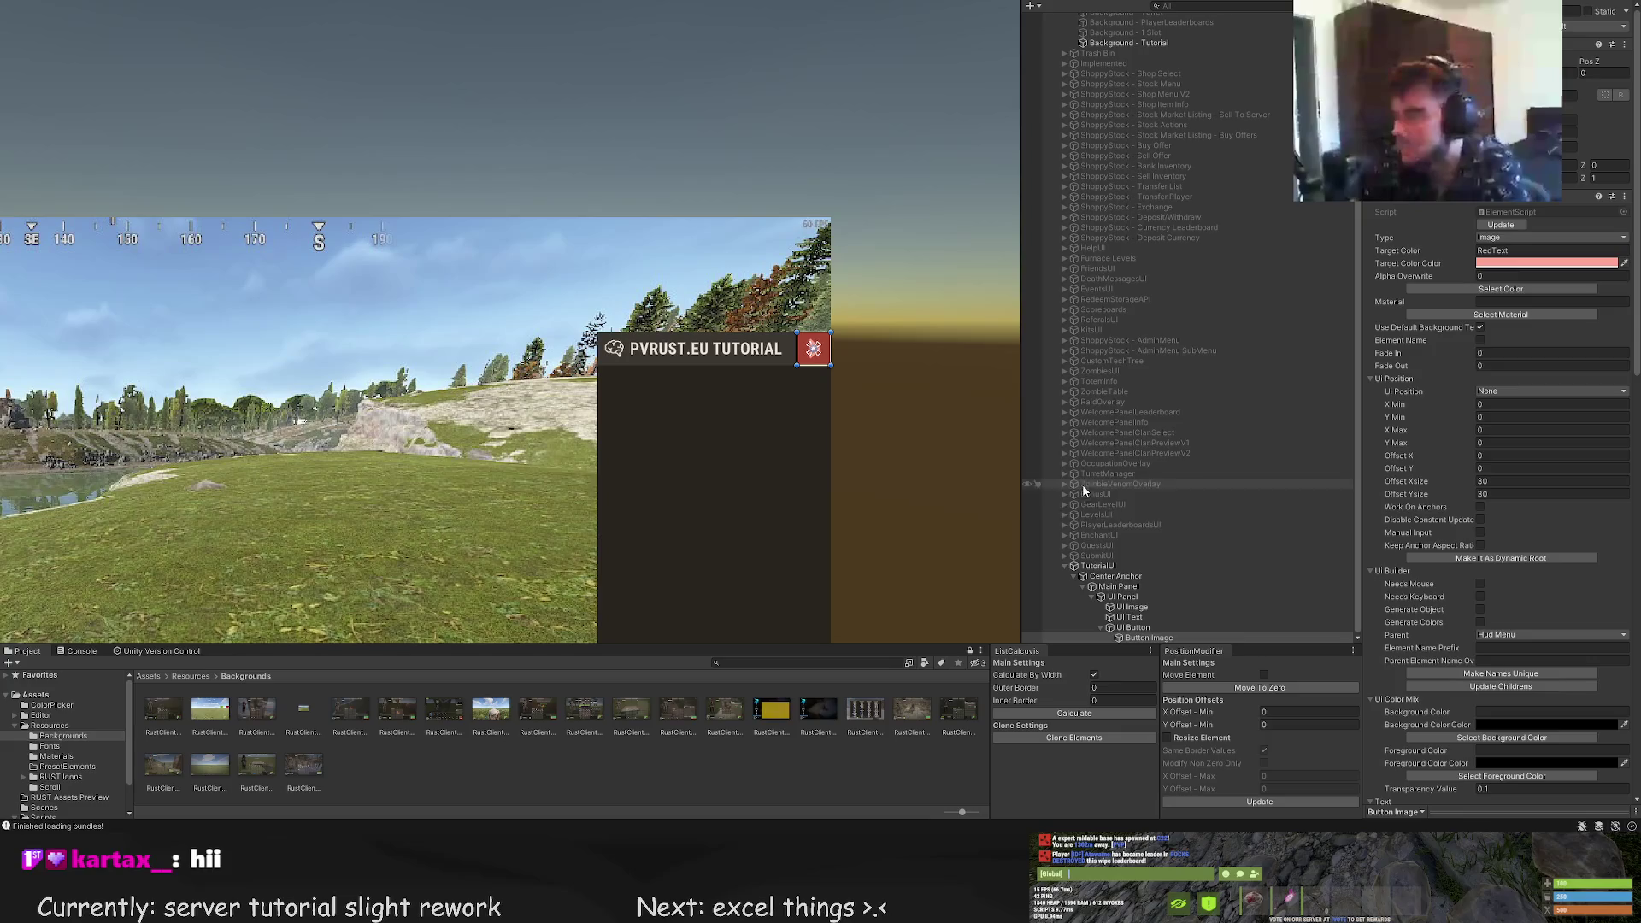
pyautogui.doubleClick(1132, 628)
pyautogui.moveTo(727, 305); pyautogui.dragTo(733, 309)
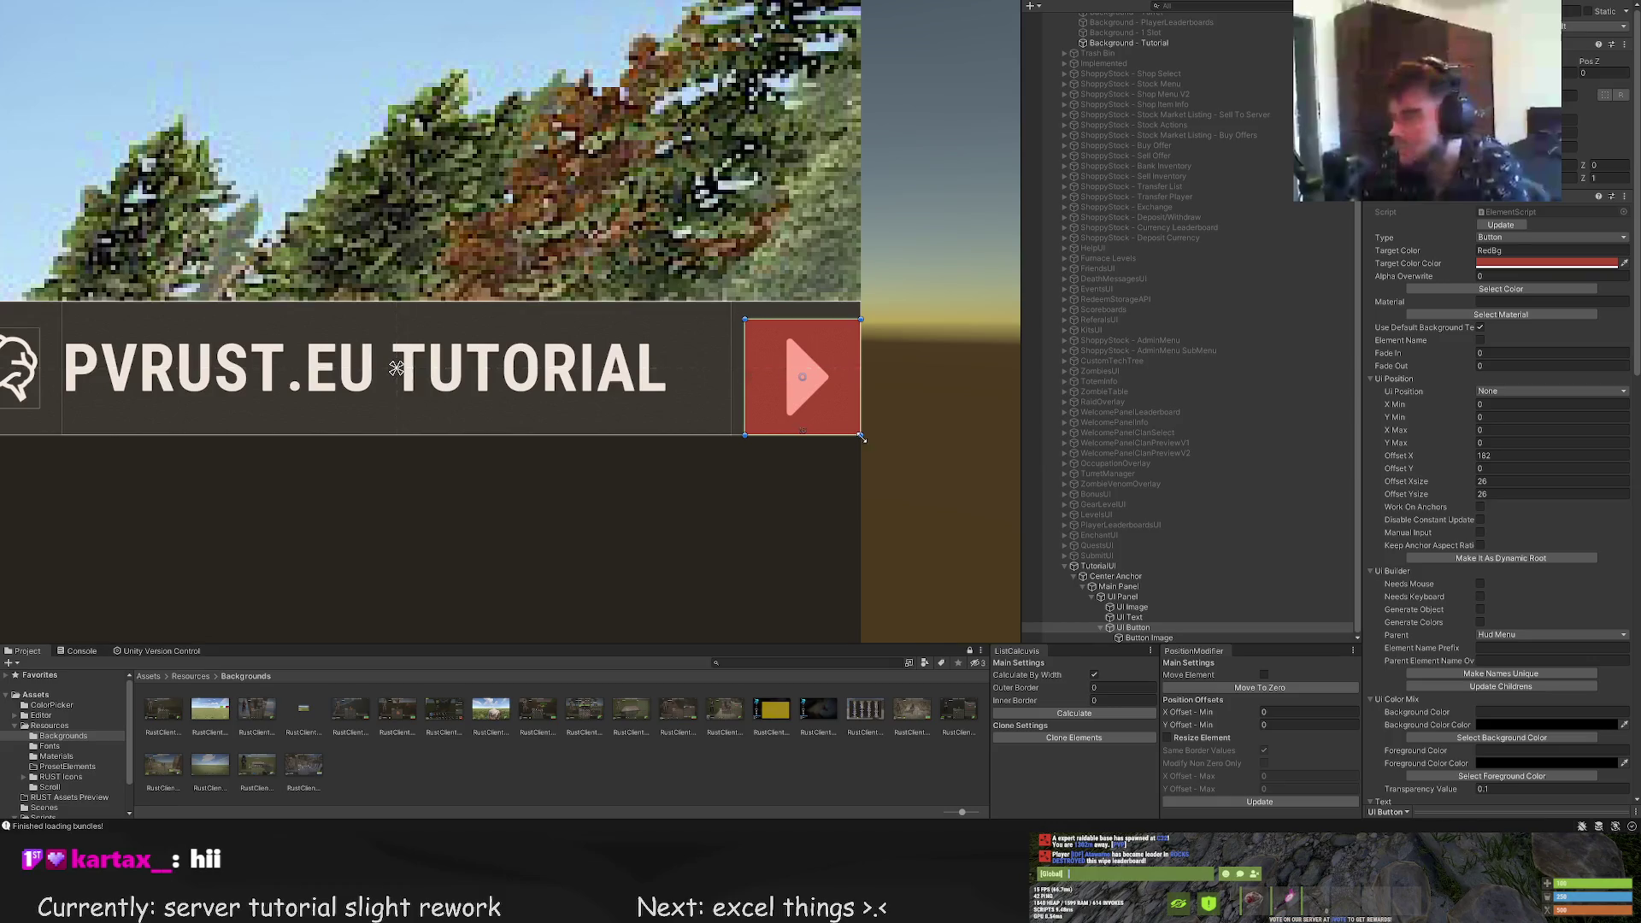
pyautogui.moveTo(860, 435); pyautogui.dragTo(838, 413)
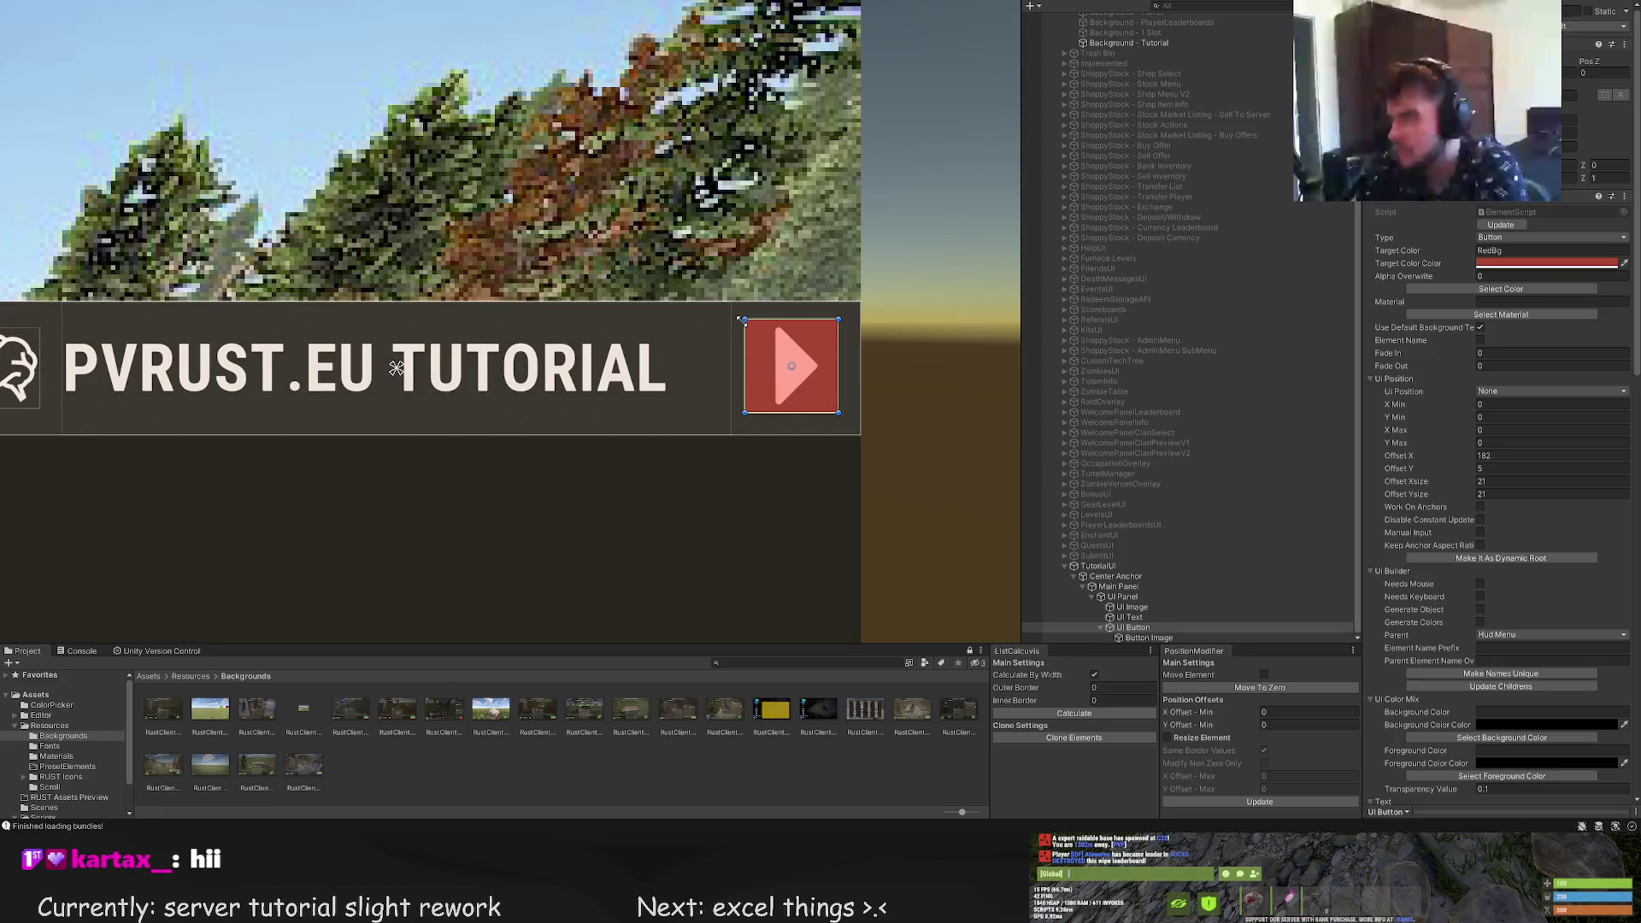
pyautogui.moveTo(738, 317); pyautogui.dragTo(742, 321)
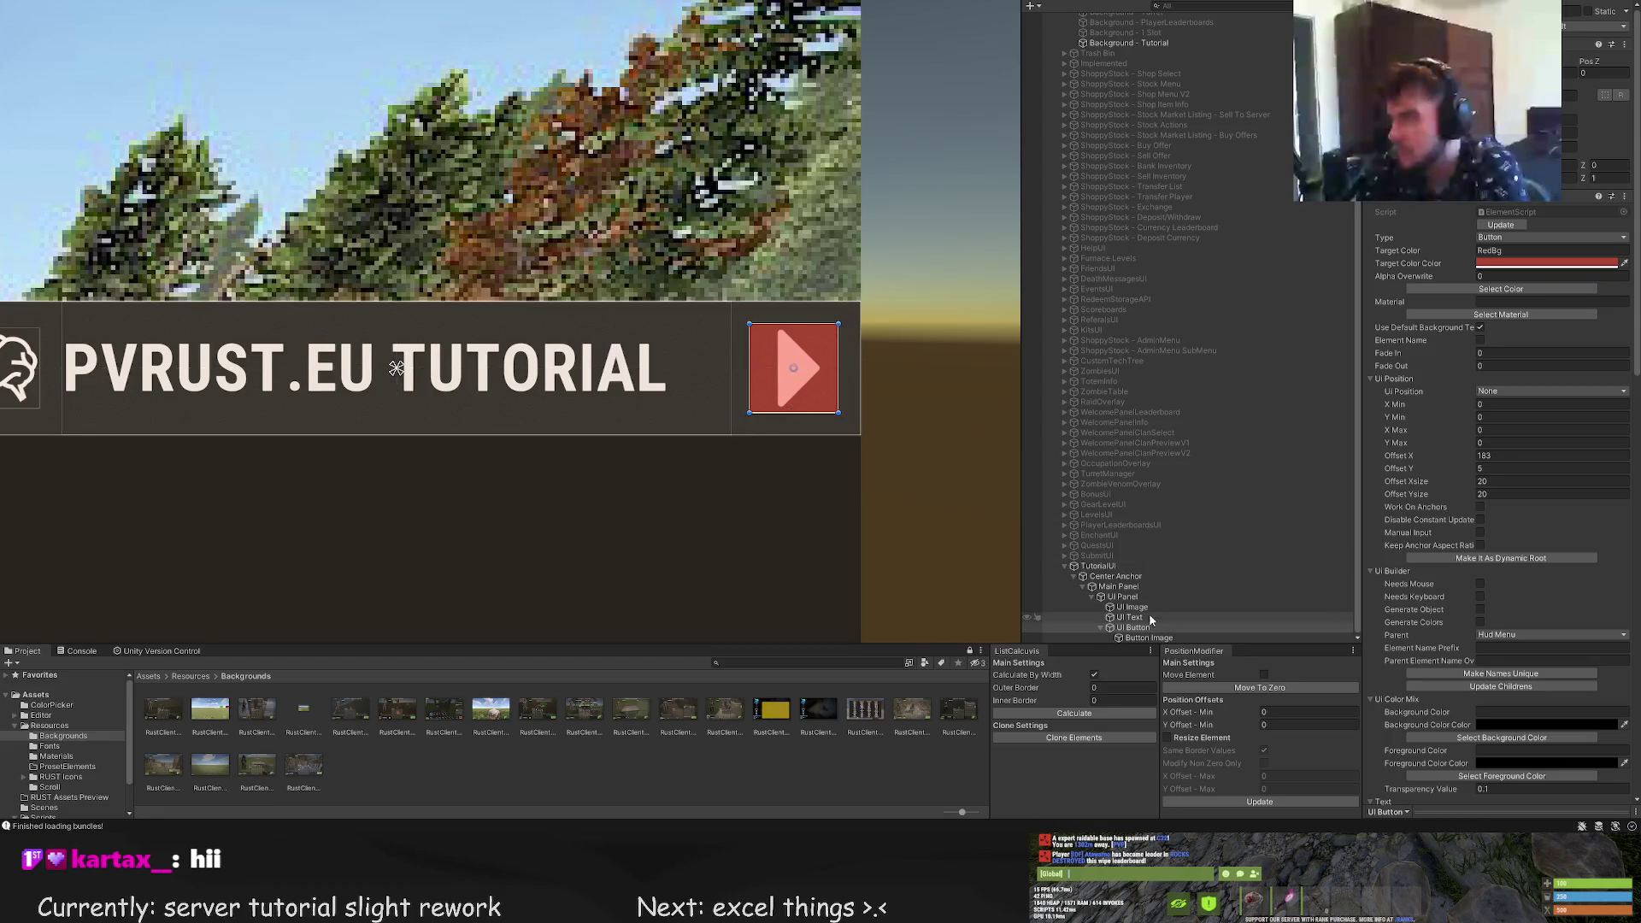
# Shrink the arrow Button Image to 25x25, then pan to centre the tutorial panel
pyautogui.click(1149, 638)
pyautogui.press('f')
pyautogui.moveTo(888, 231); pyautogui.dragTo(843, 274)
pyautogui.click(753, 365)
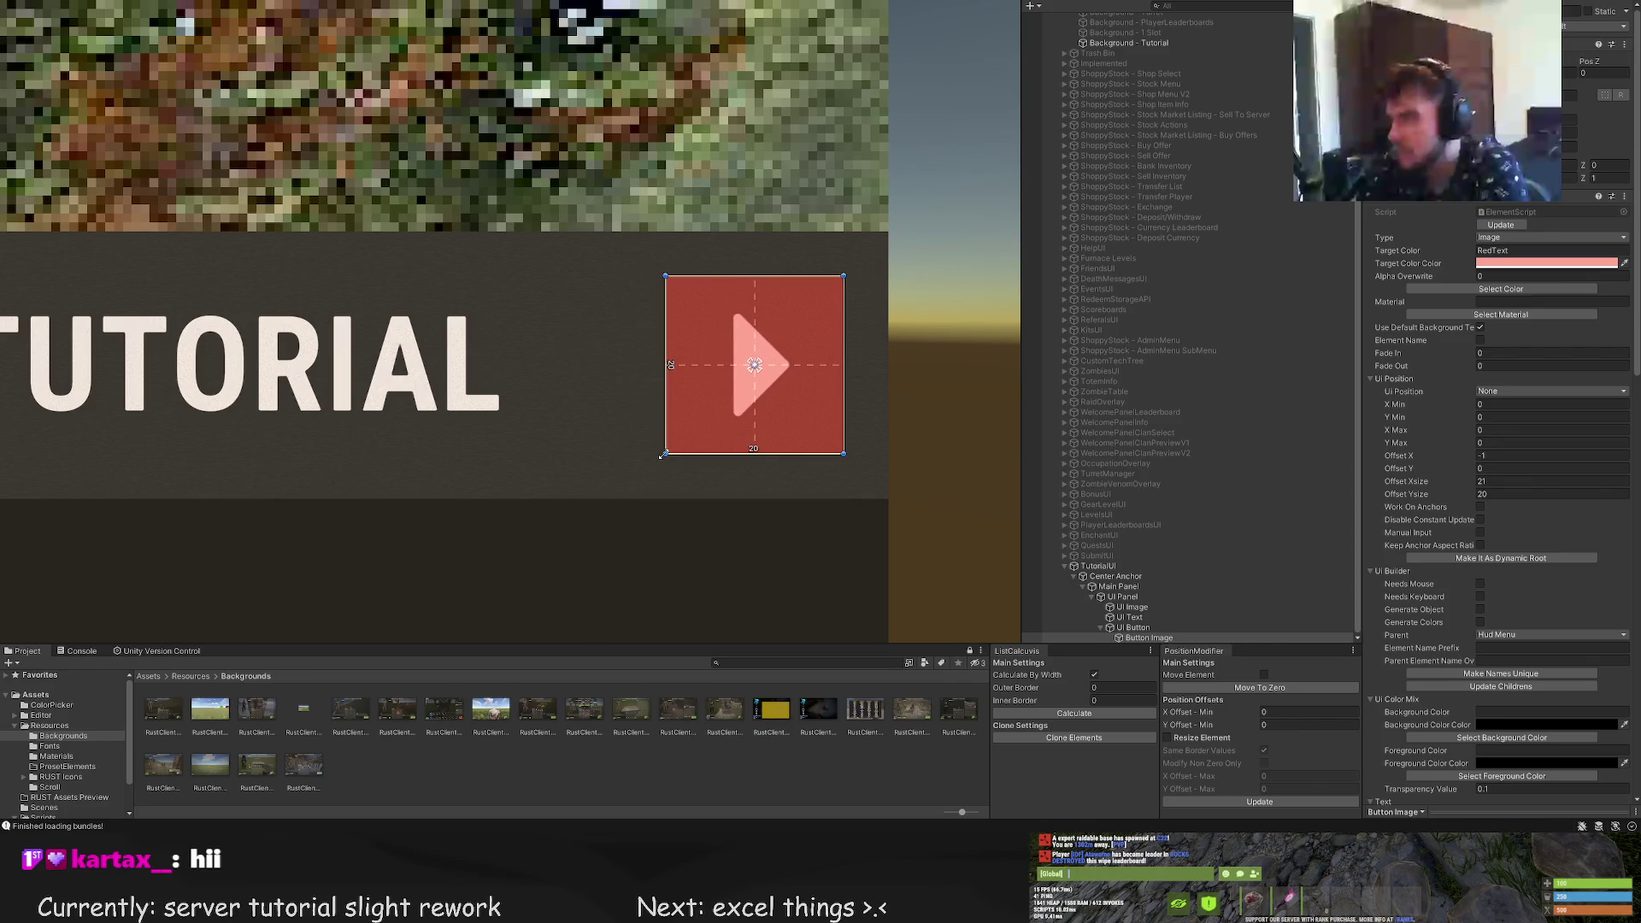
pyautogui.scroll(-5, 557, 449)
pyautogui.scroll(-2, 550, 456)
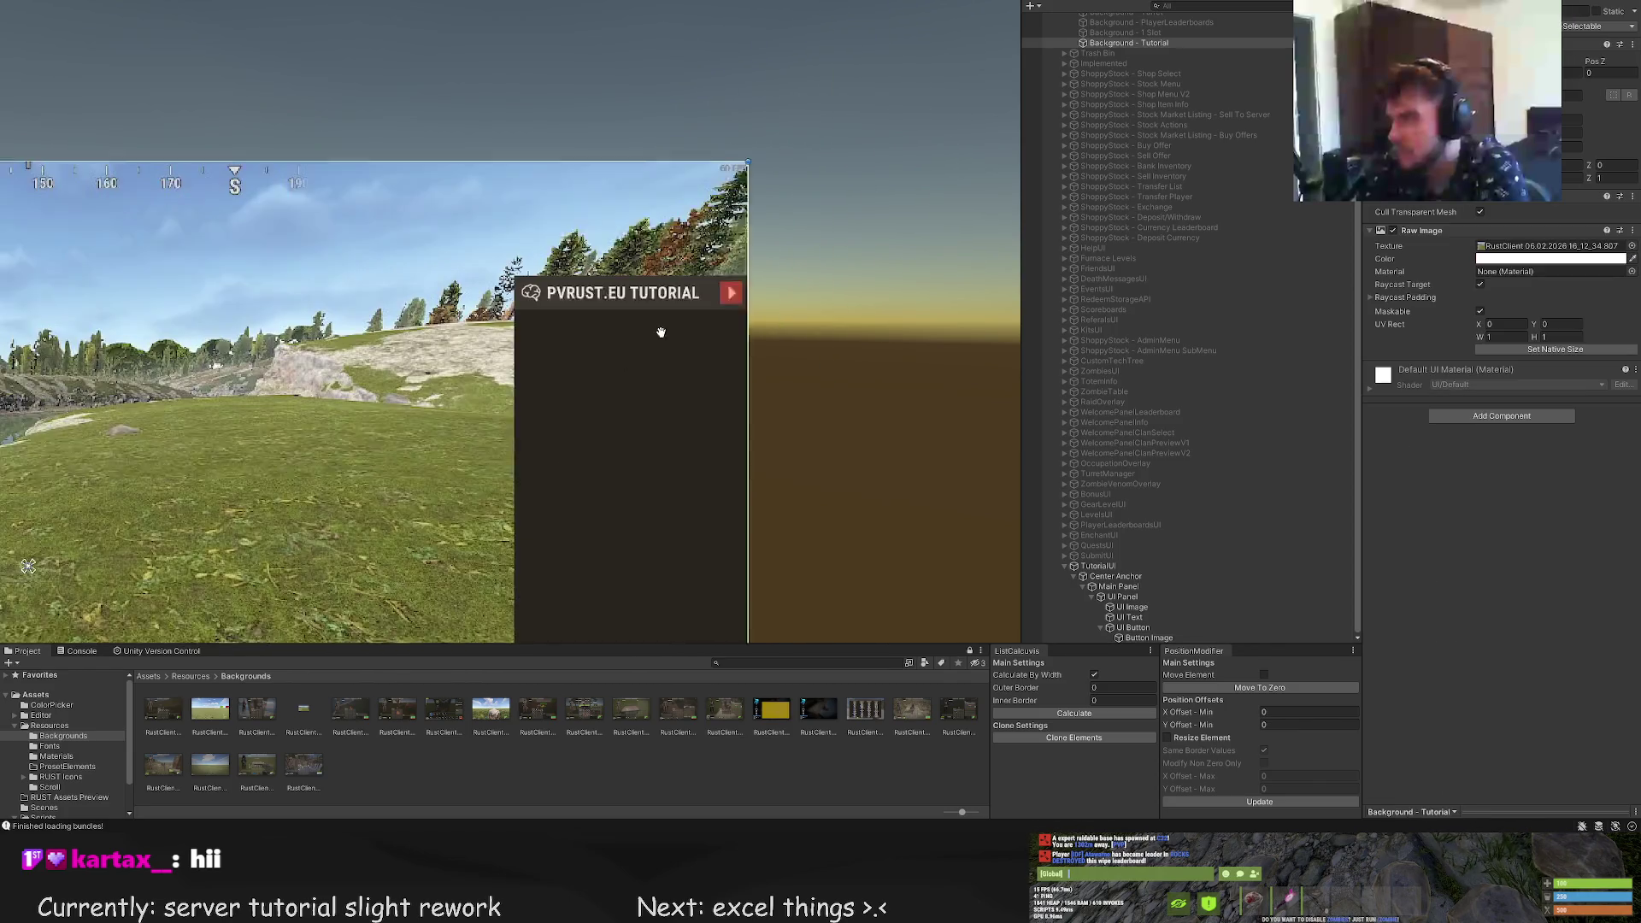
pyautogui.moveTo(803, 405)
pyautogui.mouseDown()
pyautogui.moveTo(886, 315)
pyautogui.moveTo(954, 276)
pyautogui.mouseUp()
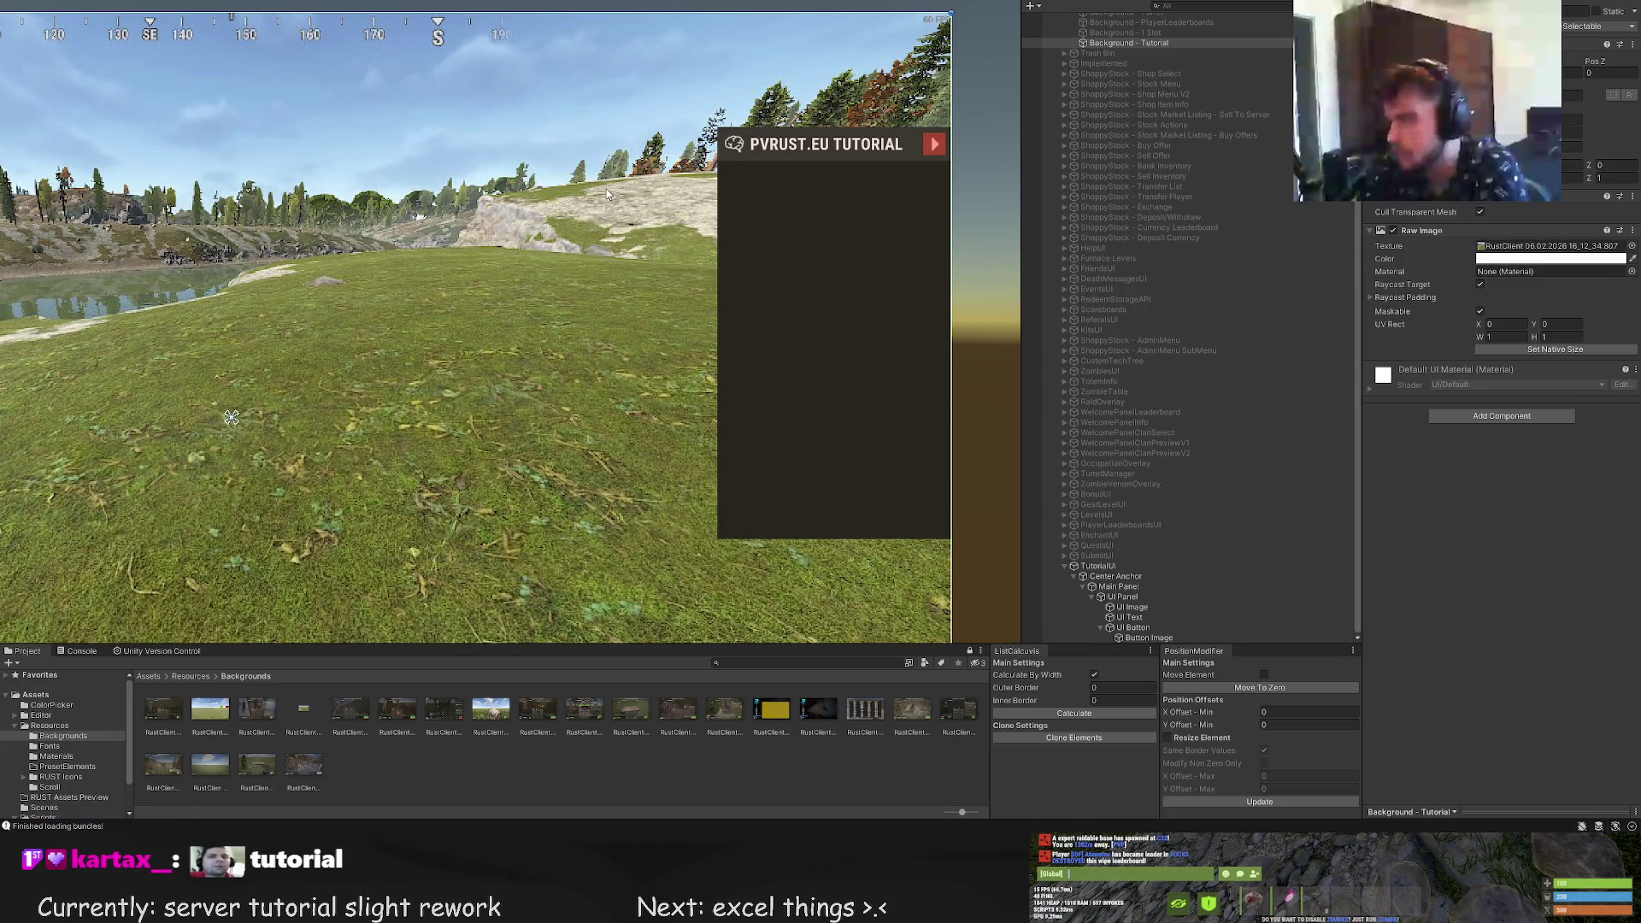
pyautogui.scroll(5, 1121, 392)
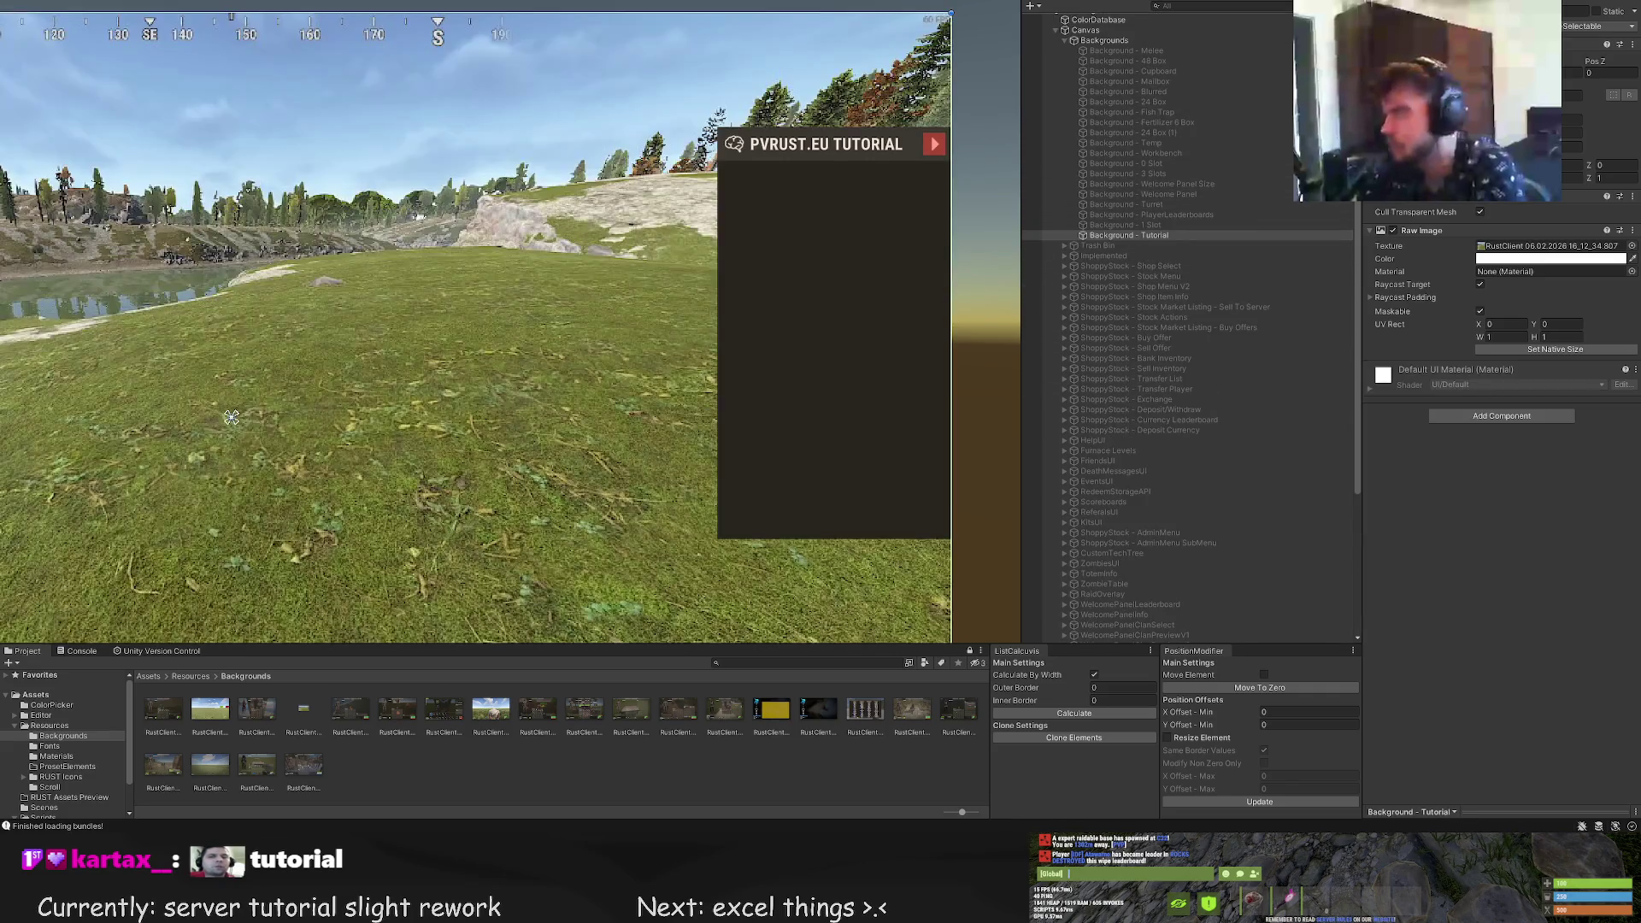
pyautogui.scroll(-5, 1181, 510)
pyautogui.click(1128, 563)
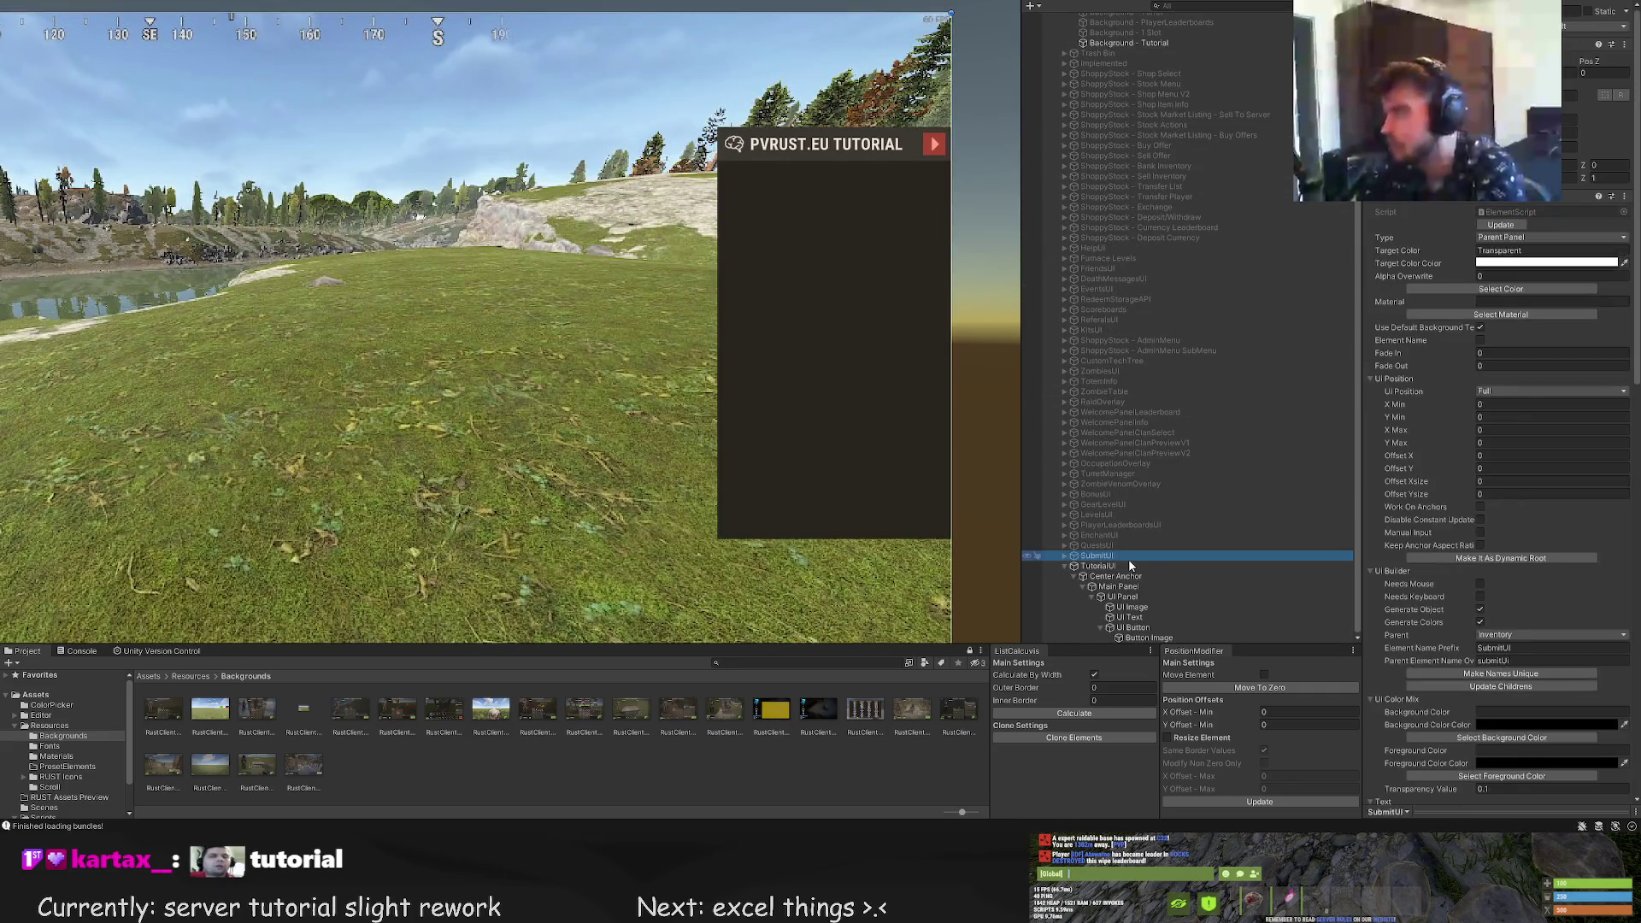
pyautogui.press('Right')
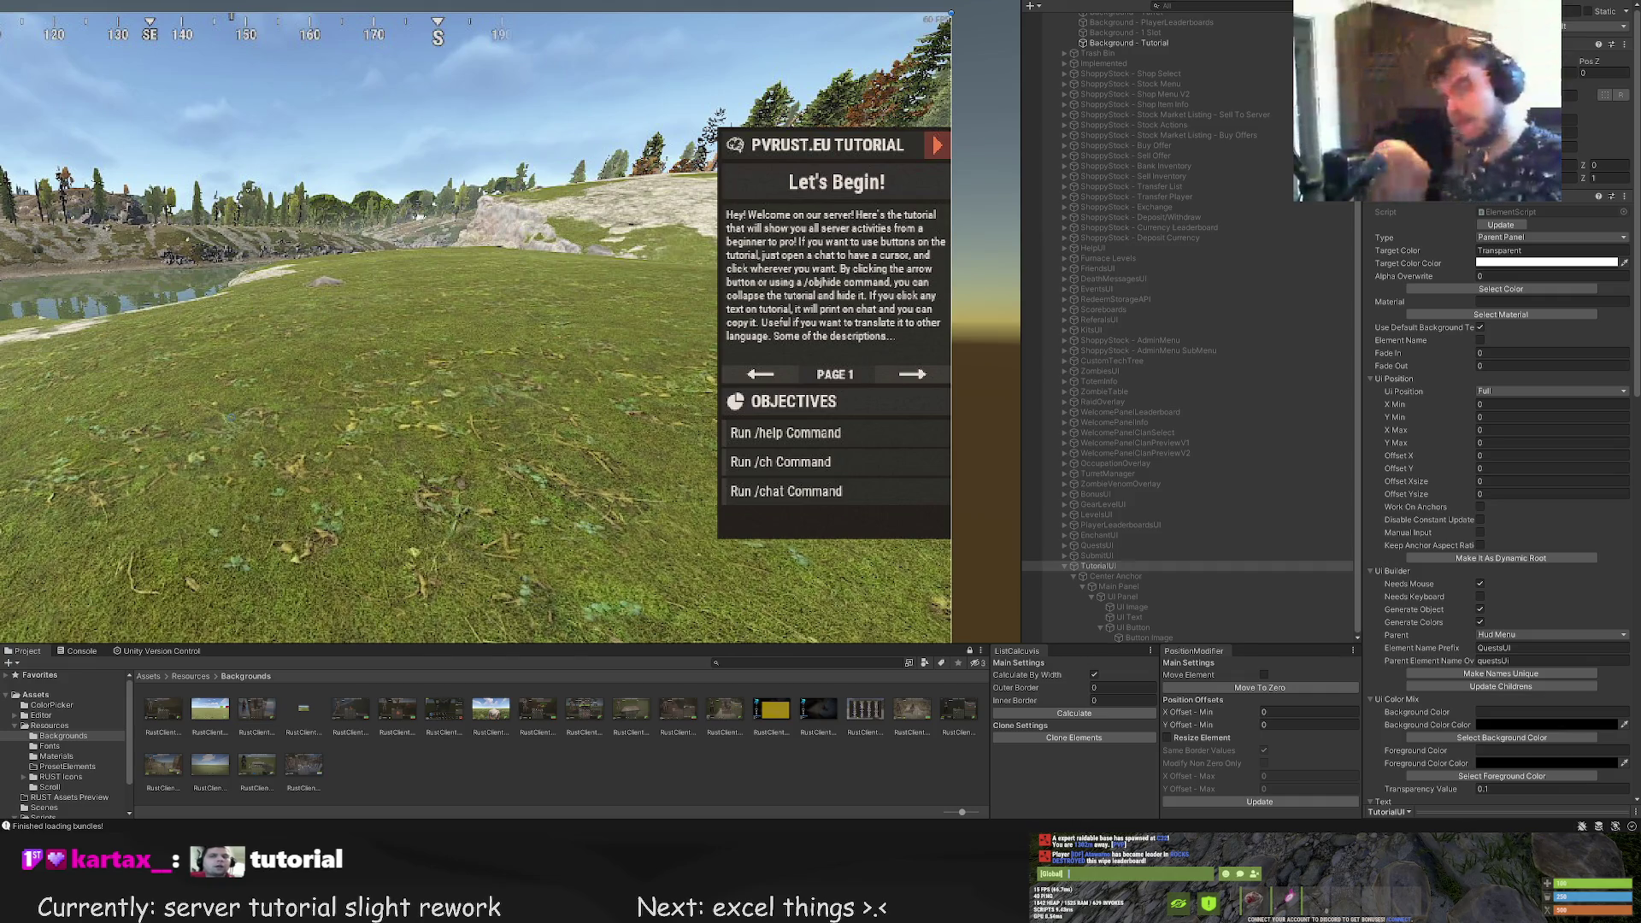
pyautogui.scroll(3, 747, 386)
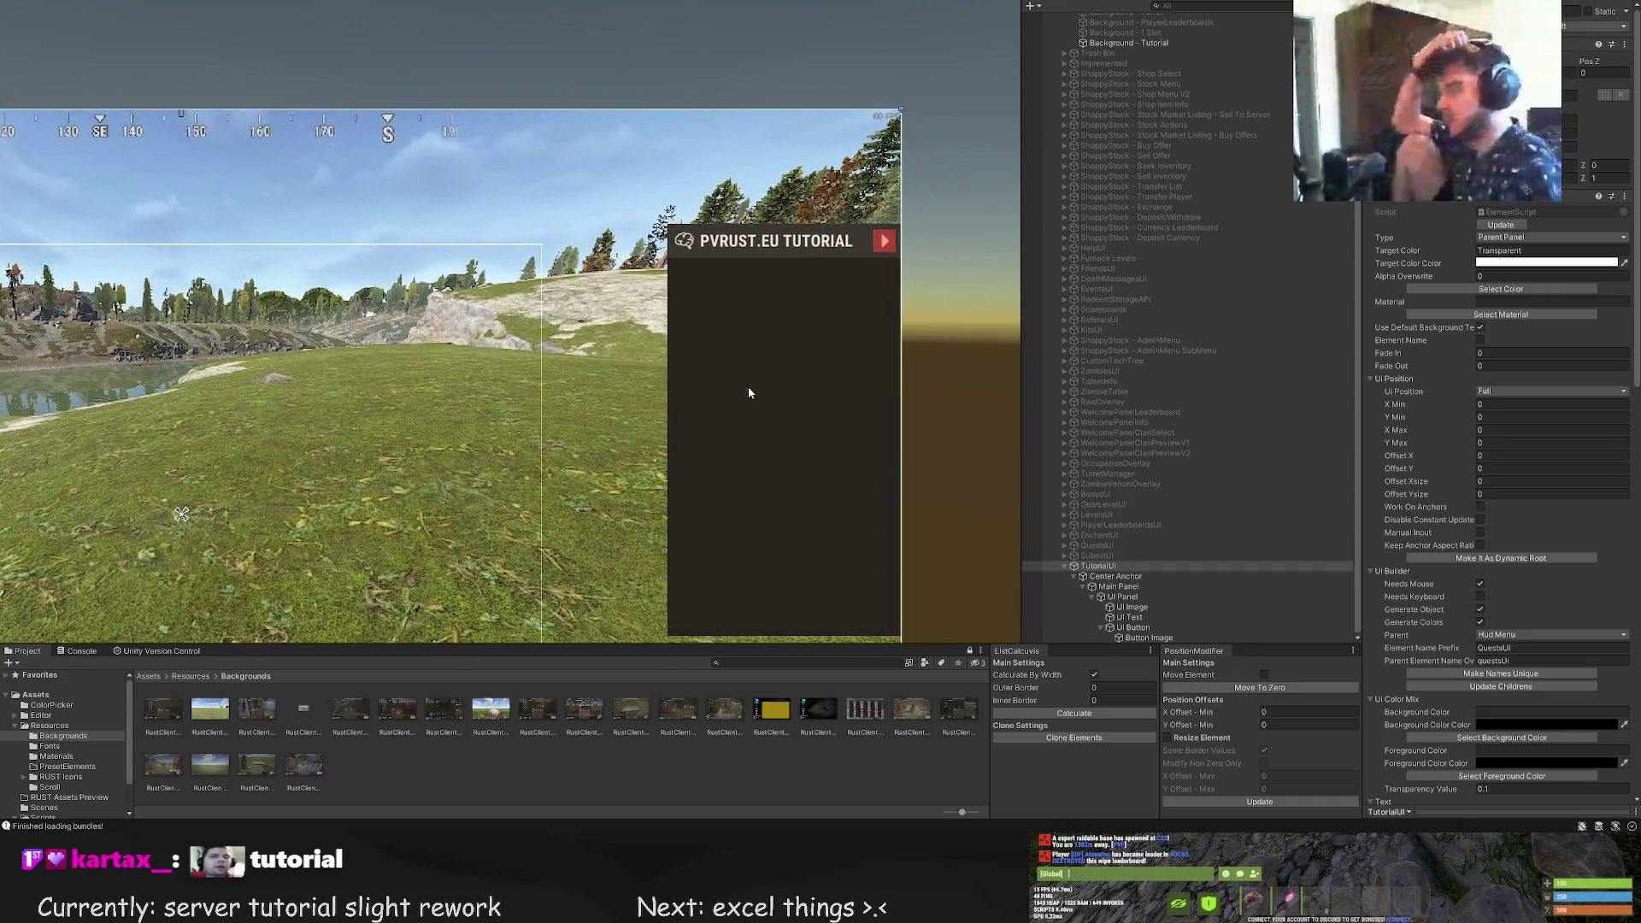
pyautogui.click(1124, 597)
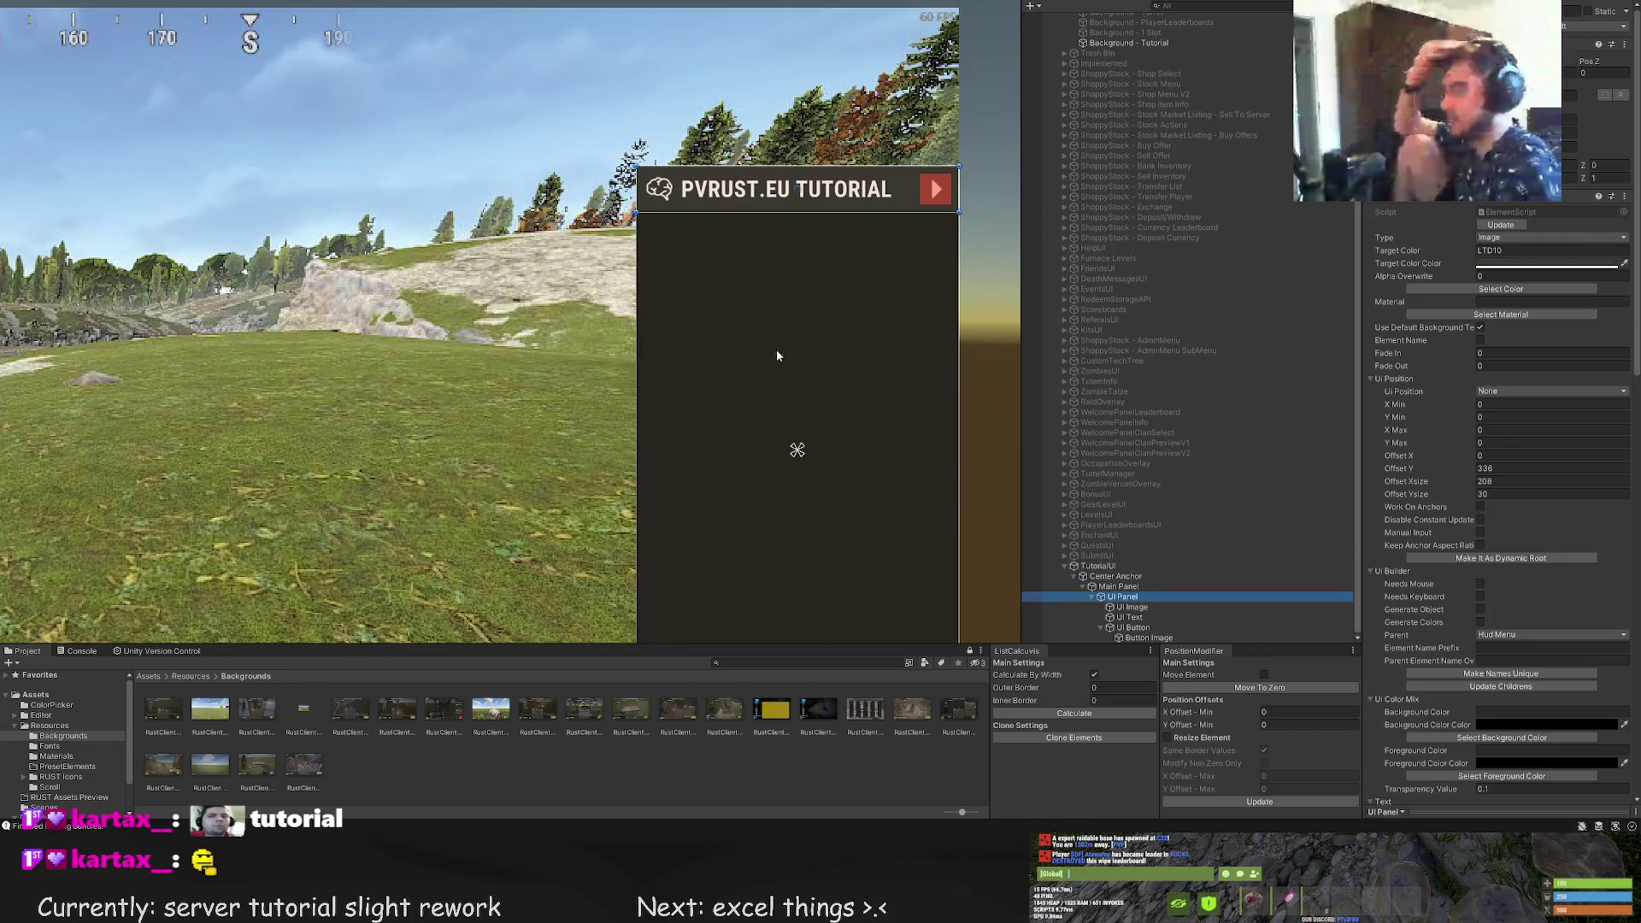
# Add a 208x32 panel strip under the header and colour it dark brown LTD5
pyautogui.click(718, 180)
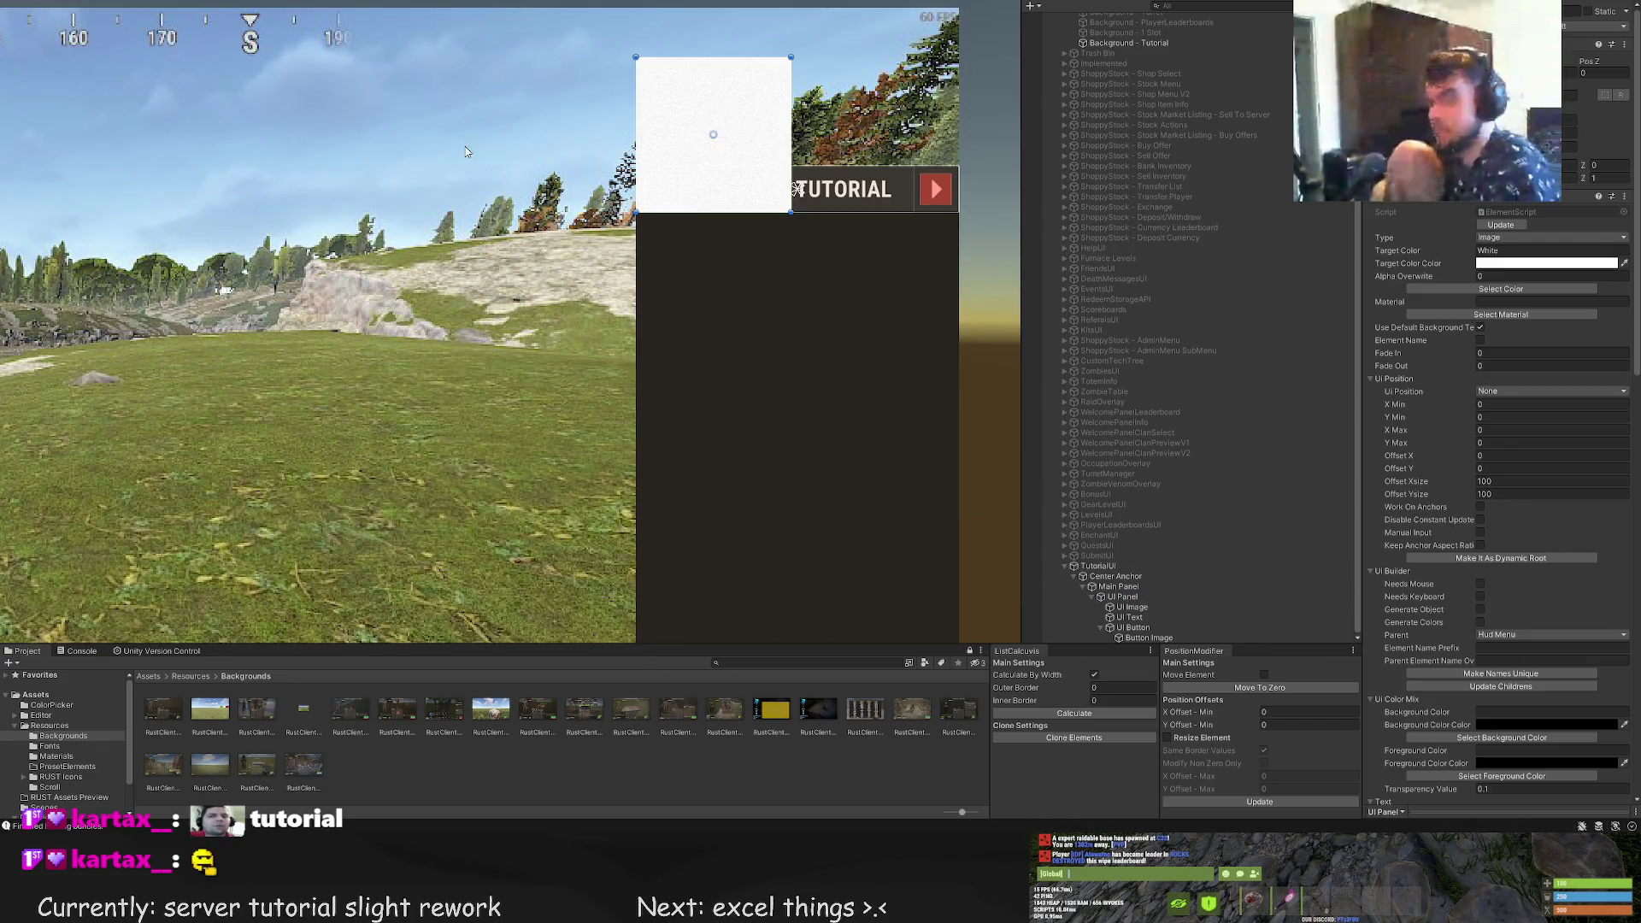
pyautogui.scroll(2, 709, 183)
pyautogui.moveTo(697, 184)
pyautogui.mouseDown()
pyautogui.moveTo(693, 402)
pyautogui.moveTo(655, 439)
pyautogui.mouseUp()
pyautogui.scroll(2, 675, 411)
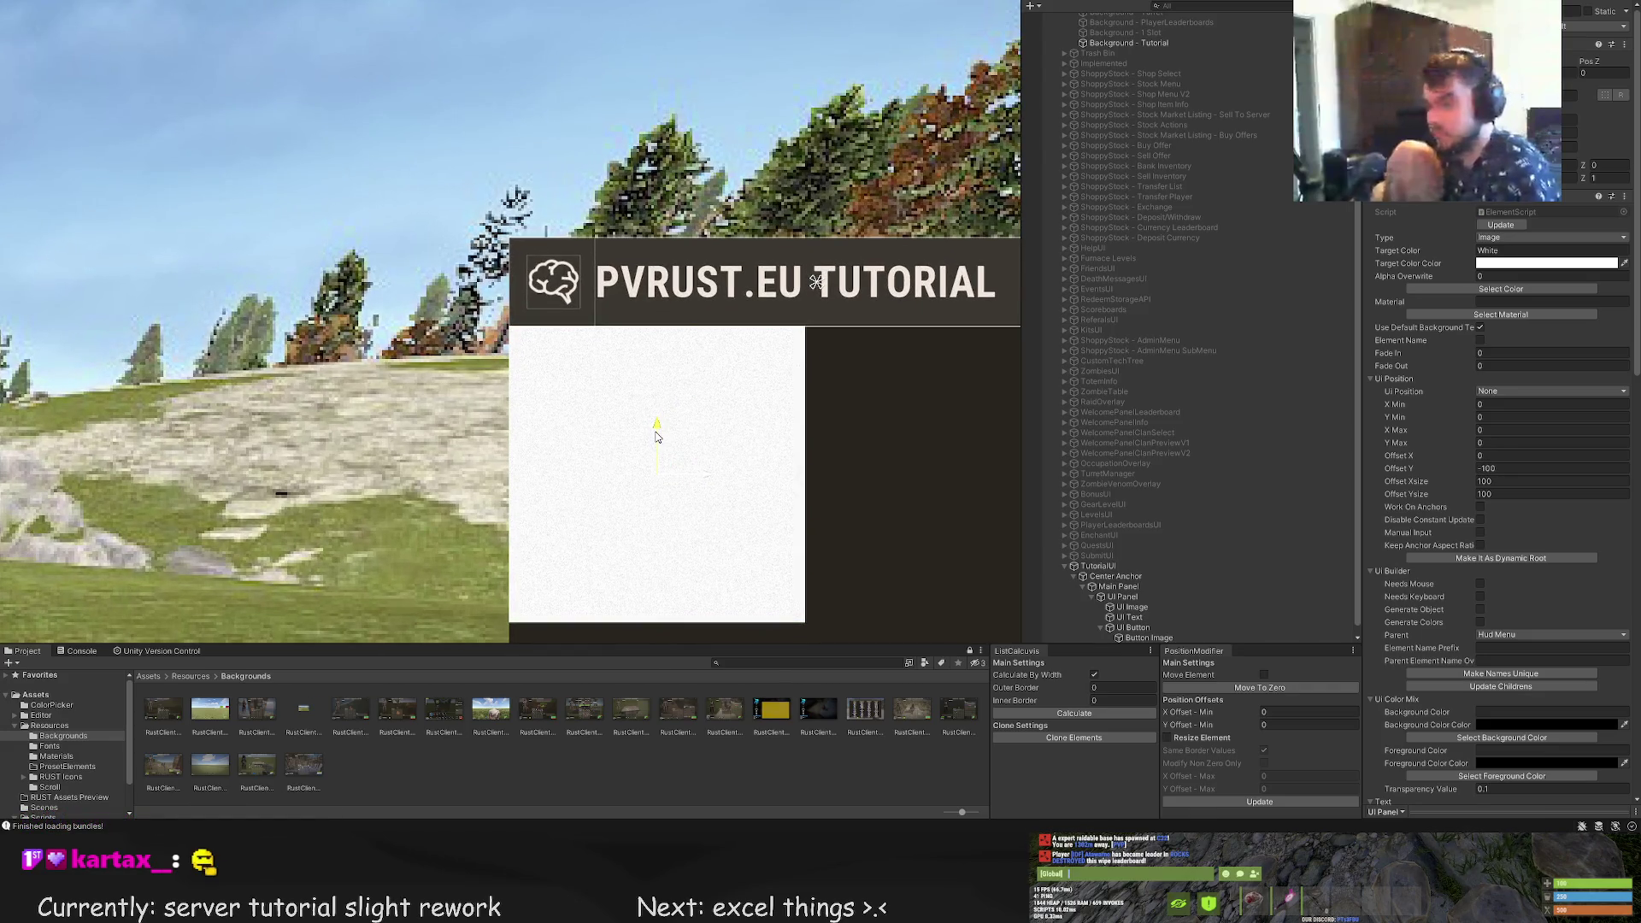
pyautogui.scroll(1, 638, 396)
pyautogui.moveTo(616, 305); pyautogui.dragTo(1000, 307)
pyautogui.scroll(1, 904, 252)
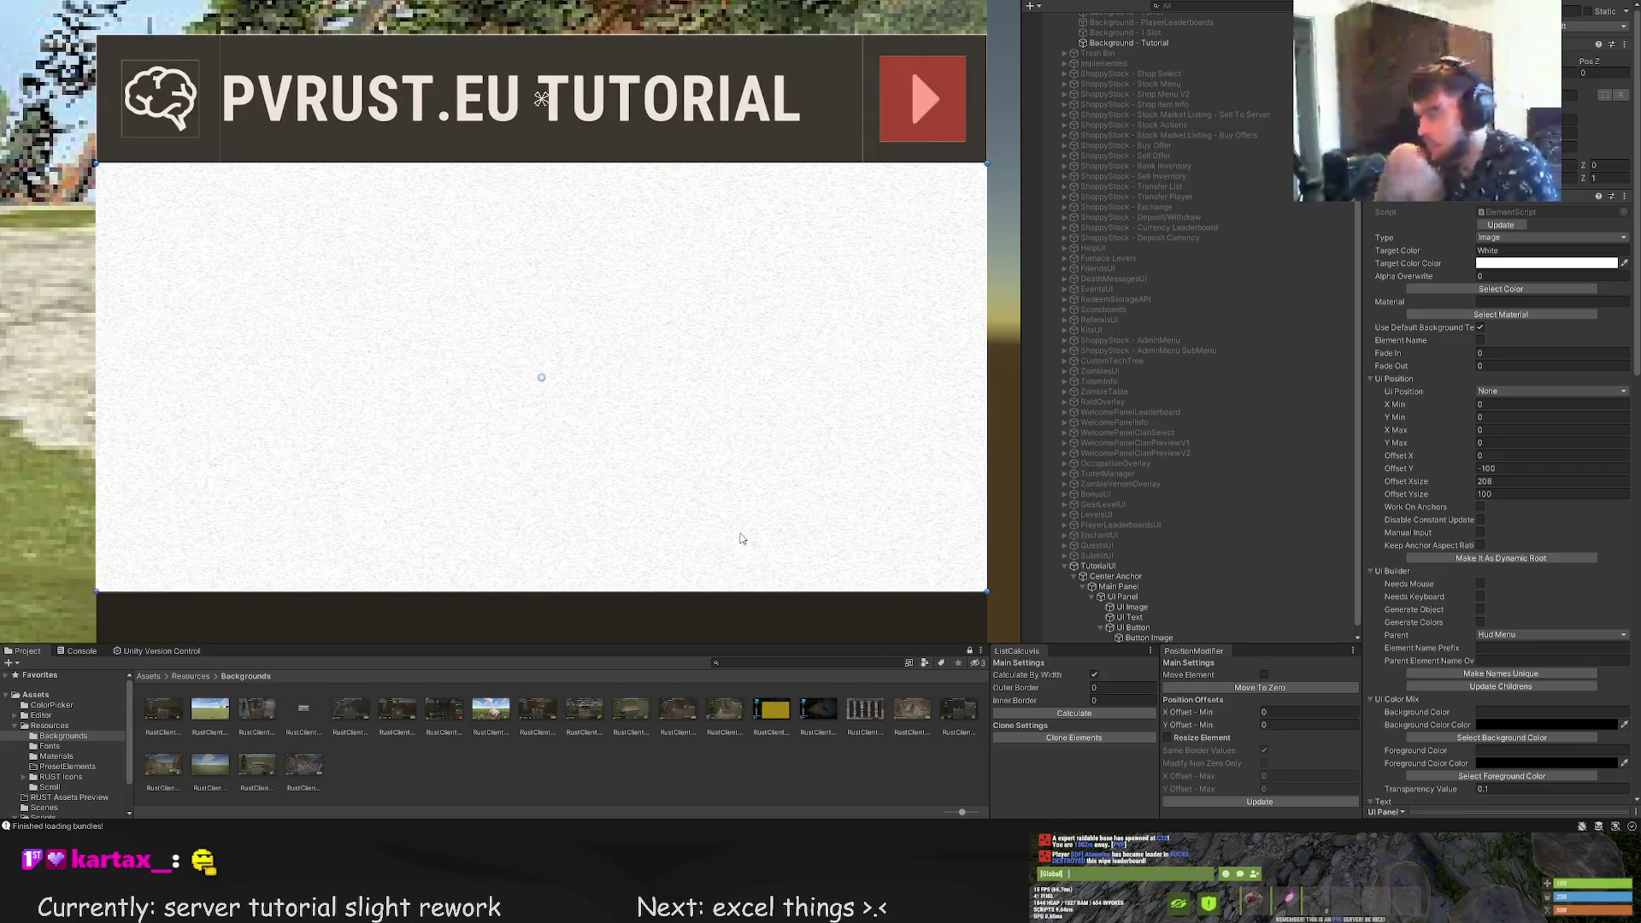
pyautogui.moveTo(712, 589)
pyautogui.mouseDown()
pyautogui.moveTo(718, 266)
pyautogui.moveTo(718, 296)
pyautogui.mouseUp()
pyautogui.click(1520, 291)
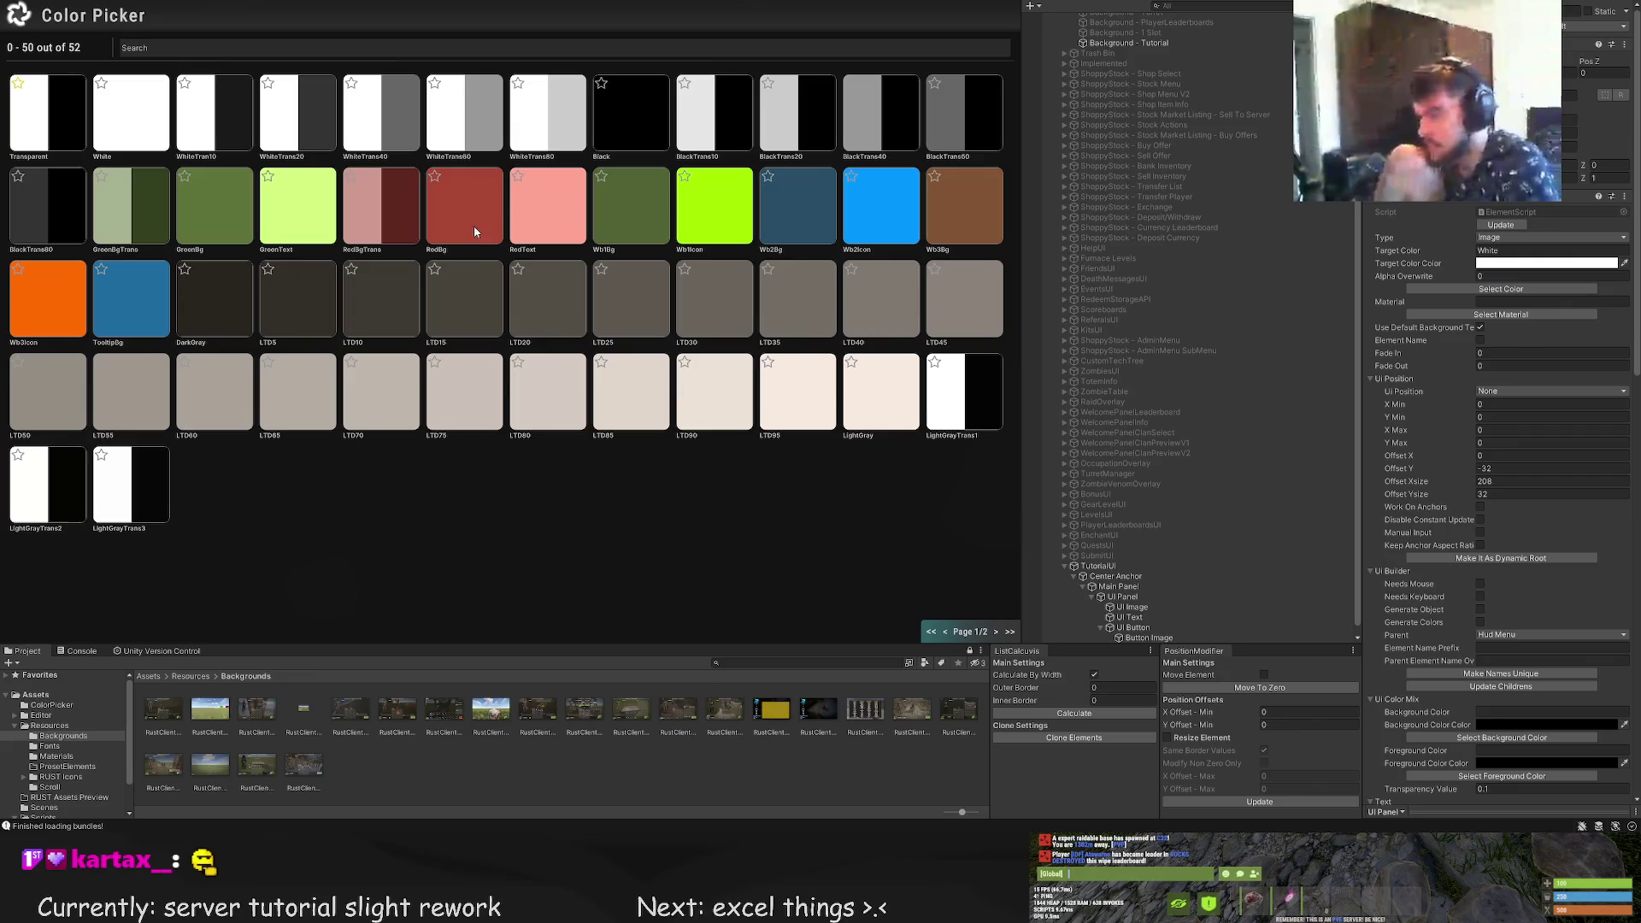
pyautogui.click(340, 305)
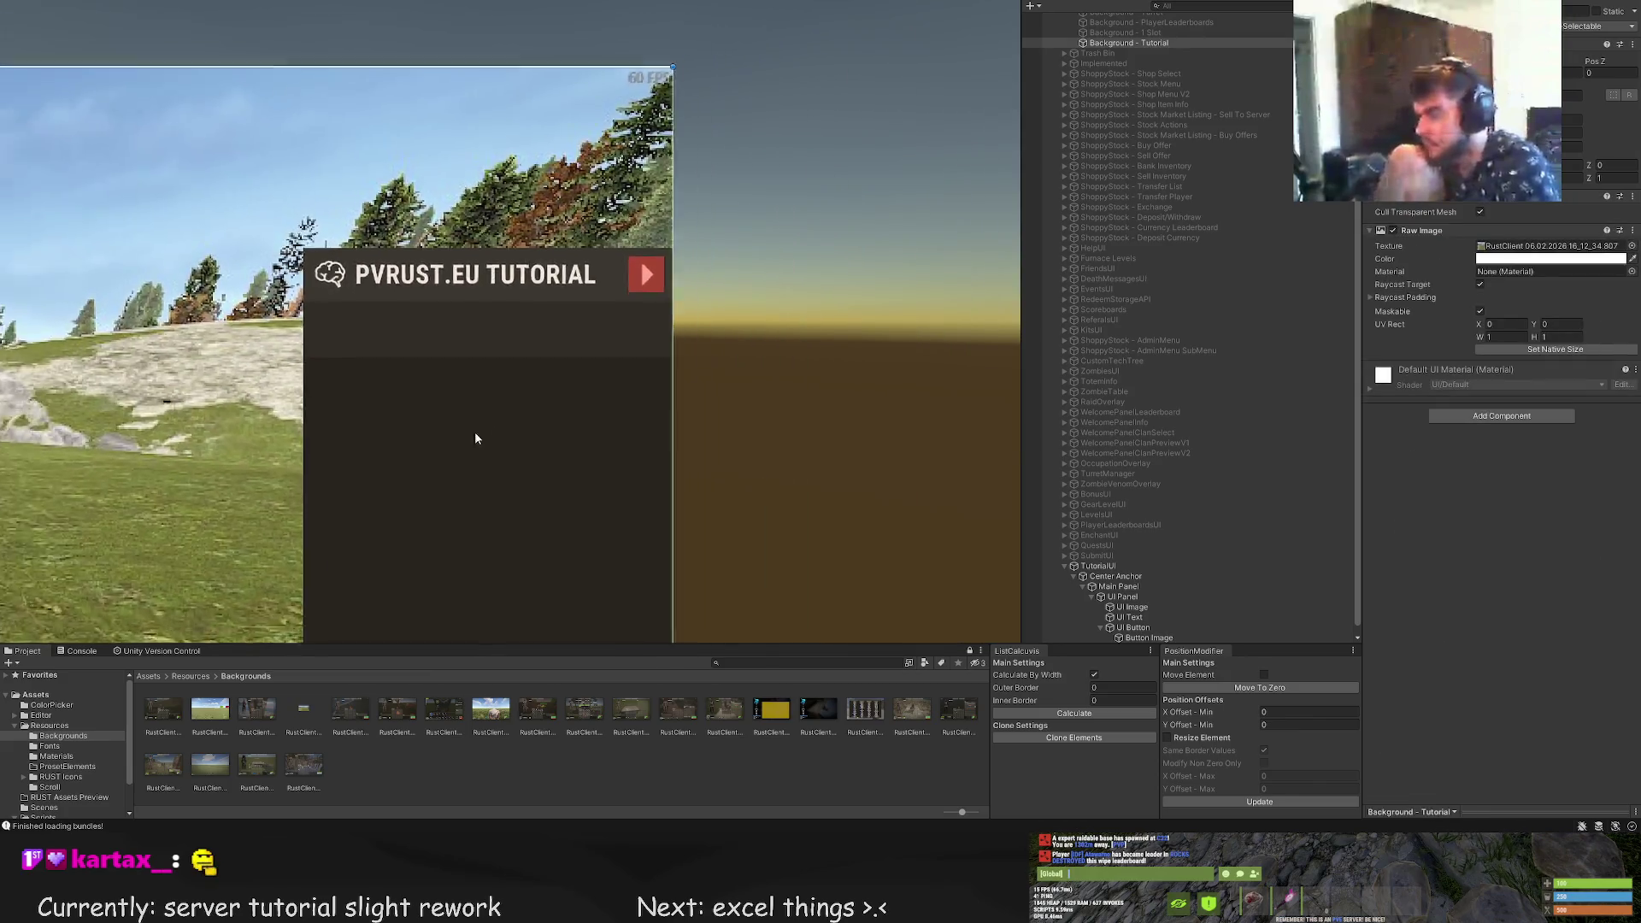
# Add a text element inside the strip, fit it to the strip and colour it LTD80
pyautogui.click(643, 303)
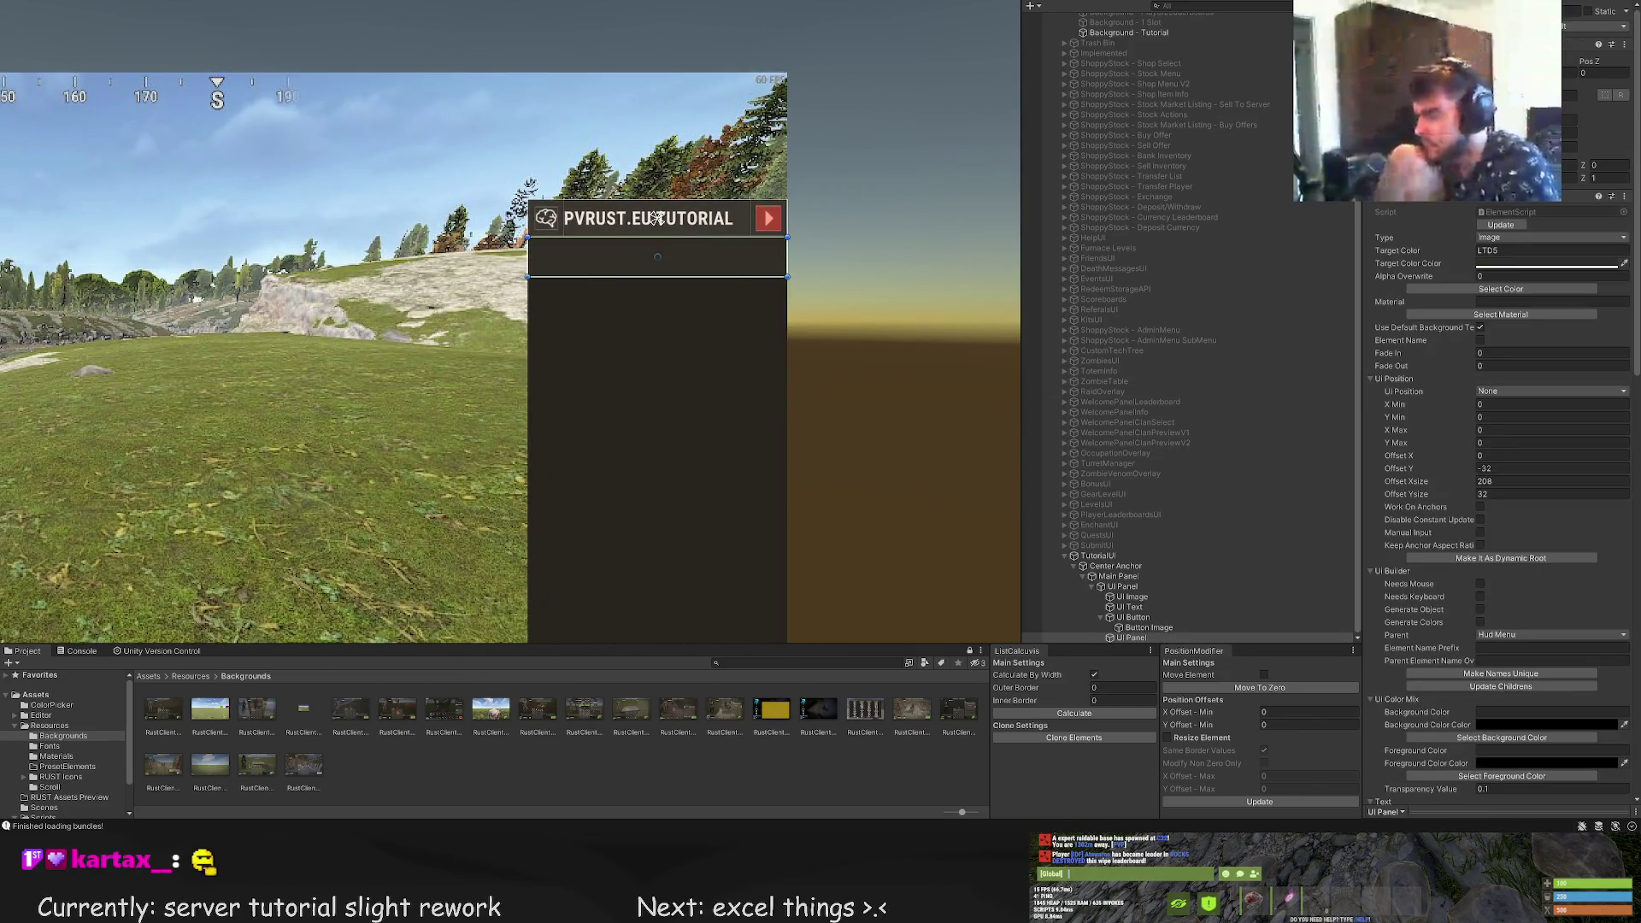
pyautogui.hotkey('ctrl', 'shift', 'v')
pyautogui.press('f')
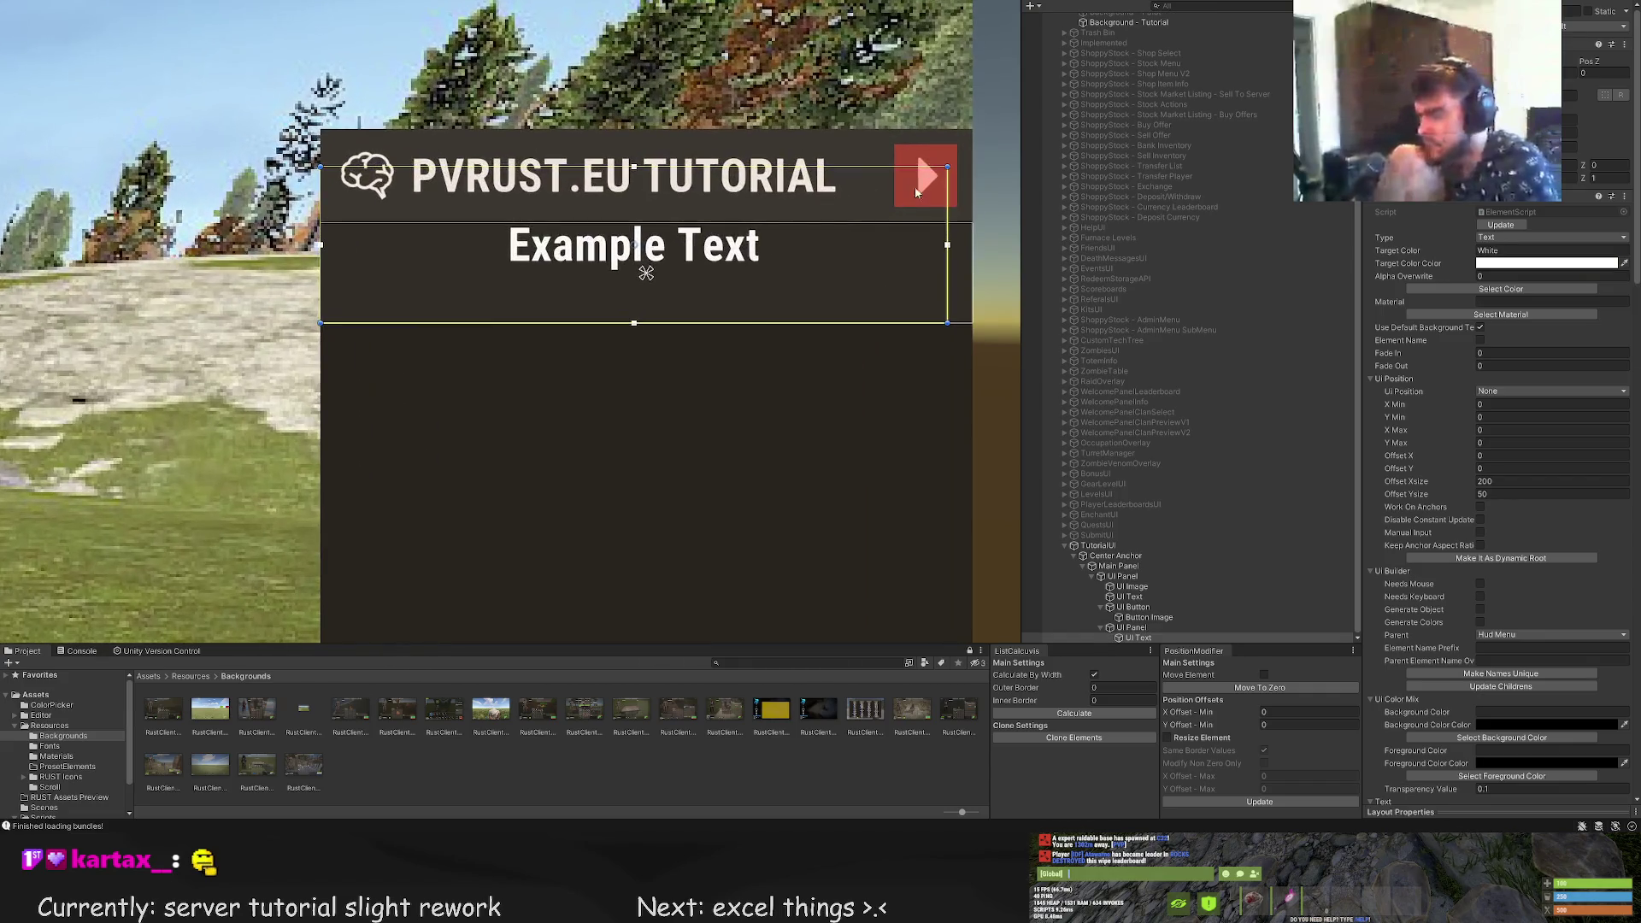
pyautogui.moveTo(947, 198)
pyautogui.mouseDown()
pyautogui.moveTo(973, 198)
pyautogui.moveTo(964, 233)
pyautogui.mouseUp()
pyautogui.click(1501, 289)
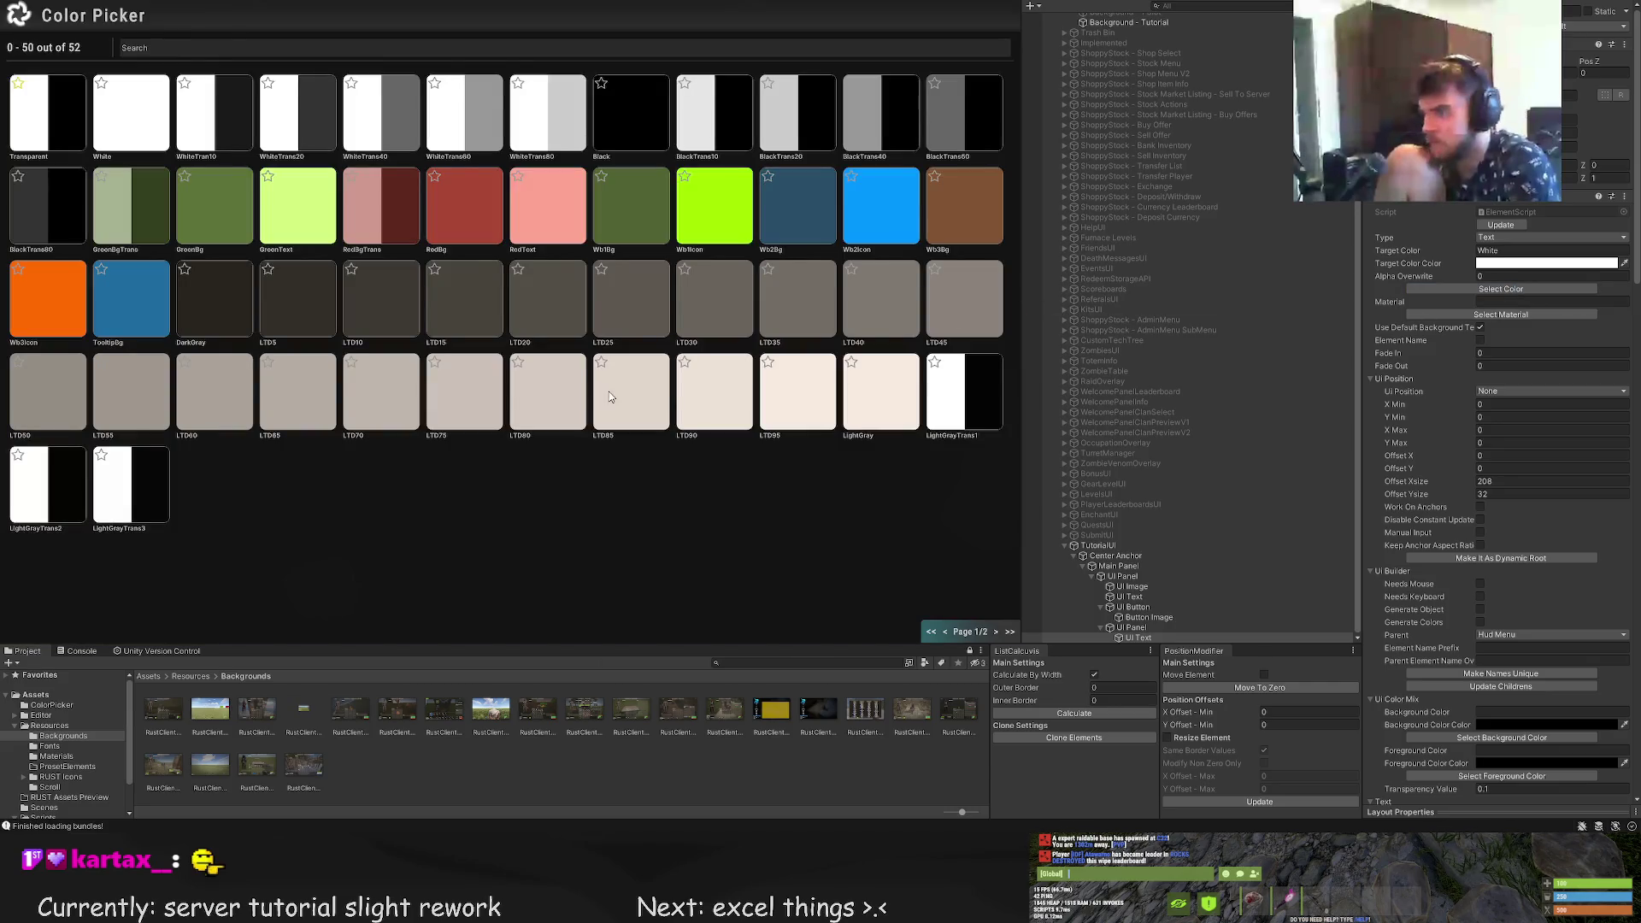
pyautogui.click(567, 397)
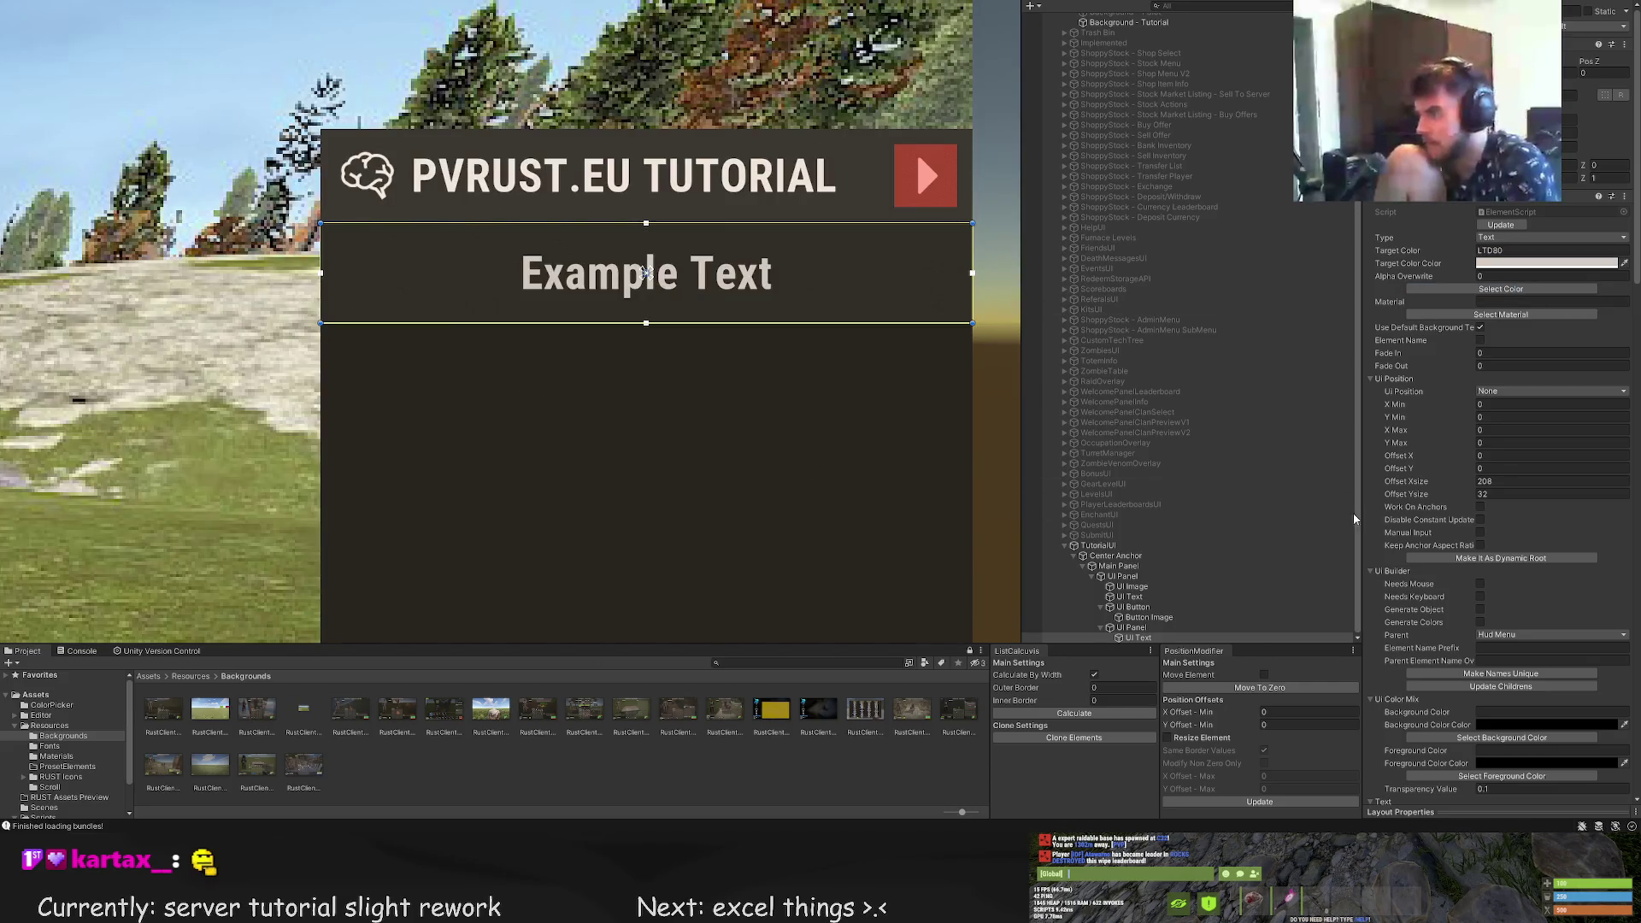
# Replace Example Text with "Let's Begin!" and enlarge its font size
pyautogui.scroll(-15, 1495, 512)
pyautogui.click(1401, 483)
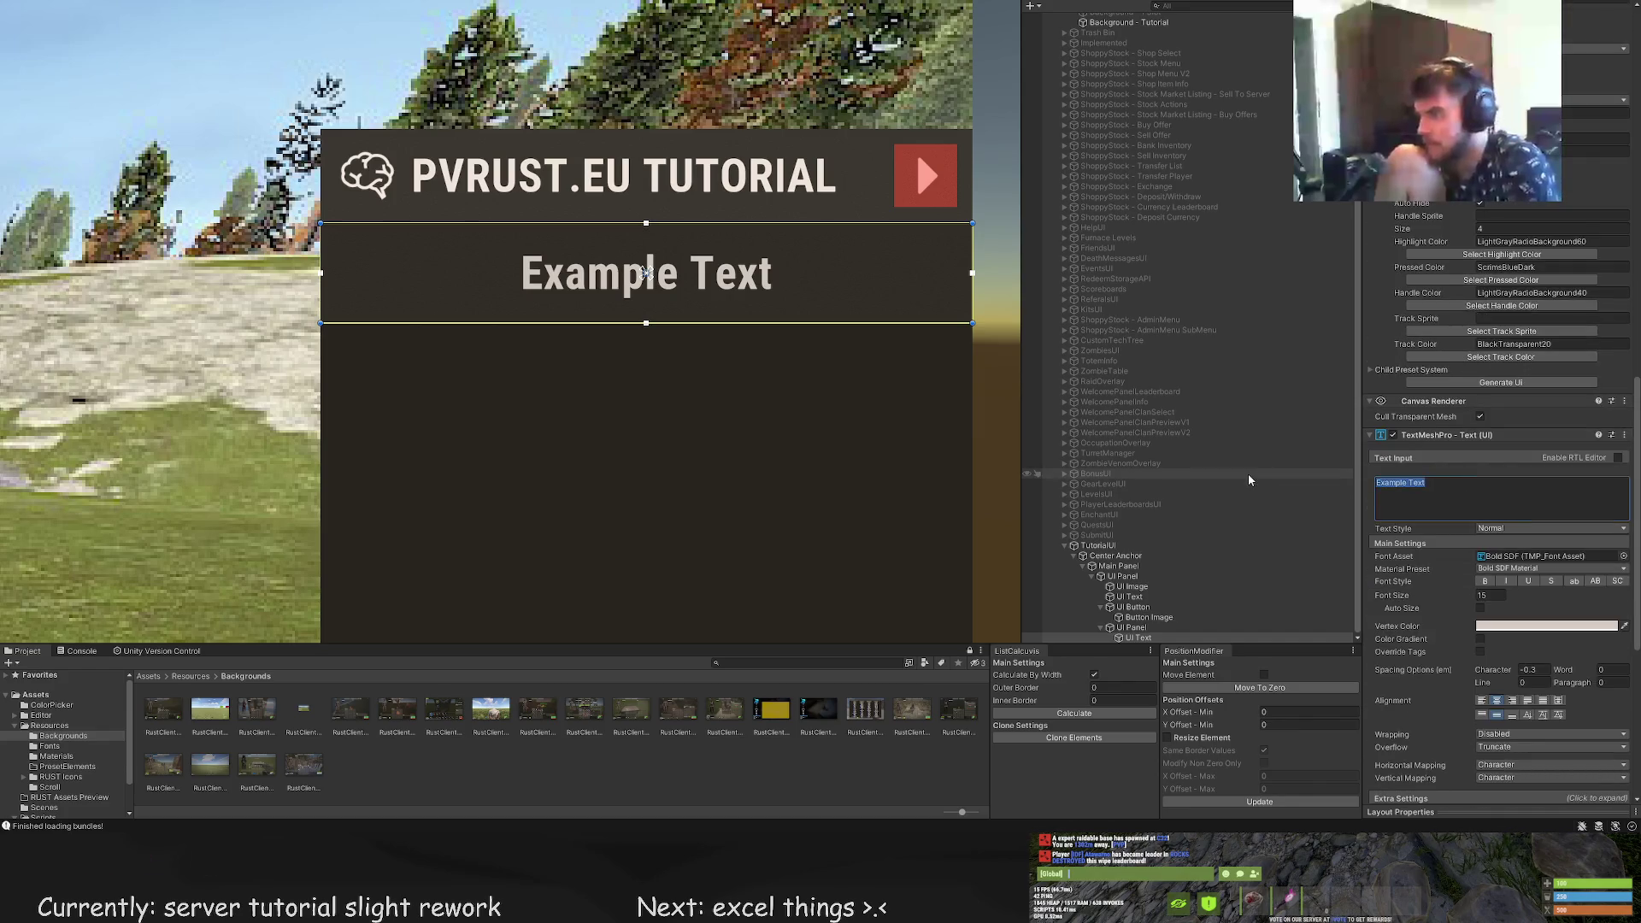
pyautogui.write("Let's Begin")
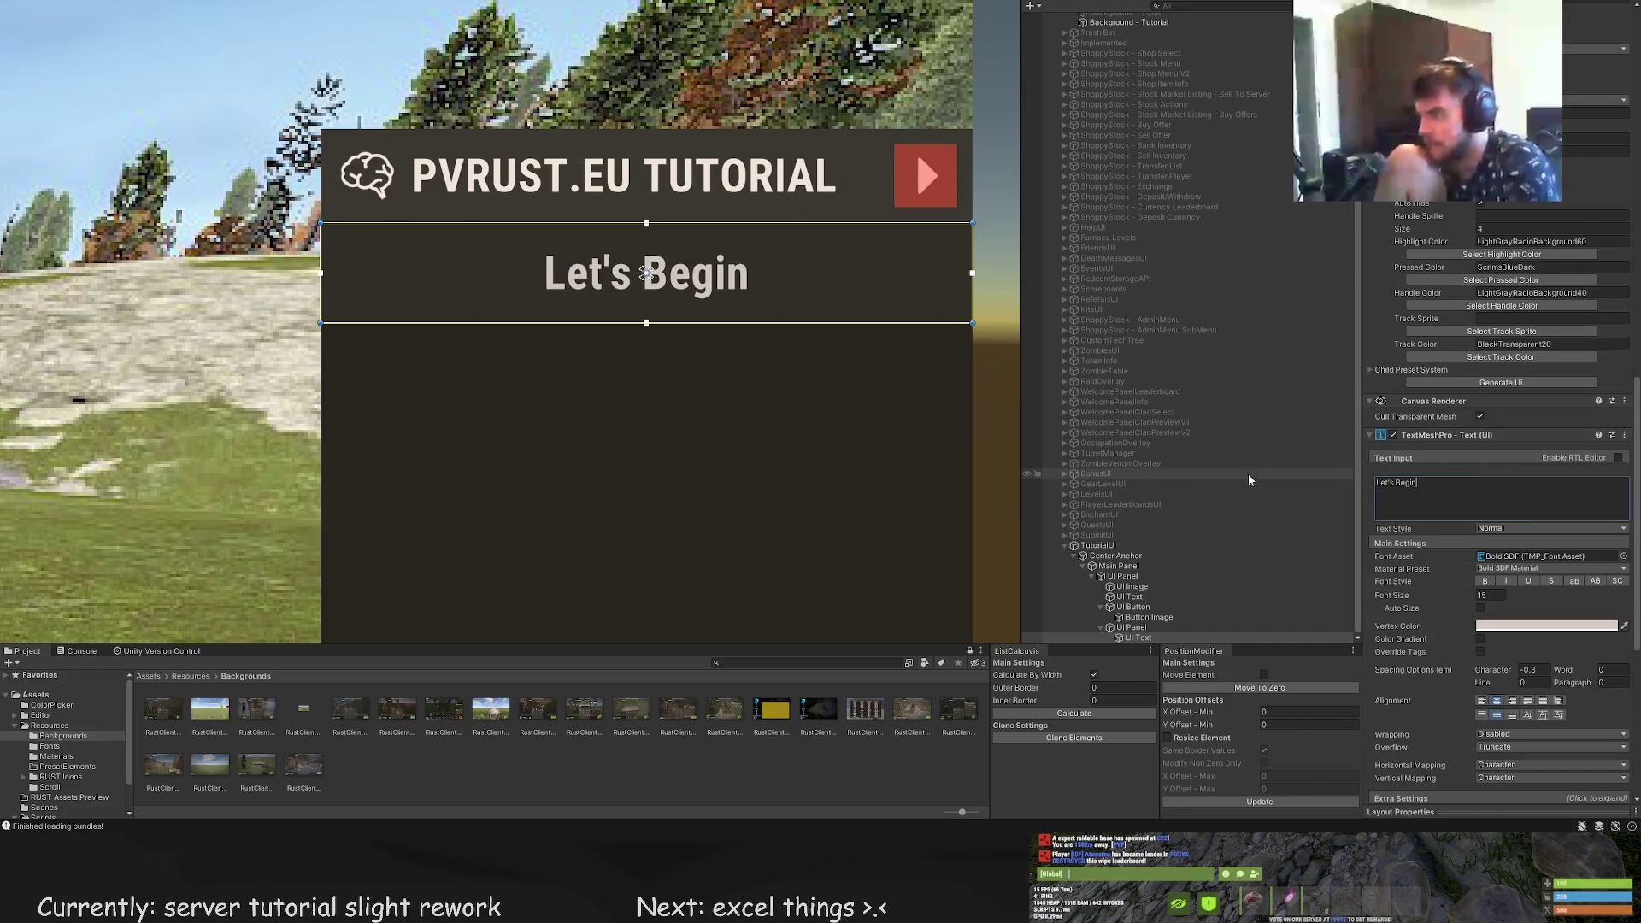
pyautogui.write('!')
pyautogui.click(1282, 545)
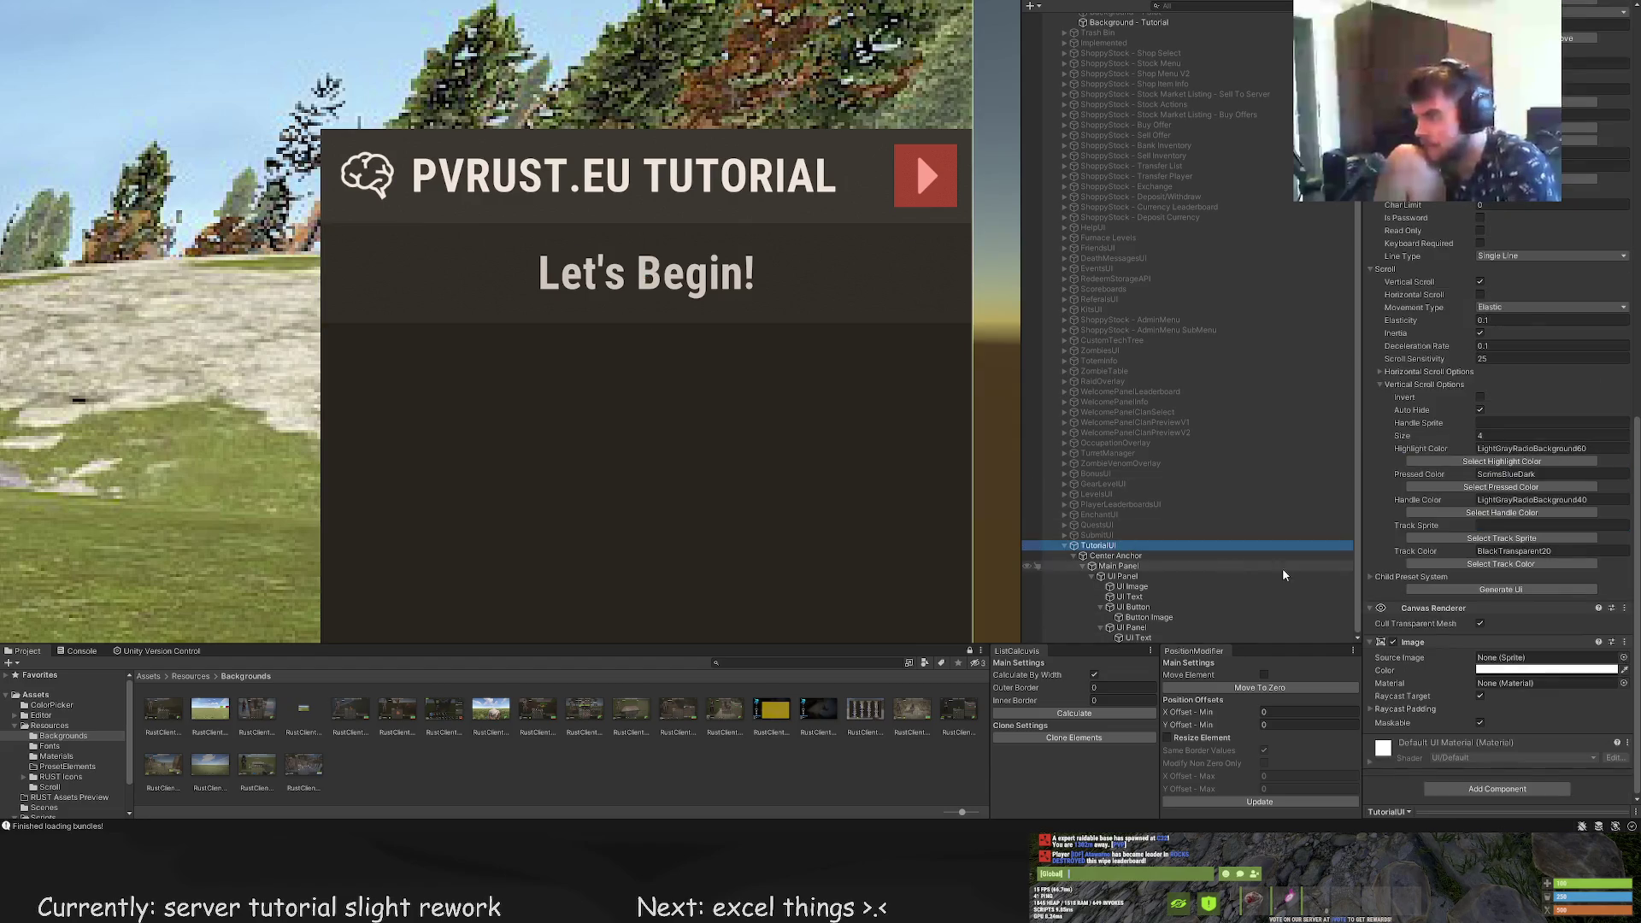
pyautogui.scroll(10, 1496, 470)
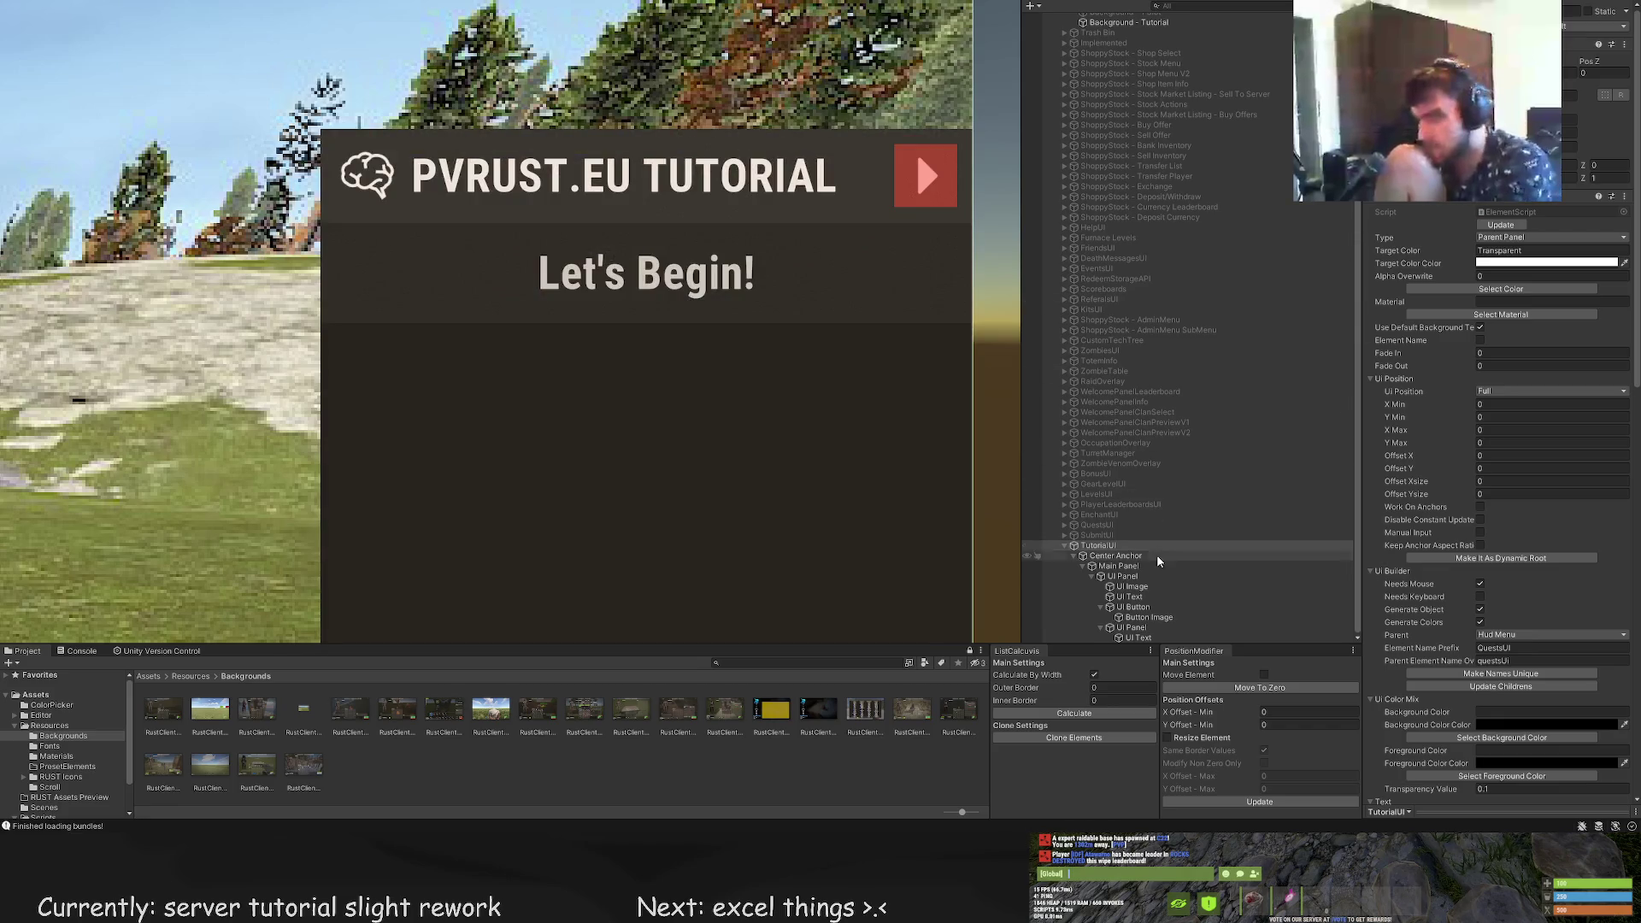
pyautogui.click(1141, 637)
pyautogui.scroll(-5, 1484, 513)
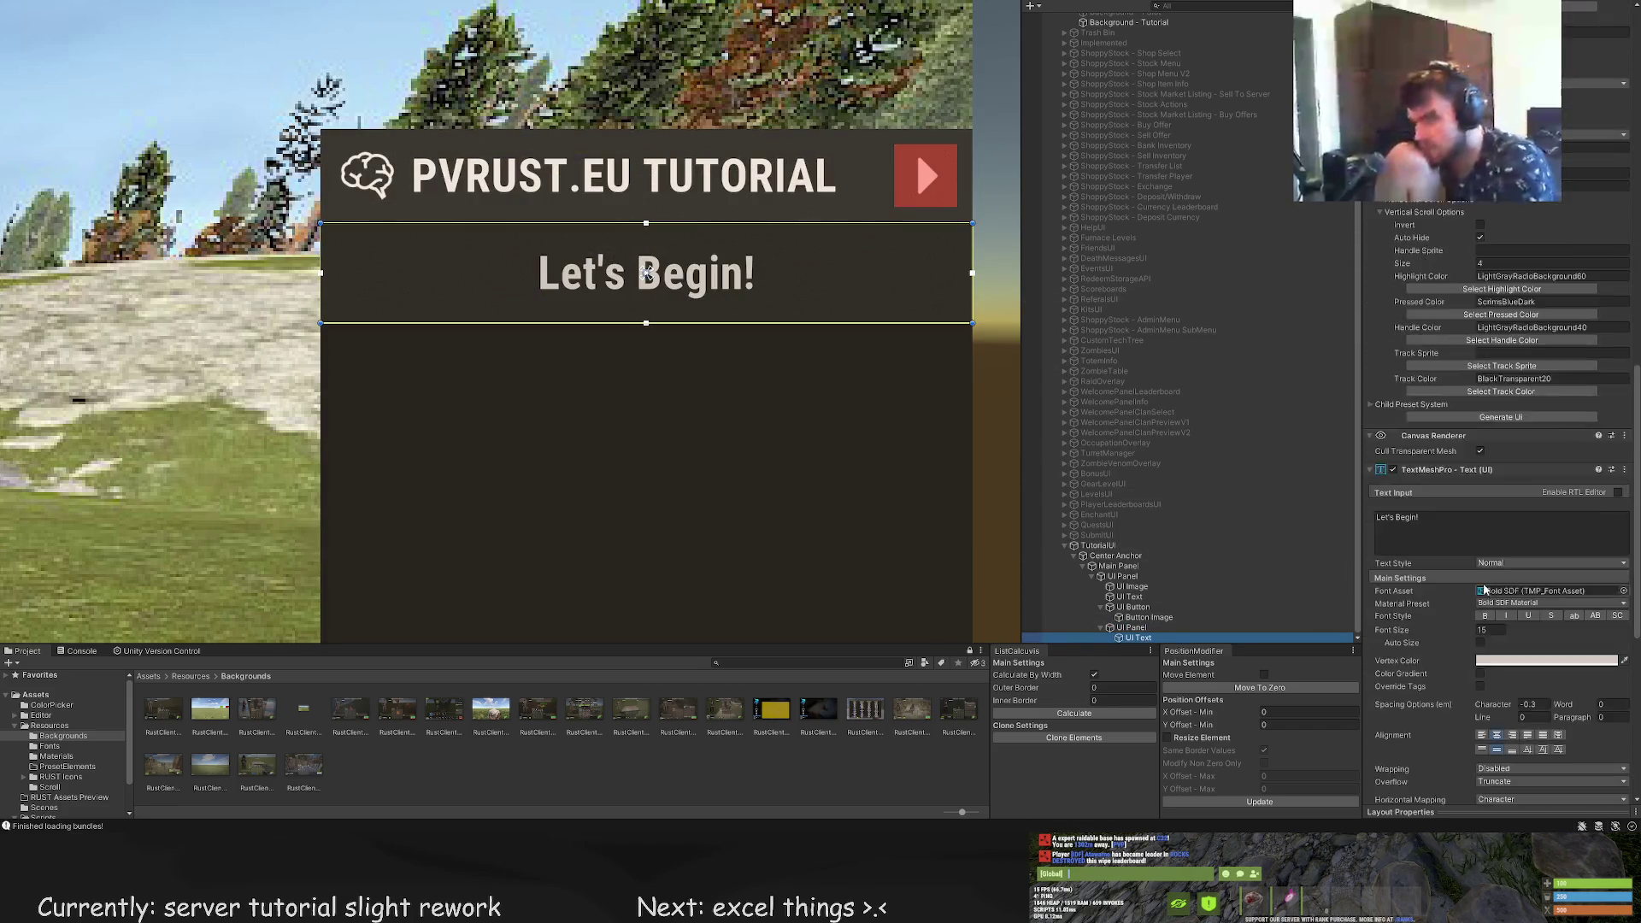
pyautogui.scroll(-5, 1485, 589)
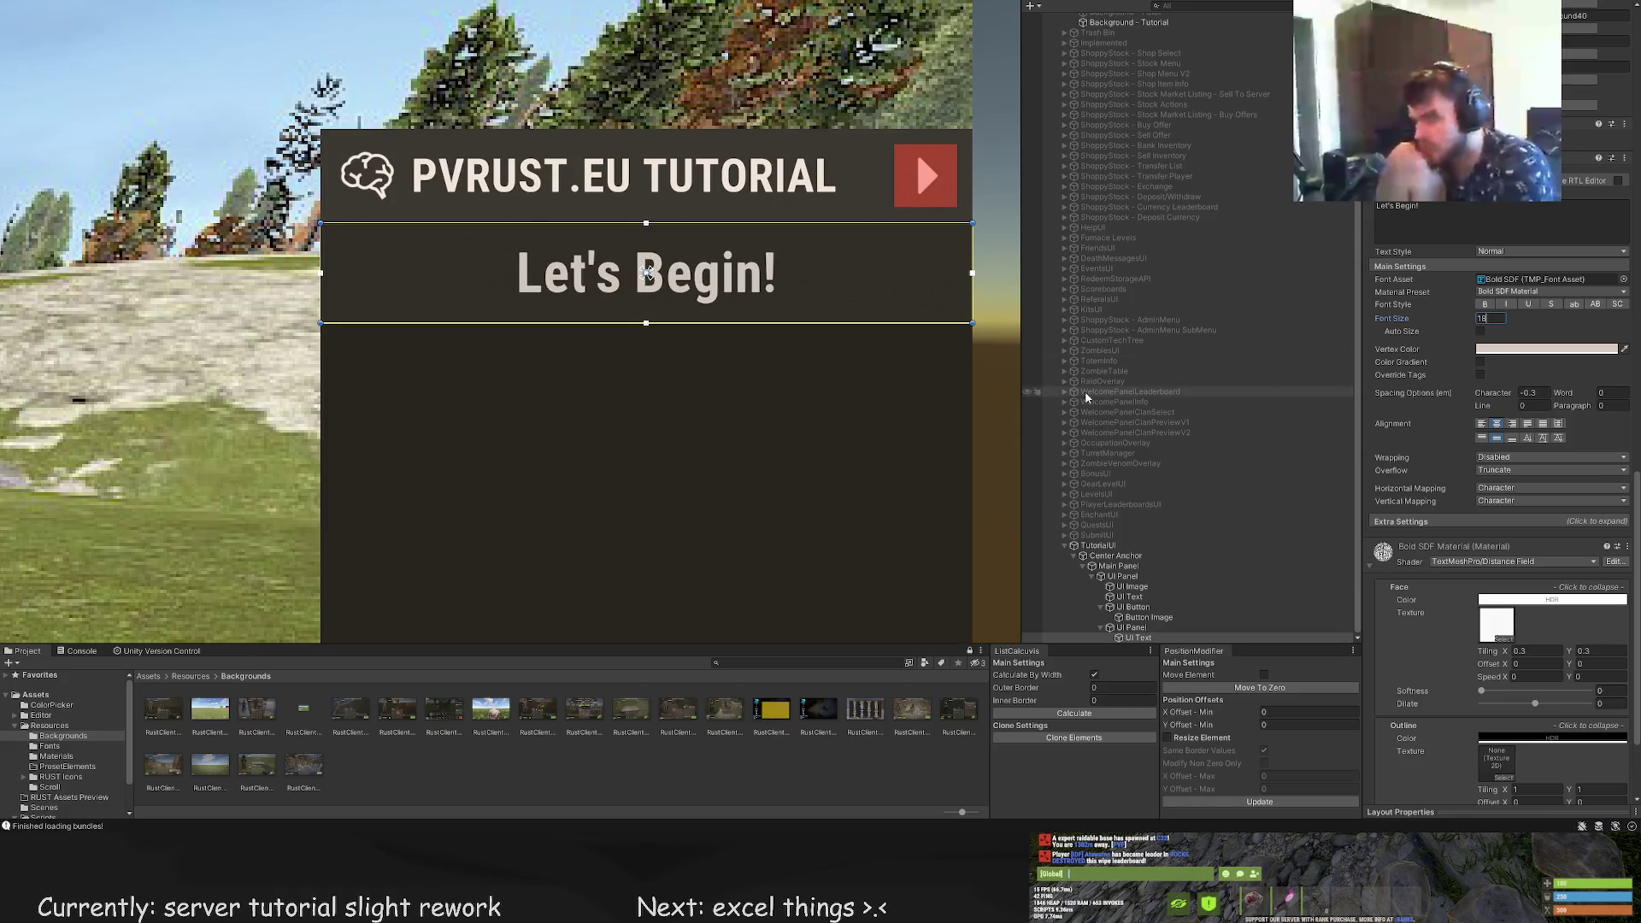
pyautogui.click(780, 454)
pyautogui.scroll(-5, 780, 454)
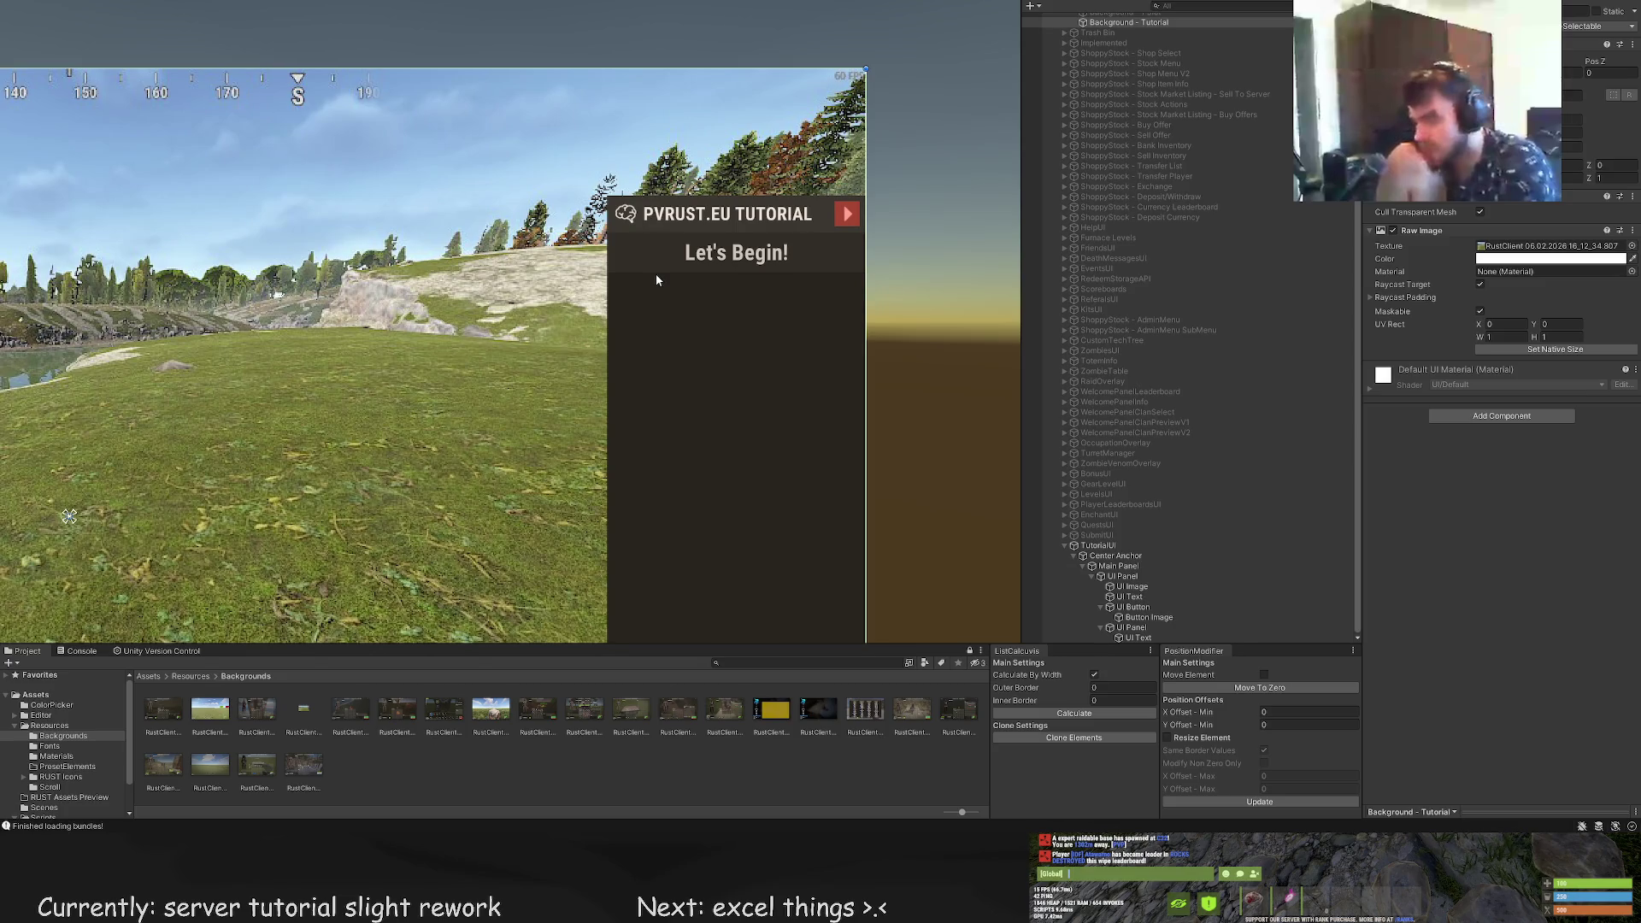
# Duplicate the Let's Begin! strip with Ctrl+D and drag the copy down to Offset Y about -198
pyautogui.click(1132, 628)
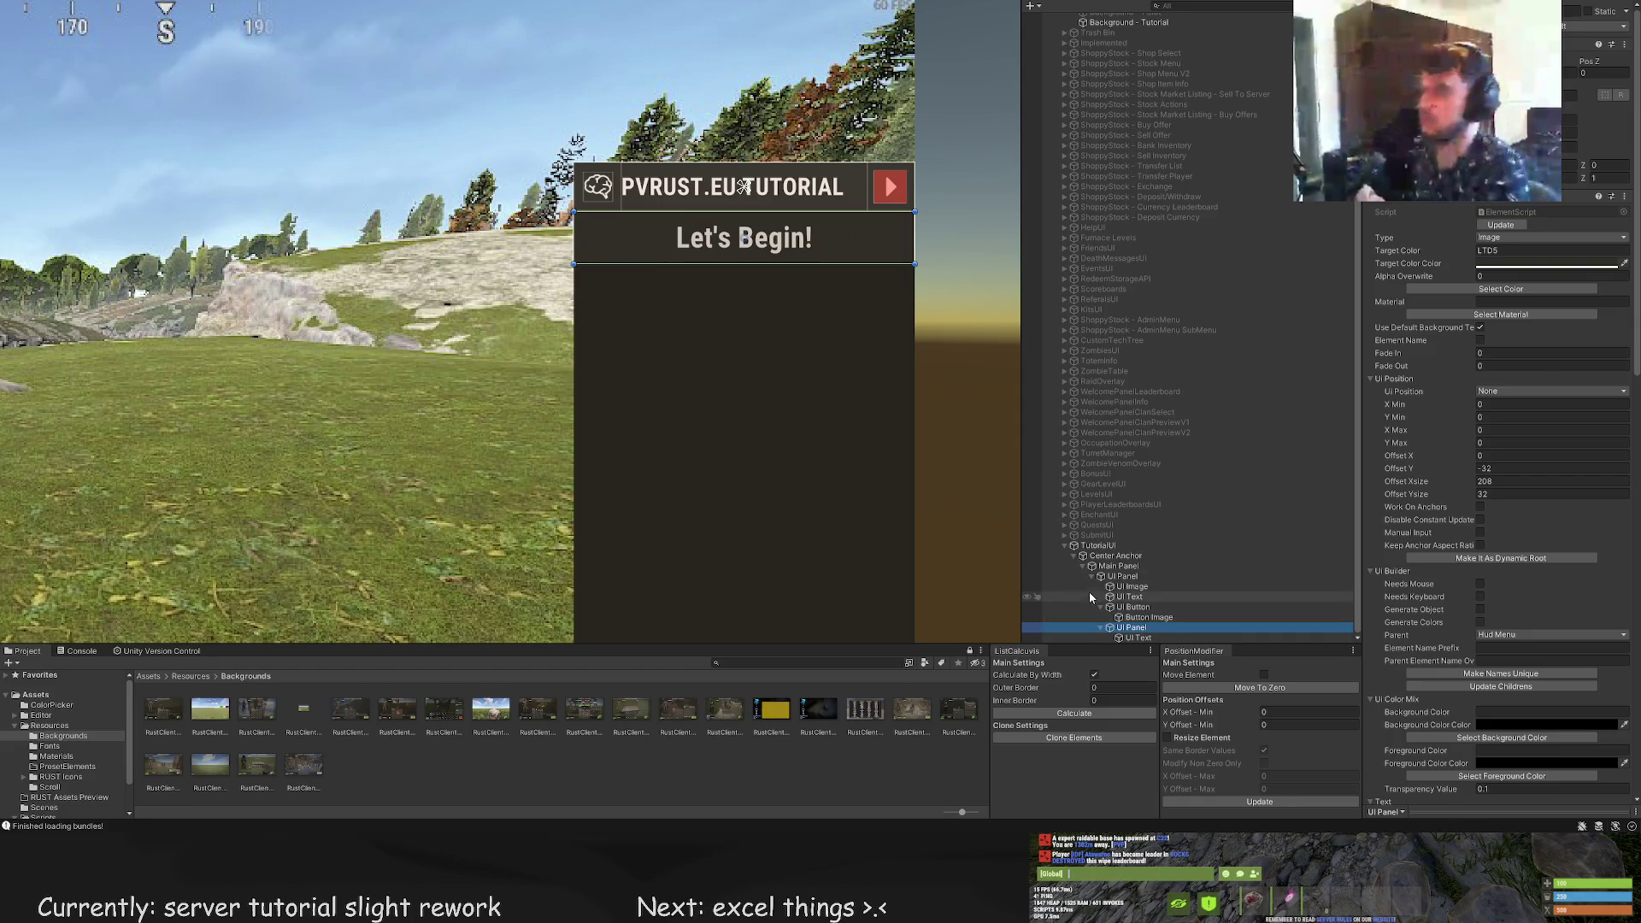
pyautogui.moveTo(819, 402); pyautogui.dragTo(850, 342)
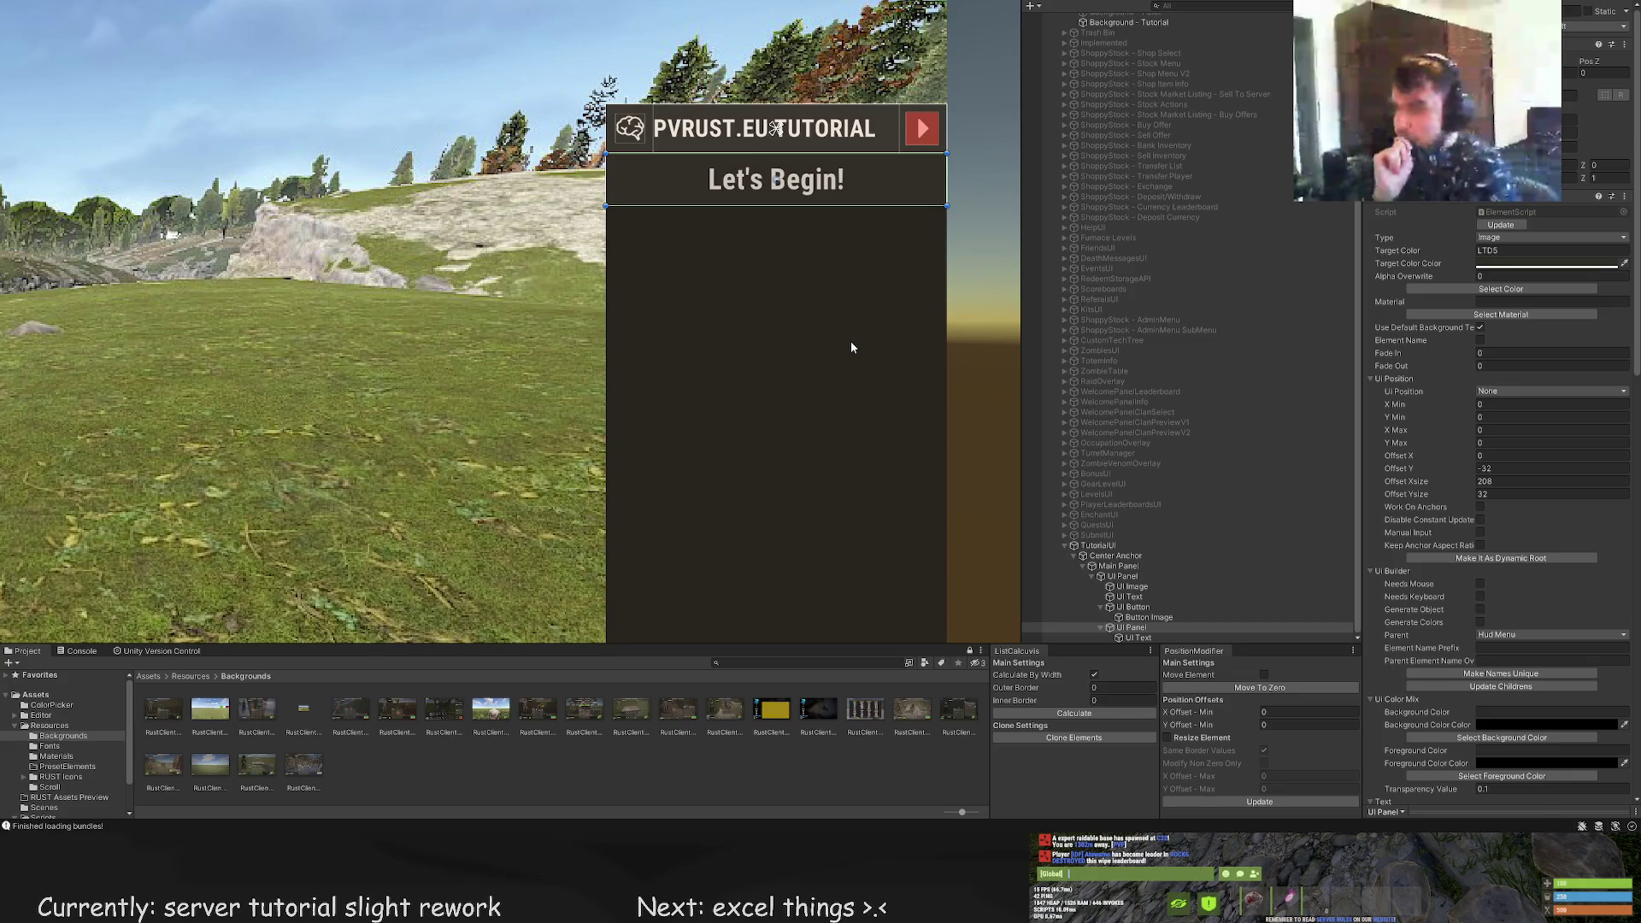
pyautogui.hotkey('ctrl', 'd')
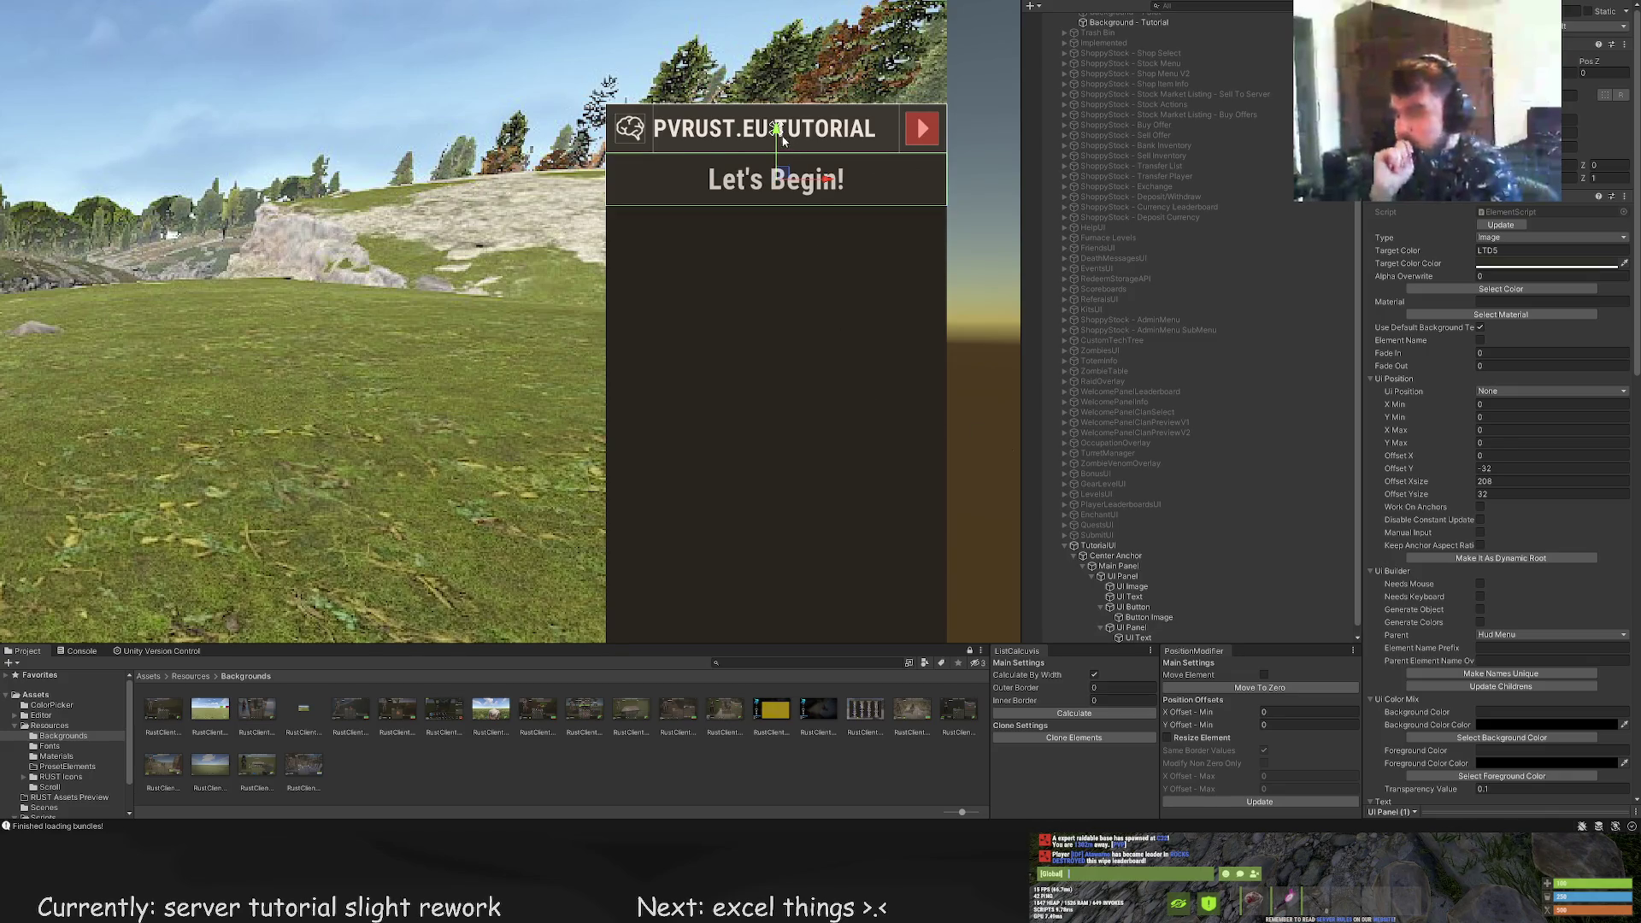
pyautogui.moveTo(774, 147)
pyautogui.mouseDown()
pyautogui.moveTo(769, 411)
pyautogui.moveTo(769, 249)
pyautogui.moveTo(774, 263)
pyautogui.mouseUp()
pyautogui.scroll(-1, 1142, 615)
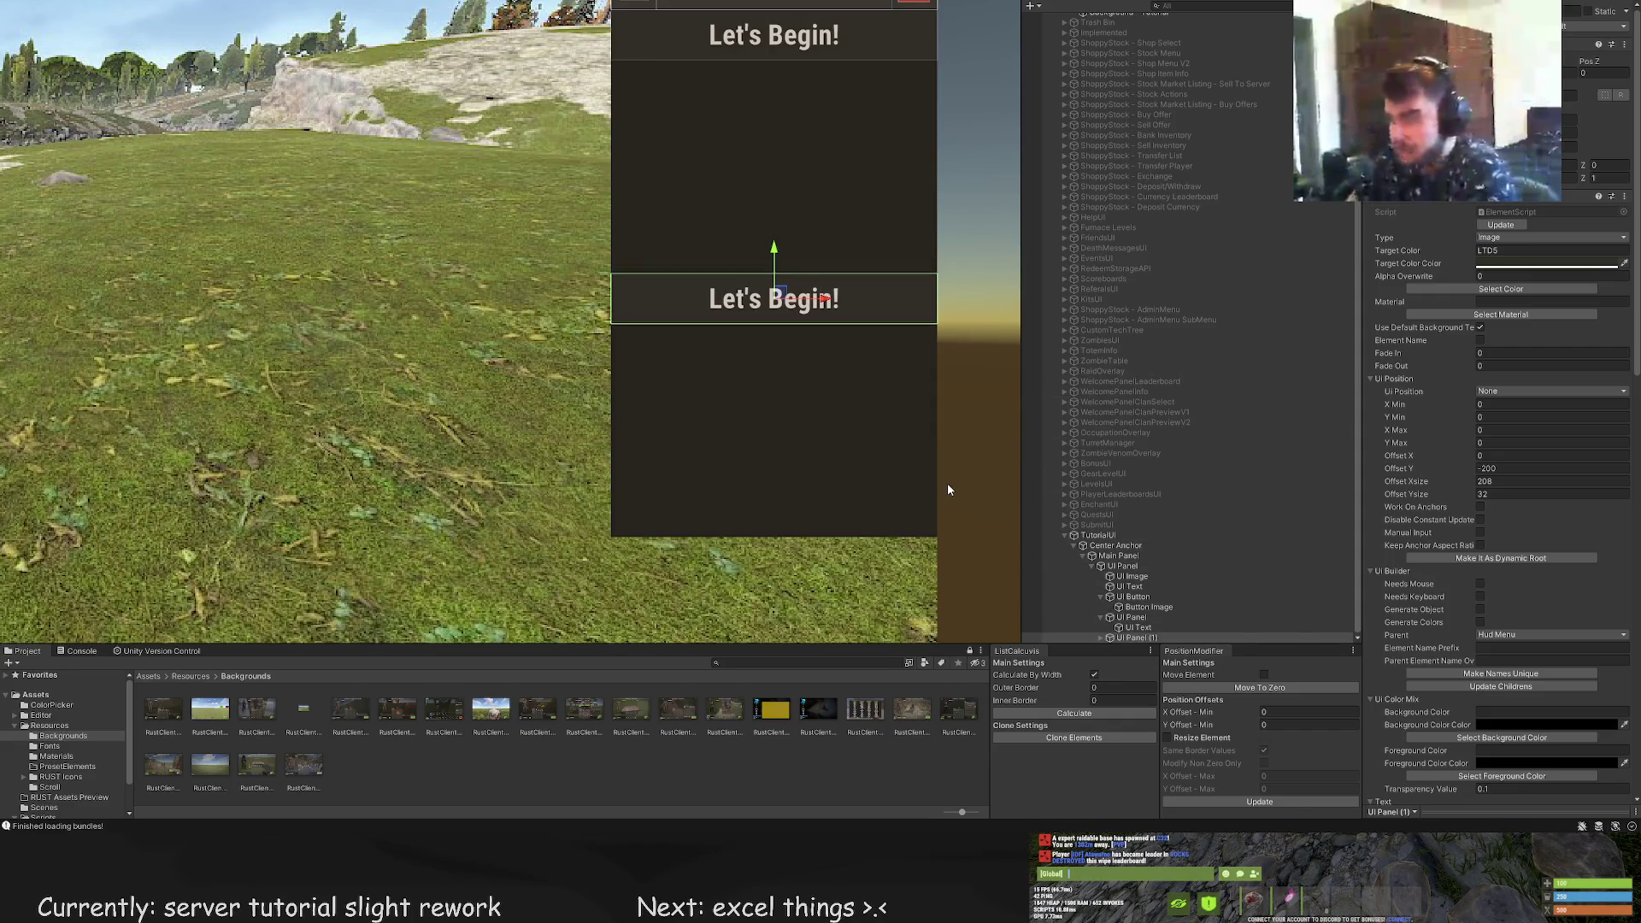
pyautogui.moveTo(773, 250); pyautogui.dragTo(774, 246)
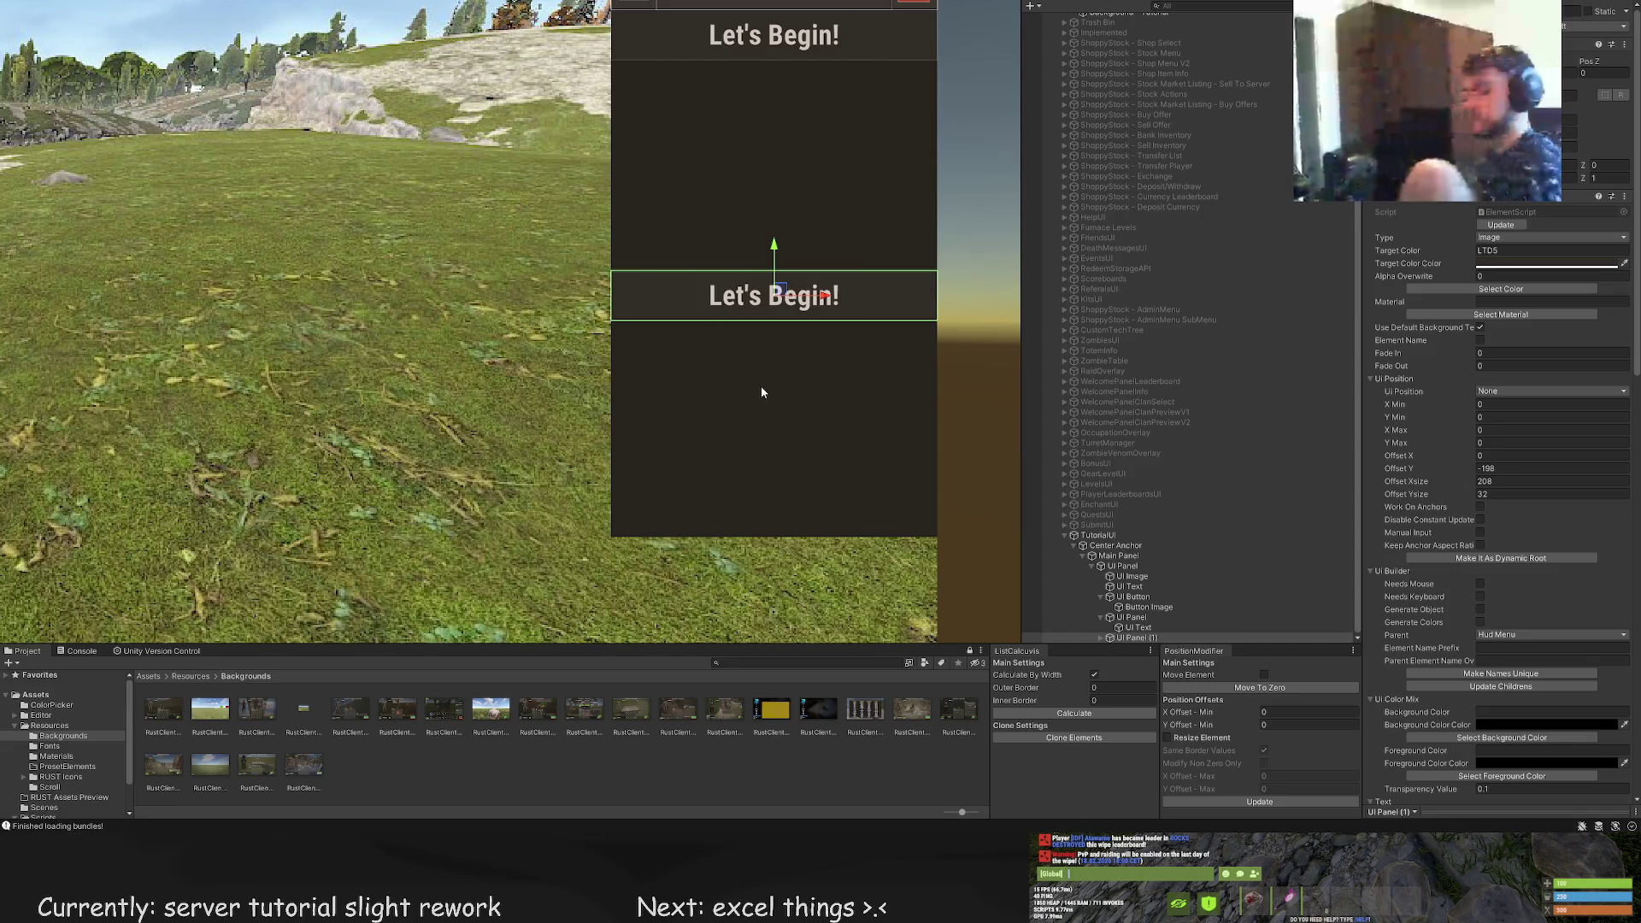
pyautogui.moveTo(840, 315); pyautogui.dragTo(818, 386)
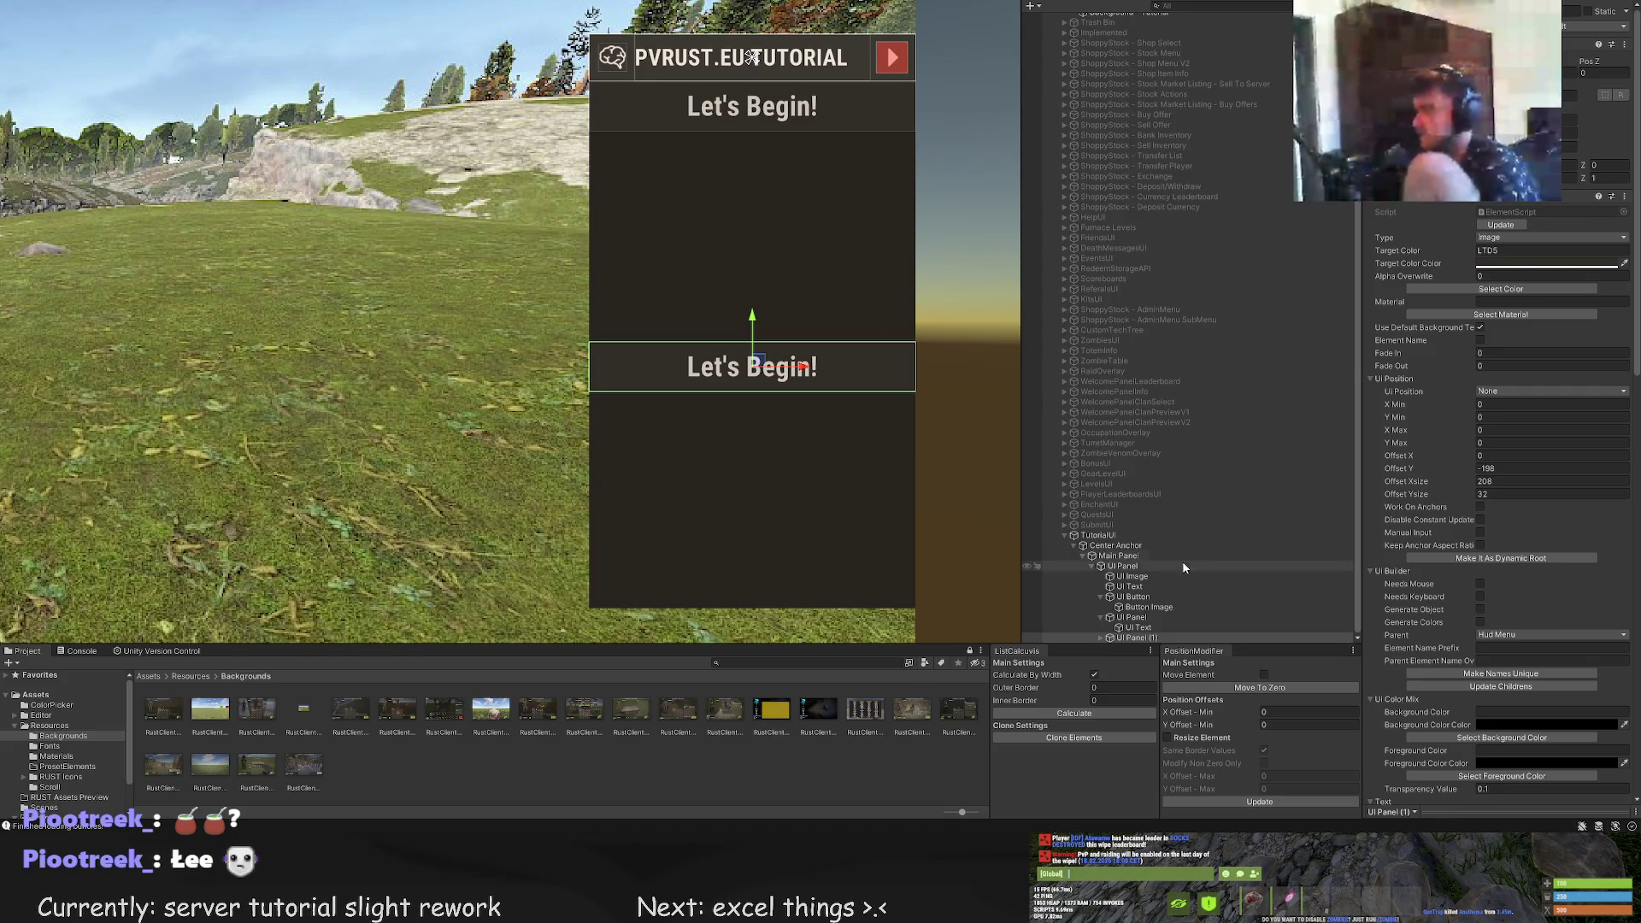
# Make the lower Let's Begin! bar slimmer by dragging its bottom edge up
pyautogui.click(1133, 617)
pyautogui.click(1141, 636)
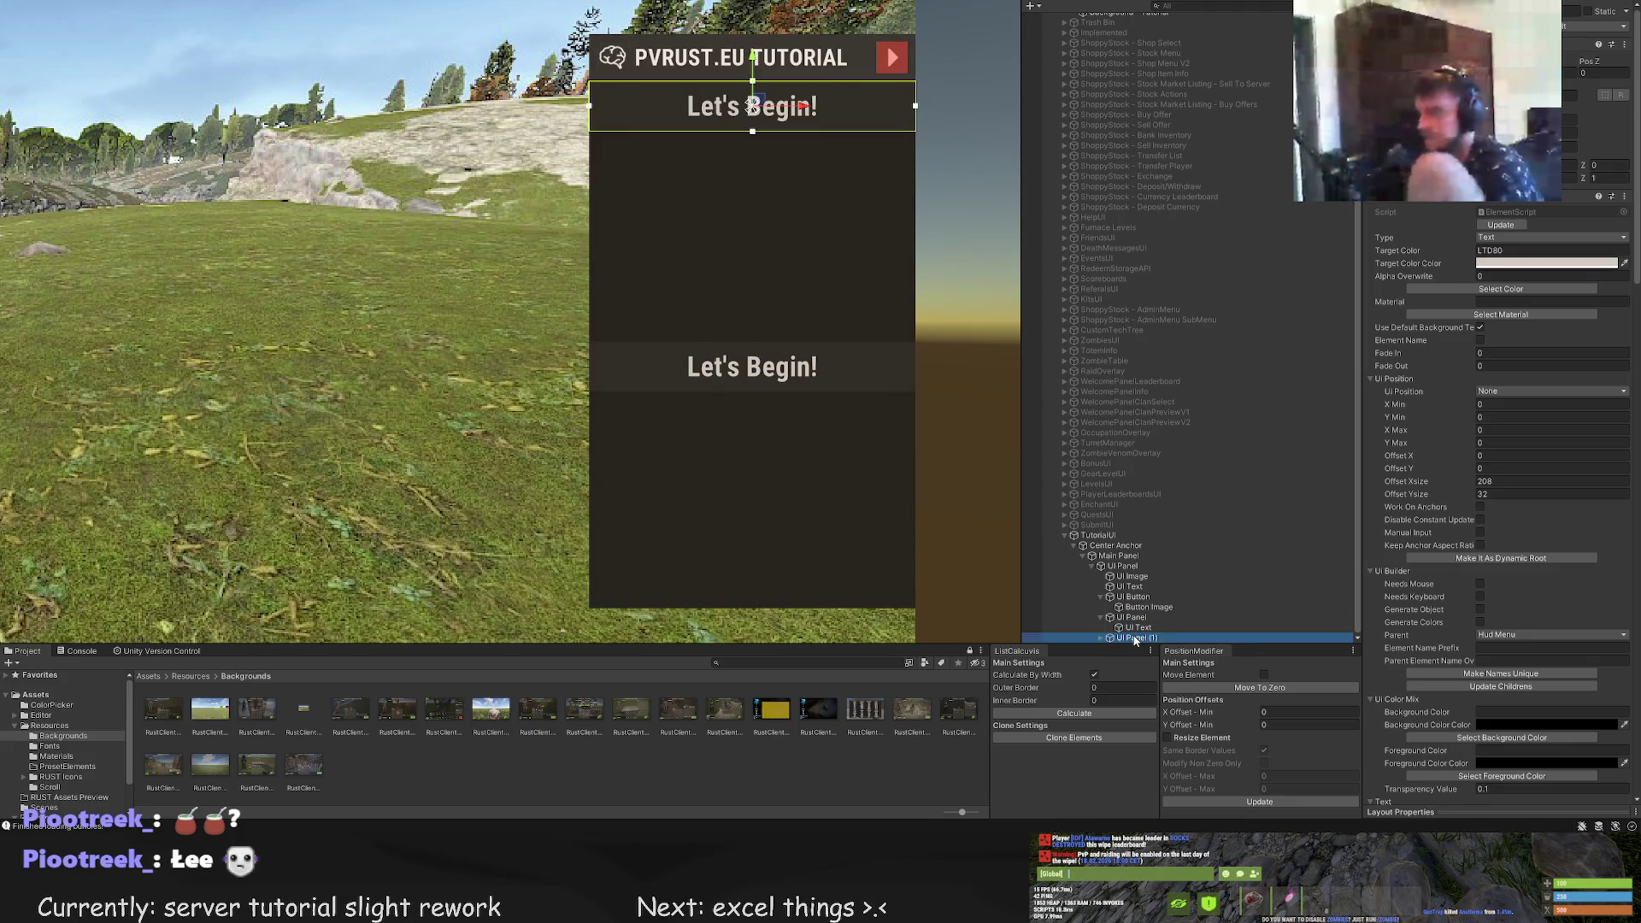
pyautogui.click(1135, 619)
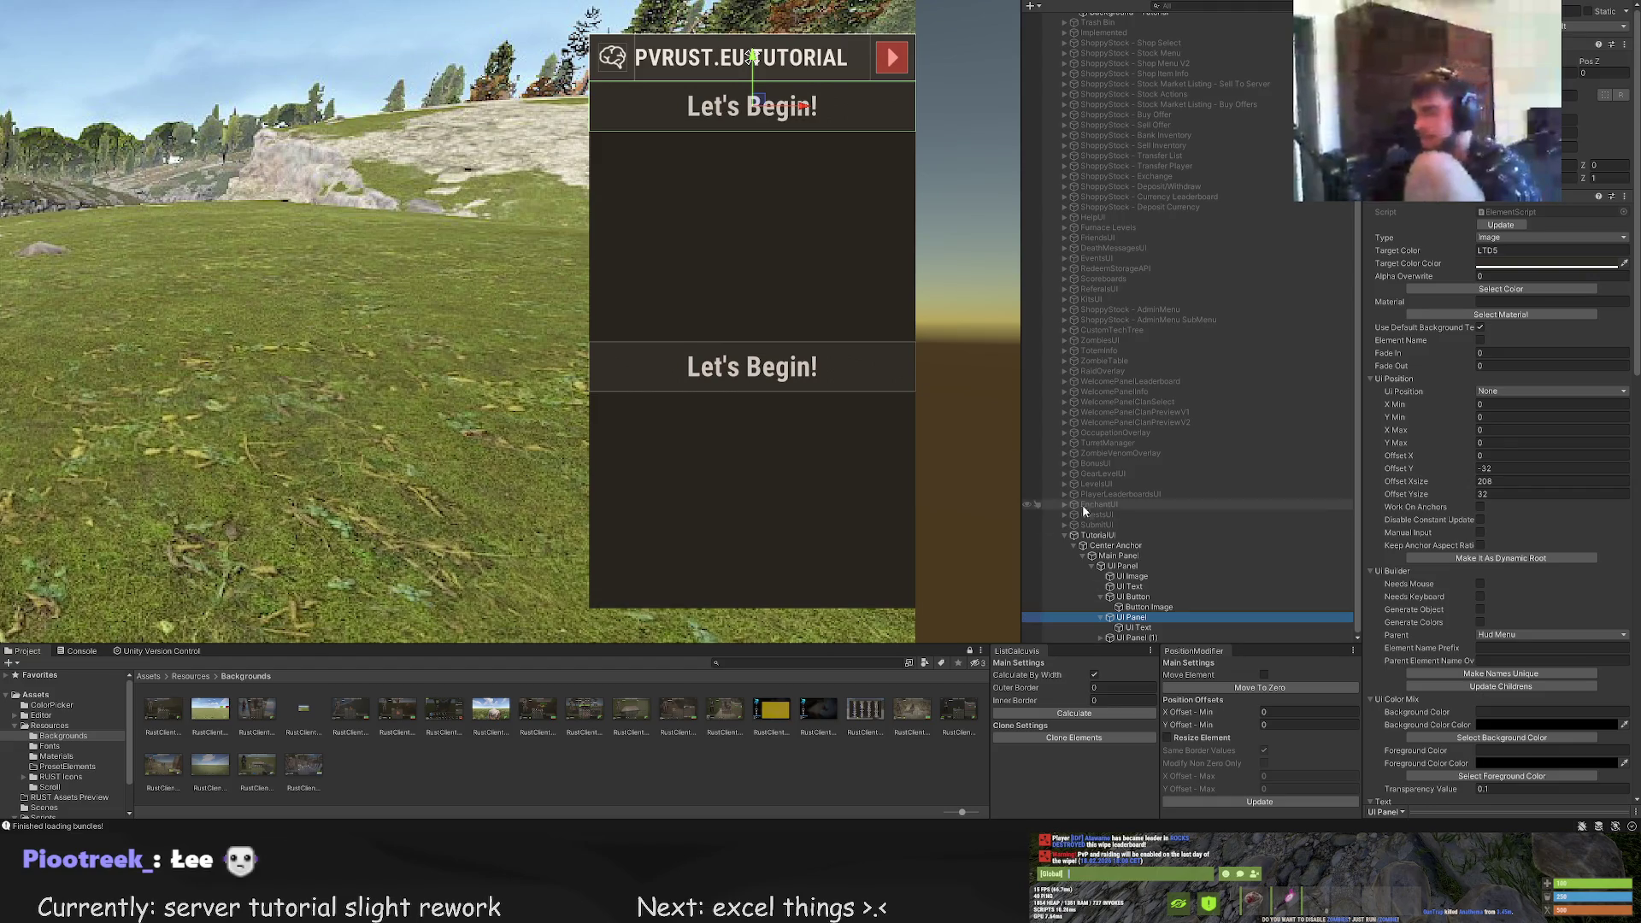
pyautogui.click(1137, 637)
pyautogui.scroll(2, 792, 410)
pyautogui.scroll(-1, 803, 381)
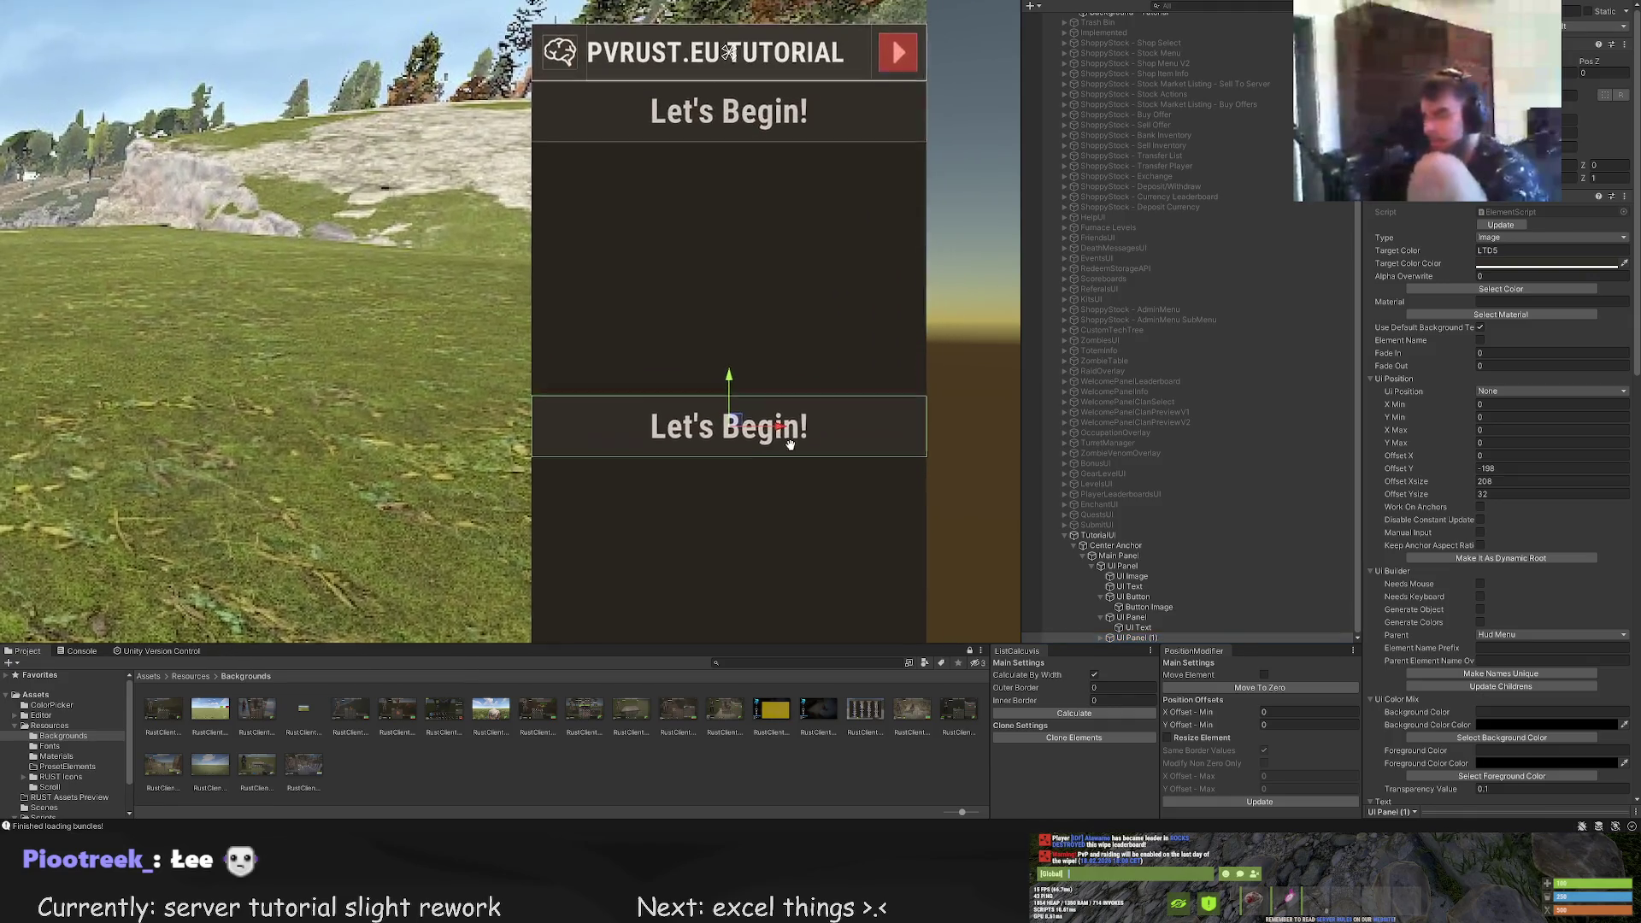
pyautogui.scroll(2, 793, 379)
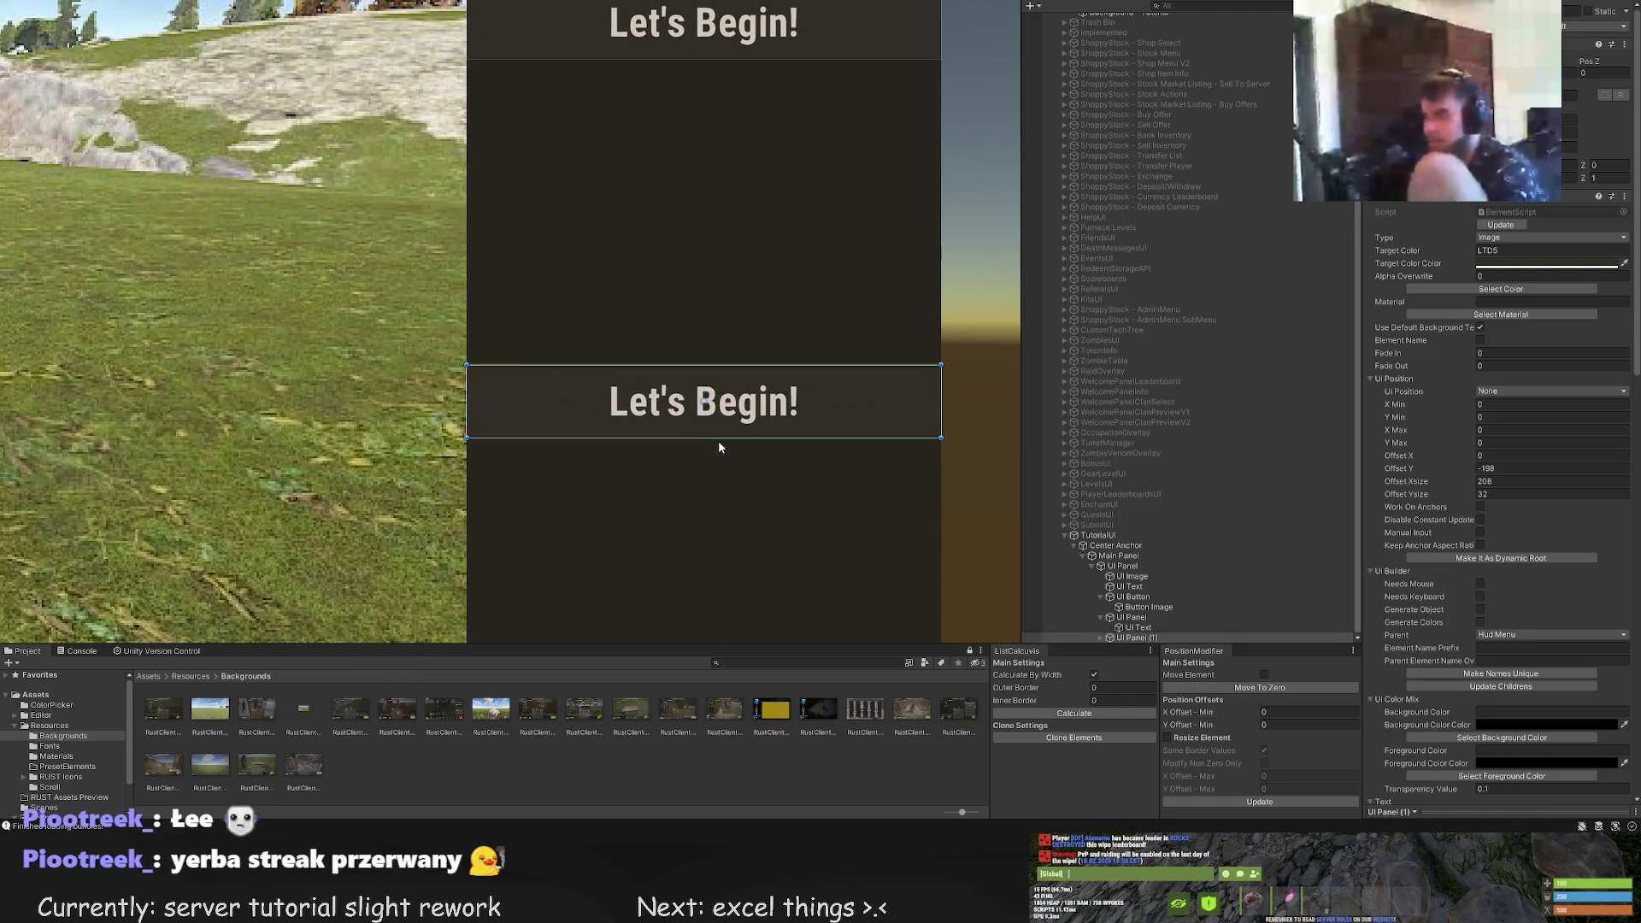
pyautogui.moveTo(720, 438); pyautogui.dragTo(724, 423)
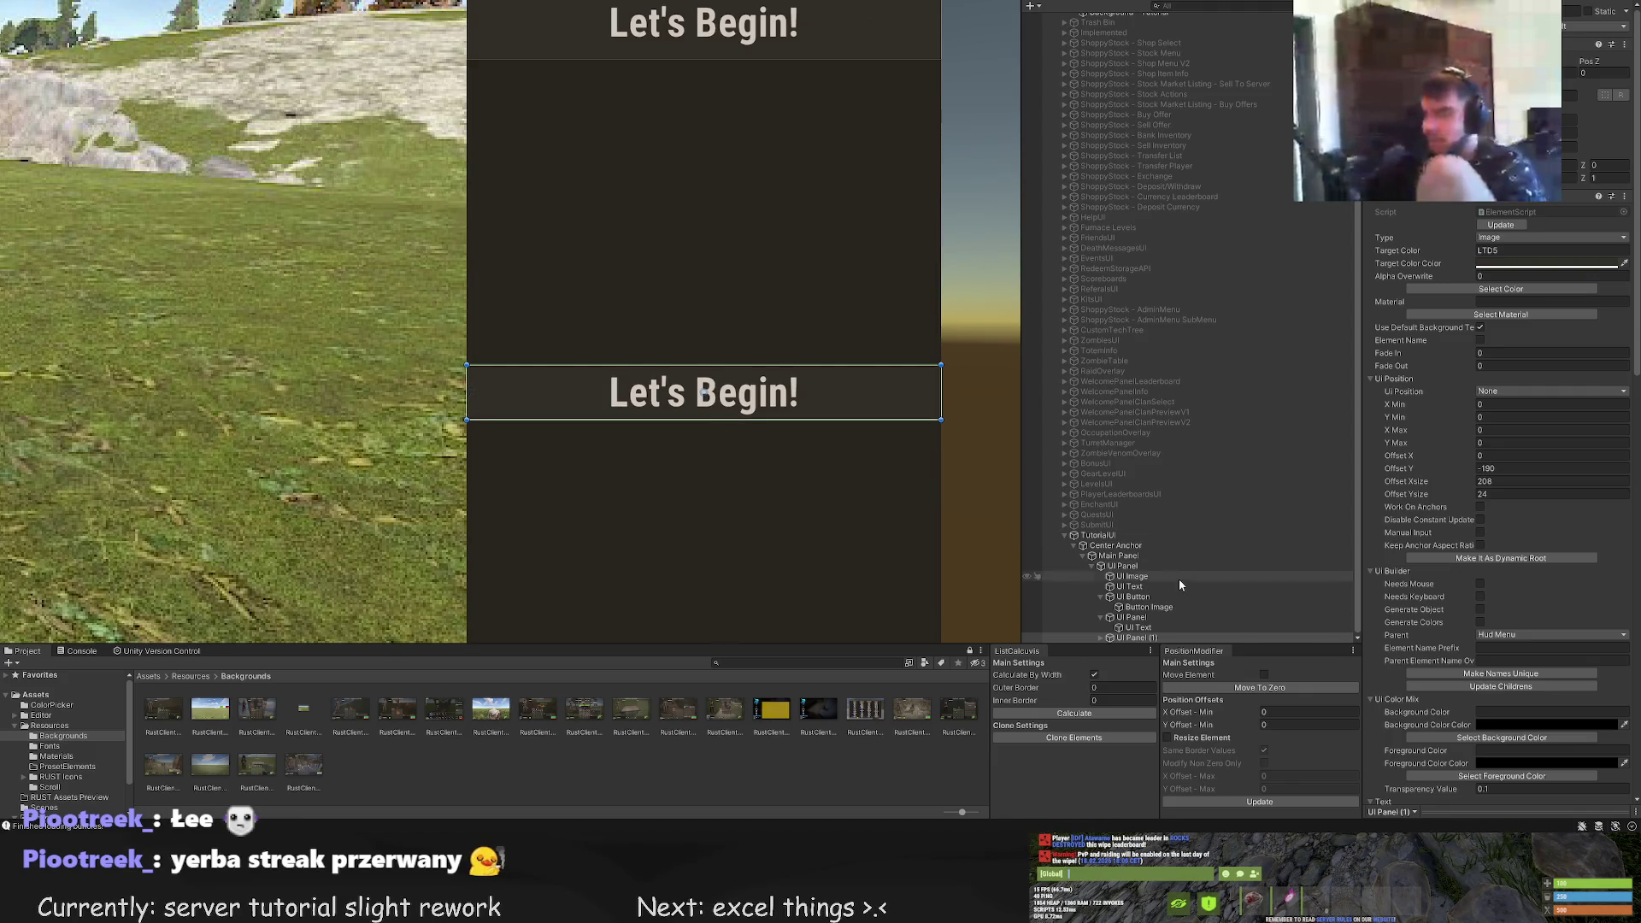
# Trim the lower bar's text box top, bottom and left edges so the text shifts right
pyautogui.press('Right')
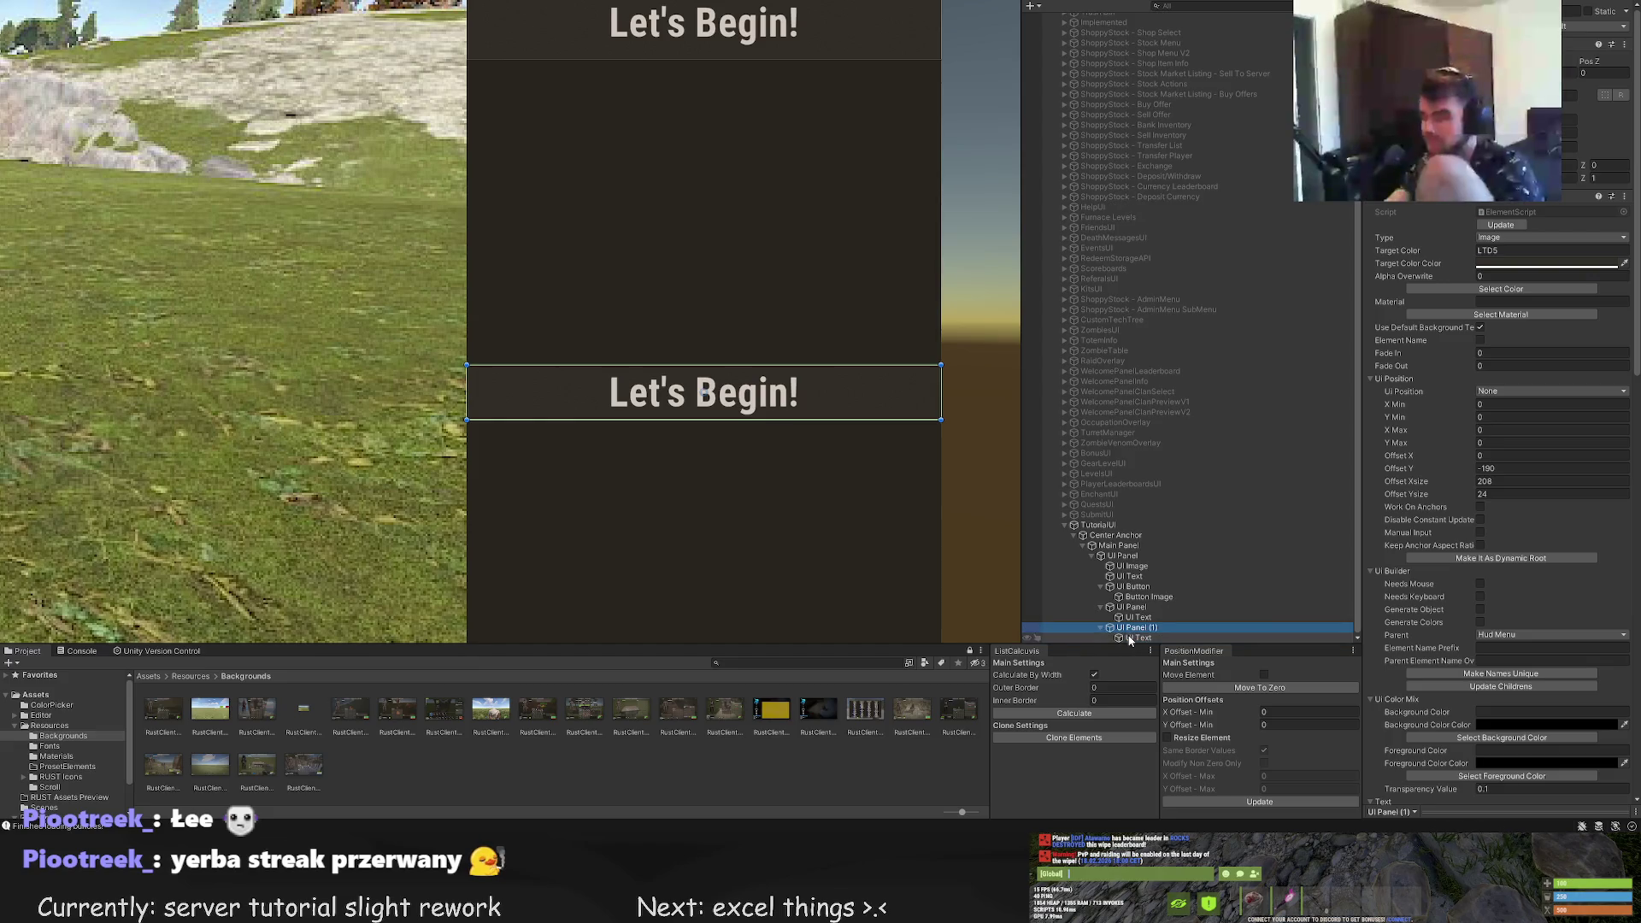
pyautogui.press('Down')
pyautogui.press('f')
pyautogui.moveTo(733, 332); pyautogui.dragTo(733, 345)
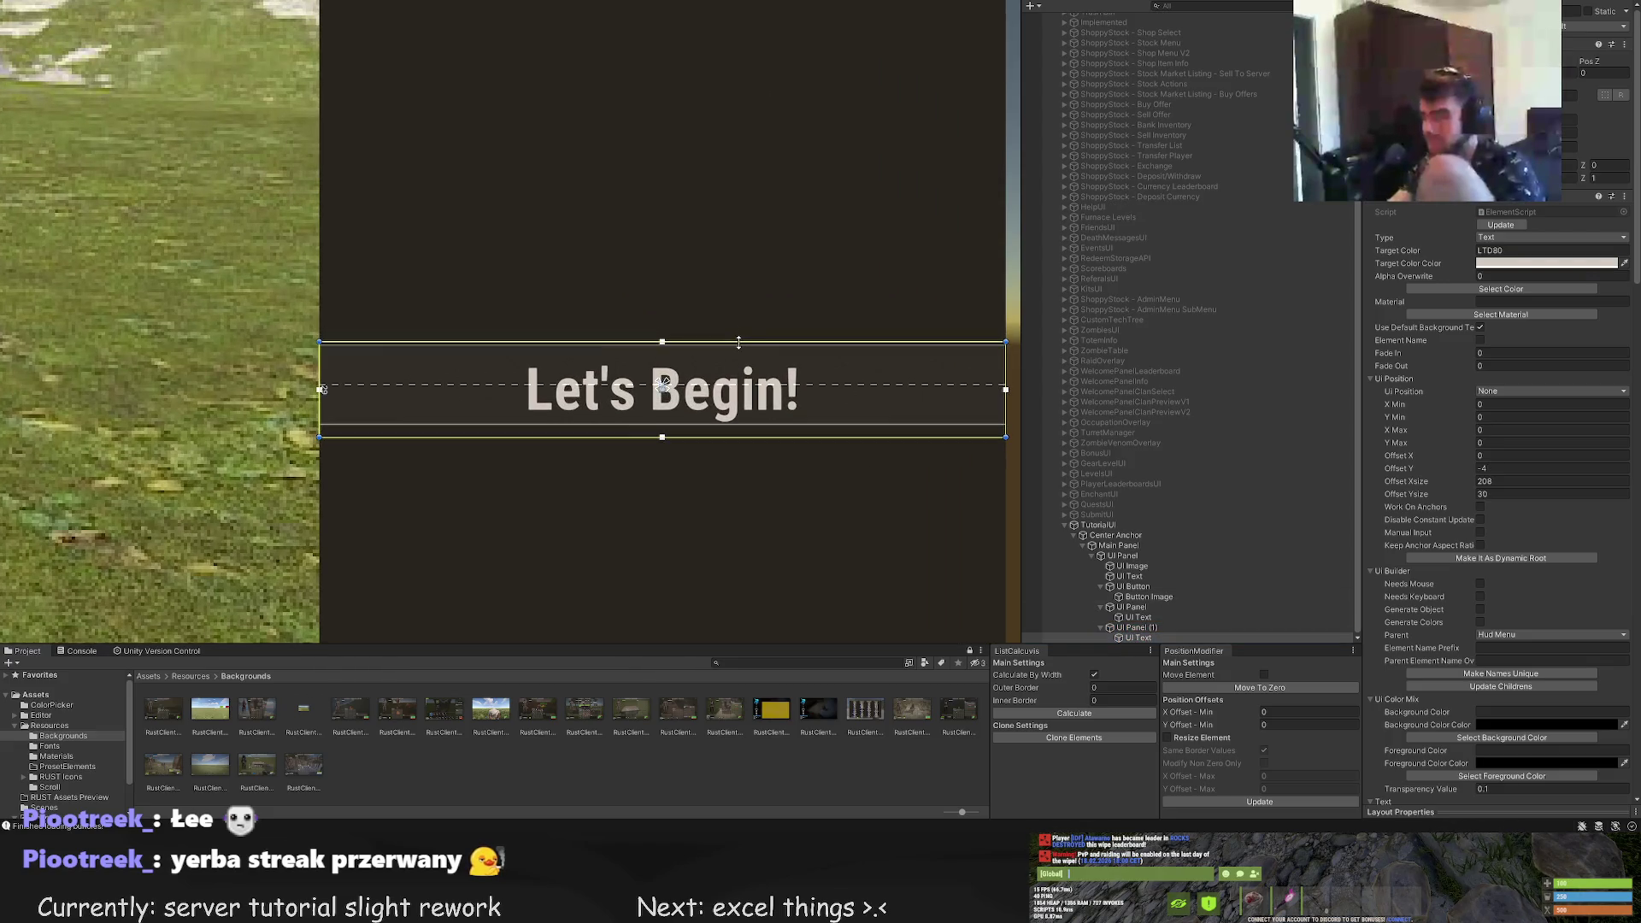
pyautogui.moveTo(726, 437); pyautogui.dragTo(726, 424)
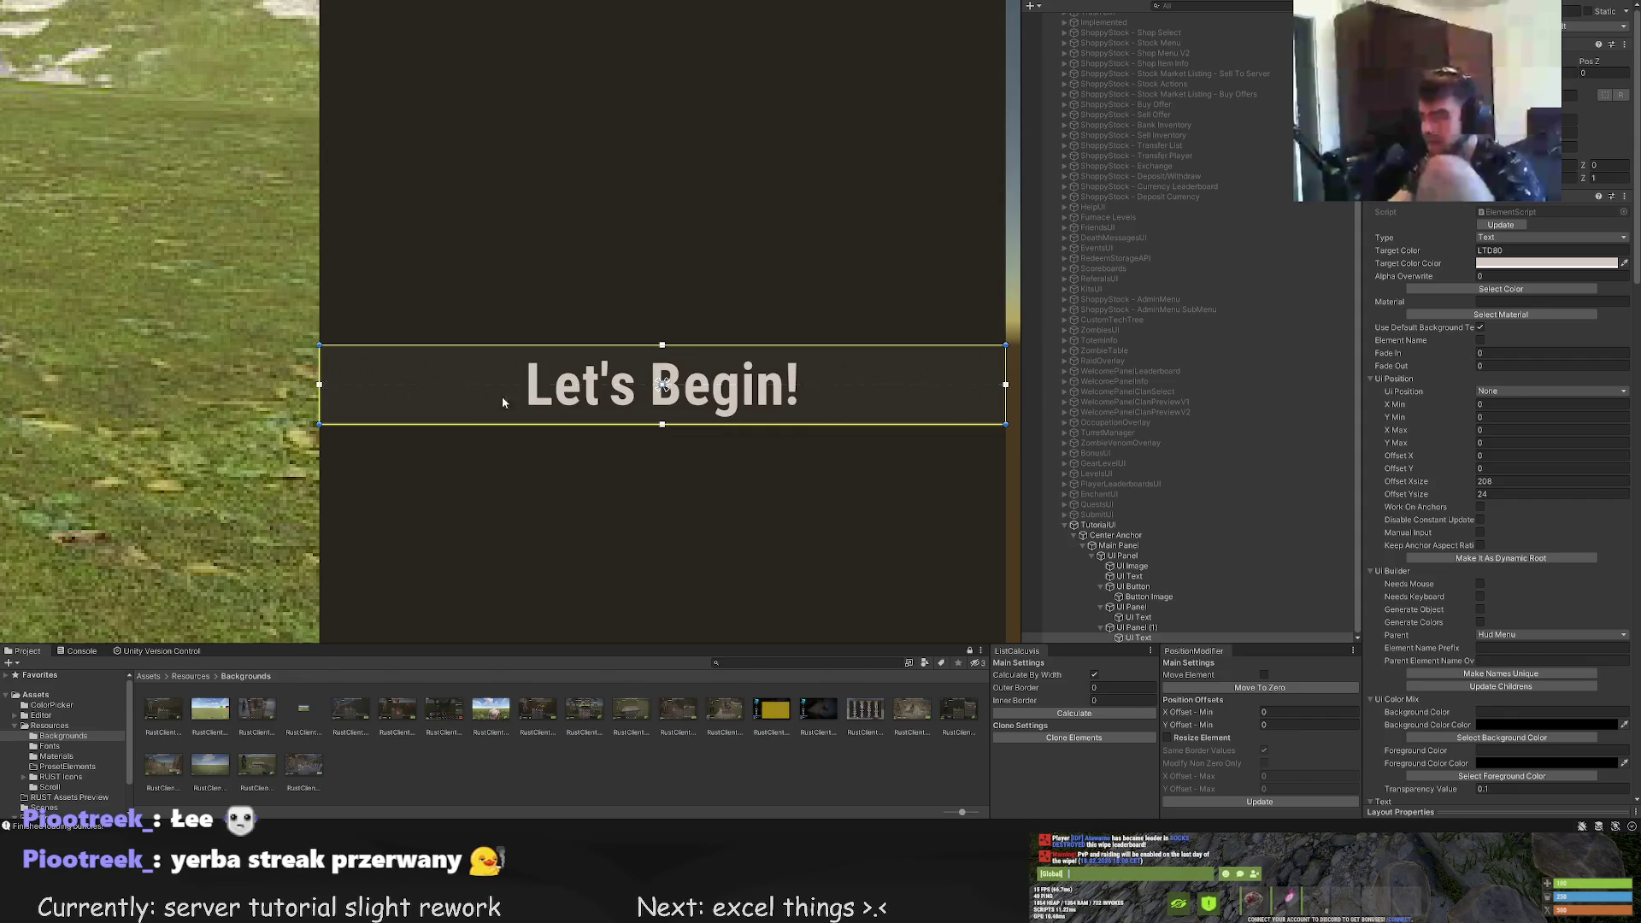
pyautogui.scroll(1, 353, 372)
pyautogui.moveTo(313, 365); pyautogui.dragTo(416, 366)
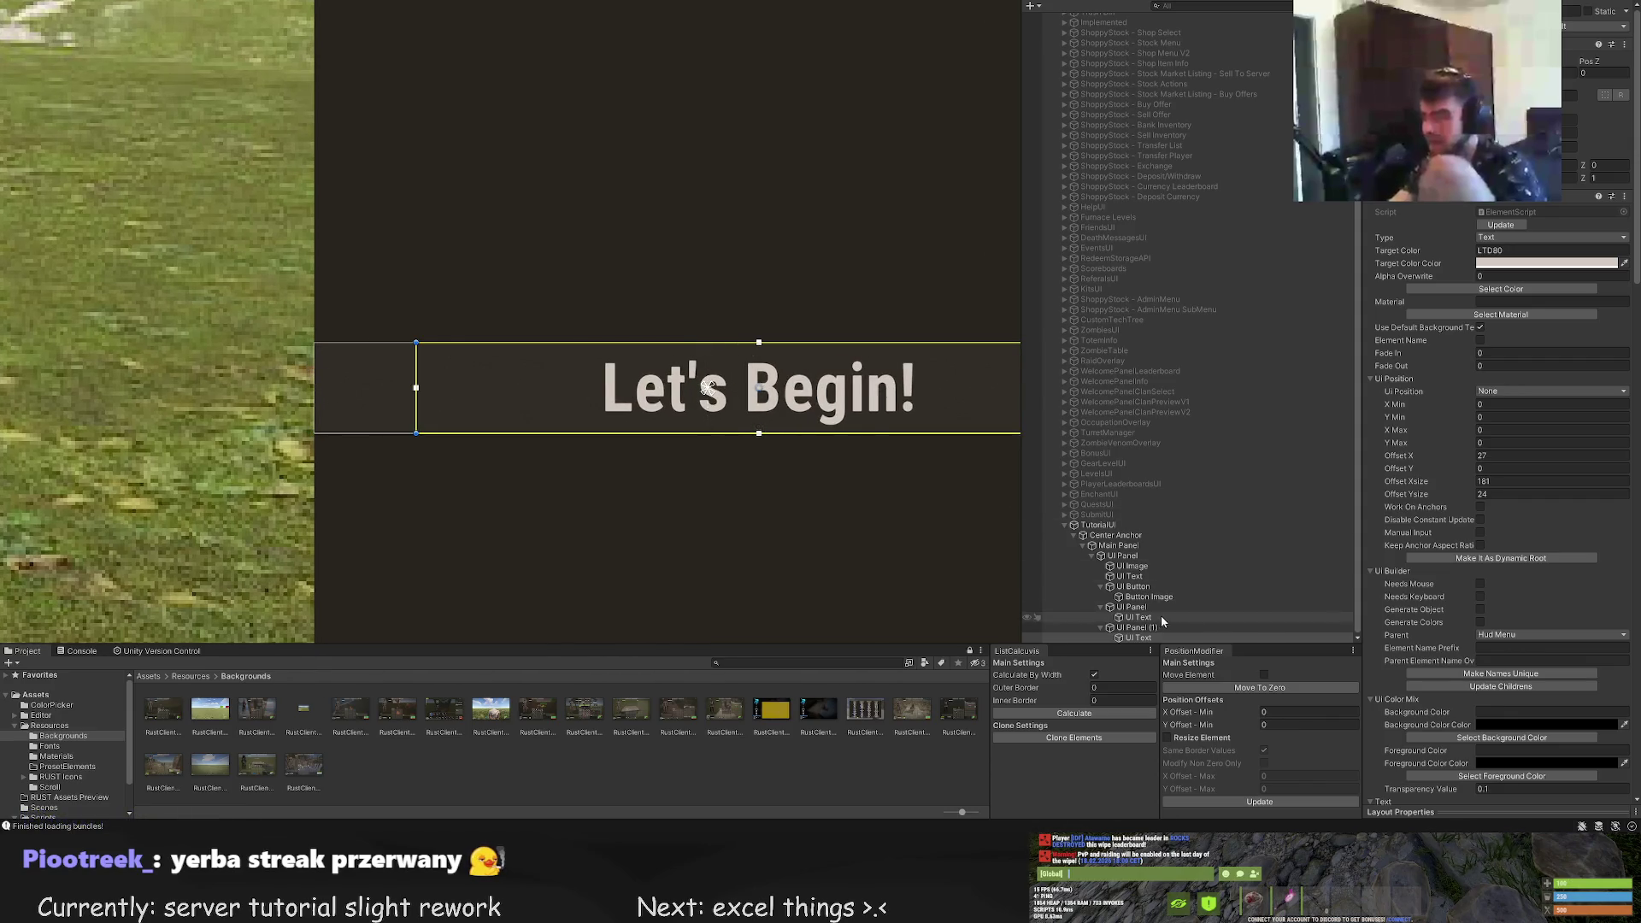
pyautogui.click(1137, 627)
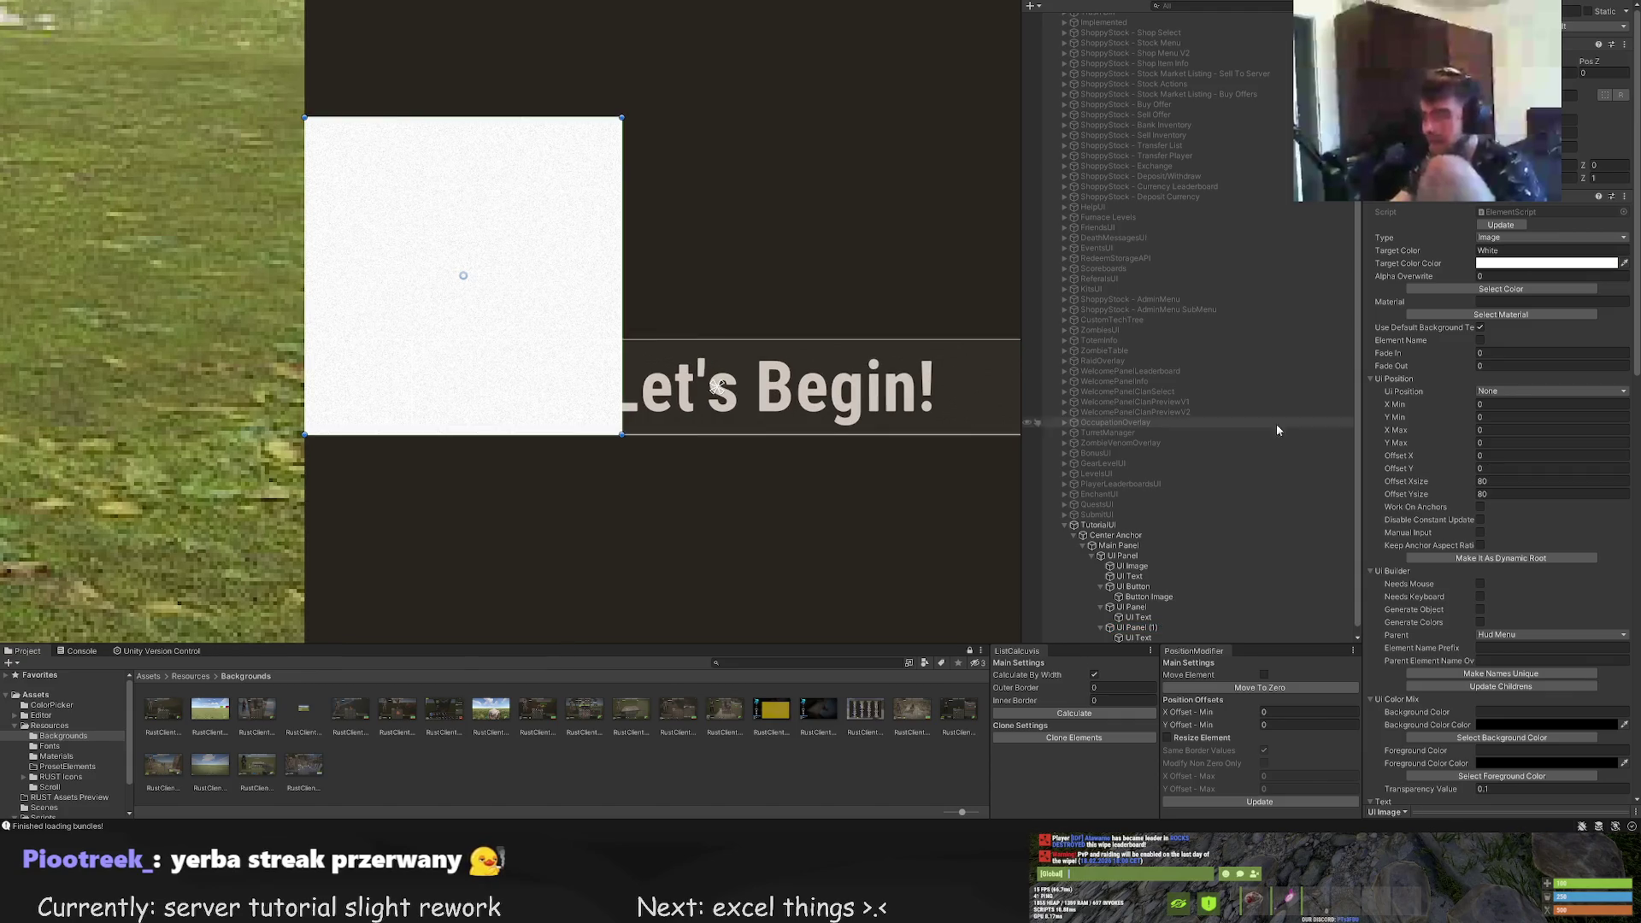
# Assign the 'portion' pie sprite to the blank image from the icon library
pyautogui.scroll(-5, 1553, 484)
pyautogui.scroll(-5, 1553, 484)
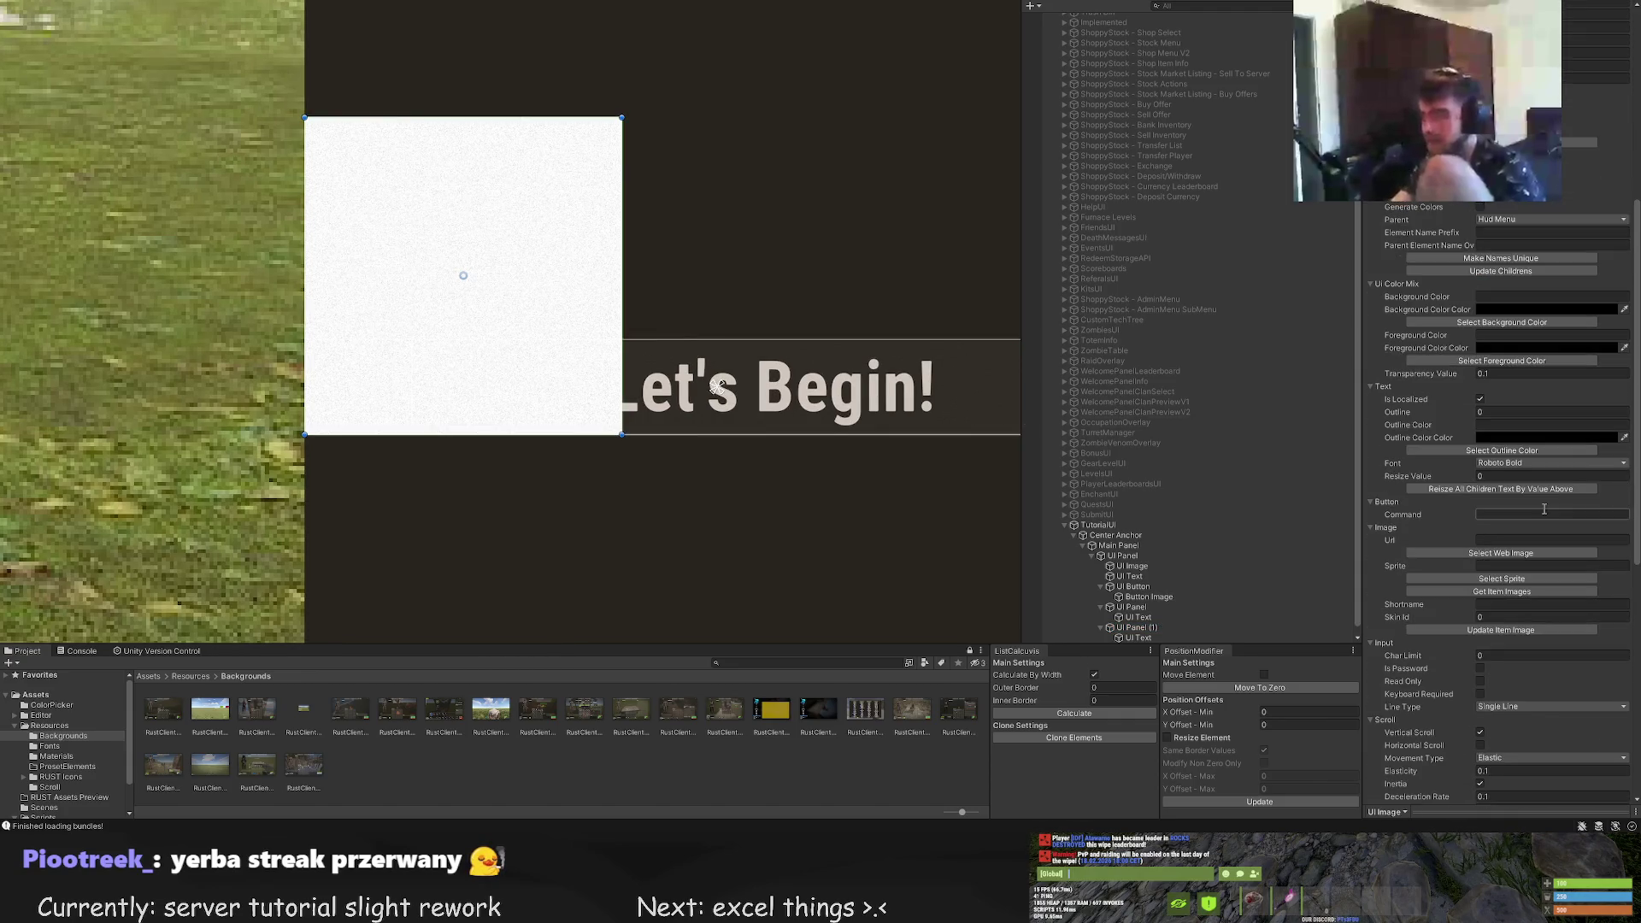
pyautogui.click(1501, 579)
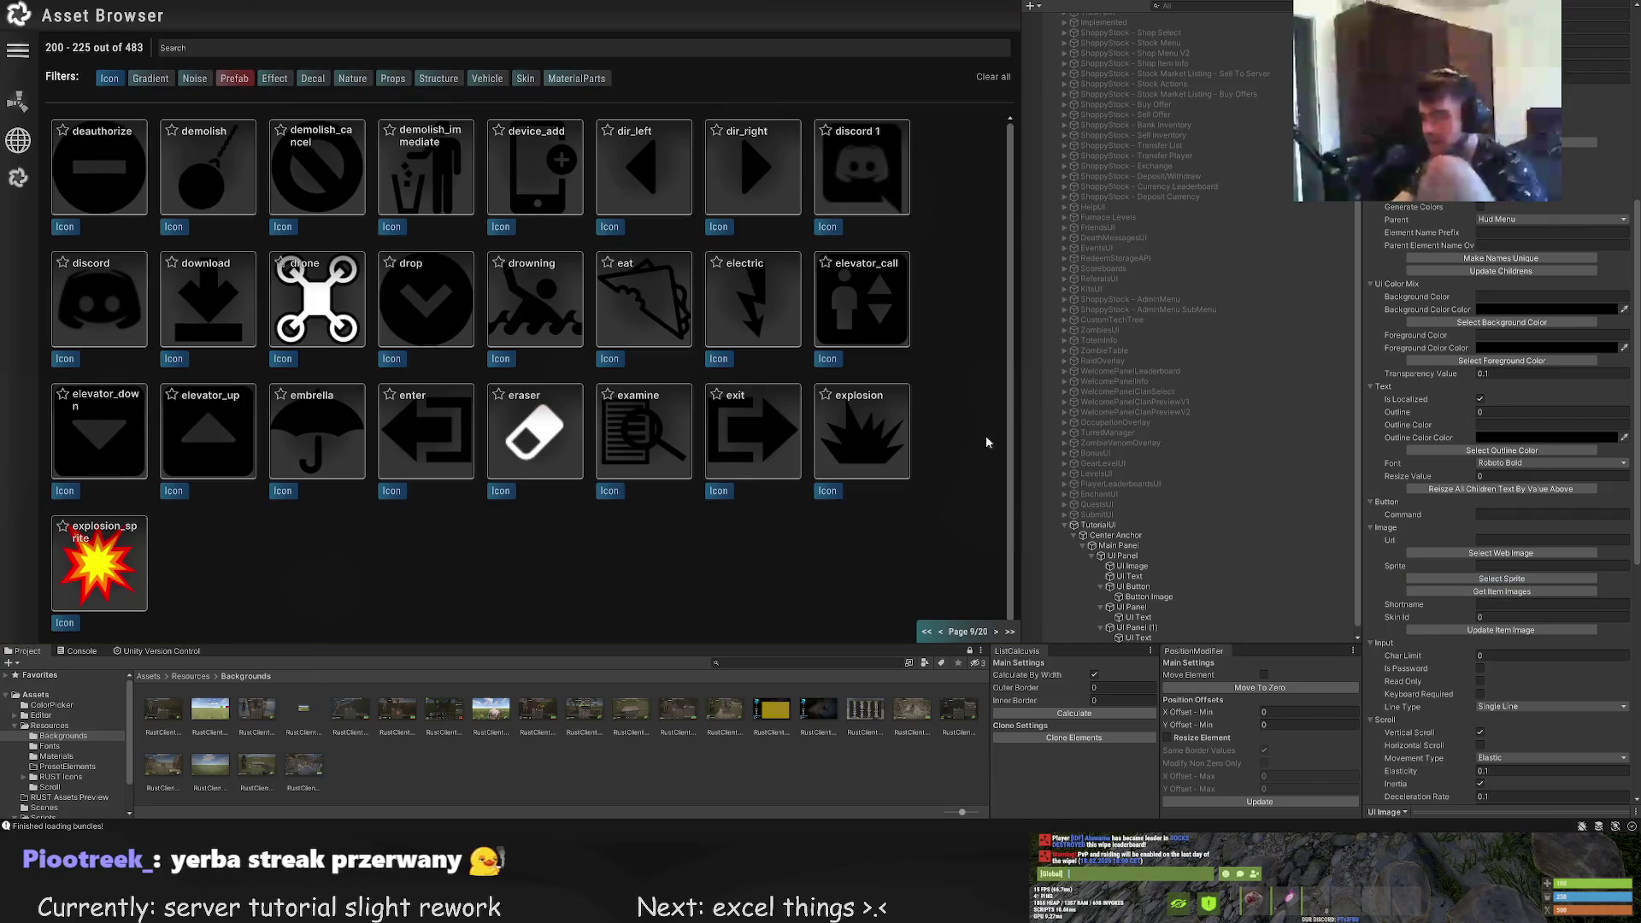
pyautogui.click(993, 632)
pyautogui.click(992, 632)
pyautogui.click(993, 632)
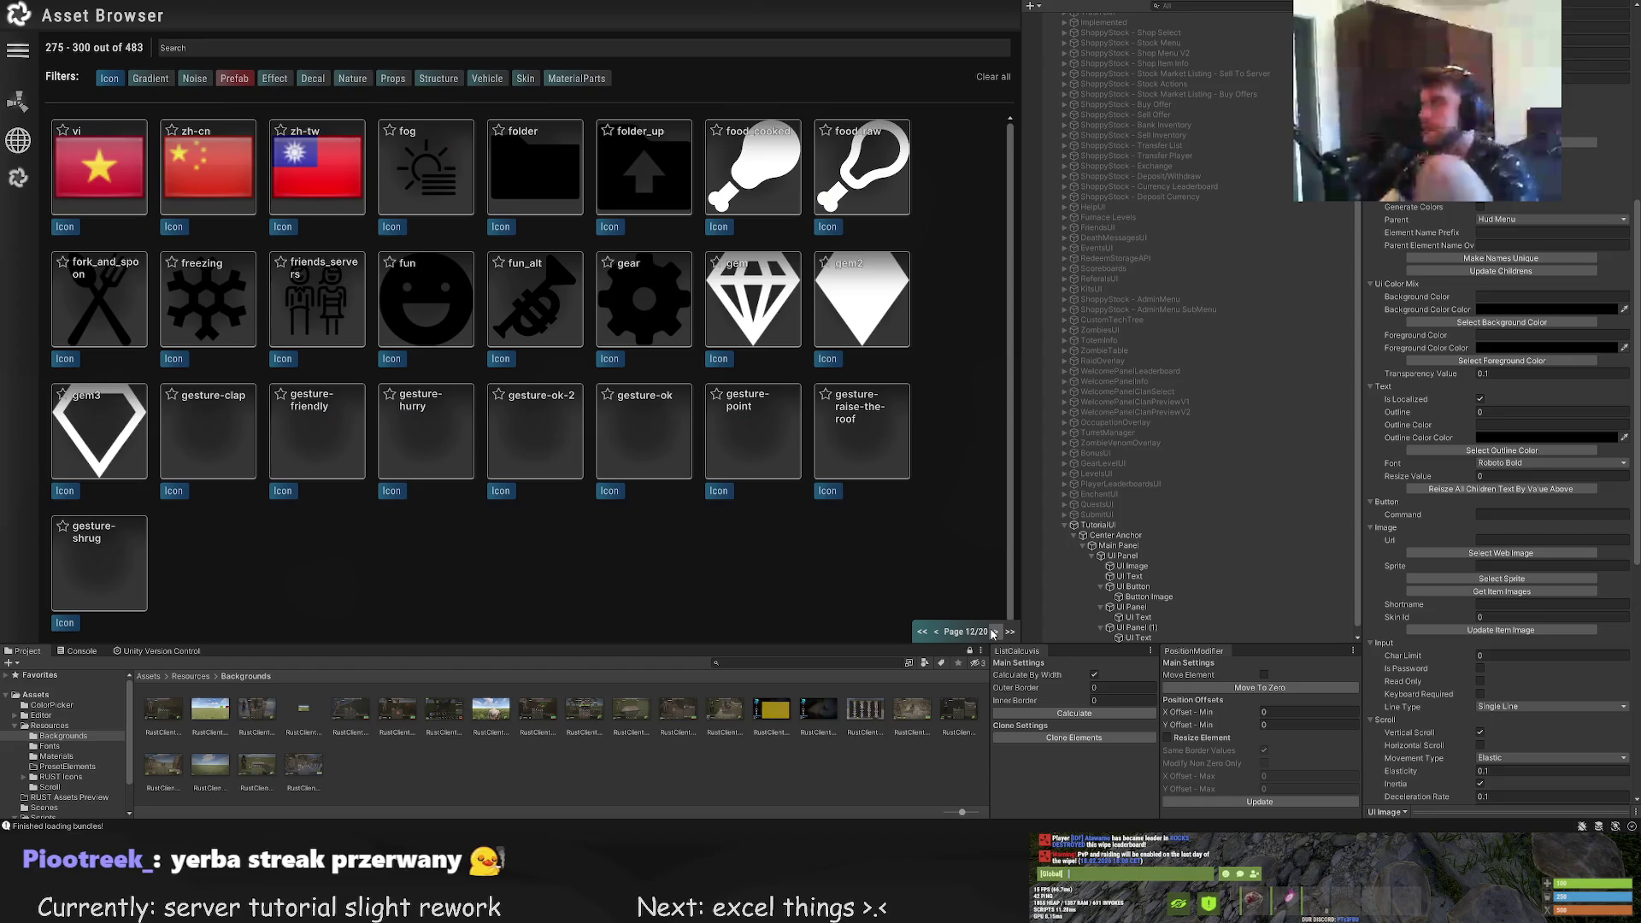
pyautogui.click(993, 633)
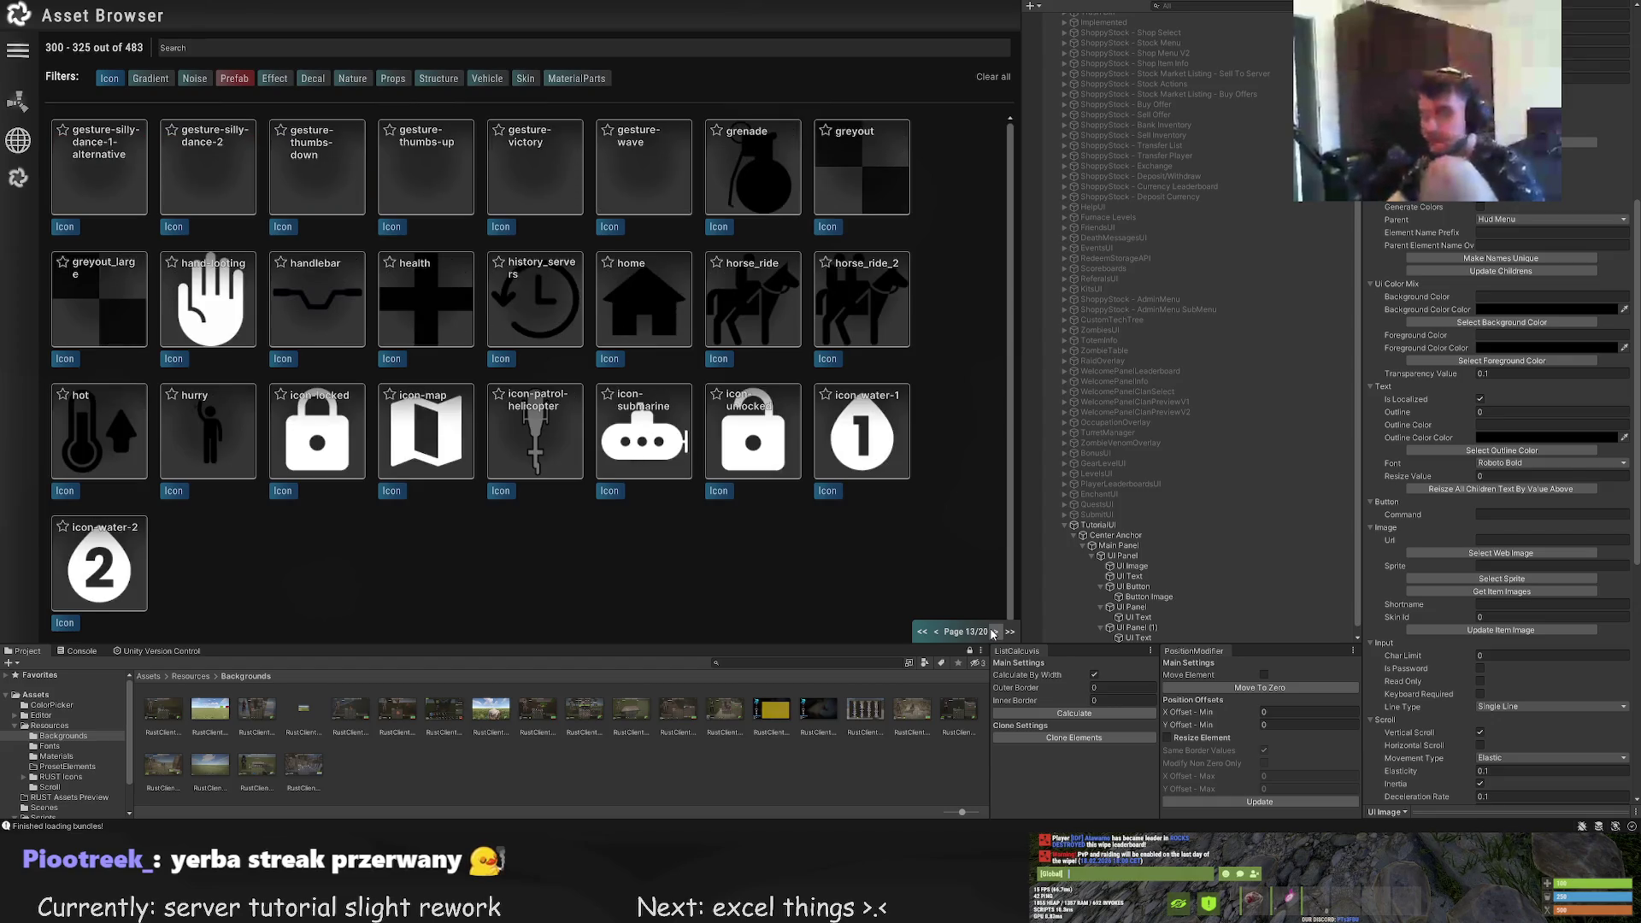
pyautogui.click(993, 633)
pyautogui.click(993, 632)
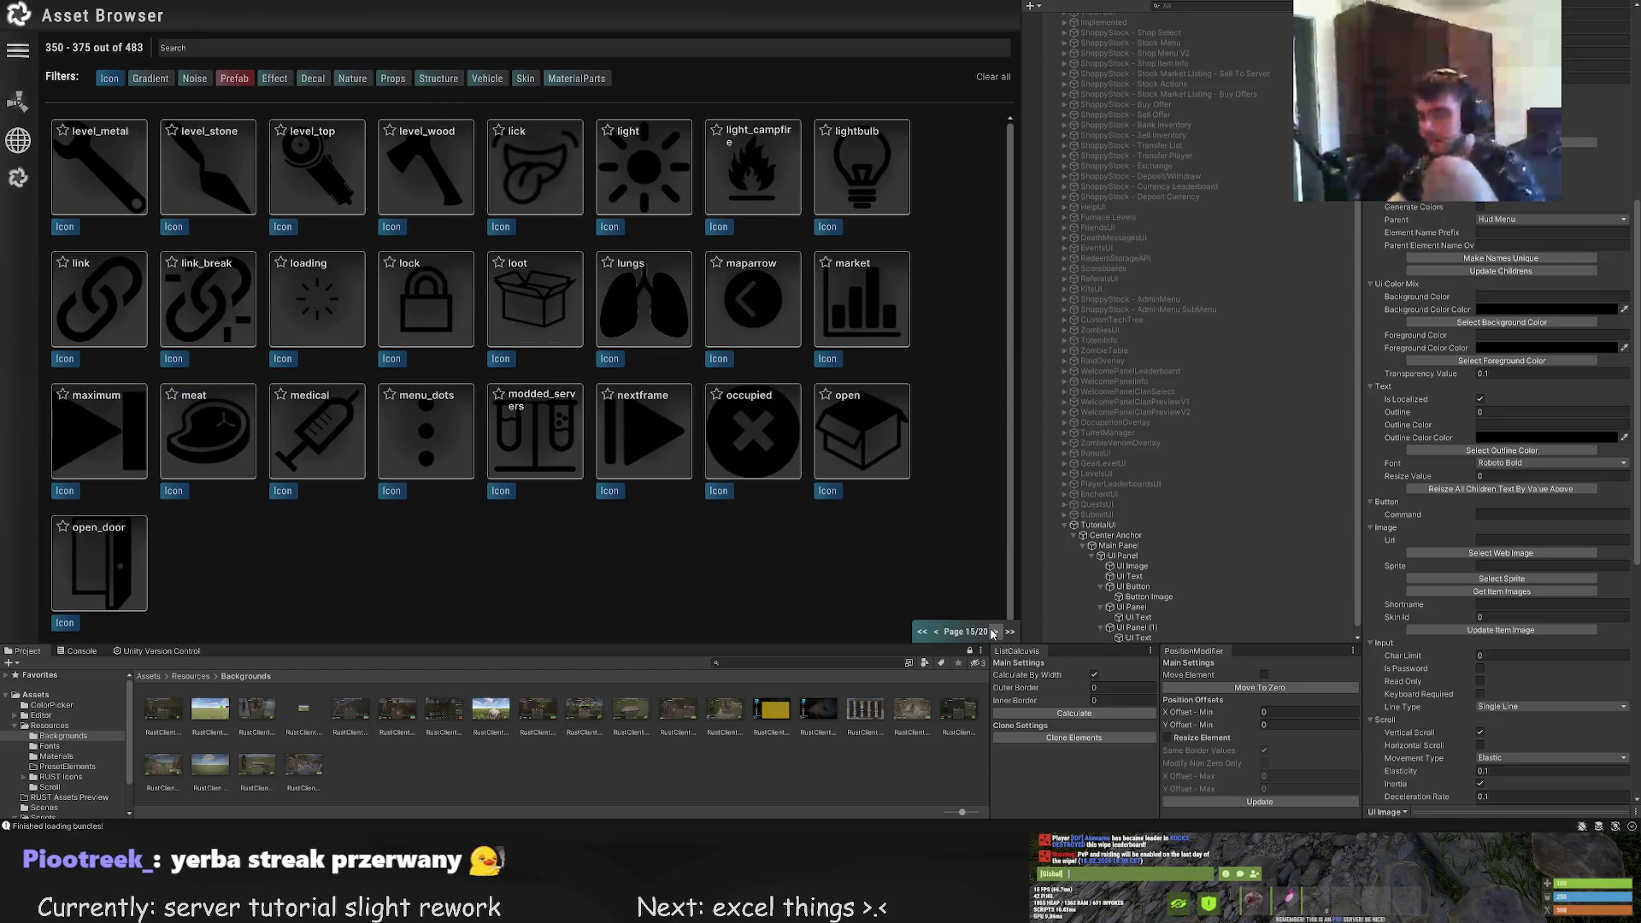
pyautogui.click(993, 632)
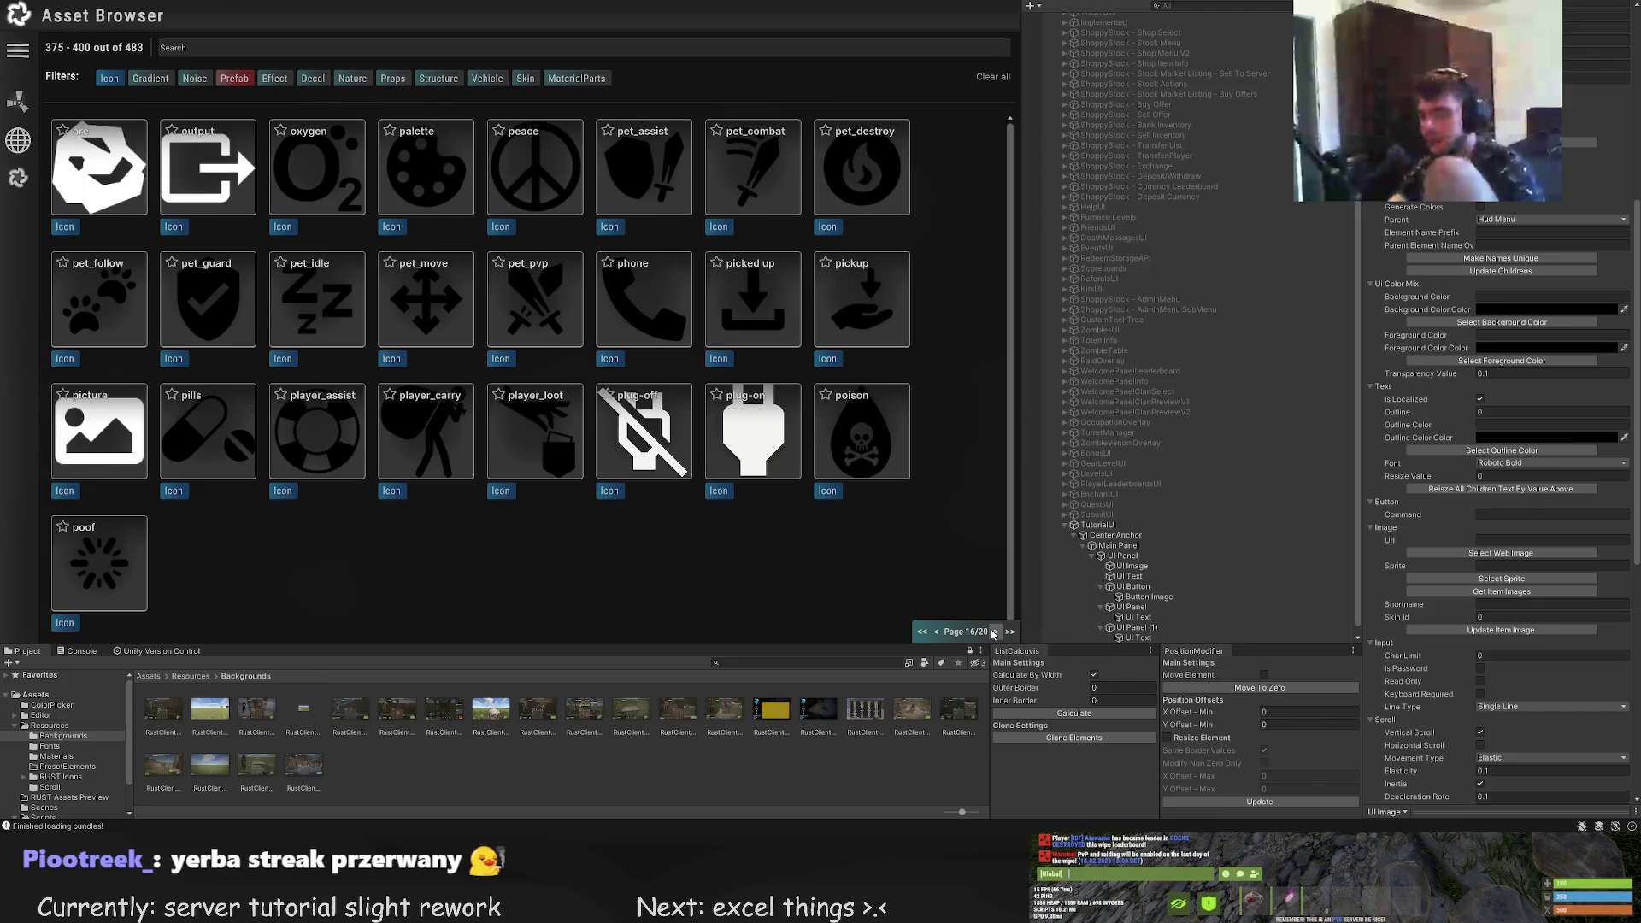
pyautogui.click(993, 632)
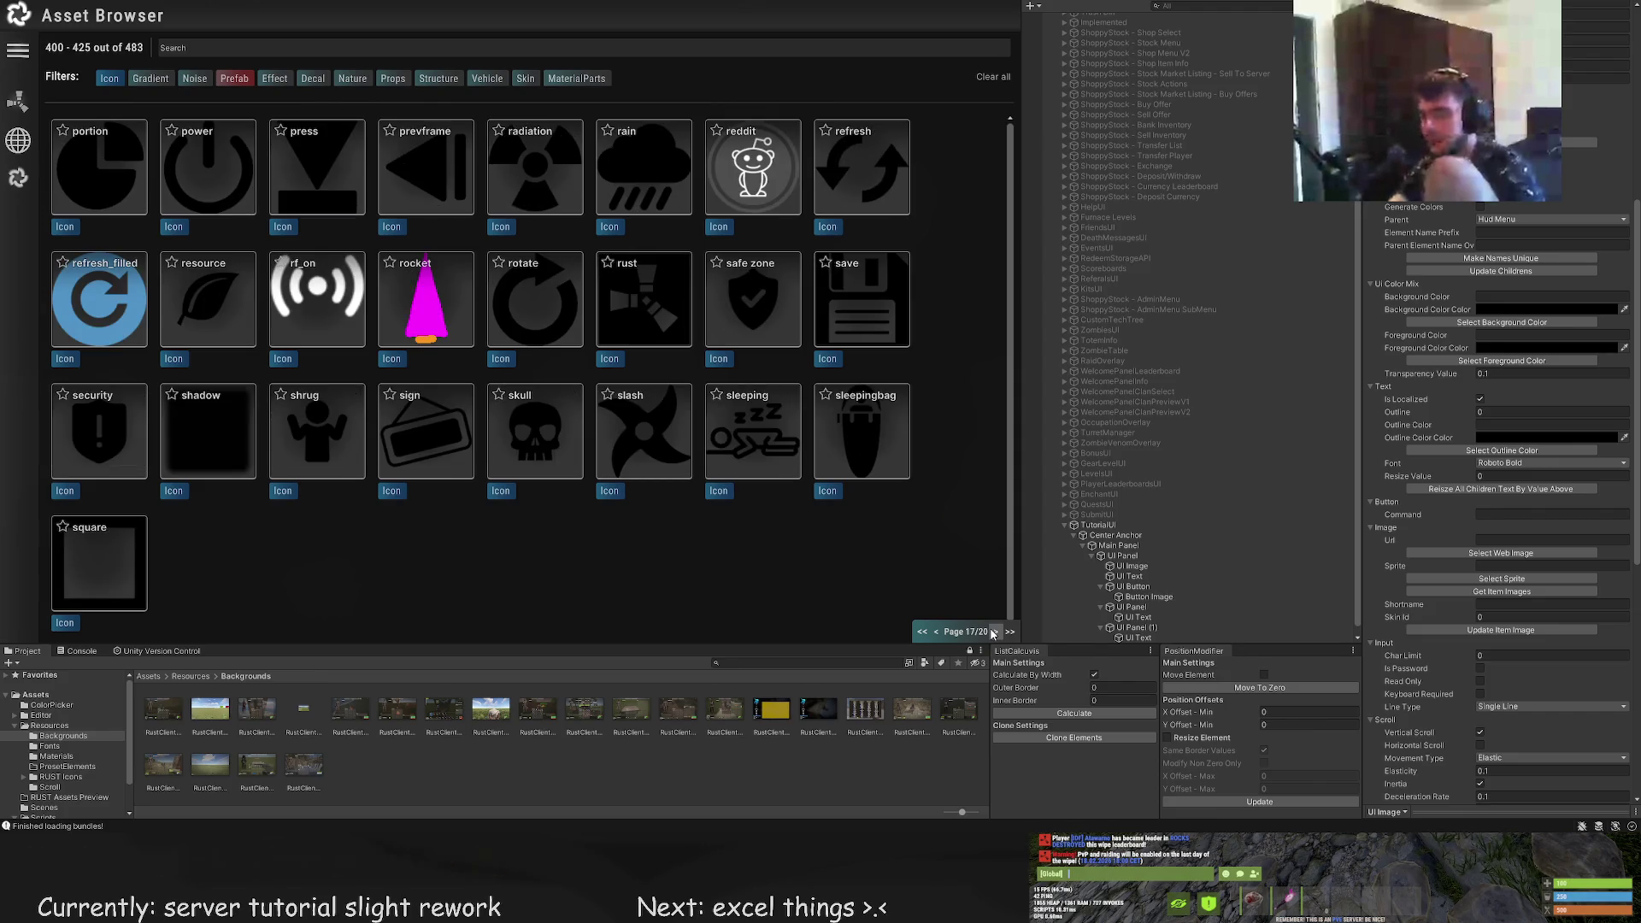
pyautogui.click(98, 167)
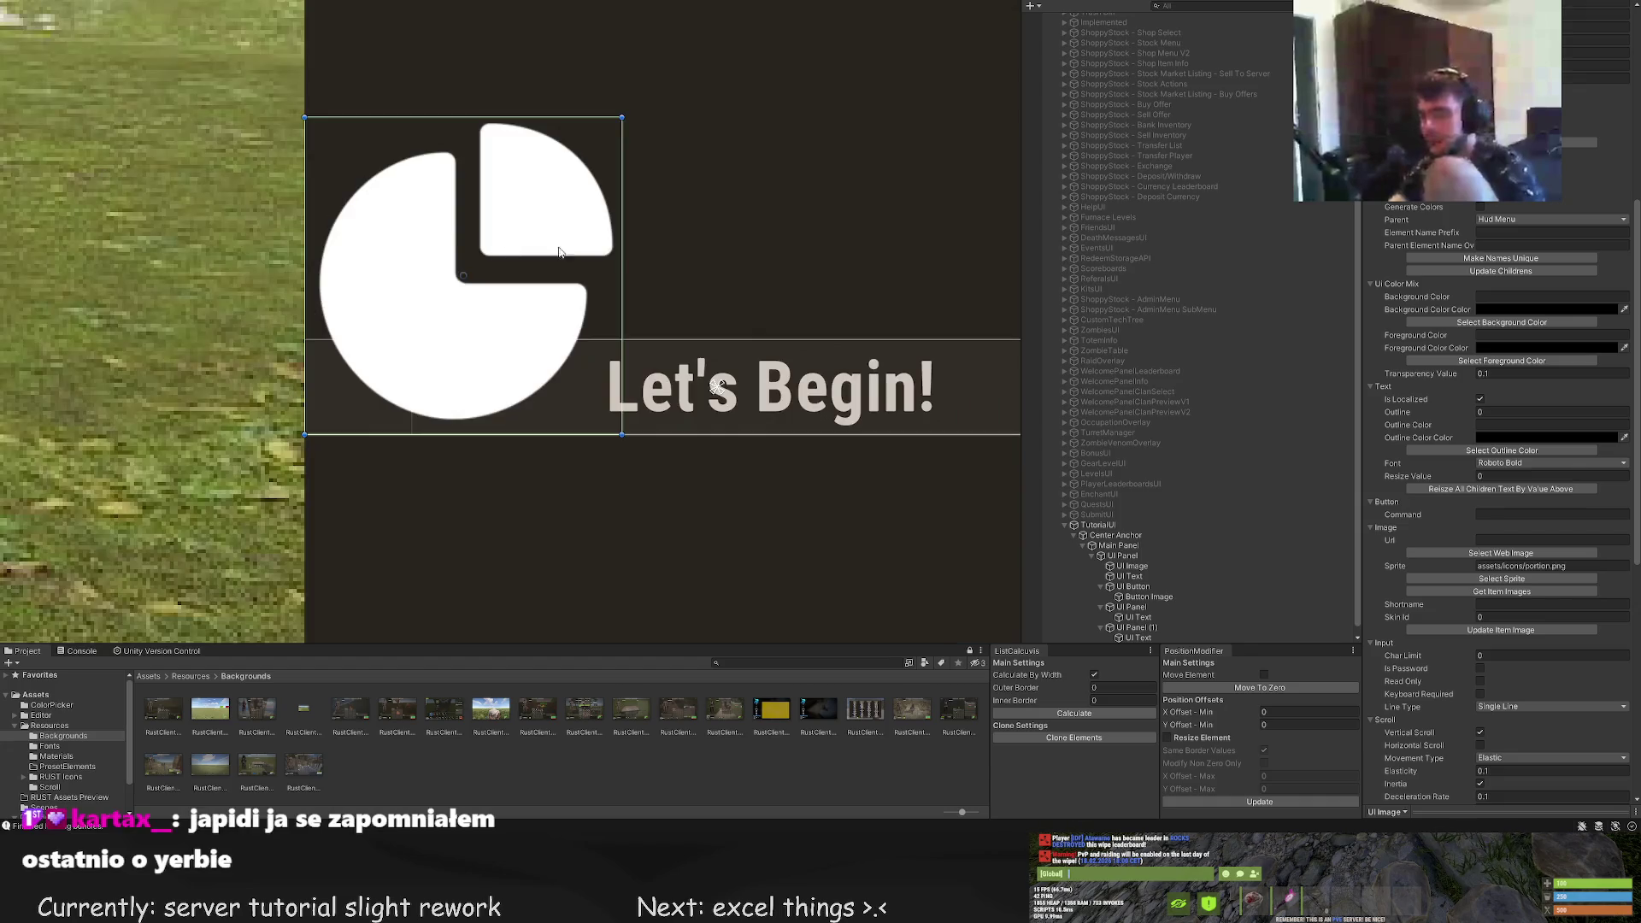
# Tint the portion icon light beige LTD80 and shrink it to about 18 units
pyautogui.scroll(10, 1538, 245)
pyautogui.click(1500, 289)
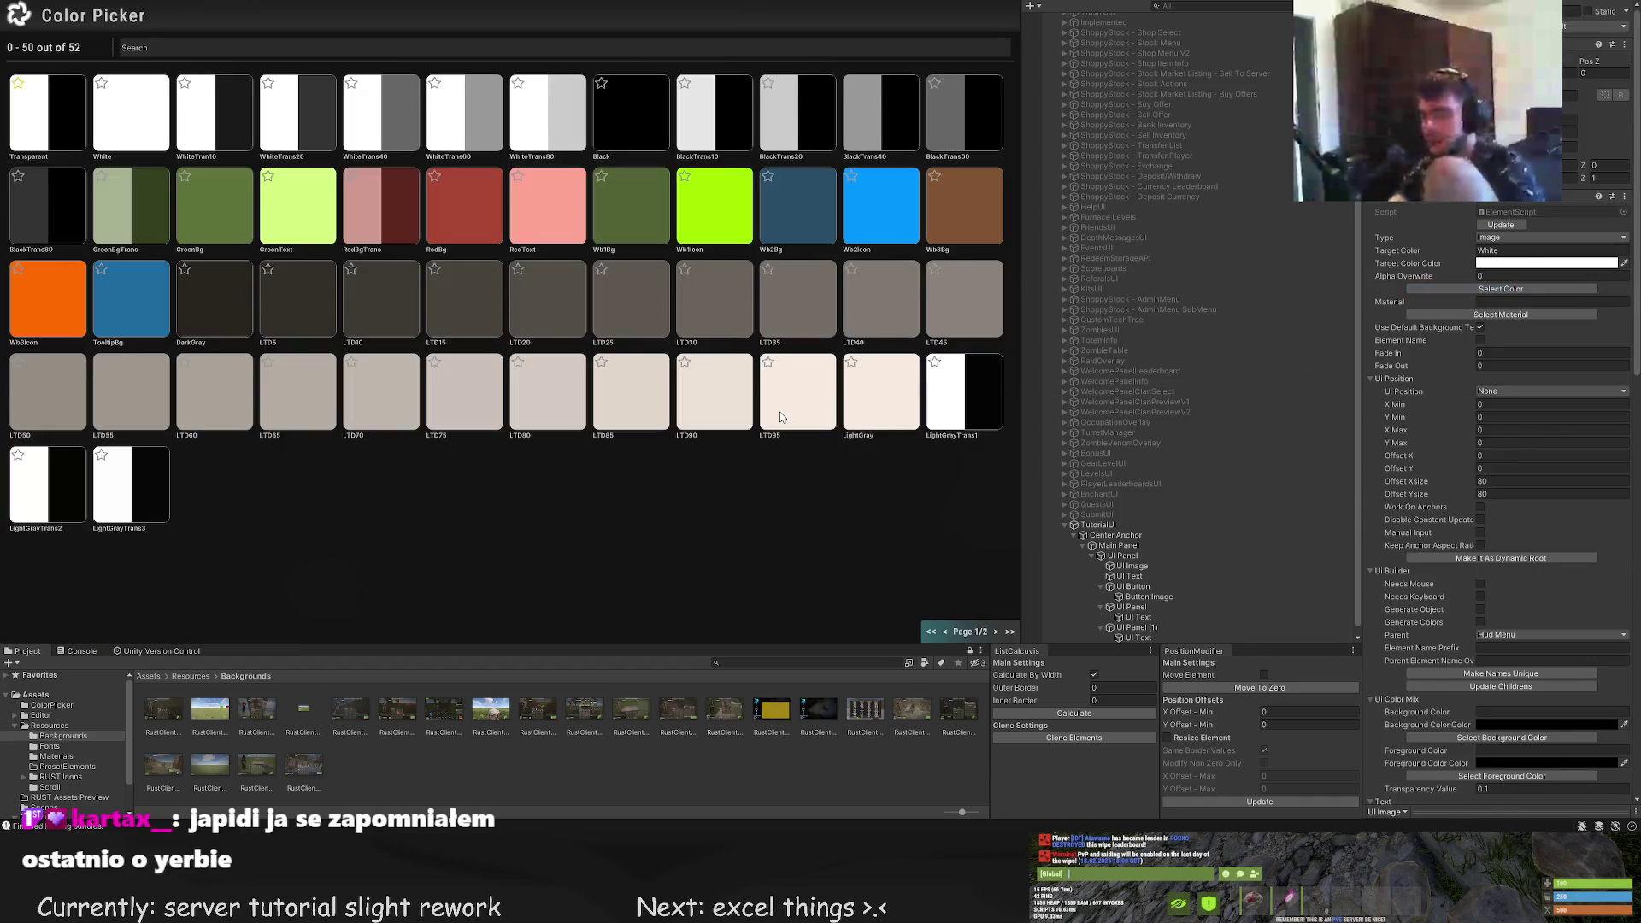
pyautogui.click(553, 410)
pyautogui.moveTo(644, 53)
pyautogui.mouseDown()
pyautogui.moveTo(302, 398)
pyautogui.moveTo(262, 390)
pyautogui.moveTo(316, 445)
pyautogui.mouseUp()
pyautogui.press('w')
pyautogui.scroll(1, 230, 388)
pyautogui.scroll(-5, 489, 419)
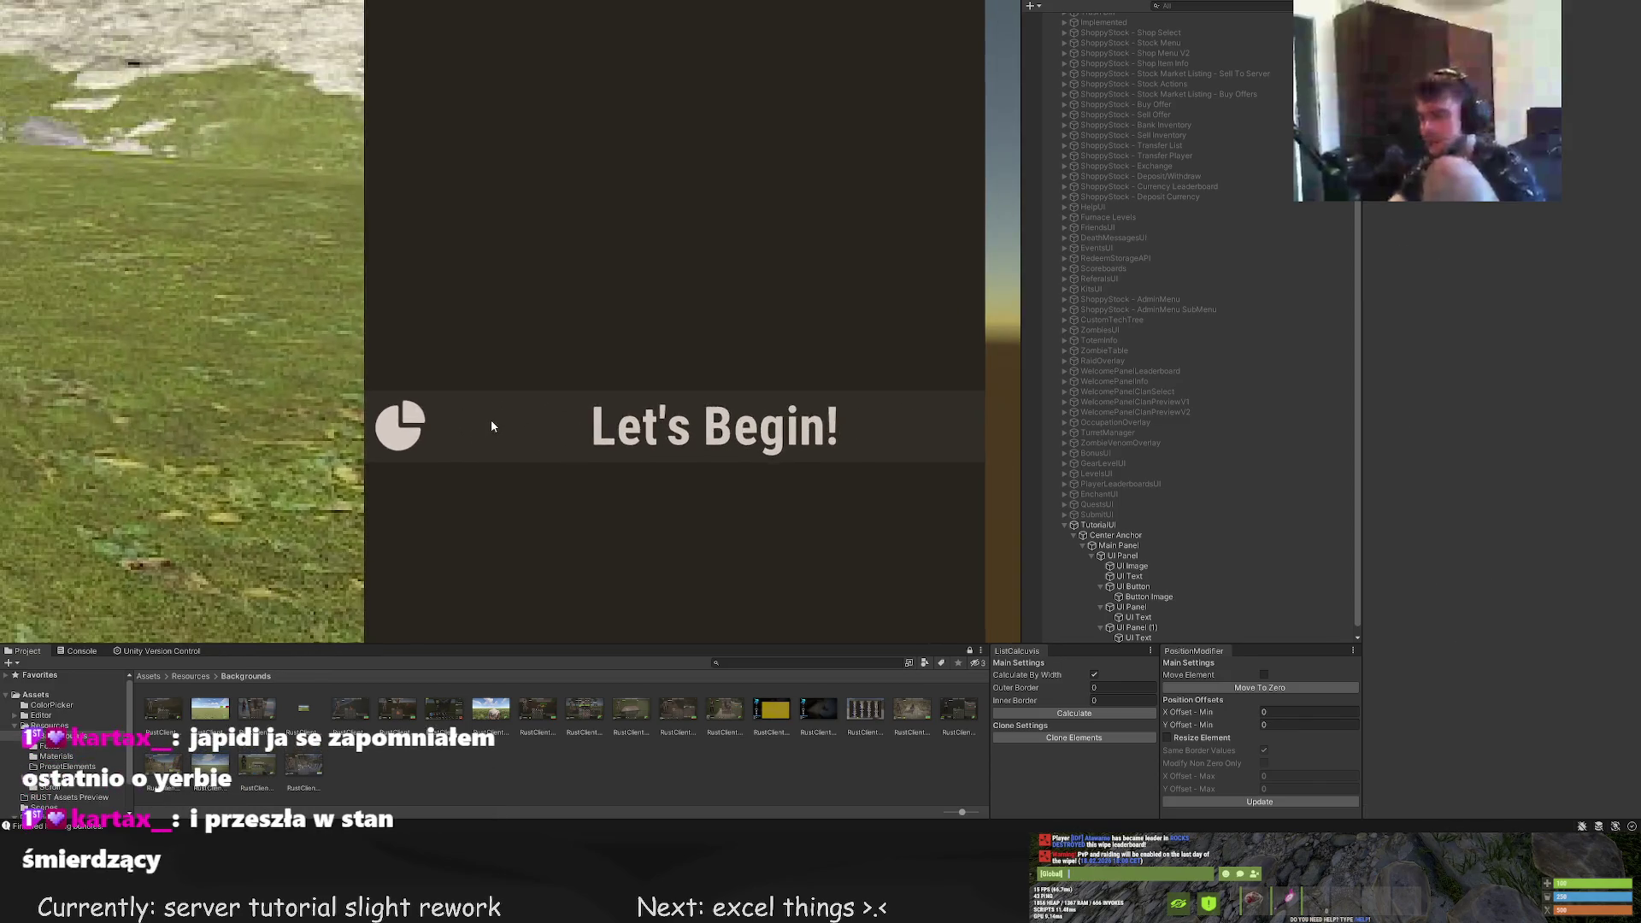
# Shrink the pie icon from its top-right and bottom-left corners with the Rect Tool
pyautogui.scroll(2, 375, 465)
pyautogui.scroll(4, 380, 462)
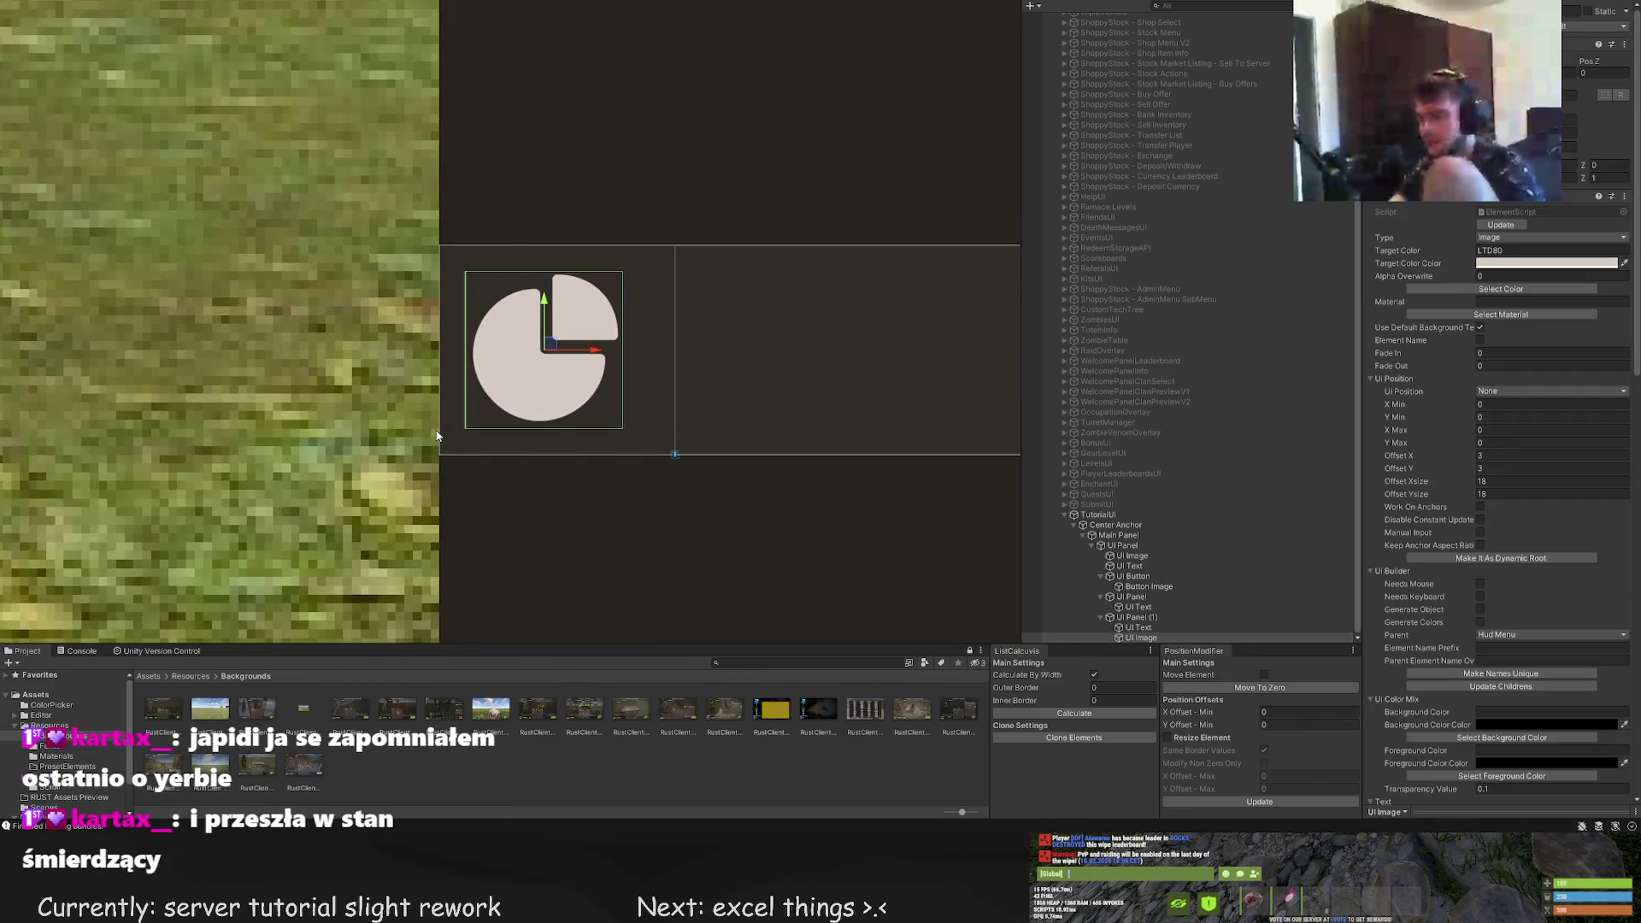
pyautogui.scroll(2, 482, 408)
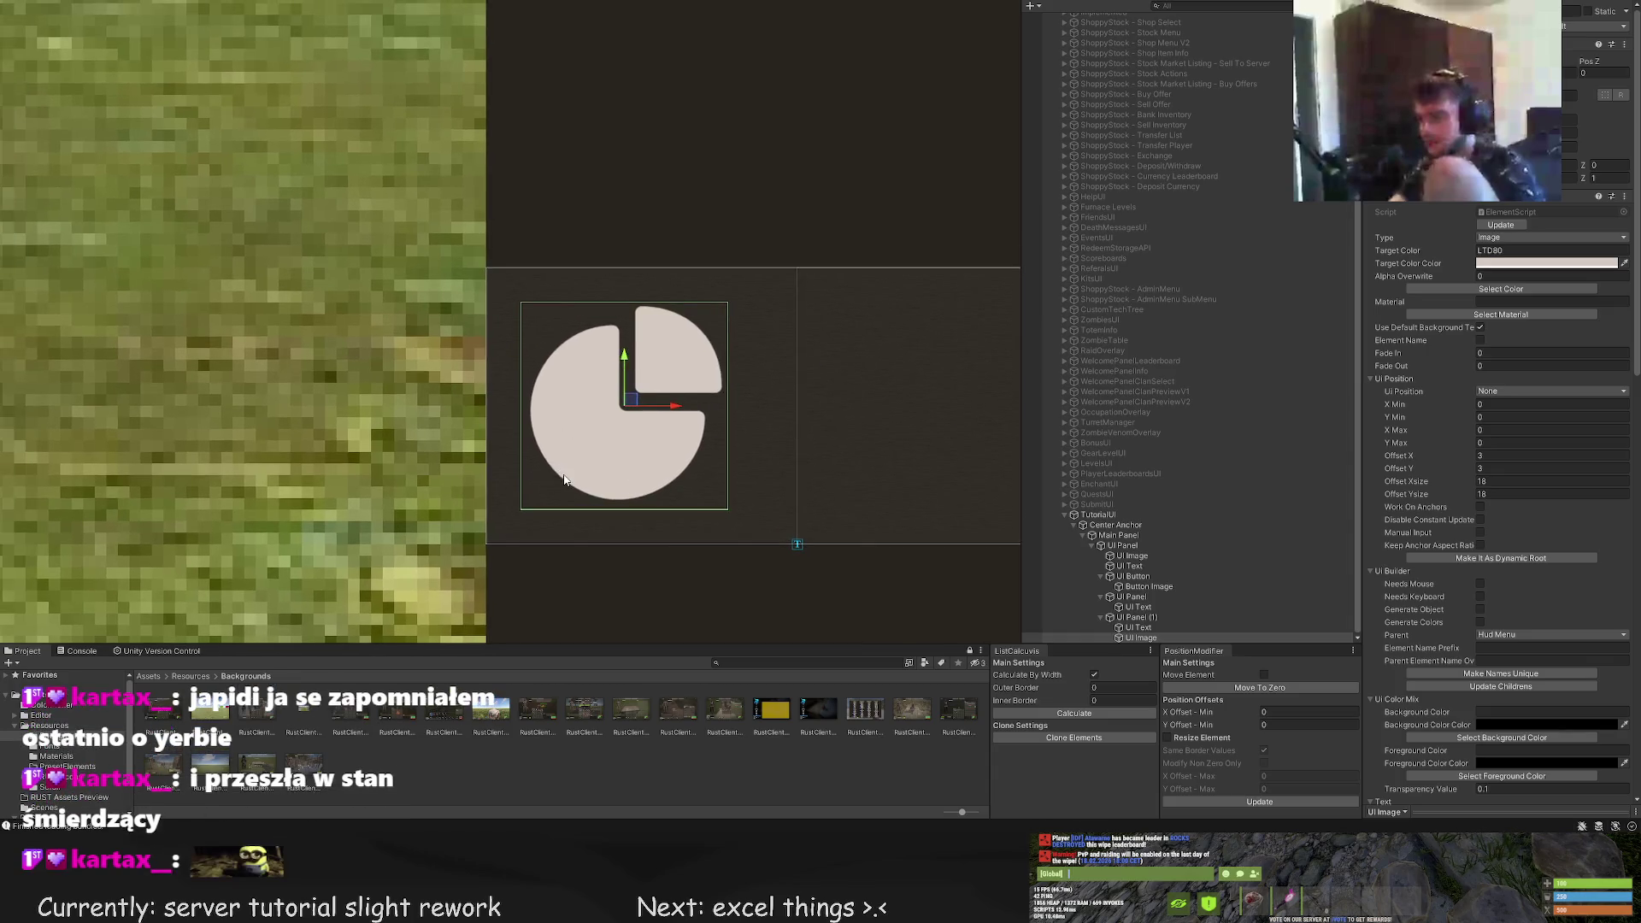
pyautogui.scroll(2, 638, 414)
pyautogui.press('t')
pyautogui.moveTo(743, 291); pyautogui.dragTo(731, 301)
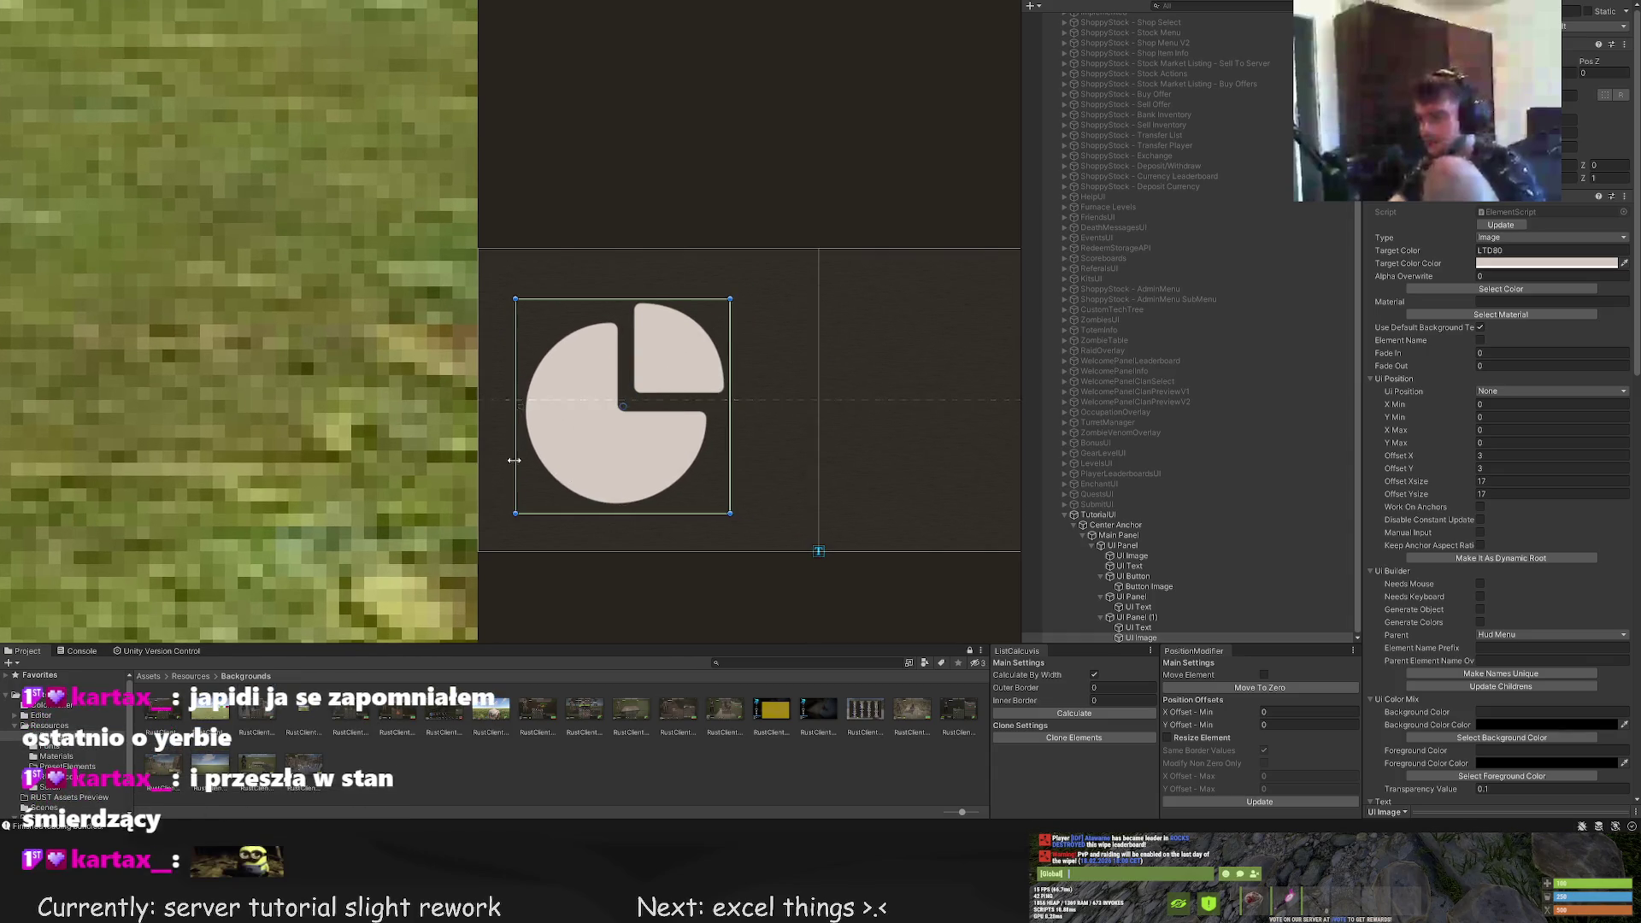
pyautogui.moveTo(513, 513); pyautogui.dragTo(524, 510)
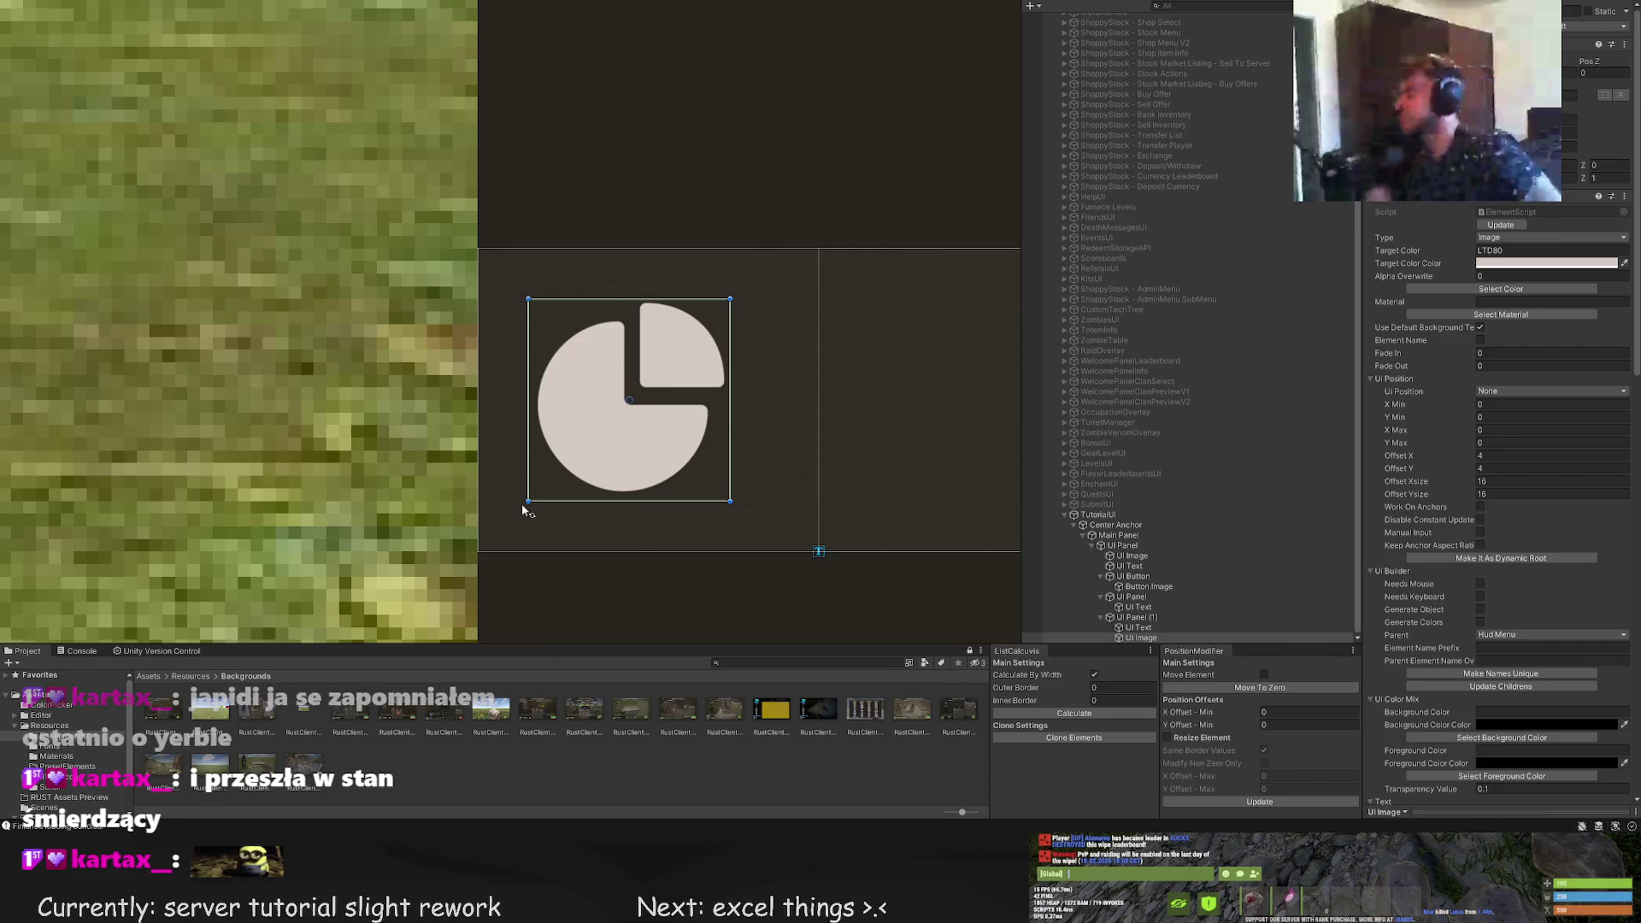
# Shrink the icon slightly more from bottom-left so it sits inward at about 14x14
pyautogui.scroll(3, 649, 411)
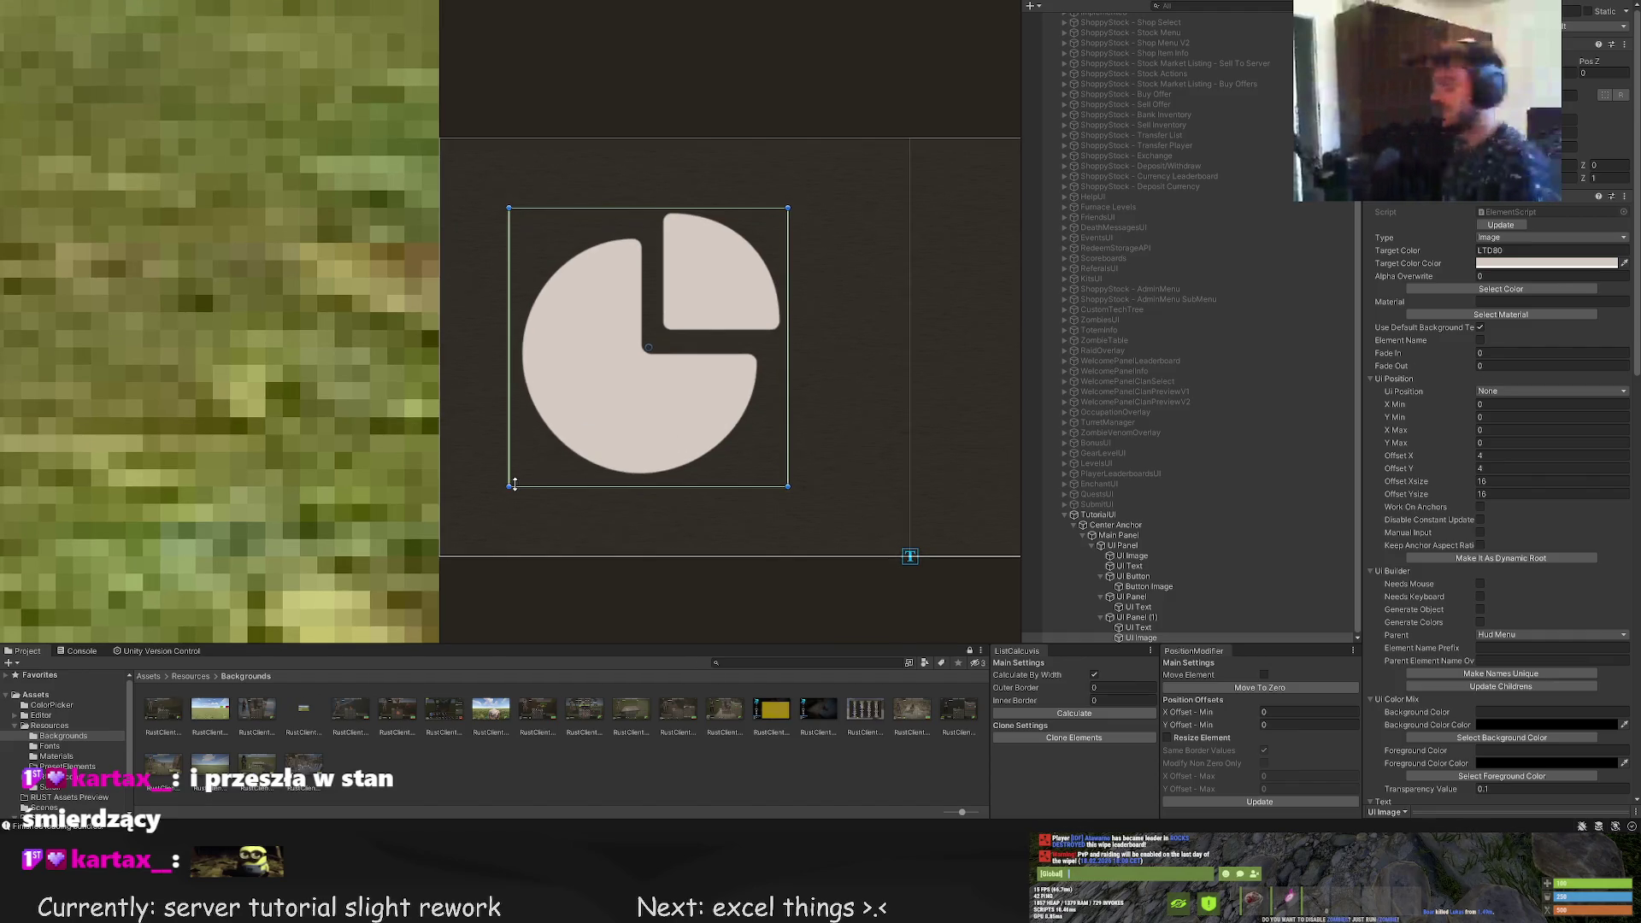
pyautogui.scroll(-3, 514, 485)
pyautogui.click(601, 551)
pyautogui.scroll(2, 515, 402)
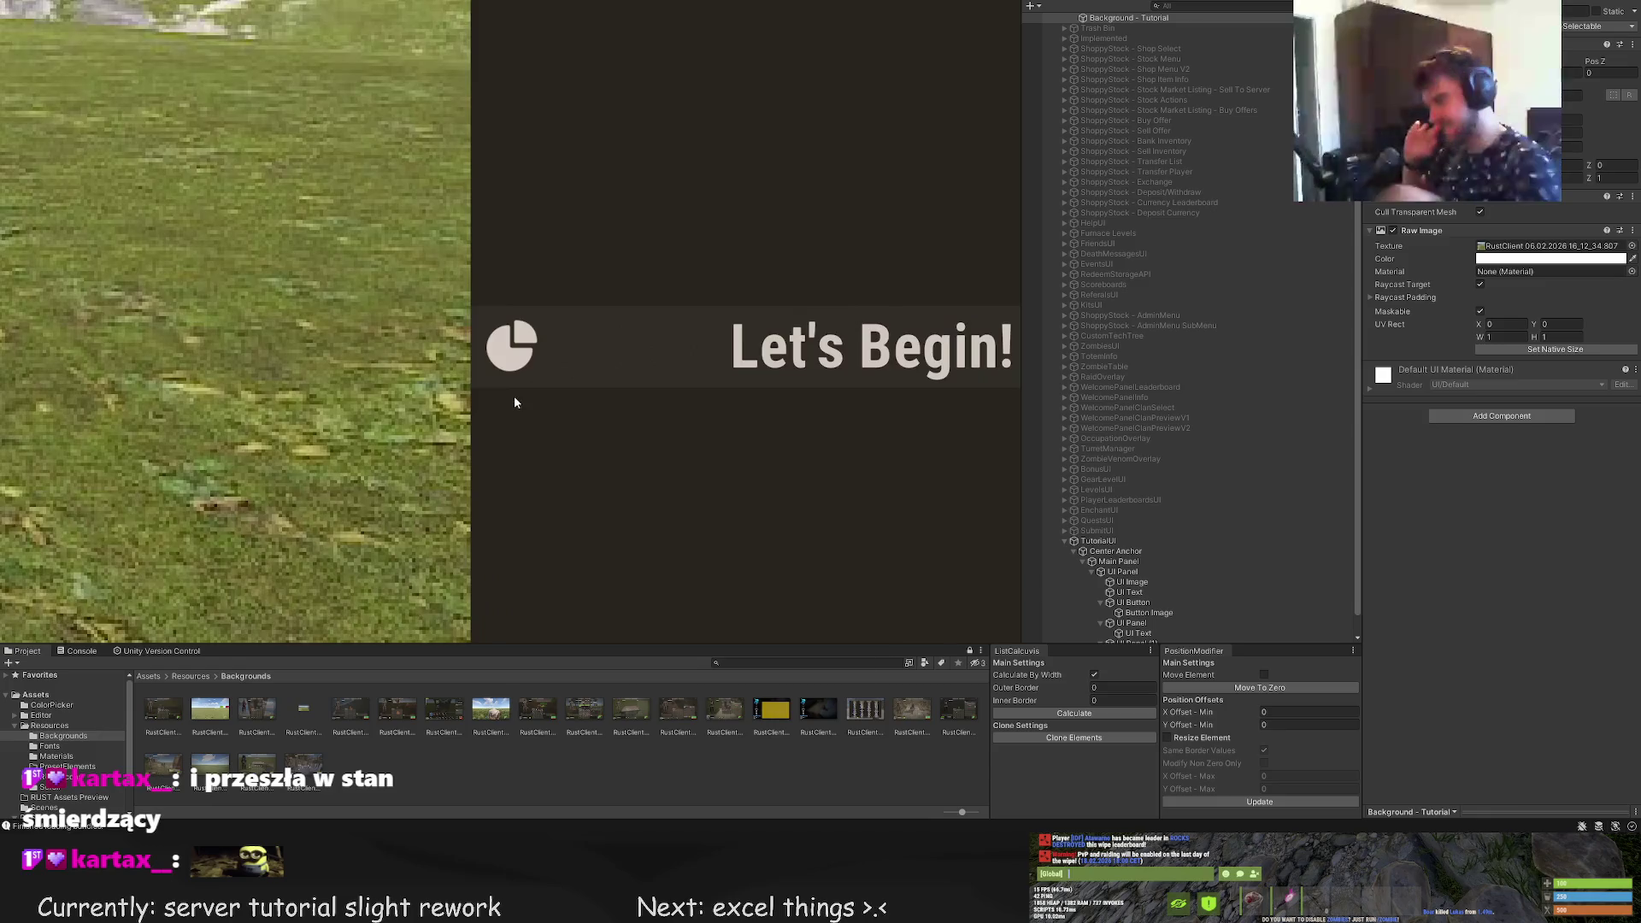
pyautogui.scroll(-2, 515, 401)
pyautogui.click(512, 366)
pyautogui.scroll(3, 496, 371)
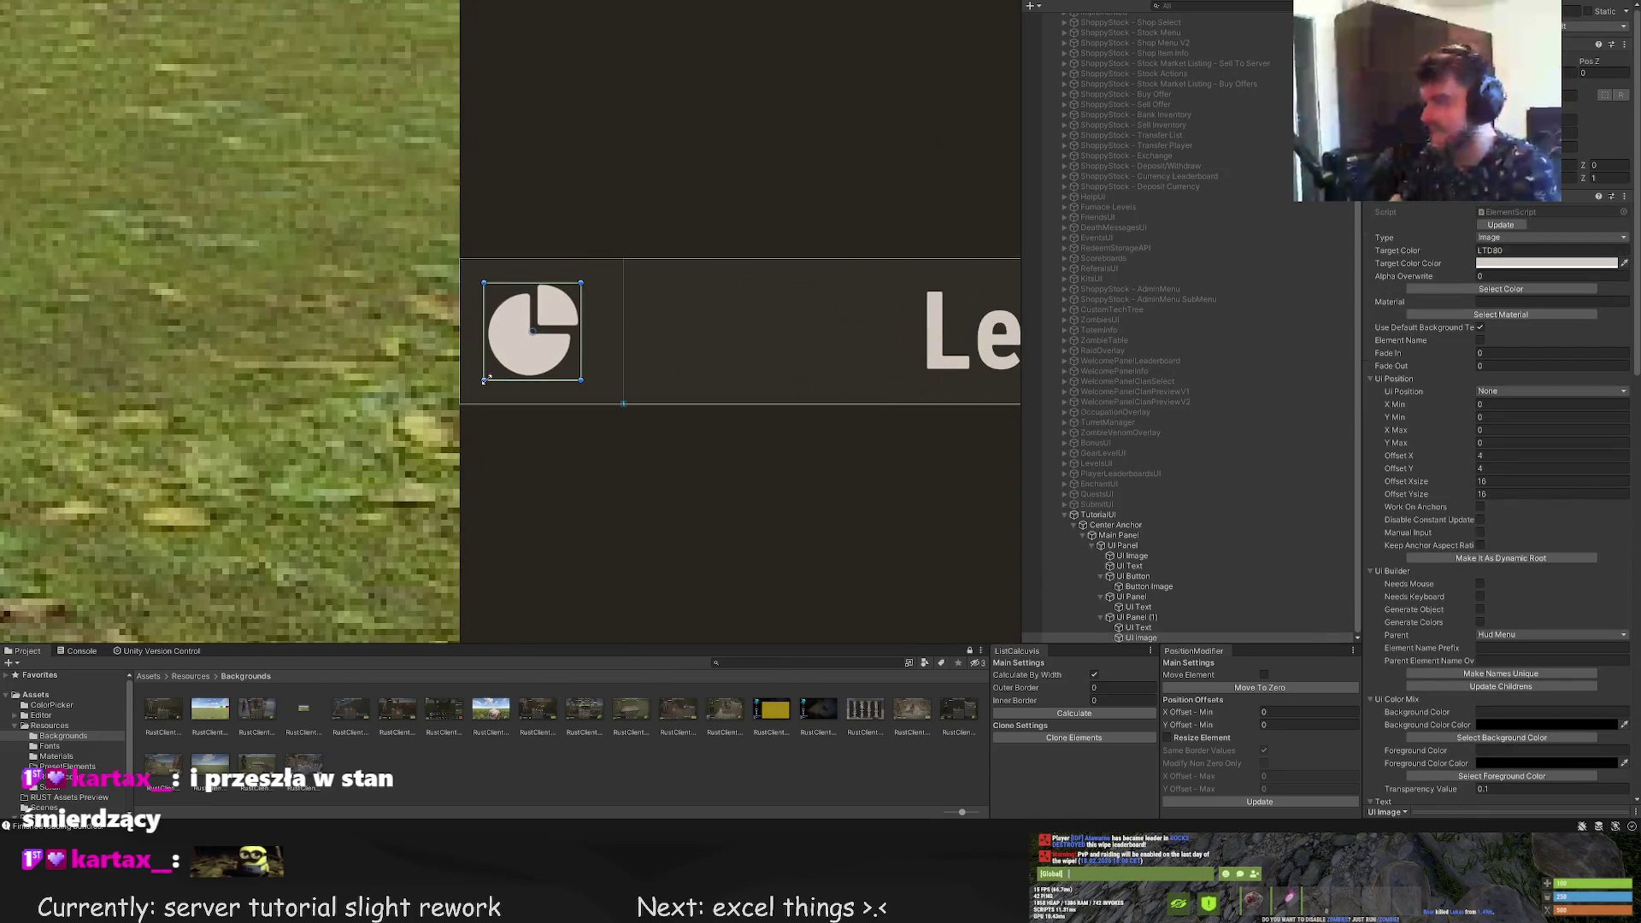
pyautogui.moveTo(485, 380); pyautogui.dragTo(491, 373)
pyautogui.scroll(2, 491, 374)
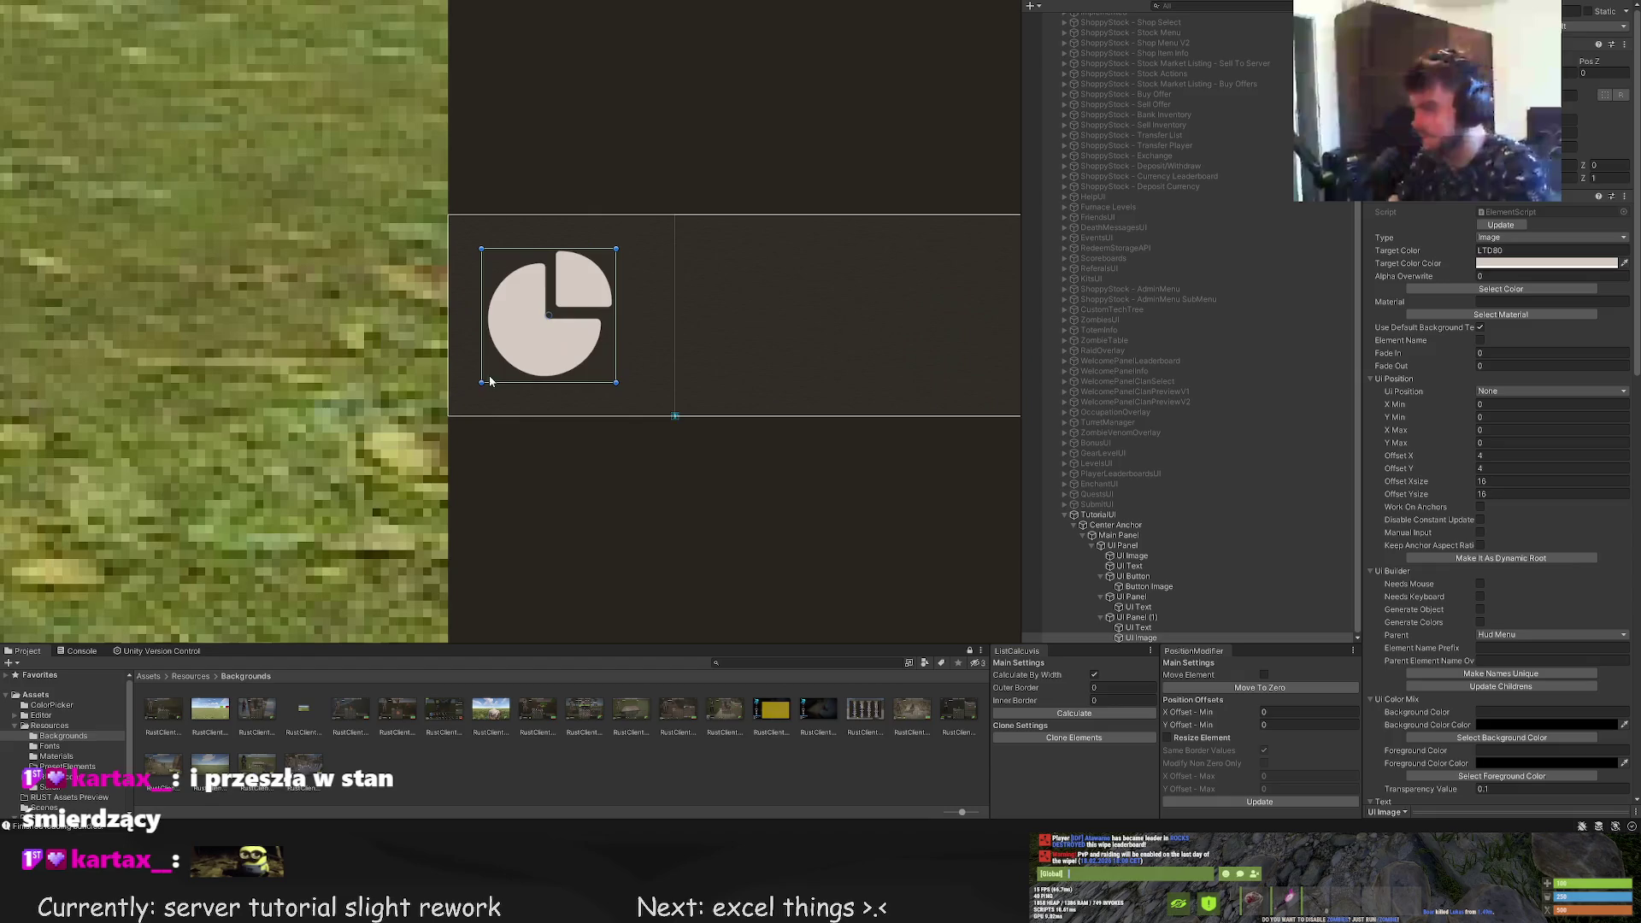
pyautogui.click(649, 282)
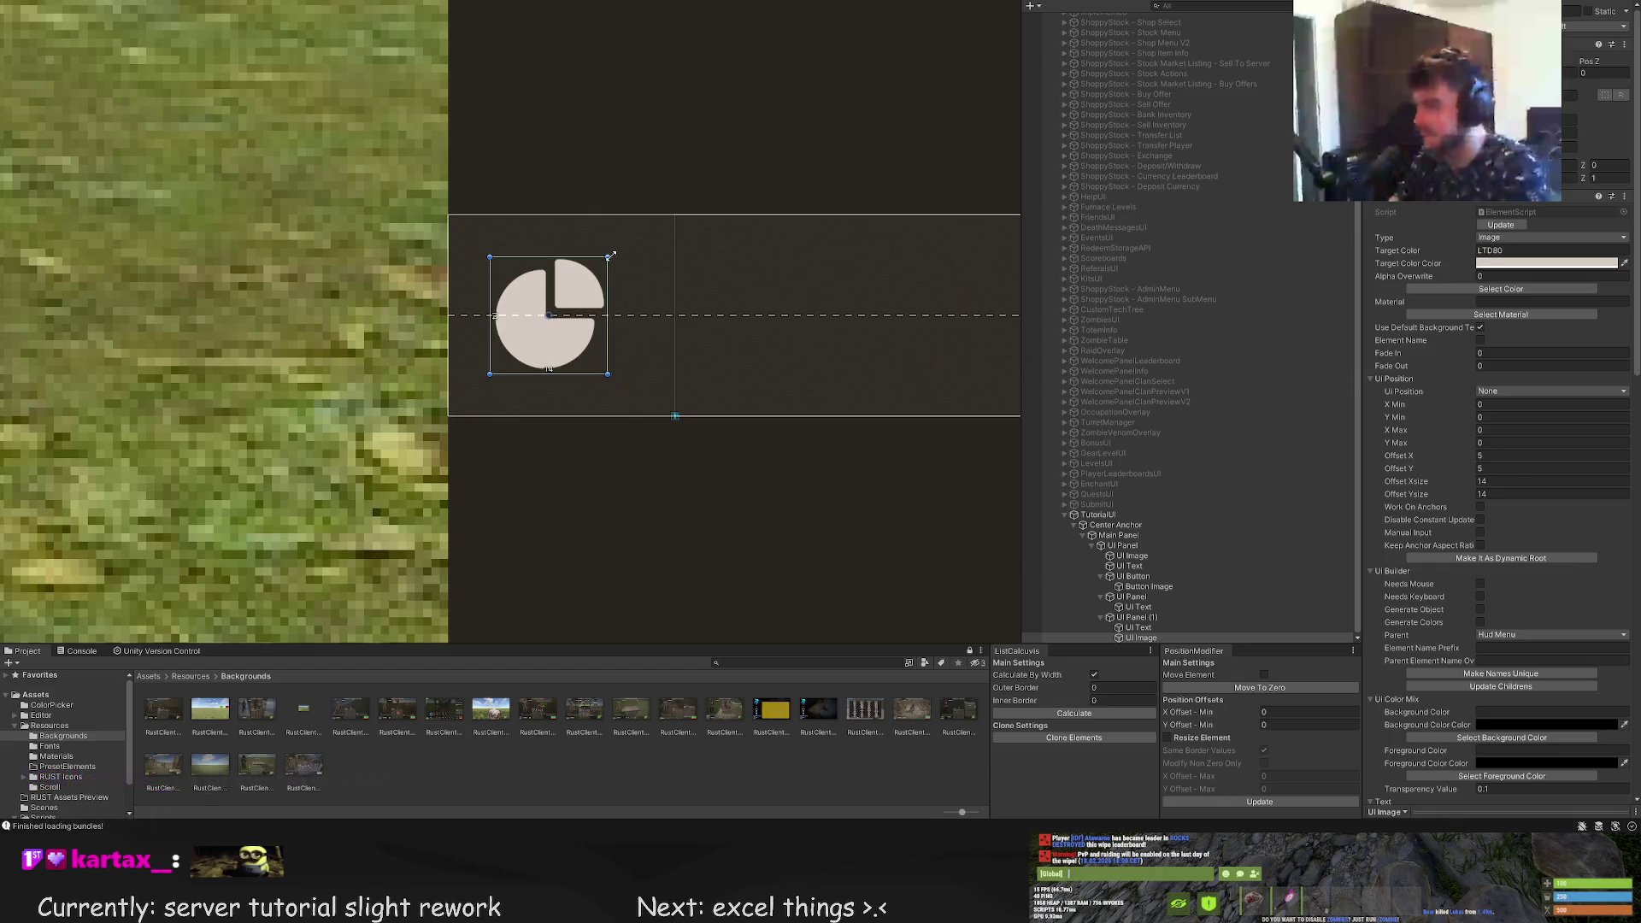
pyautogui.scroll(-5, 684, 333)
pyautogui.scroll(-3, 690, 365)
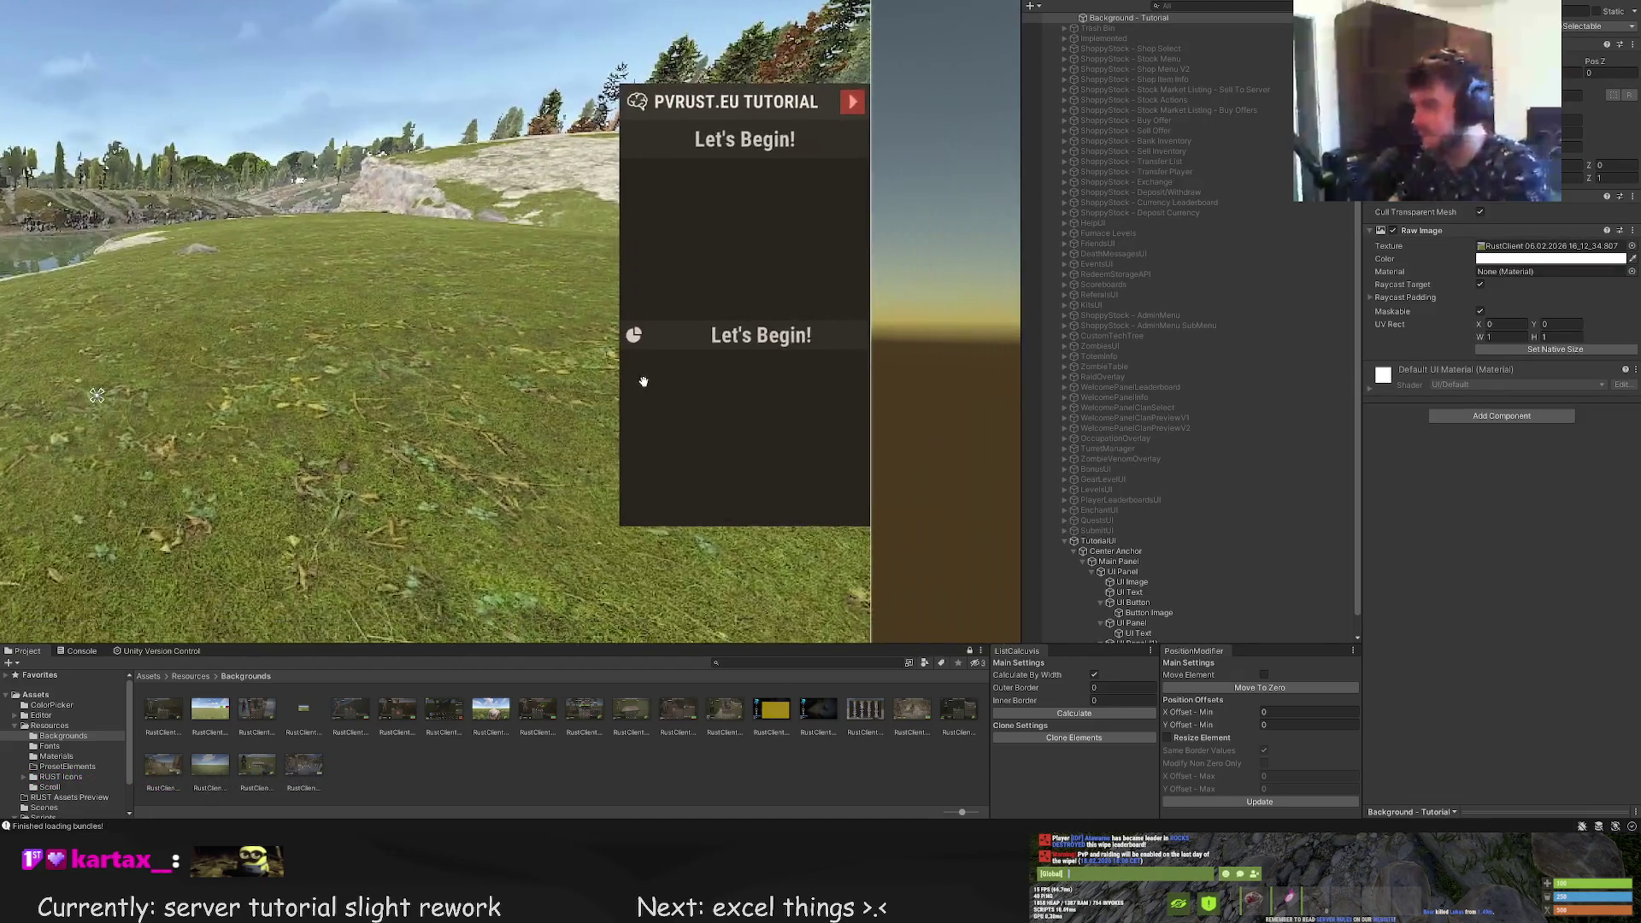
pyautogui.click(726, 317)
# Set the lower bar's label to PROGRESS at font size 15, left-aligned, with its box widened left
pyautogui.scroll(-15, 1459, 592)
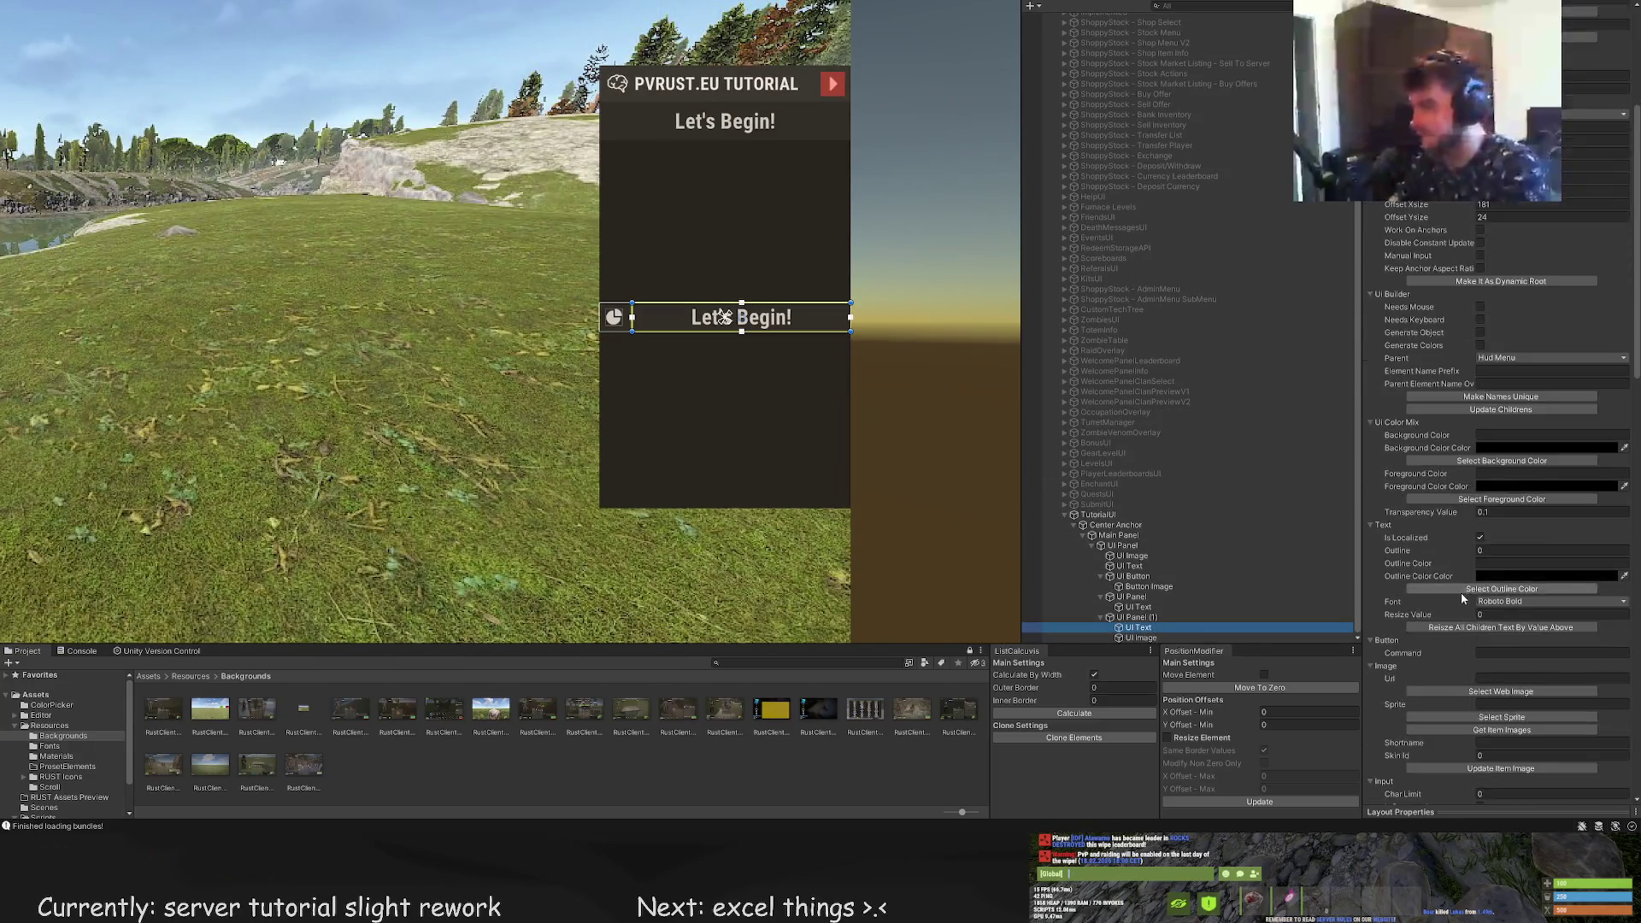
pyautogui.click(1436, 427)
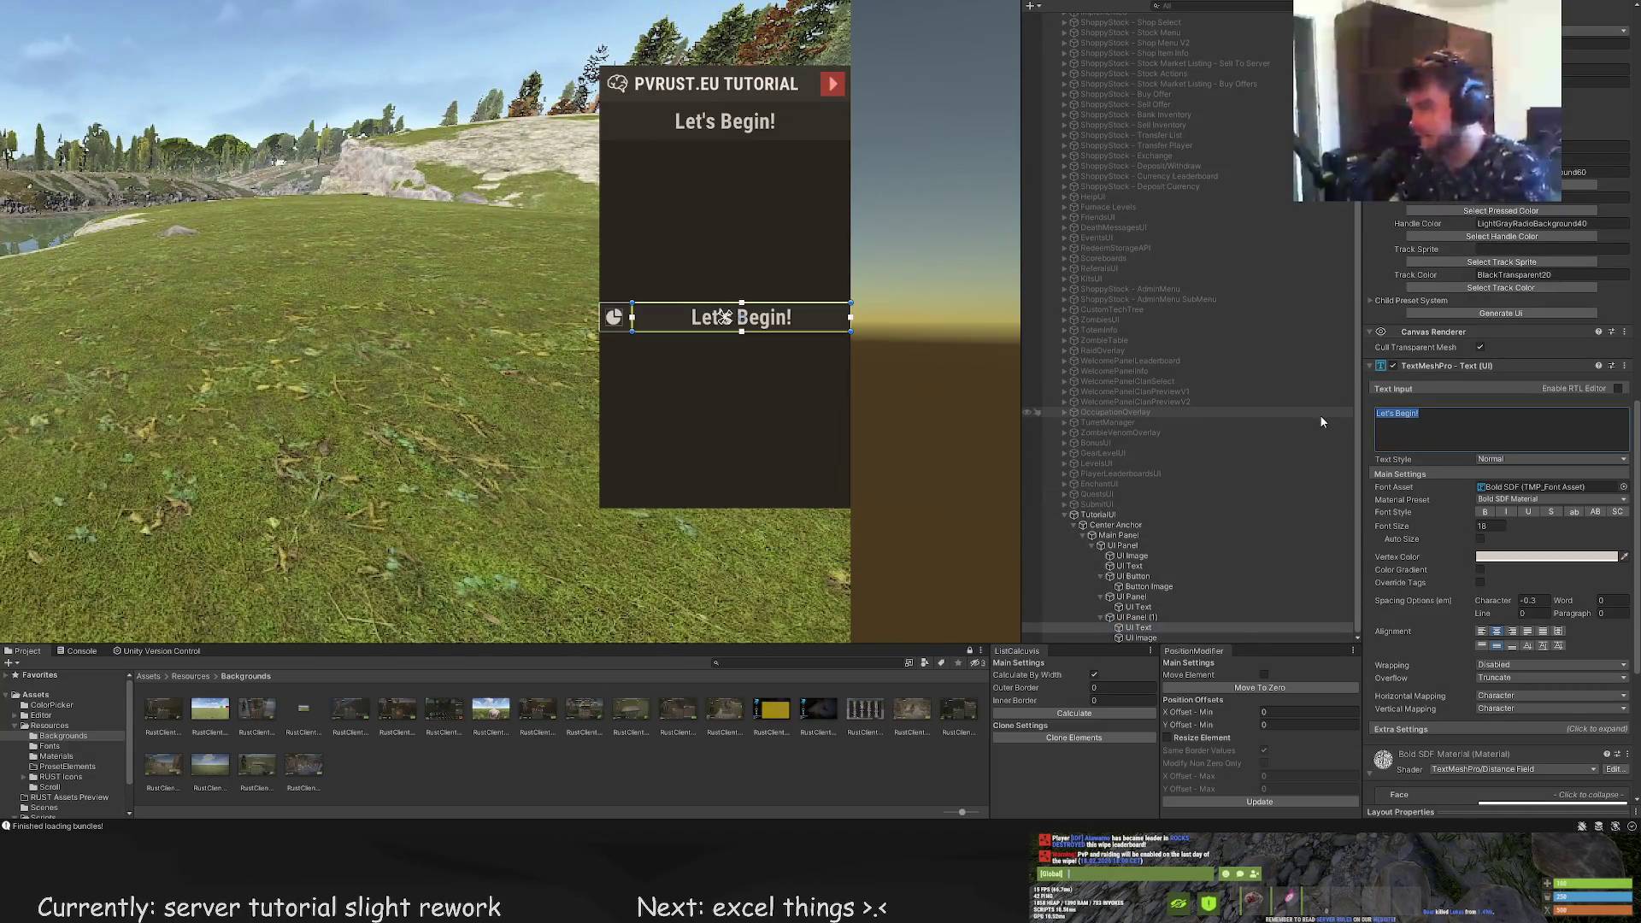
pyautogui.write('PROGRESS')
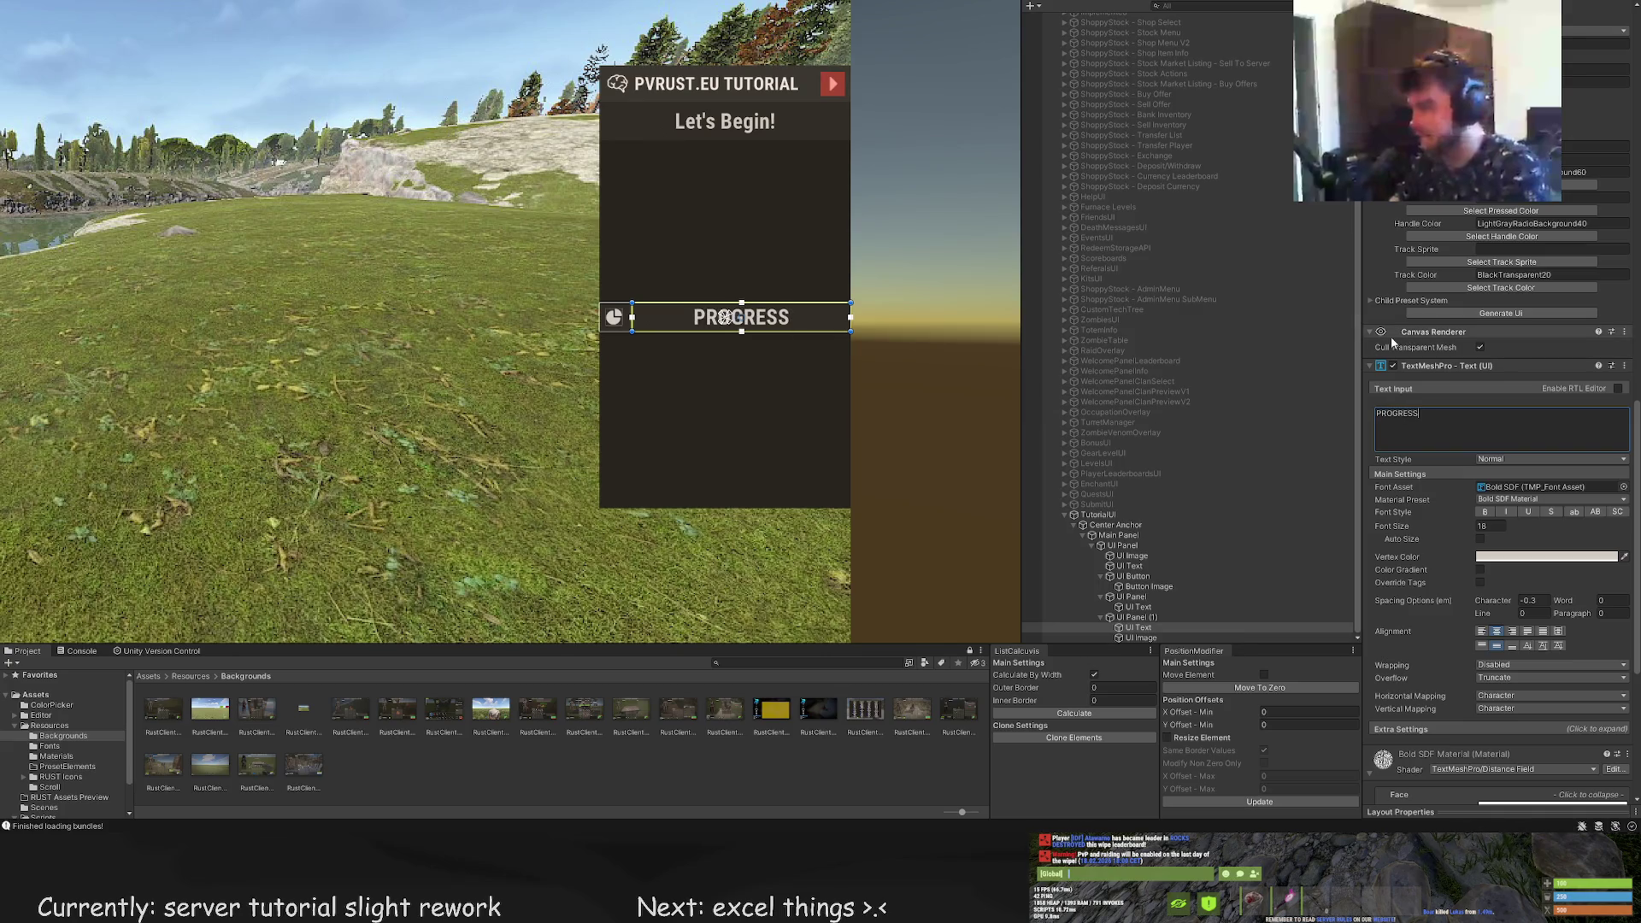
pyautogui.click(1482, 526)
pyautogui.write('15')
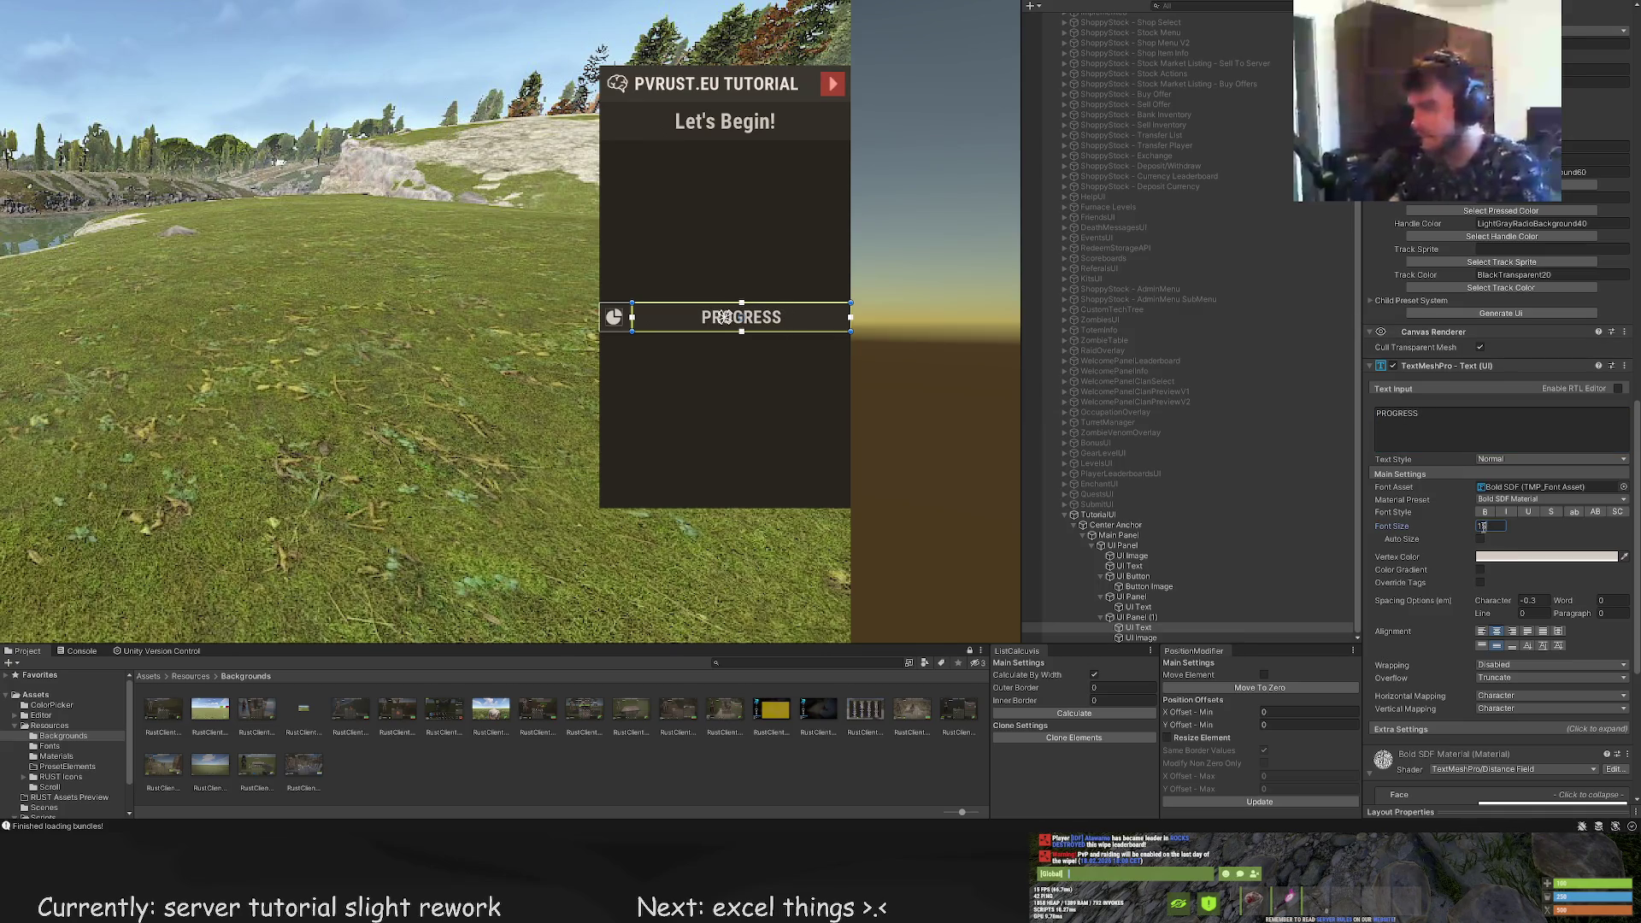
pyautogui.scroll(-1, 1495, 555)
pyautogui.click(1481, 596)
pyautogui.scroll(5, 581, 290)
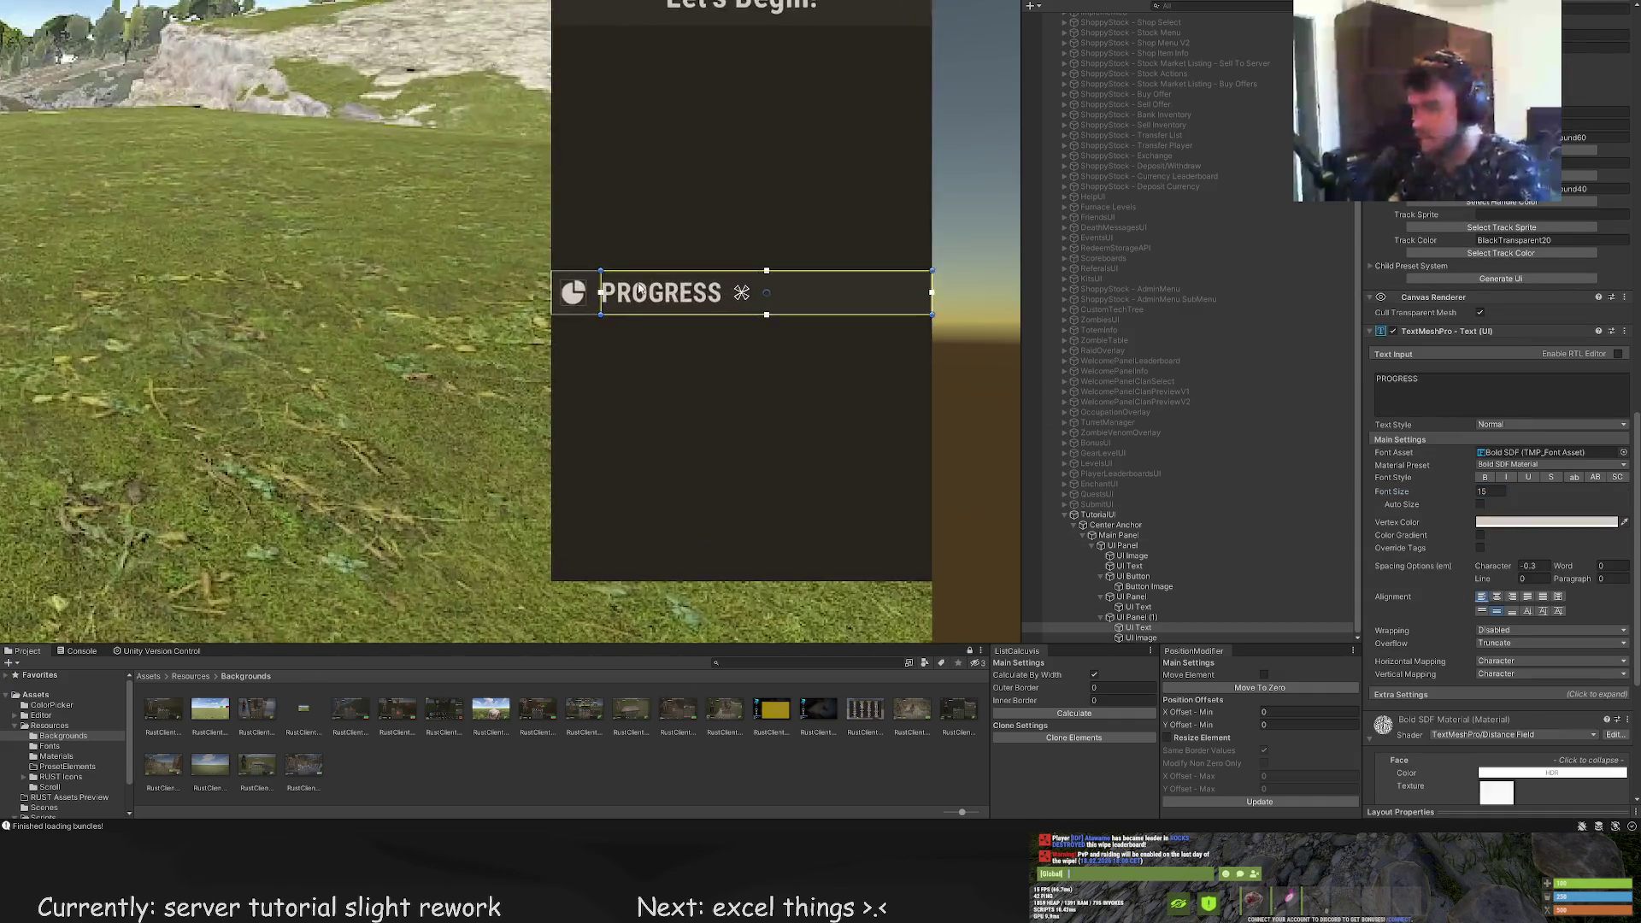
pyautogui.moveTo(582, 285); pyautogui.dragTo(571, 282)
# Change the label's wording by typing 'CURRENT OBJECTIVE'
pyautogui.click(645, 364)
pyautogui.scroll(-6, 646, 360)
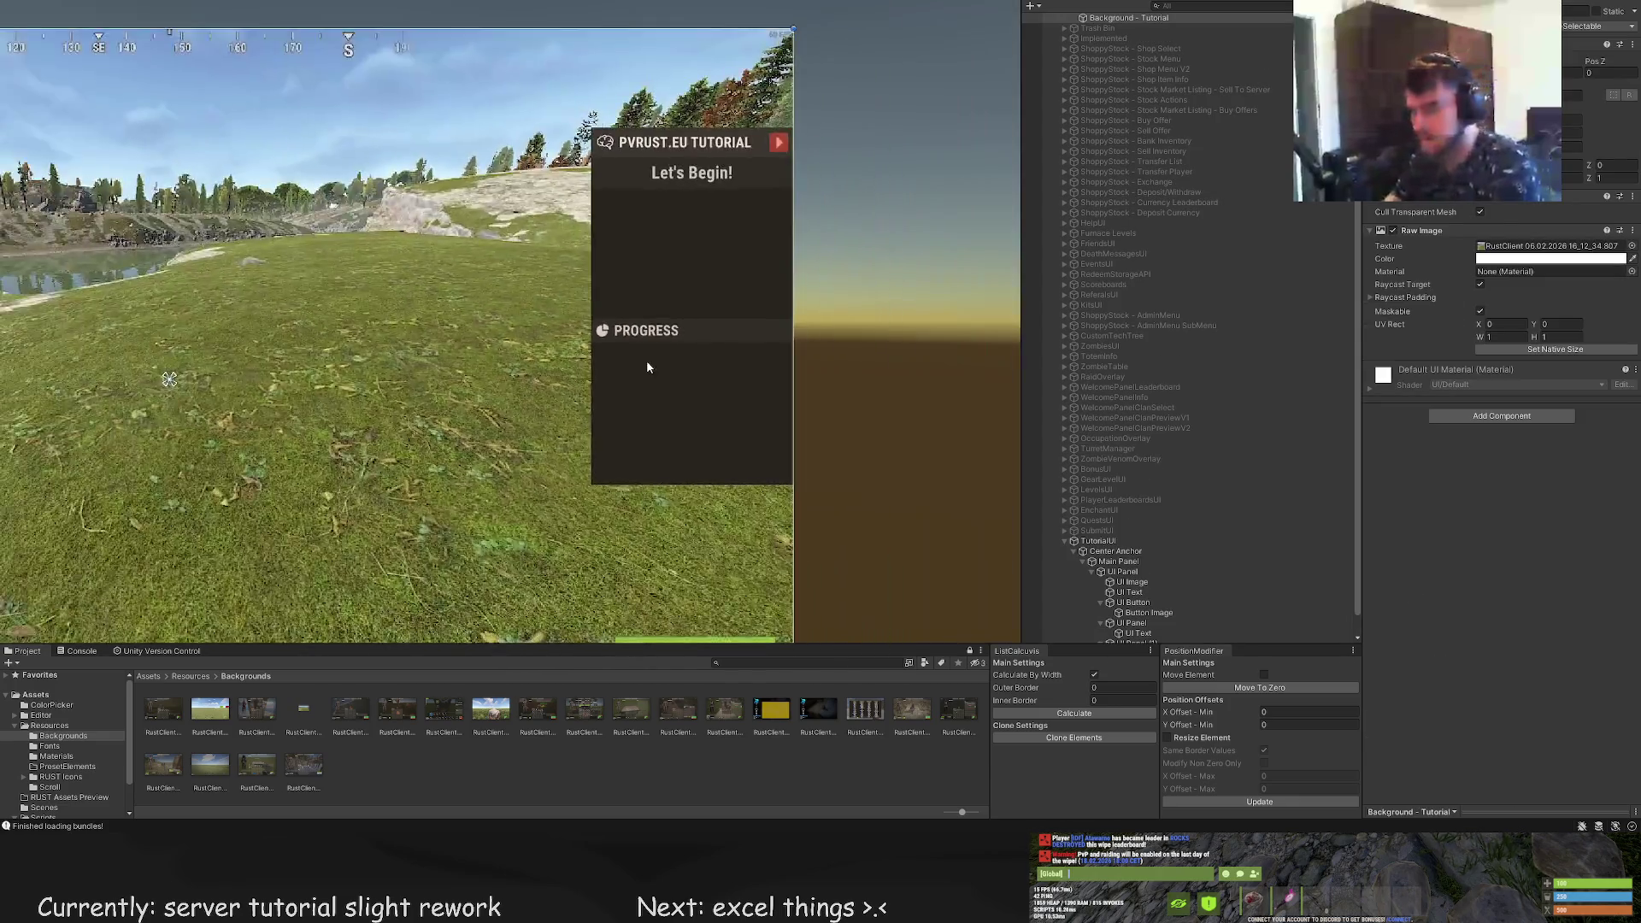
pyautogui.click(649, 345)
pyautogui.scroll(-5, 1452, 513)
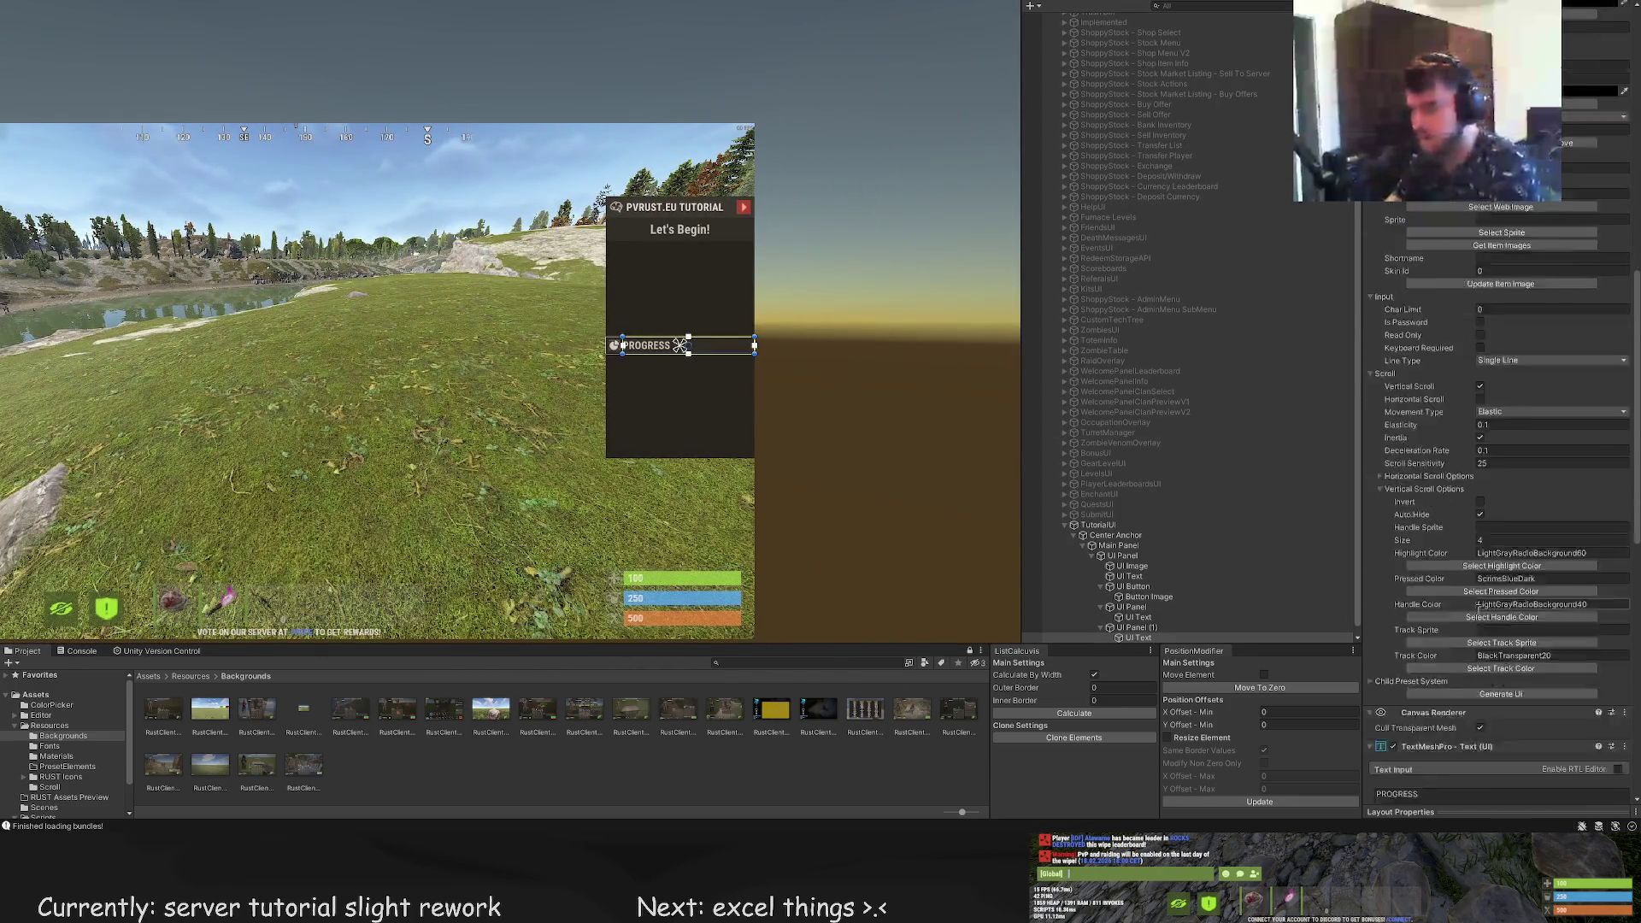
pyautogui.click(1377, 482)
pyautogui.write('CURRENT')
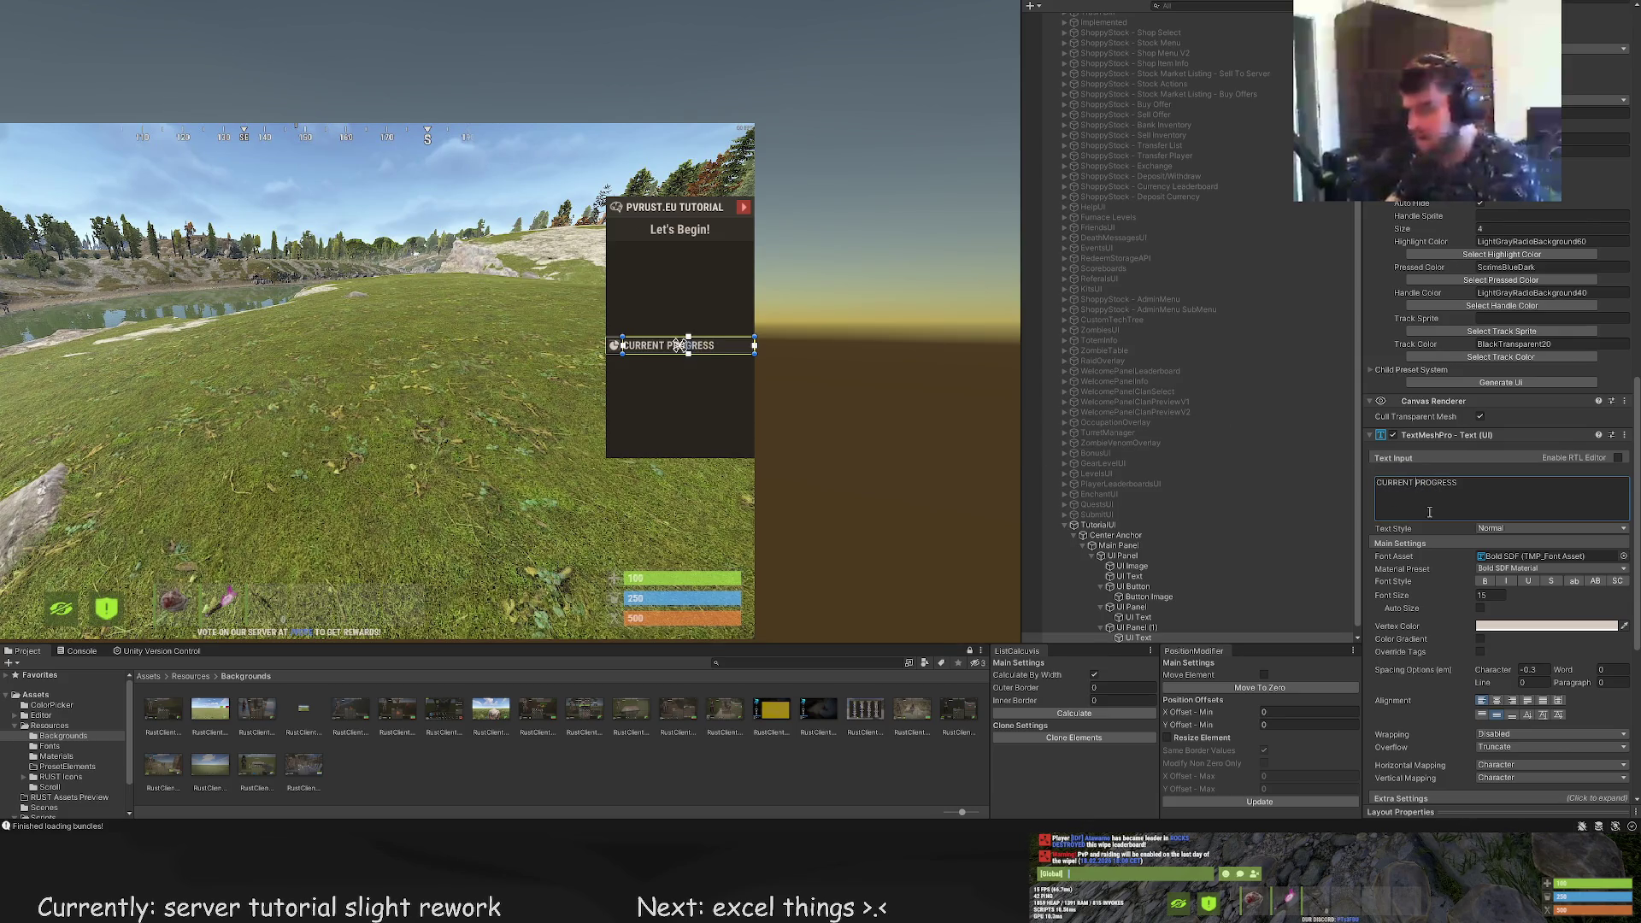
pyautogui.write(' OBJECTIVE')
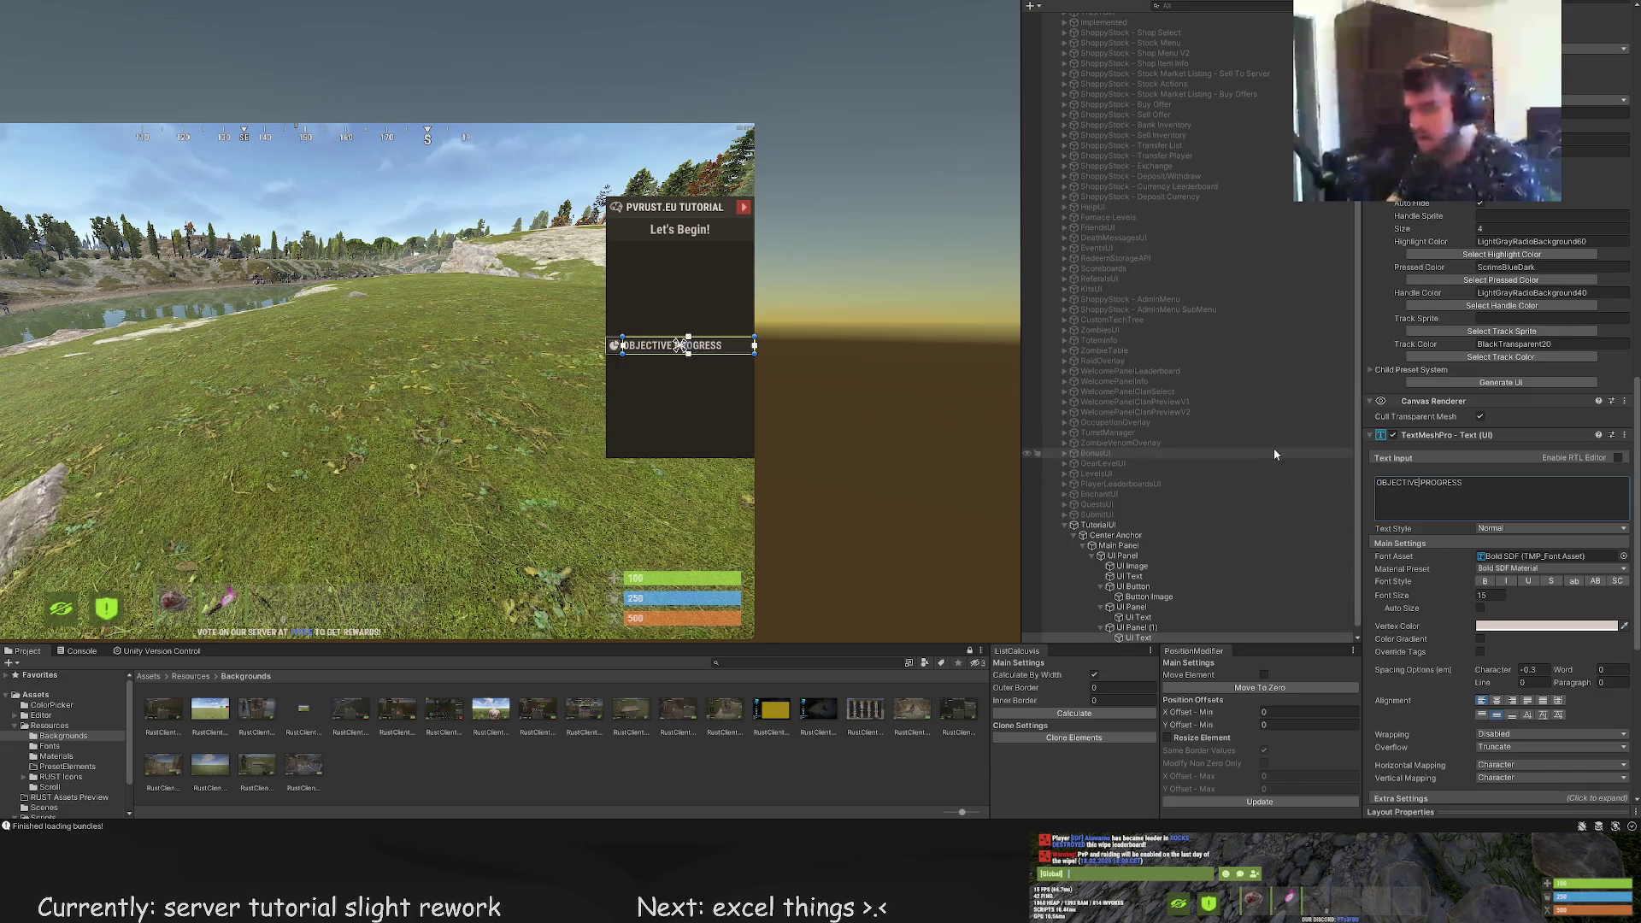
# Set the OBJECTIVE PROGRESS label's font size to 13
pyautogui.click(1129, 576)
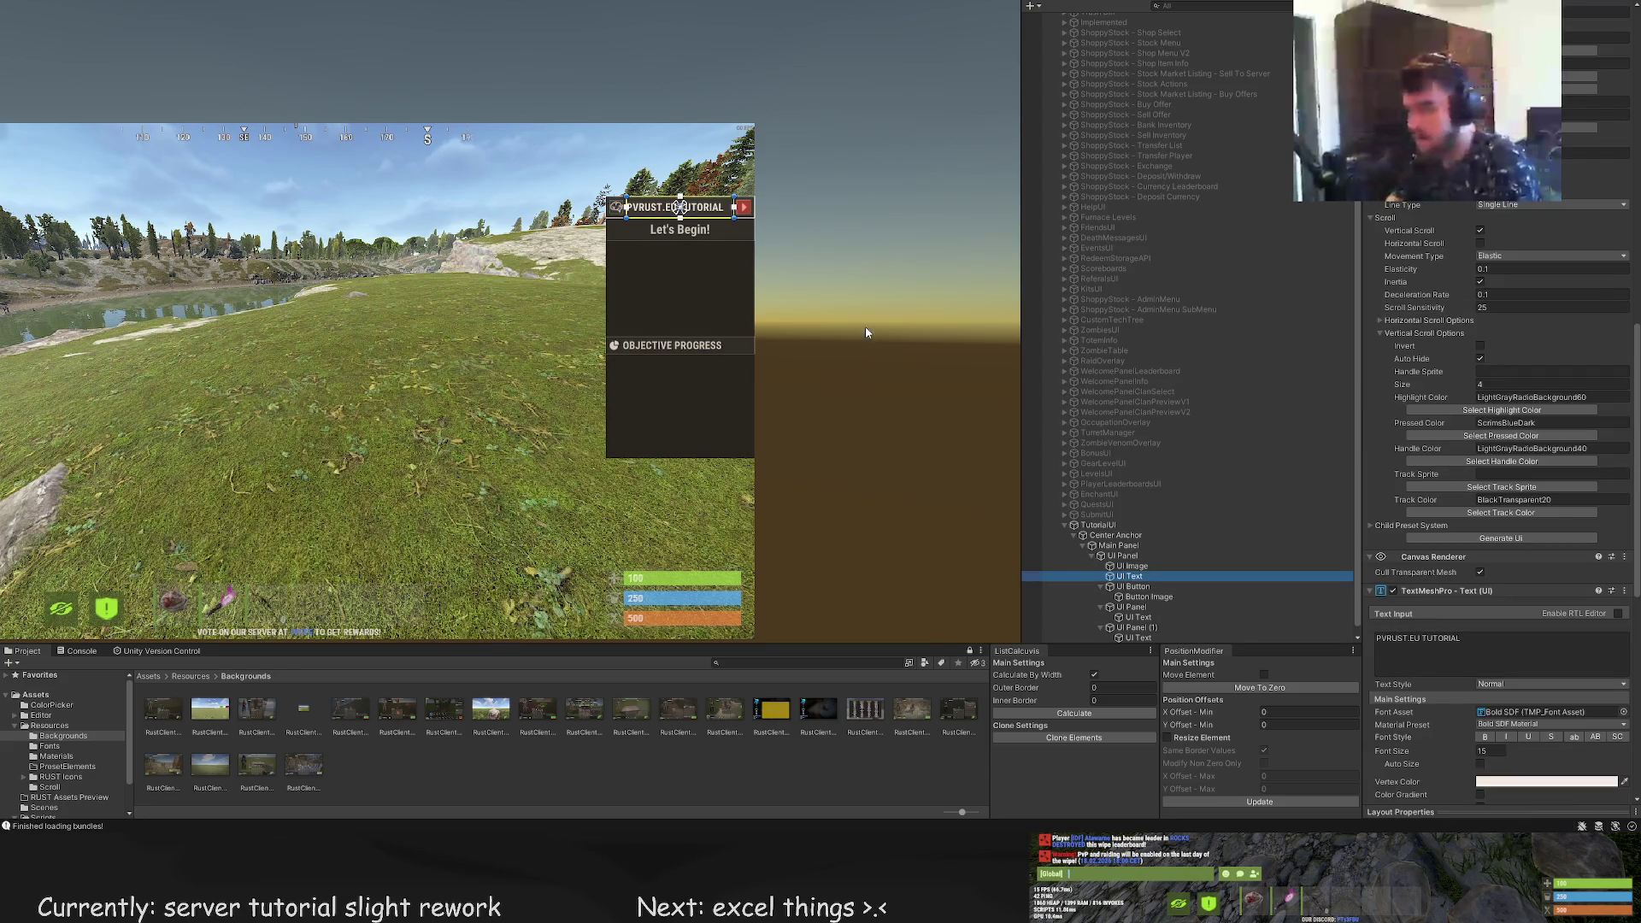
pyautogui.scroll(2, 717, 274)
pyautogui.click(1142, 634)
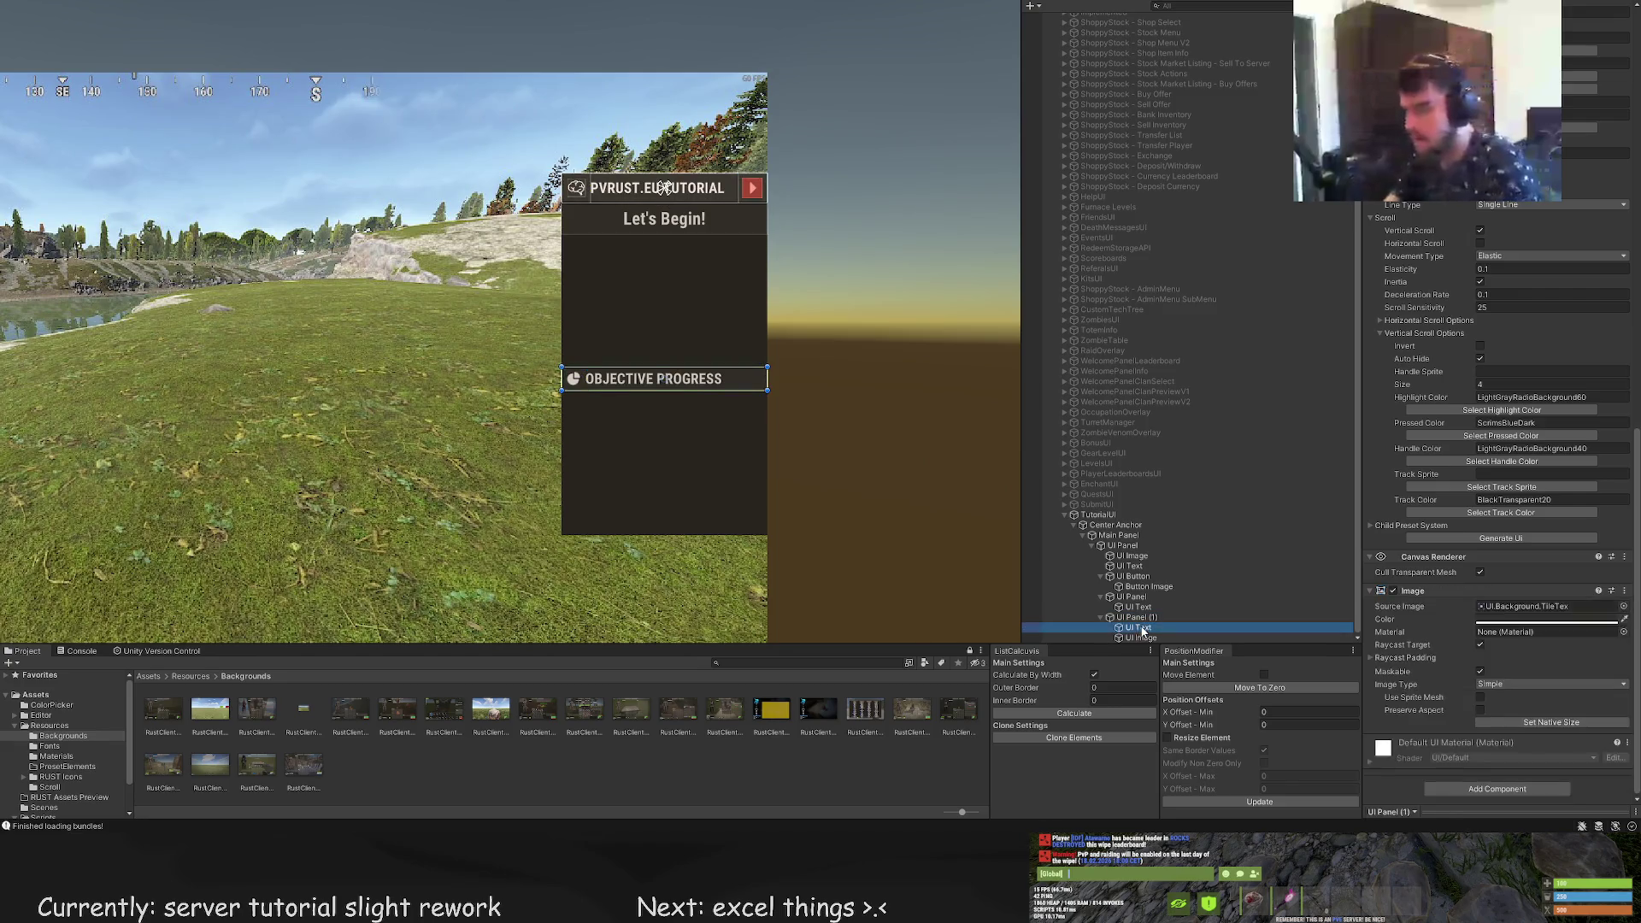
pyautogui.click(1484, 718)
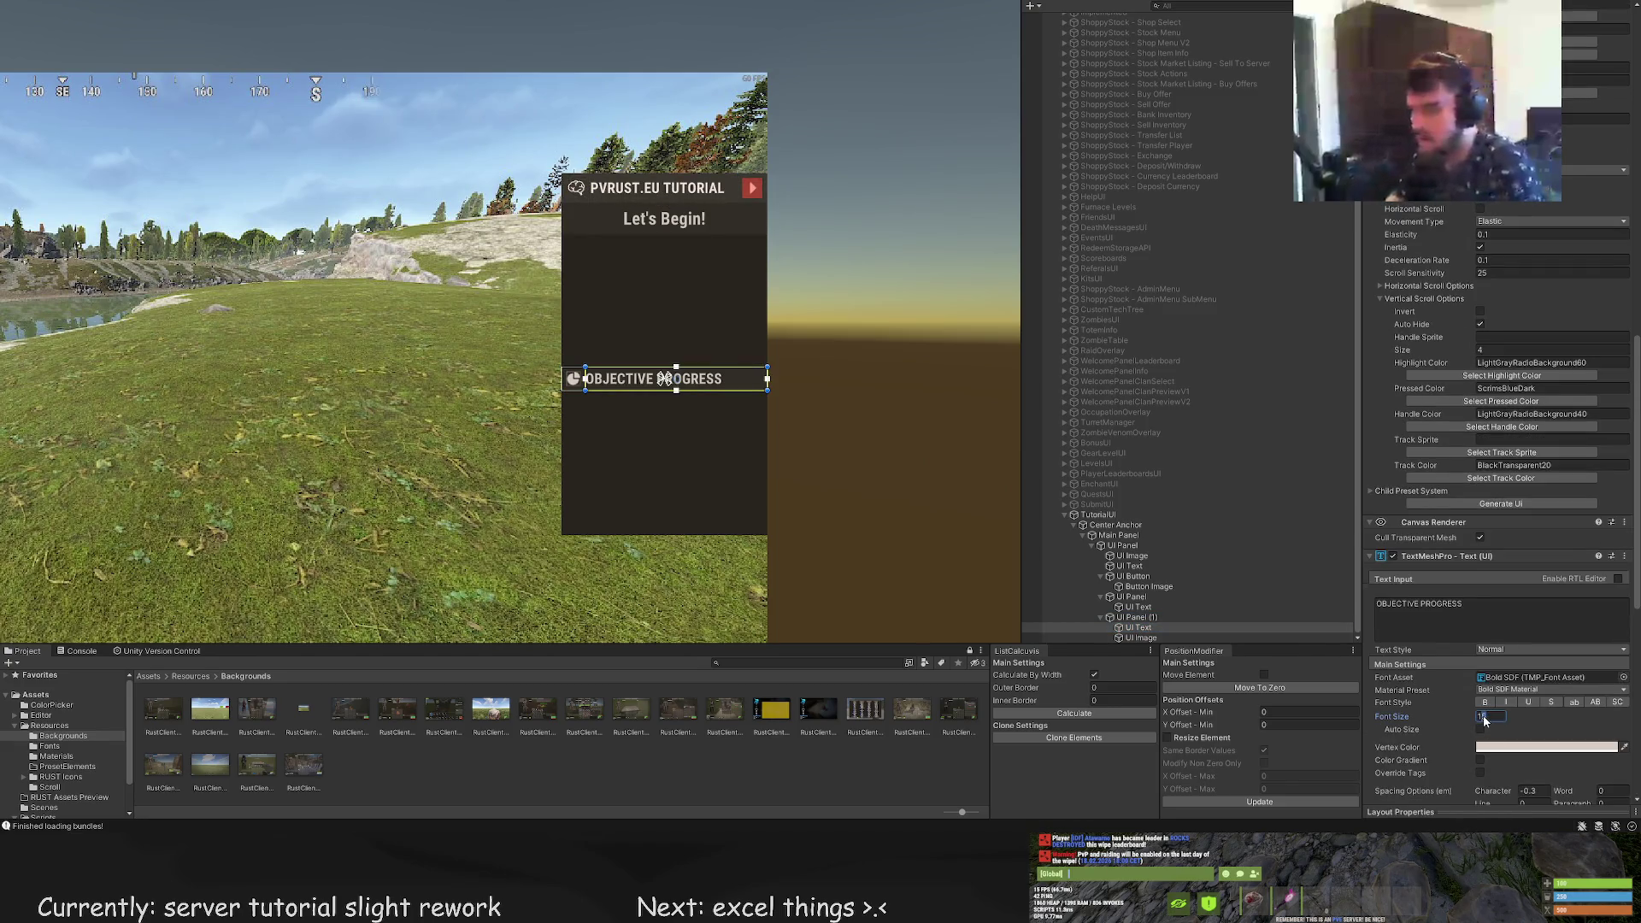
pyautogui.write('13')
pyautogui.scroll(3, 598, 398)
pyautogui.scroll(-5, 612, 309)
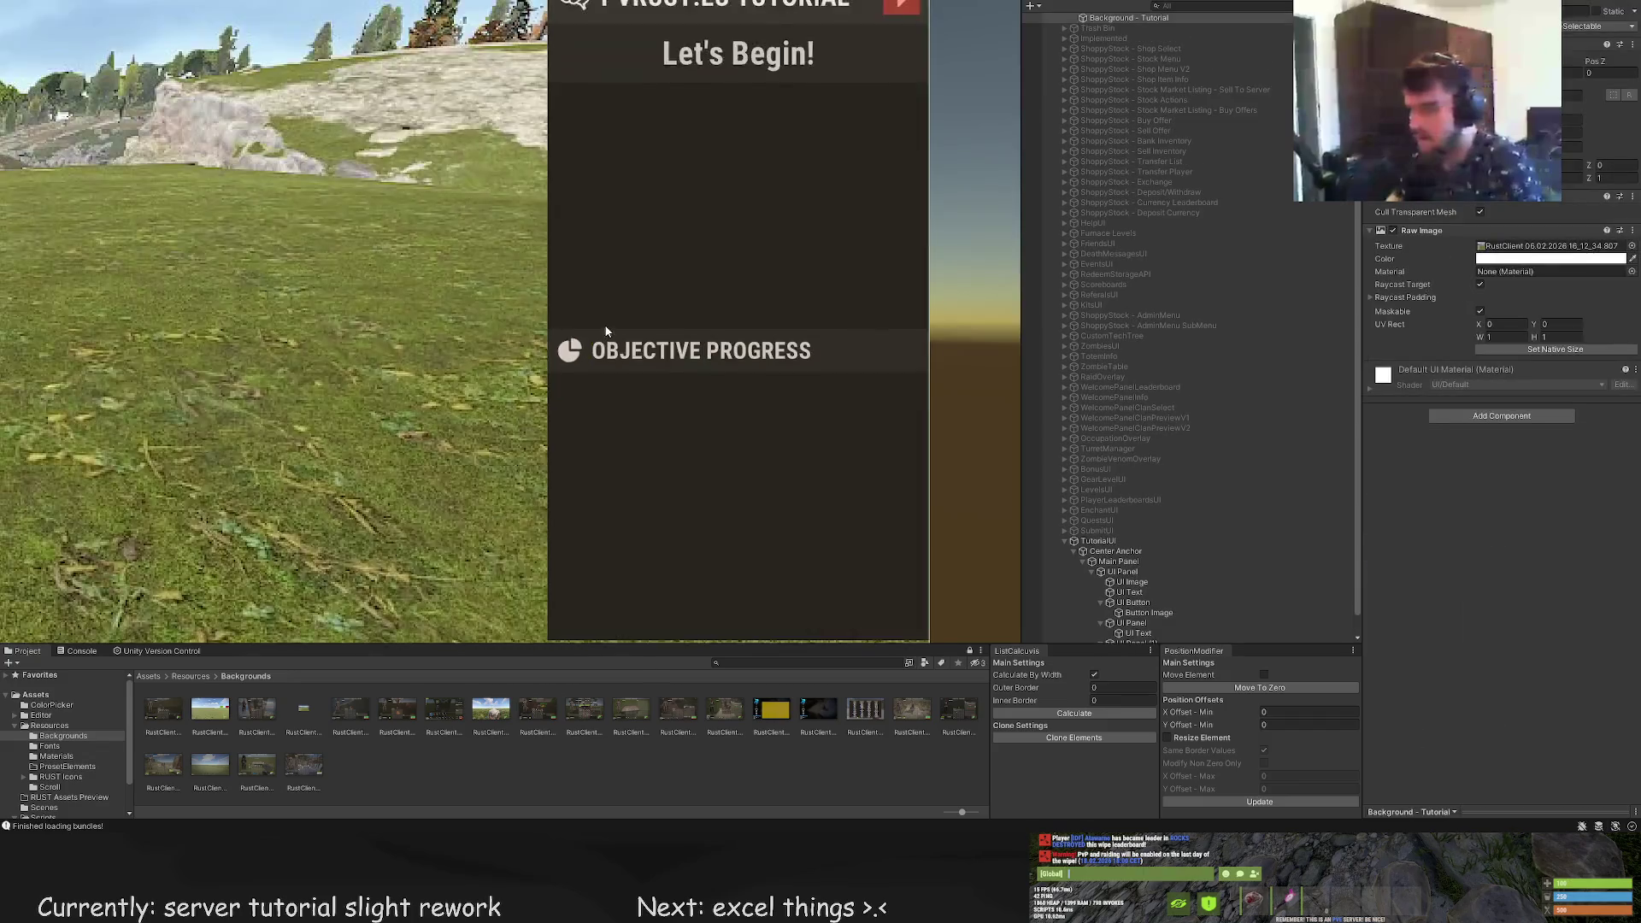
pyautogui.scroll(2, 643, 377)
pyautogui.scroll(2, 607, 350)
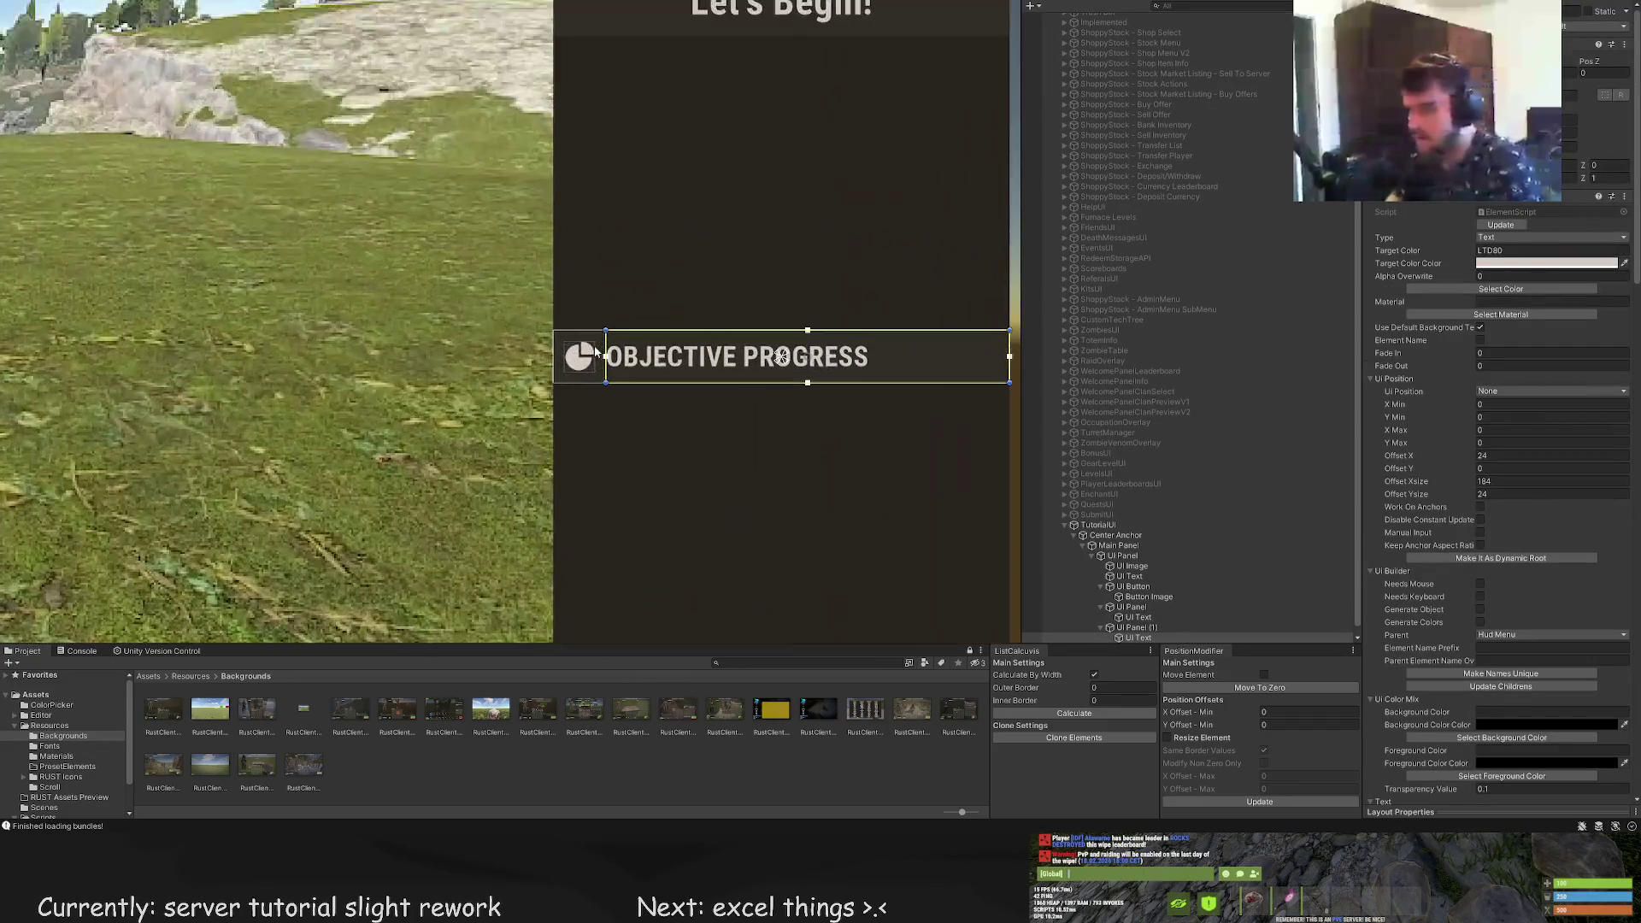
# Shift the Objective Progress row's icon slightly to the right
pyautogui.click(636, 312)
pyautogui.scroll(-1, 650, 335)
pyautogui.scroll(-5, 650, 335)
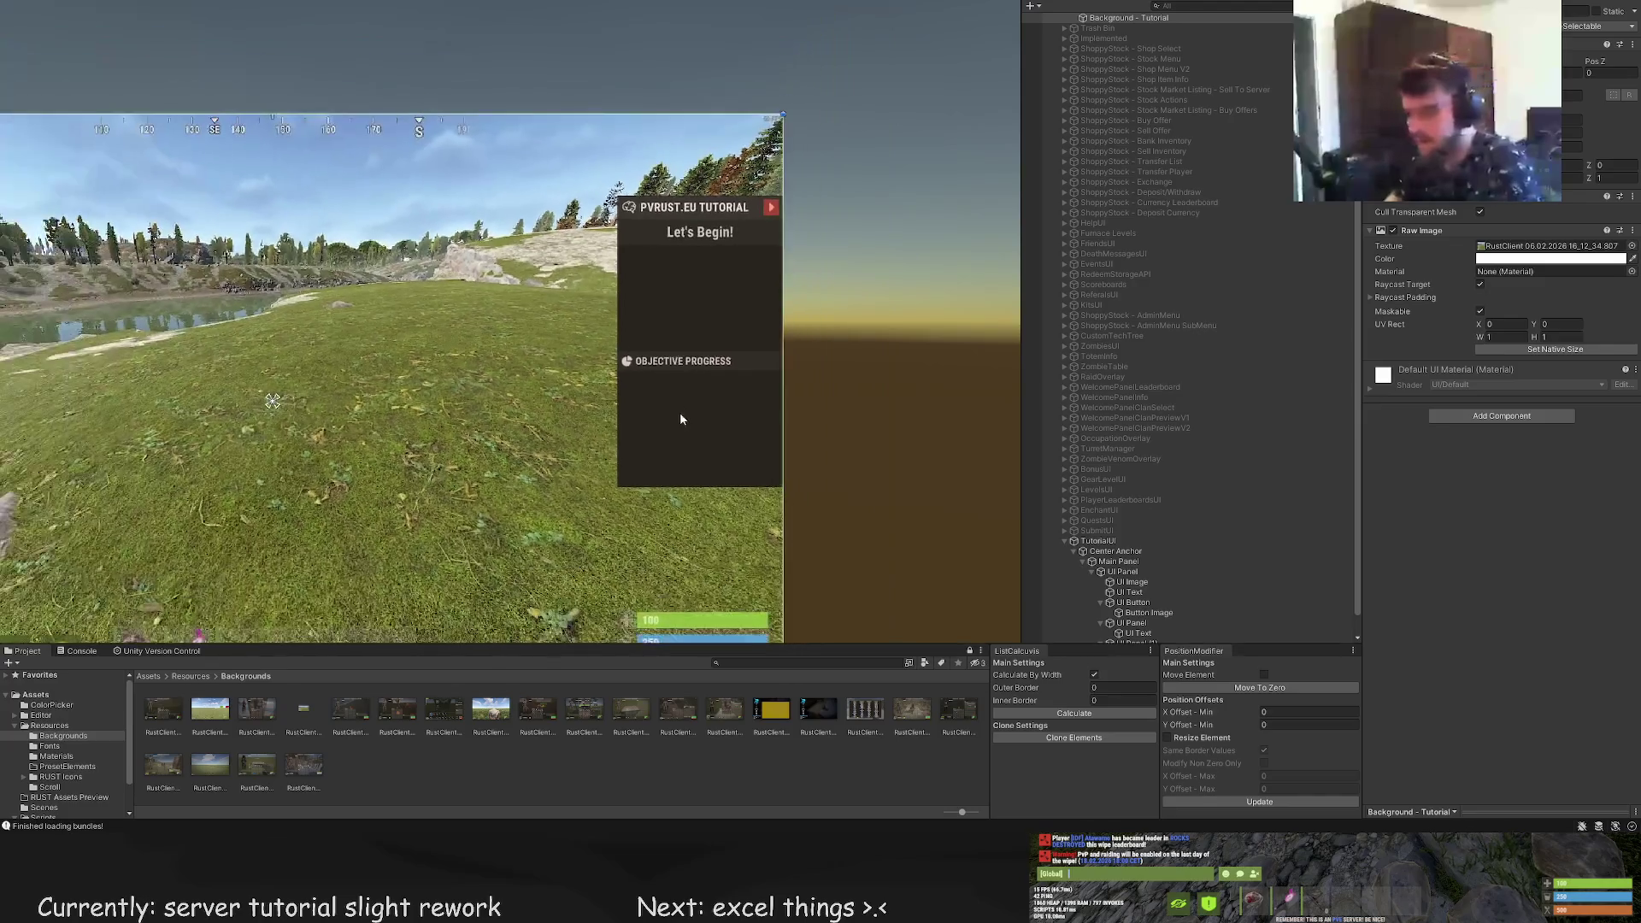
pyautogui.moveTo(680, 412); pyautogui.dragTo(718, 404)
pyautogui.click(722, 328)
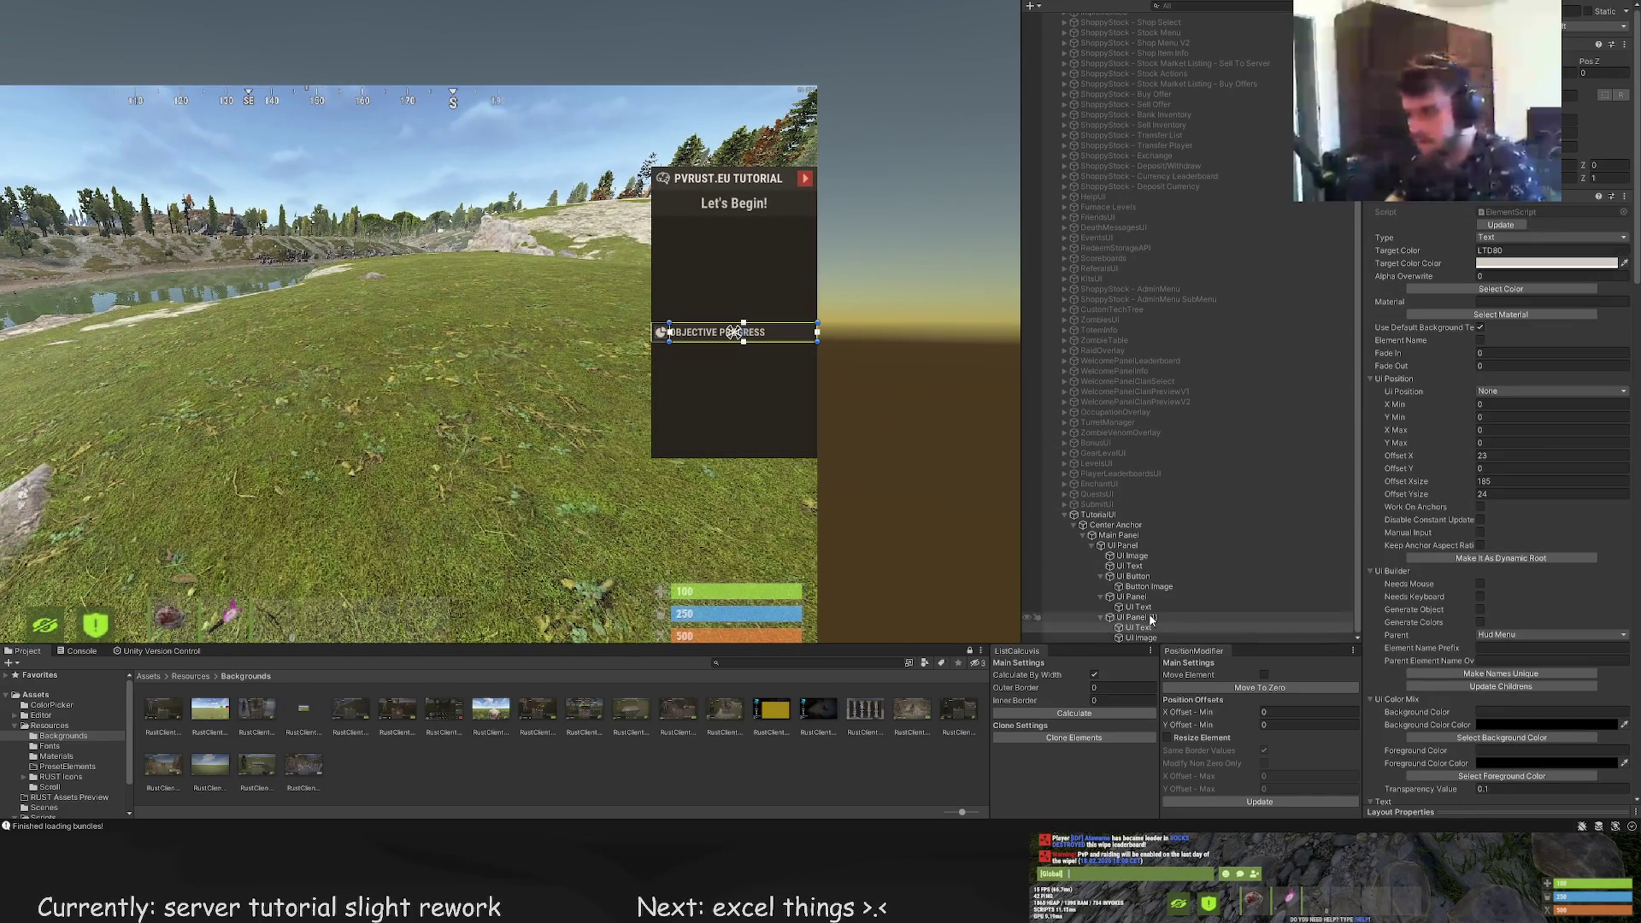
pyautogui.moveTo(780, 334); pyautogui.dragTo(784, 334)
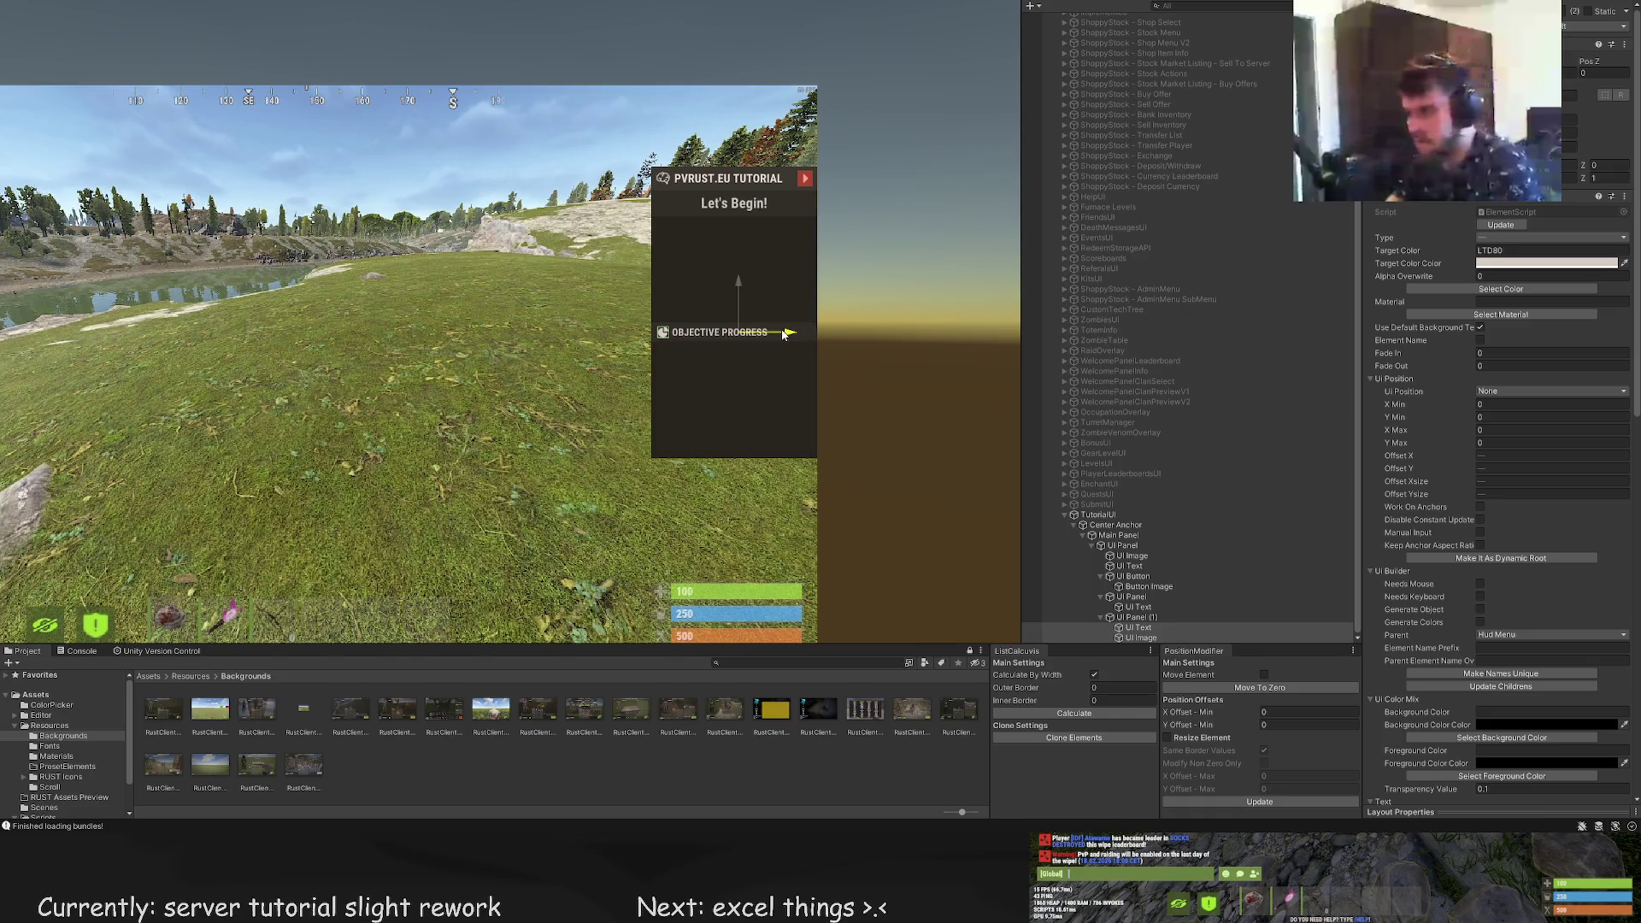
pyautogui.click(781, 318)
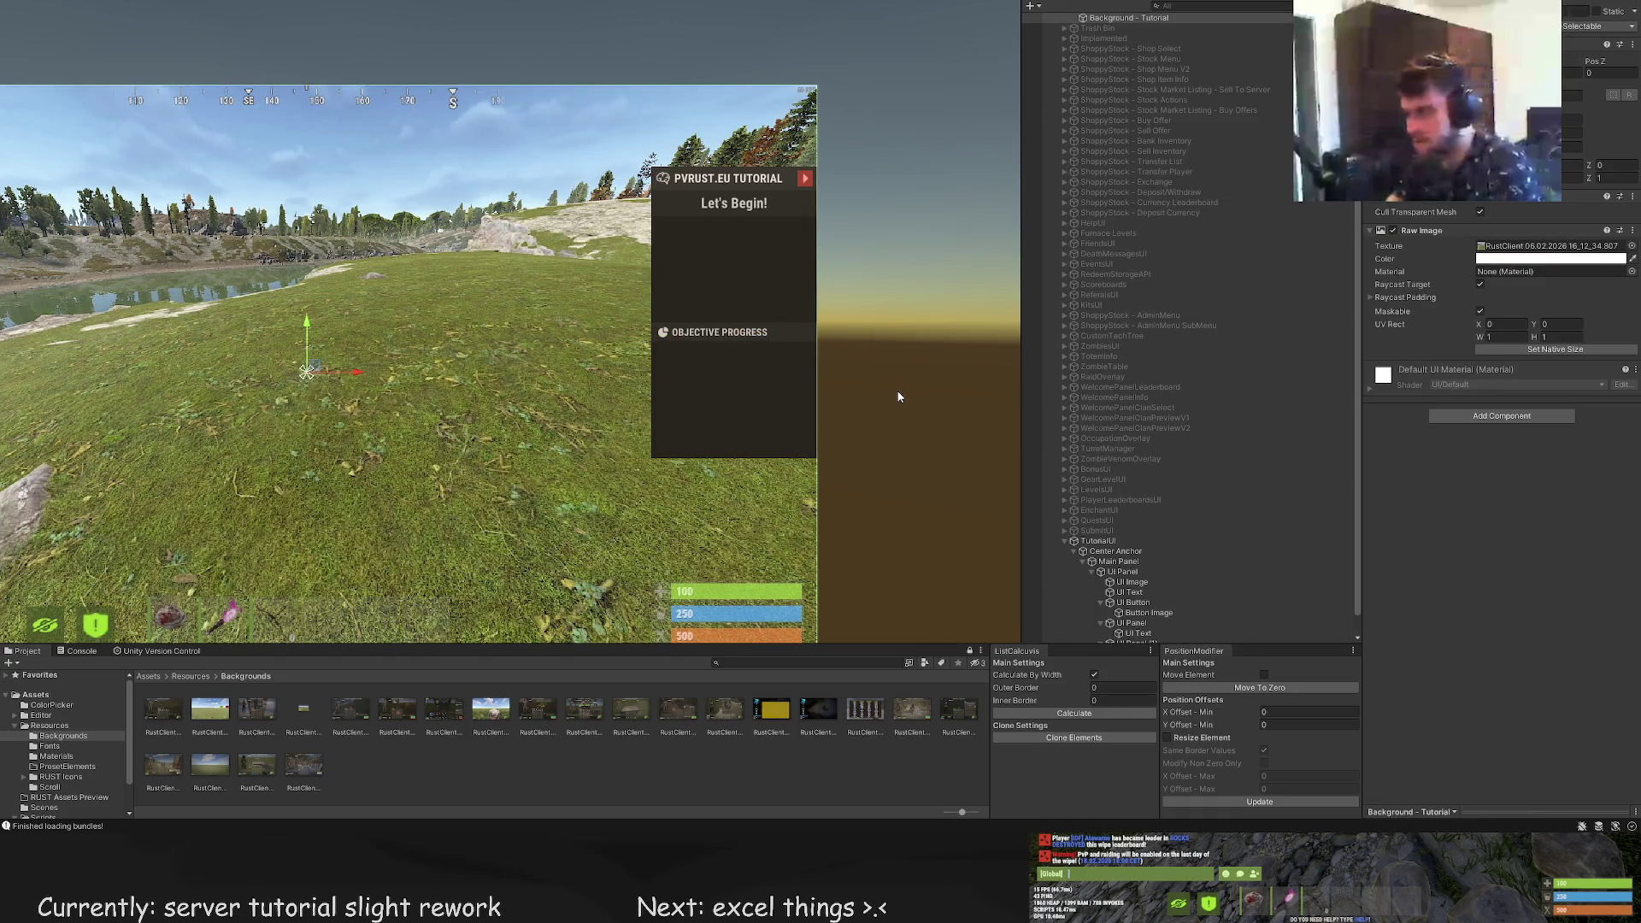
# Nudge the OBJECTIVE PROGRESS label about 2 px to the right
pyautogui.click(717, 332)
pyautogui.press('f')
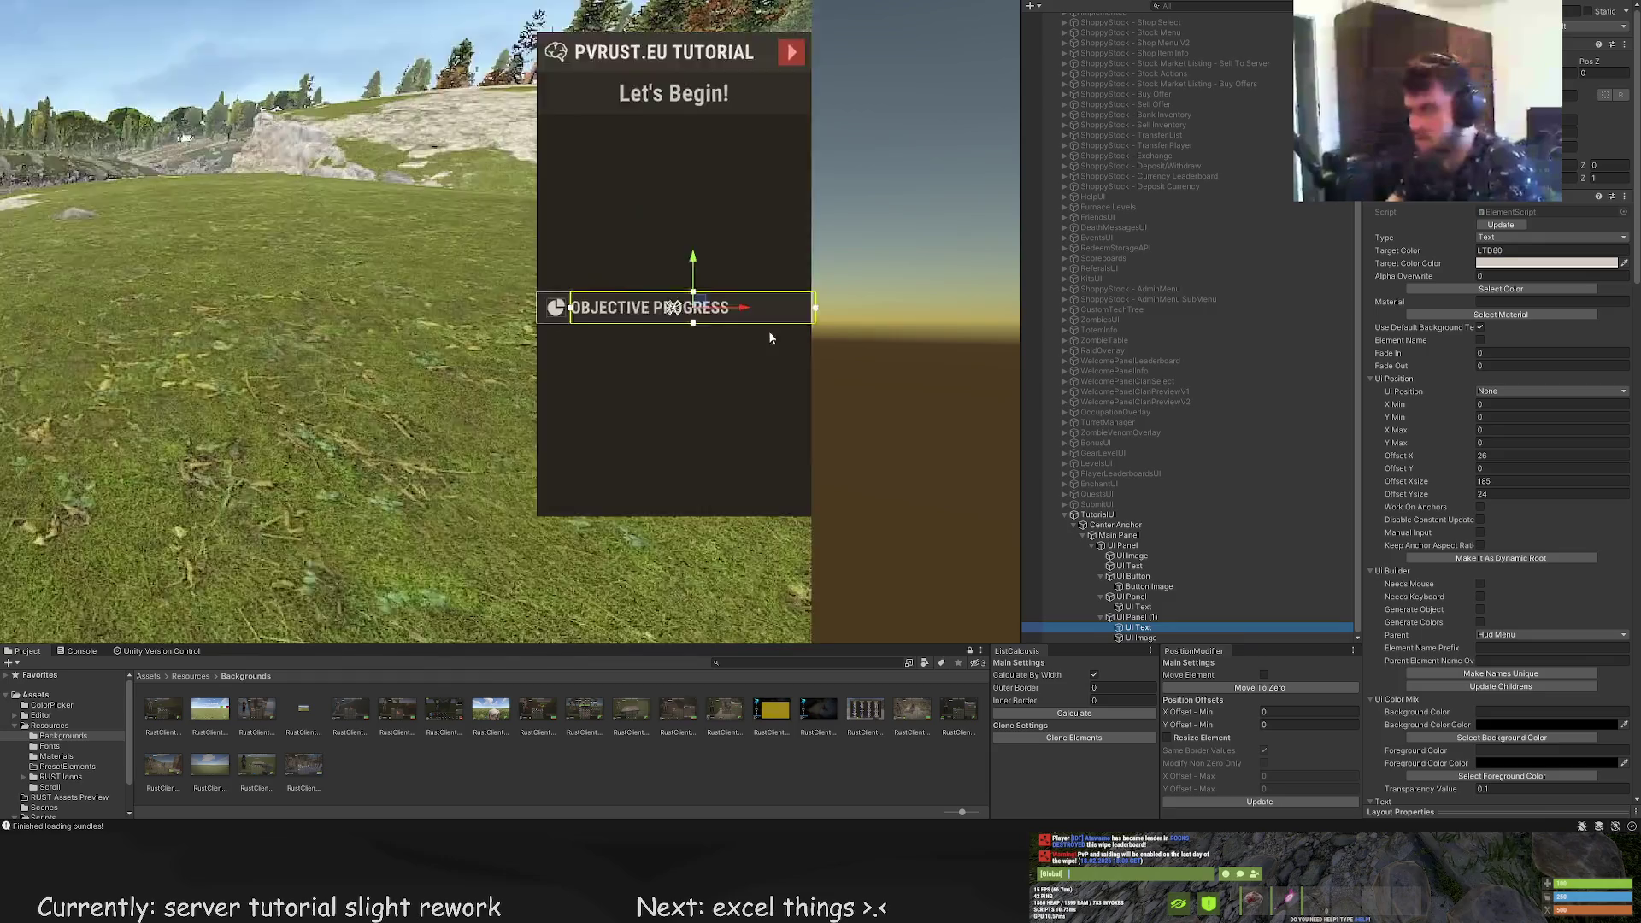
pyautogui.moveTo(711, 301); pyautogui.dragTo(713, 300)
pyautogui.press('t')
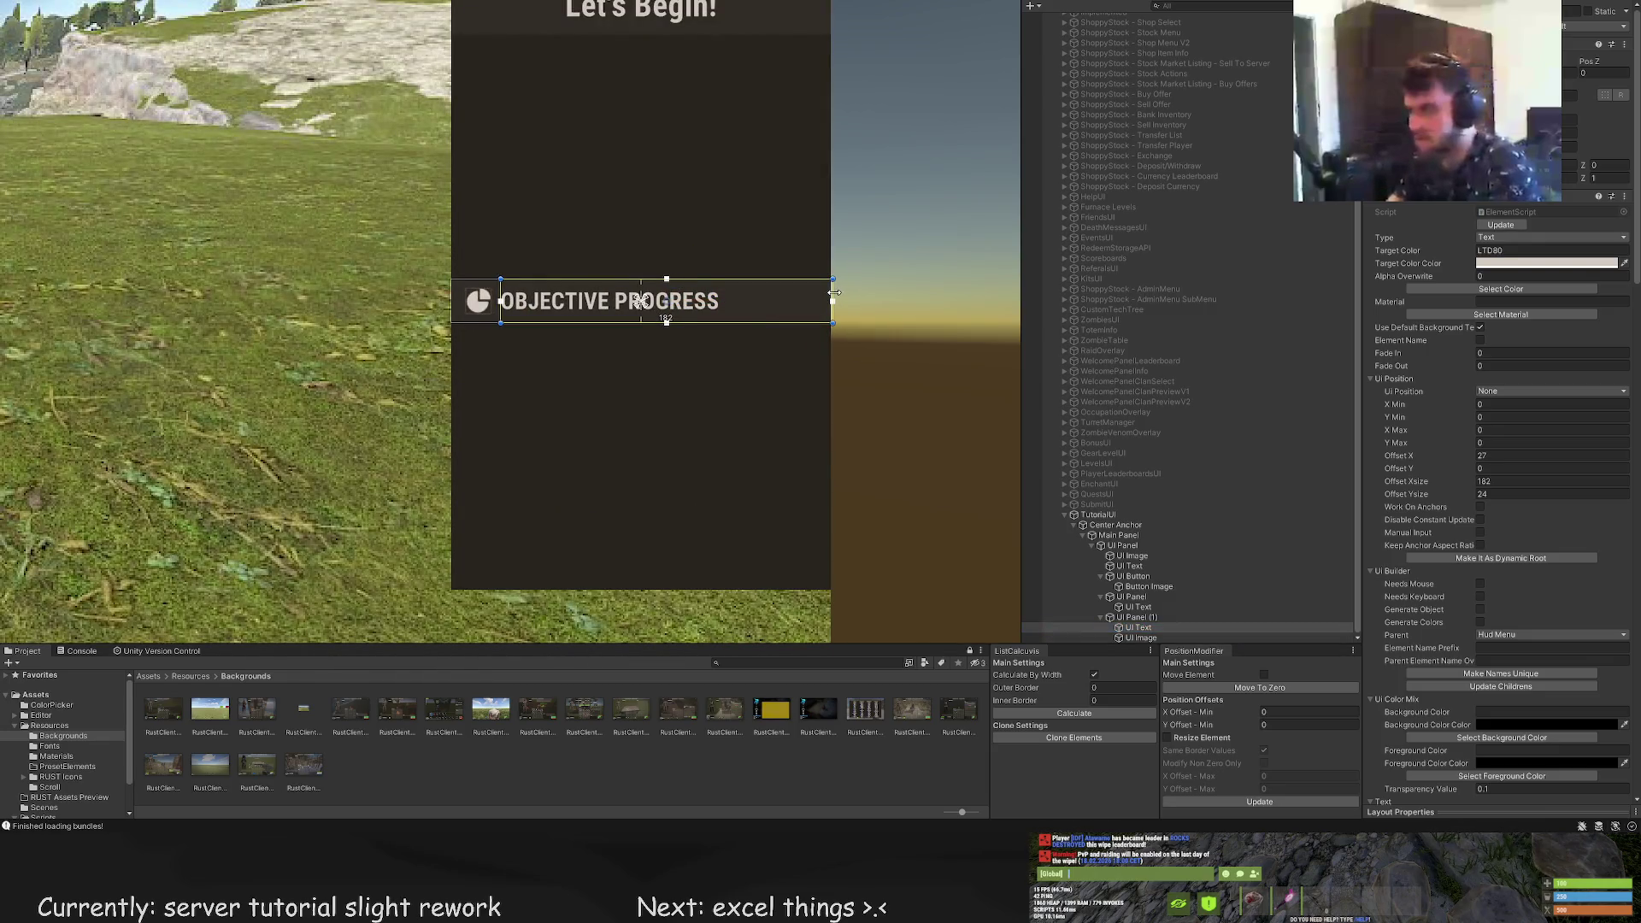
pyautogui.click(772, 356)
pyautogui.scroll(-2, 773, 356)
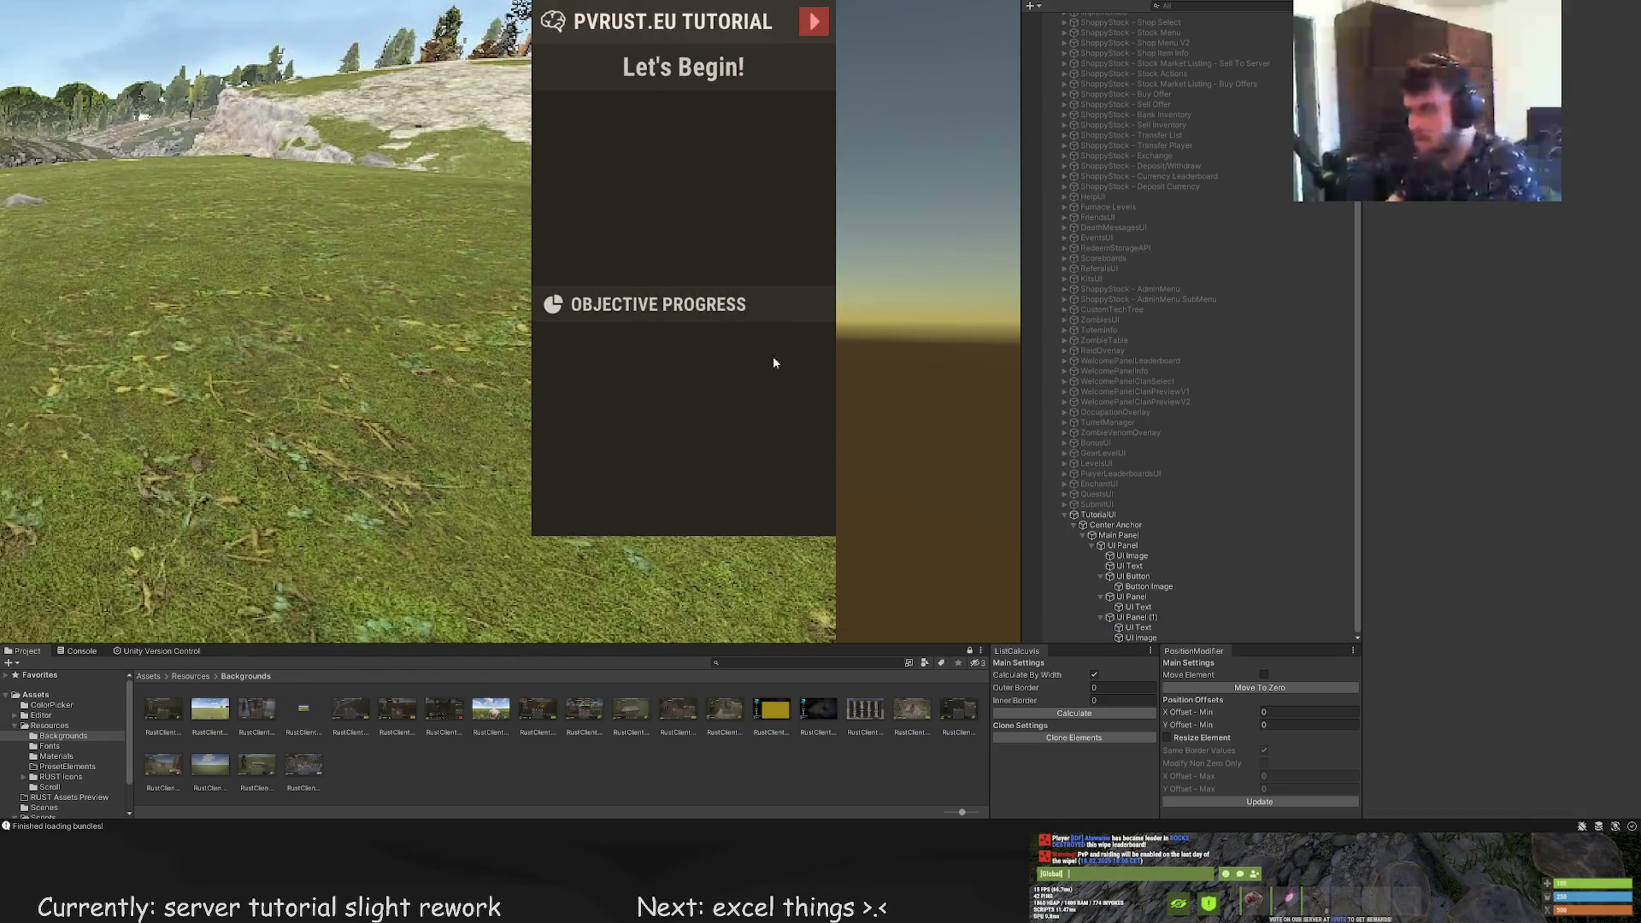
pyautogui.click(1138, 627)
pyautogui.scroll(-5, 873, 440)
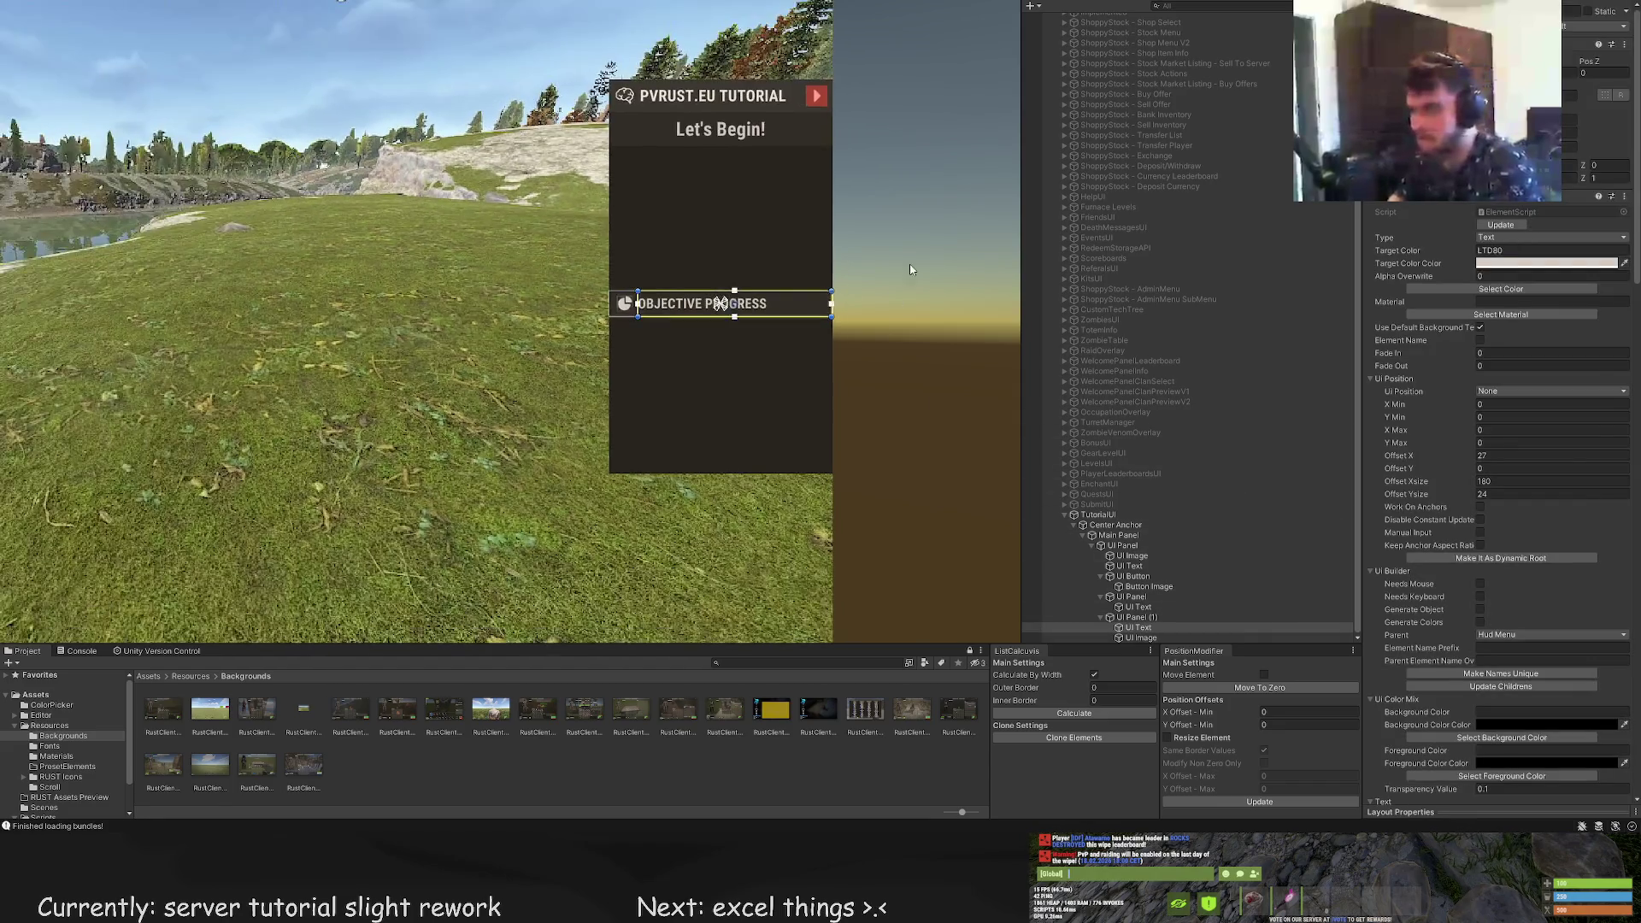
pyautogui.click(873, 440)
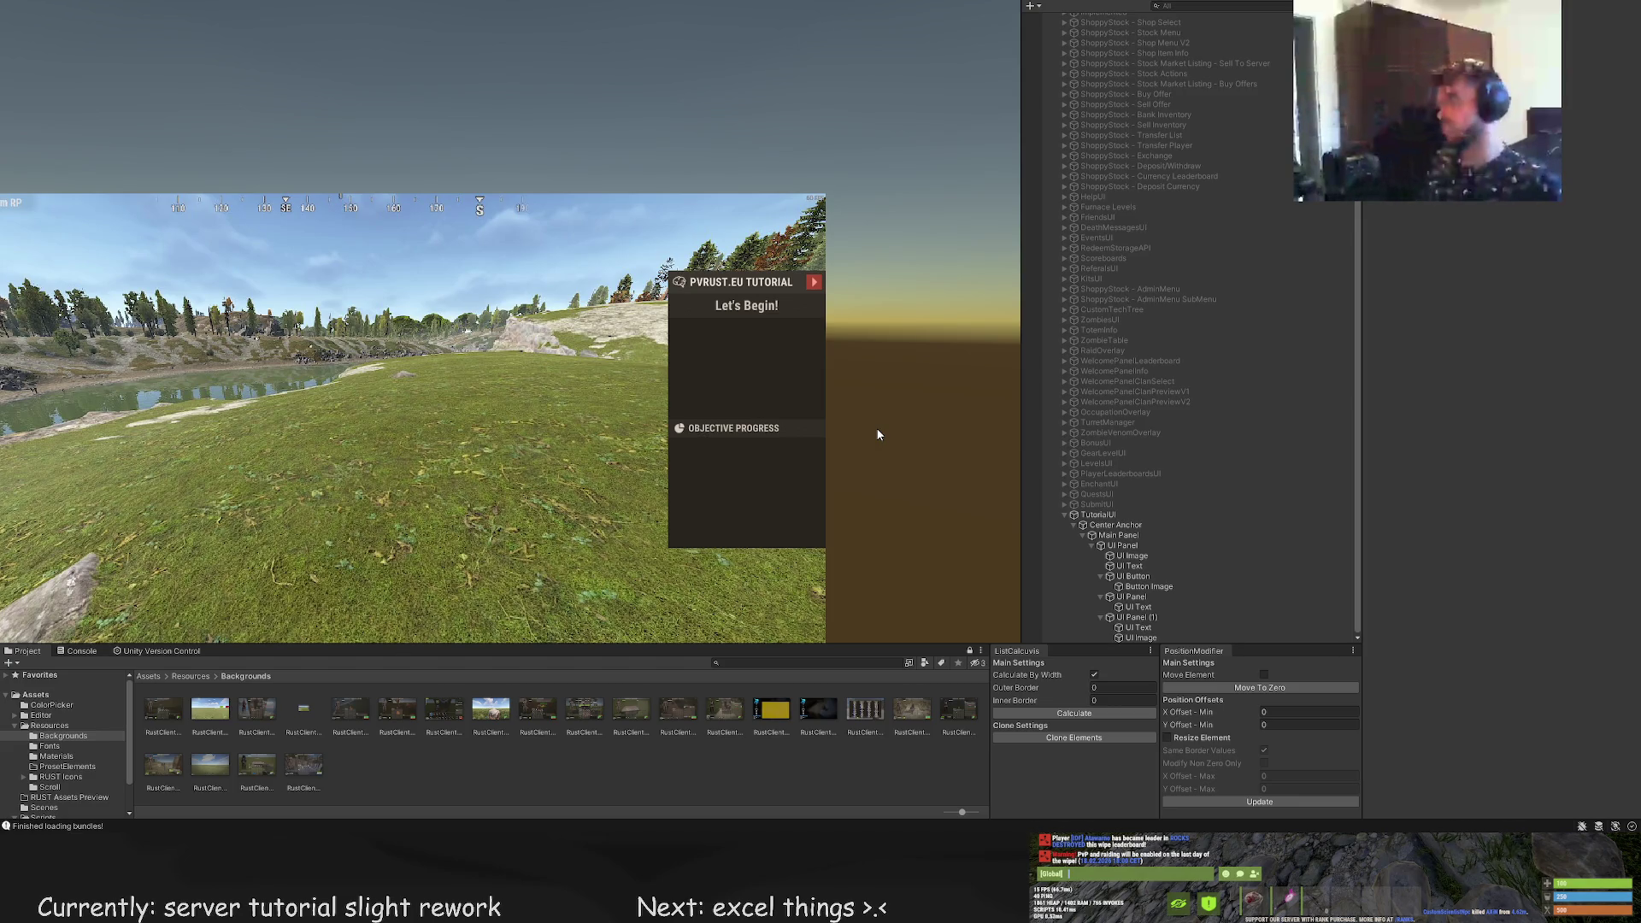
pyautogui.scroll(2, 855, 568)
pyautogui.scroll(2, 1077, 418)
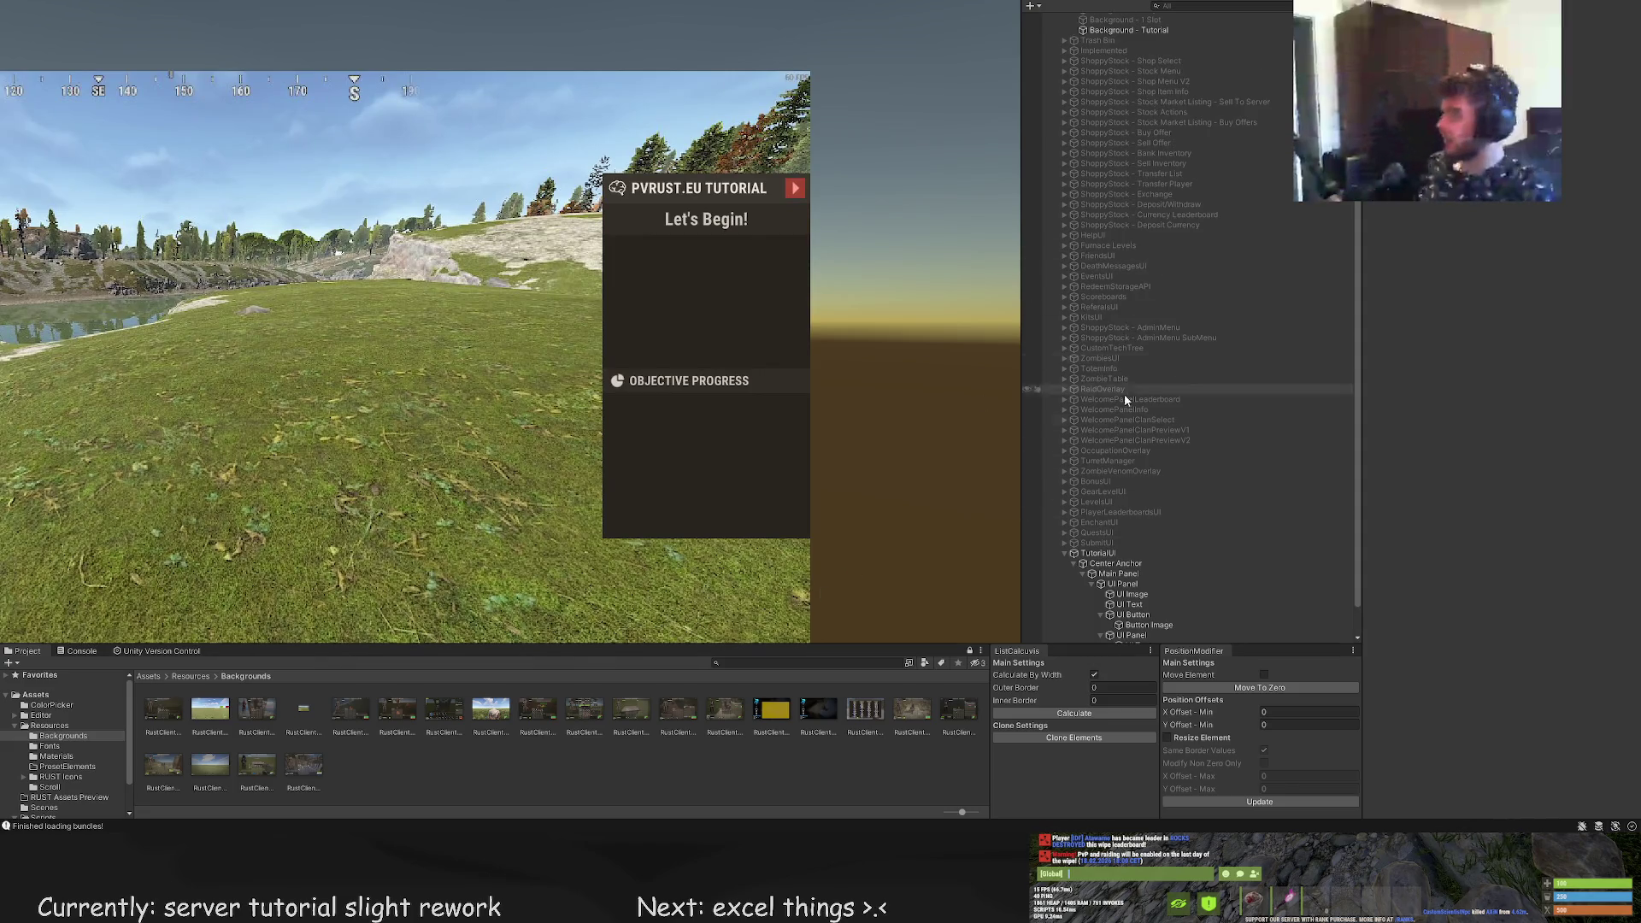
pyautogui.click(1097, 553)
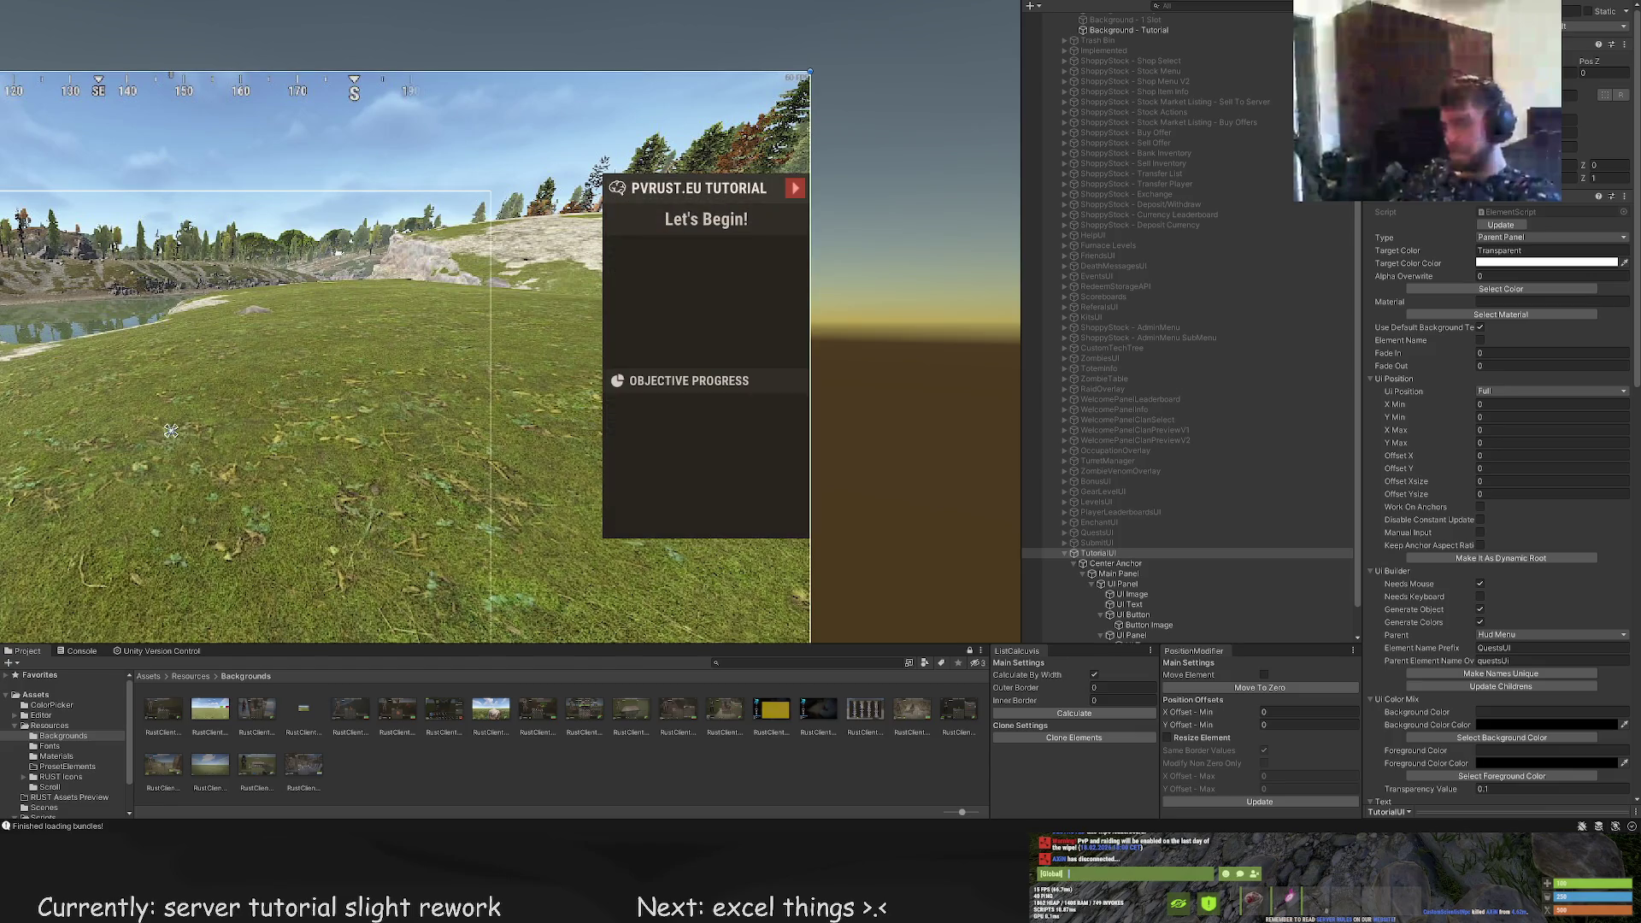
pyautogui.scroll(-2, 1145, 581)
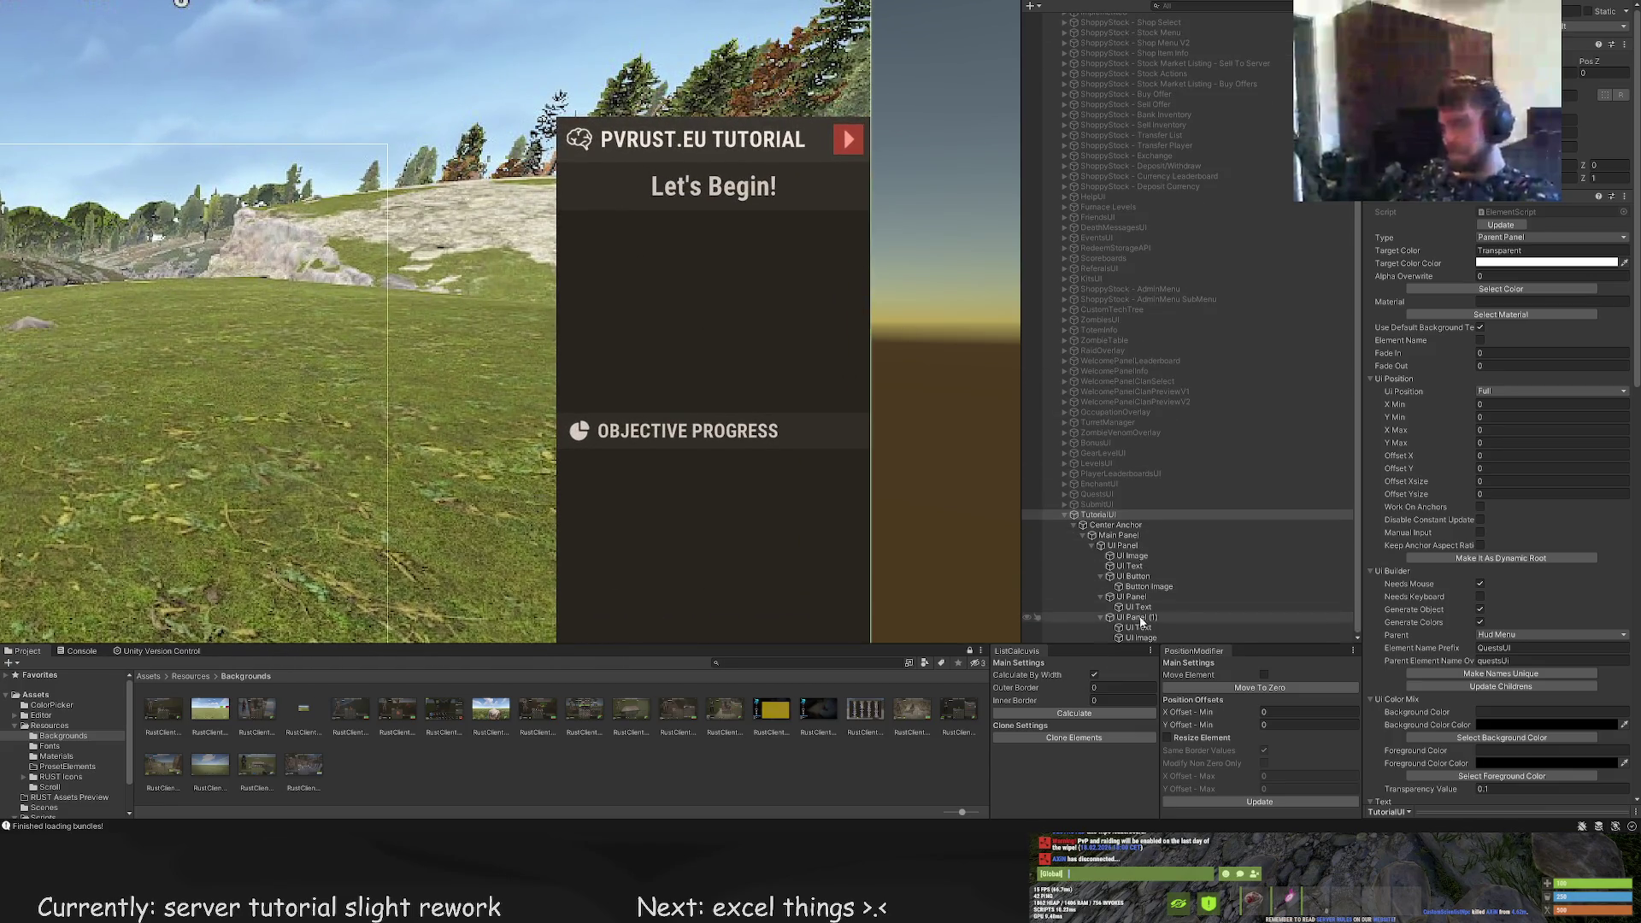
pyautogui.click(1142, 618)
pyautogui.click(1123, 546)
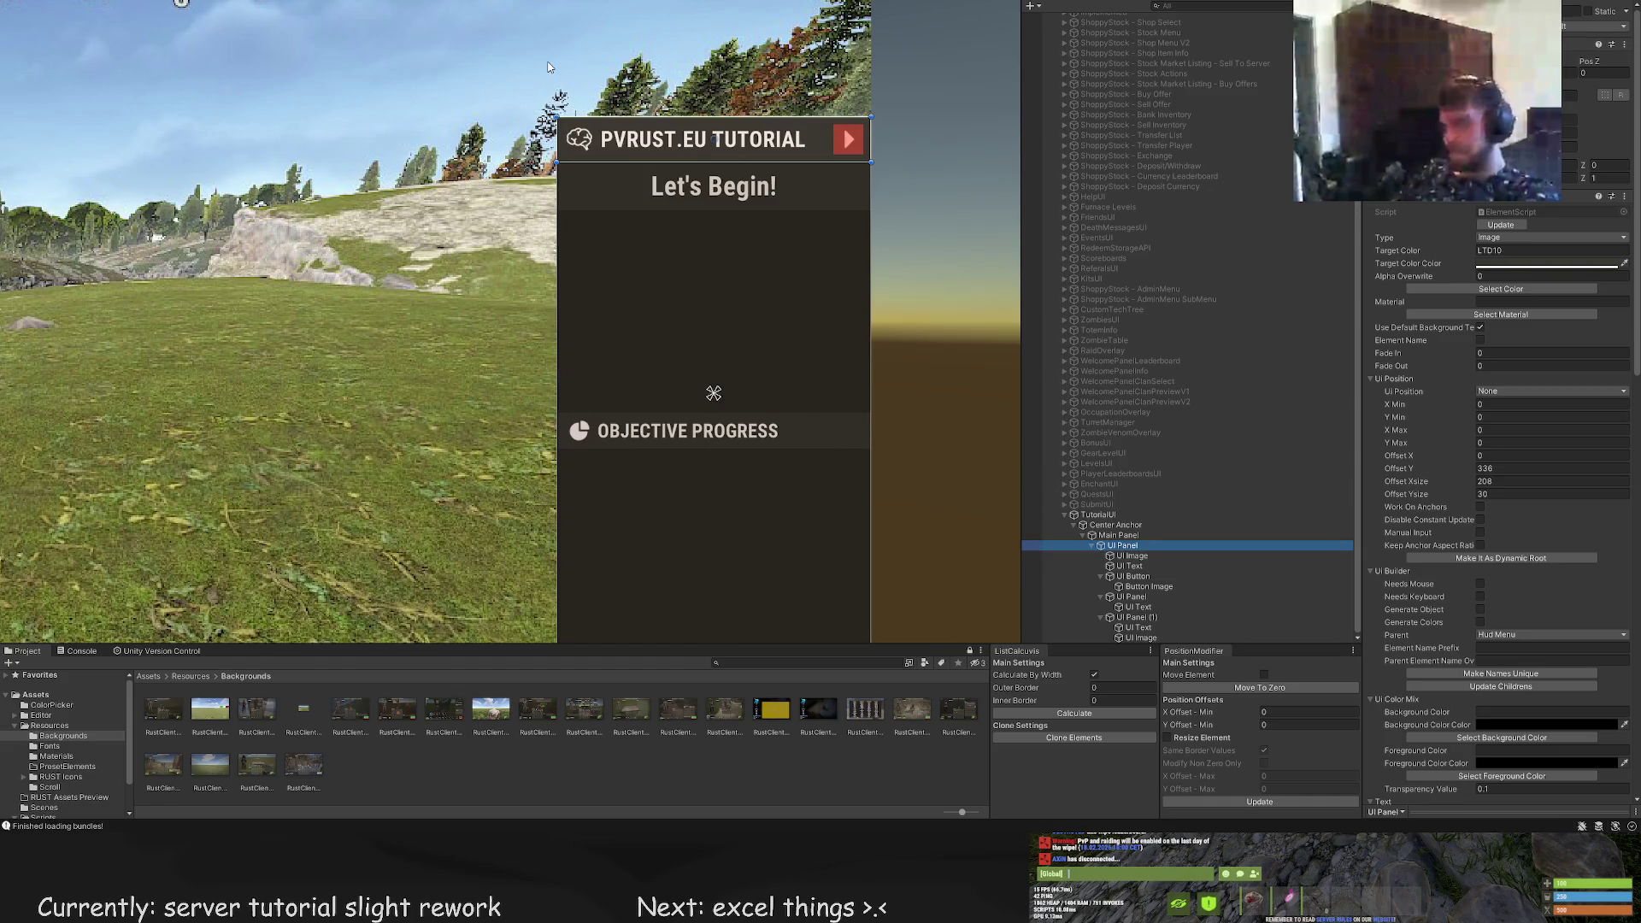
# Re-parent UI Panel and UI Panel (1) up one level, directly under Main Panel
pyautogui.click(1129, 577)
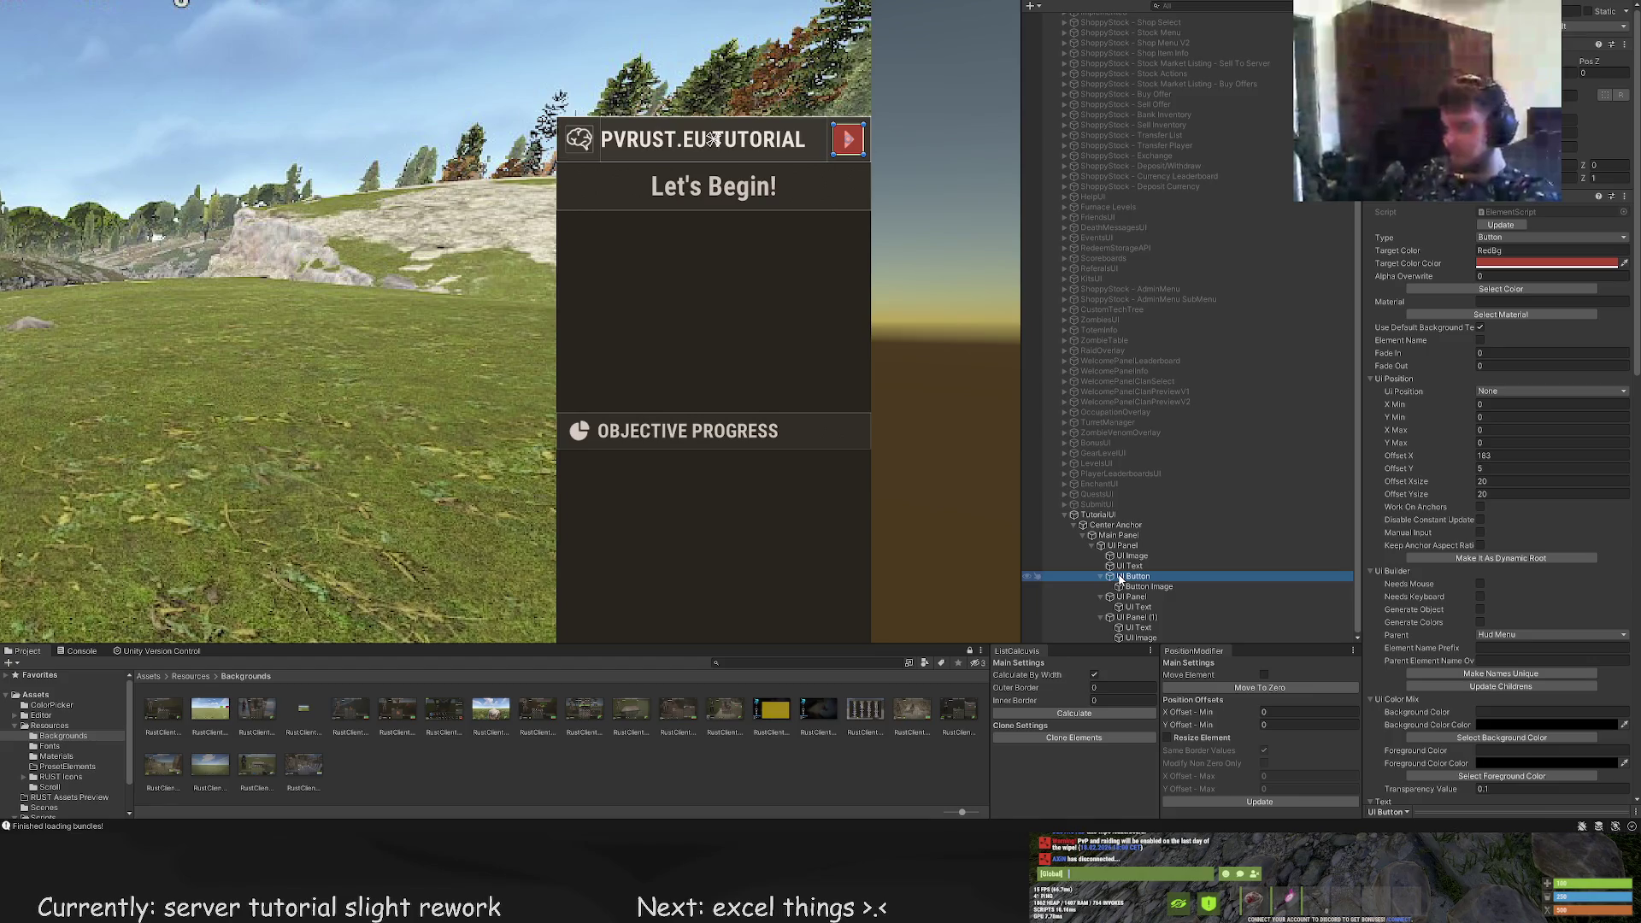
pyautogui.click(1127, 598)
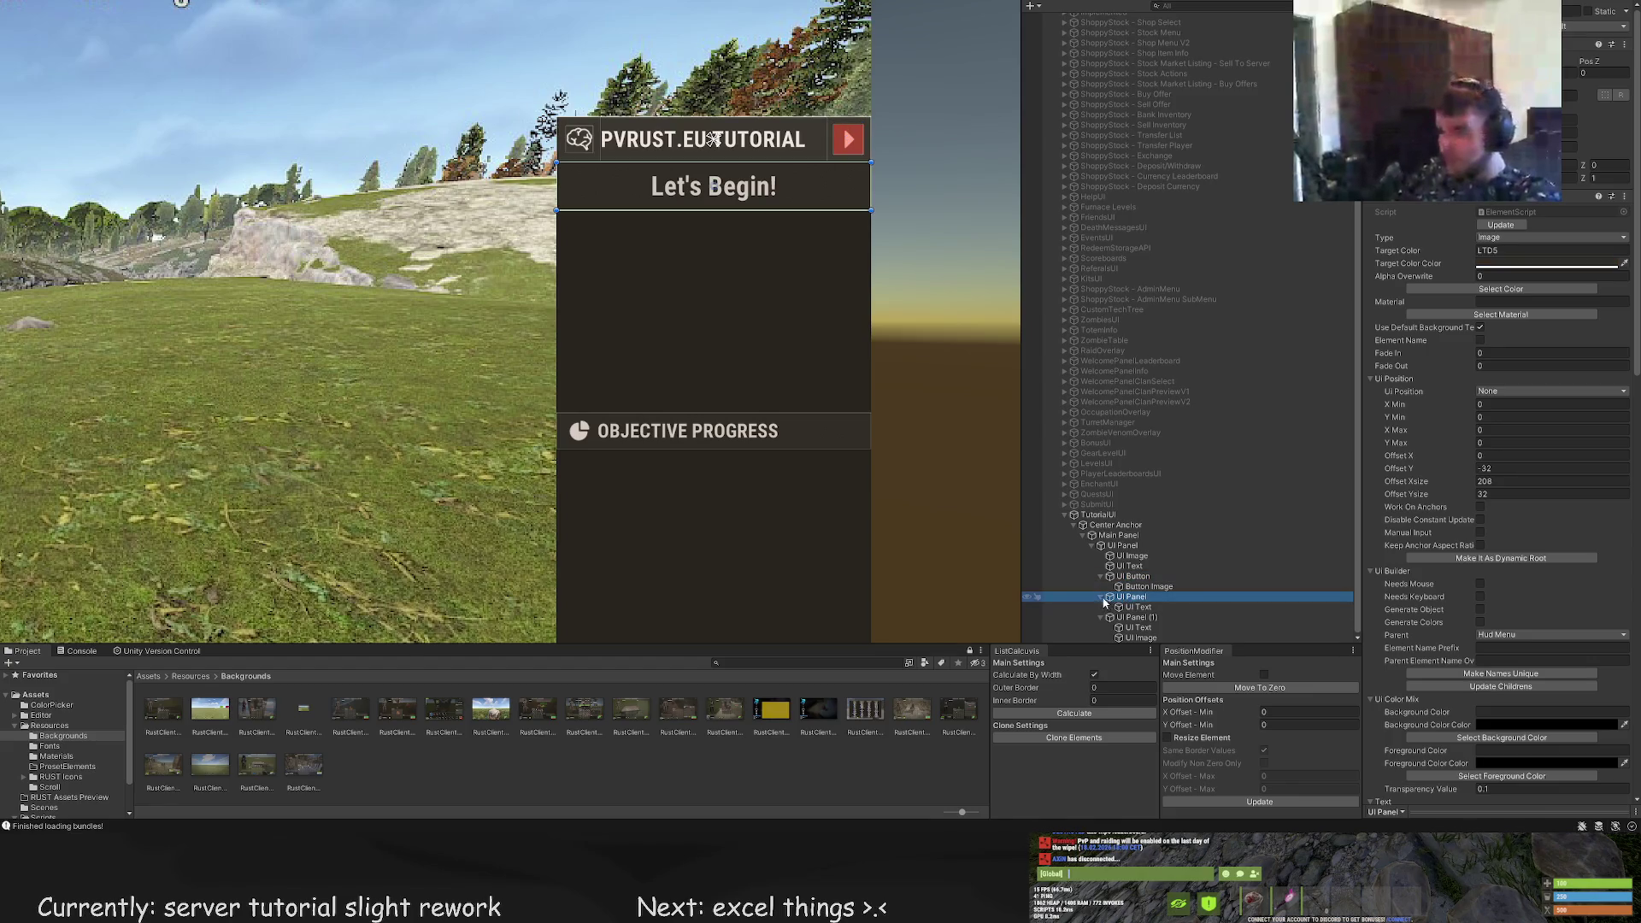
pyautogui.click(1102, 596)
pyautogui.click(1100, 617)
pyautogui.keyDown('ctrl'); pyautogui.click(1126, 636); pyautogui.keyUp('ctrl')
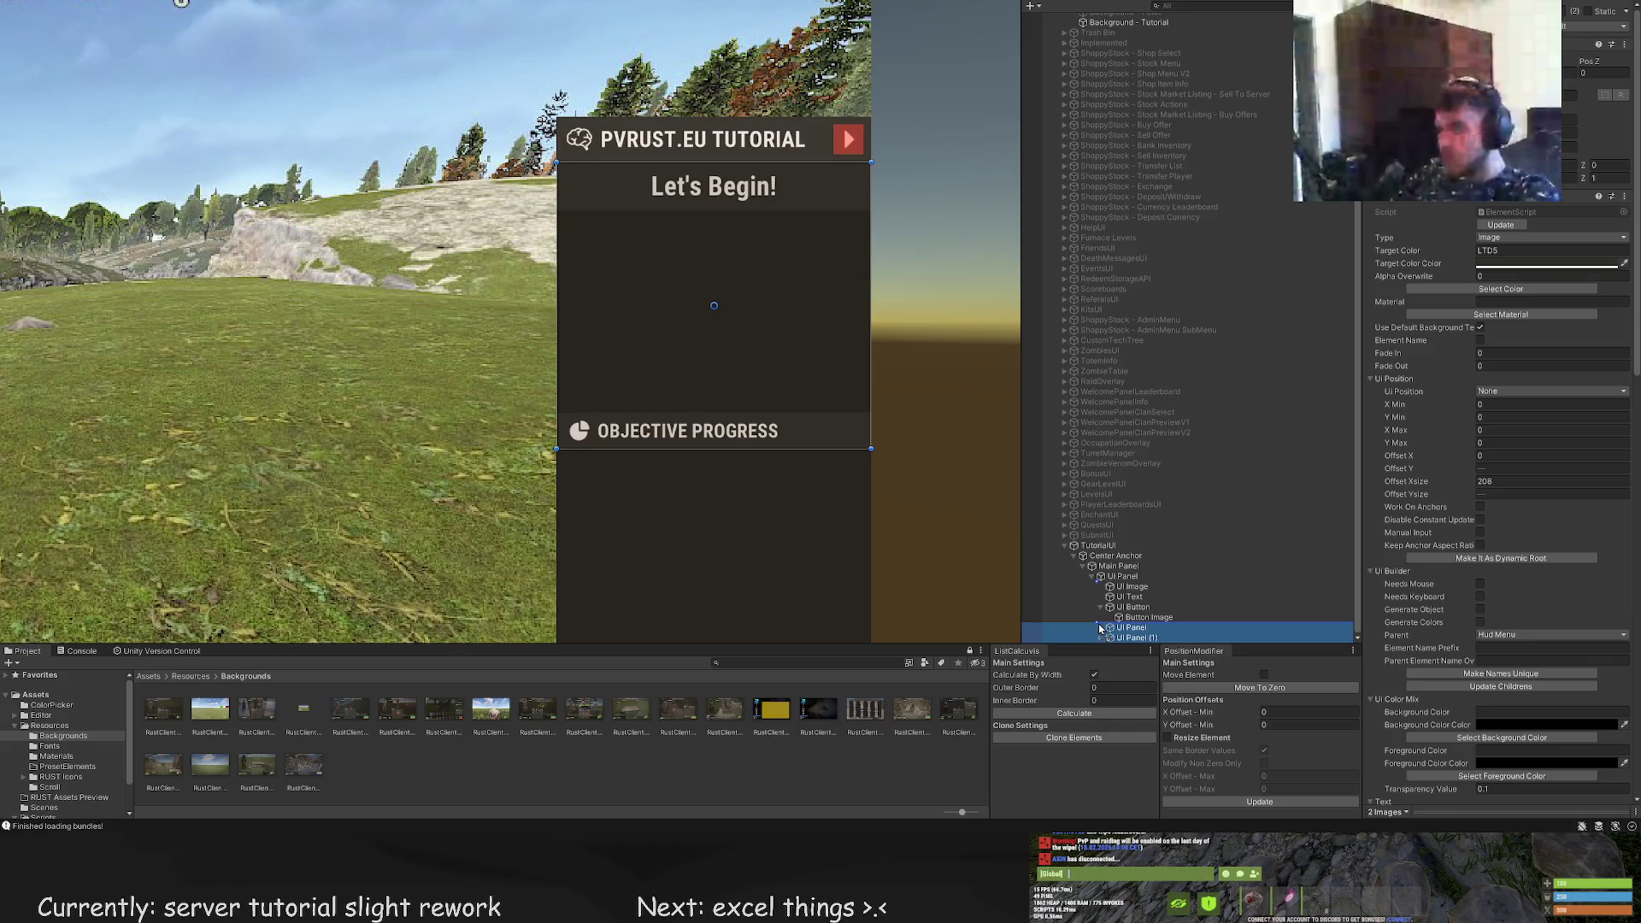
pyautogui.moveTo(1100, 628); pyautogui.dragTo(1099, 628)
pyautogui.click(1113, 631)
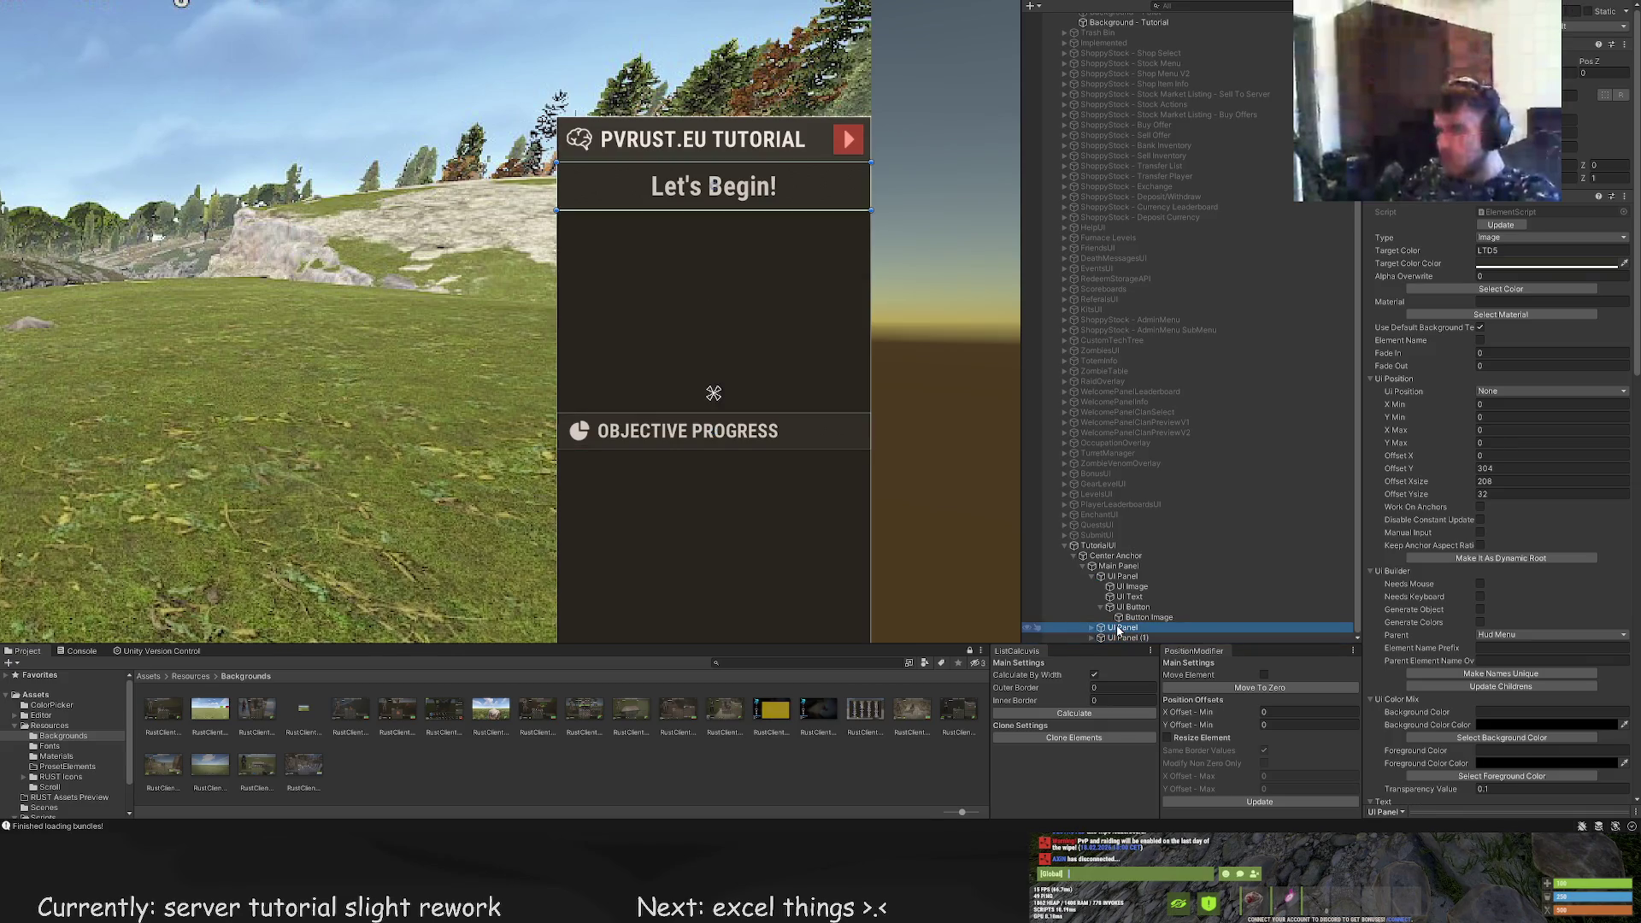
pyautogui.click(1111, 566)
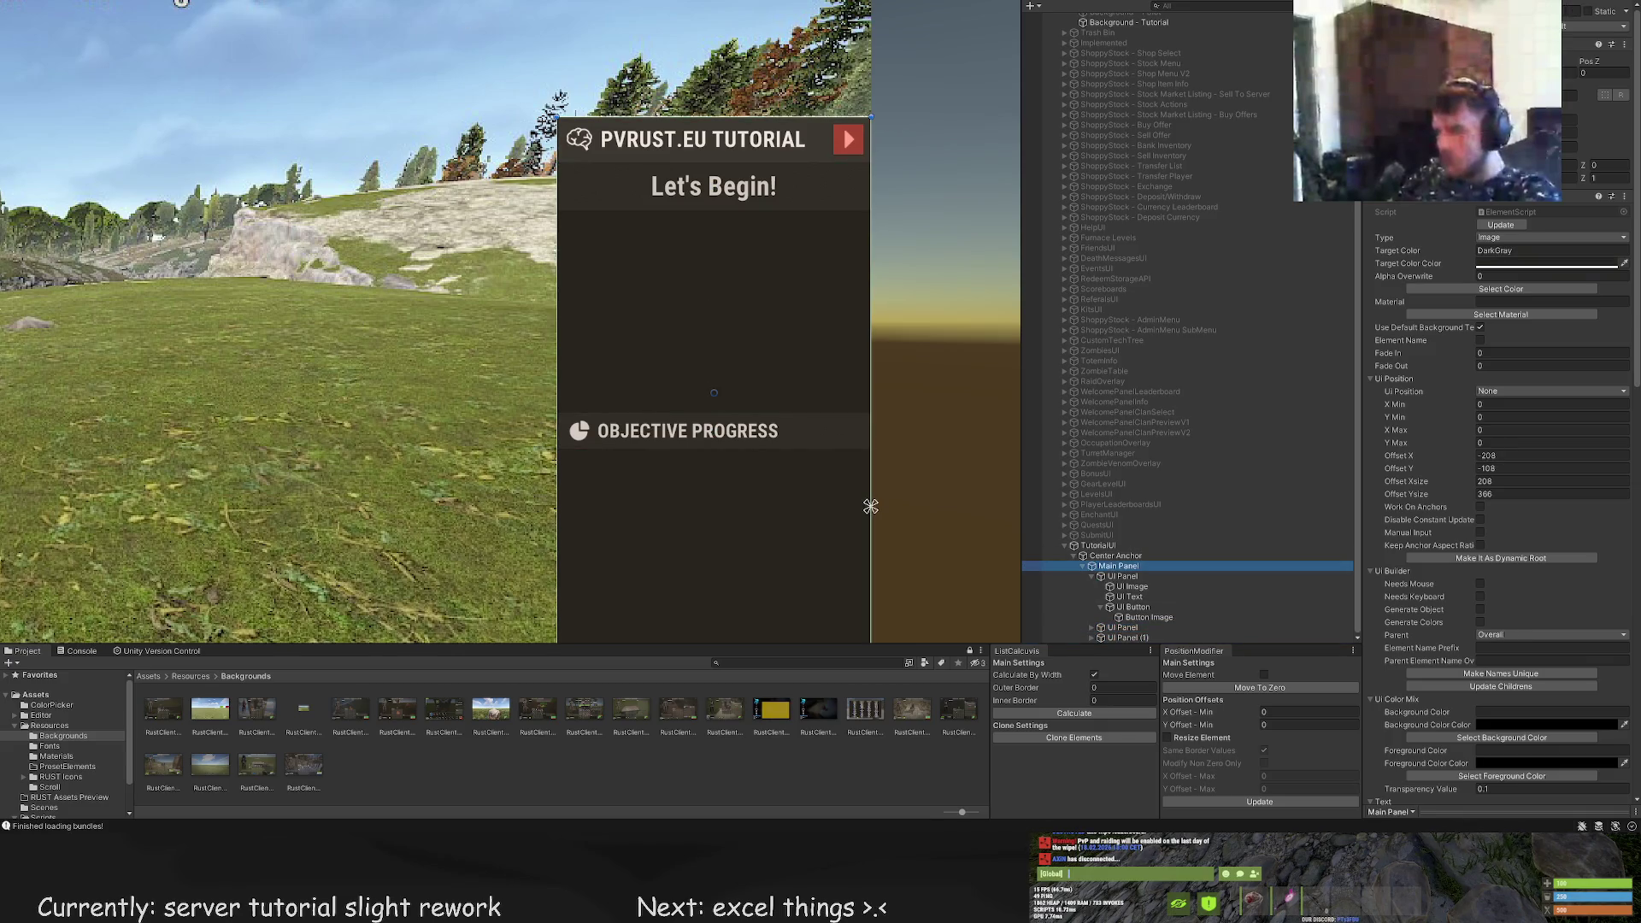
# Raise the Scroll View's bottom edge so its height goes from 129 to 126
pyautogui.click(619, 417)
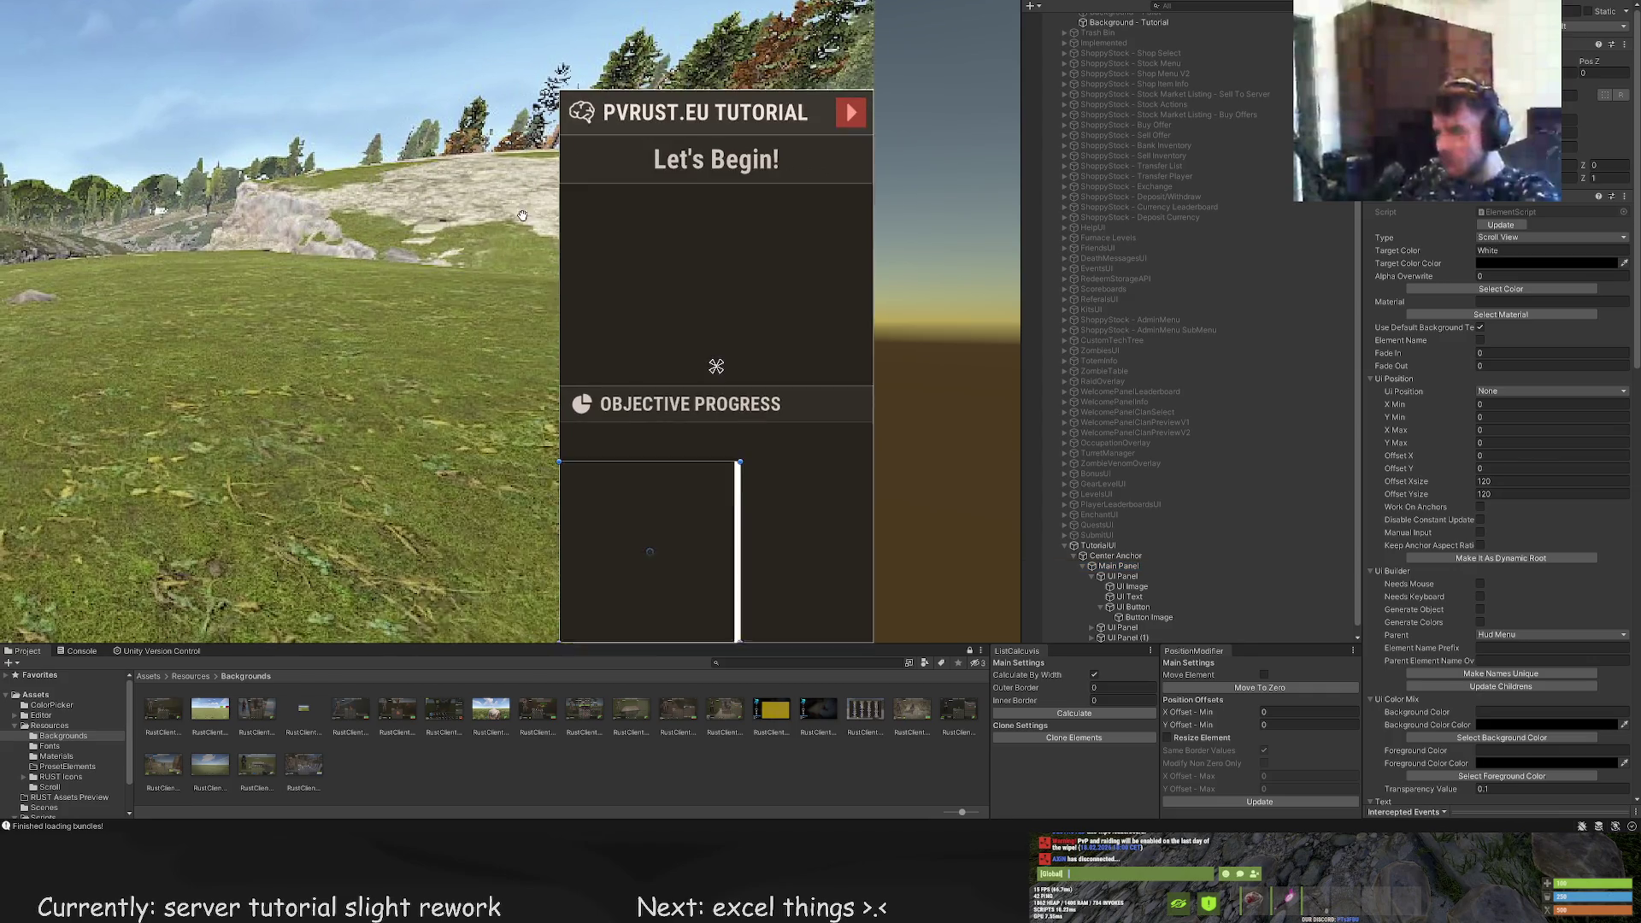
pyautogui.moveTo(651, 362); pyautogui.dragTo(652, 106)
pyautogui.scroll(2, 648, 137)
pyautogui.scroll(2, 713, 193)
pyautogui.press('t')
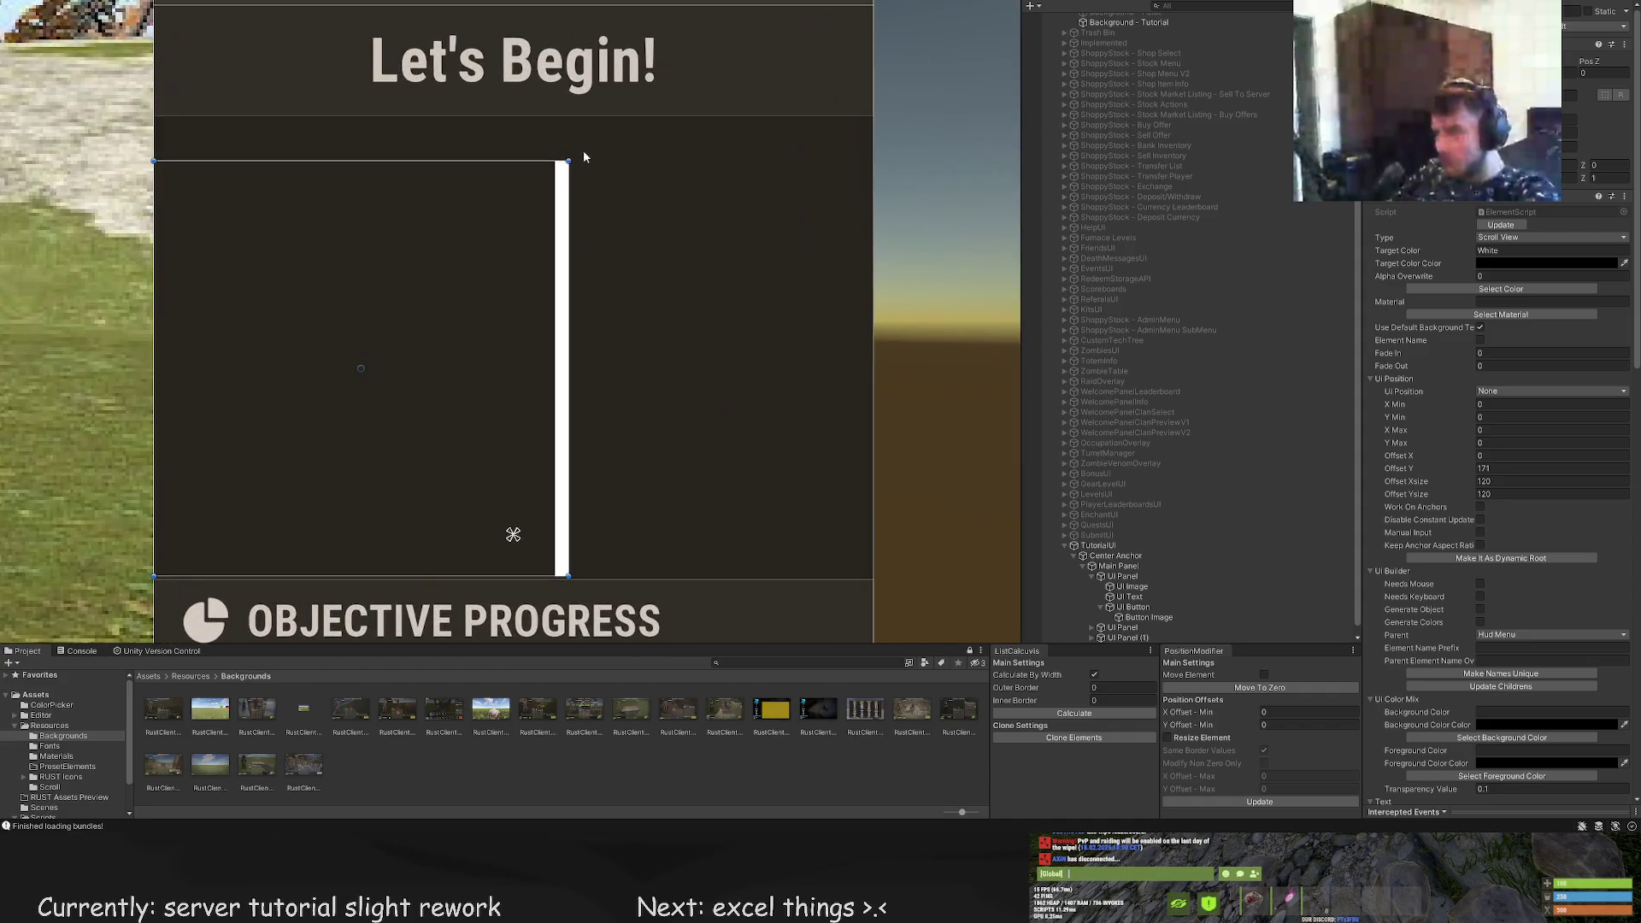
pyautogui.moveTo(568, 157)
pyautogui.mouseDown()
pyautogui.moveTo(869, 115)
pyautogui.moveTo(786, 128)
pyautogui.mouseUp()
pyautogui.scroll(2, 808, 121)
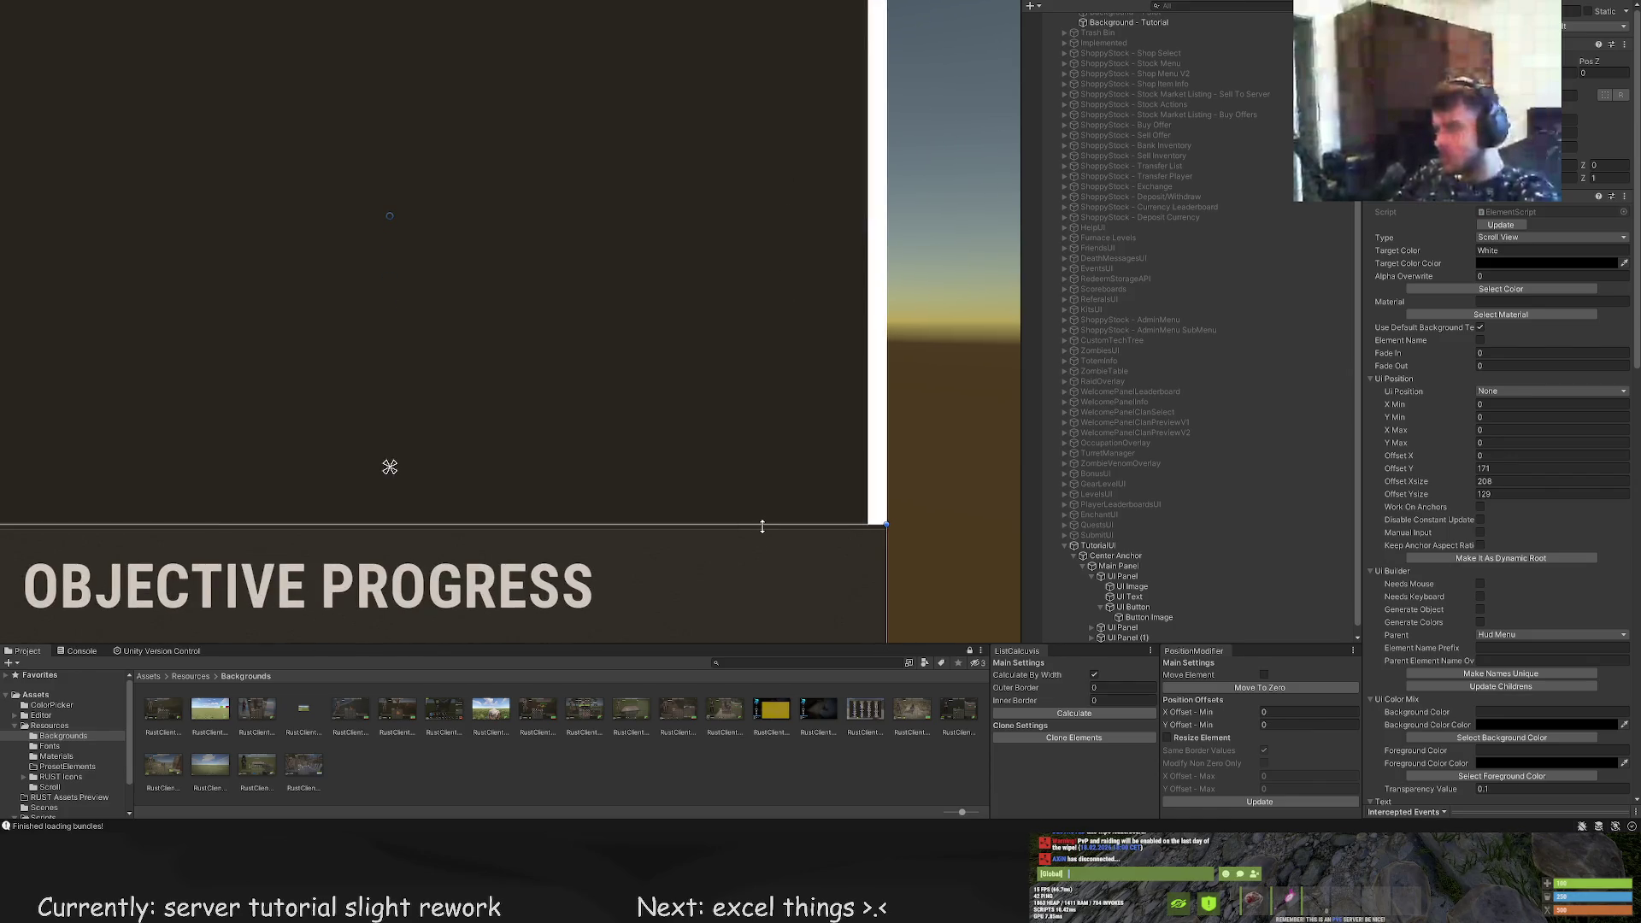
pyautogui.moveTo(762, 527); pyautogui.dragTo(764, 514)
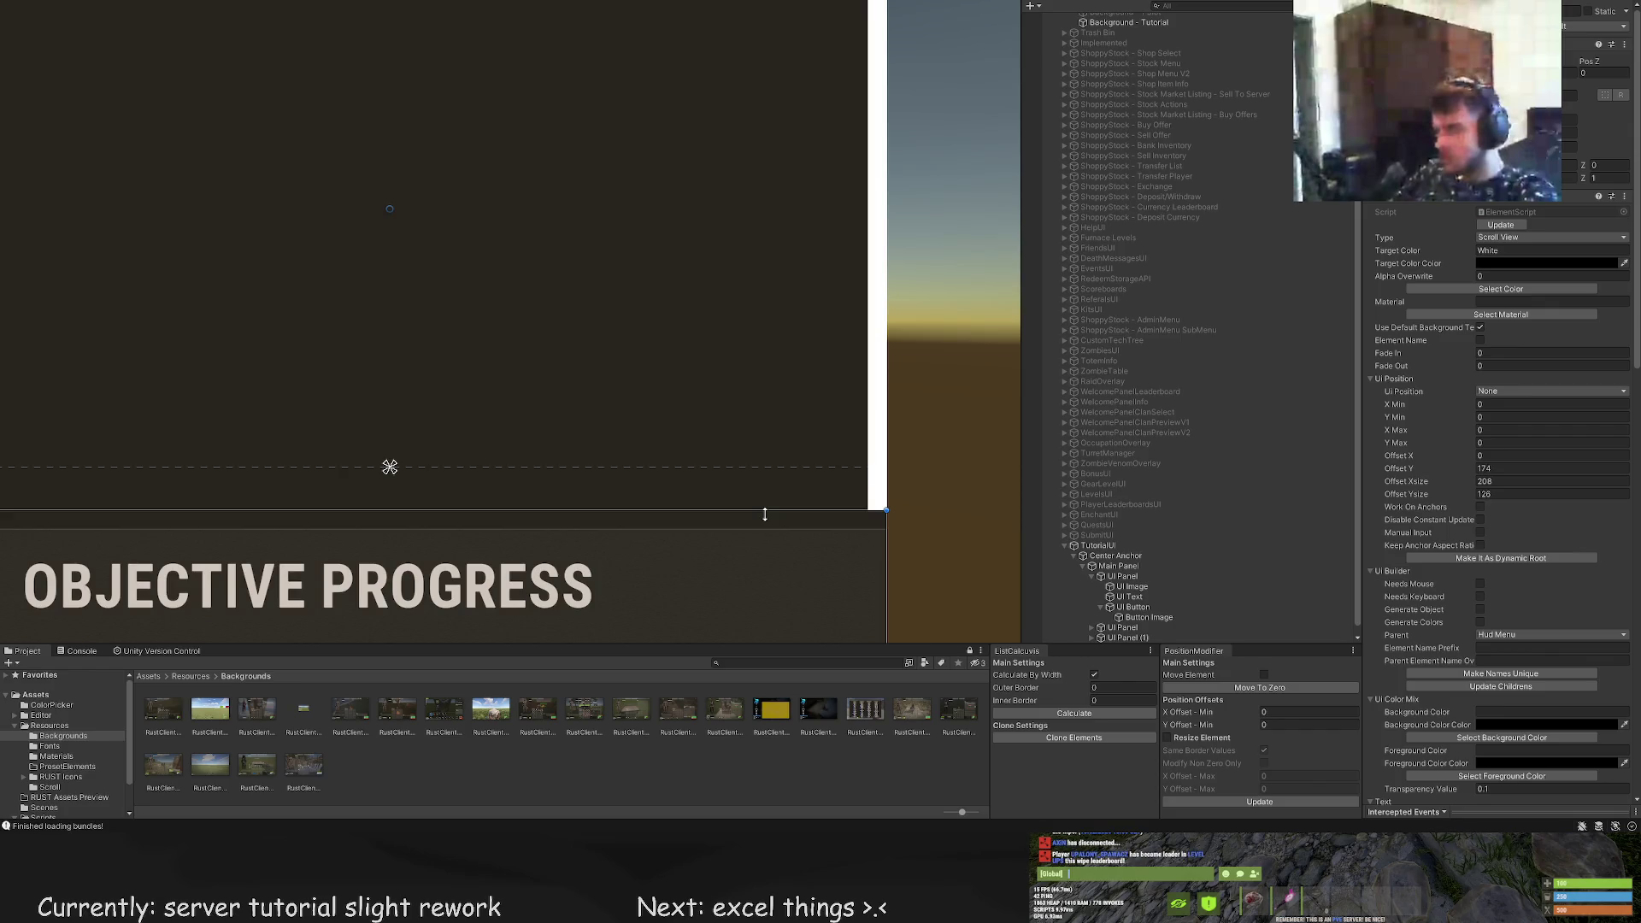
pyautogui.scroll(-10, 765, 513)
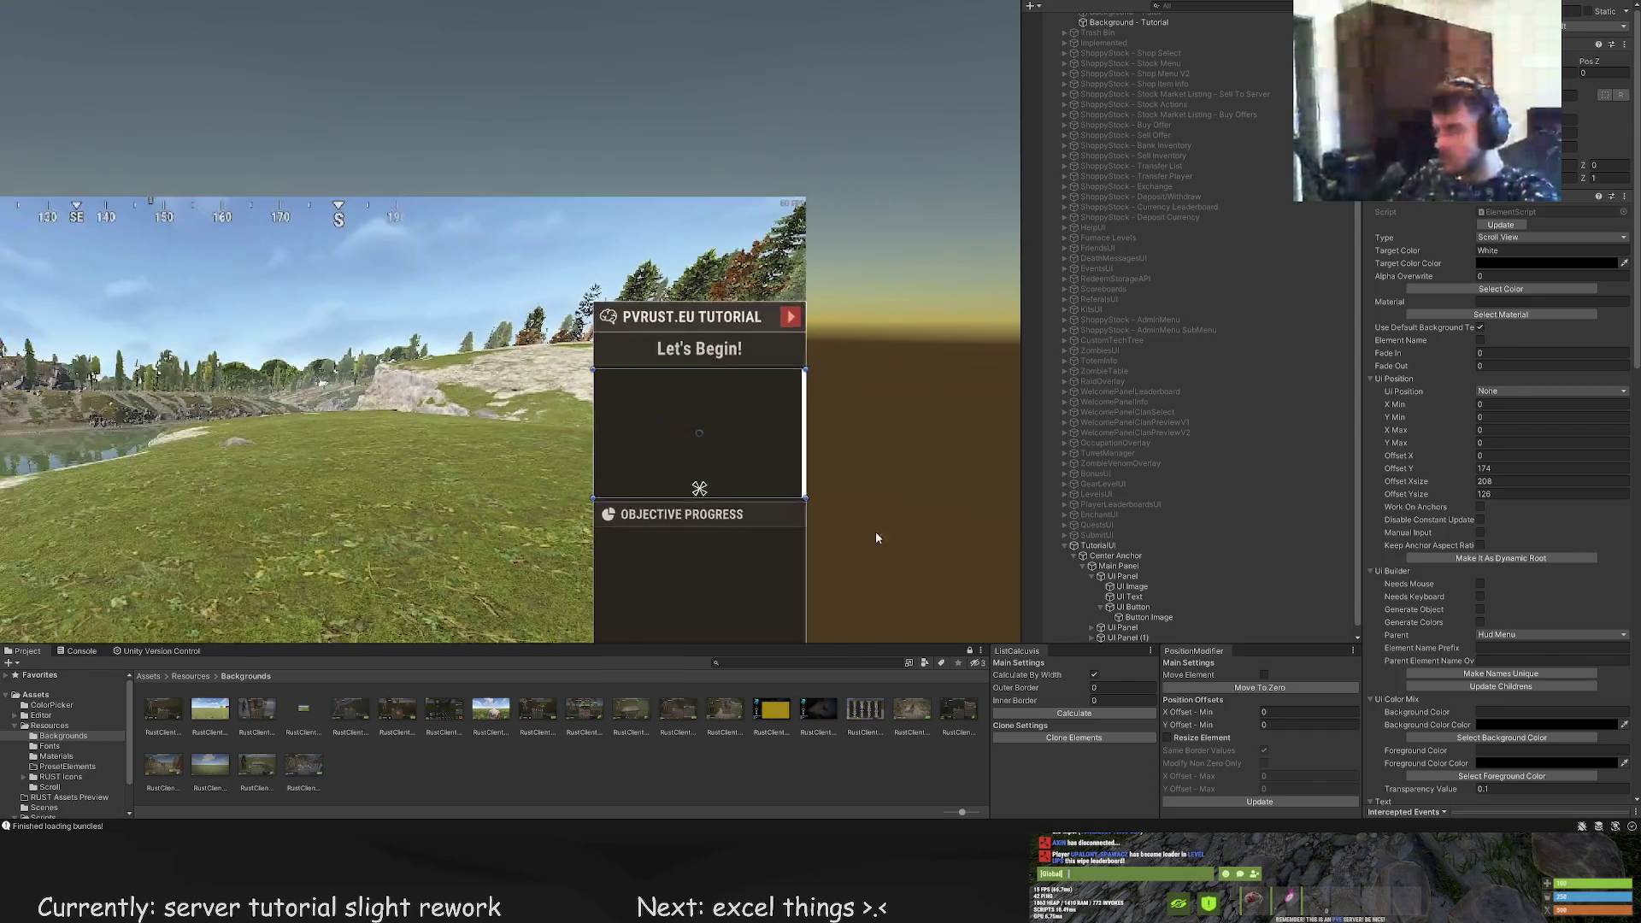
pyautogui.moveTo(876, 537); pyautogui.dragTo(846, 385)
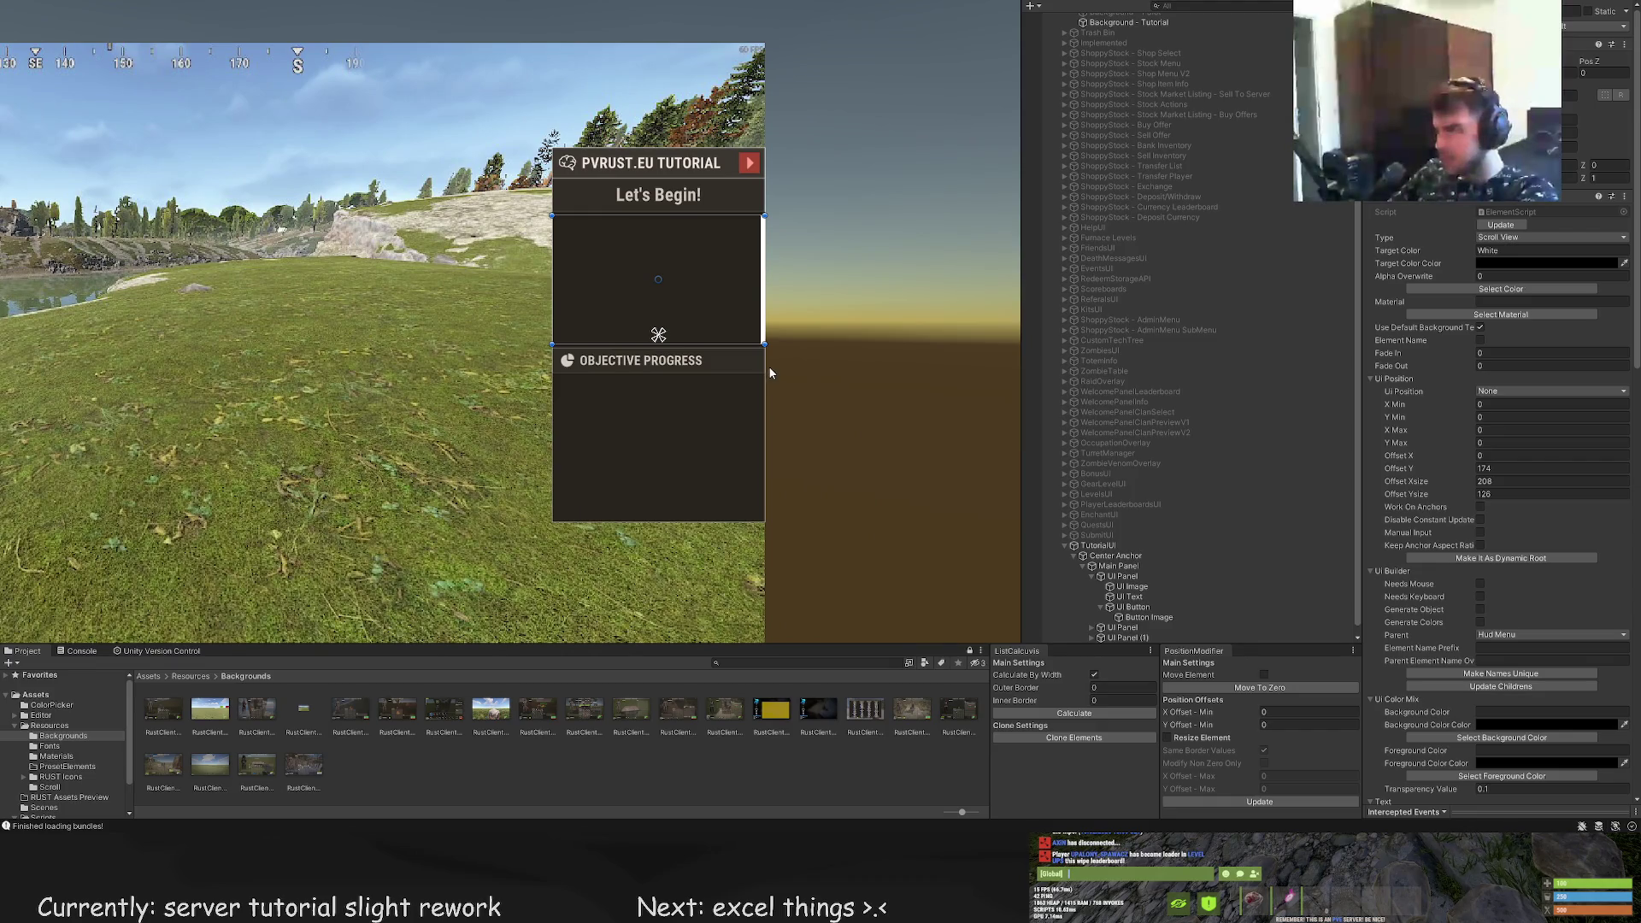
# Expand UI Scroll in the Hierarchy and select its Scroll Viewport child
pyautogui.scroll(-10, 1521, 516)
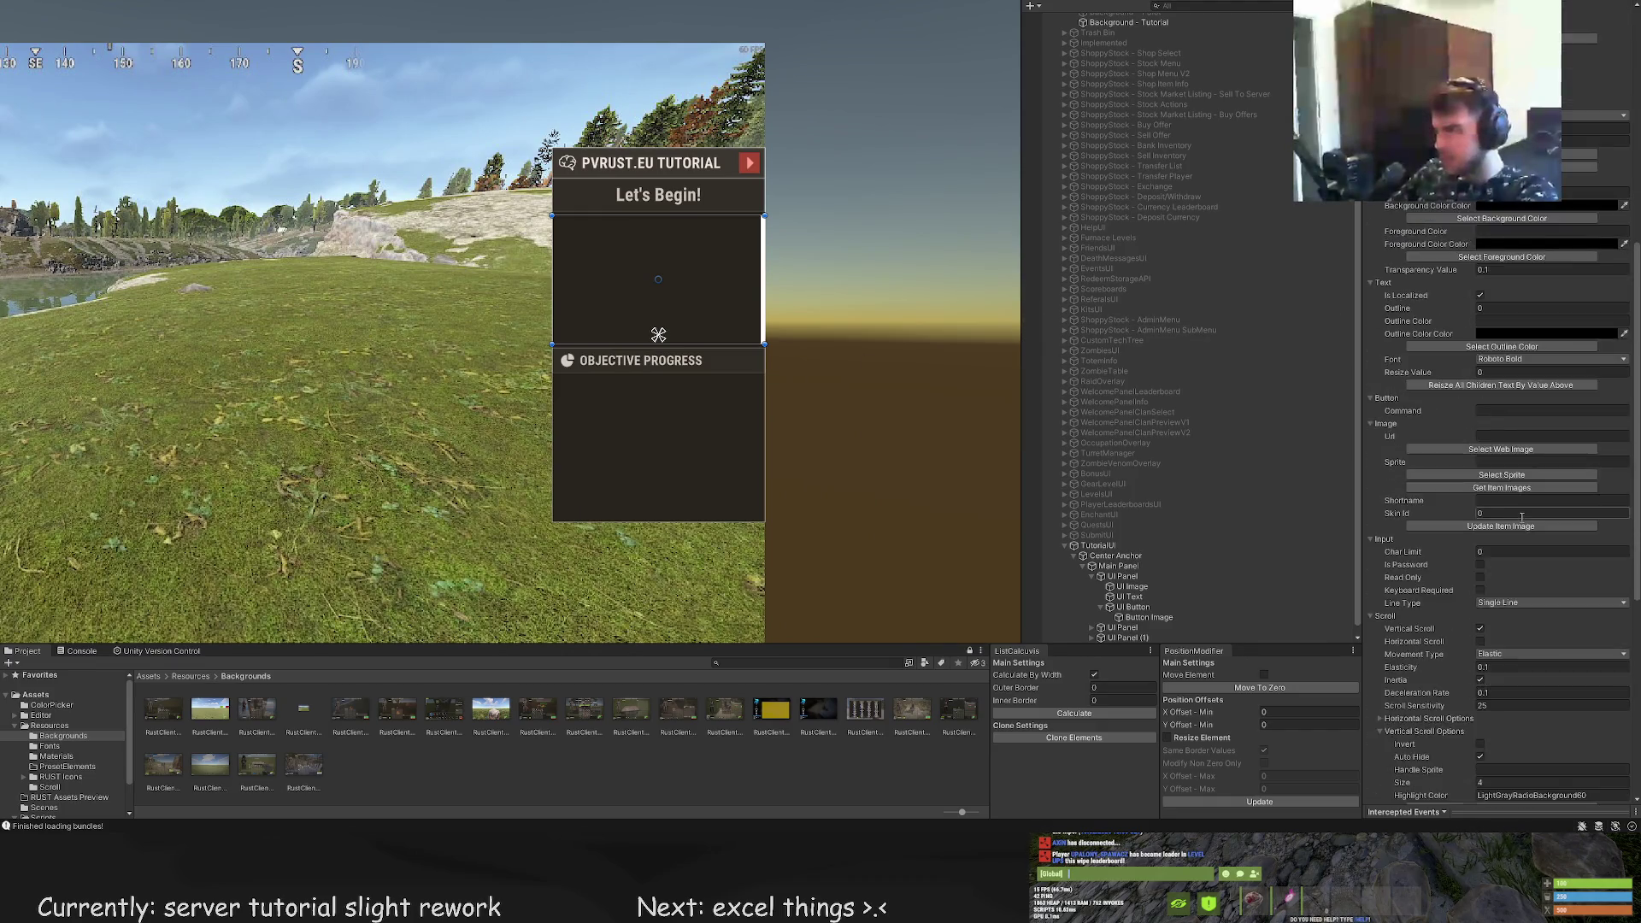
pyautogui.scroll(-8, 1521, 516)
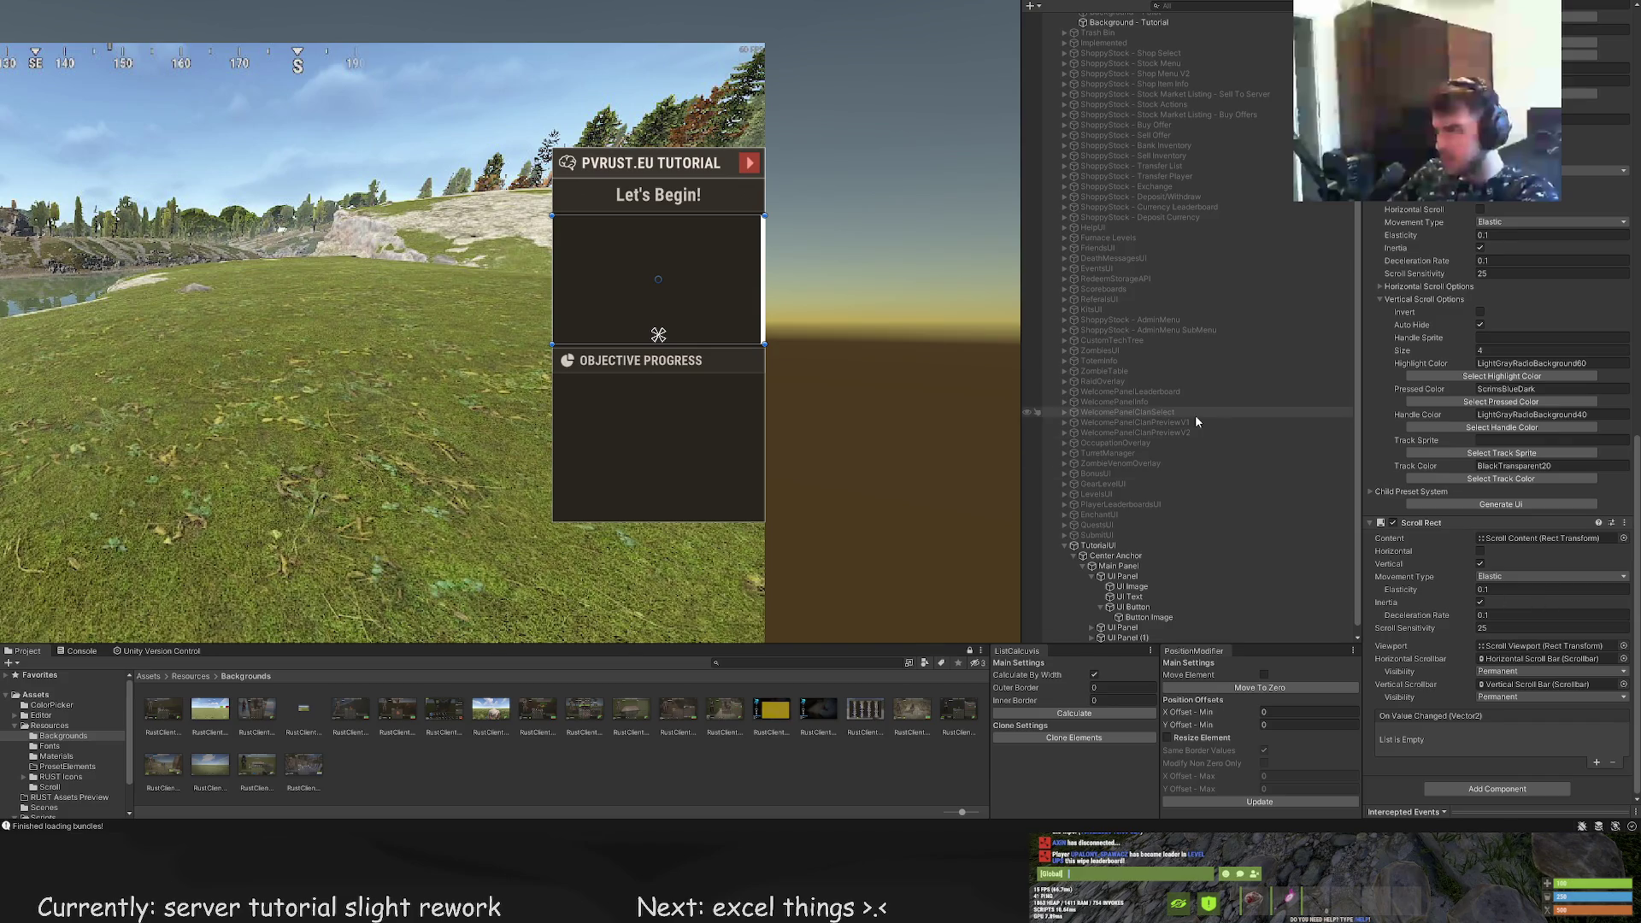
pyautogui.scroll(-1, 1220, 536)
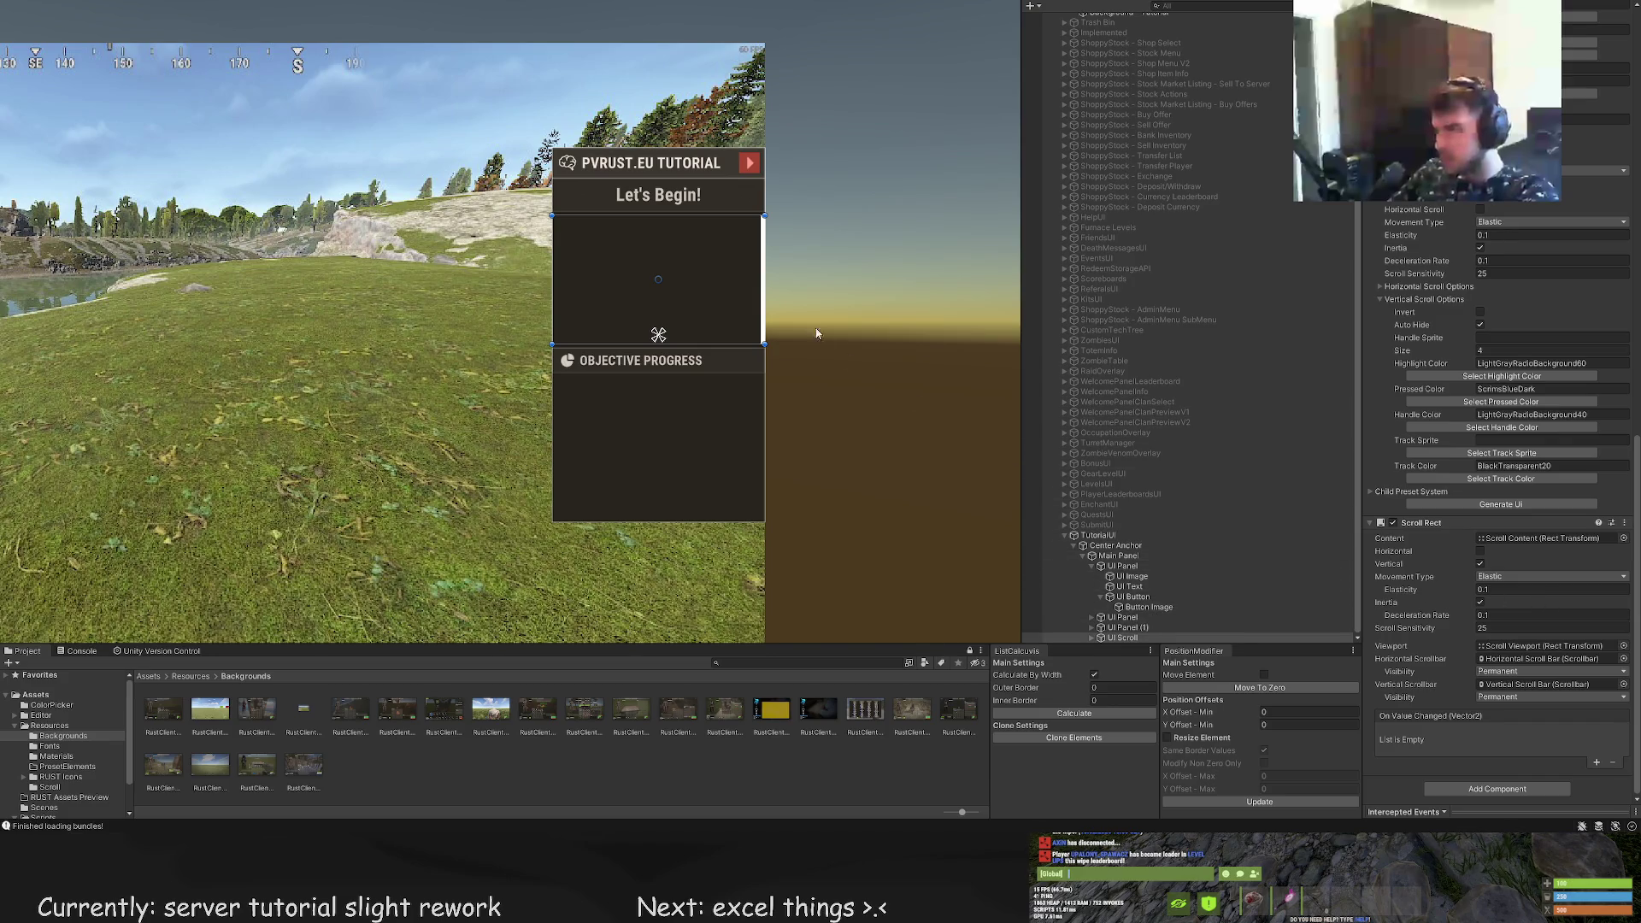
pyautogui.scroll(4, 735, 273)
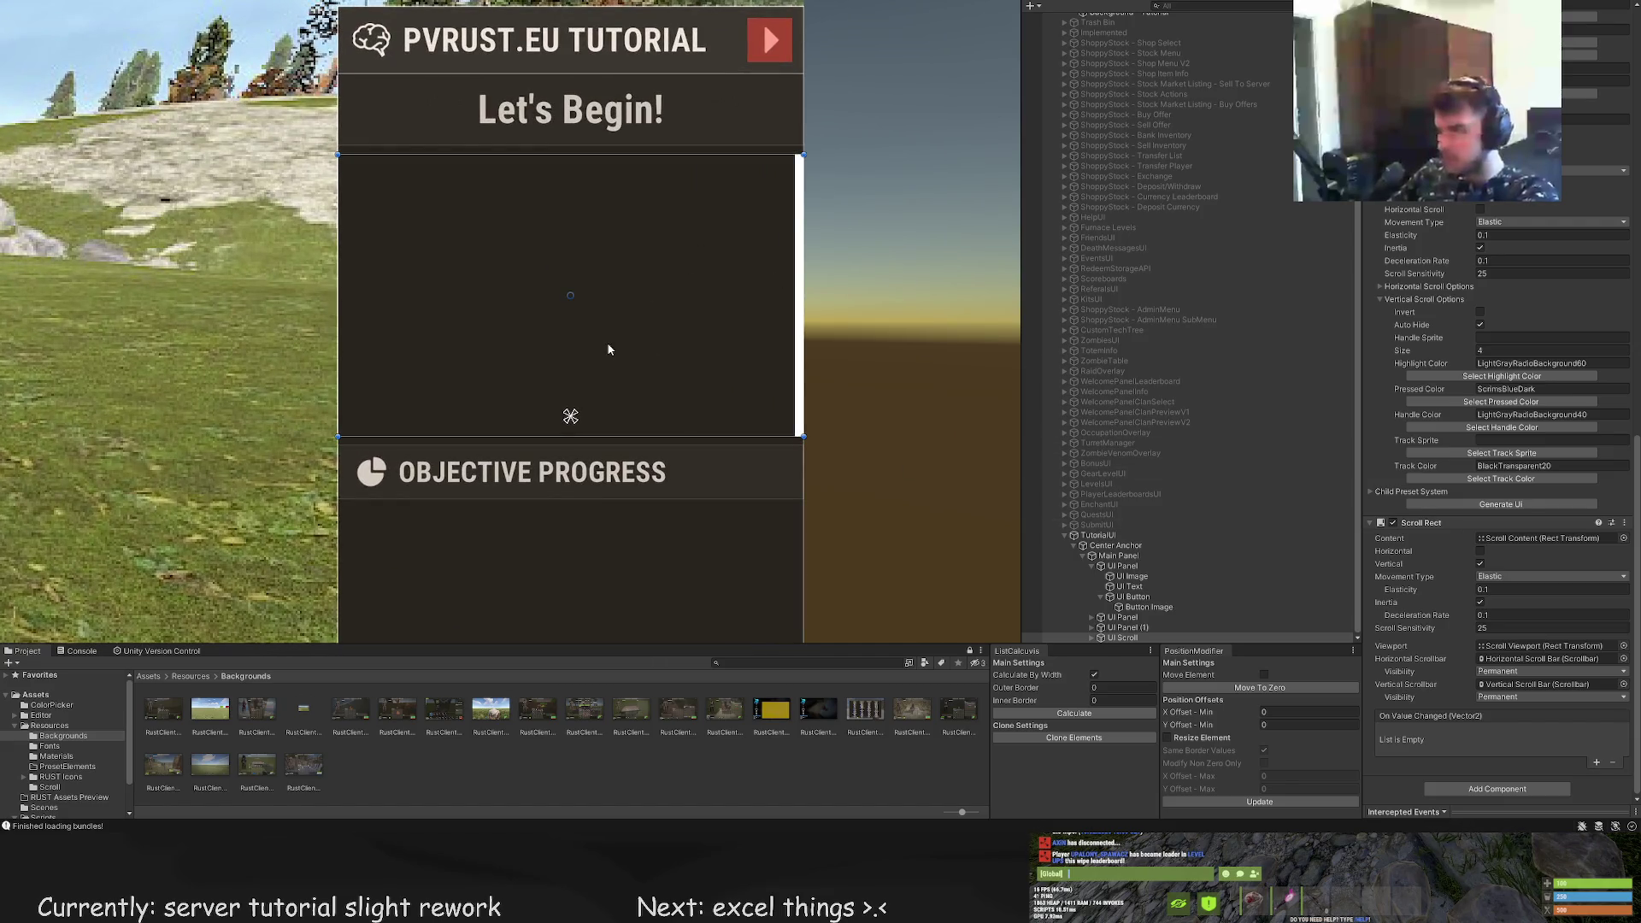
pyautogui.click(1091, 638)
pyautogui.click(1129, 617)
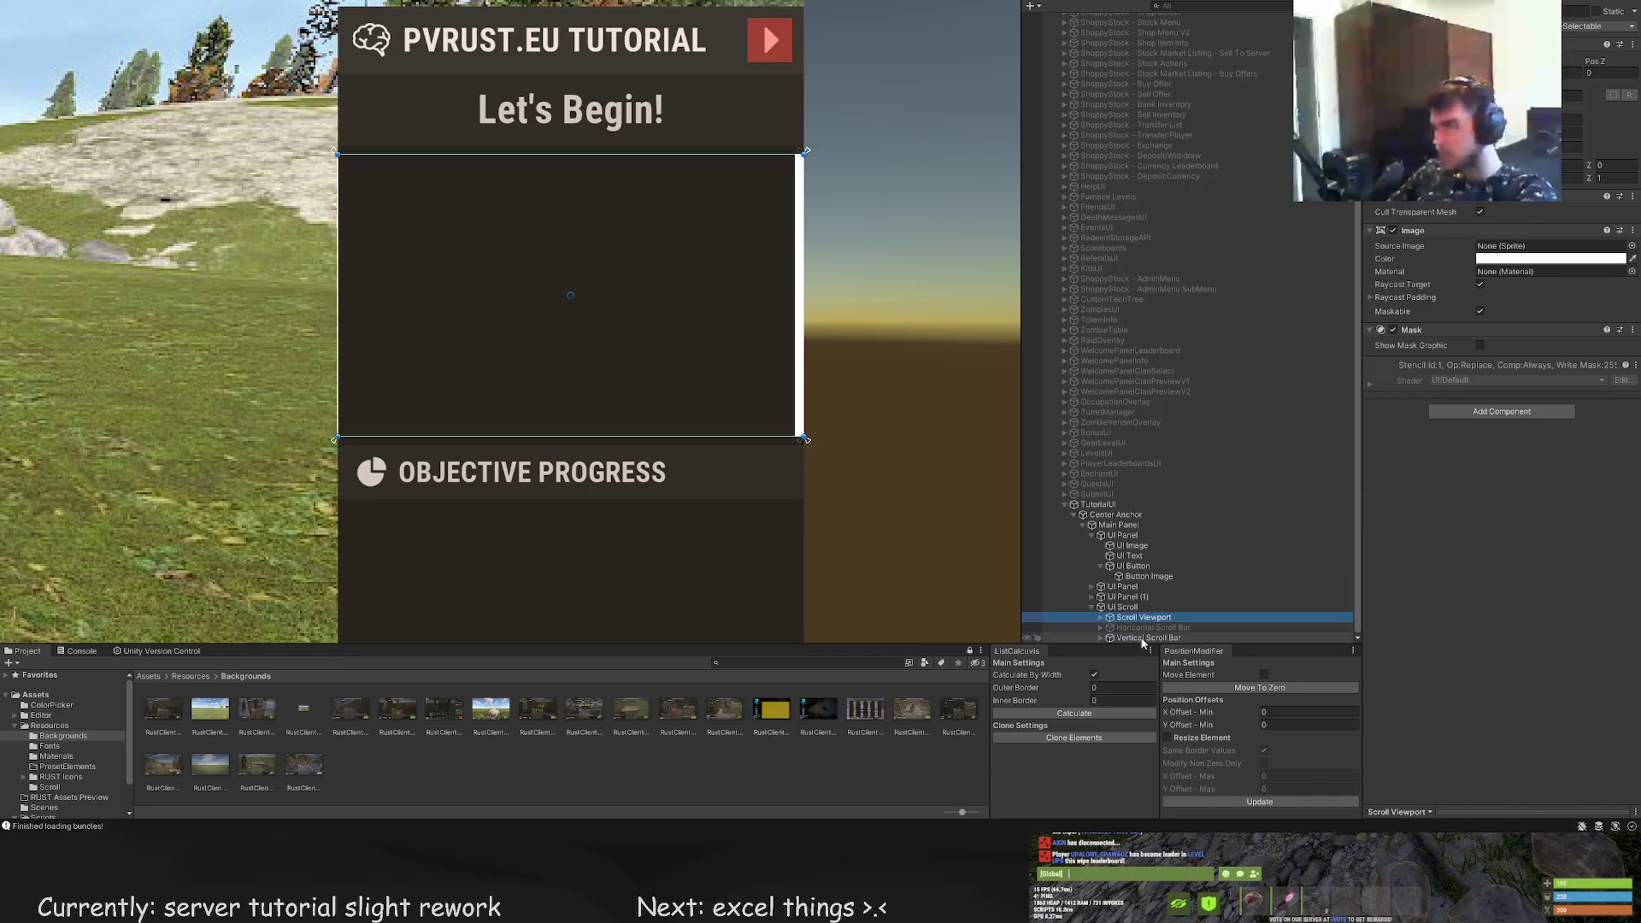
# Stretch Scroll Content out to 208 wide and move it lower in the panel
pyautogui.press('Right')
pyautogui.doubleClick(1133, 629)
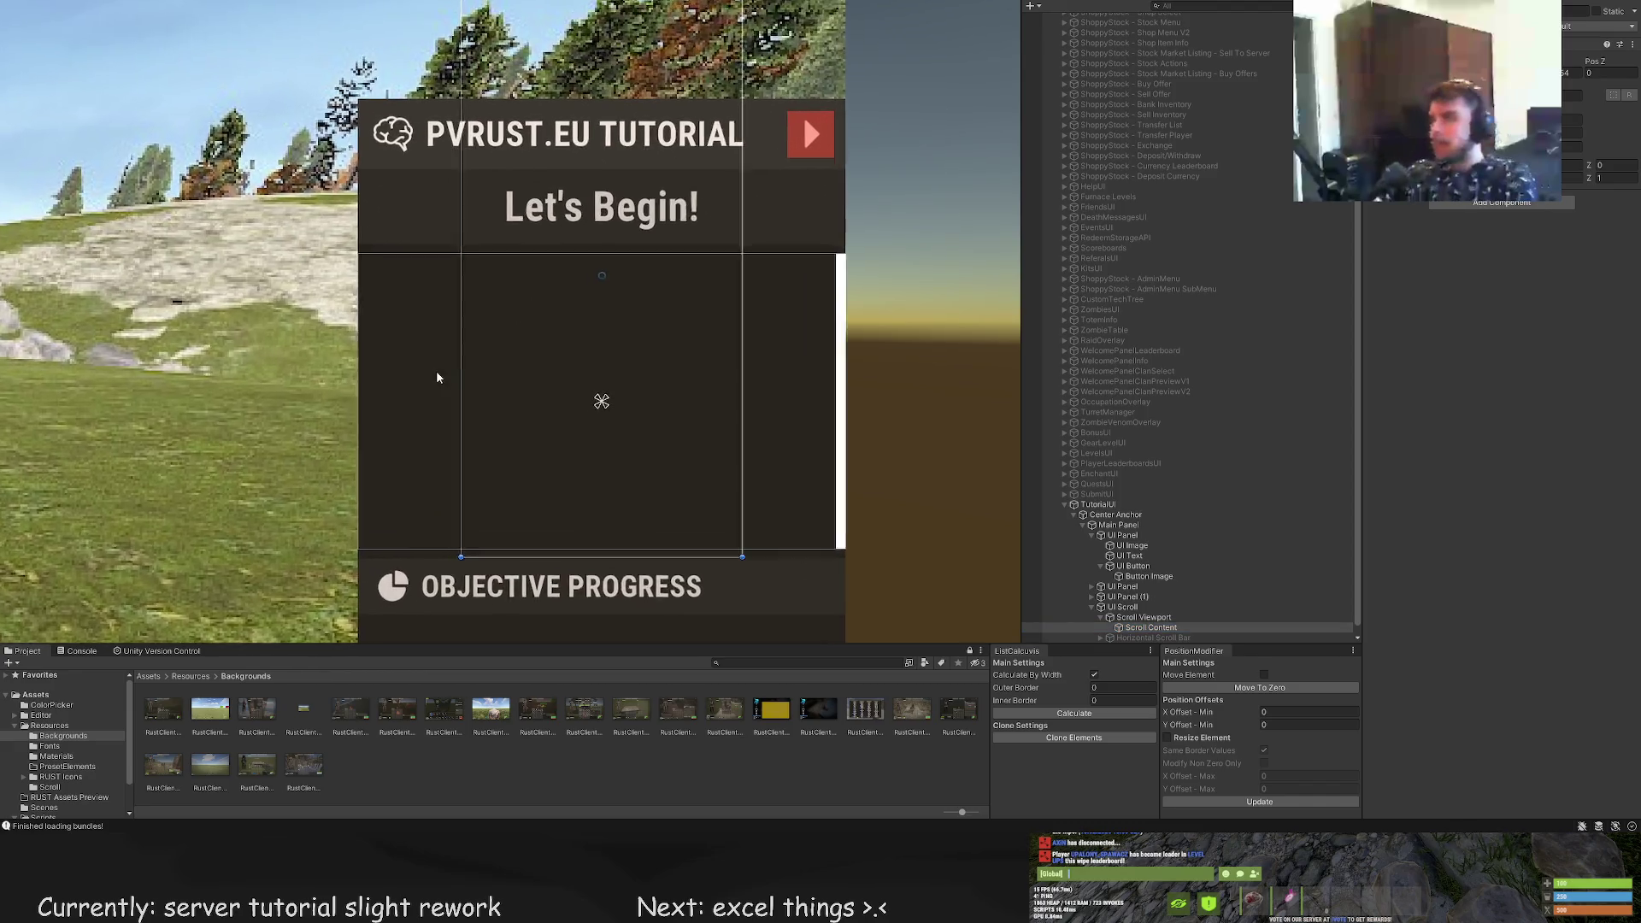
pyautogui.moveTo(464, 324); pyautogui.dragTo(347, 318)
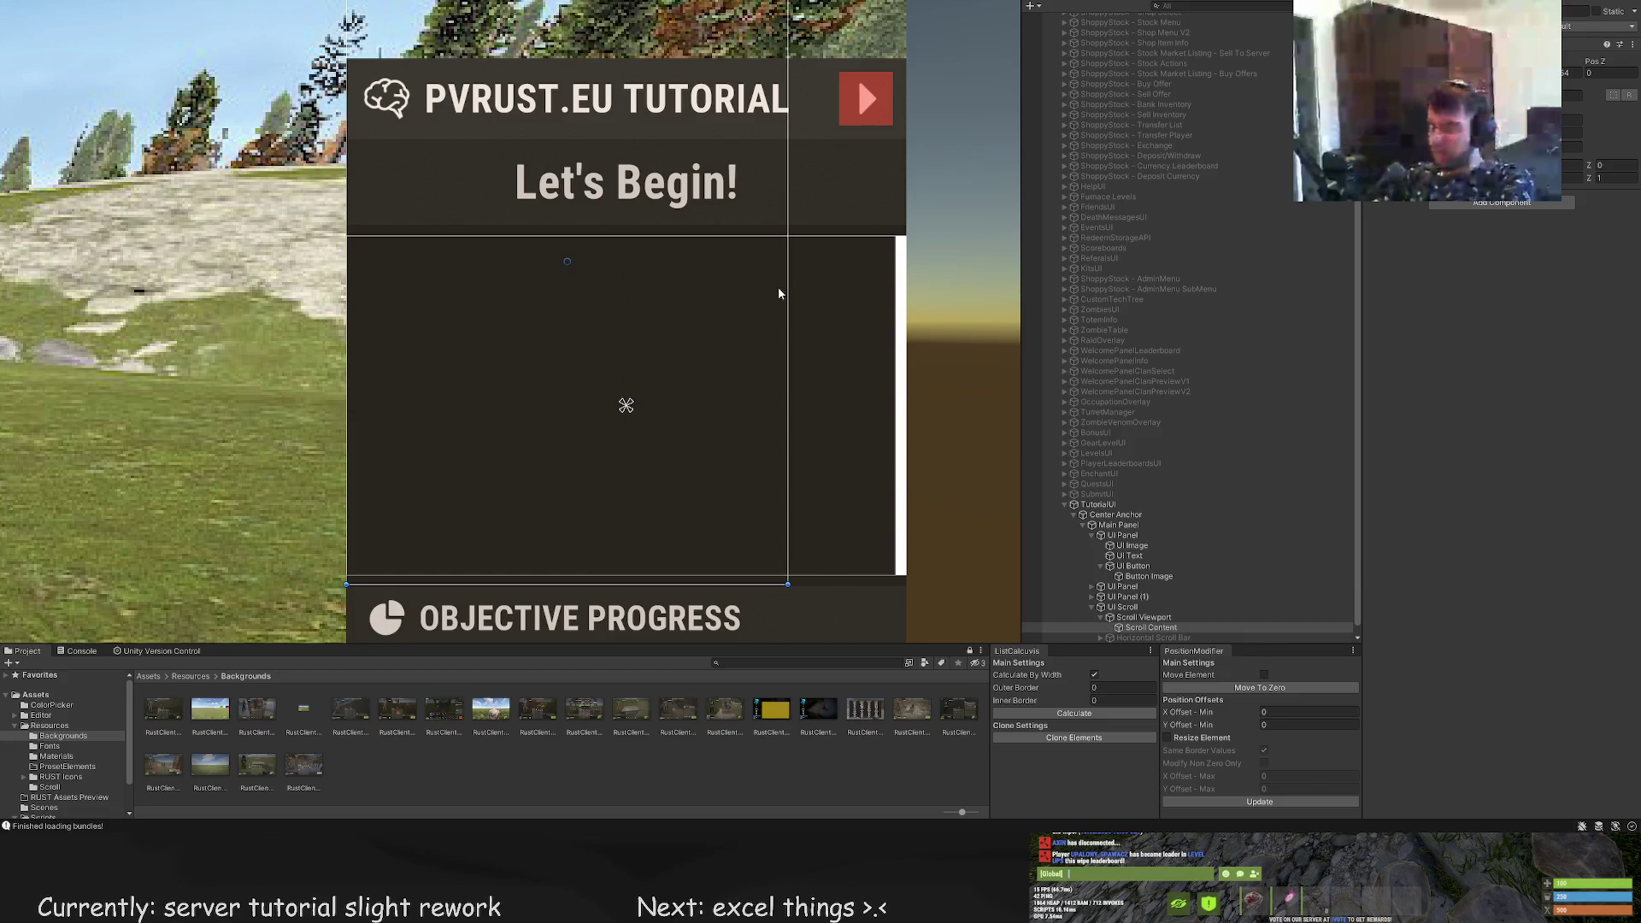
pyautogui.moveTo(787, 294); pyautogui.dragTo(904, 295)
pyautogui.scroll(-5, 795, 335)
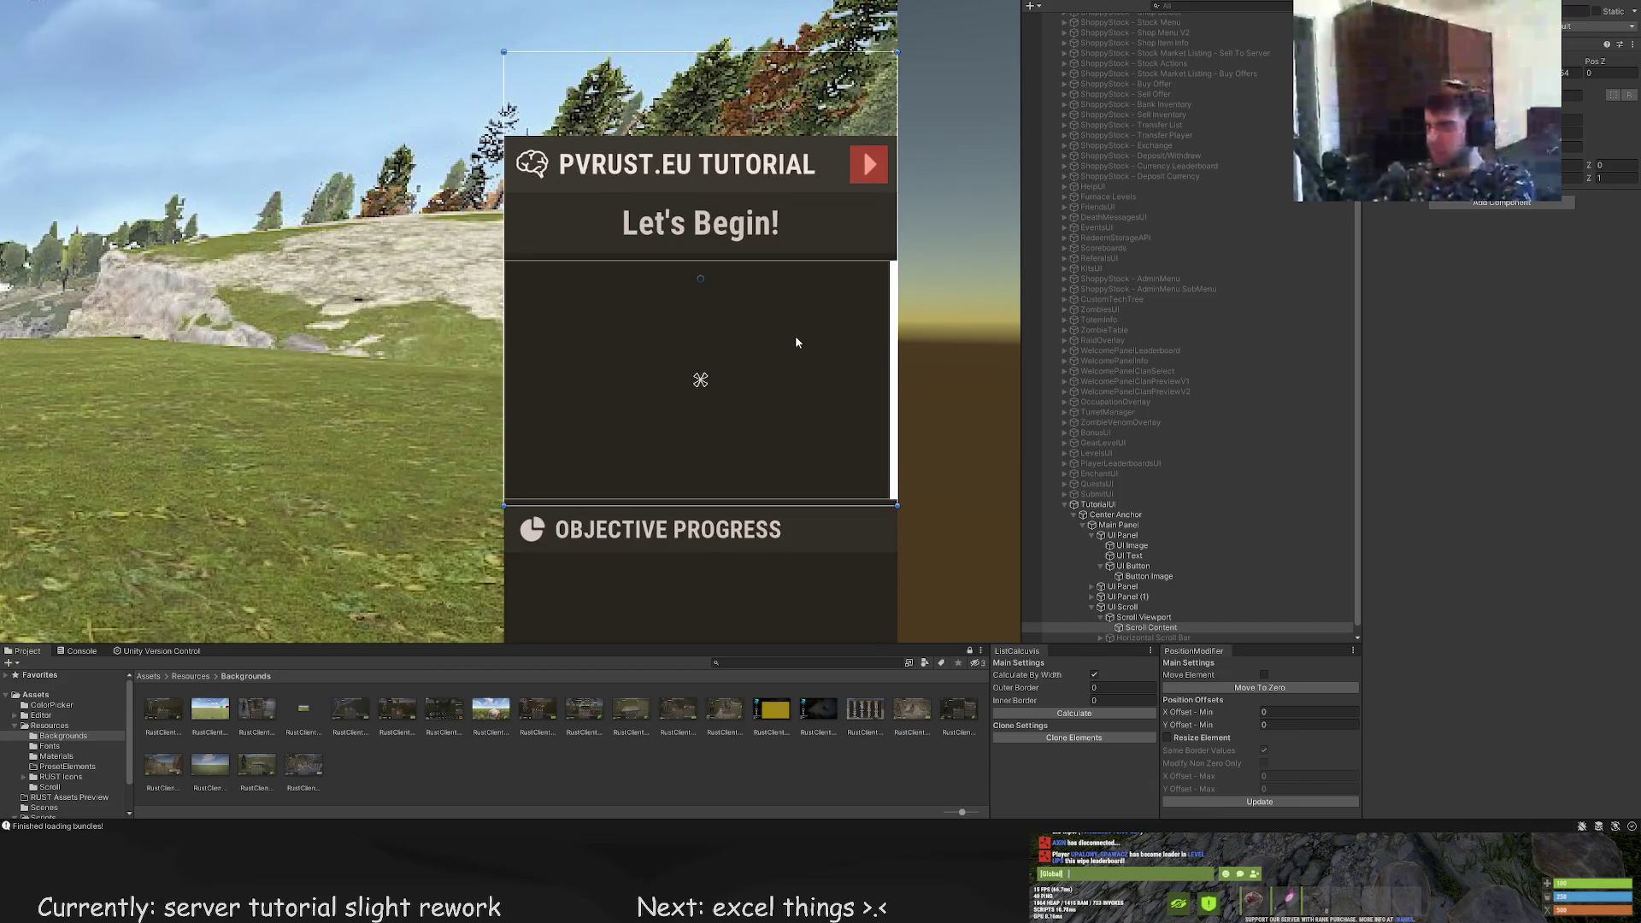
pyautogui.press('w')
pyautogui.moveTo(729, 169); pyautogui.dragTo(716, 303)
# Frame the UI Scroll panel and reselect Scroll Content through Scroll Viewport
pyautogui.scroll(10, 694, 192)
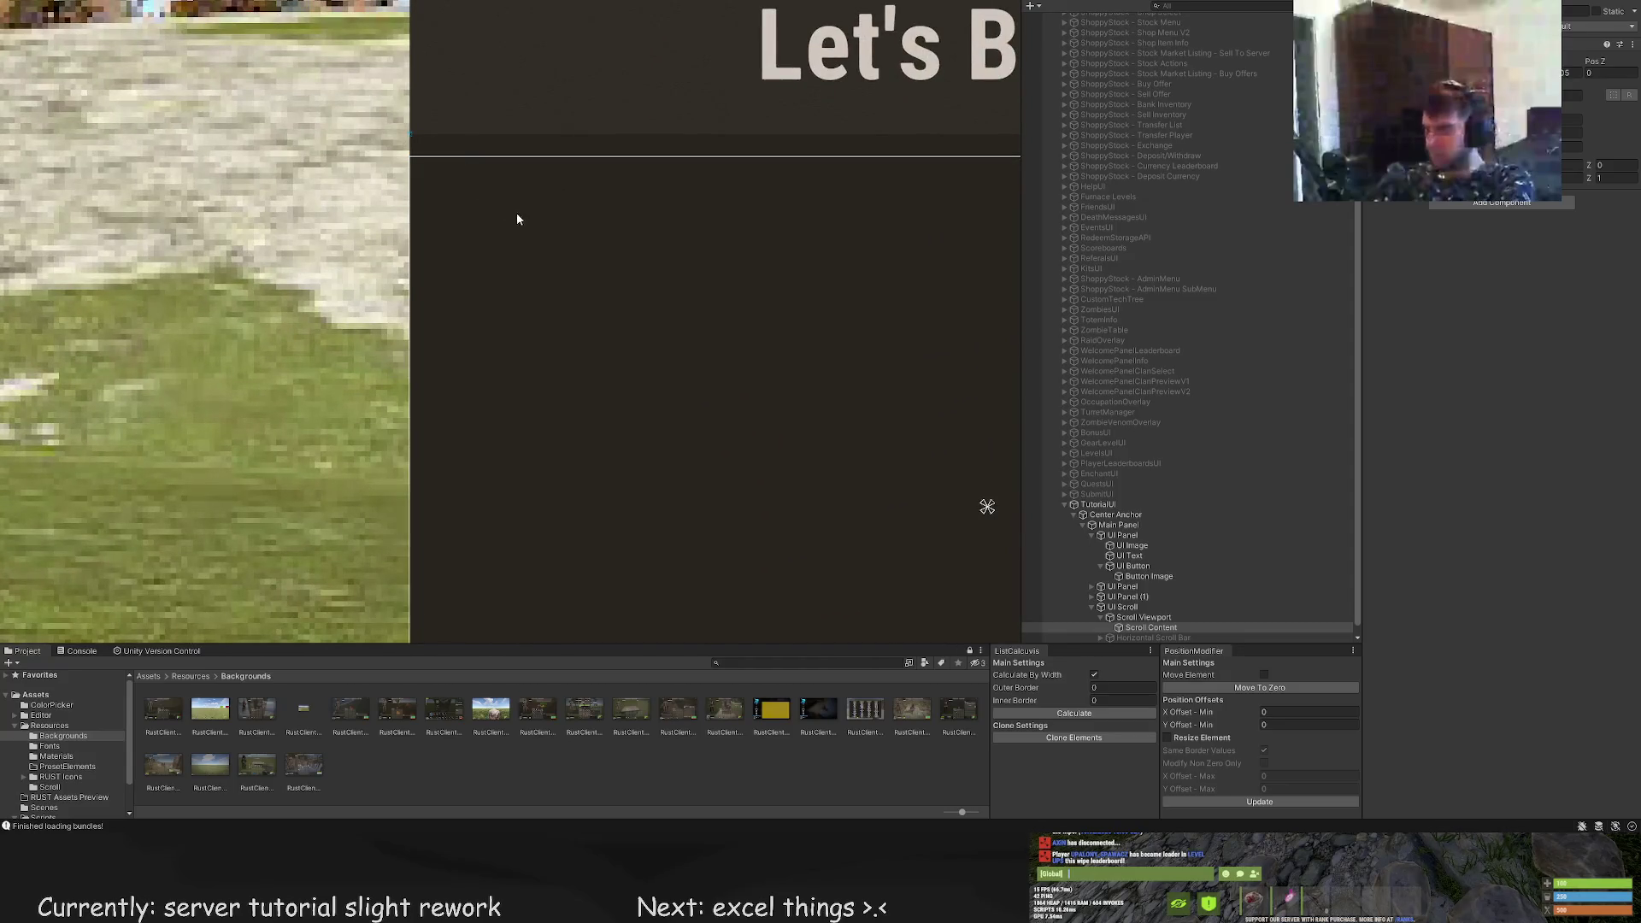
pyautogui.scroll(-3, 623, 265)
pyautogui.scroll(-1, 1111, 556)
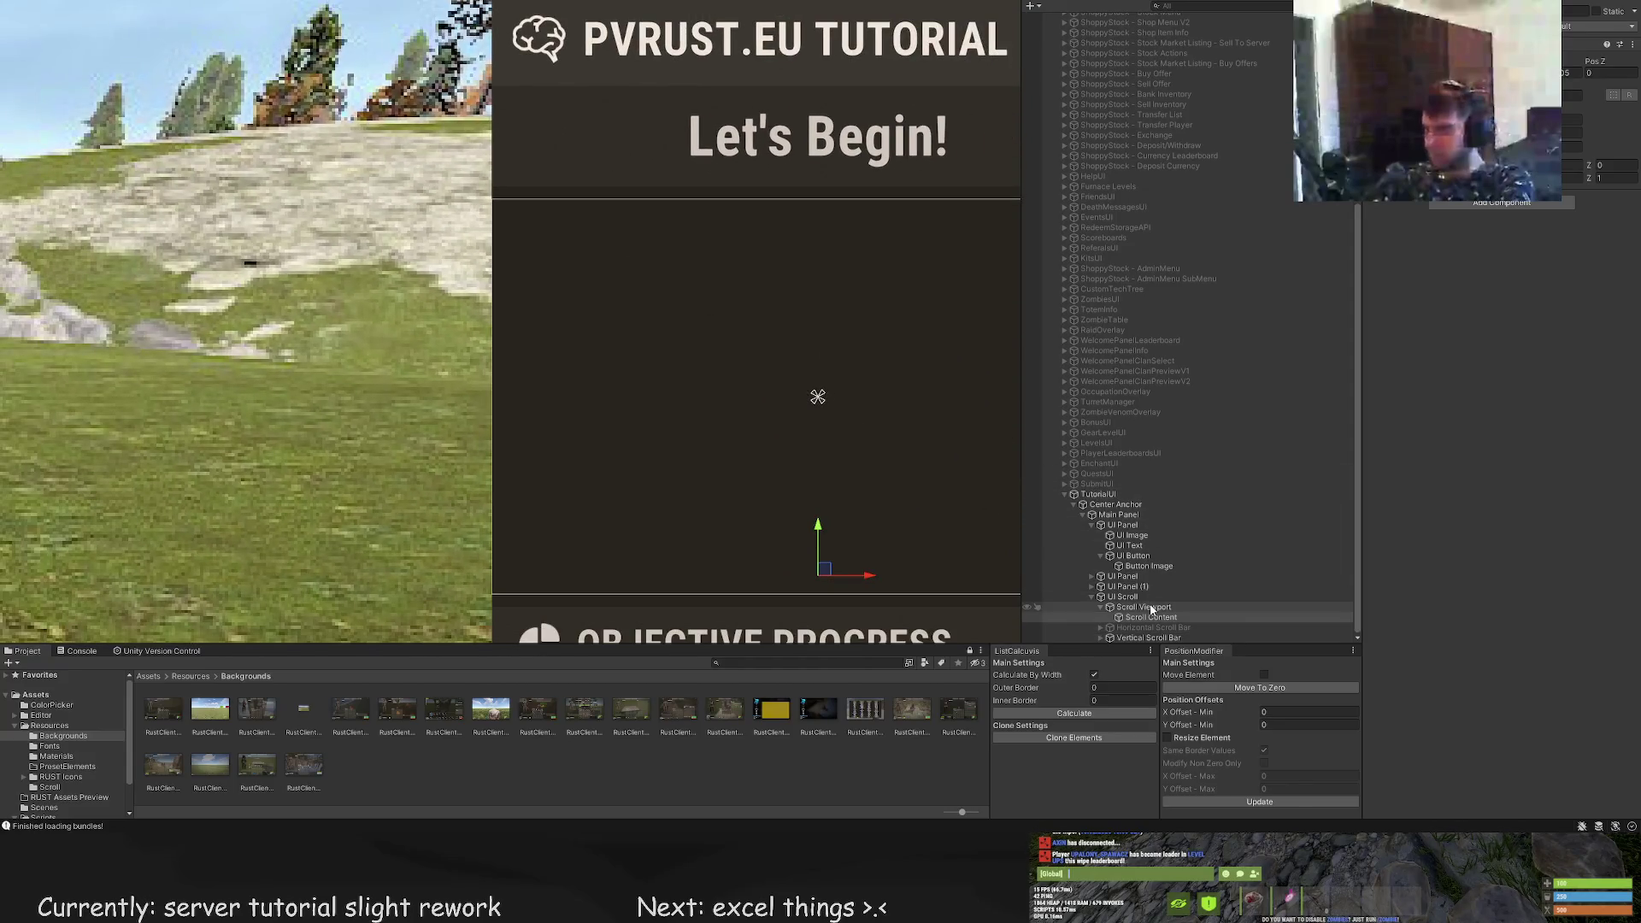
pyautogui.click(1141, 596)
pyautogui.press('f')
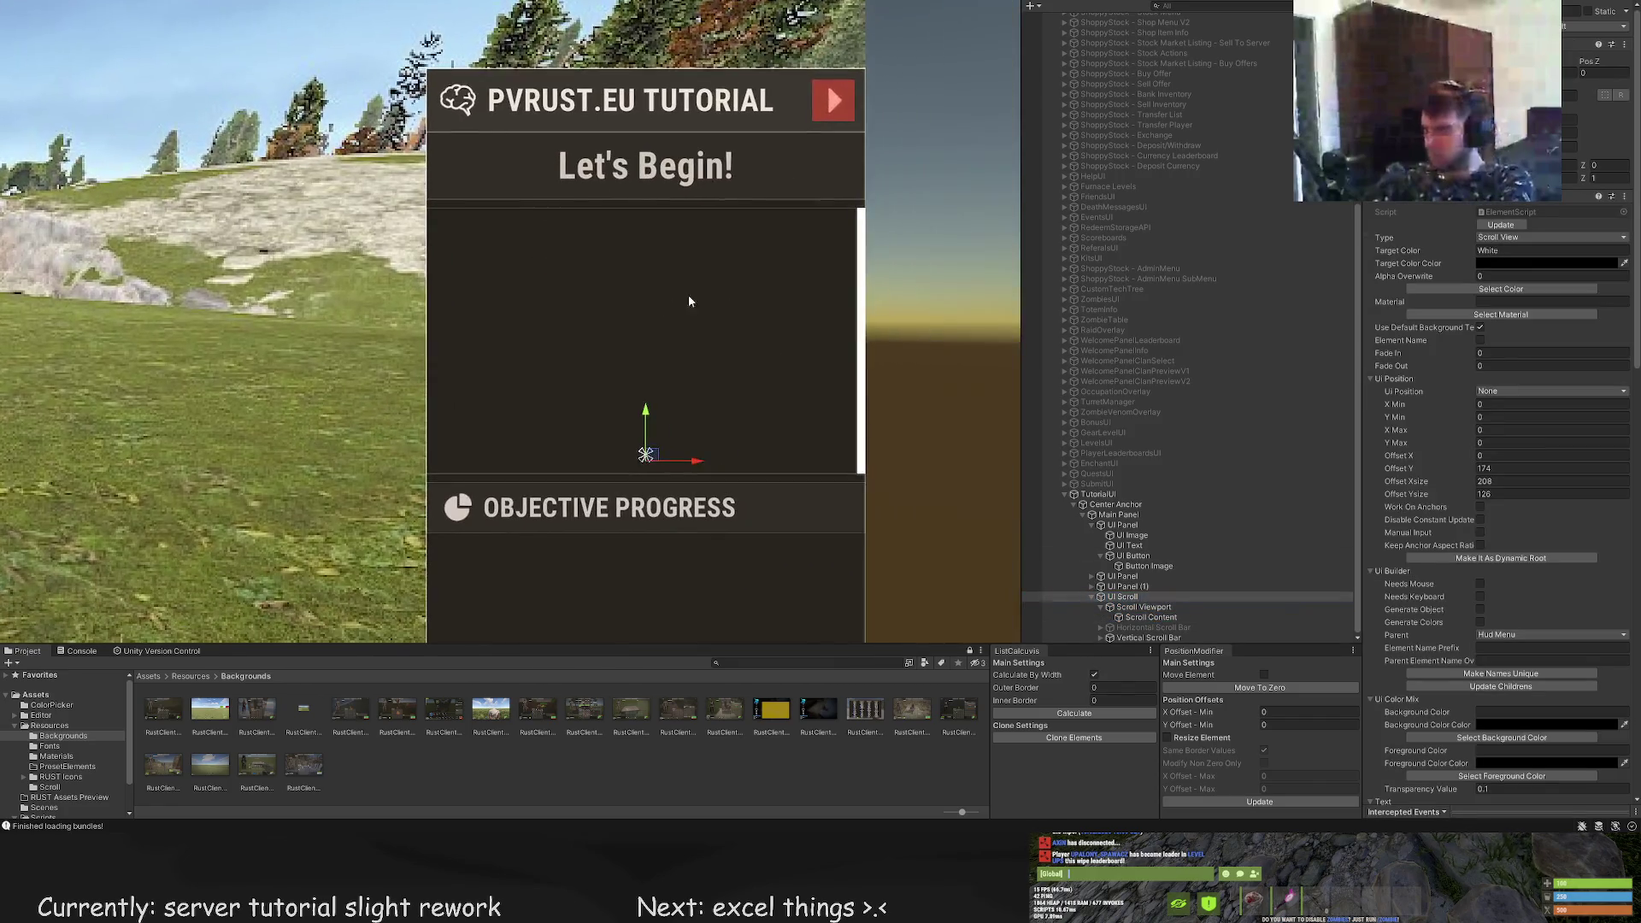
pyautogui.click(1145, 607)
pyautogui.doubleClick(1150, 617)
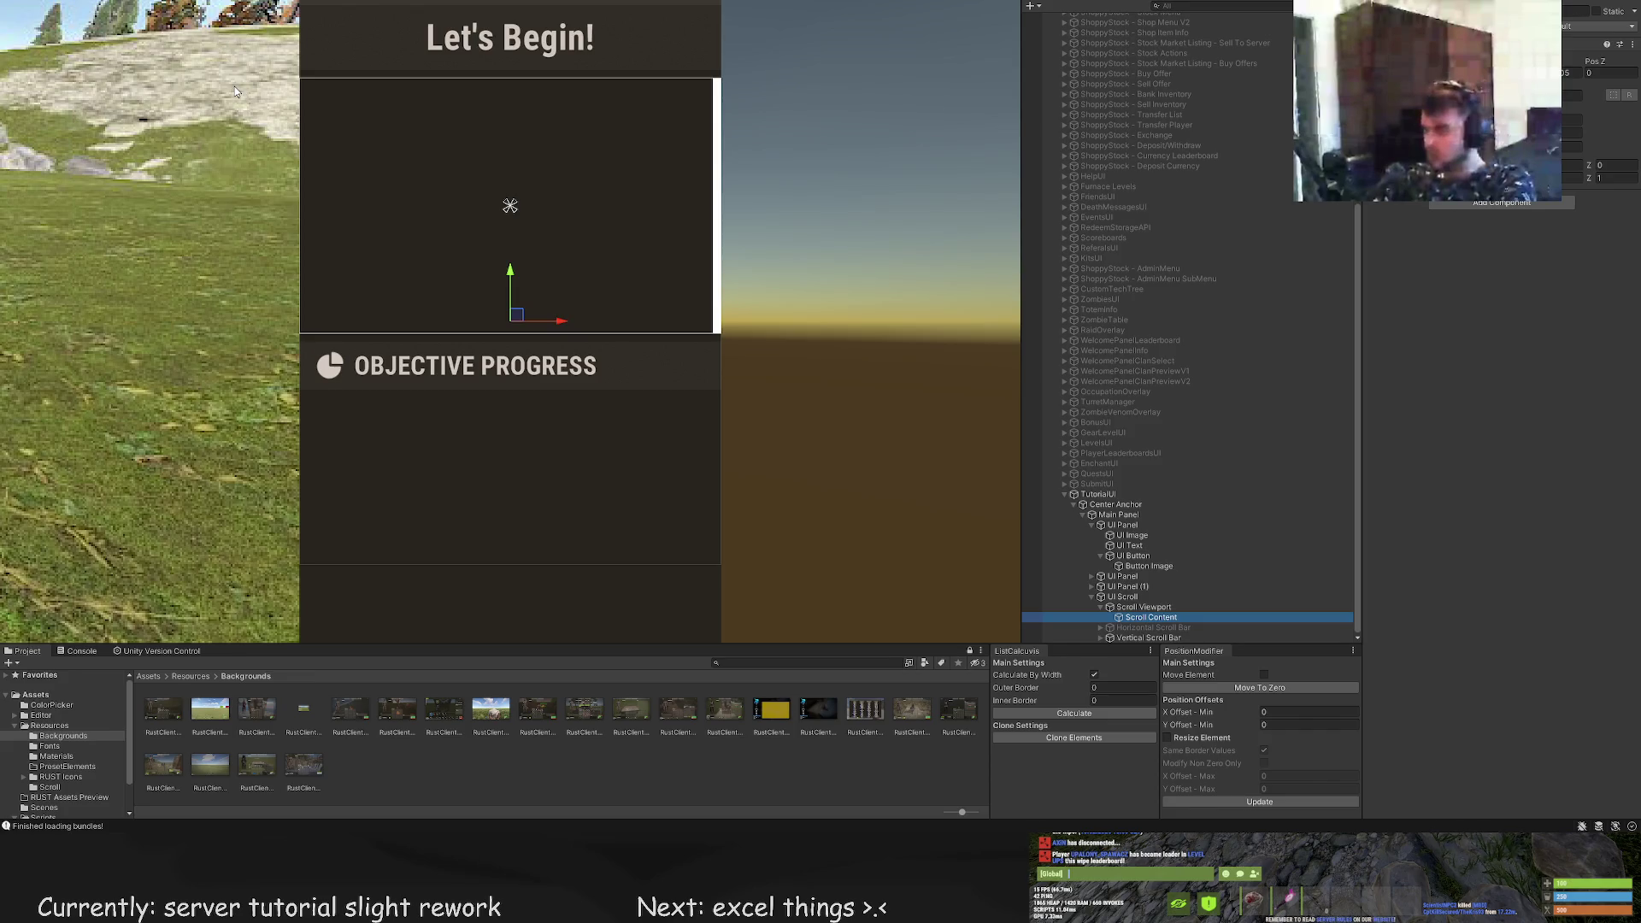
# Paste a UI Text under Scroll Content, removing a wrongly pasted scroll element first
pyautogui.hotkey('ctrl', 'shift', 'v')
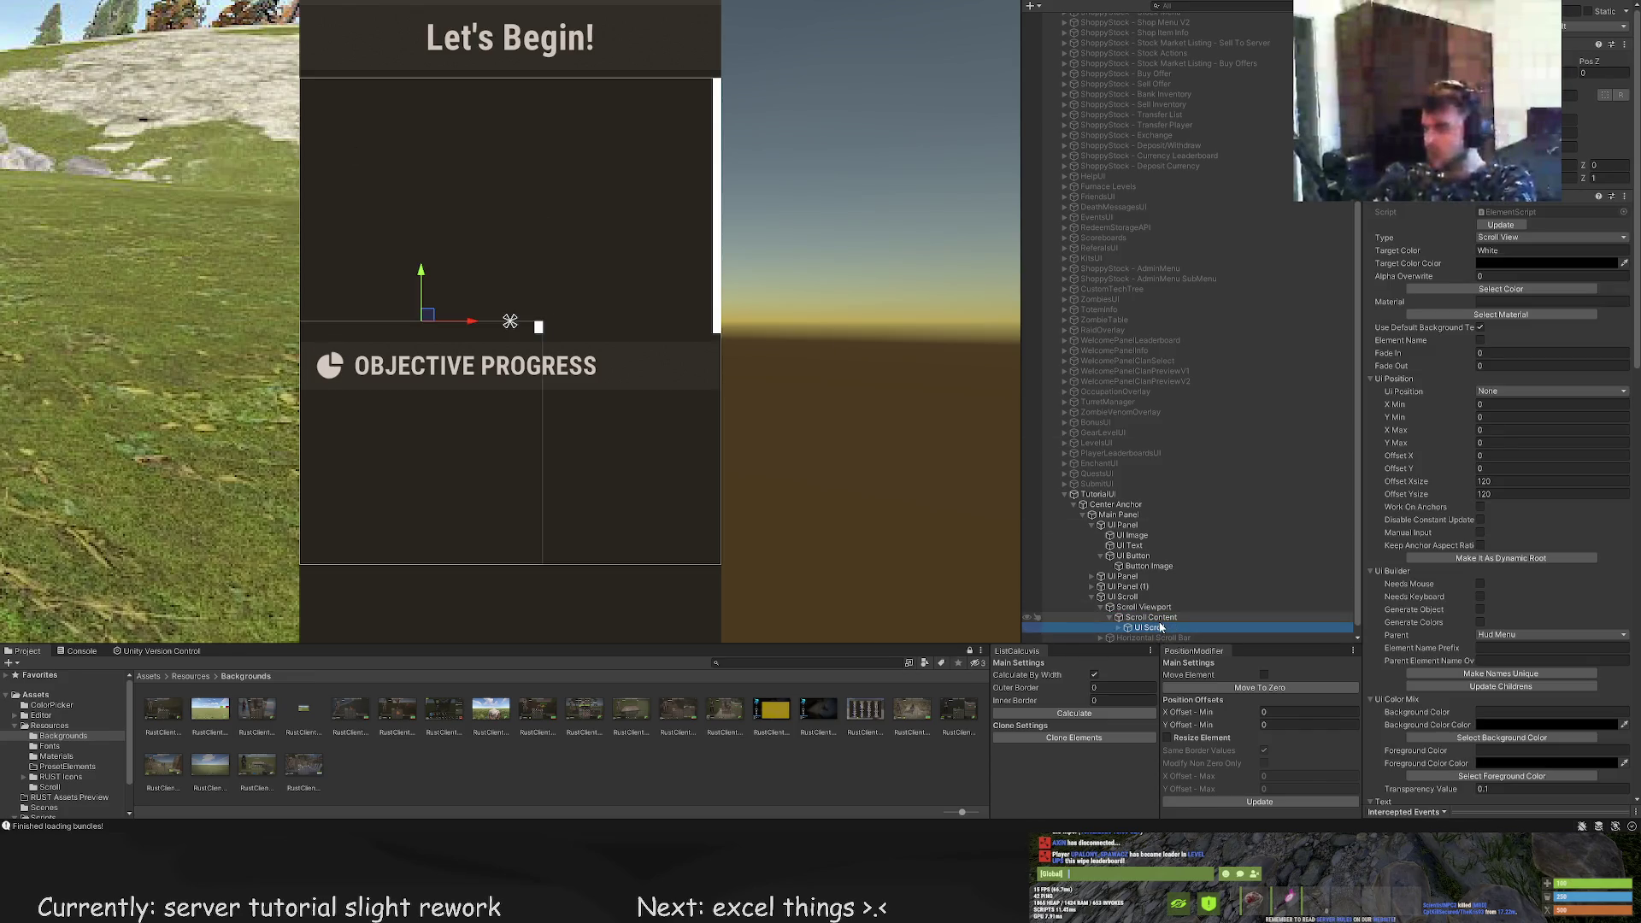
pyautogui.press('Delete')
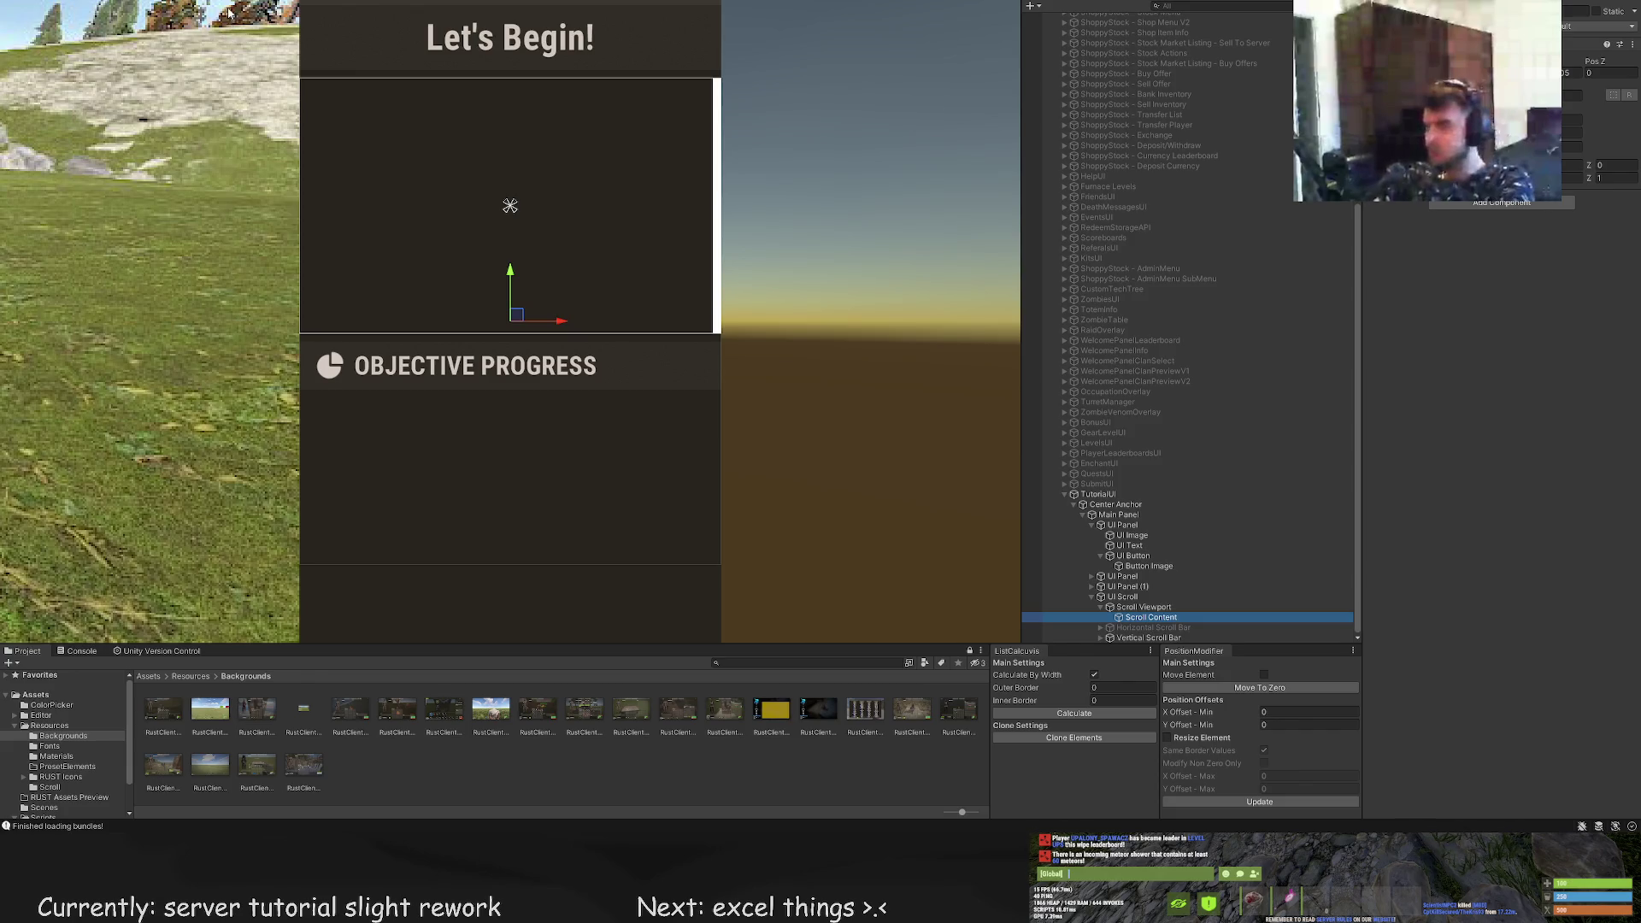
pyautogui.hotkey('ctrl', 'shift', 'v')
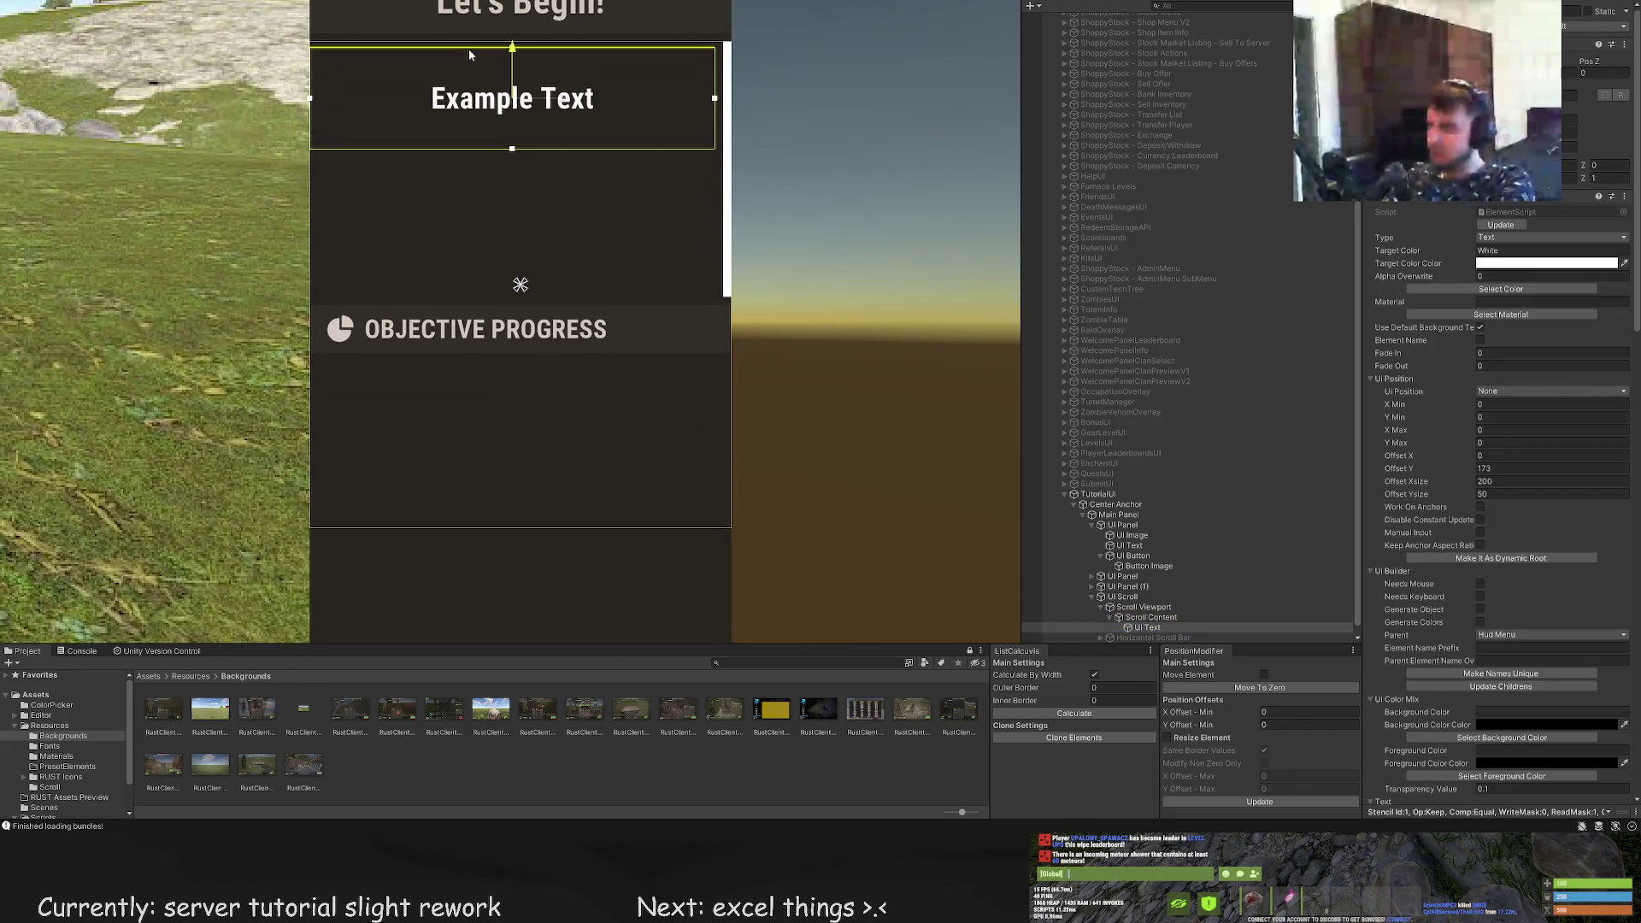
# Resize the Example Text box to 240 tall and trim its sides to about 194 wide
pyautogui.press('t')
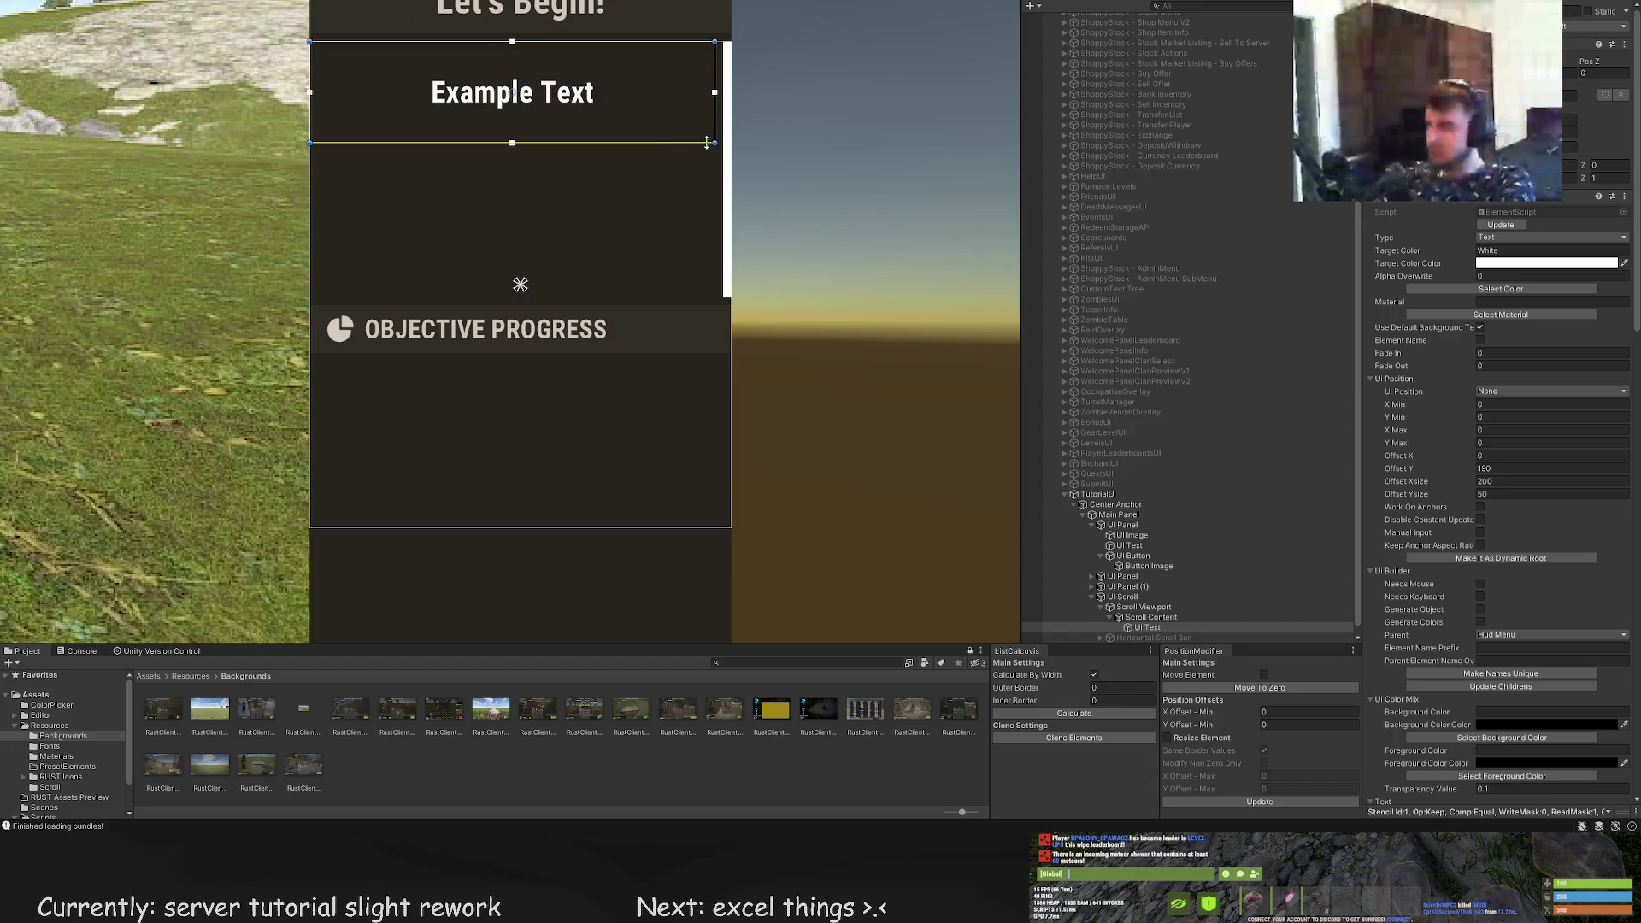
pyautogui.moveTo(706, 143)
pyautogui.mouseDown()
pyautogui.moveTo(705, 527)
pyautogui.moveTo(722, 493)
pyautogui.mouseUp()
pyautogui.scroll(3, 745, 208)
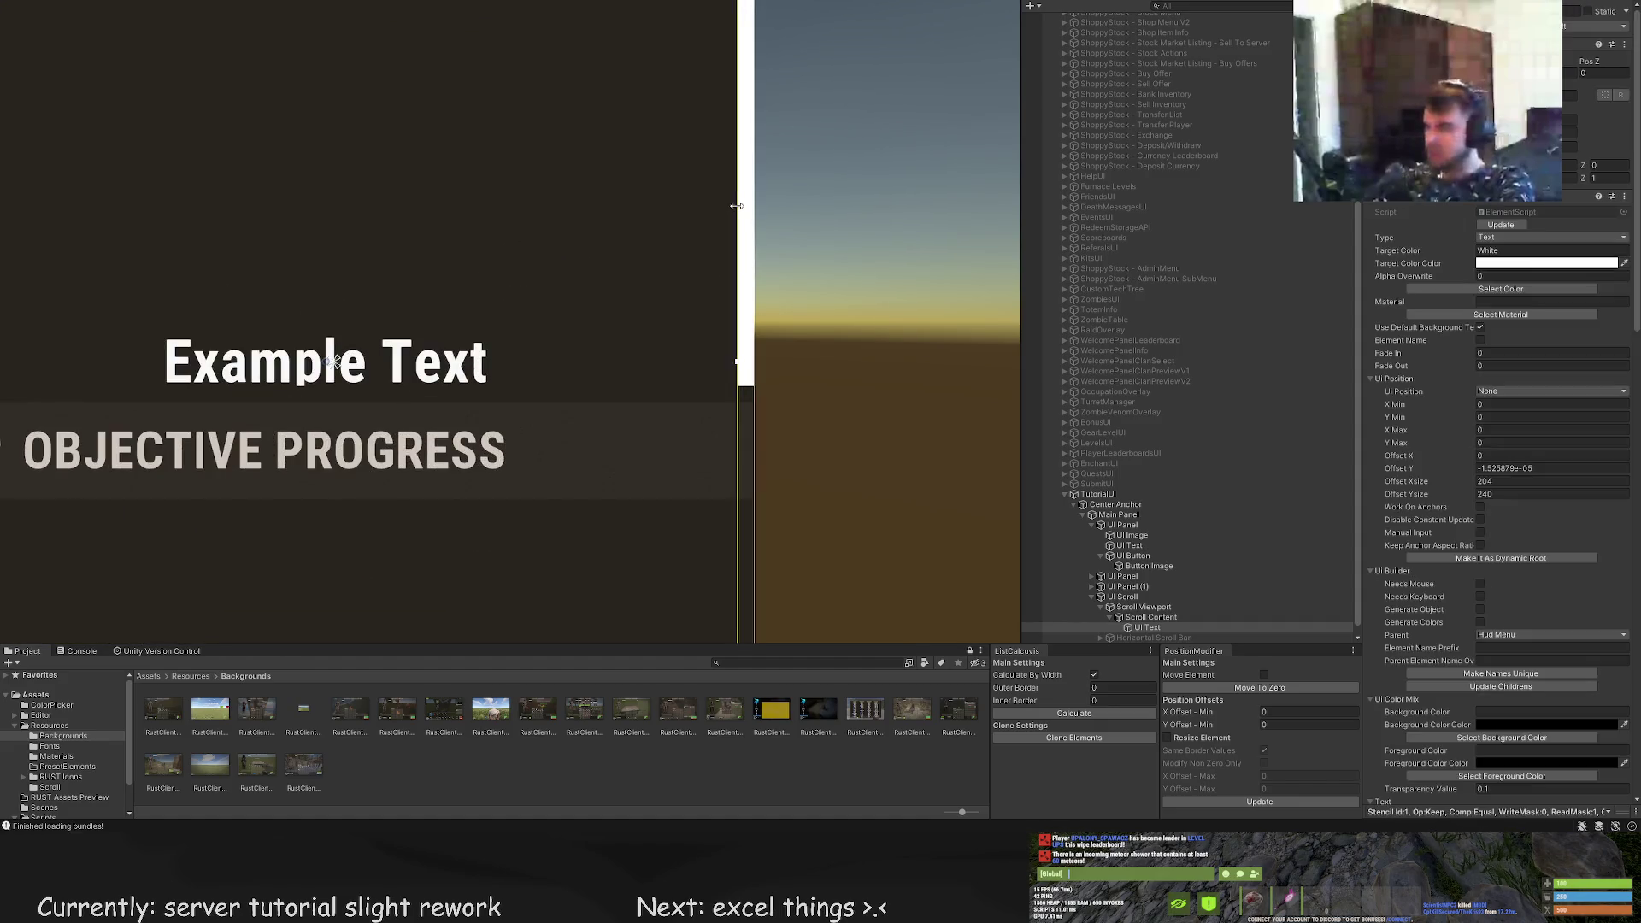
pyautogui.moveTo(735, 211); pyautogui.dragTo(724, 207)
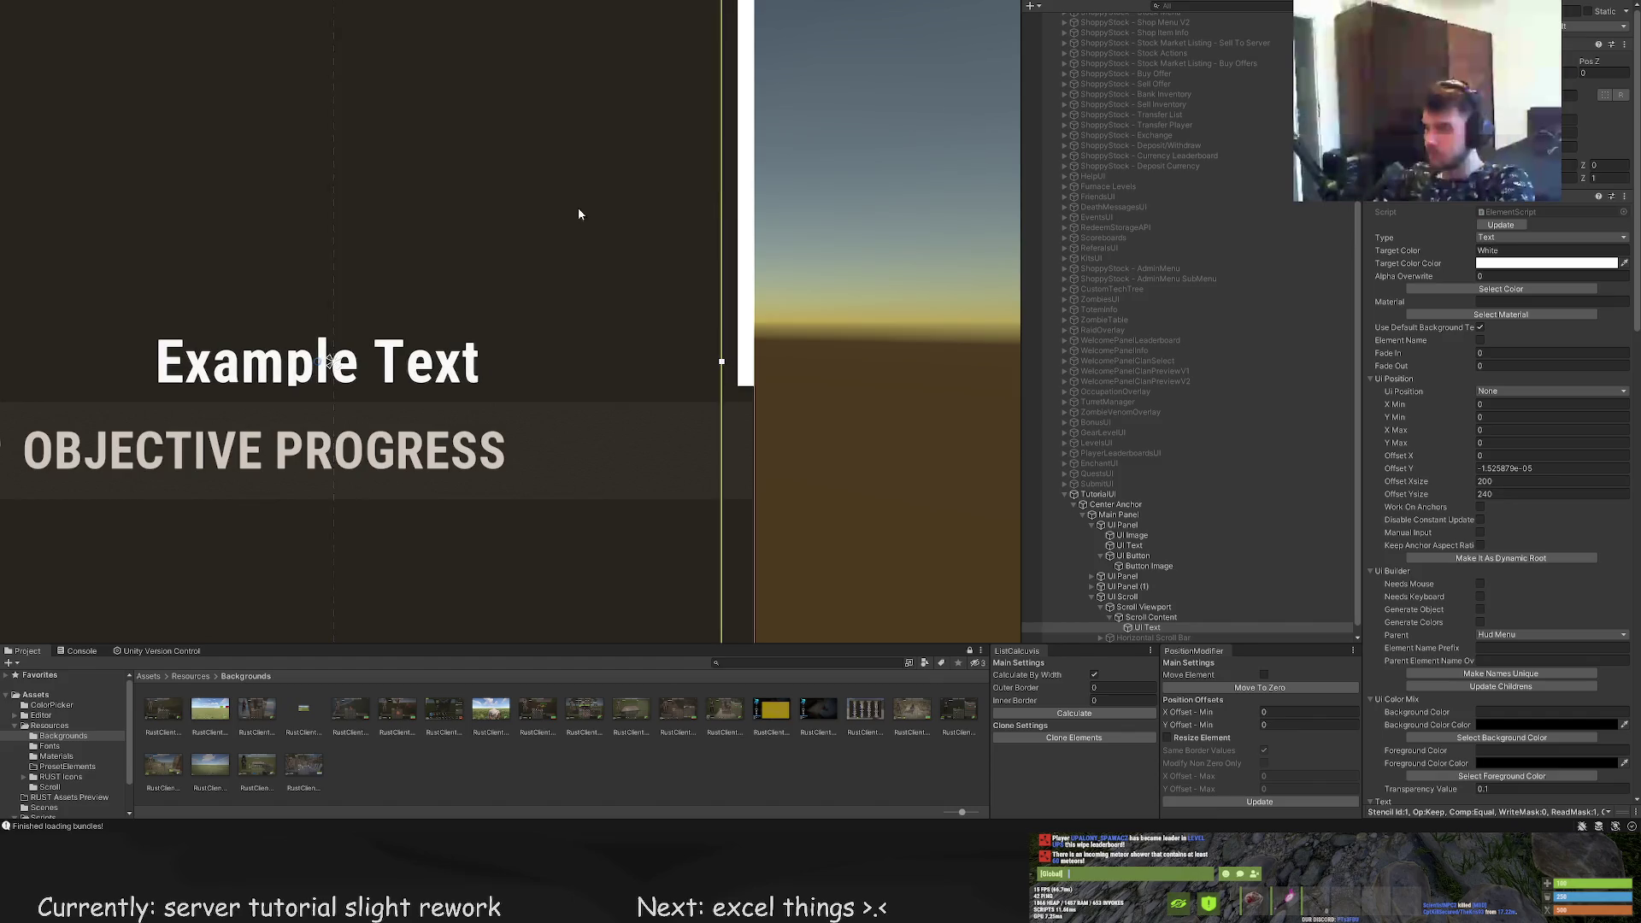
pyautogui.press('Left')
pyautogui.press('Up')
pyautogui.moveTo(437, 176); pyautogui.dragTo(464, 175)
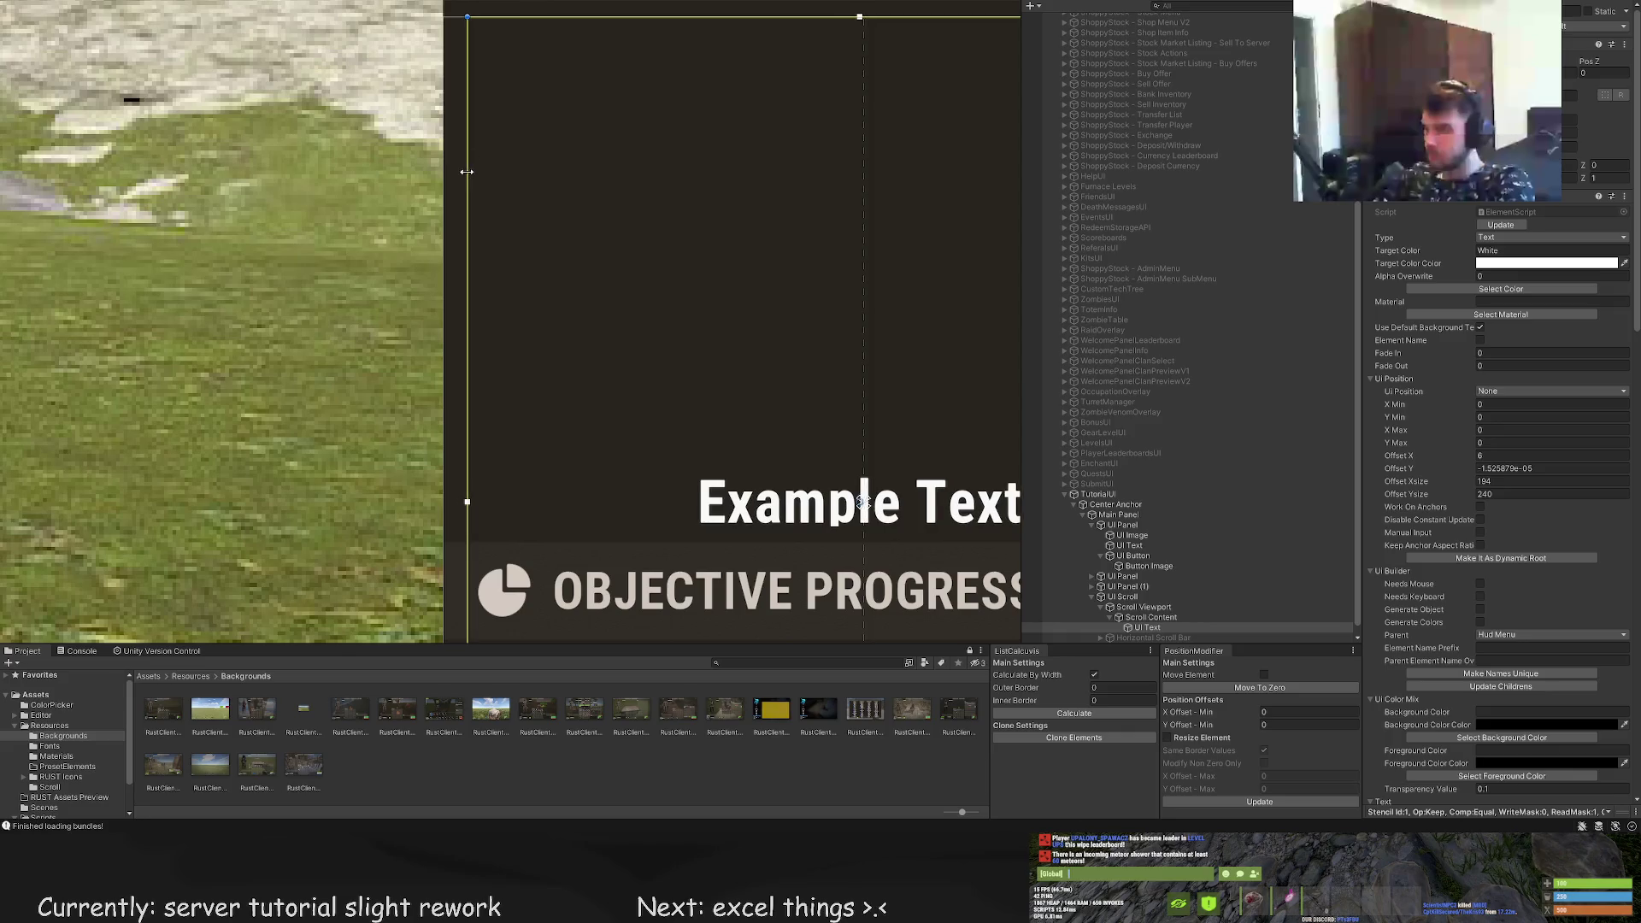
pyautogui.scroll(-5, 442, 253)
# Align the Example Text left and top, and enter 00 to shrink its font
pyautogui.scroll(-15, 1492, 615)
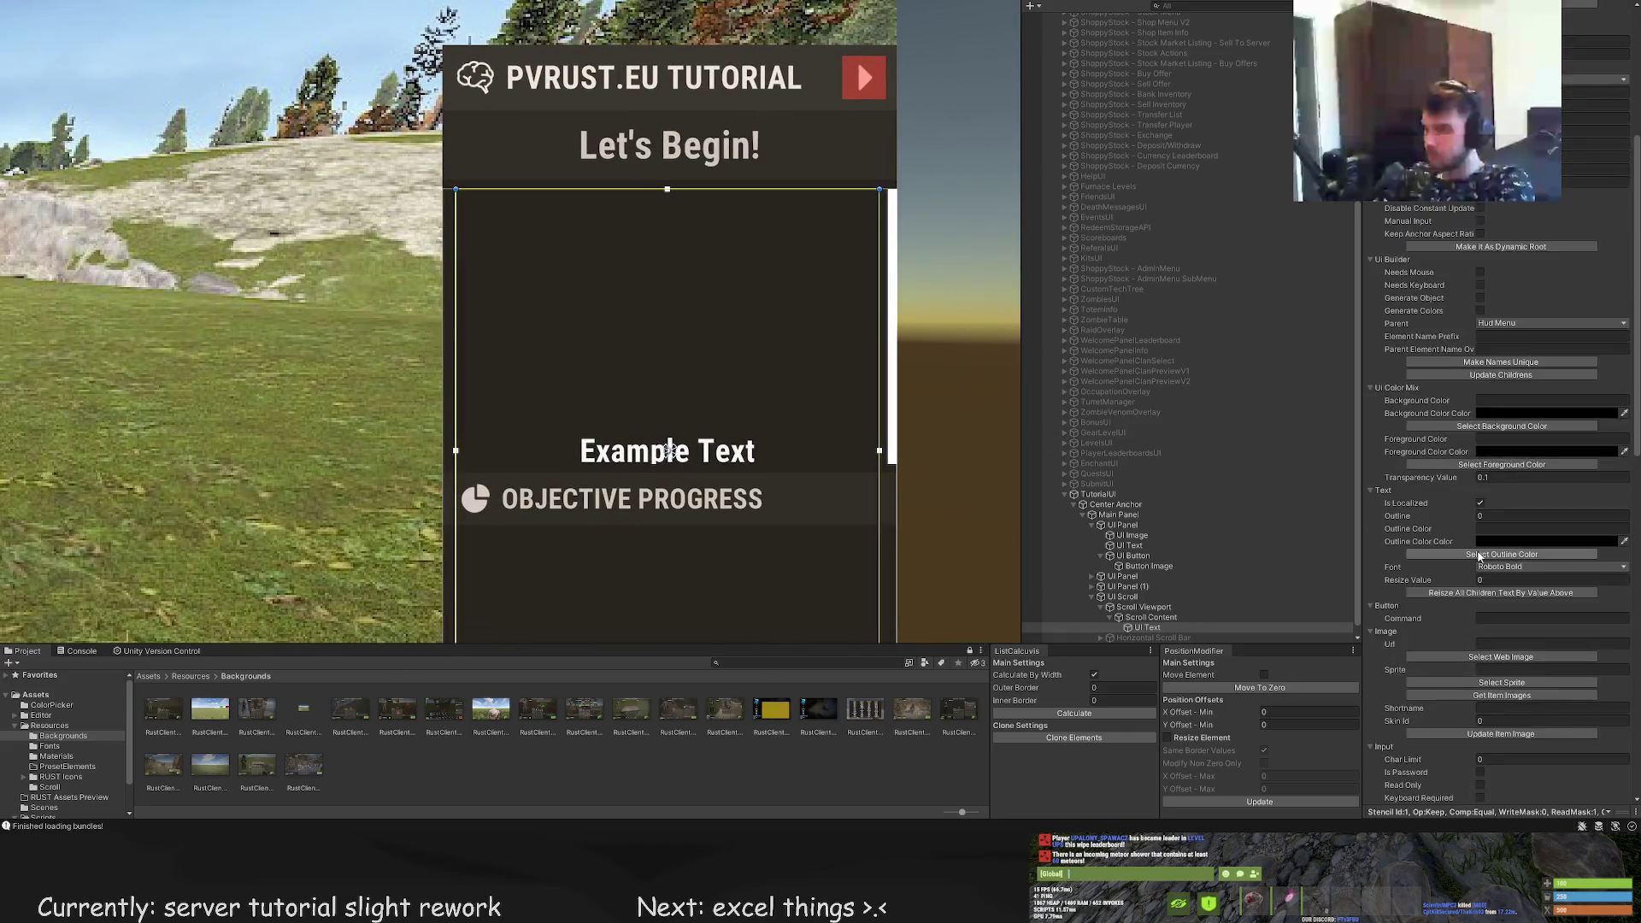
pyautogui.click(1481, 618)
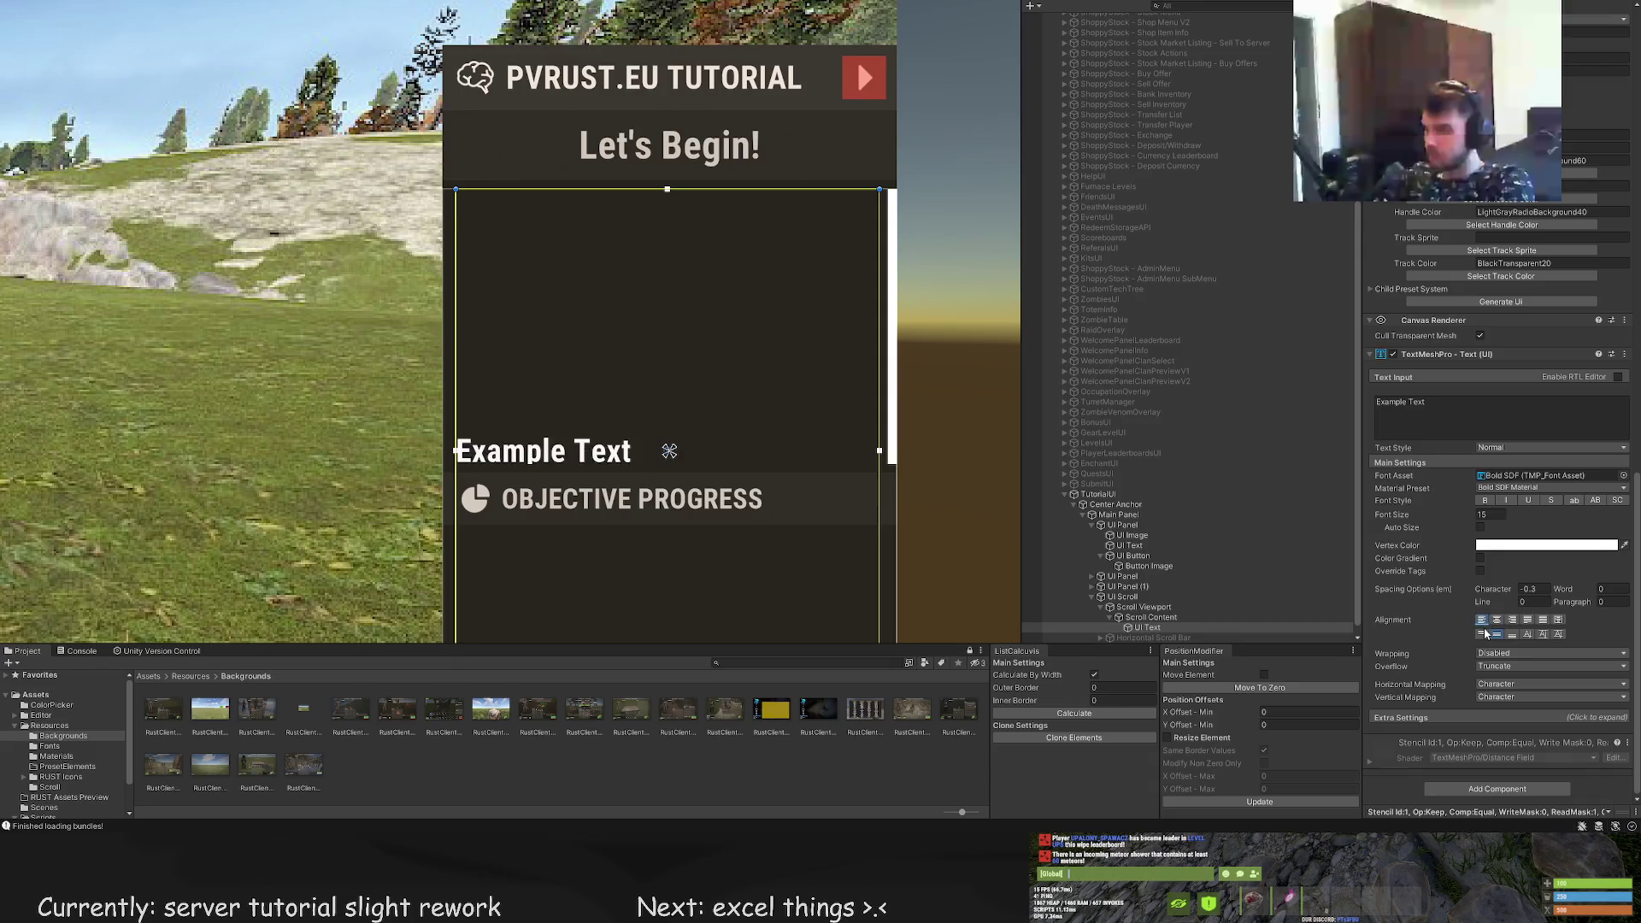
pyautogui.click(1481, 634)
pyautogui.scroll(10, 1506, 417)
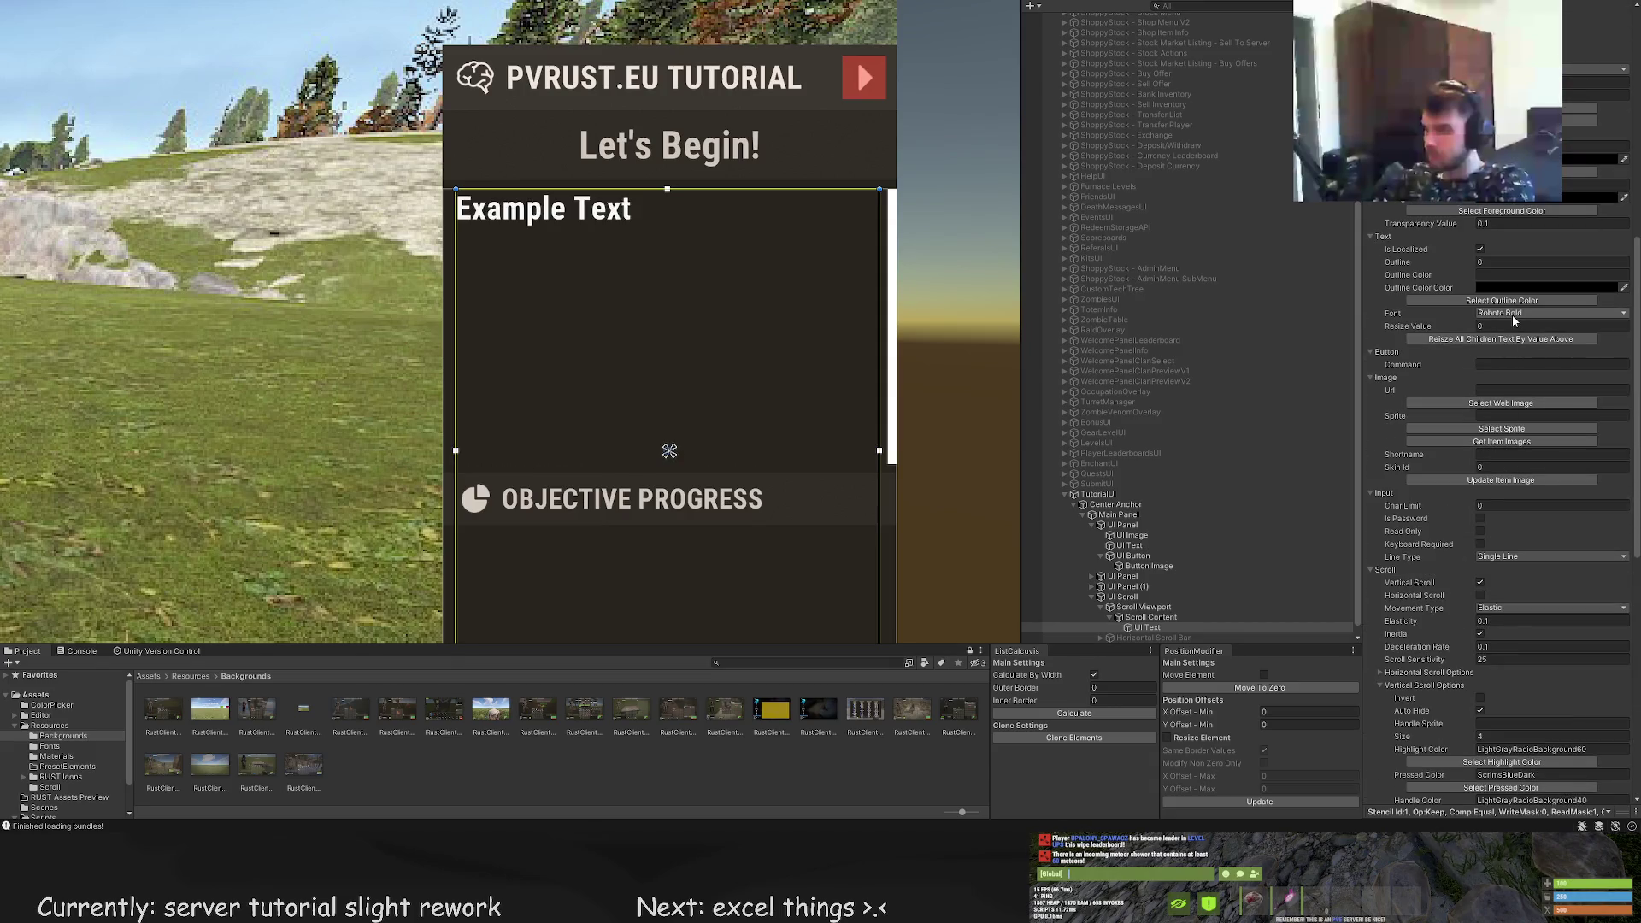
pyautogui.scroll(-2, 1448, 361)
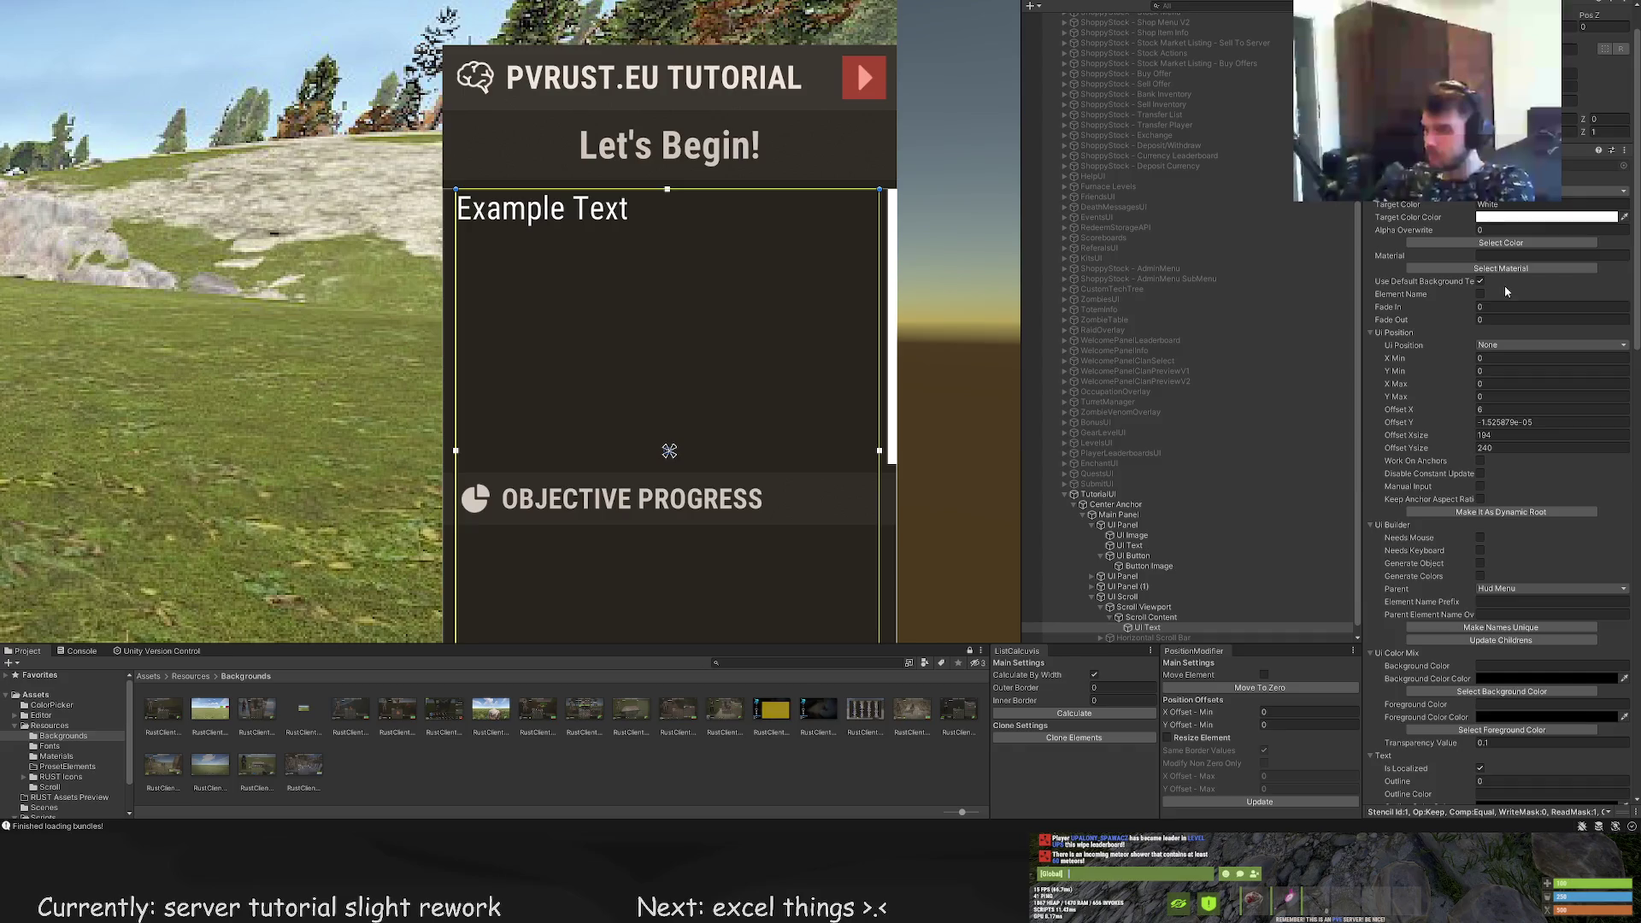
pyautogui.scroll(-6, 1524, 488)
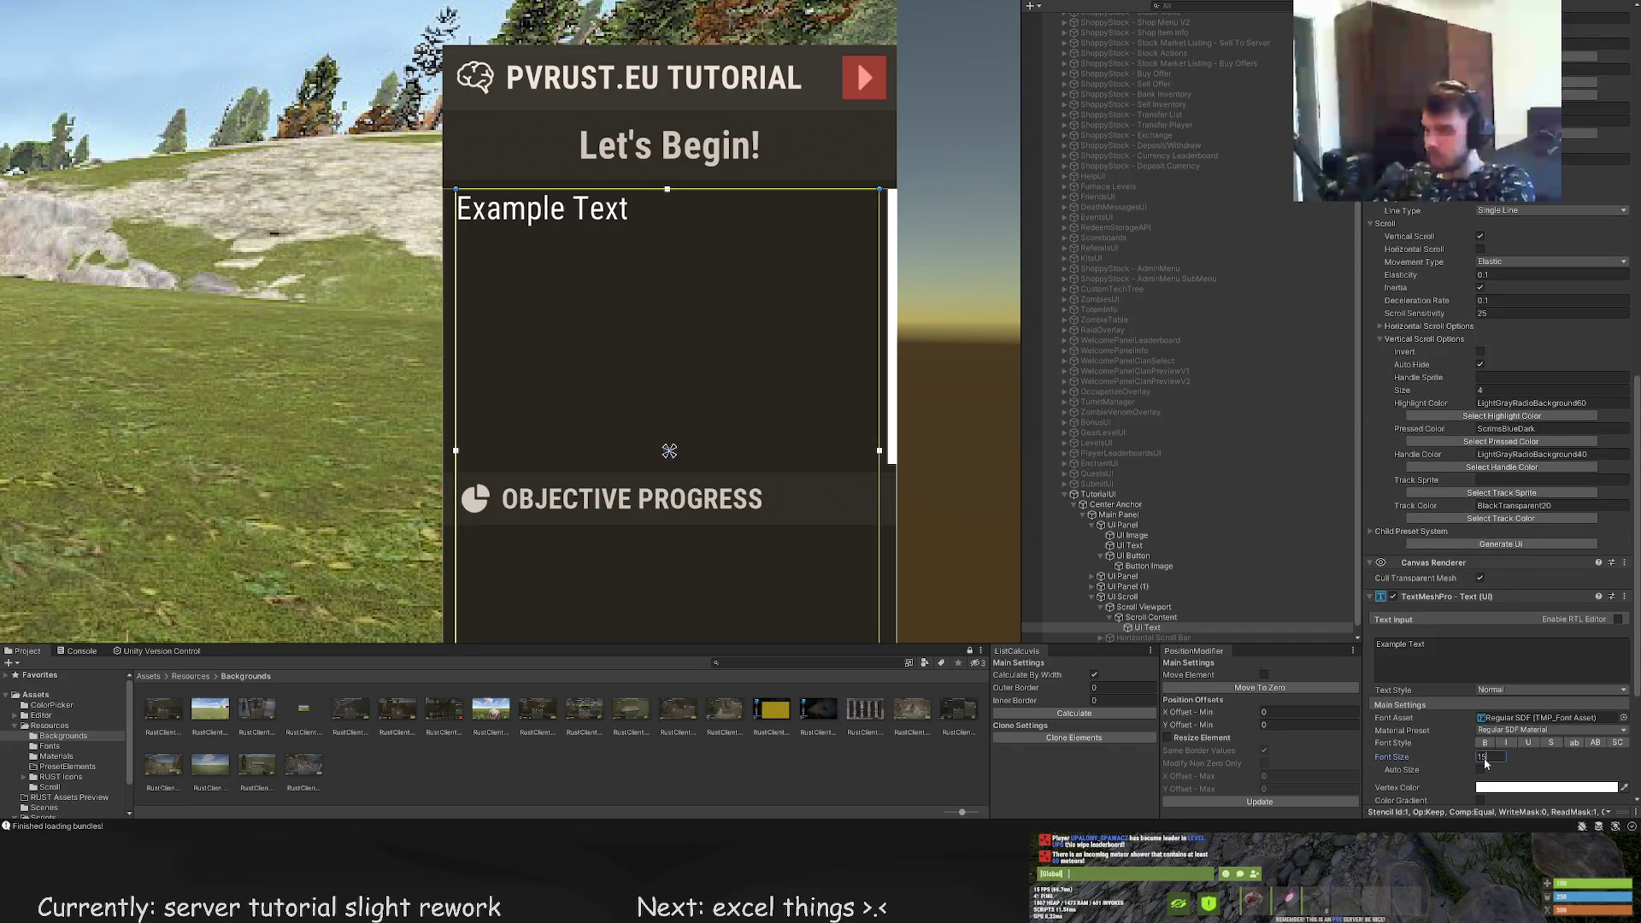
pyautogui.write('0')
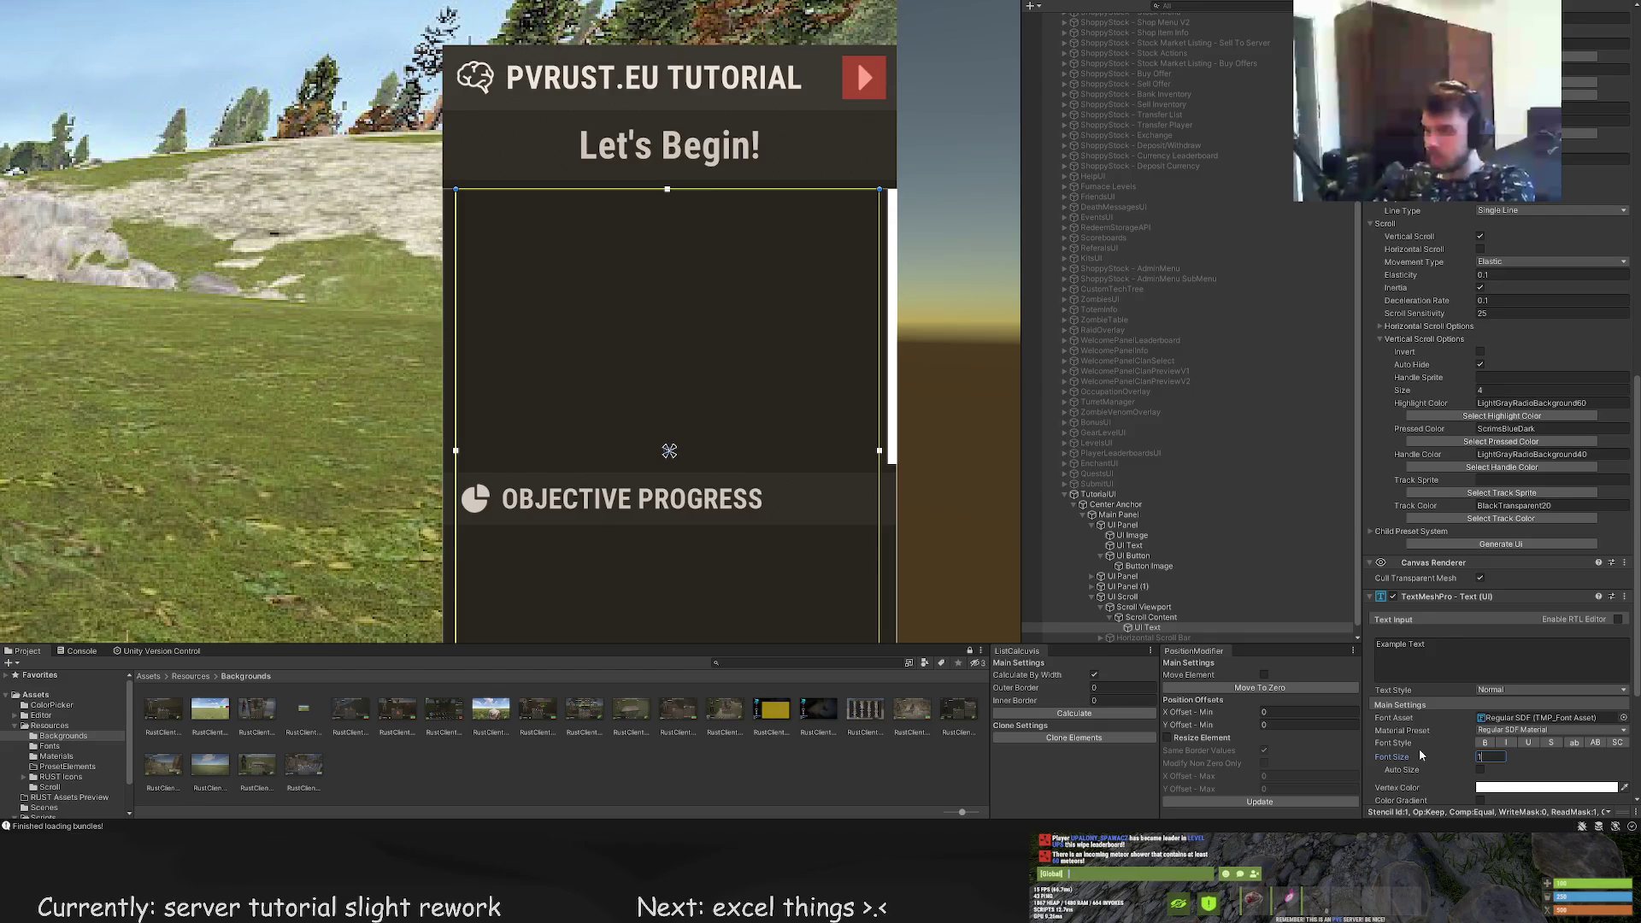
pyautogui.write('0')
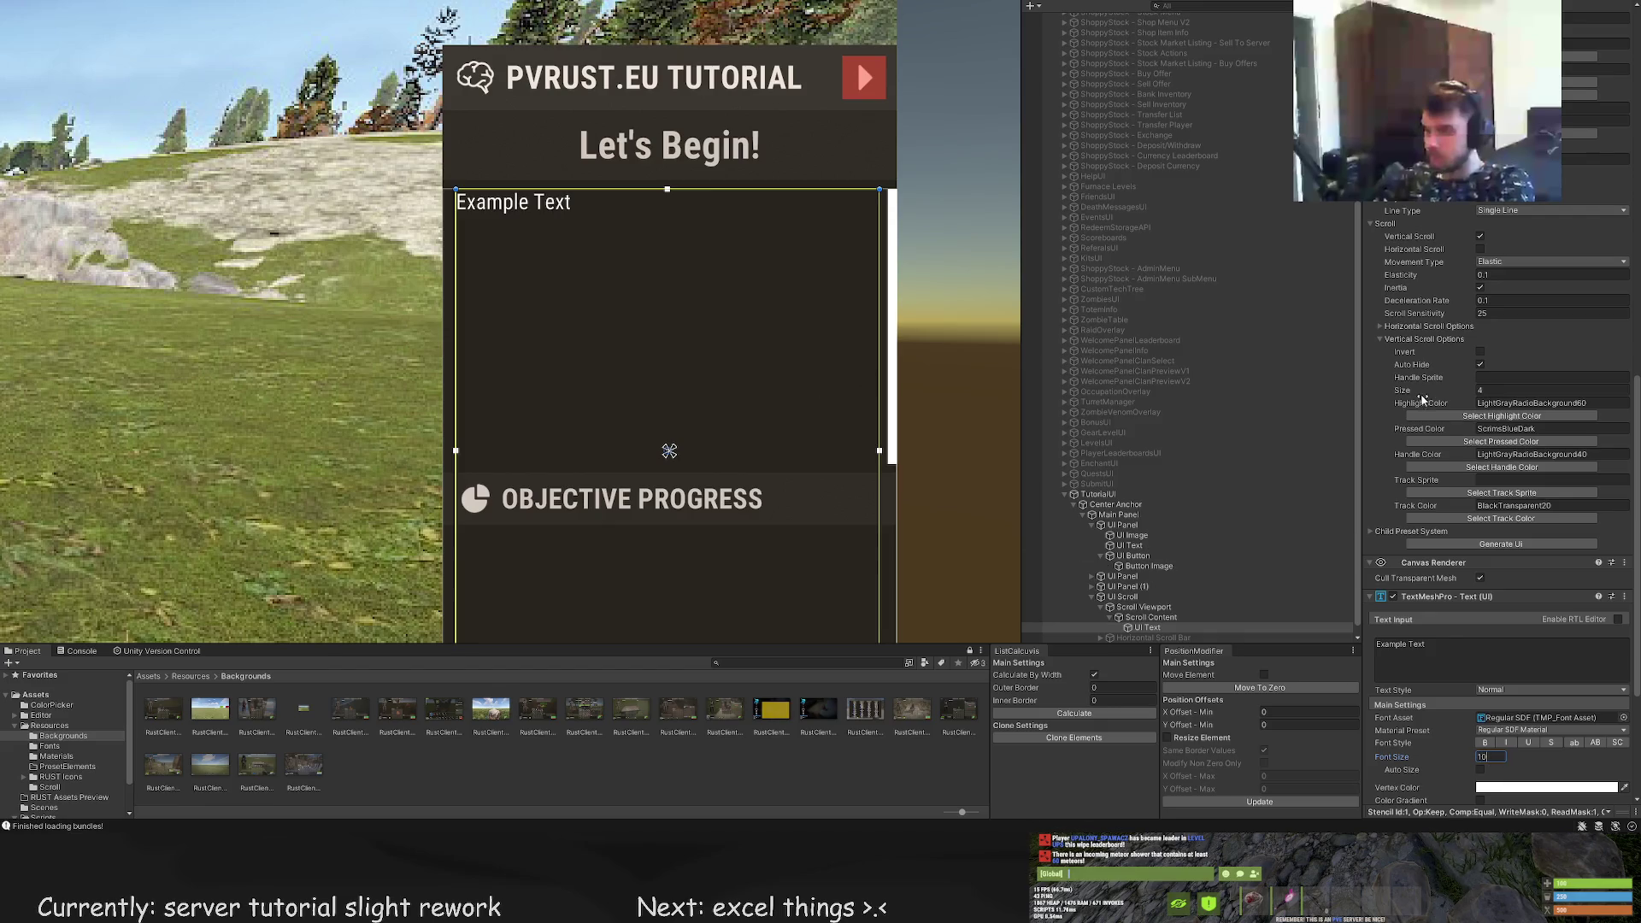
# Tint the Example Text light gray LTD80 and confirm the colour
pyautogui.scroll(15, 1486, 300)
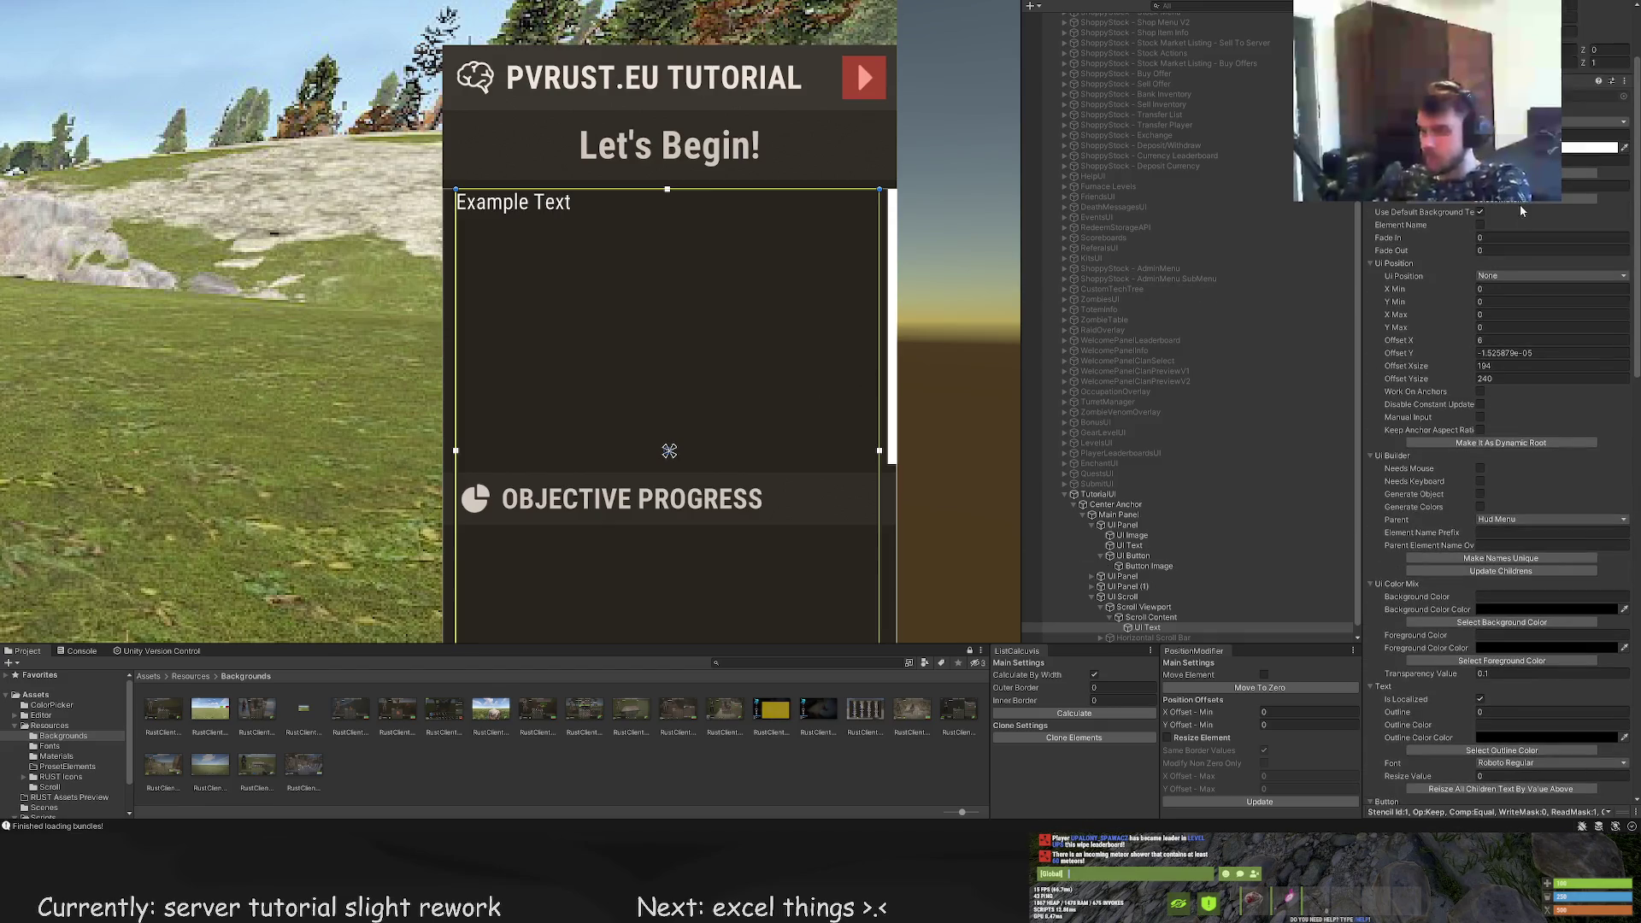
pyautogui.click(1516, 197)
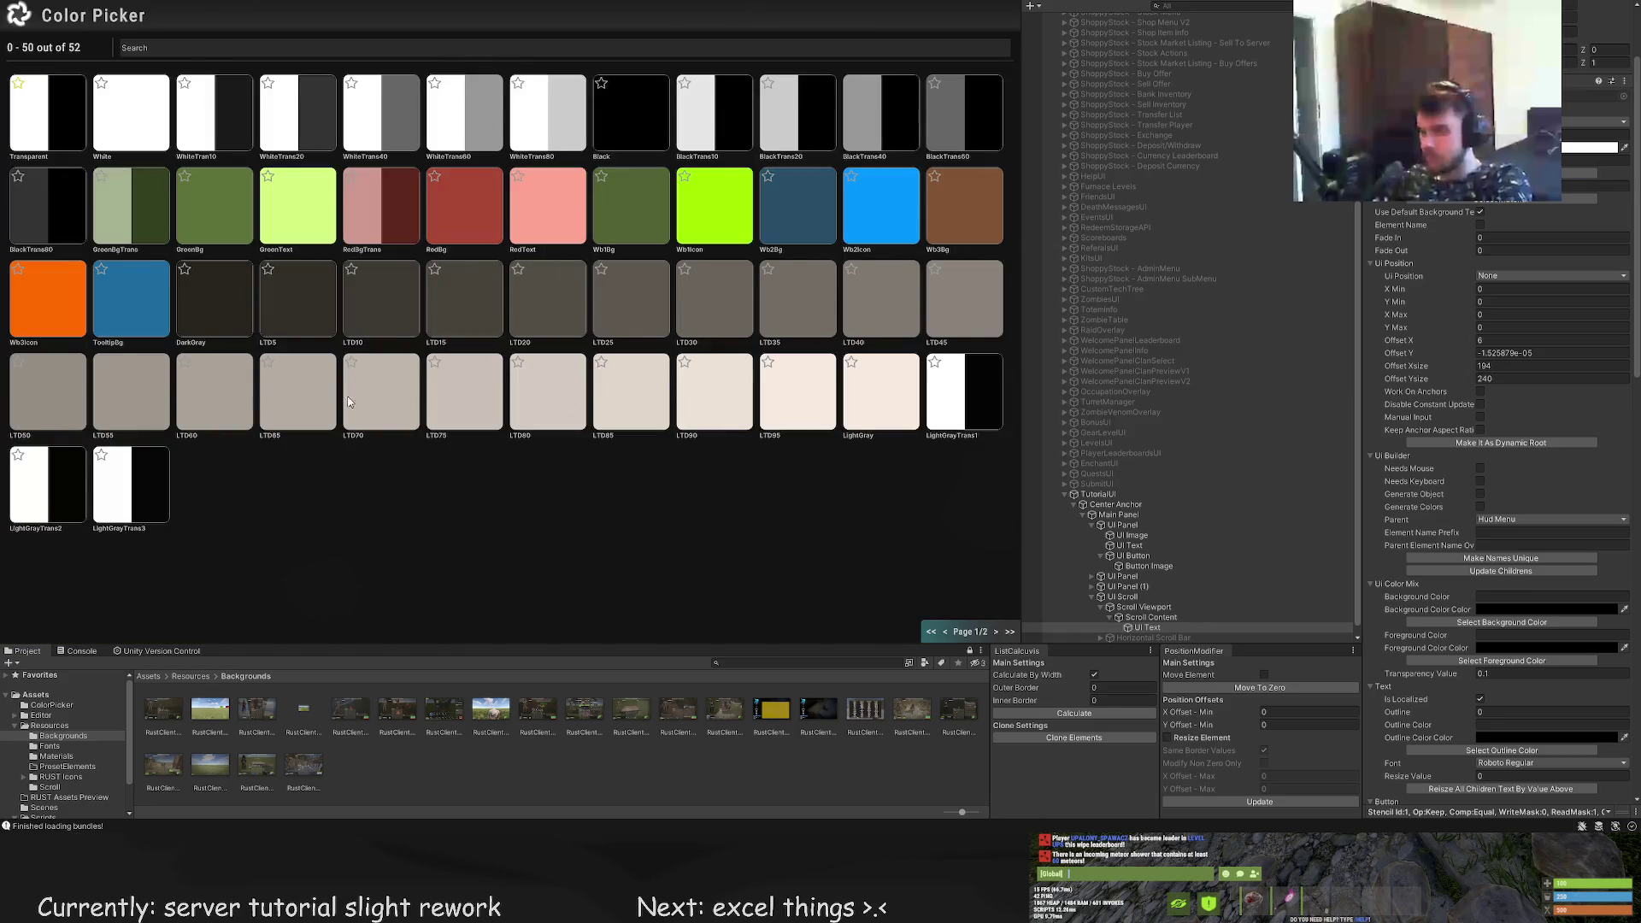
pyautogui.click(246, 394)
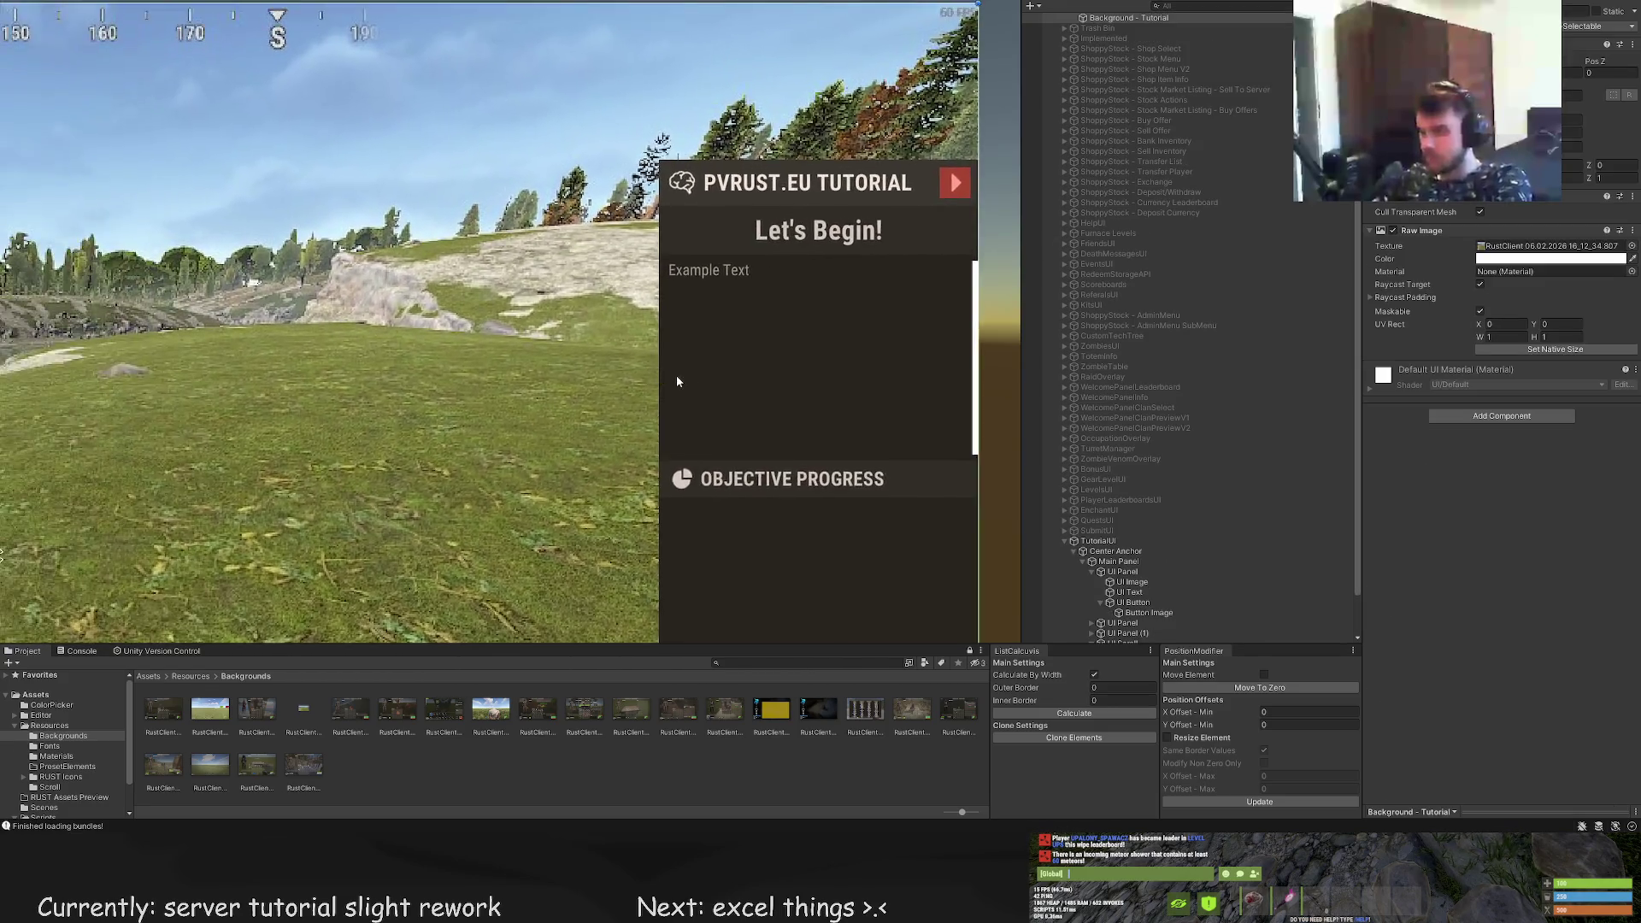
pyautogui.click(801, 384)
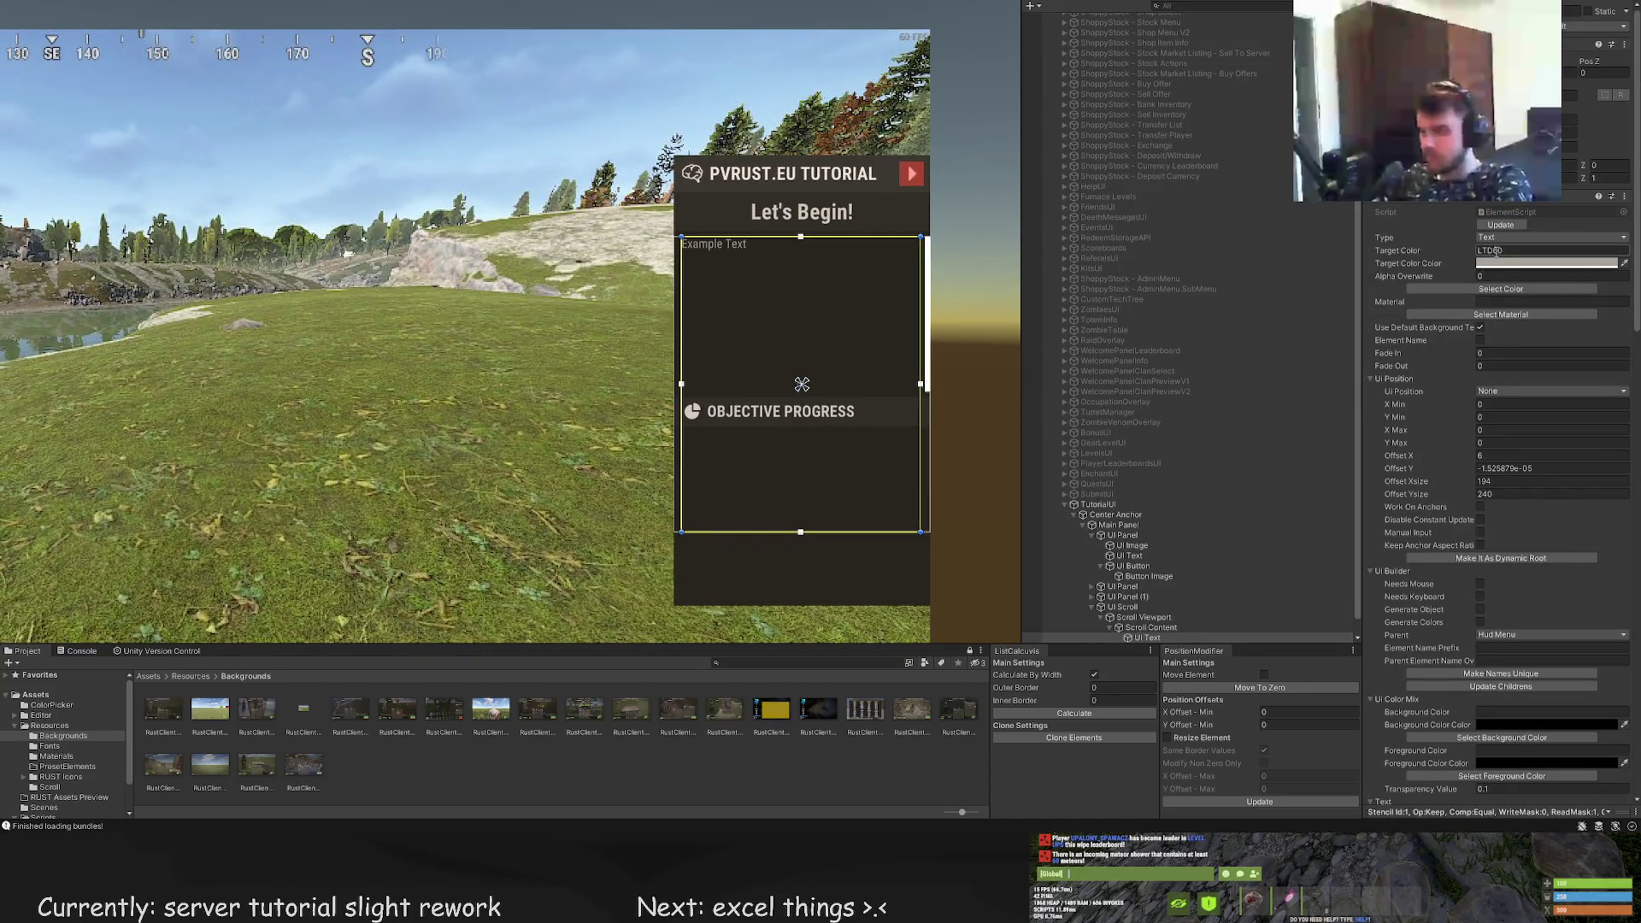
pyautogui.press('Return')
pyautogui.click(577, 284)
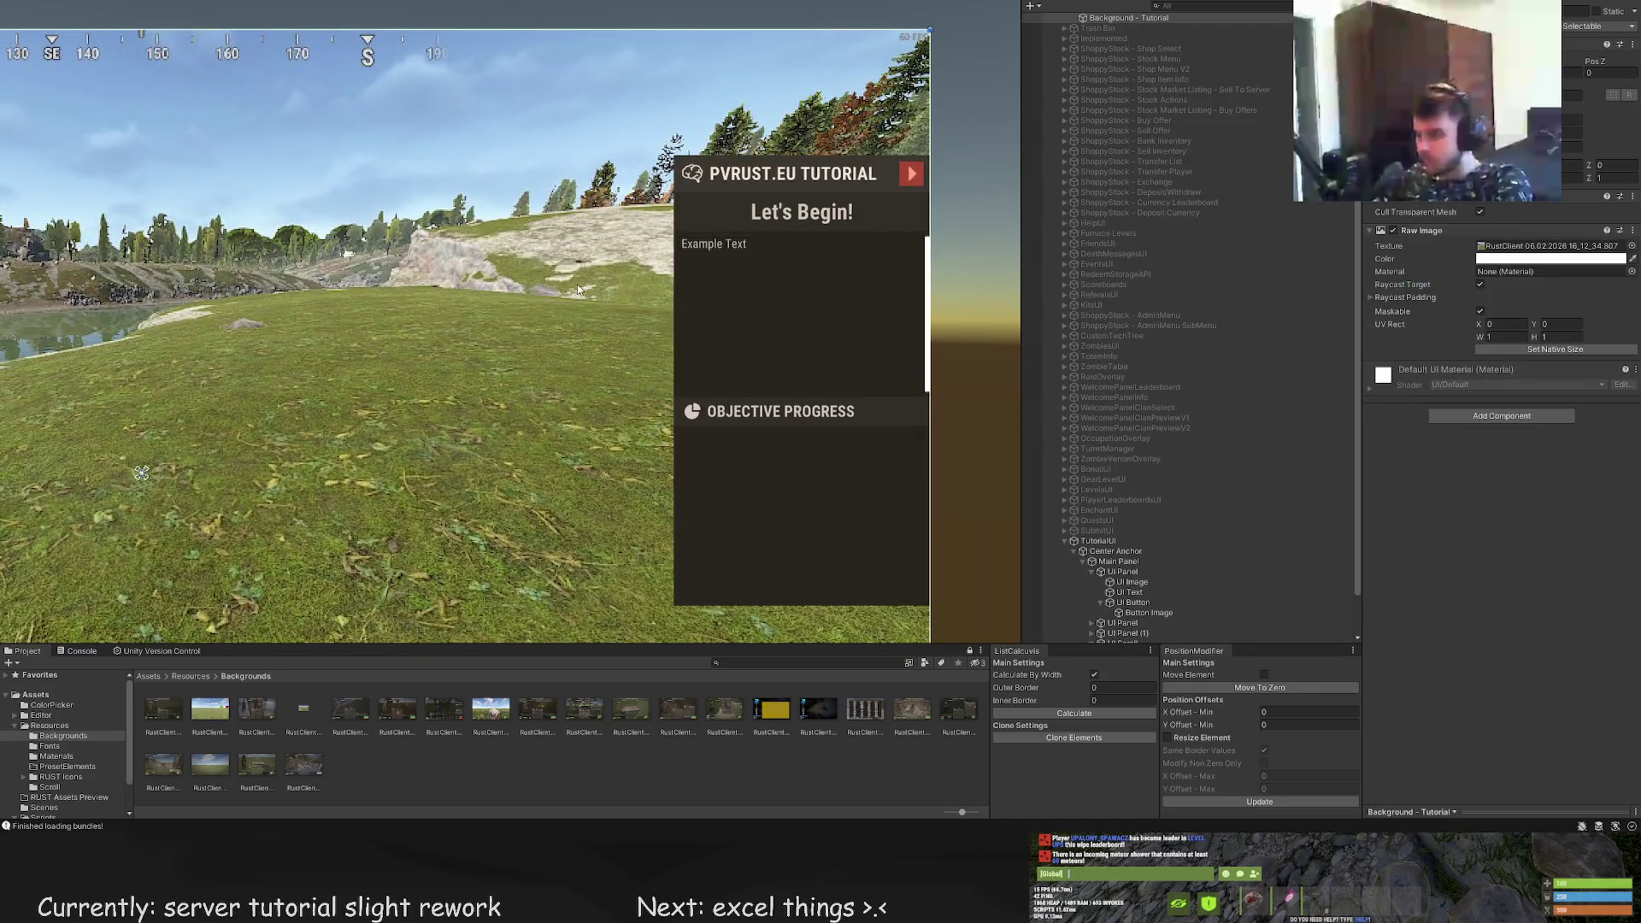
pyautogui.hotkey('ctrl', 'z')
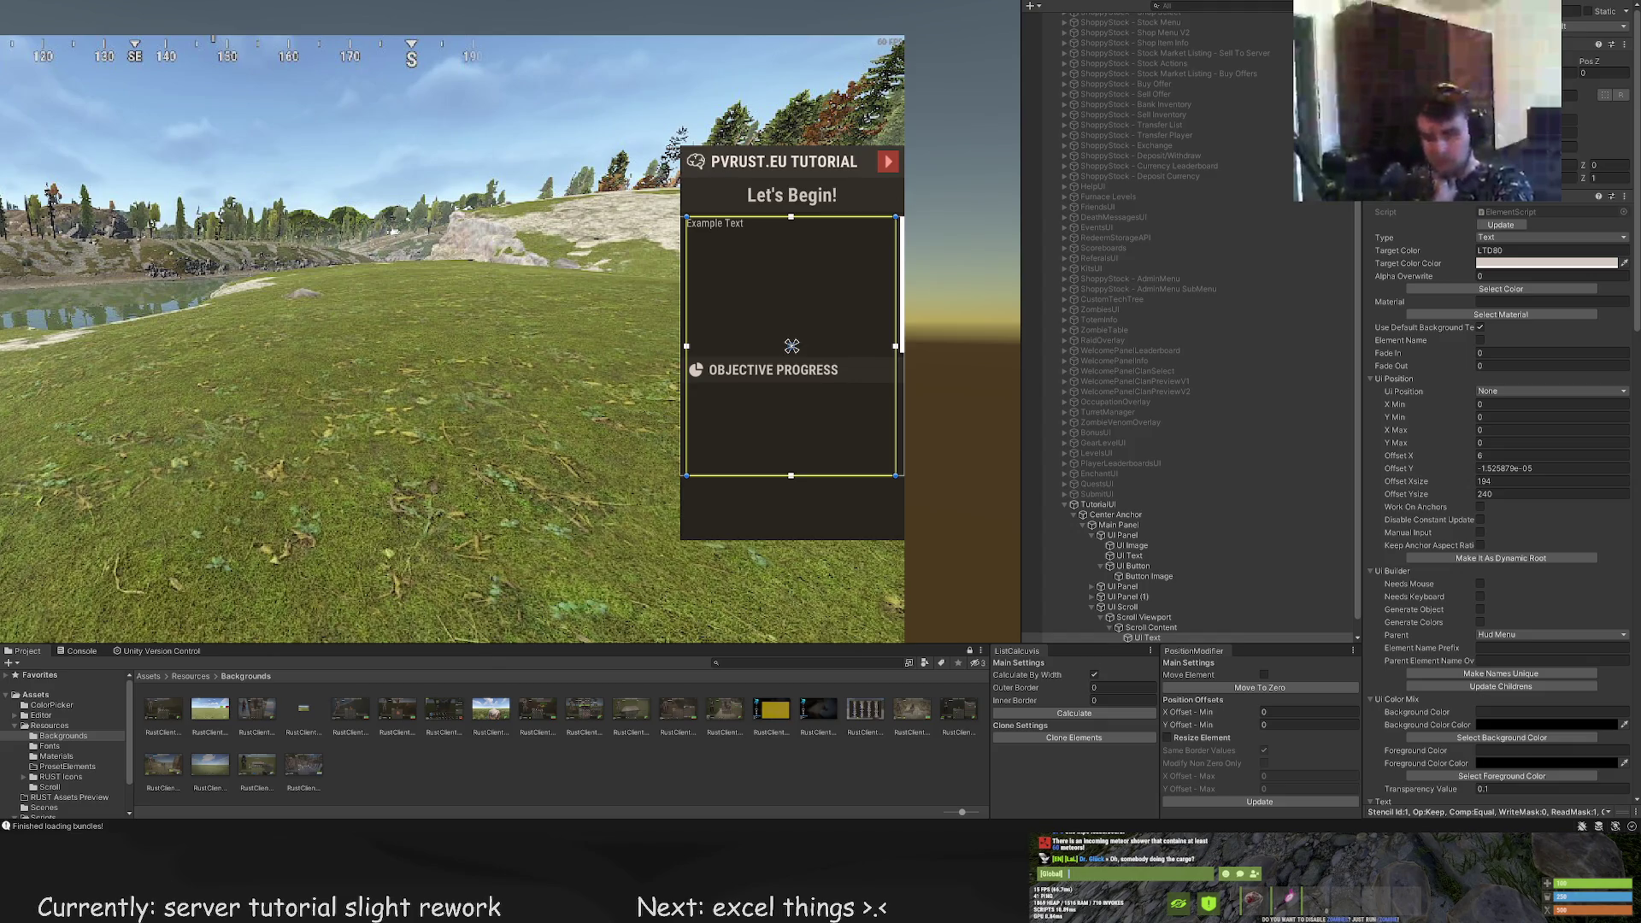
# Paste the 'Hey! Welcome on our server!' paragraph into the text and enable wrapping
pyautogui.scroll(-15, 1496, 427)
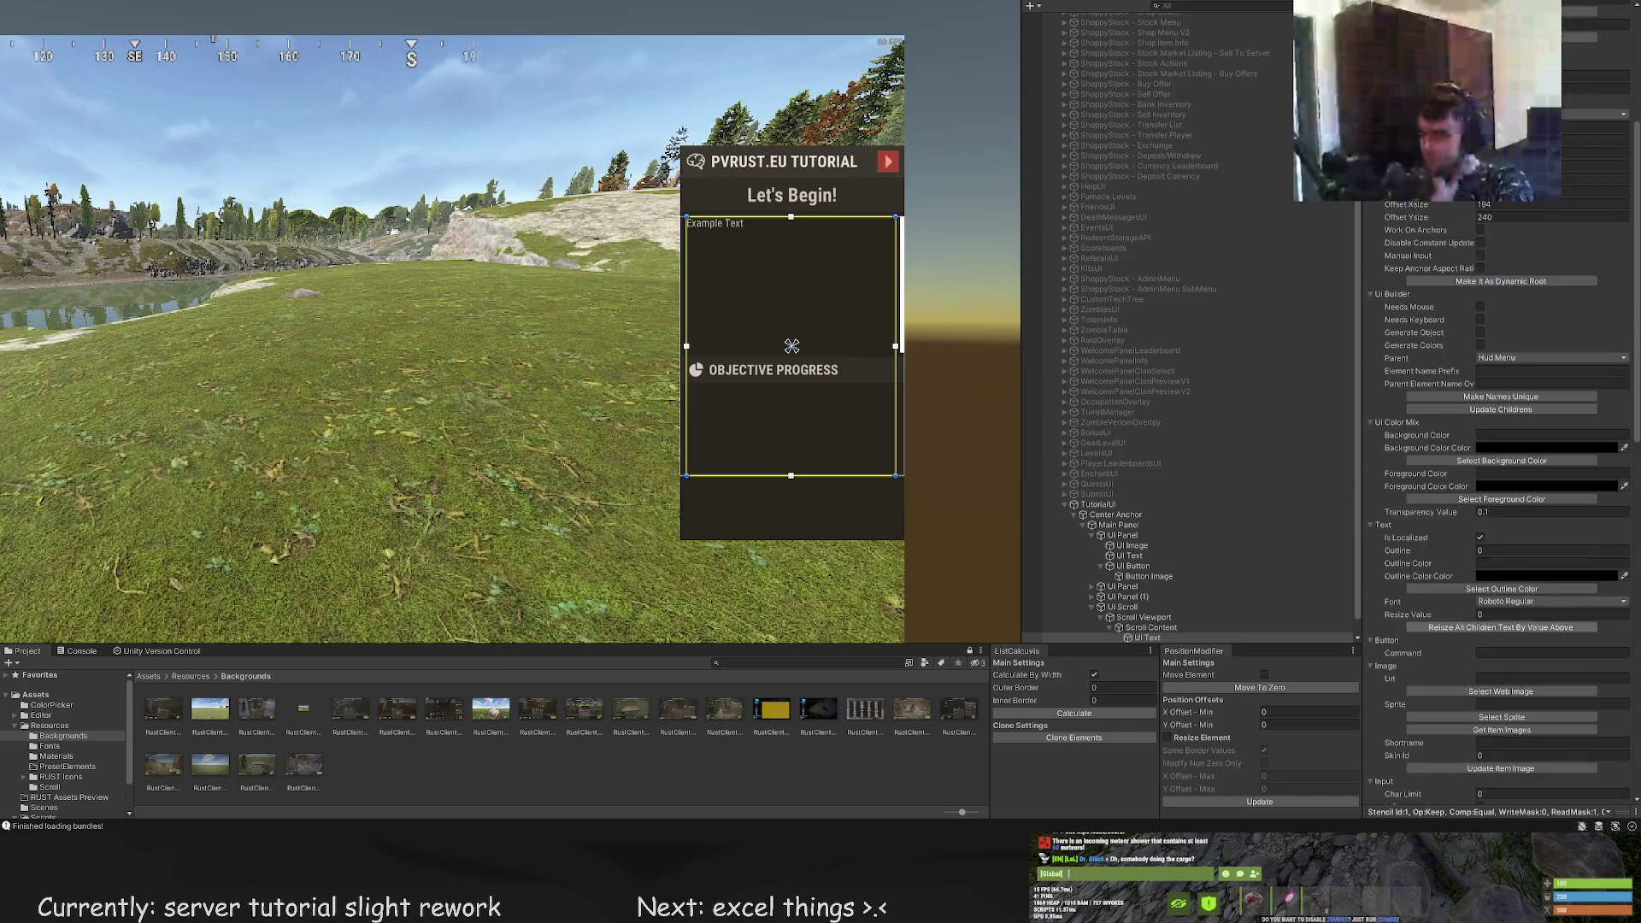
pyautogui.hotkey('ctrl', 'v')
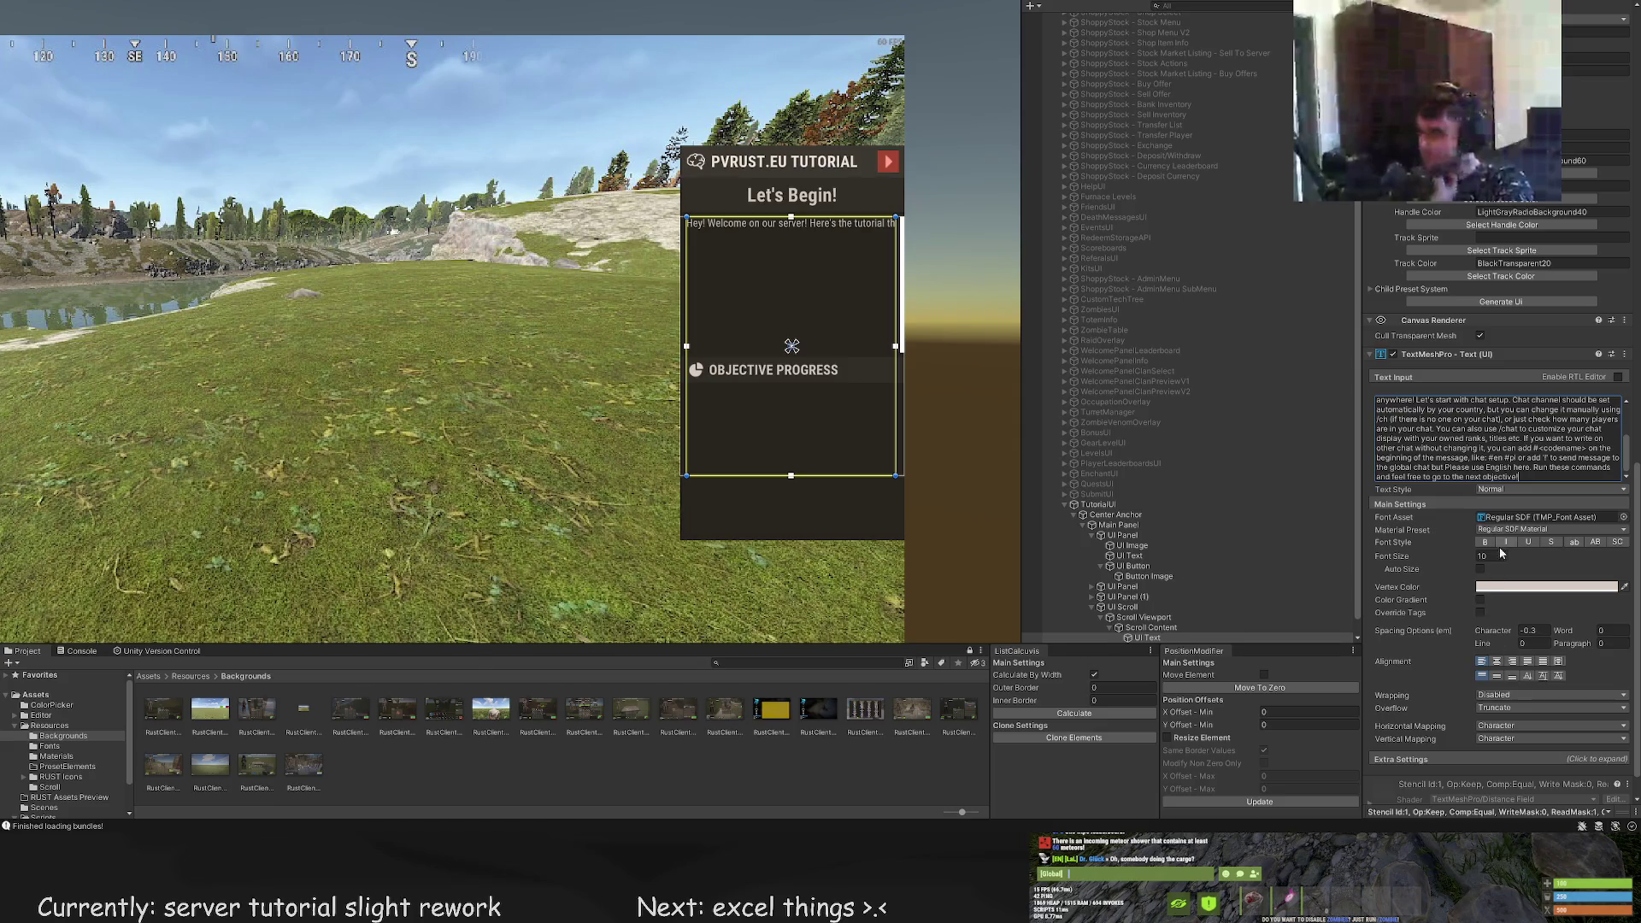
pyautogui.click(1515, 696)
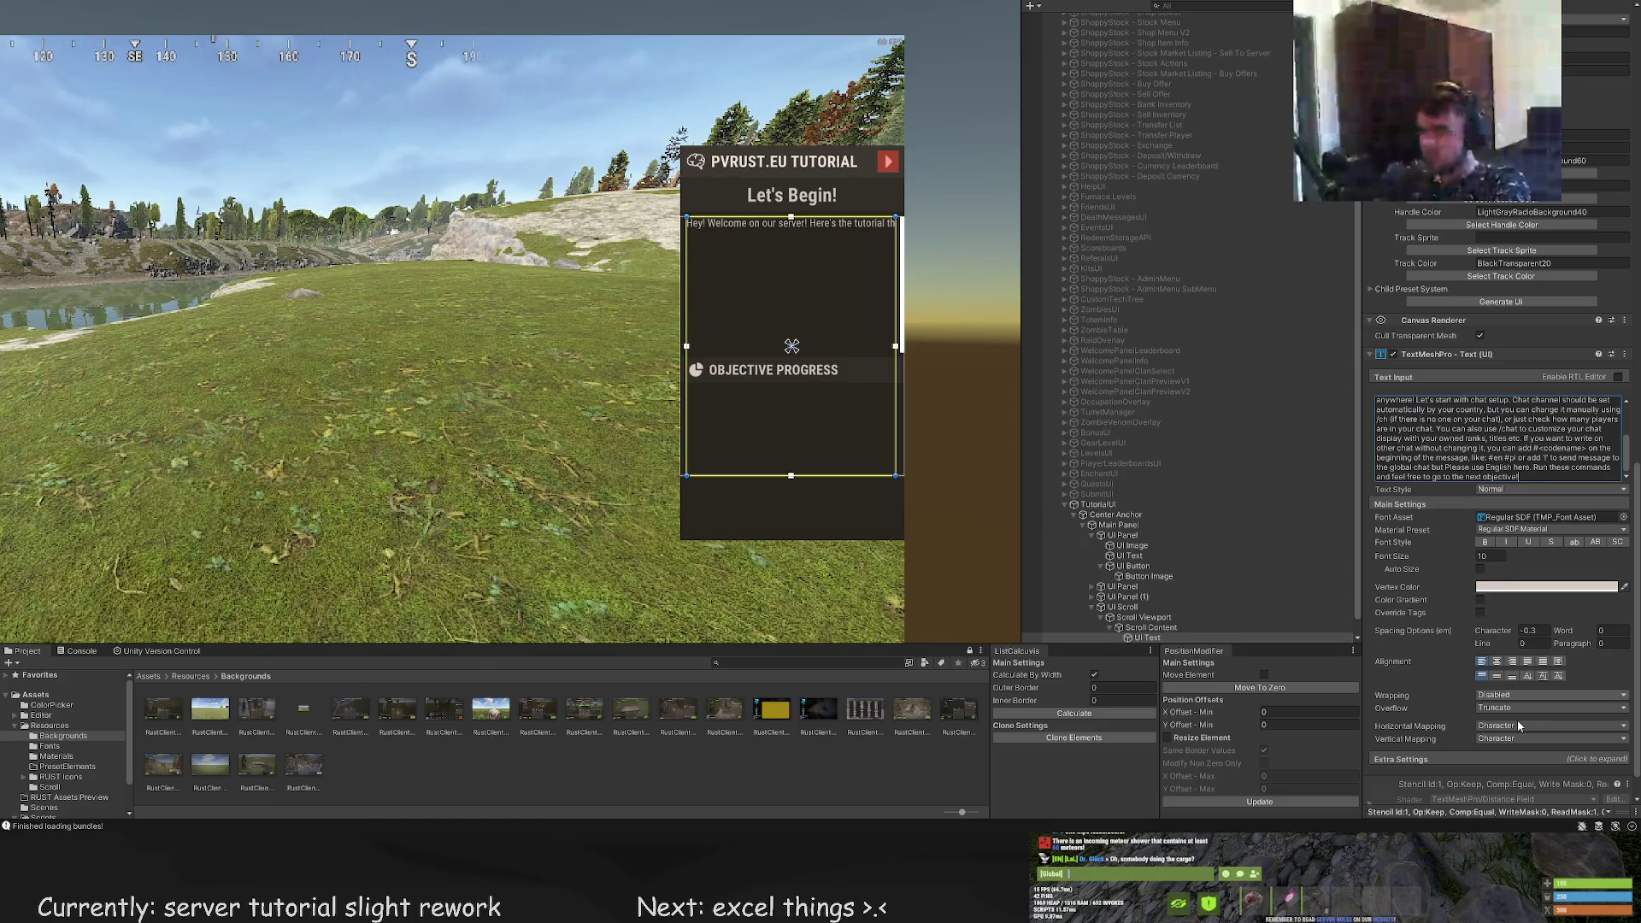
pyautogui.click(1516, 720)
pyautogui.hotkey('ctrl', 'p')
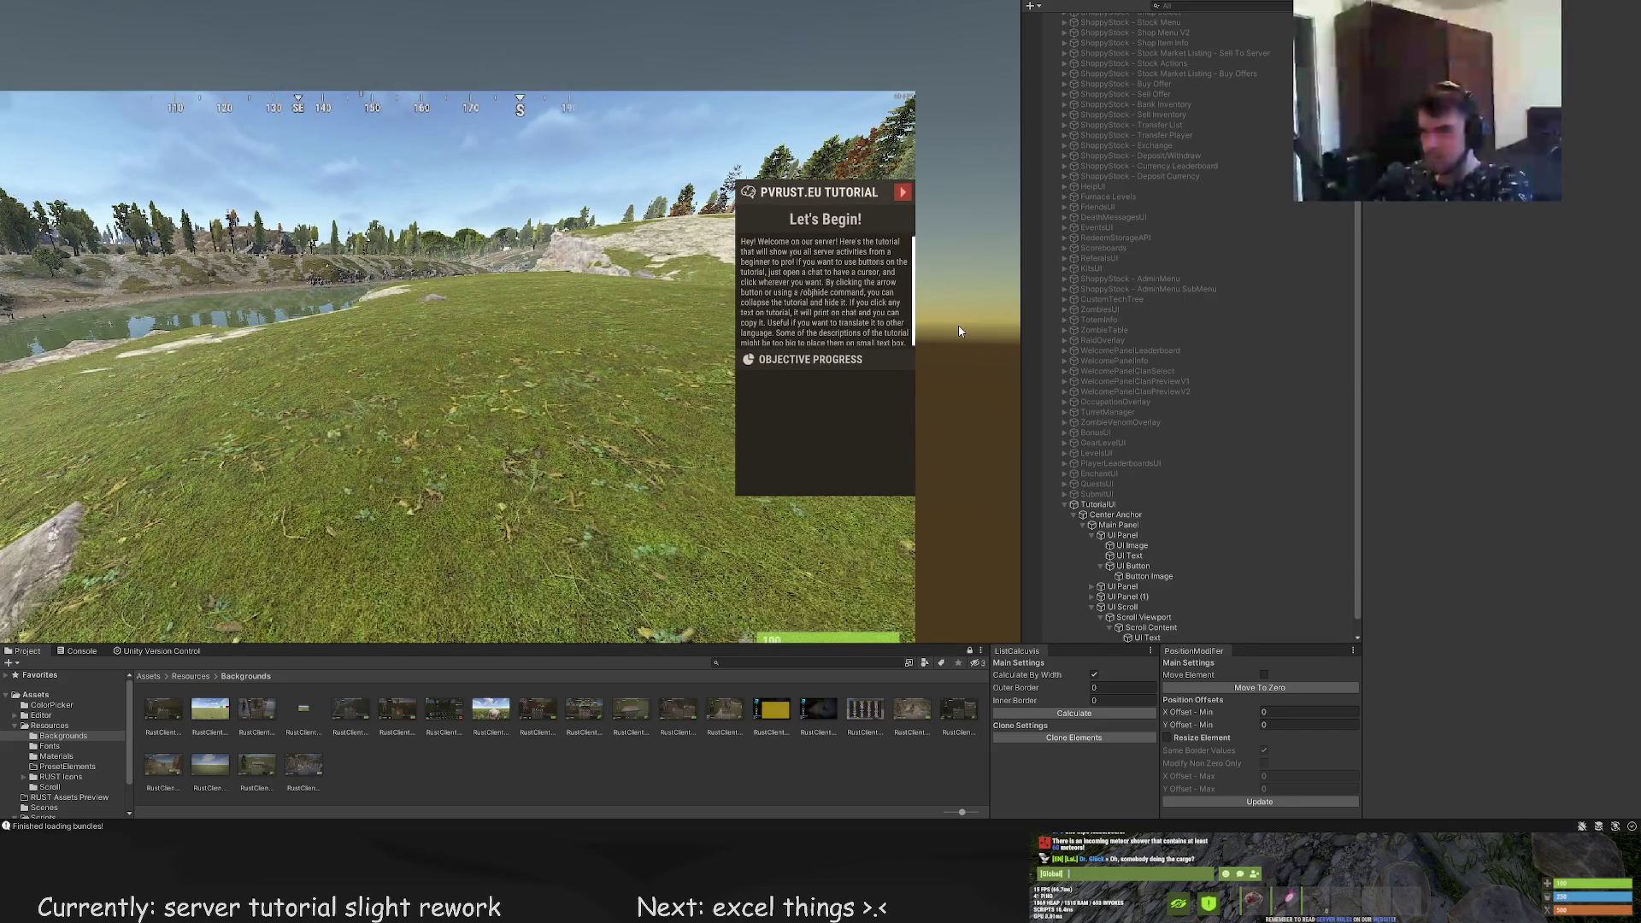
pyautogui.scroll(-1, 1208, 511)
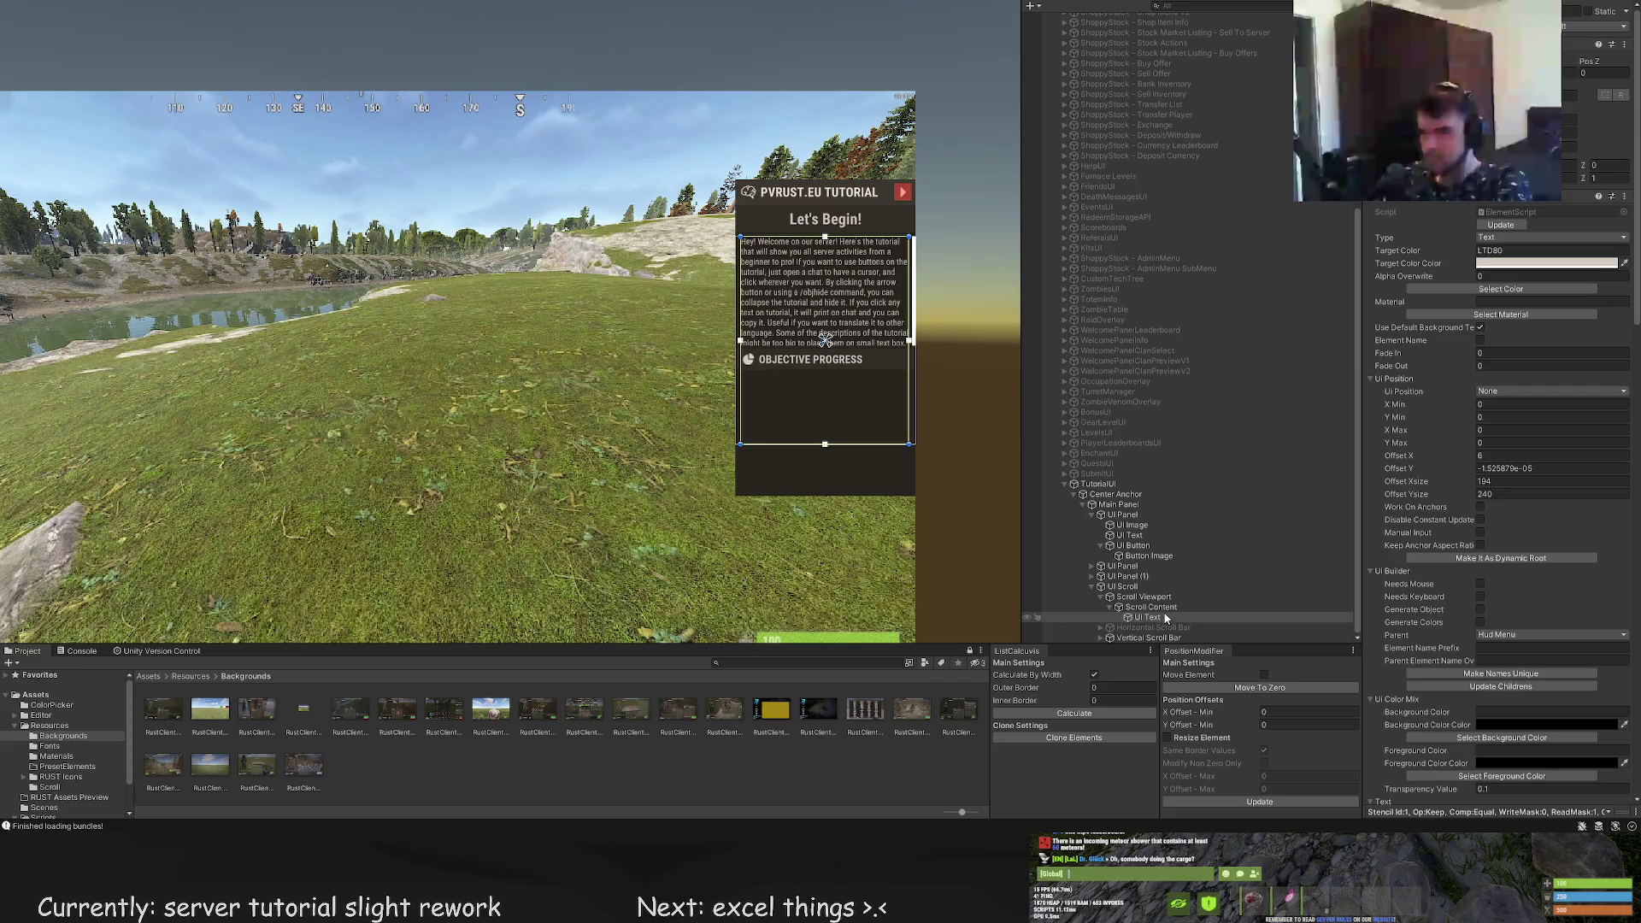
# Raise the UI Scroll area's top edge slightly to make it taller
pyautogui.click(1151, 606)
pyautogui.press('f')
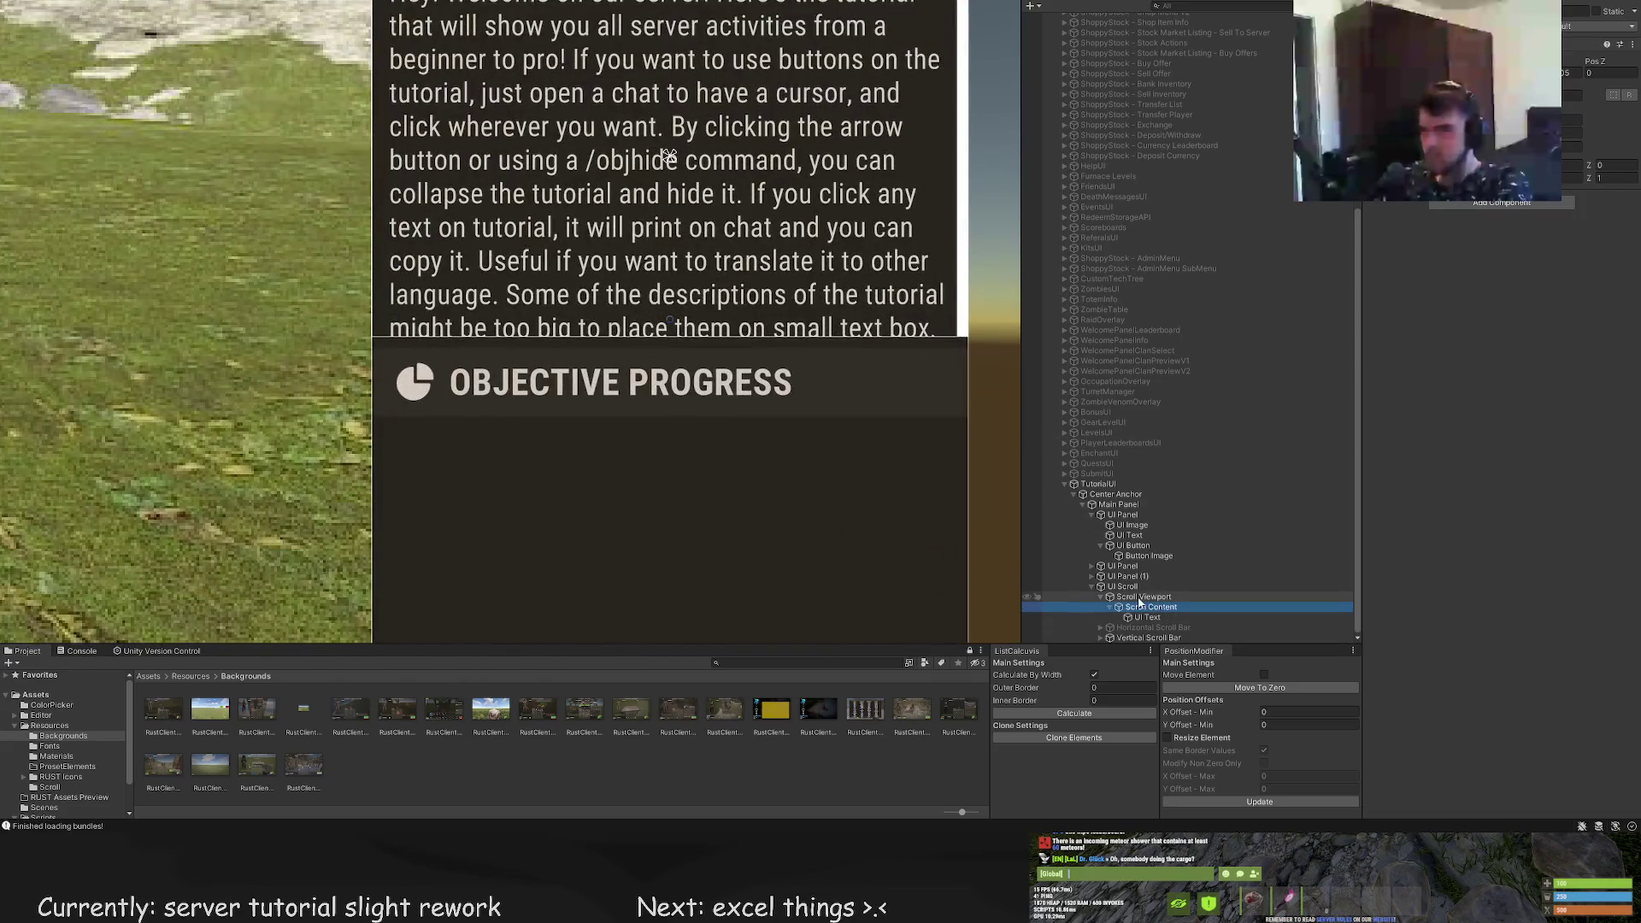
pyautogui.click(1122, 586)
pyautogui.press('f')
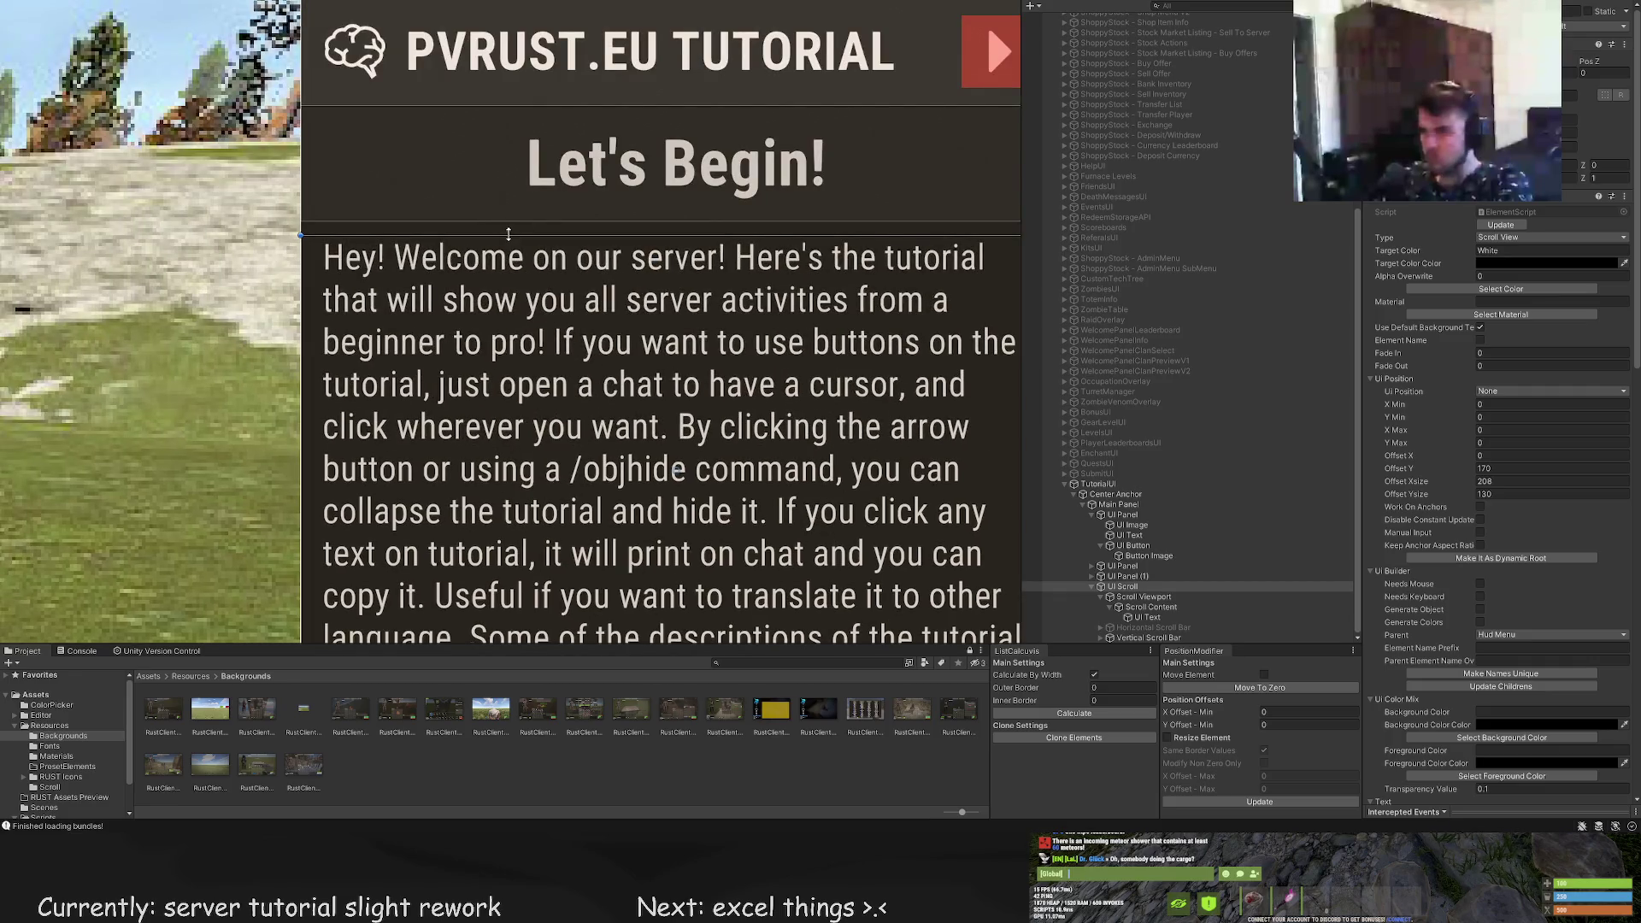
pyautogui.moveTo(507, 226); pyautogui.dragTo(506, 219)
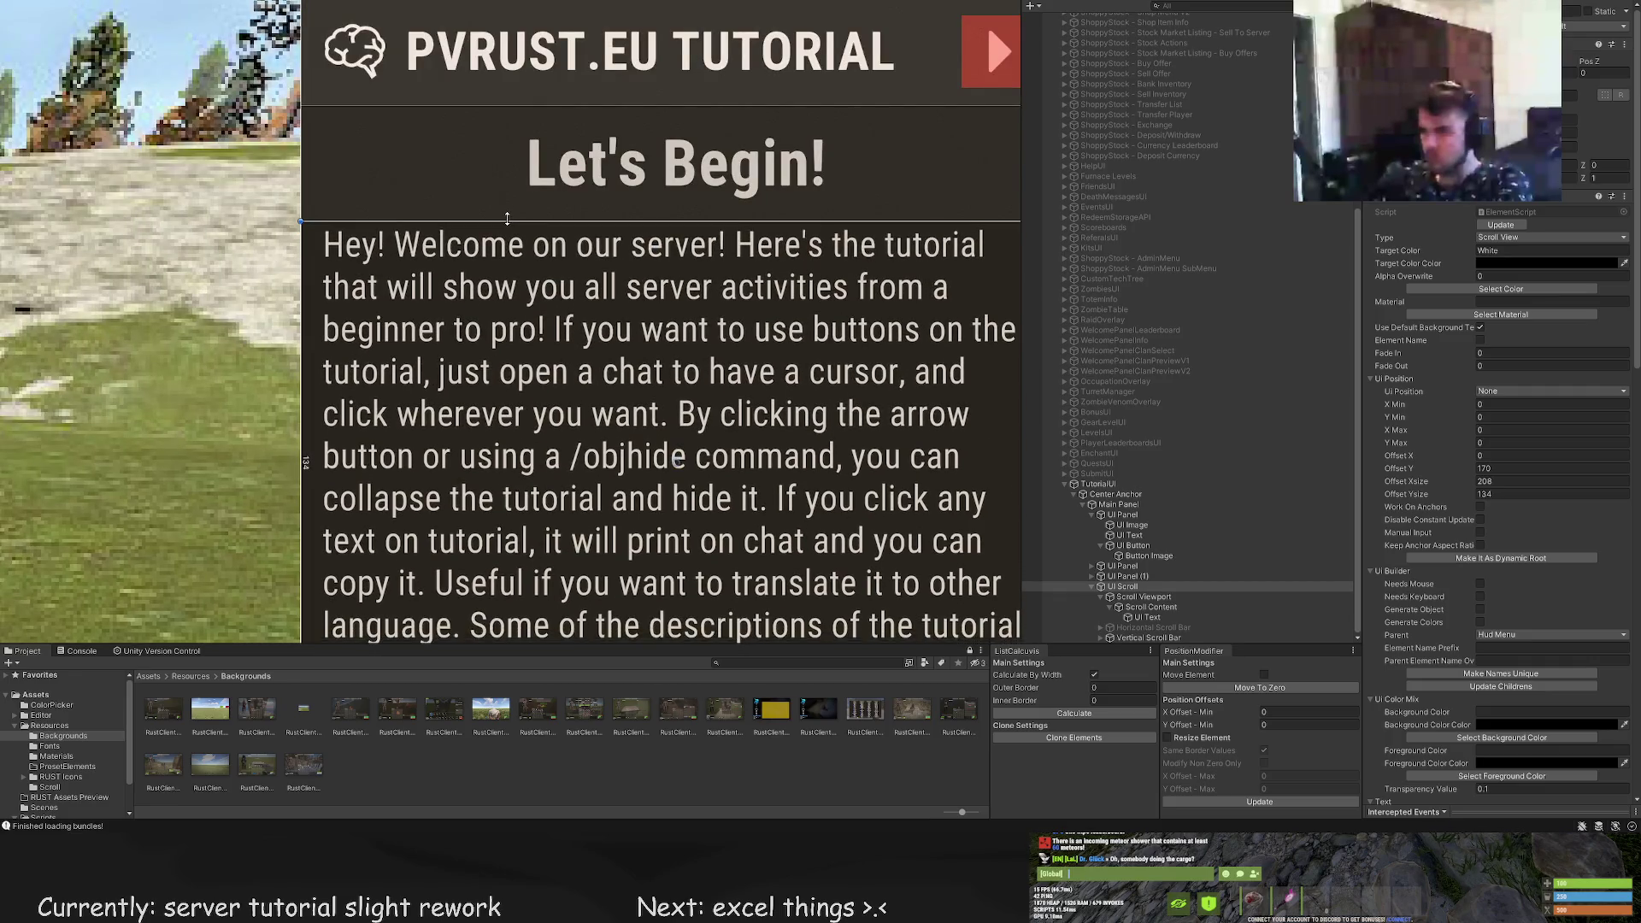
pyautogui.scroll(-4, 712, 328)
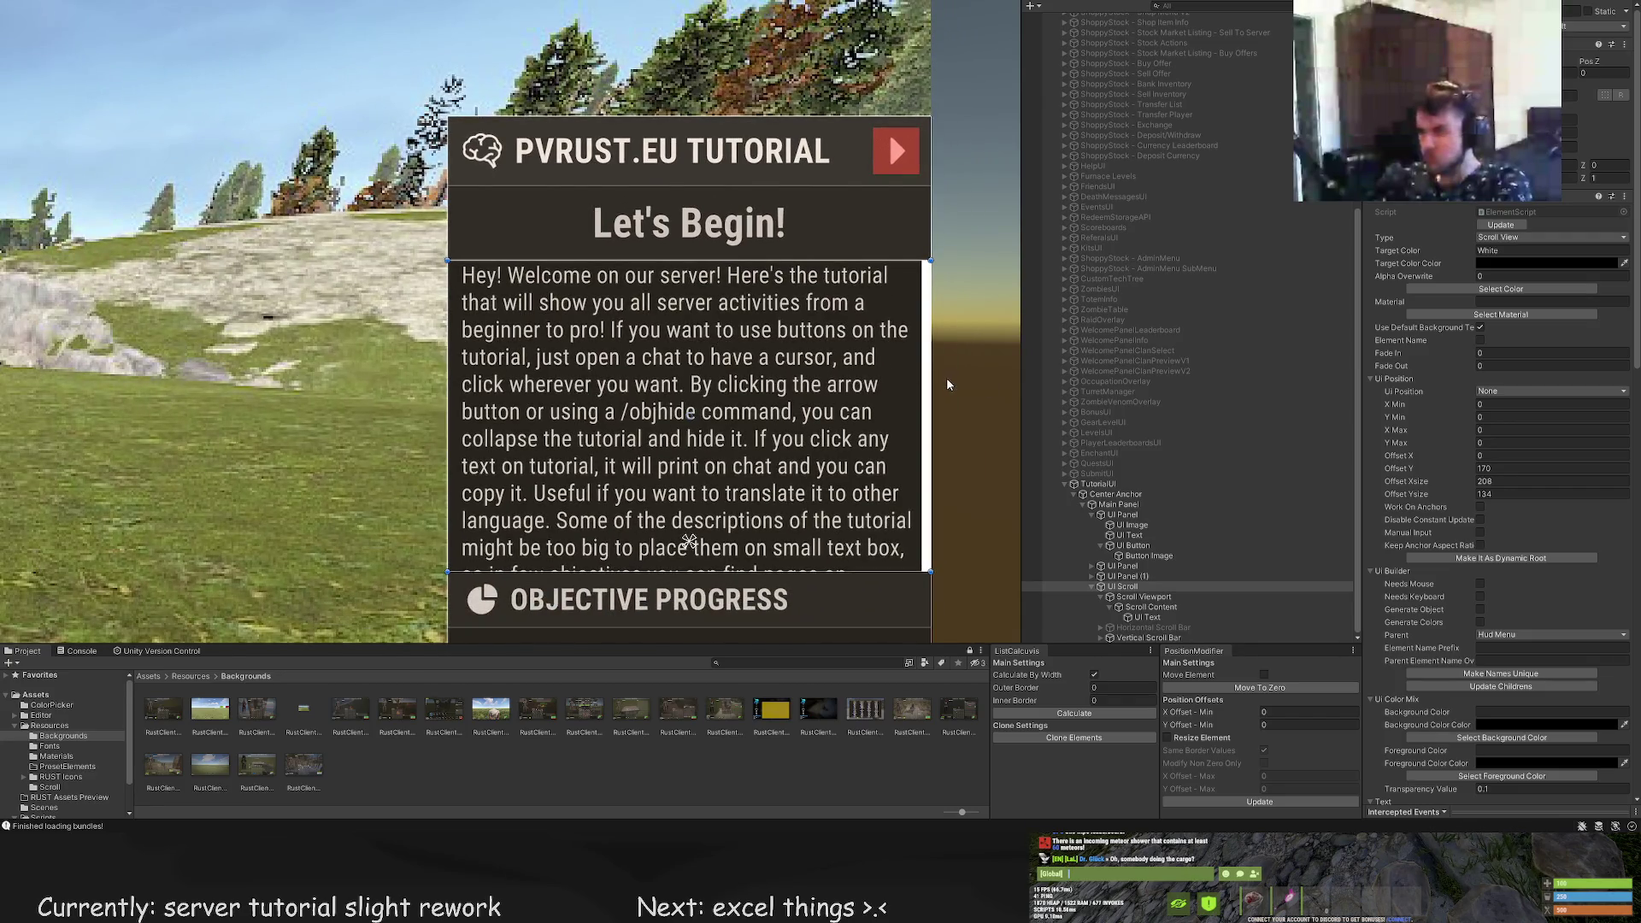
# Lower the welcome text box's top edge to give it a top margin
pyautogui.click(1146, 617)
pyautogui.press('f')
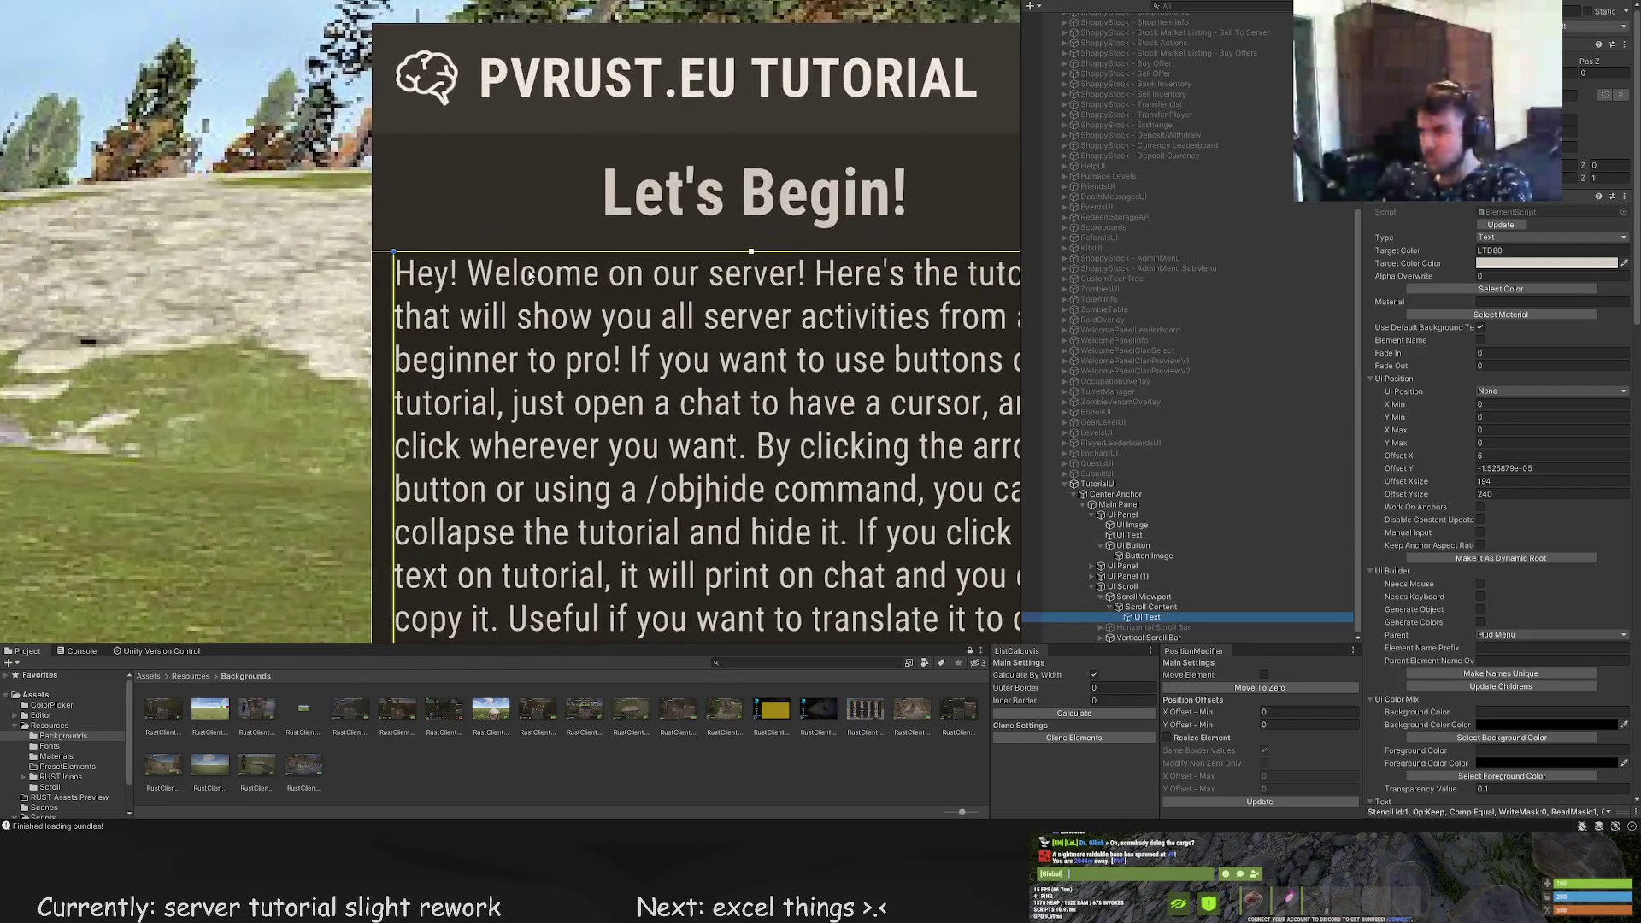
pyautogui.moveTo(519, 253); pyautogui.dragTo(516, 276)
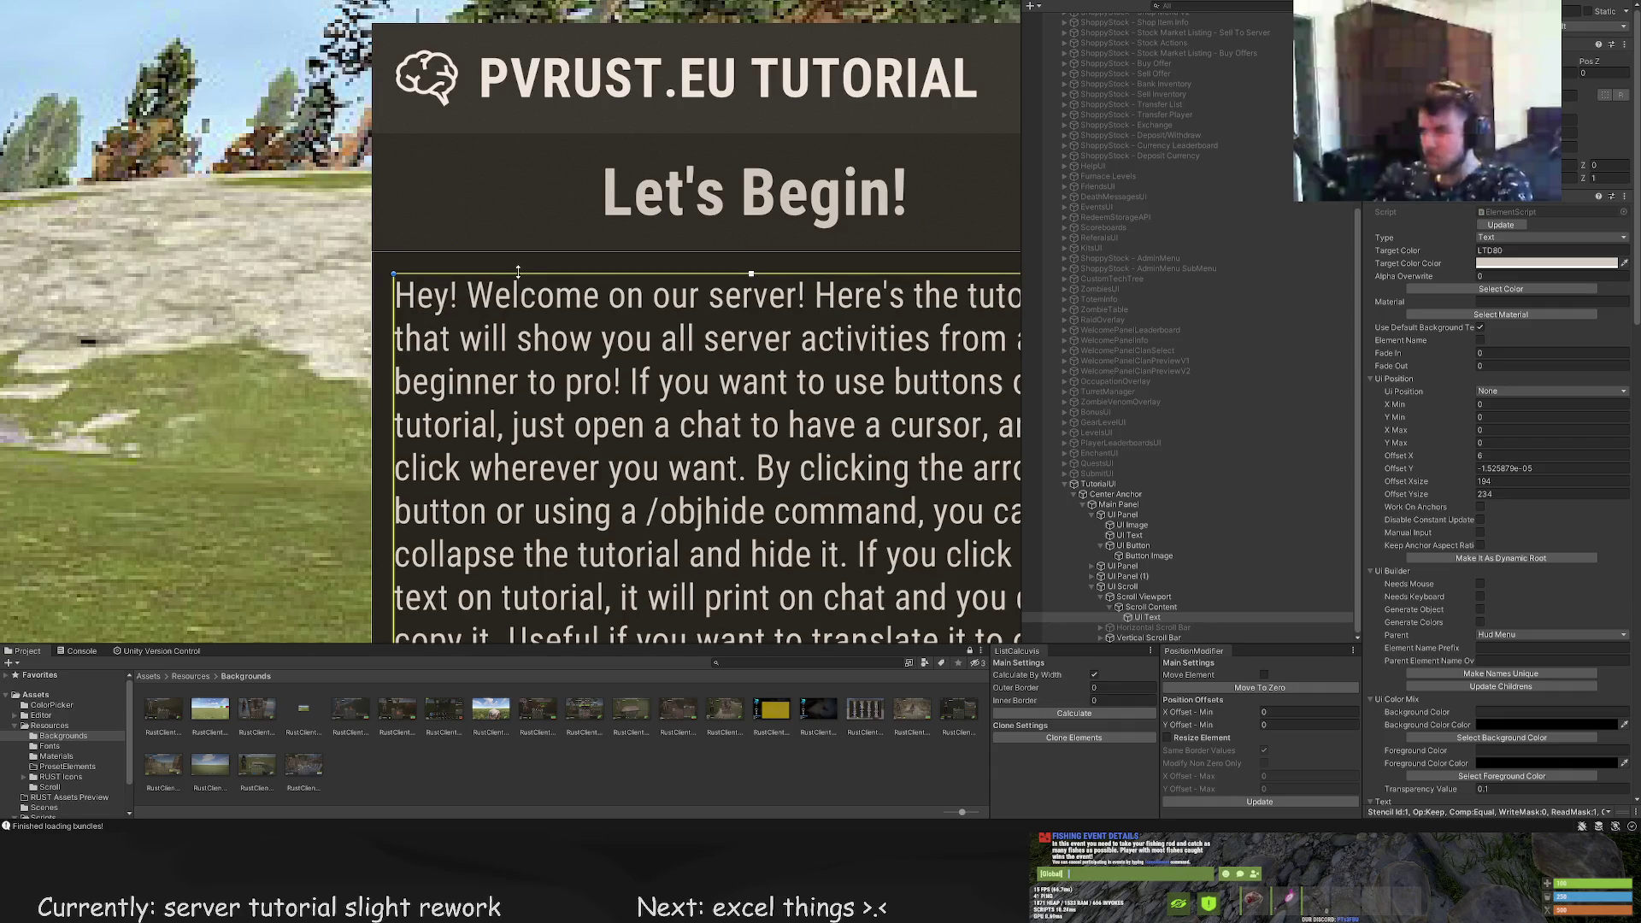
pyautogui.click(537, 282)
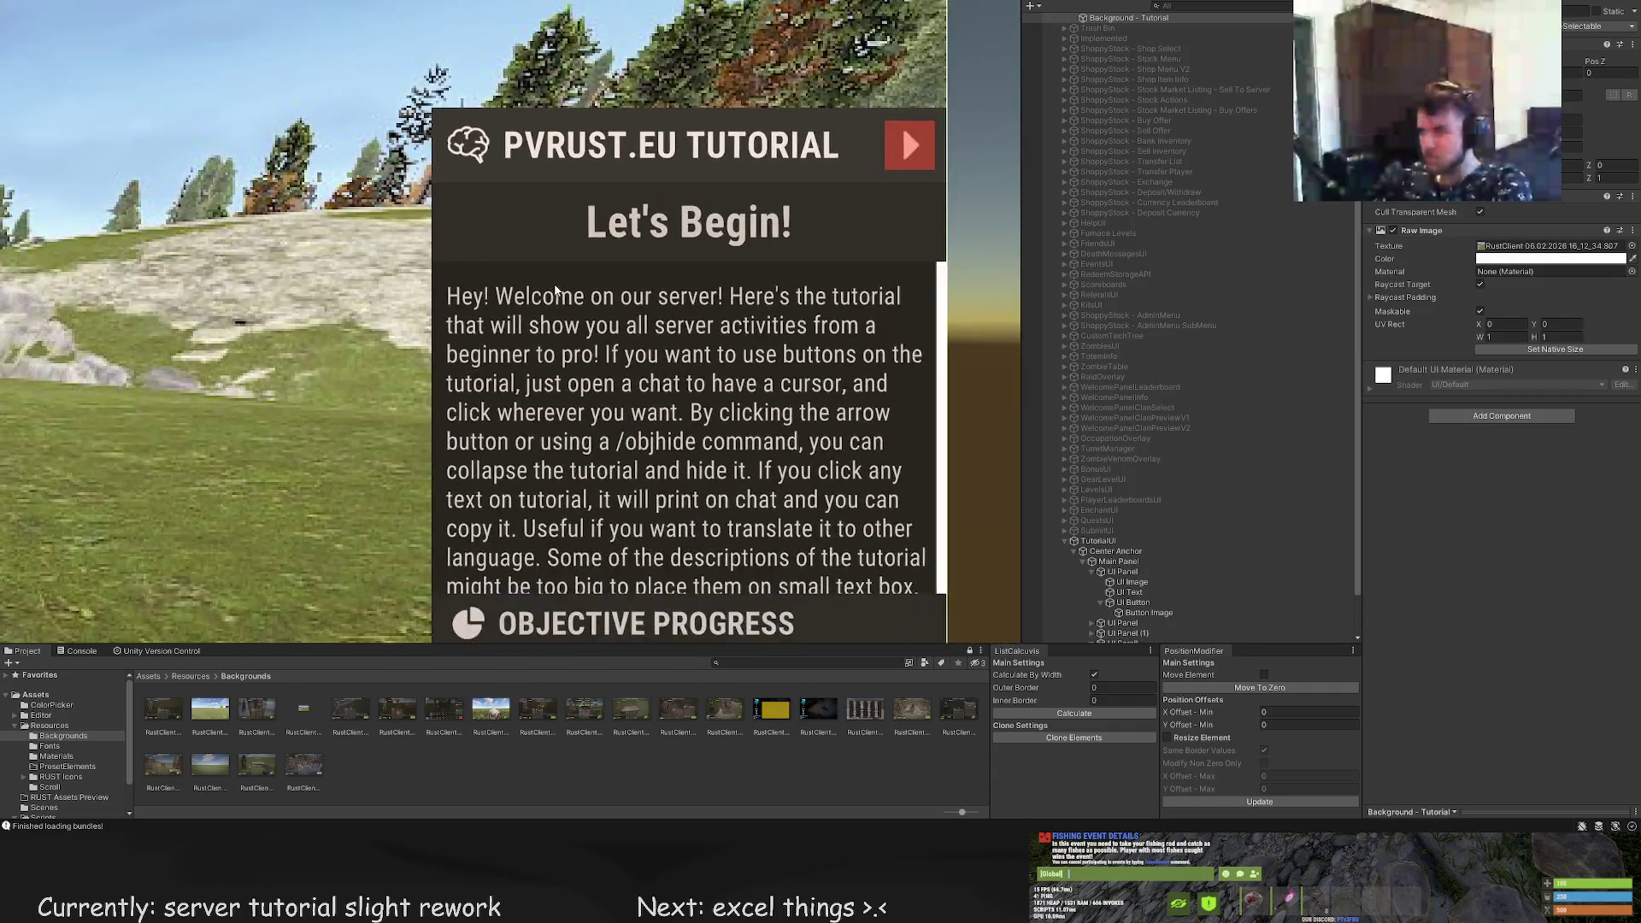
pyautogui.press('f')
pyautogui.click(567, 297)
pyautogui.press('f')
pyautogui.moveTo(572, 272); pyautogui.dragTo(572, 277)
pyautogui.click(576, 265)
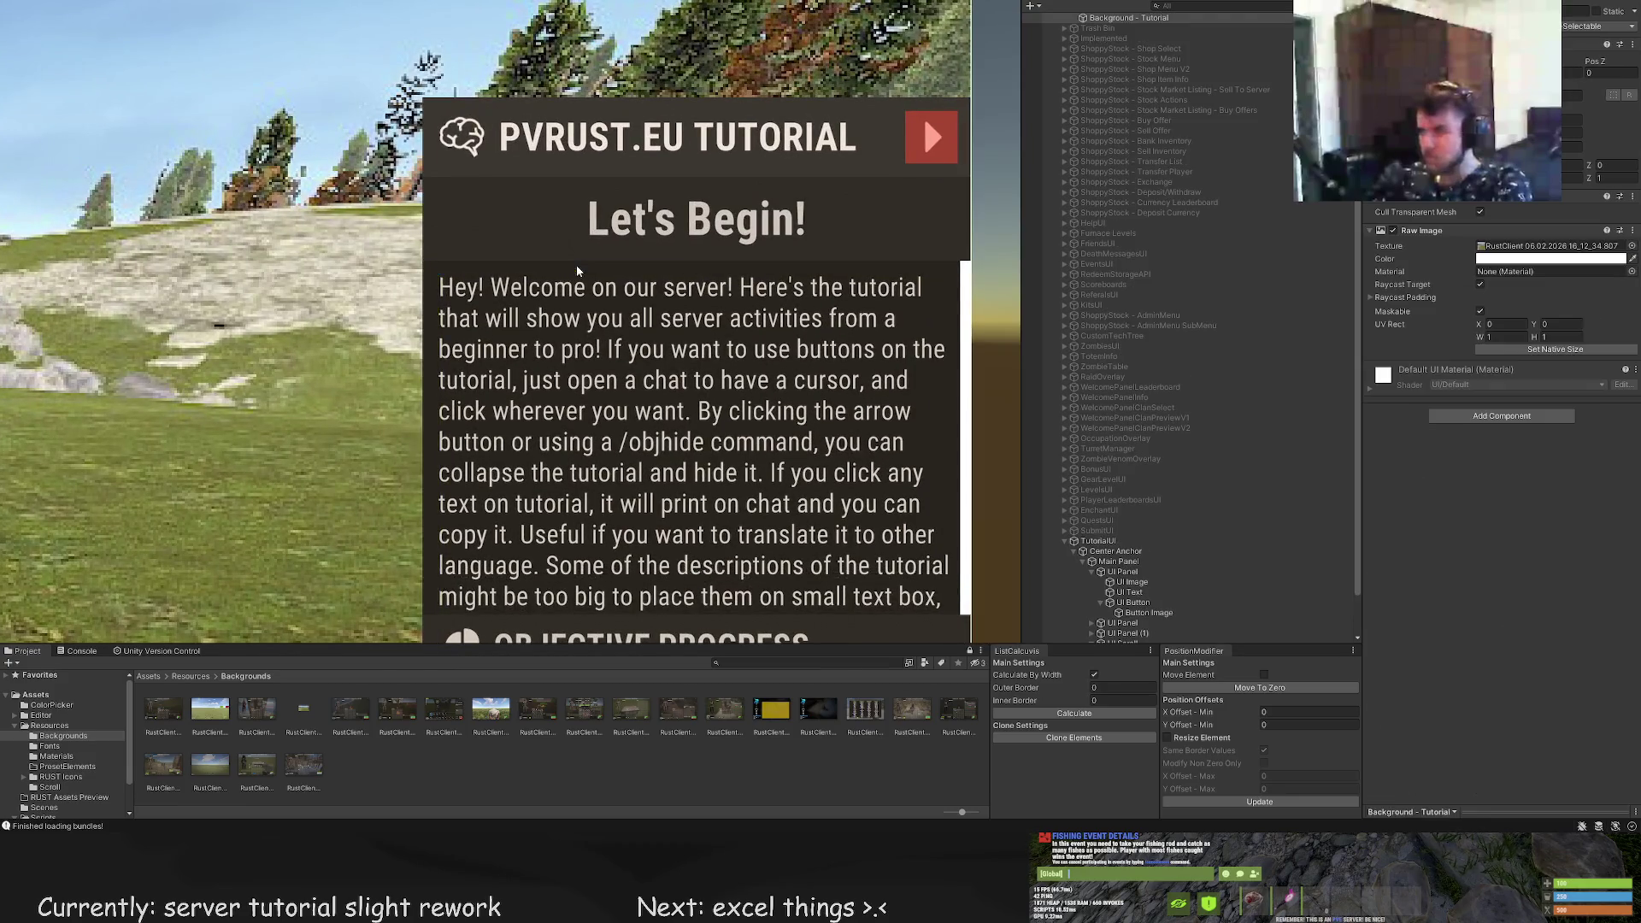
pyautogui.press('f')
pyautogui.click(596, 310)
pyautogui.press('f')
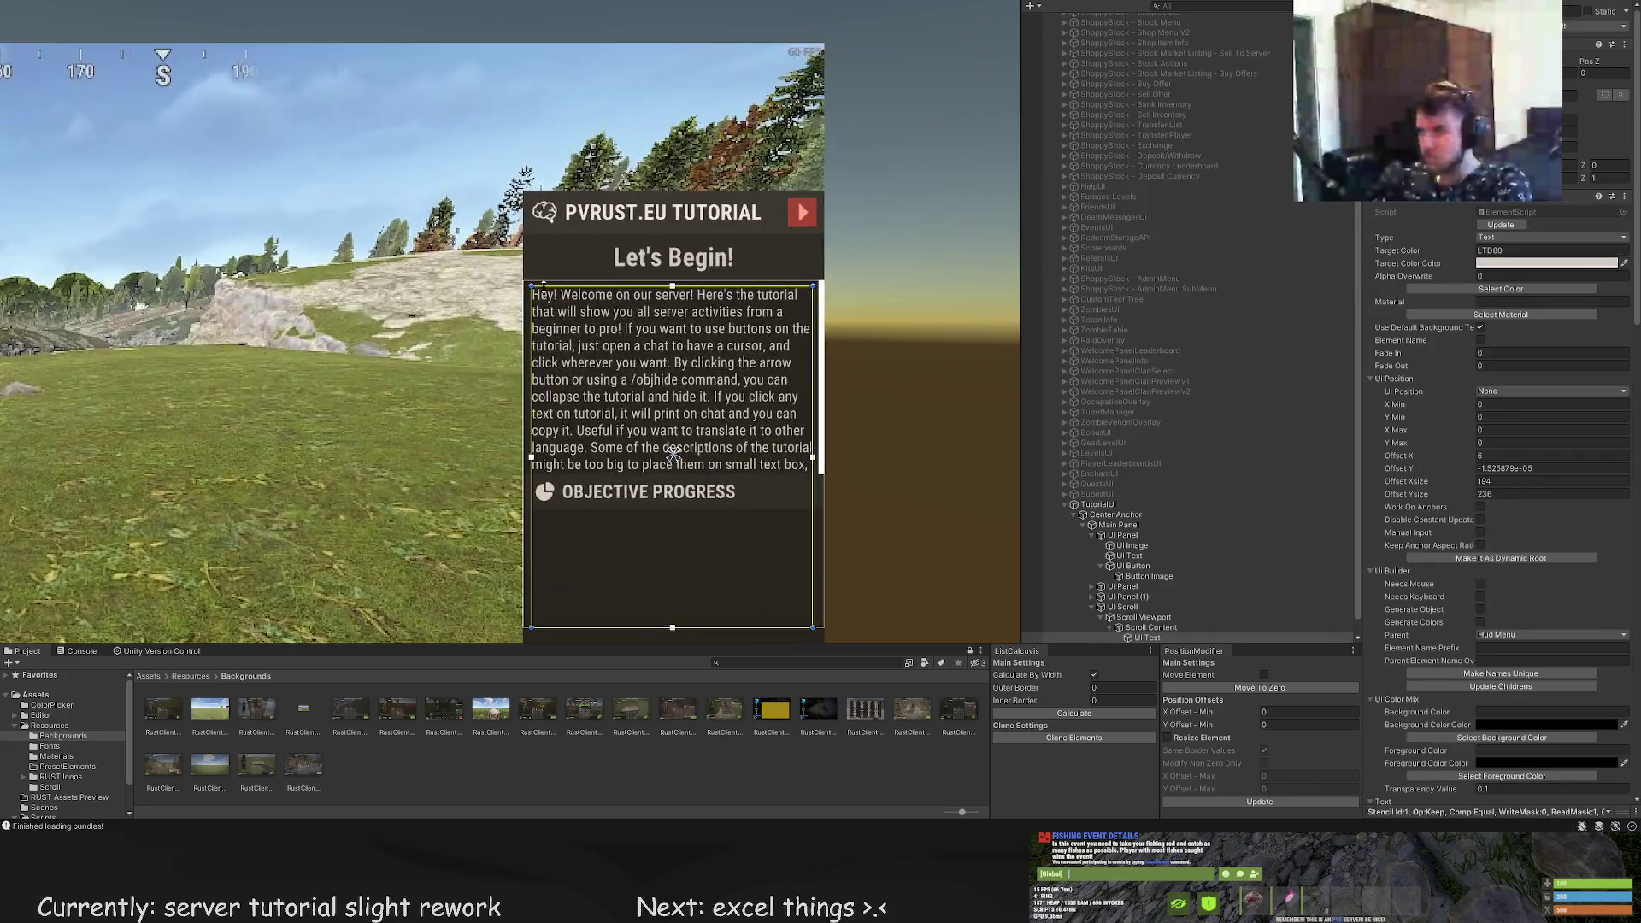
# Inset the text's left edge for padding (Offset X 6→8, width 194→192)
pyautogui.moveTo(524, 304); pyautogui.dragTo(553, 270)
pyautogui.scroll(-5, 563, 261)
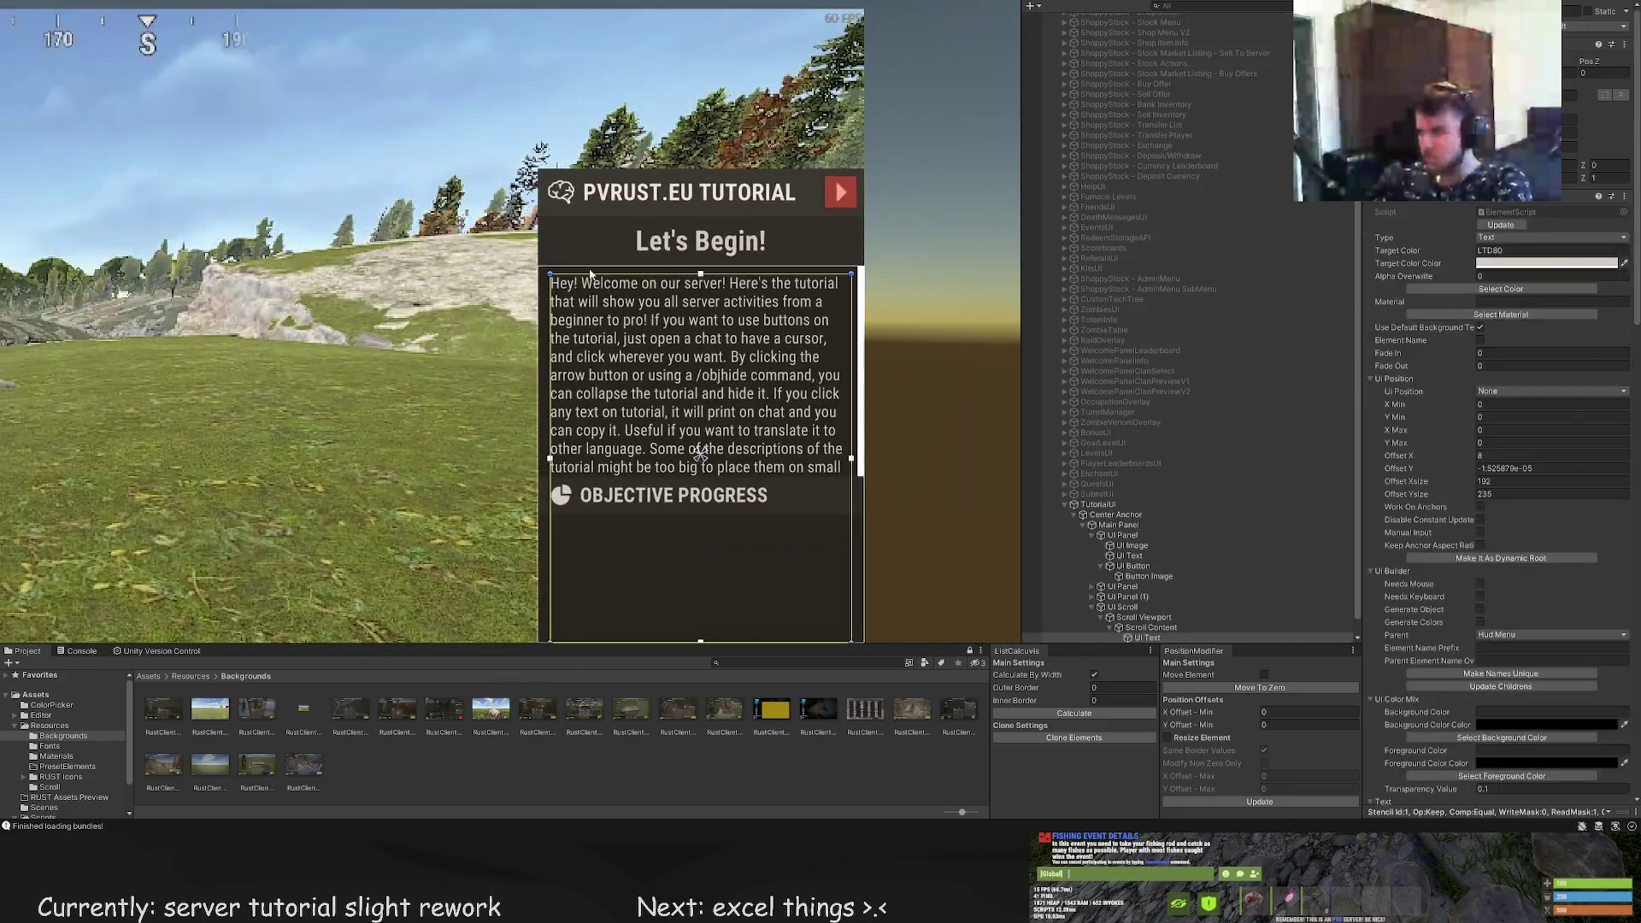
pyautogui.click(603, 300)
pyautogui.scroll(-3, 604, 302)
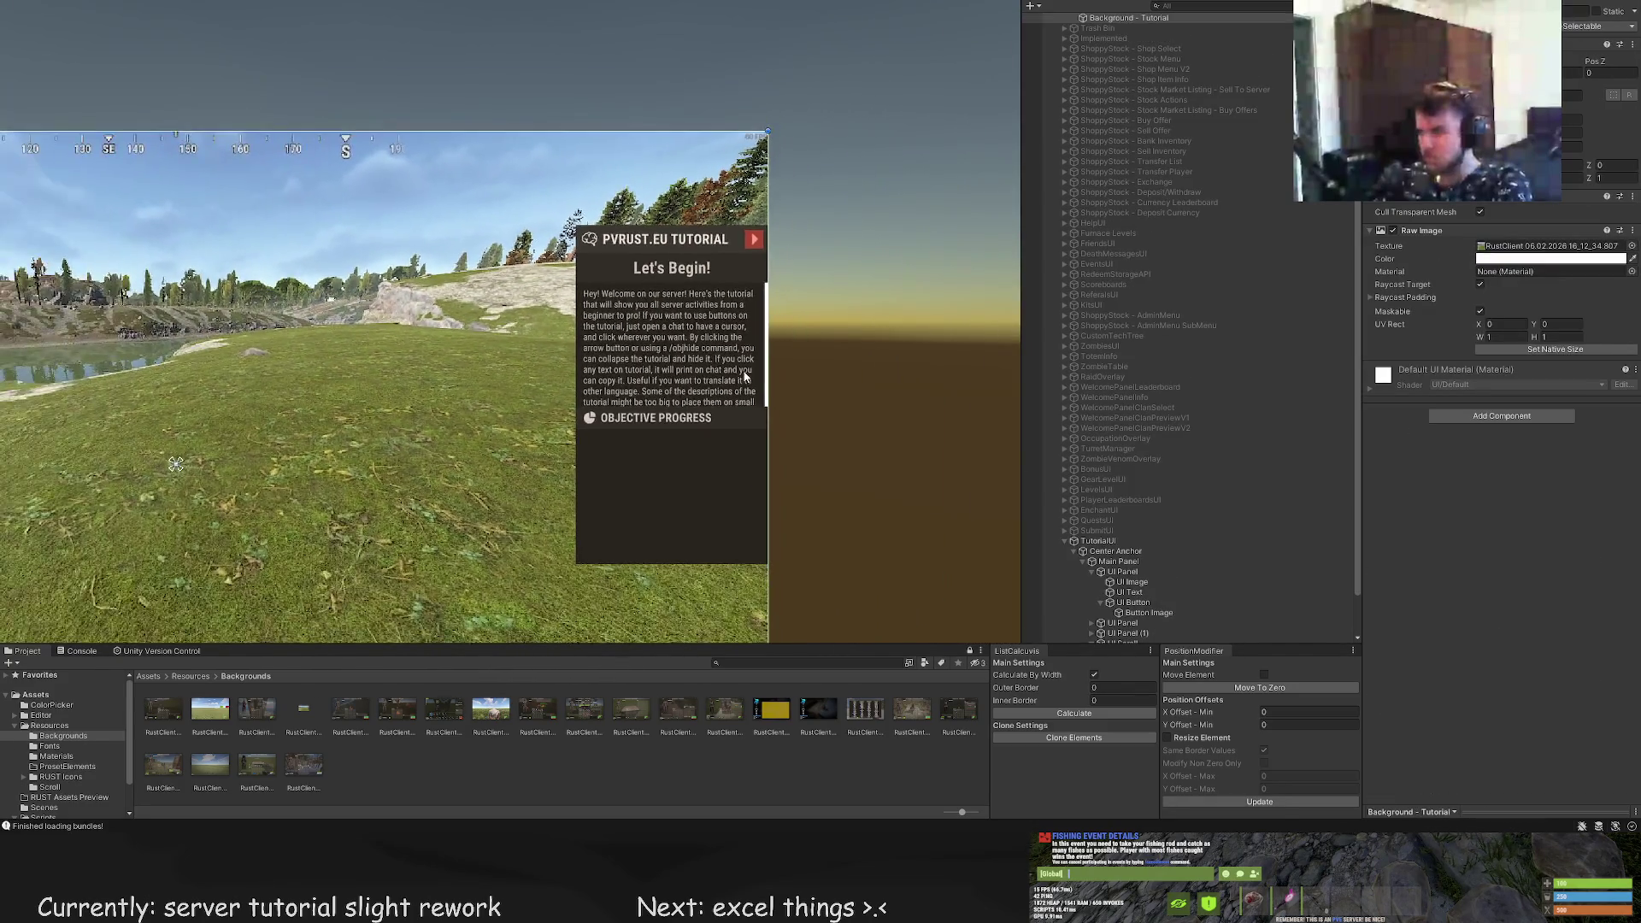
pyautogui.click(684, 325)
pyautogui.scroll(5, 690, 316)
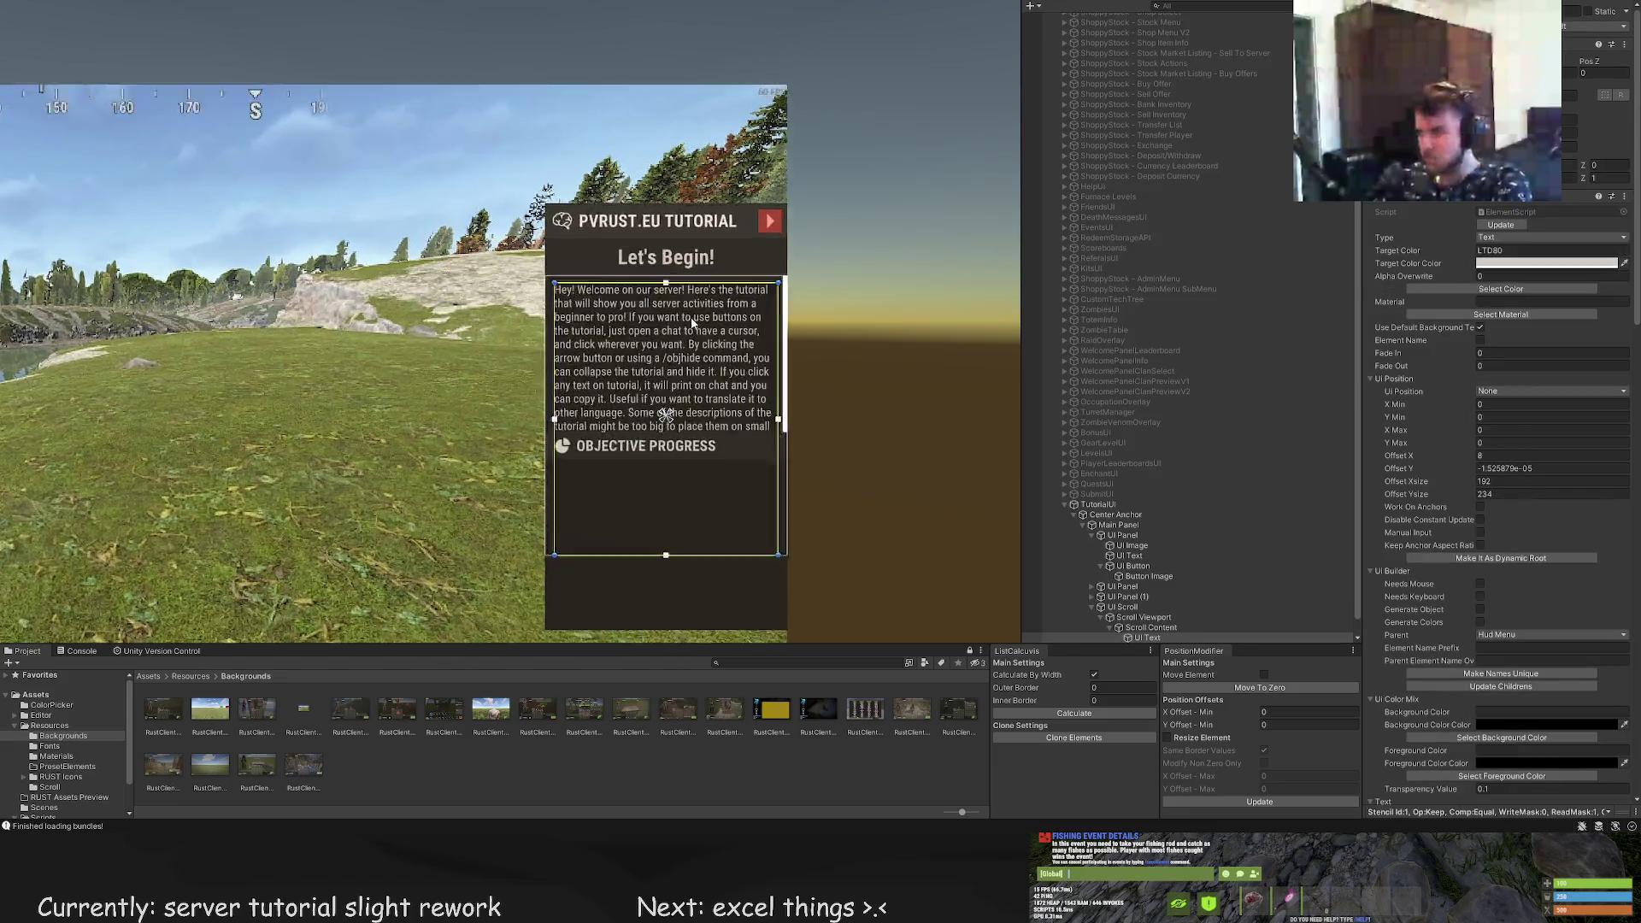
pyautogui.click(1124, 586)
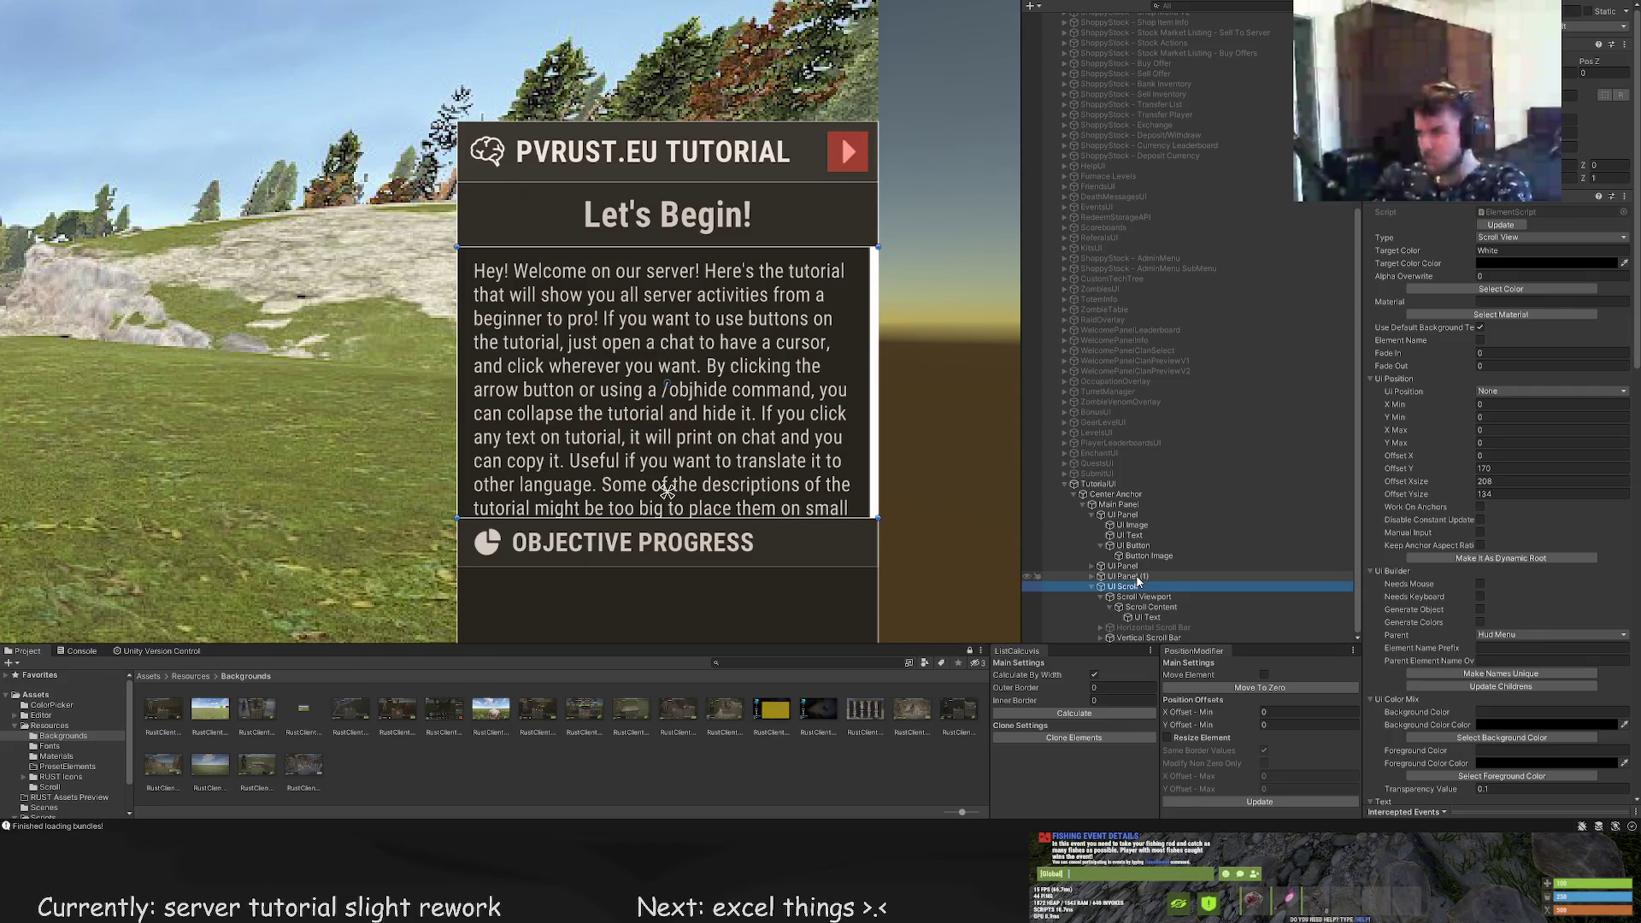
pyautogui.click(1137, 576)
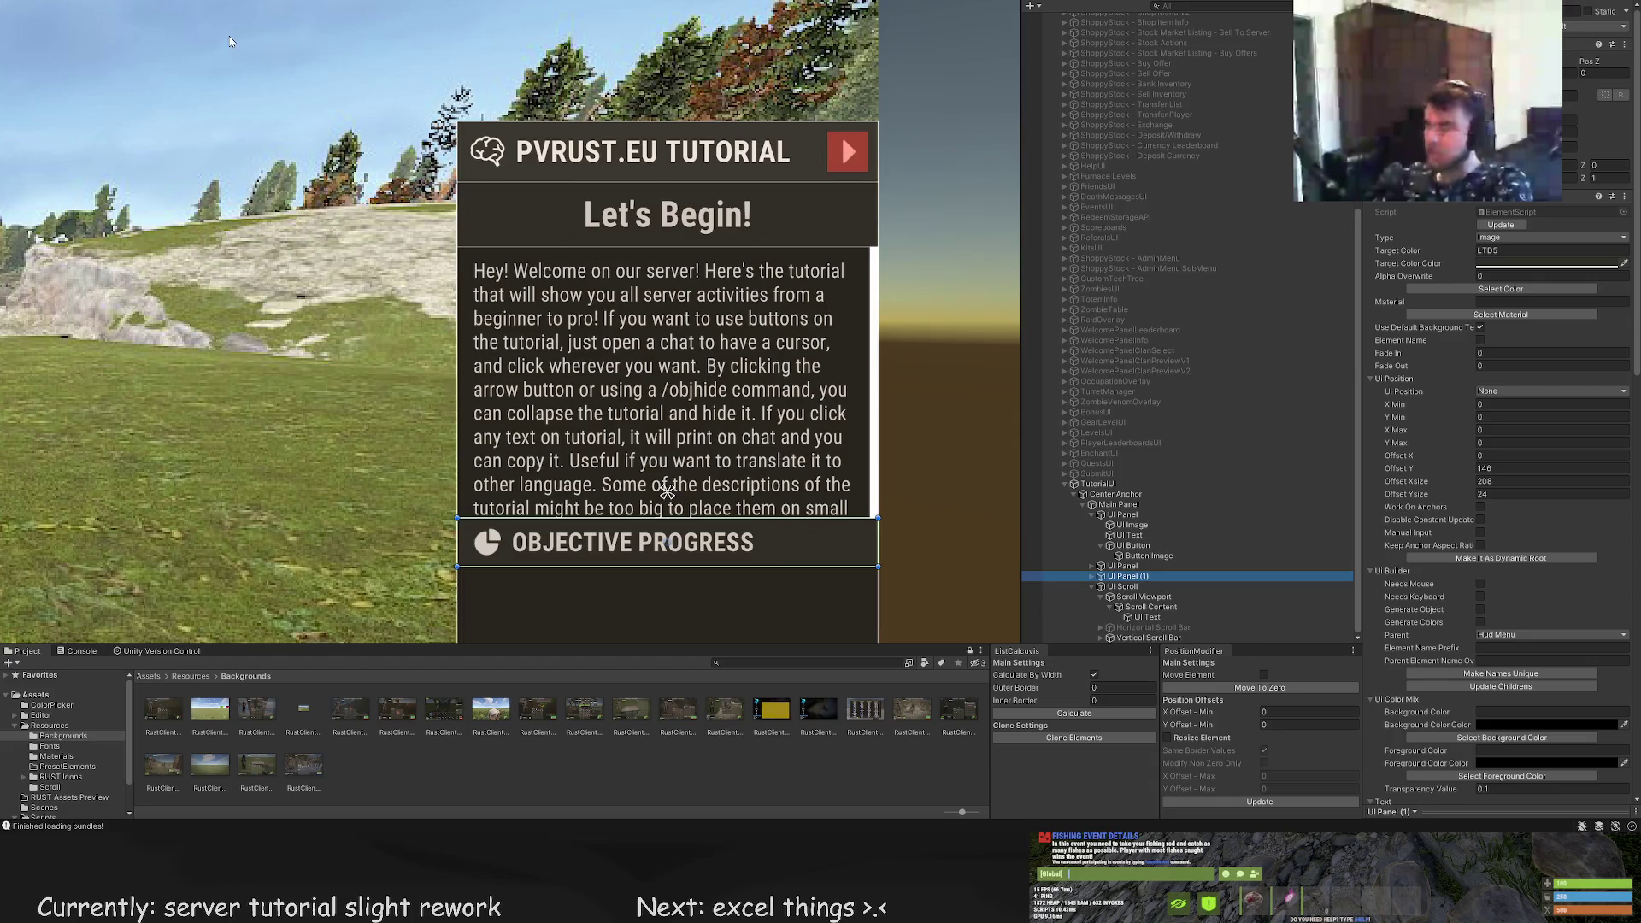
# Assign the ui.gradient.up sprite to the new image and stretch it across the full panel width
pyautogui.scroll(-3, 1551, 556)
pyautogui.scroll(-10, 1551, 556)
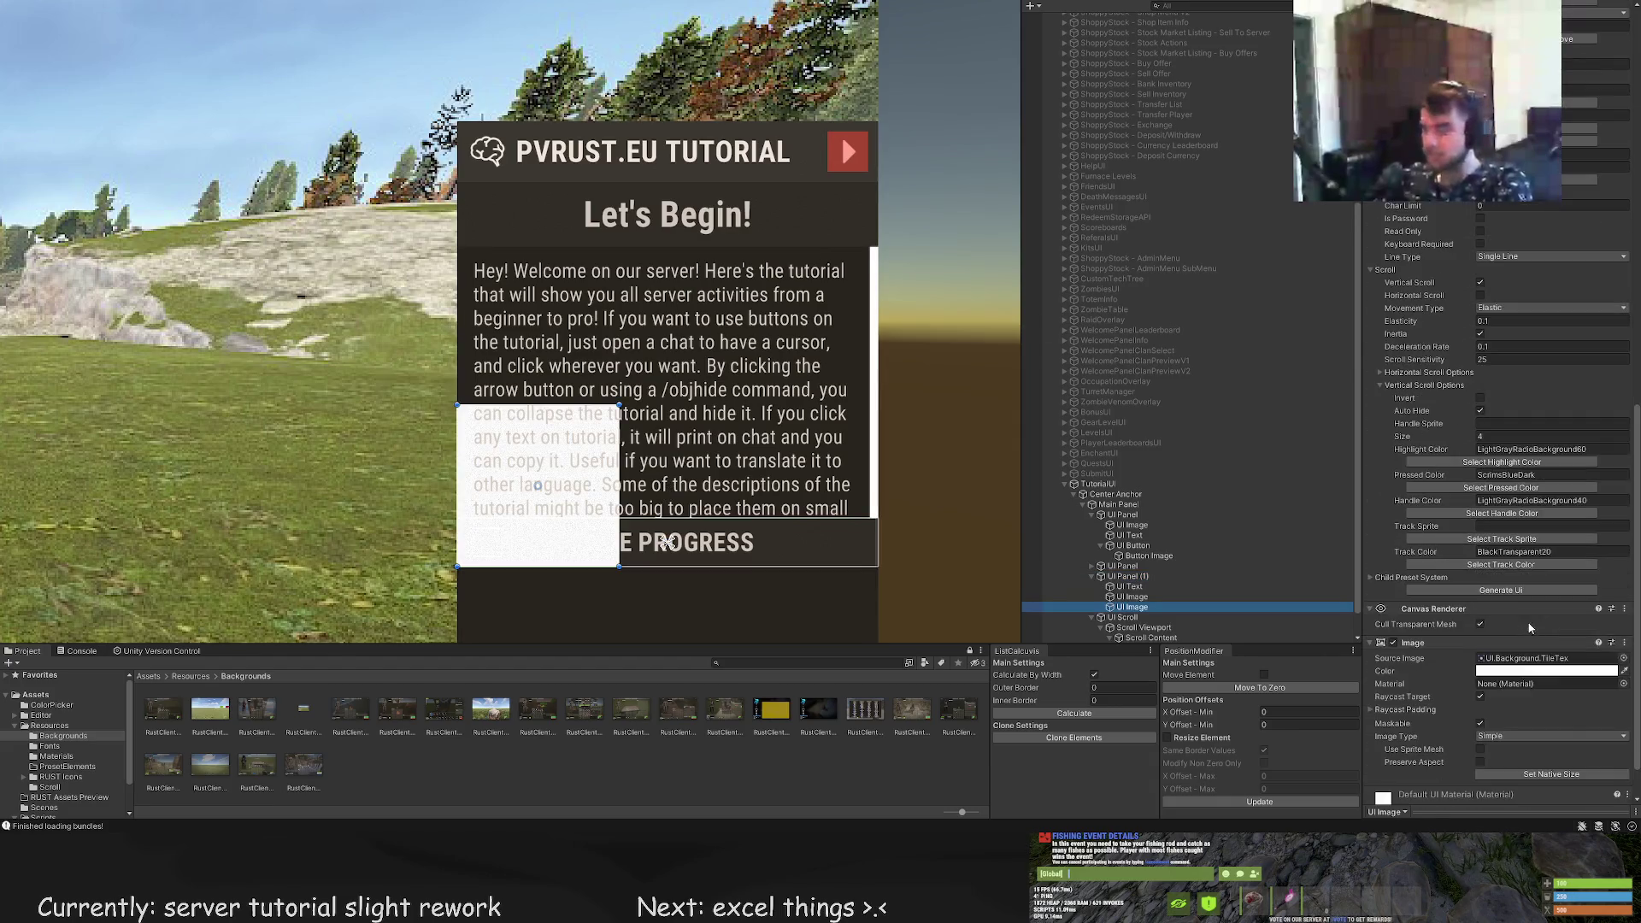
pyautogui.scroll(5, 1521, 459)
pyautogui.click(1453, 387)
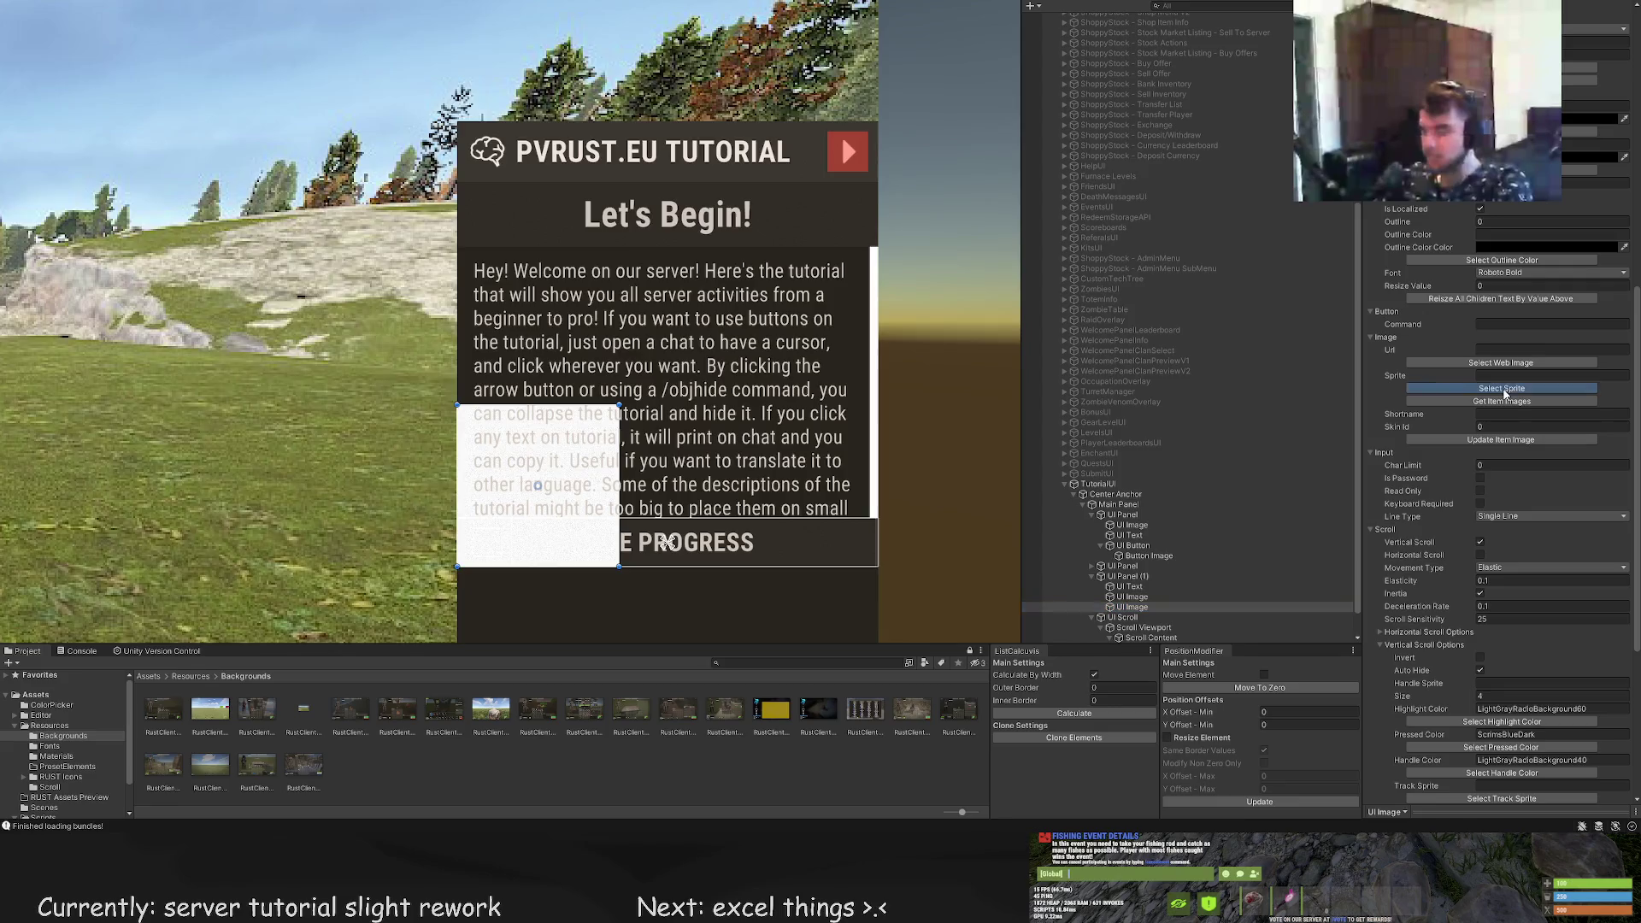
pyautogui.write('gradi')
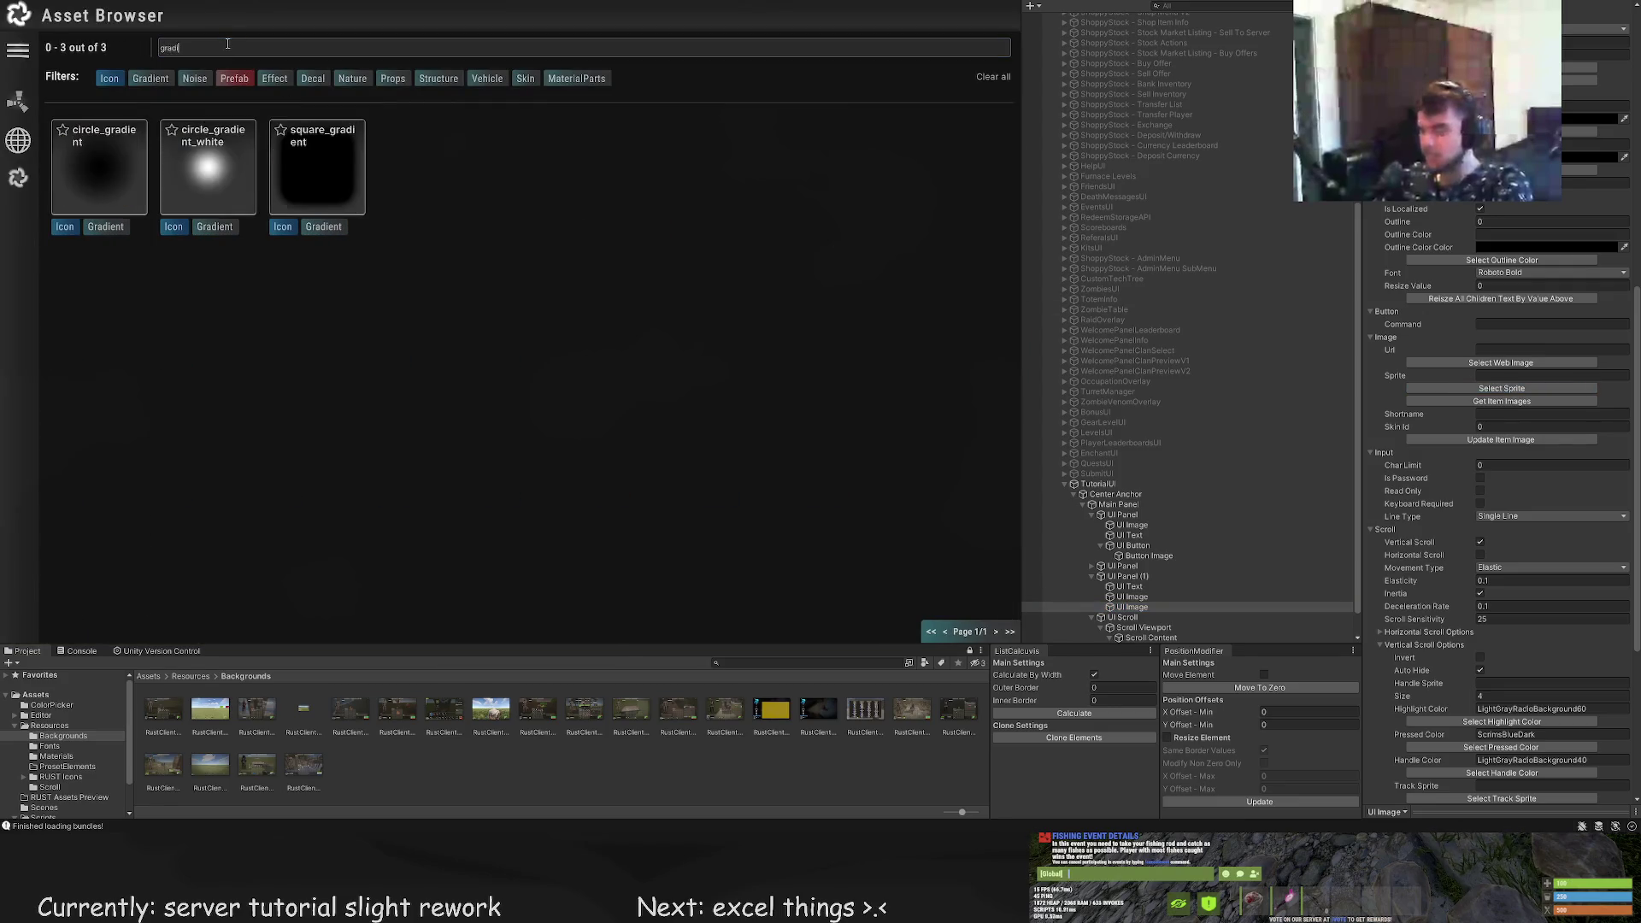
pyautogui.click(234, 81)
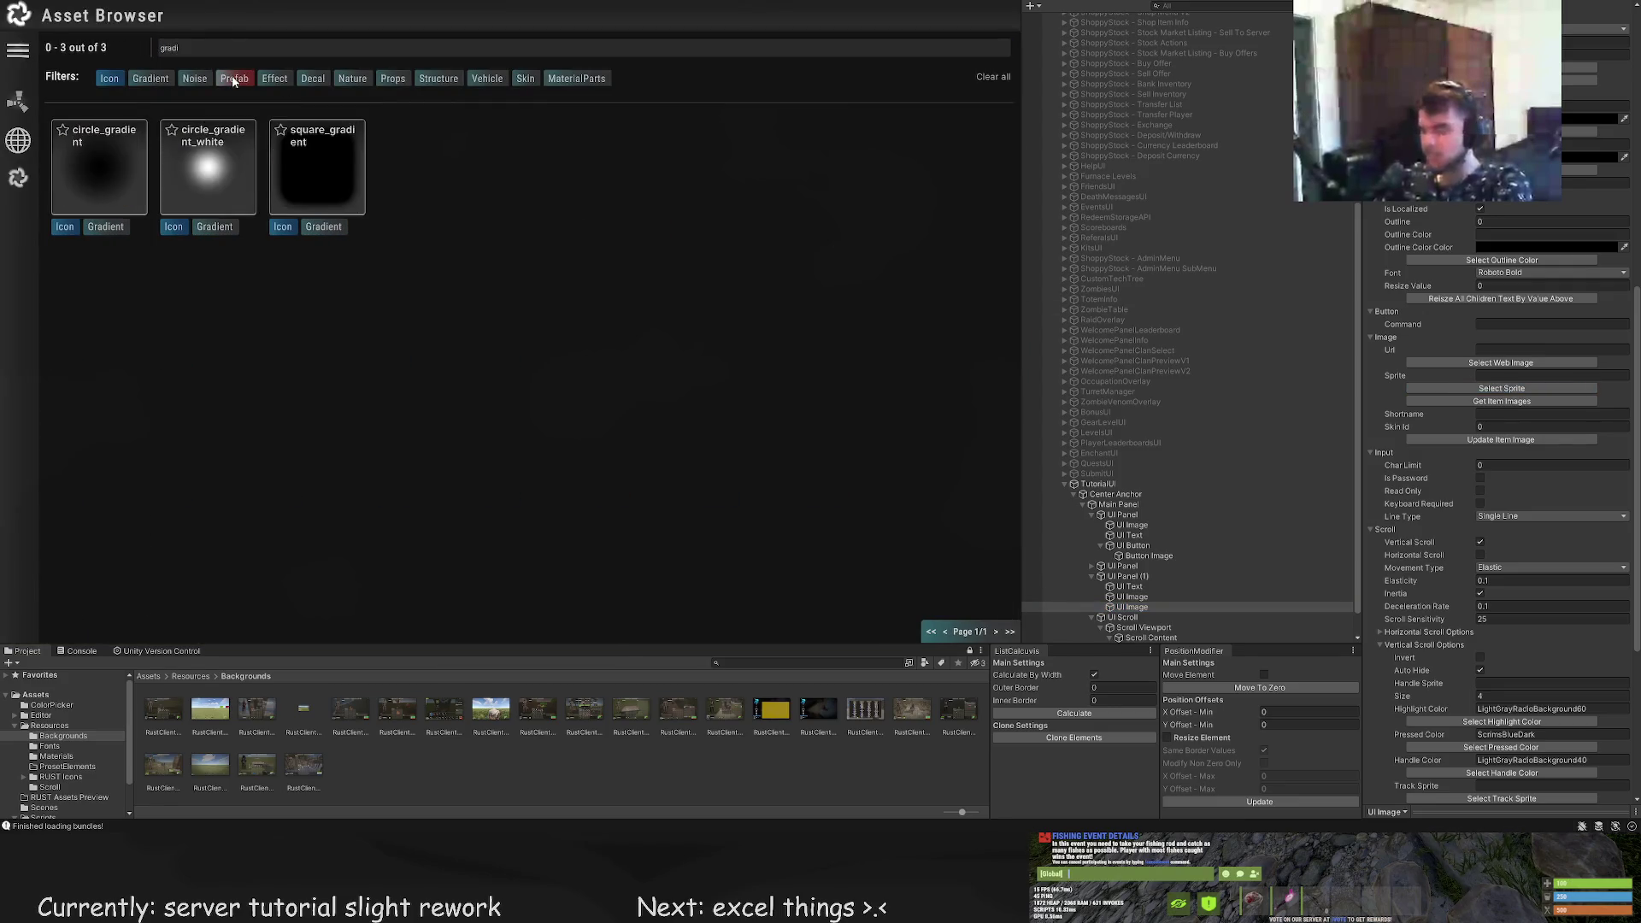
pyautogui.click(109, 79)
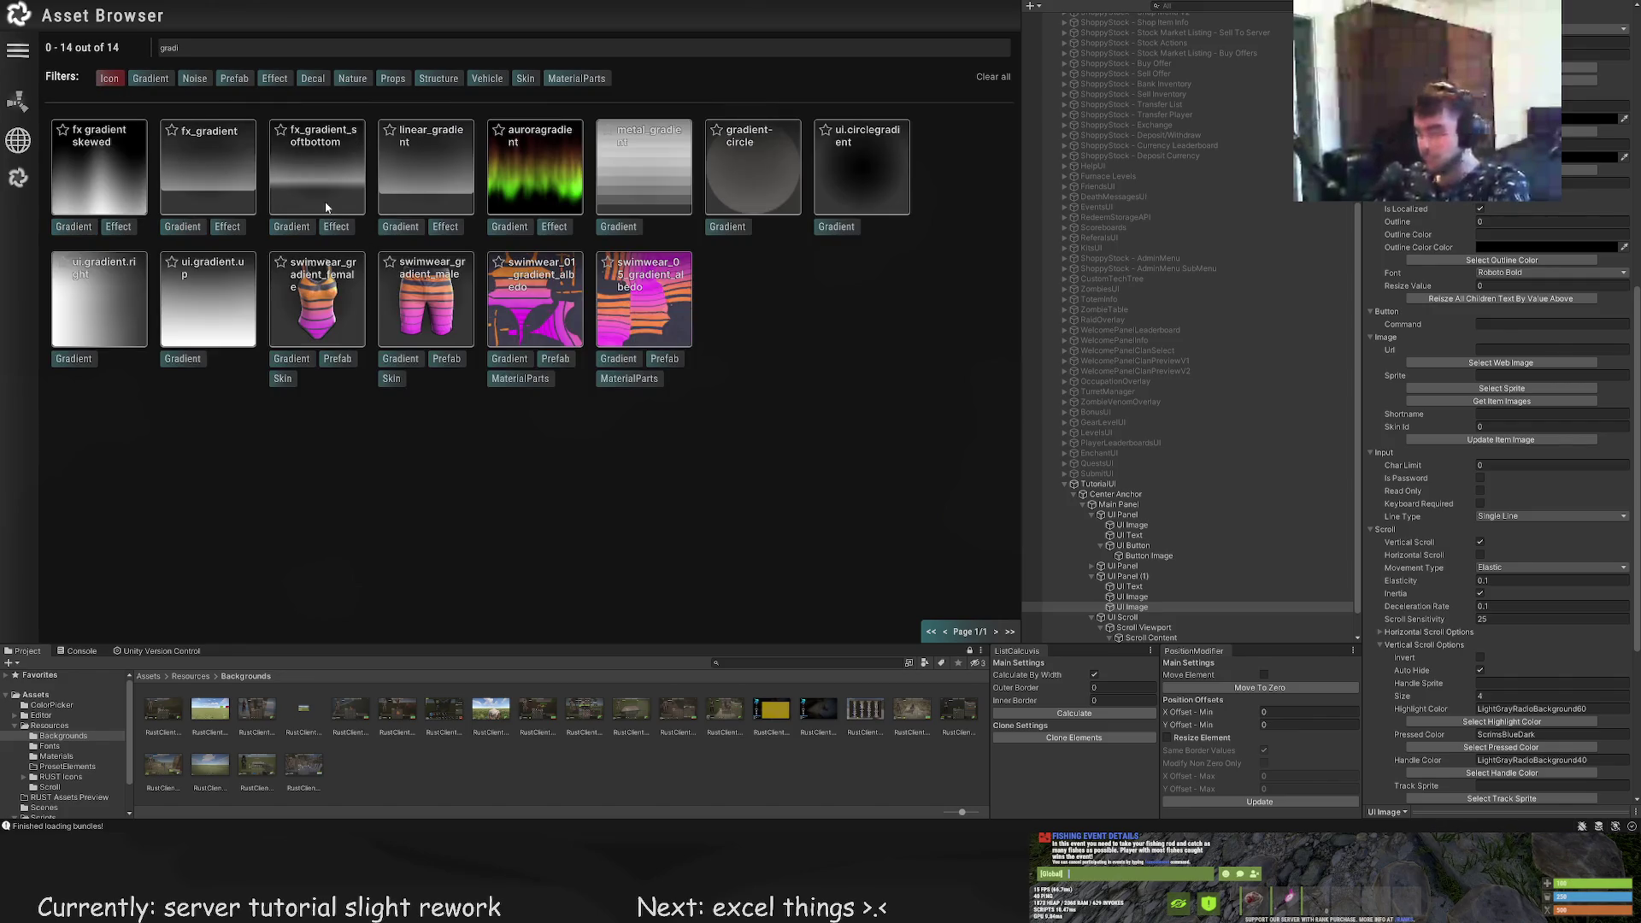
pyautogui.click(198, 297)
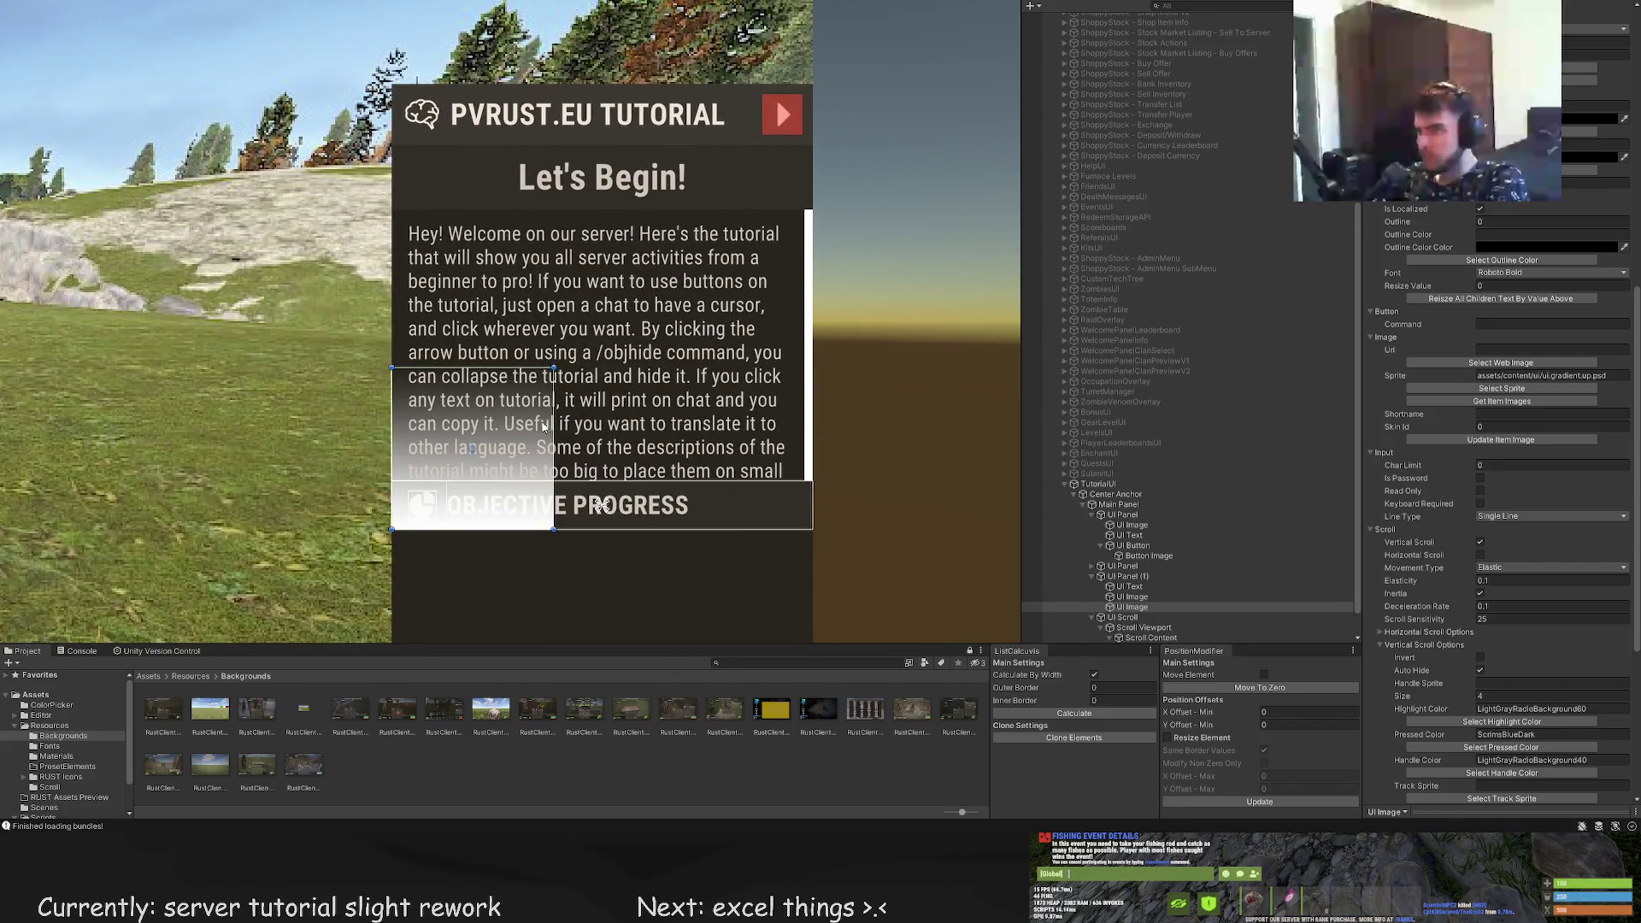
pyautogui.moveTo(554, 445); pyautogui.dragTo(800, 445)
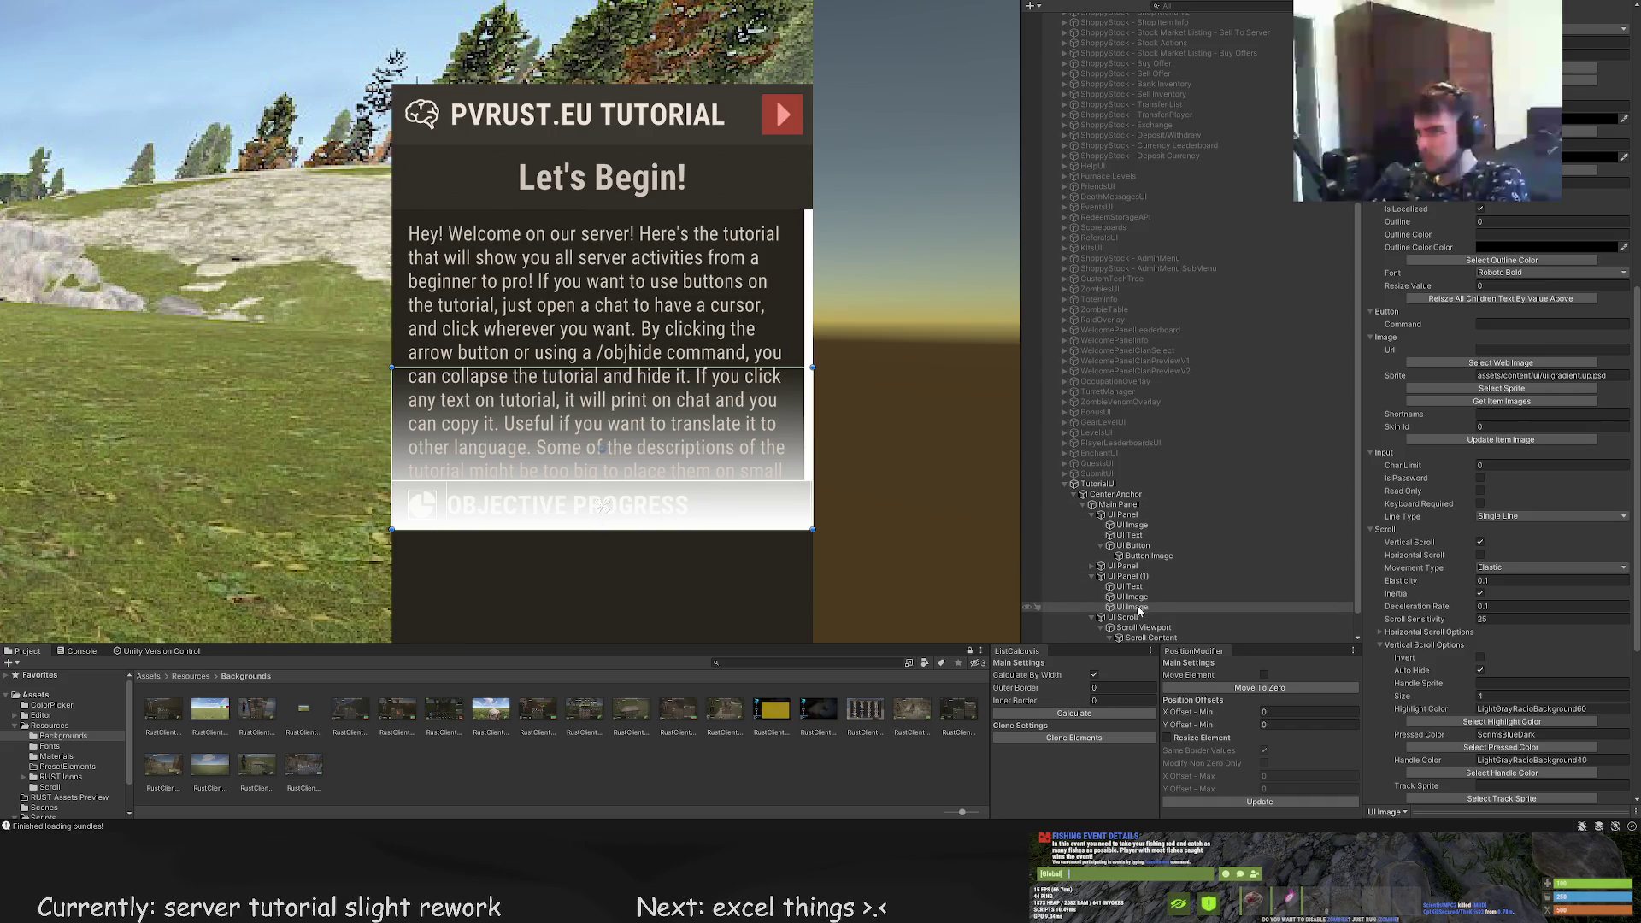
pyautogui.click(1128, 576)
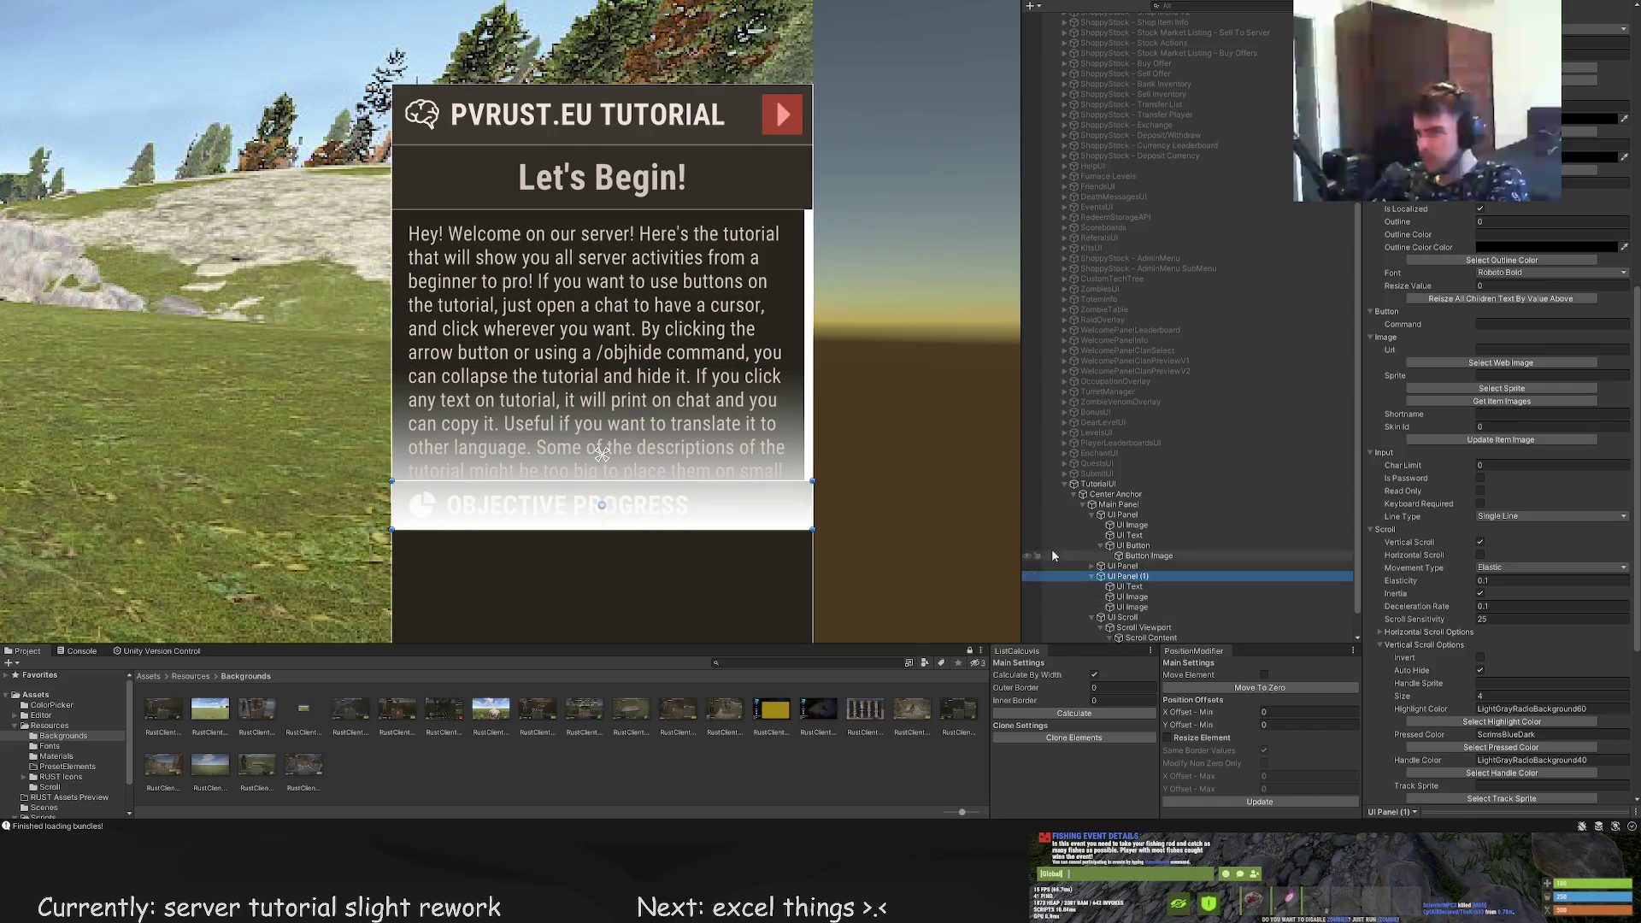
# Reorder the Hierarchy: UI Scroll above UI Panel (1), UI Image below UI Scroll
pyautogui.scroll(-2, 803, 293)
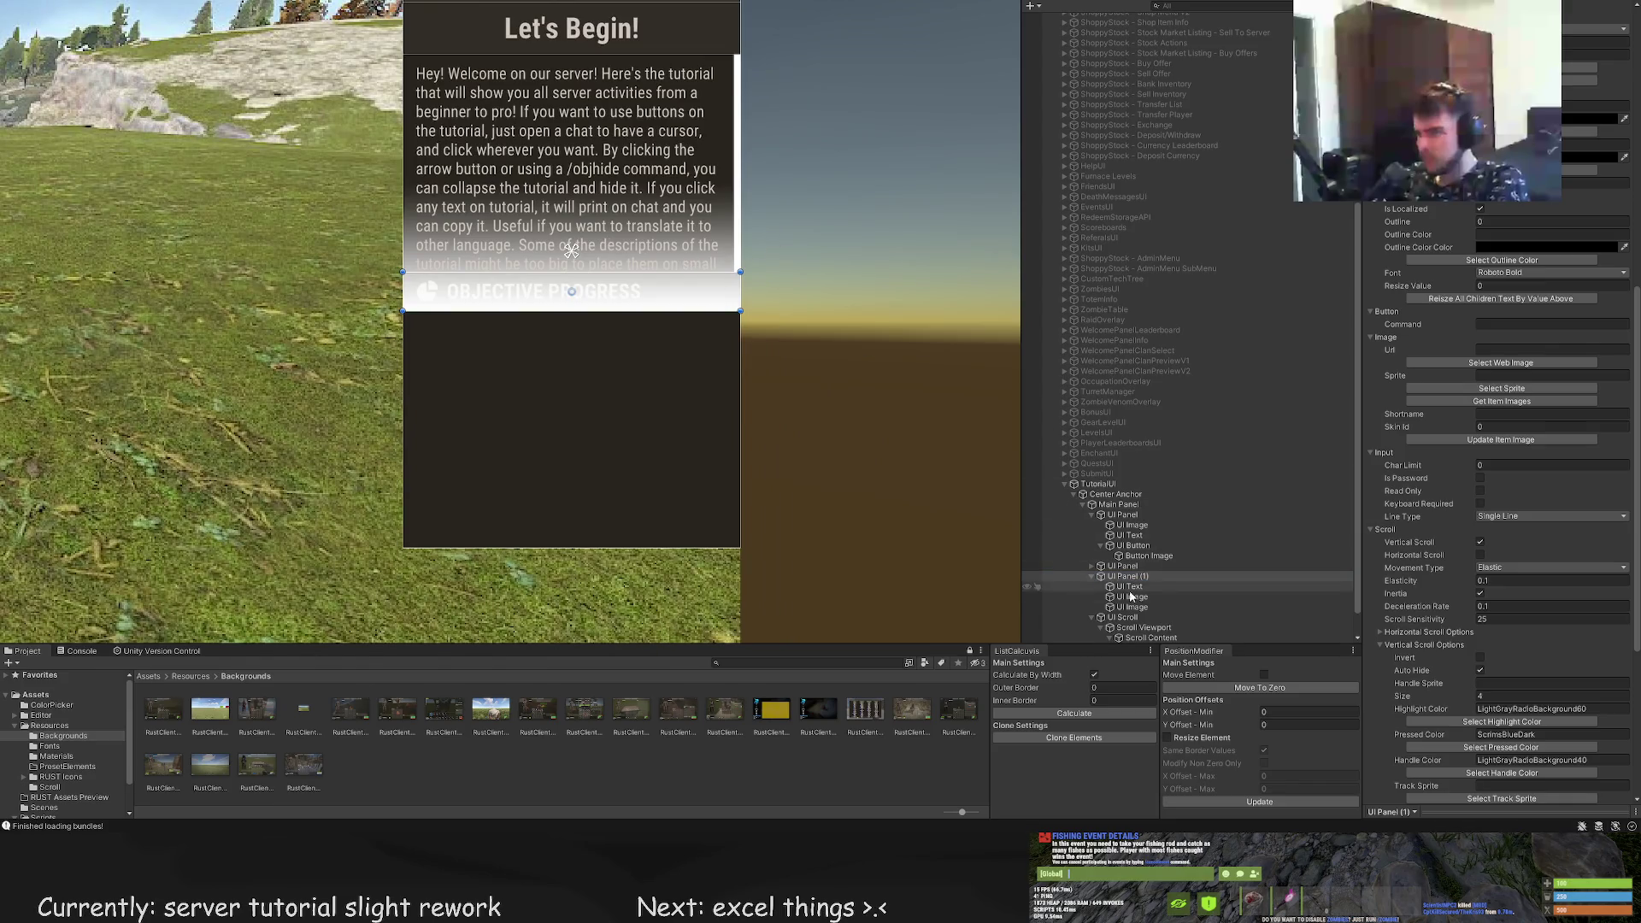
pyautogui.moveTo(1128, 604); pyautogui.dragTo(1117, 572)
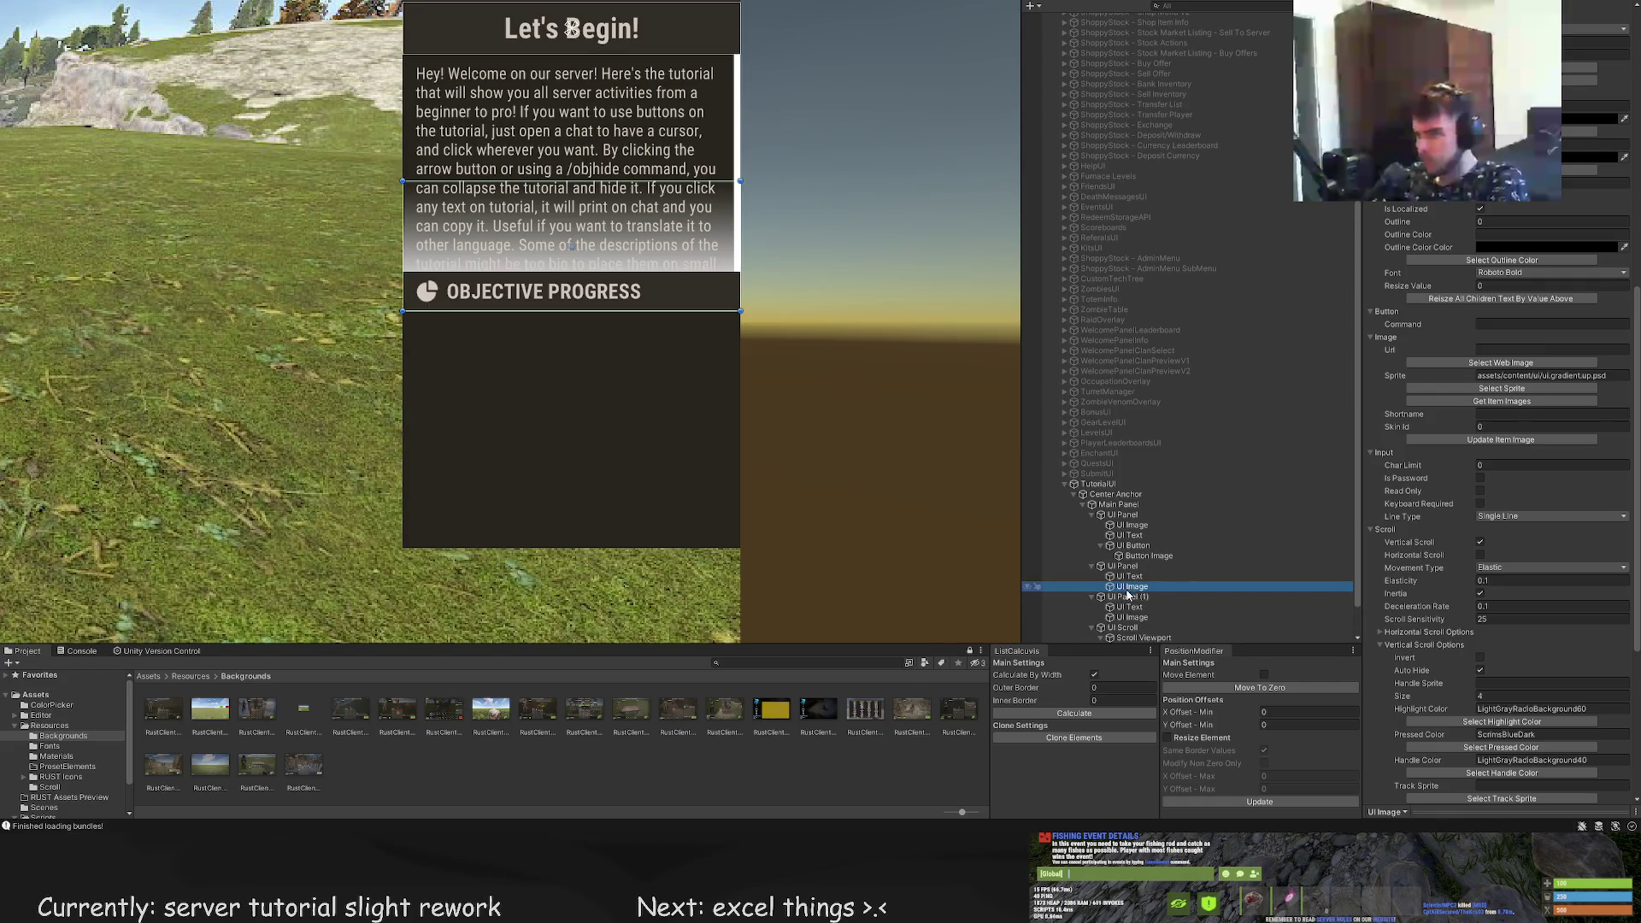
pyautogui.click(1127, 598)
pyautogui.click(1128, 629)
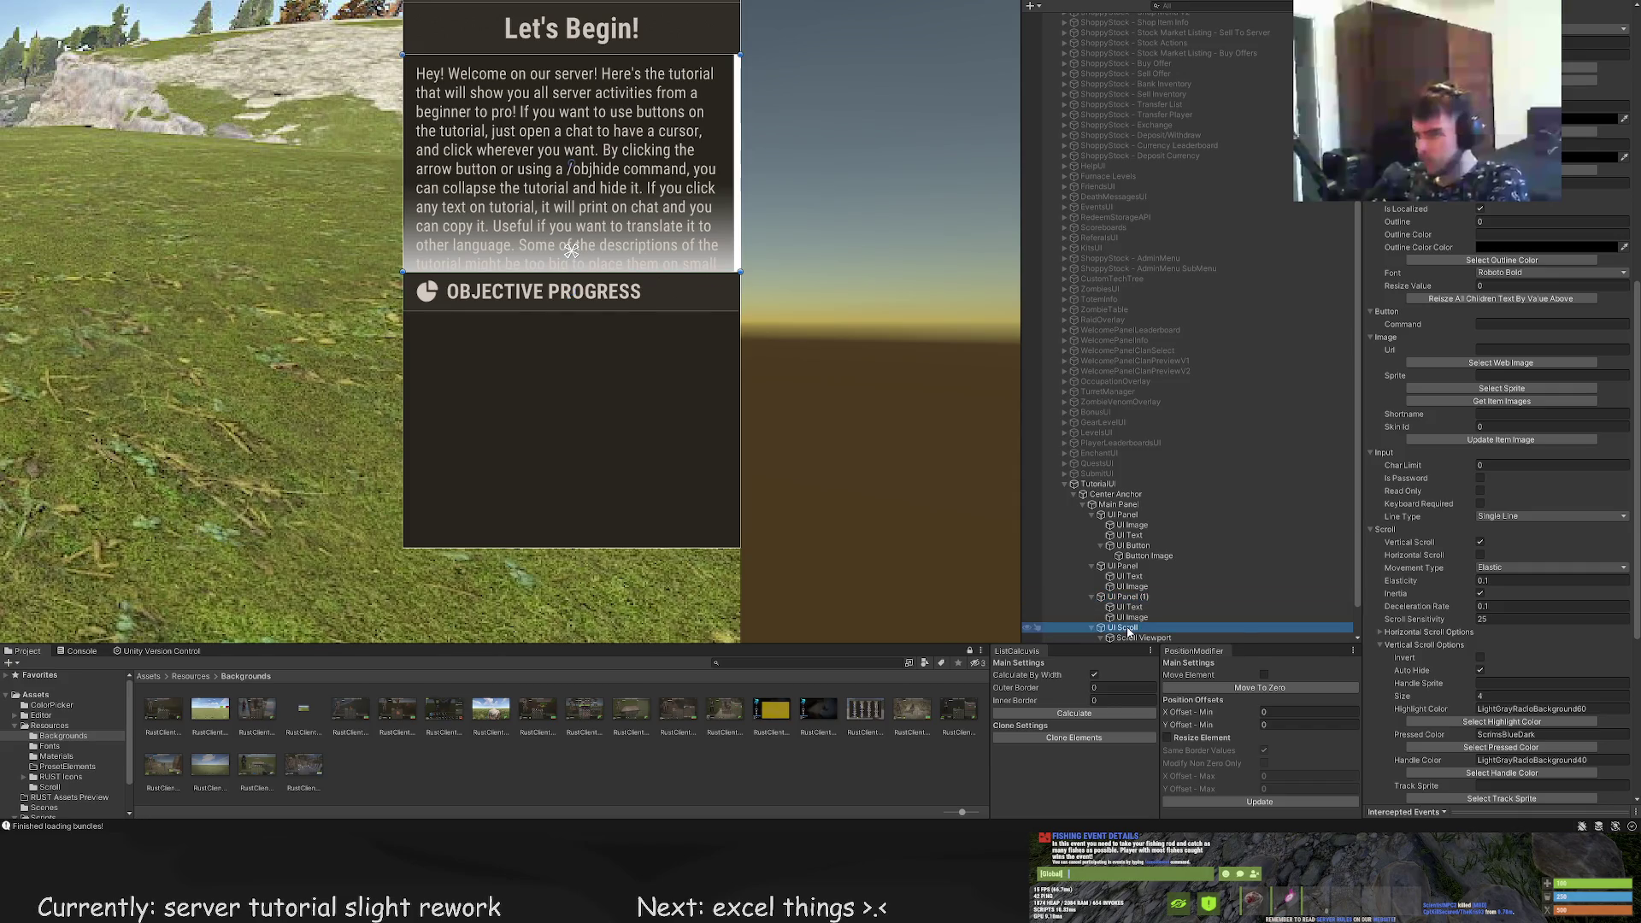
pyautogui.moveTo(1119, 598); pyautogui.dragTo(1108, 601)
pyautogui.click(1101, 598)
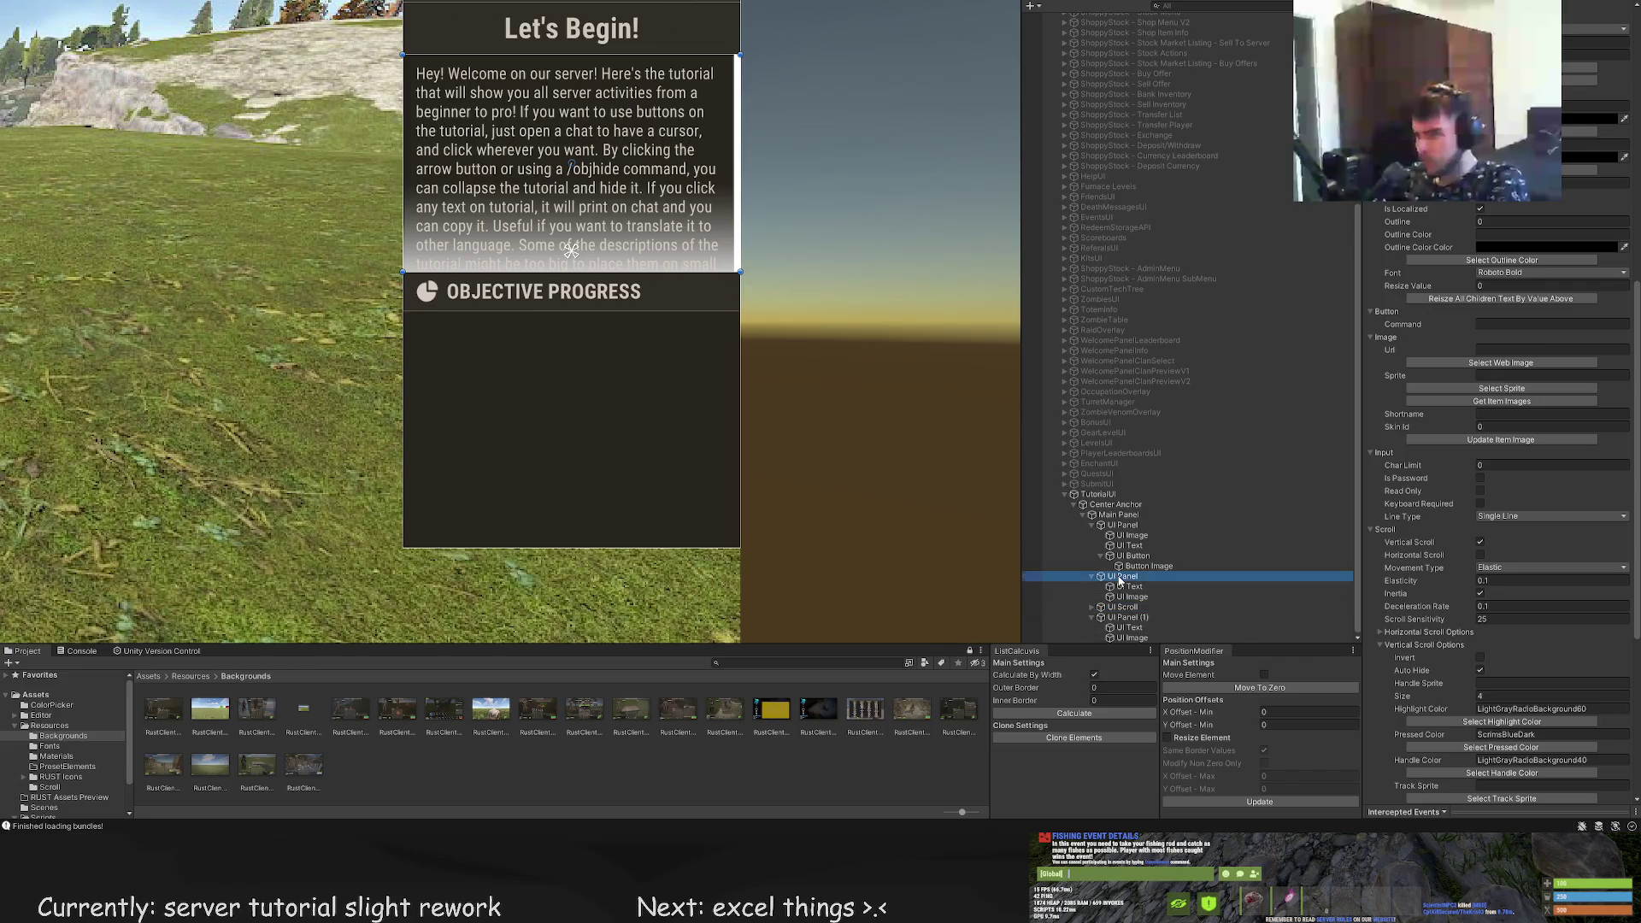
pyautogui.press('Left')
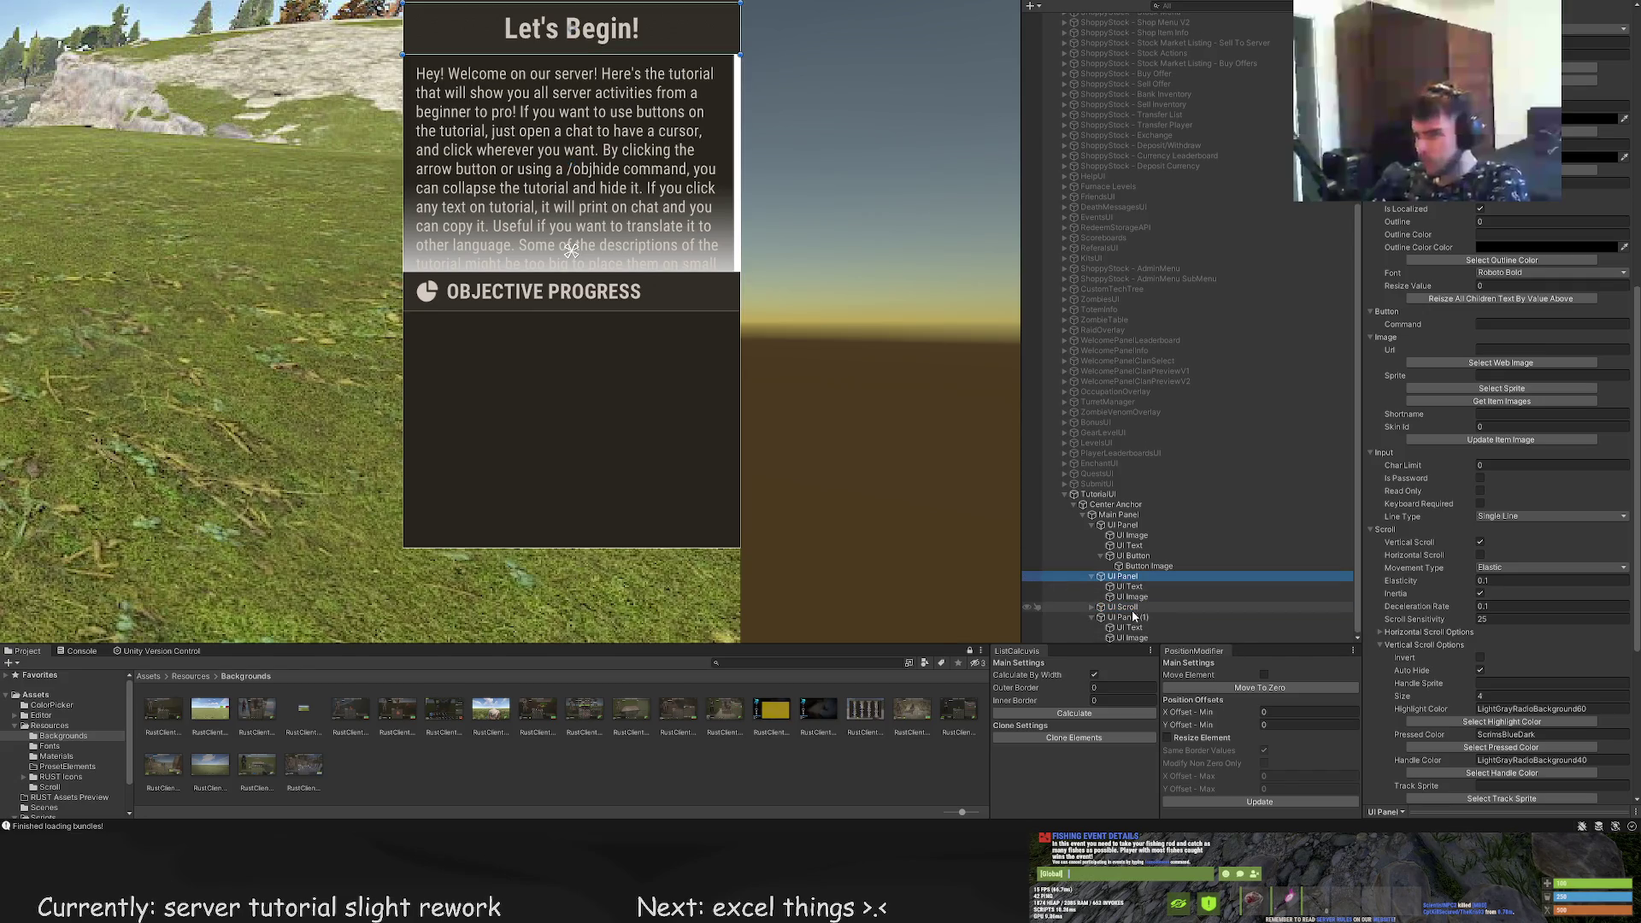
pyautogui.click(1132, 597)
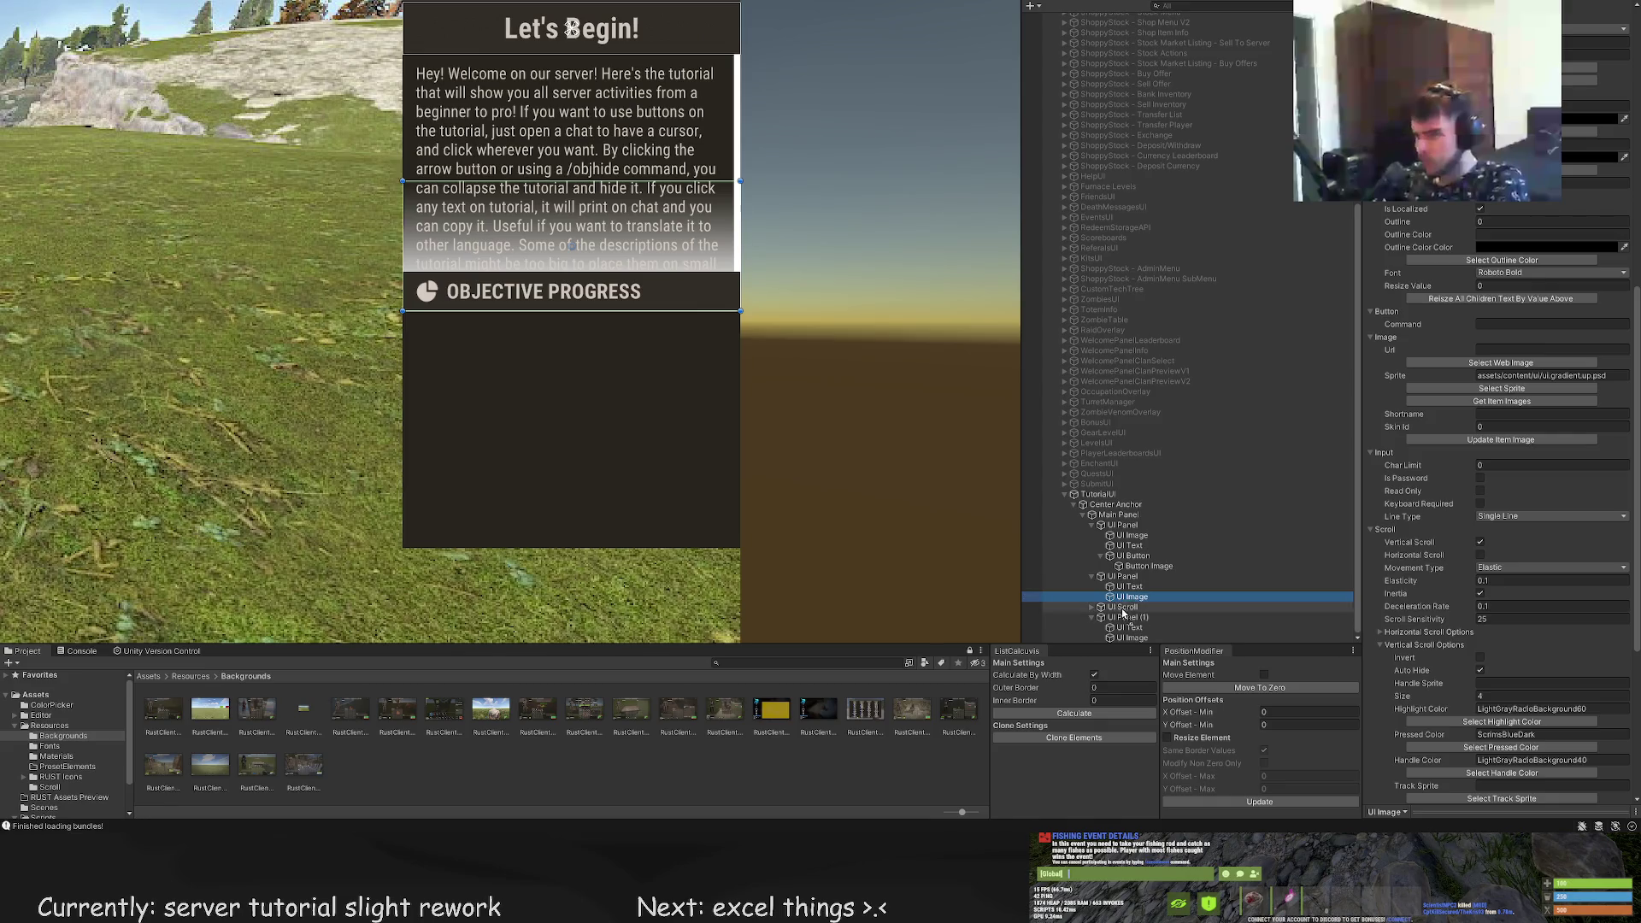
pyautogui.moveTo(1123, 613); pyautogui.dragTo(1122, 611)
# Resize the gradient image into a thin fade band over the text's bottom edge
pyautogui.scroll(3, 674, 385)
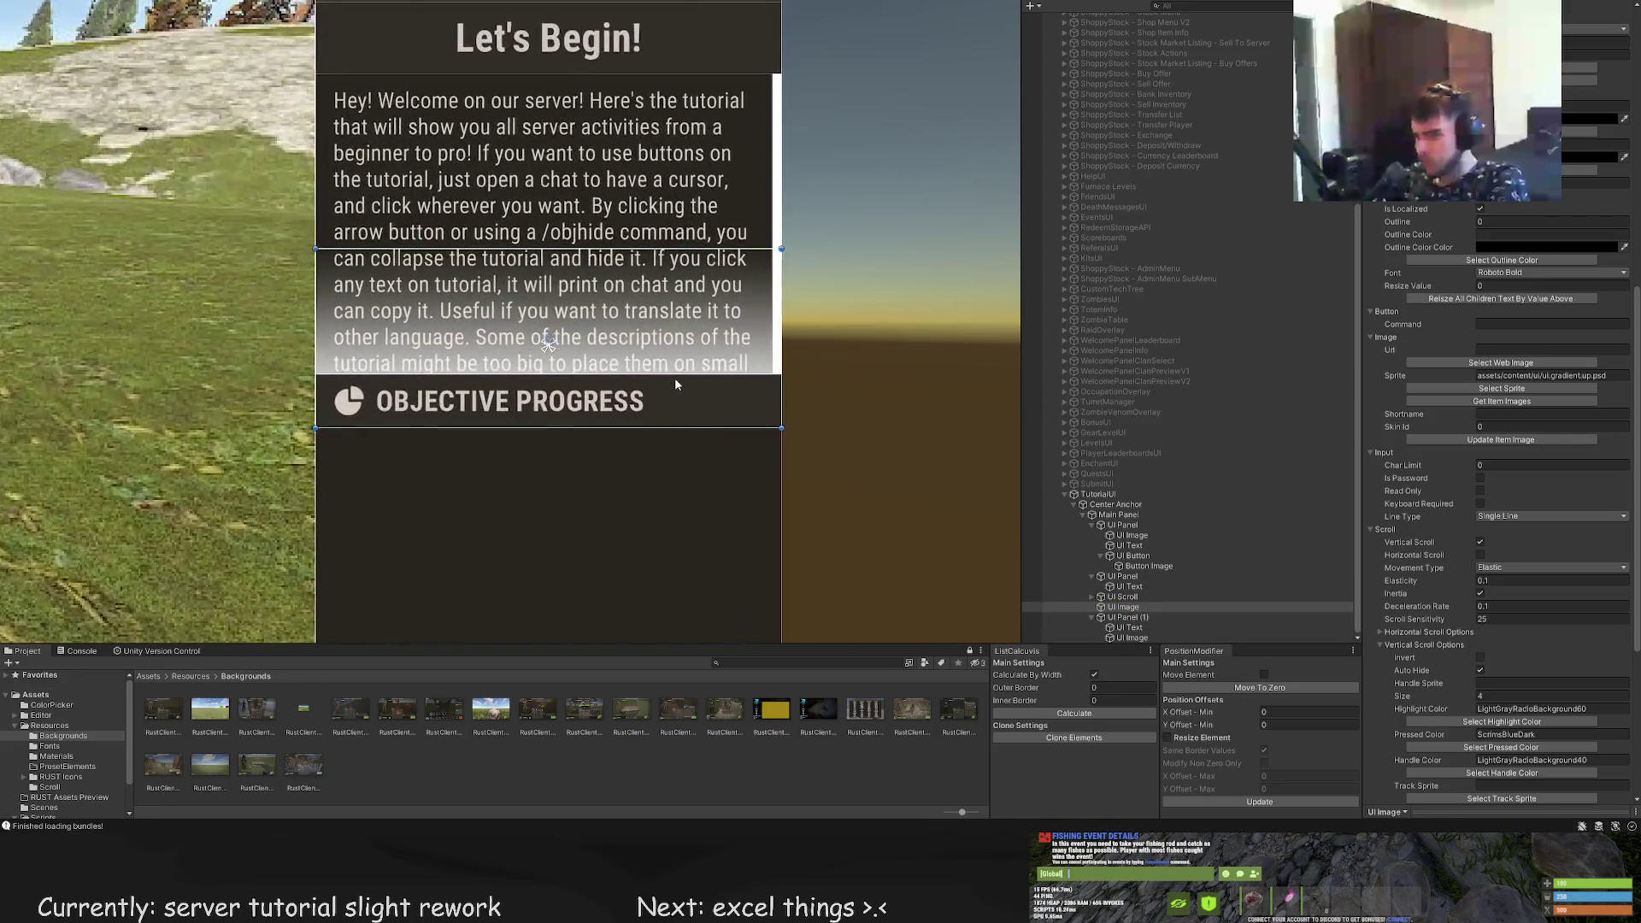
pyautogui.scroll(3, 674, 384)
pyautogui.moveTo(797, 165); pyautogui.dragTo(780, 350)
pyautogui.press('w')
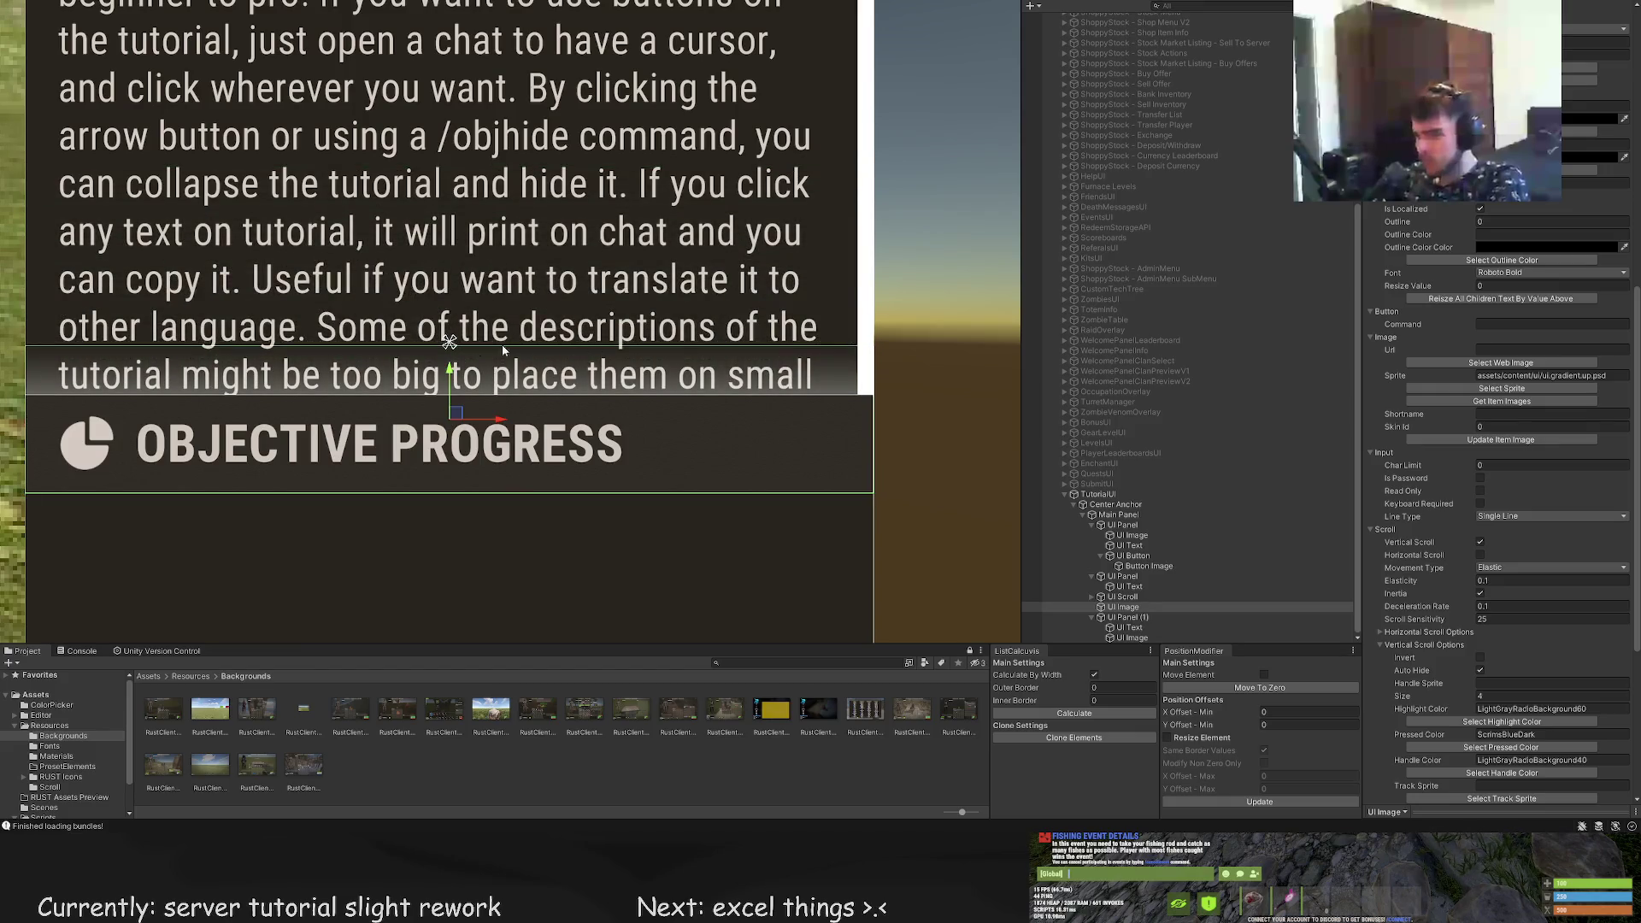
pyautogui.press('t')
pyautogui.moveTo(446, 346)
pyautogui.mouseDown()
pyautogui.moveTo(447, 265)
pyautogui.moveTo(467, 247)
pyautogui.moveTo(454, 381)
pyautogui.mouseUp()
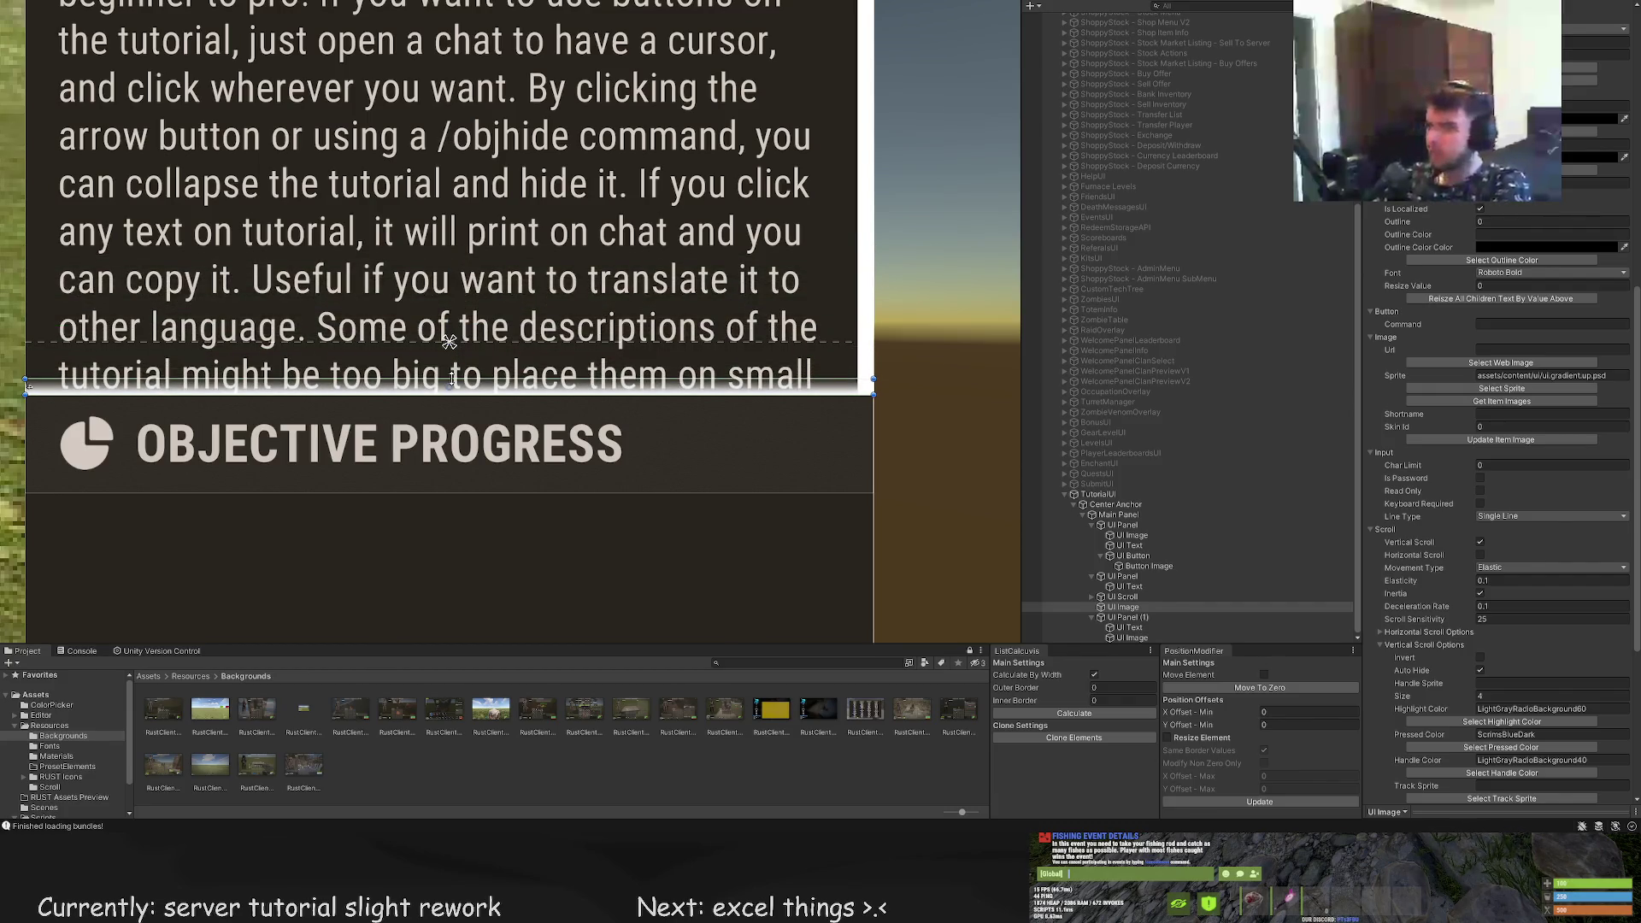
pyautogui.scroll(10, 1496, 342)
# Tint the gradient DarkGray and make its fade slightly taller
pyautogui.click(1500, 289)
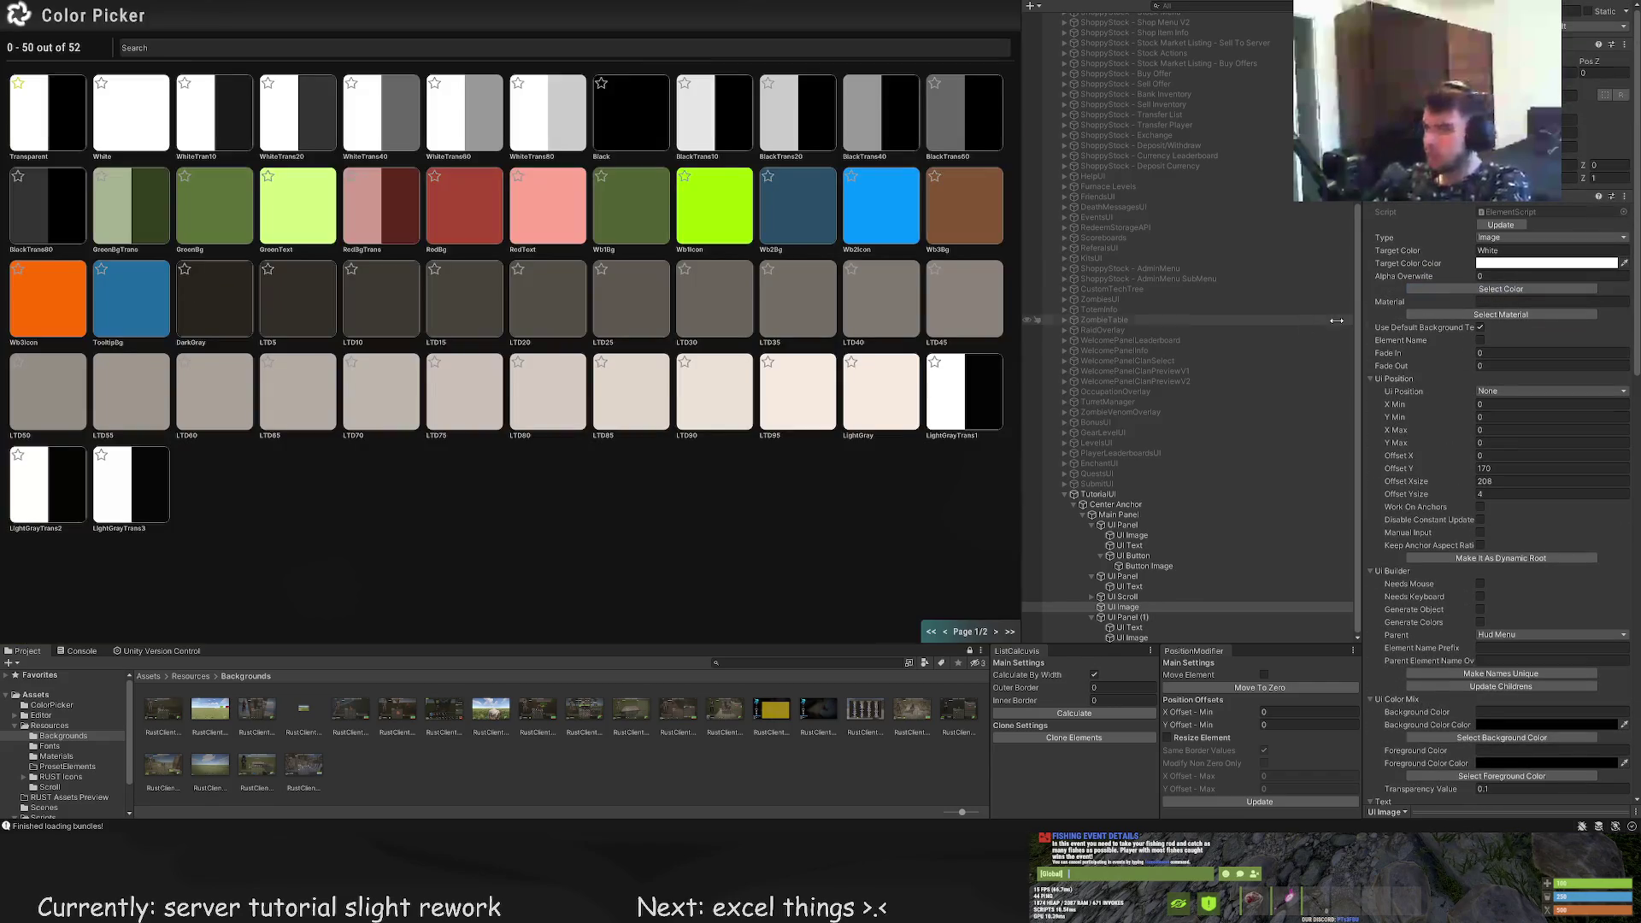
pyautogui.click(198, 302)
pyautogui.scroll(-3, 541, 290)
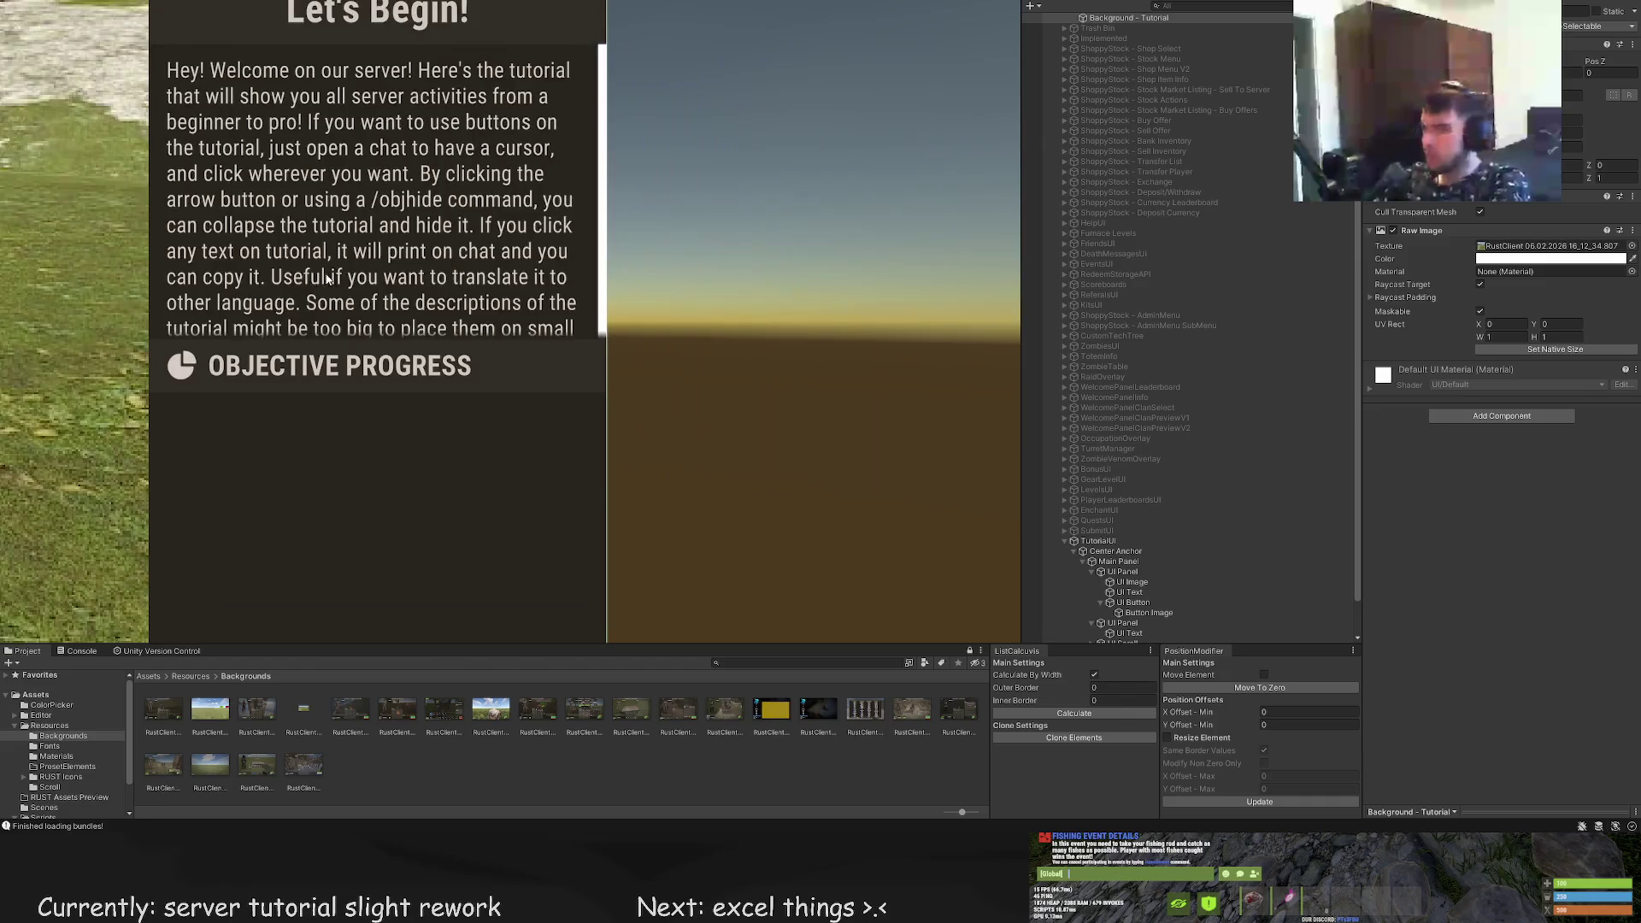
pyautogui.scroll(3, 639, 309)
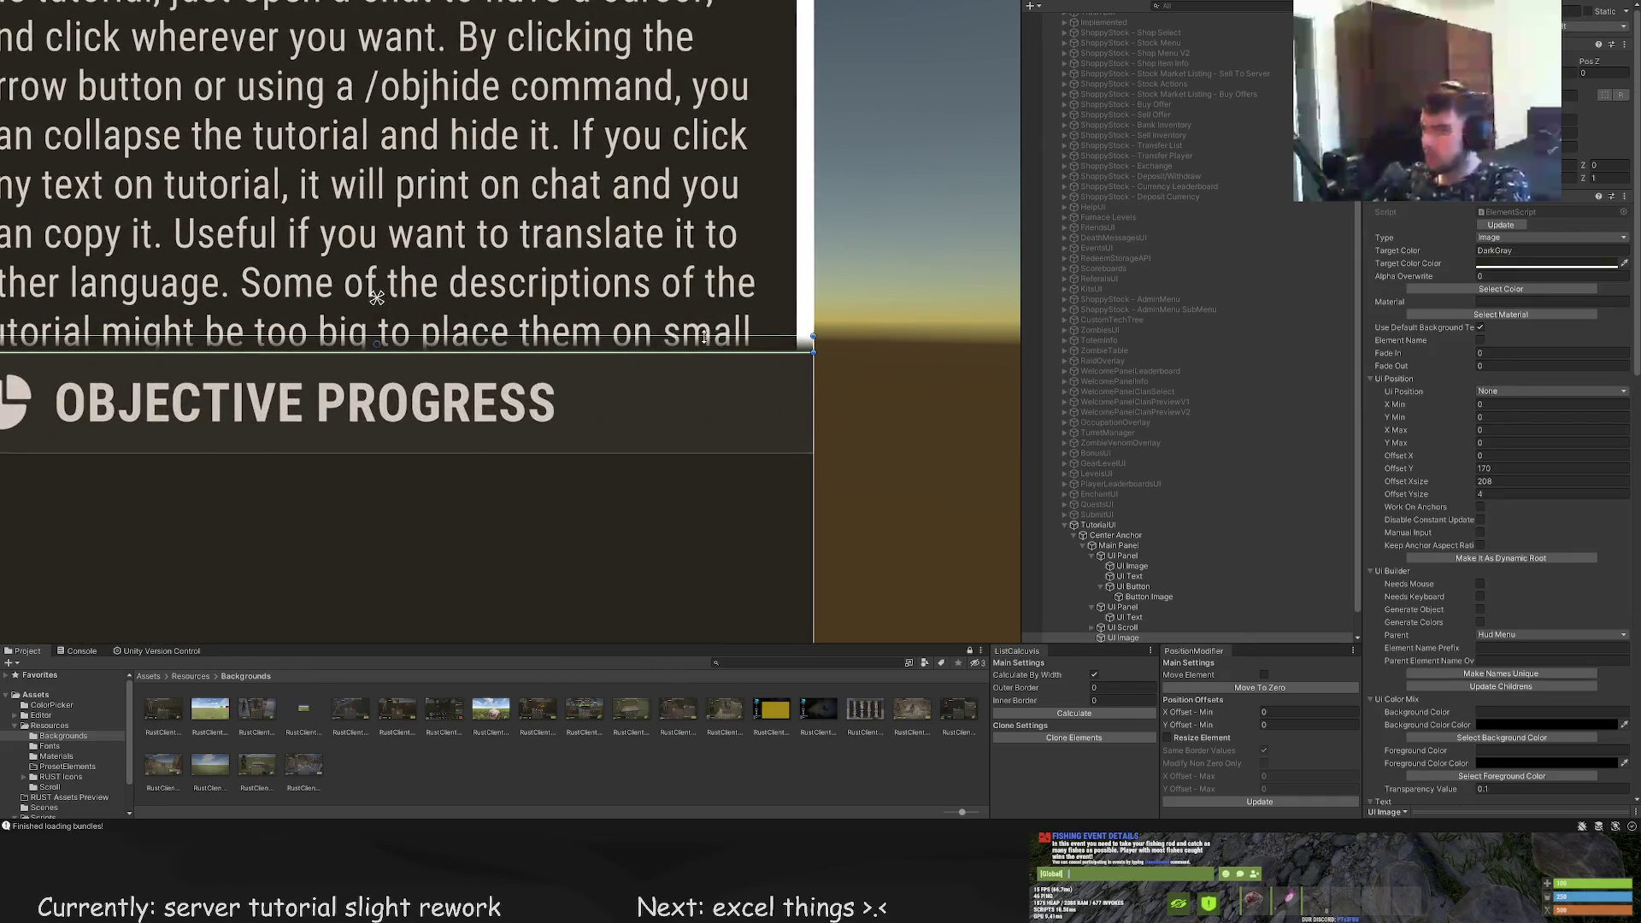
pyautogui.moveTo(704, 336); pyautogui.dragTo(705, 327)
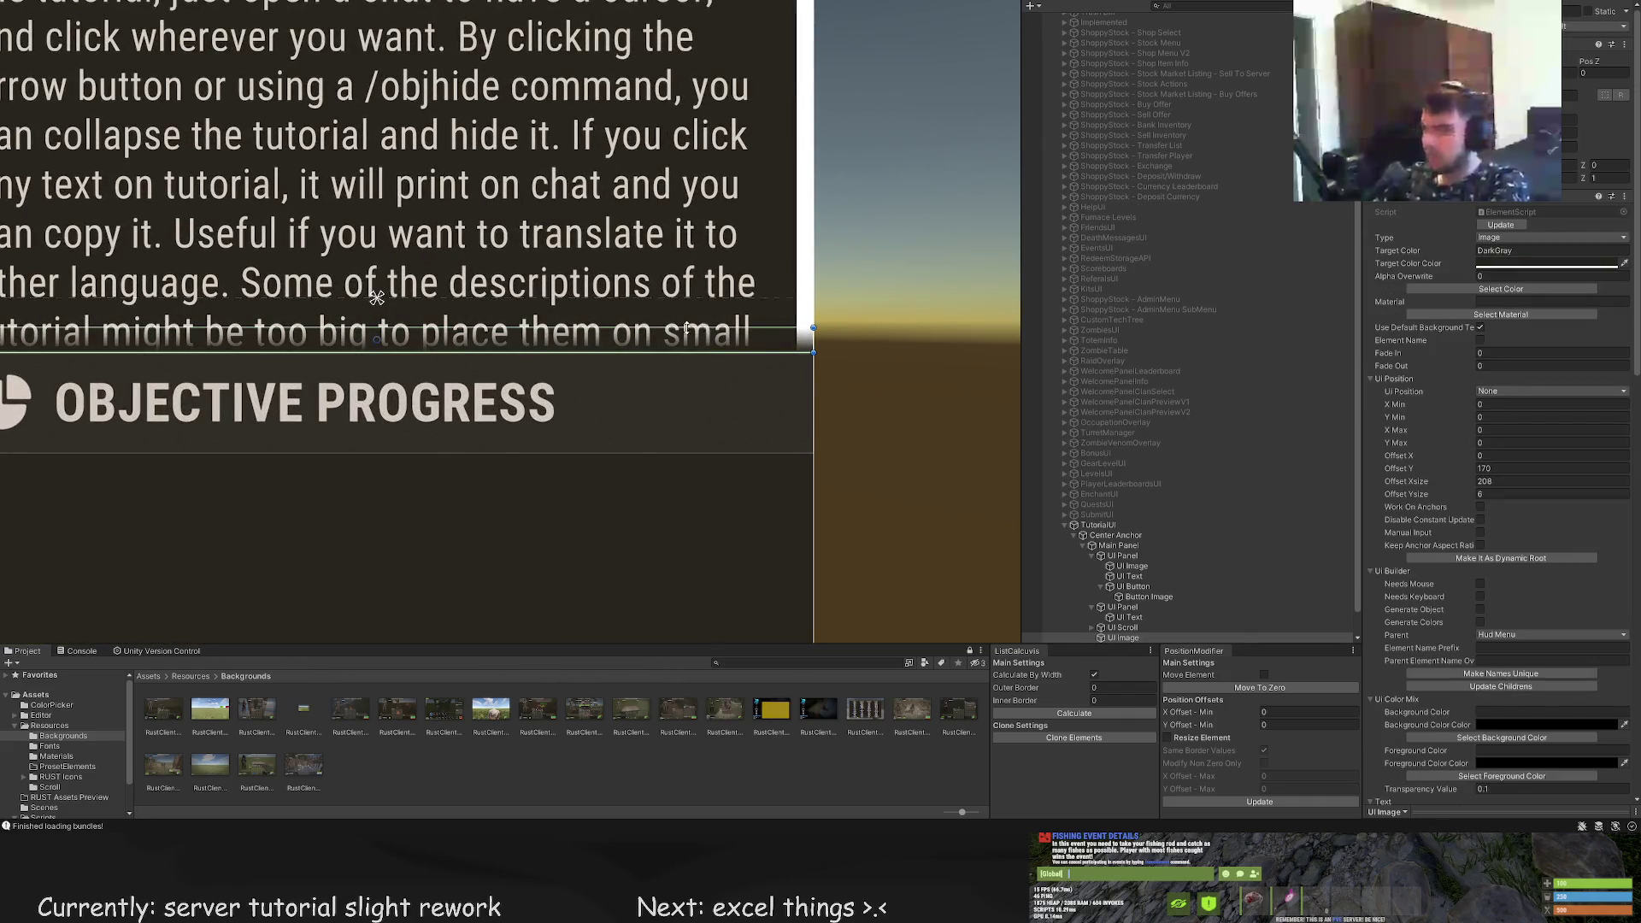
pyautogui.scroll(-1, 683, 333)
pyautogui.moveTo(580, 359); pyautogui.dragTo(630, 487)
# Duplicate the gradient, rotate the copy 180 on Z, and move it to the text's top
pyautogui.hotkey('ctrl', 'd')
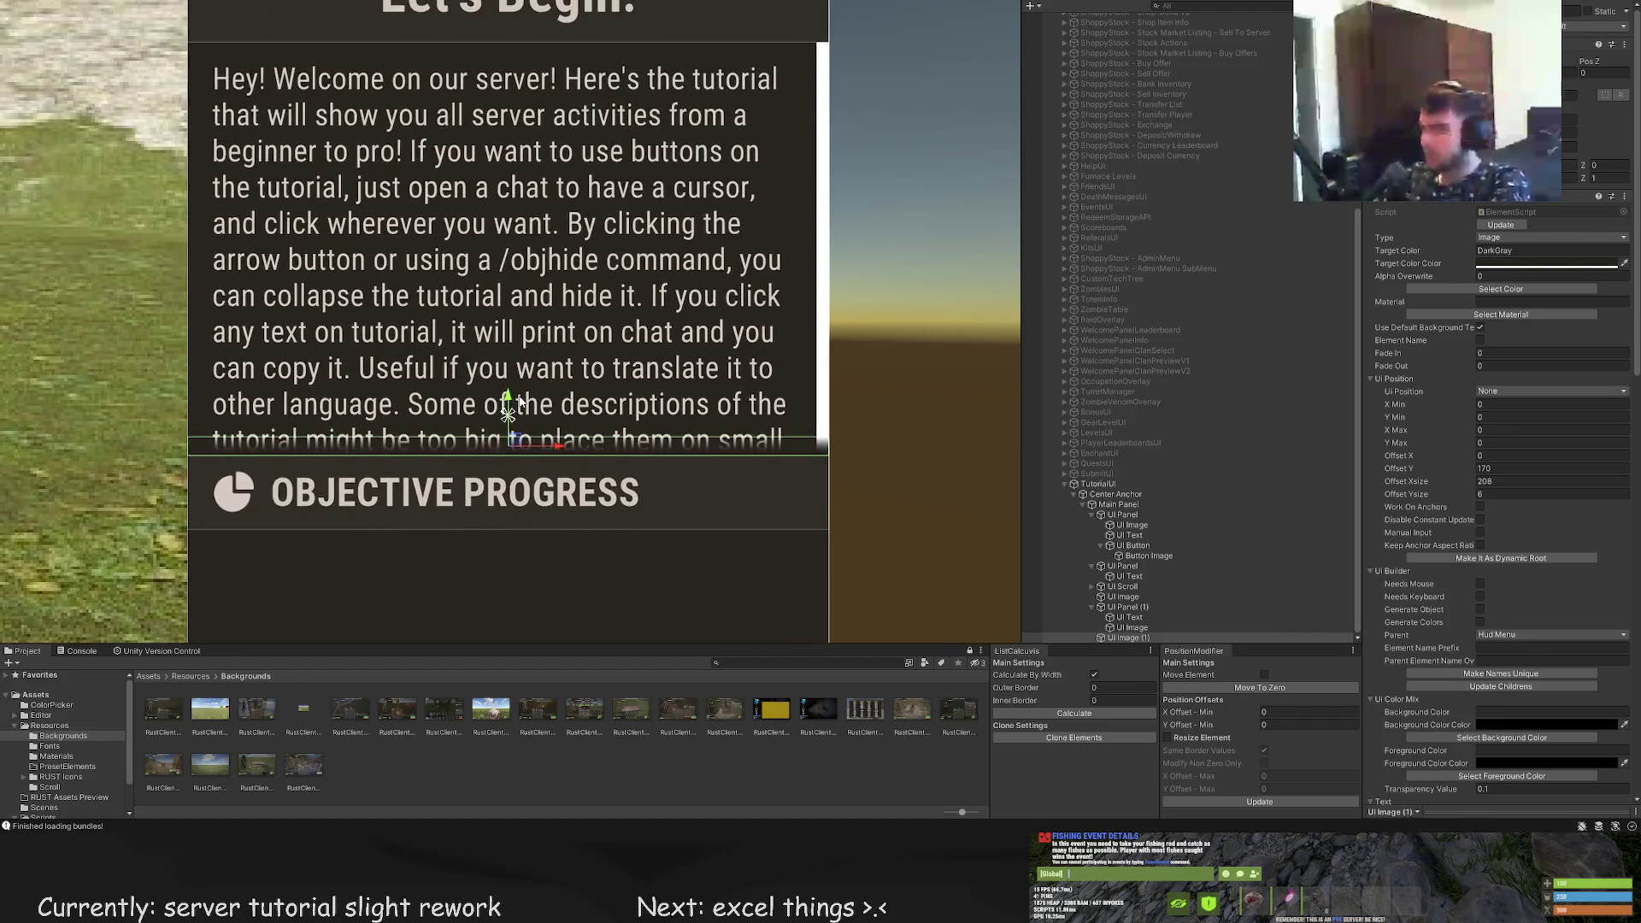
pyautogui.moveTo(505, 6); pyautogui.dragTo(516, 42)
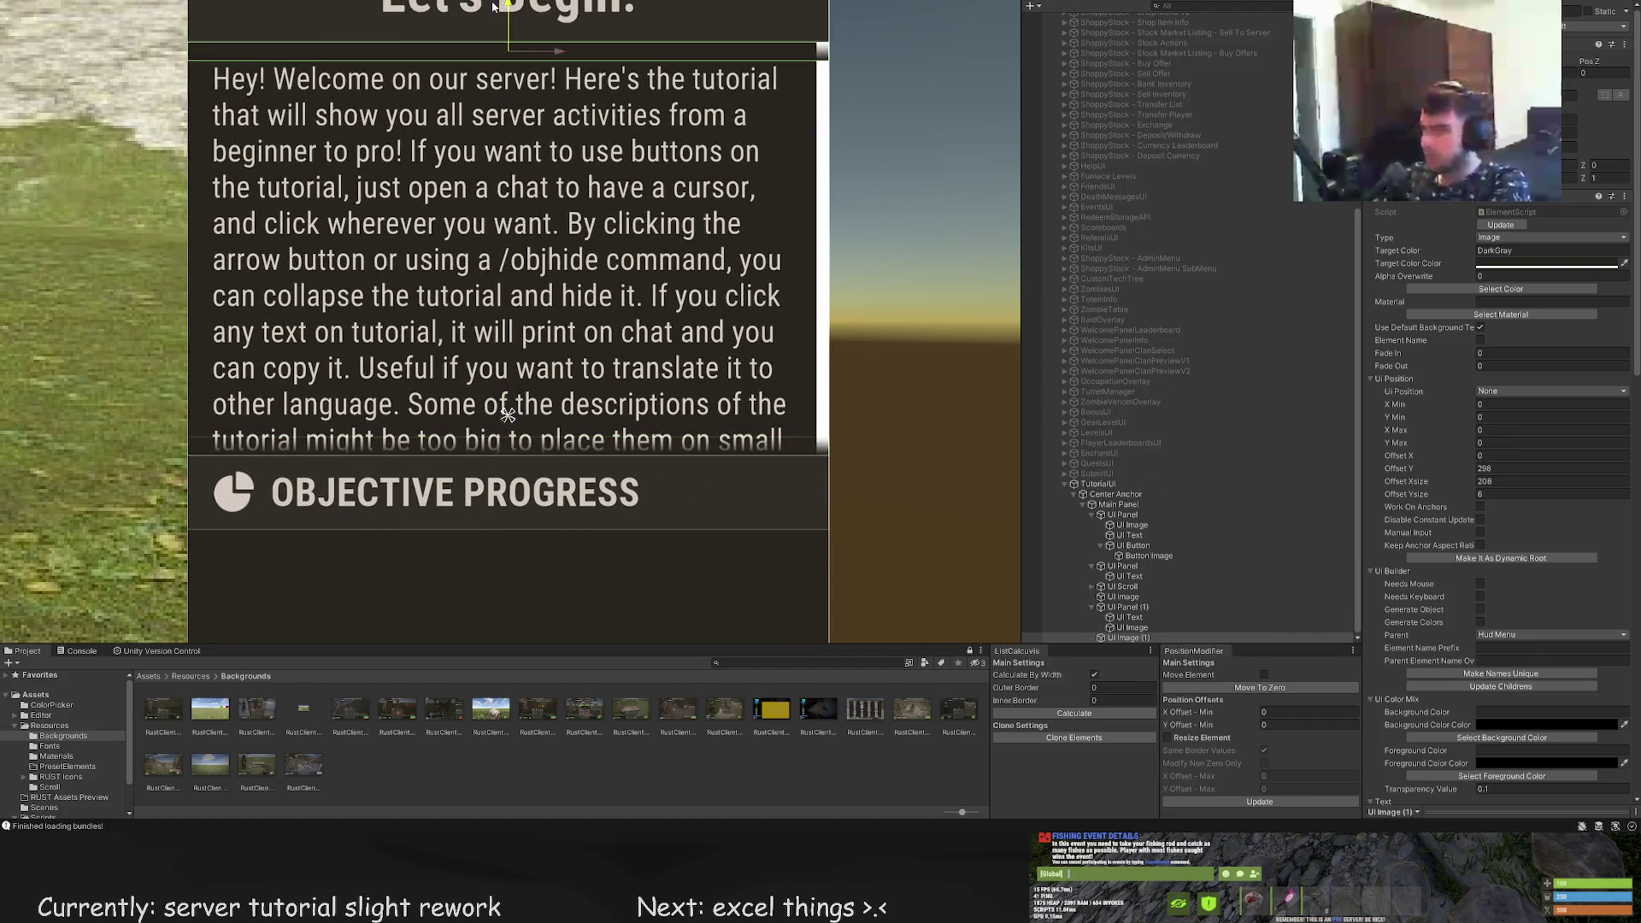
pyautogui.moveTo(810, 172); pyautogui.dragTo(745, 298)
pyautogui.press('t')
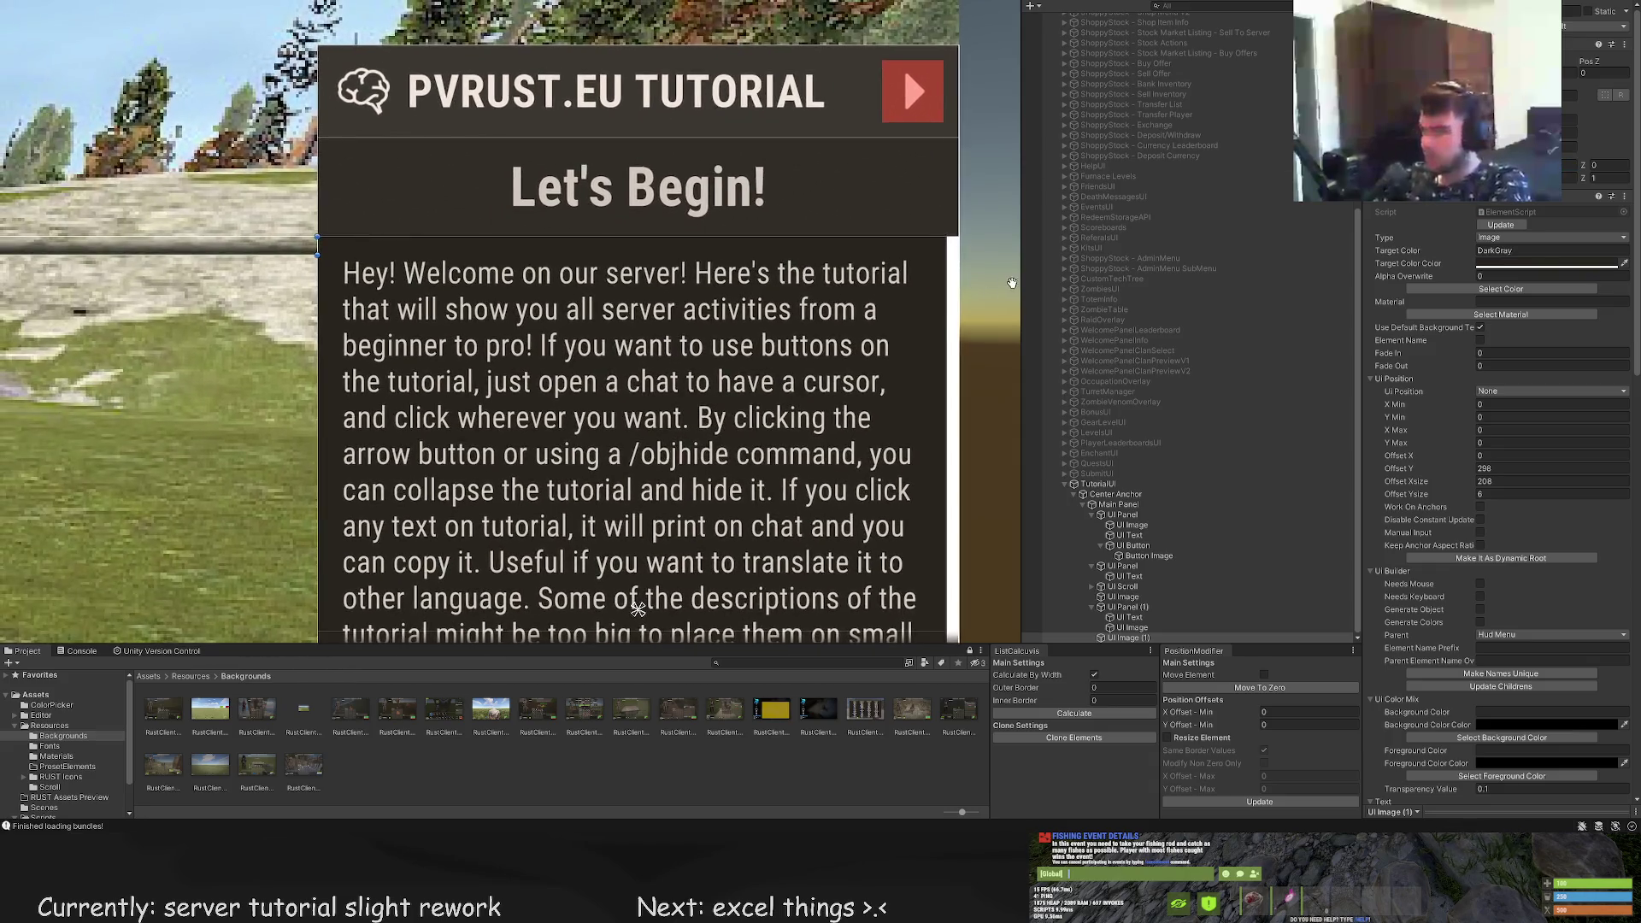
pyautogui.click(1607, 164)
pyautogui.write('1')
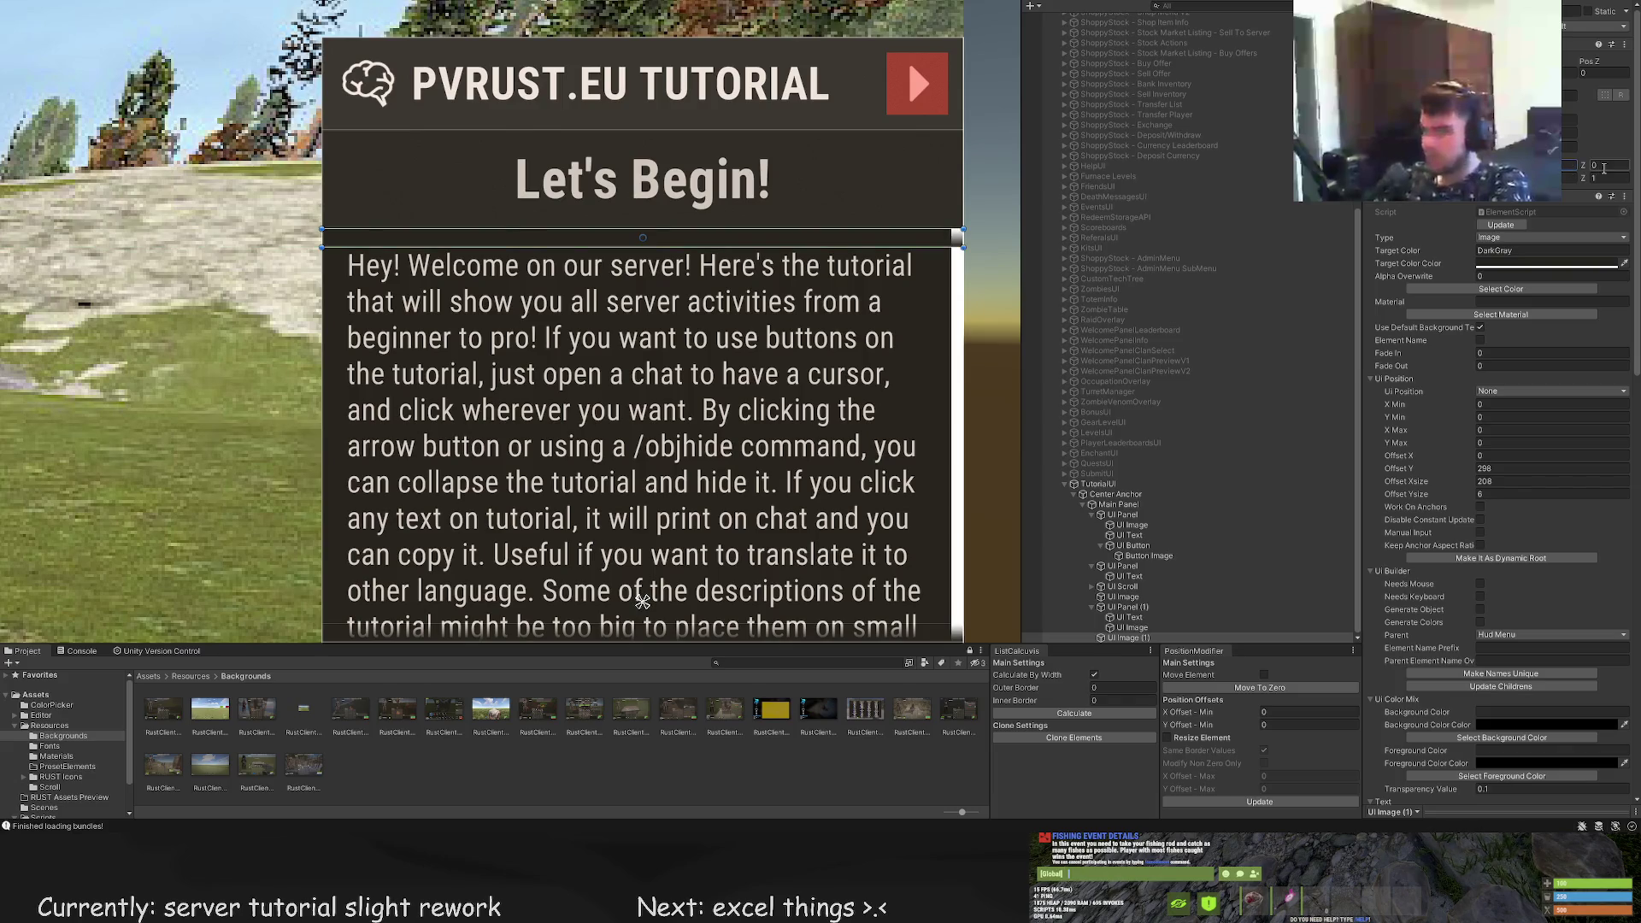
pyautogui.write('80')
pyautogui.press('Return')
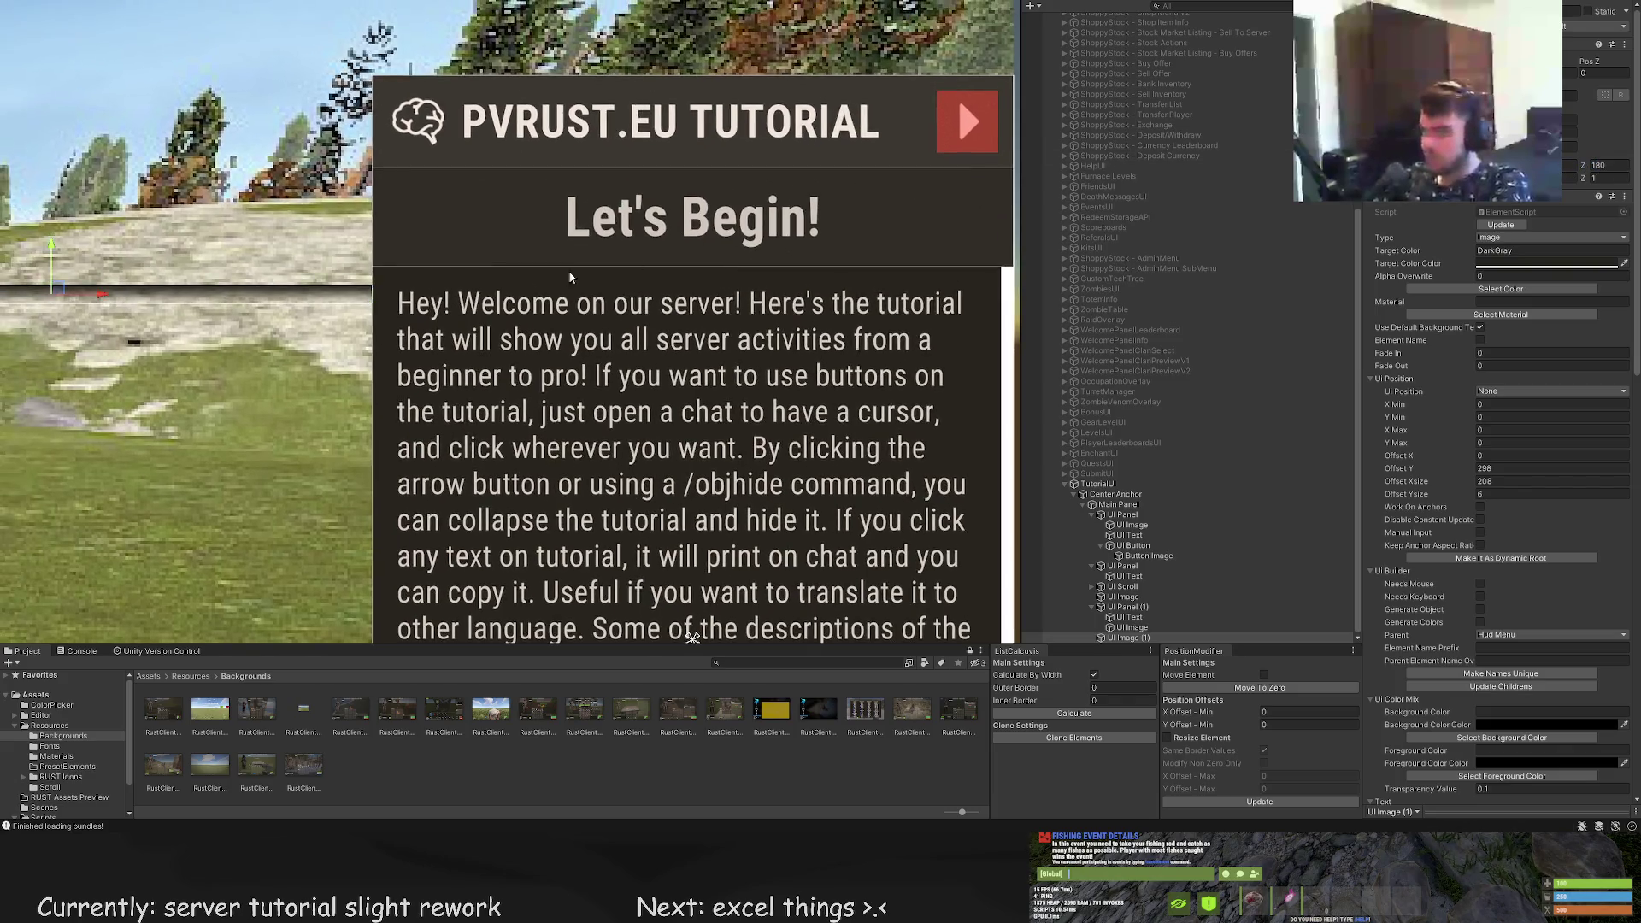
pyautogui.moveTo(176, 242)
pyautogui.mouseDown()
pyautogui.moveTo(176, 224)
pyautogui.moveTo(265, 266)
pyautogui.moveTo(848, 302)
pyautogui.mouseUp()
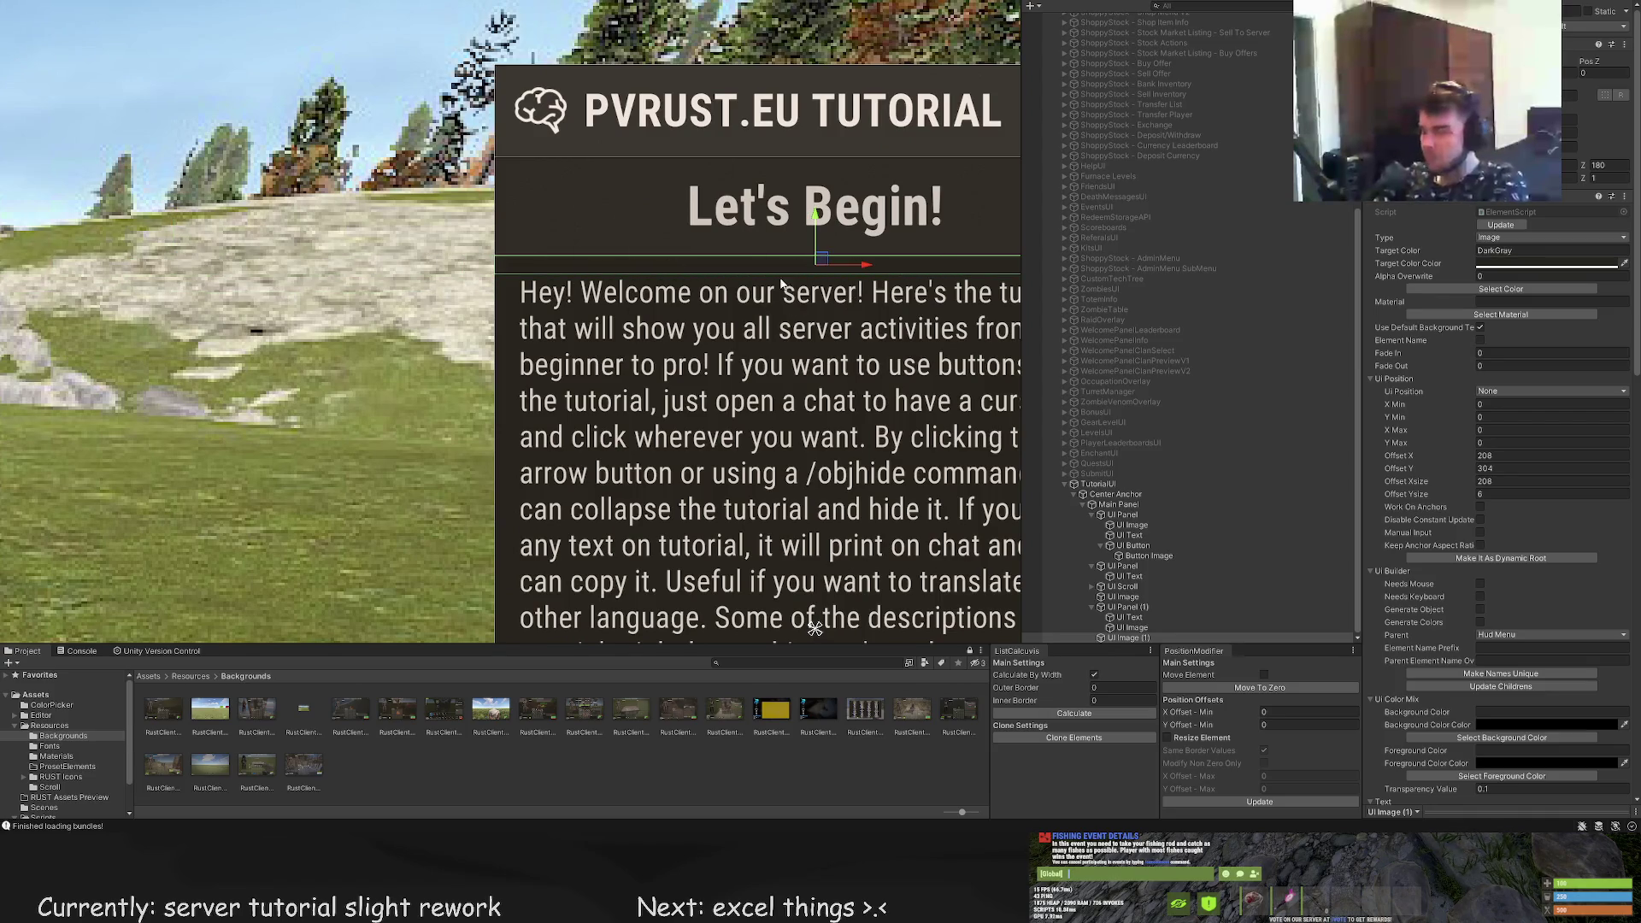
pyautogui.scroll(-5, 453, 222)
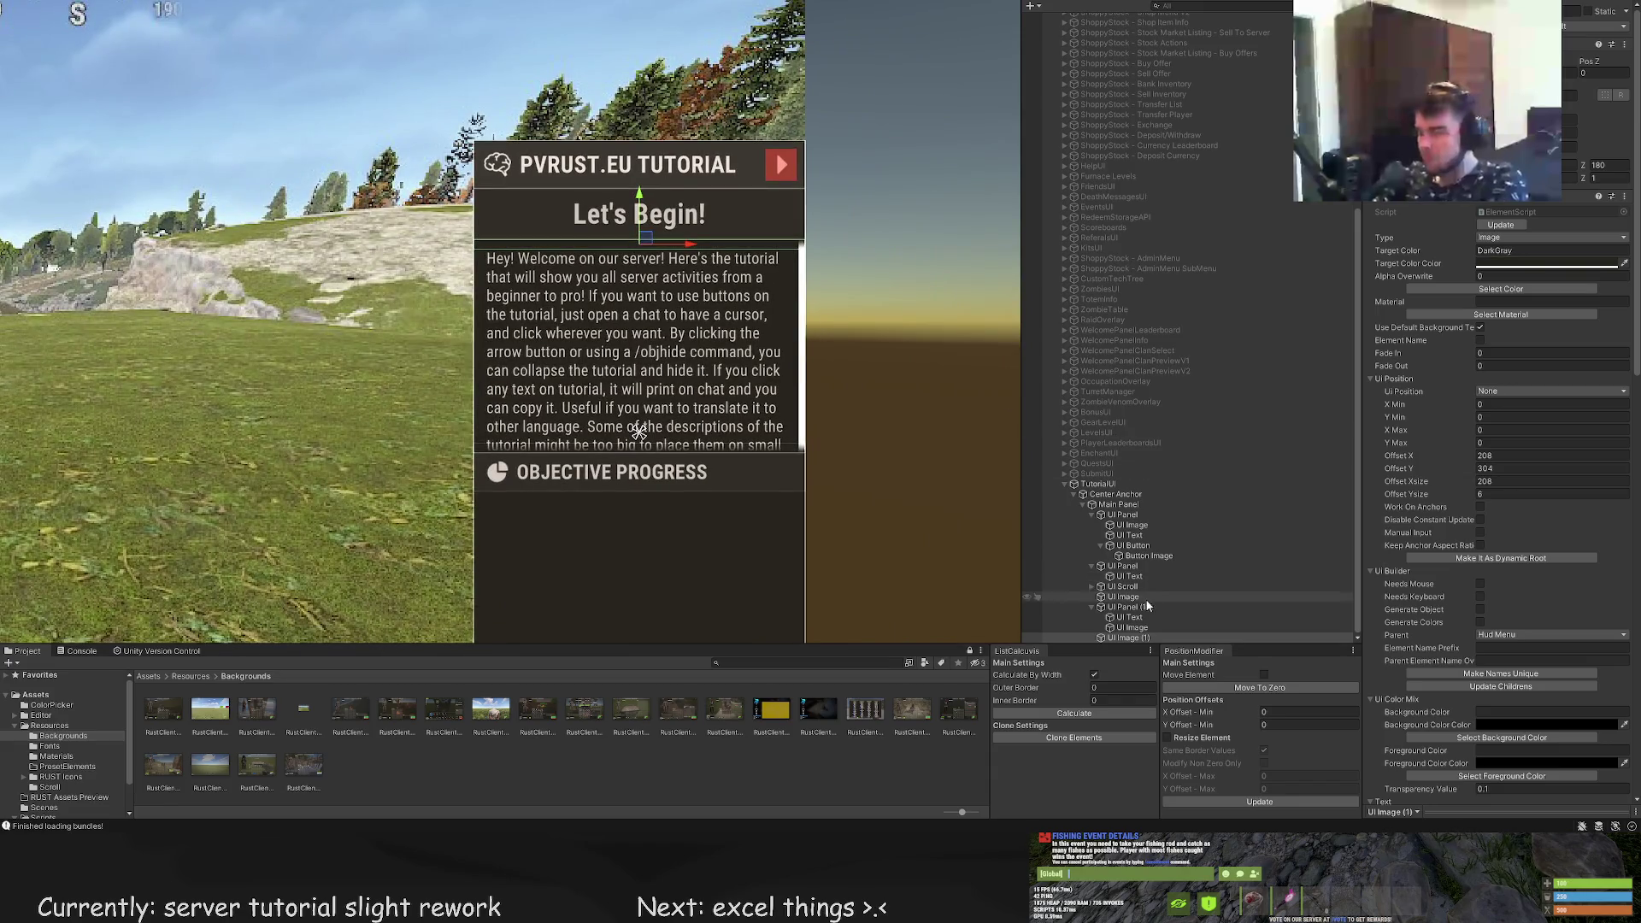
pyautogui.click(1139, 608)
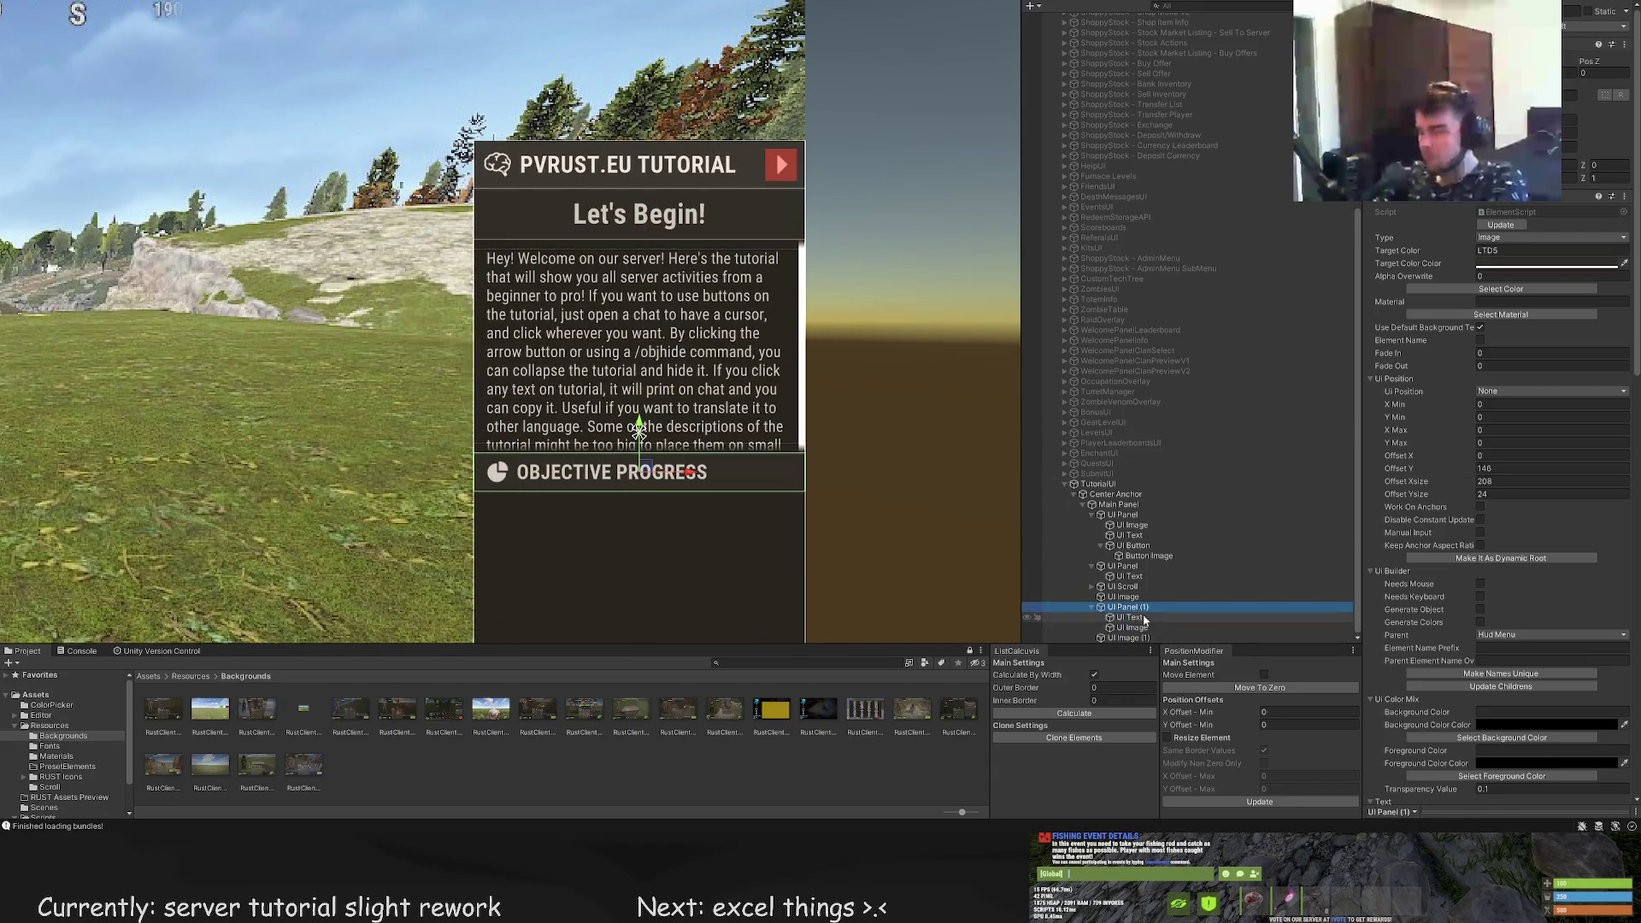
# Expand UI Scroll in the Hierarchy and frame the Scroll Viewport in the Scene view
pyautogui.click(1141, 627)
pyautogui.click(1142, 618)
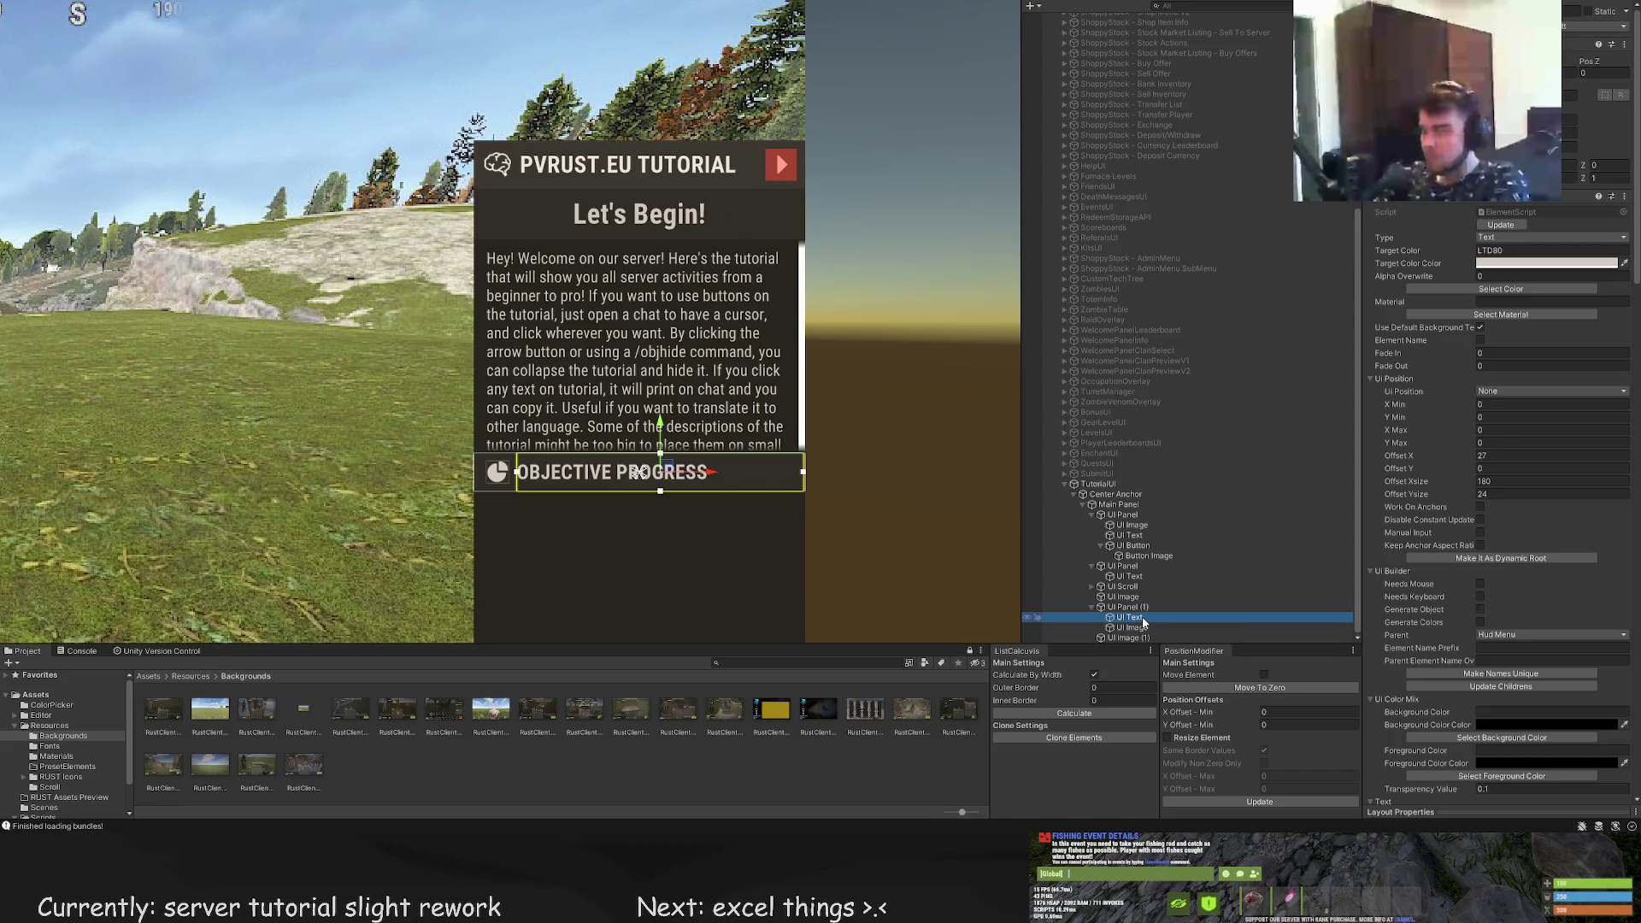
pyautogui.click(1093, 587)
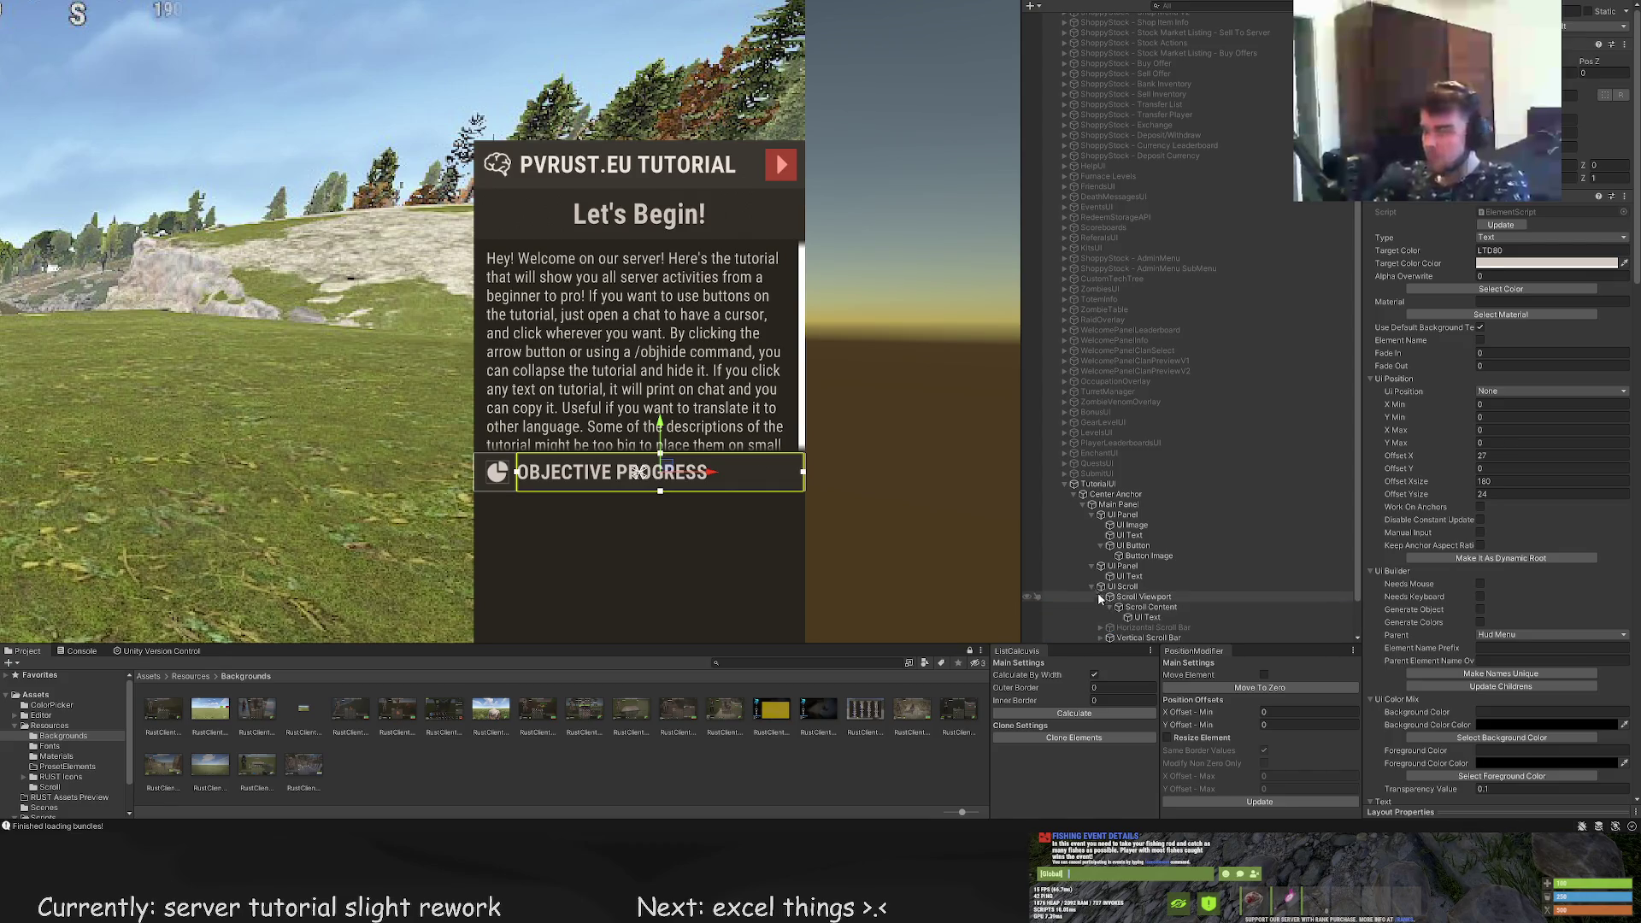
pyautogui.click(1118, 596)
pyautogui.click(1101, 597)
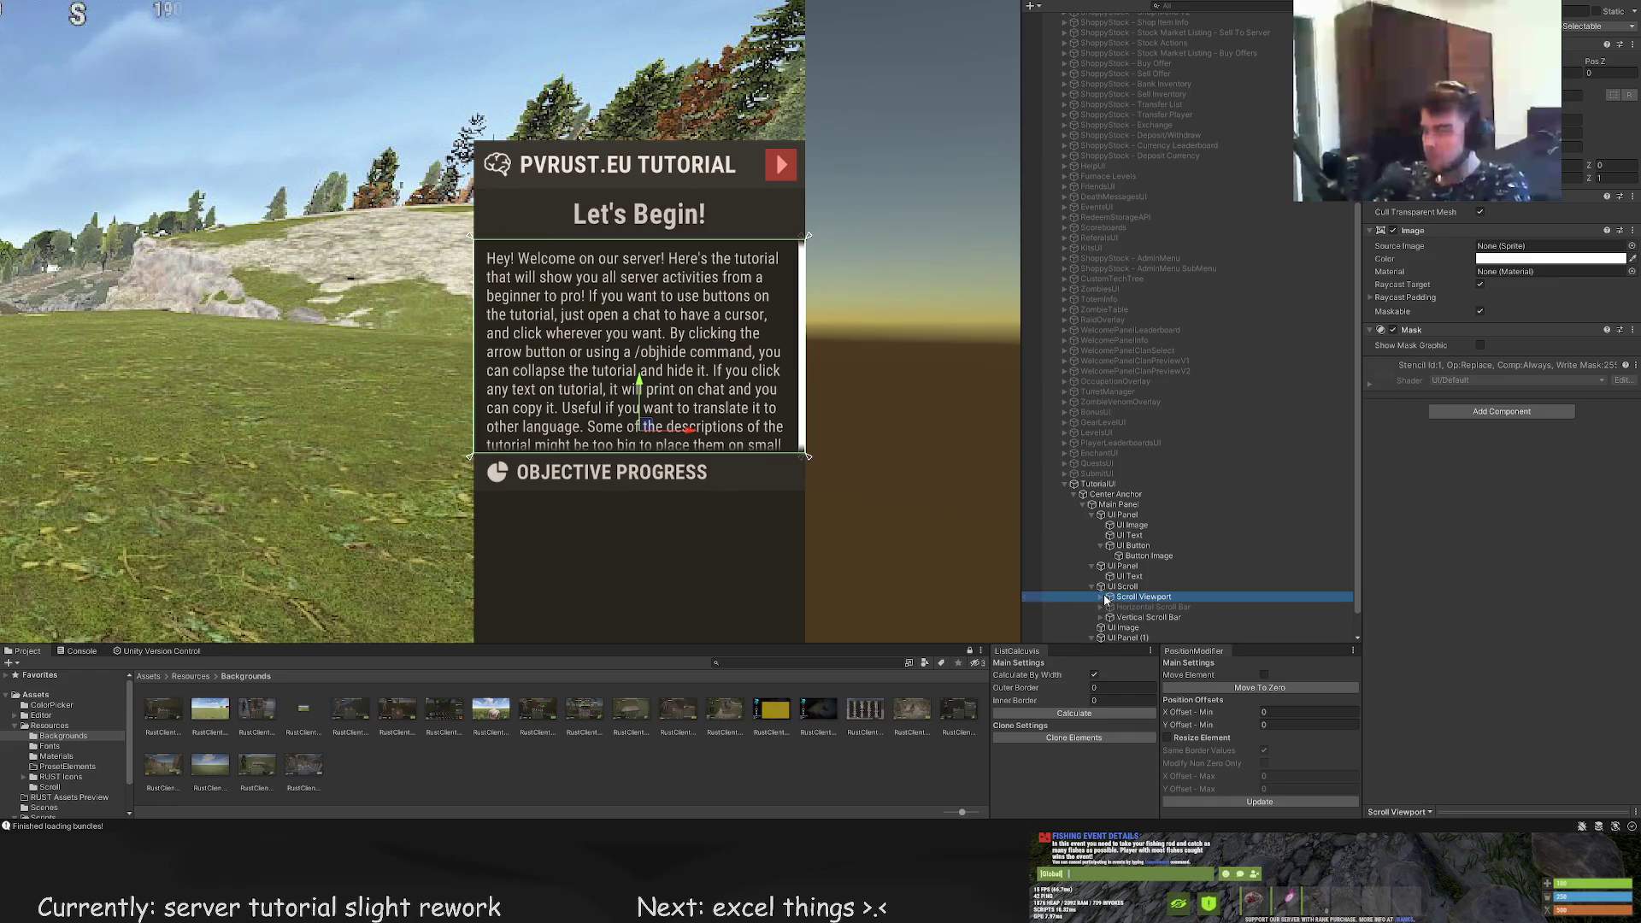
pyautogui.press('f')
pyautogui.click(1102, 597)
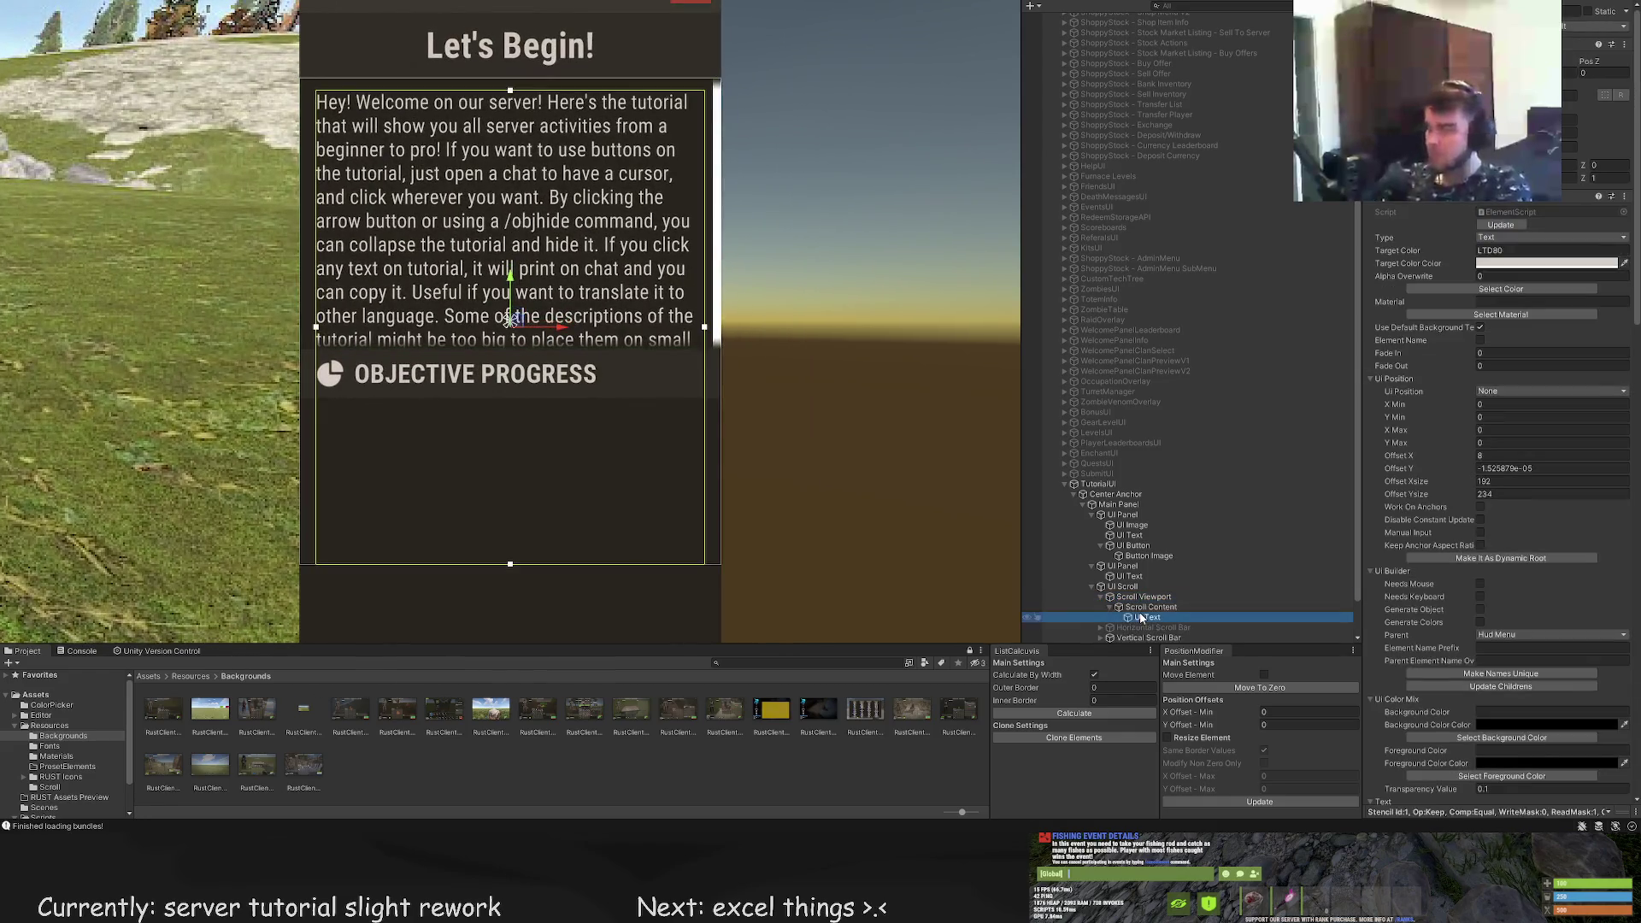
# Move Scroll Content upward so the text shows down to 'Besides the tutorial, all the'
pyautogui.click(1145, 607)
pyautogui.moveTo(583, 321); pyautogui.dragTo(584, 275)
pyautogui.click(882, 248)
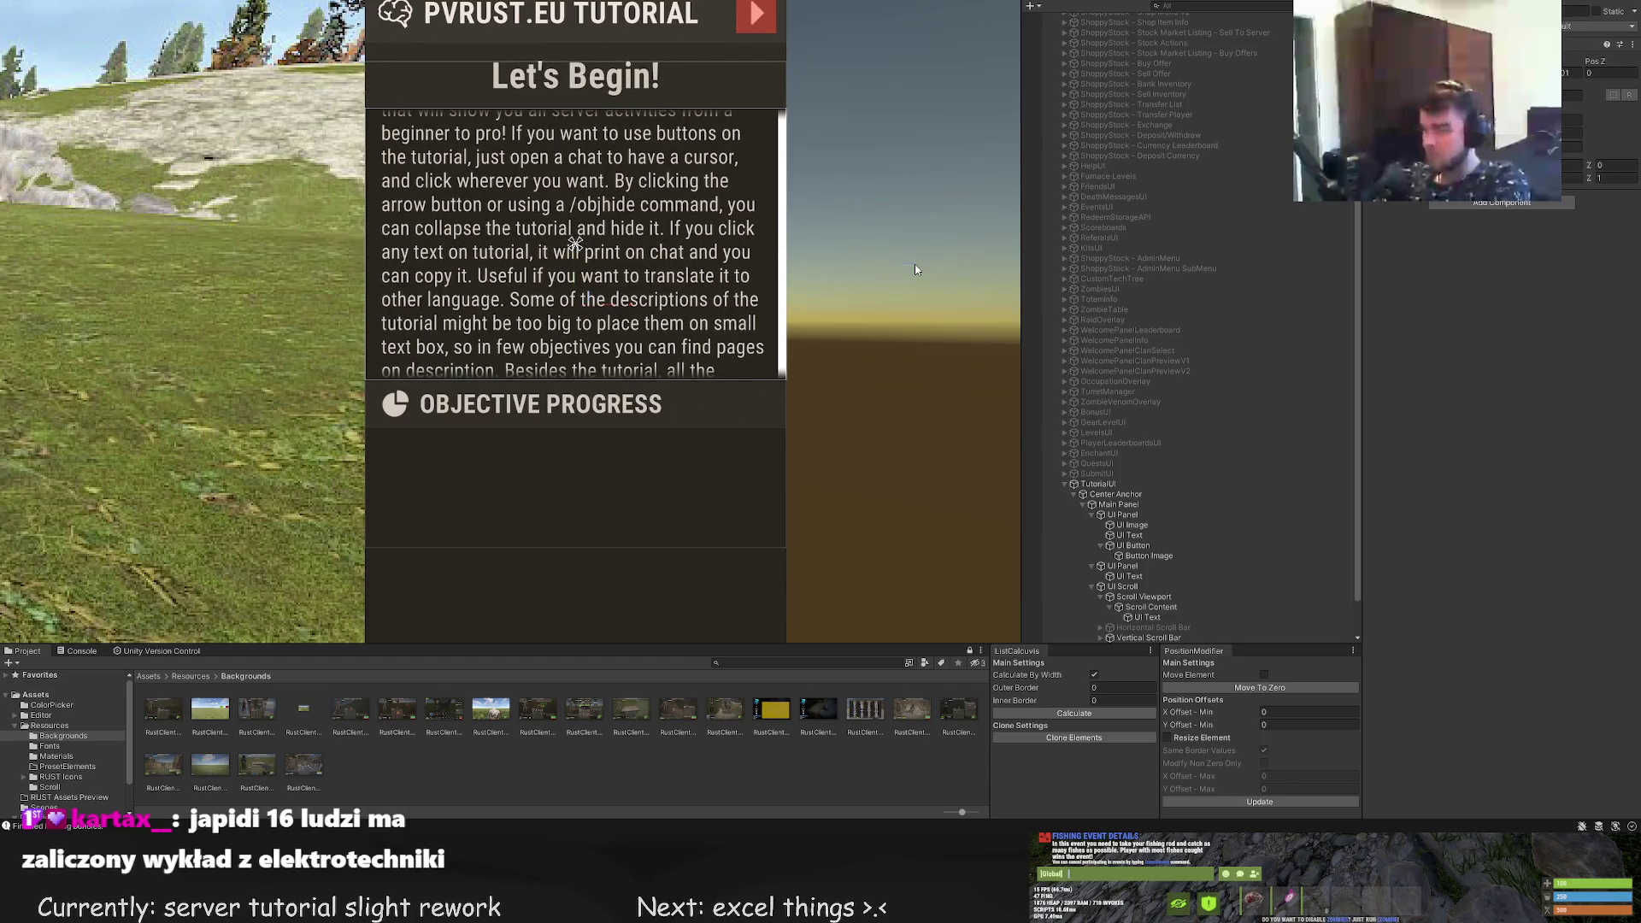
pyautogui.scroll(3, 797, 205)
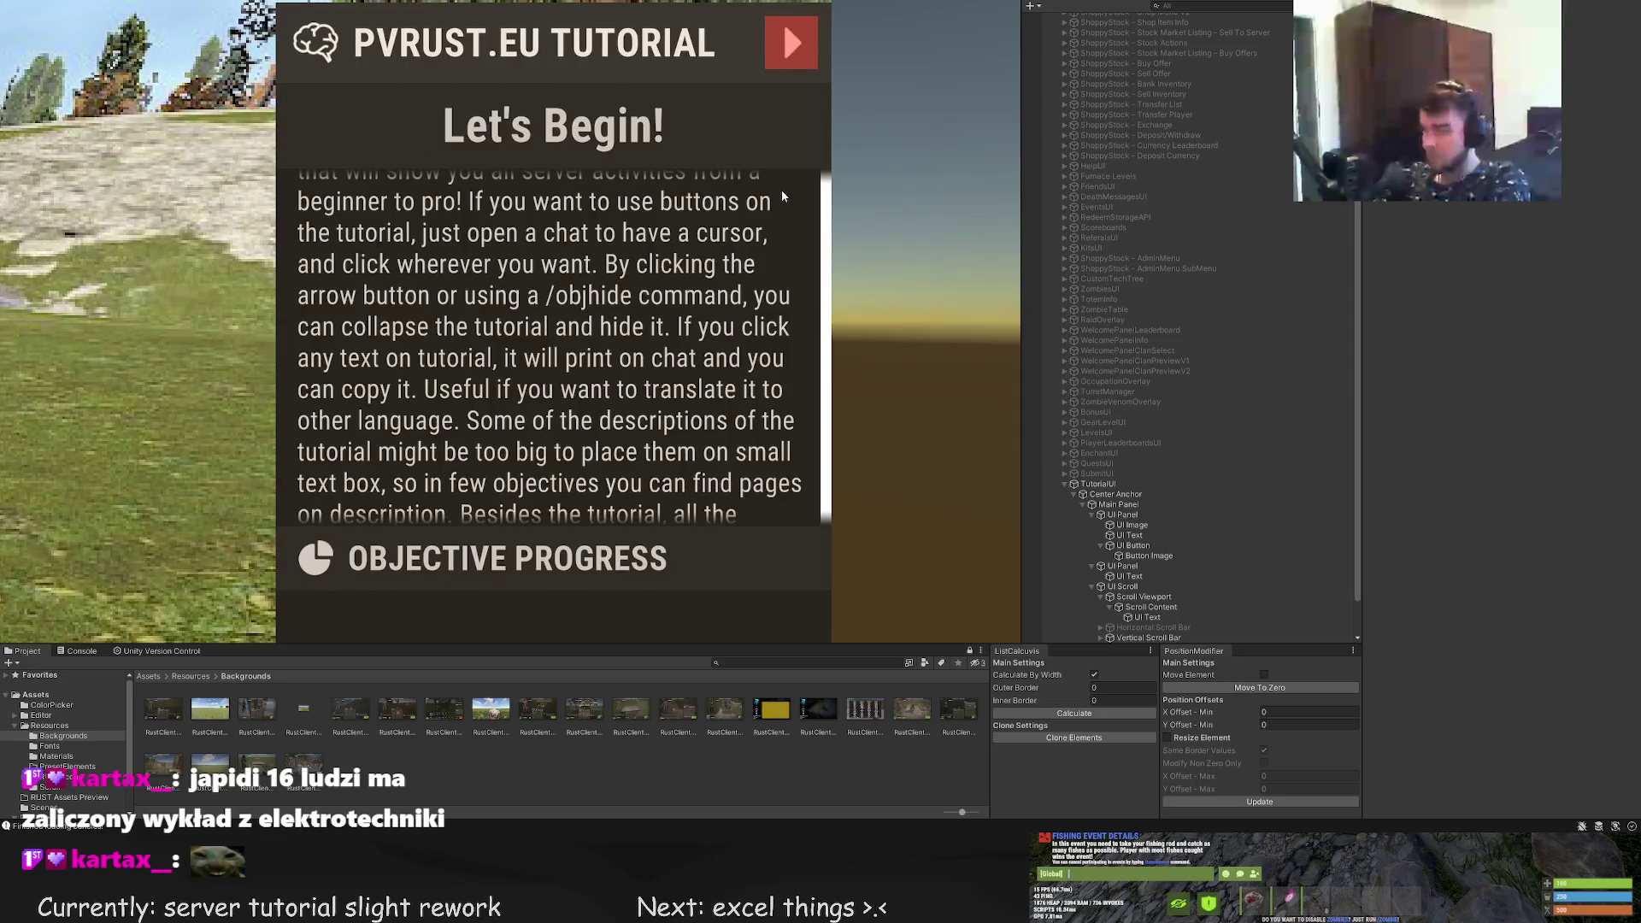
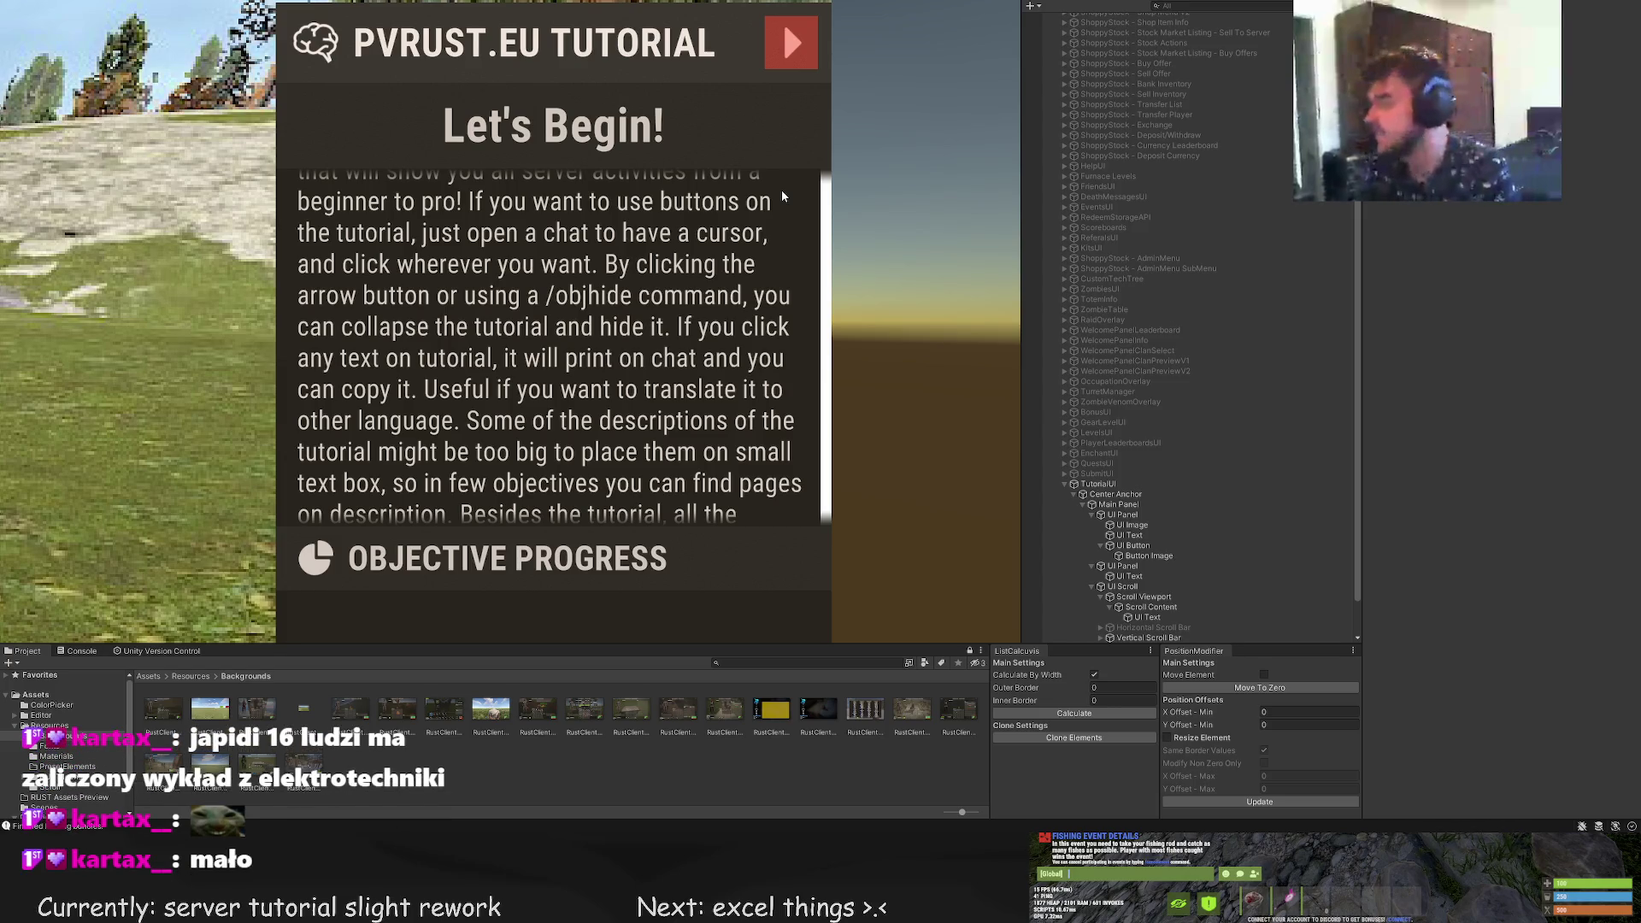
# Test-move the tutorial's Scroll Content upward, then undo the move
pyautogui.scroll(-2, 1145, 547)
pyautogui.click(1143, 566)
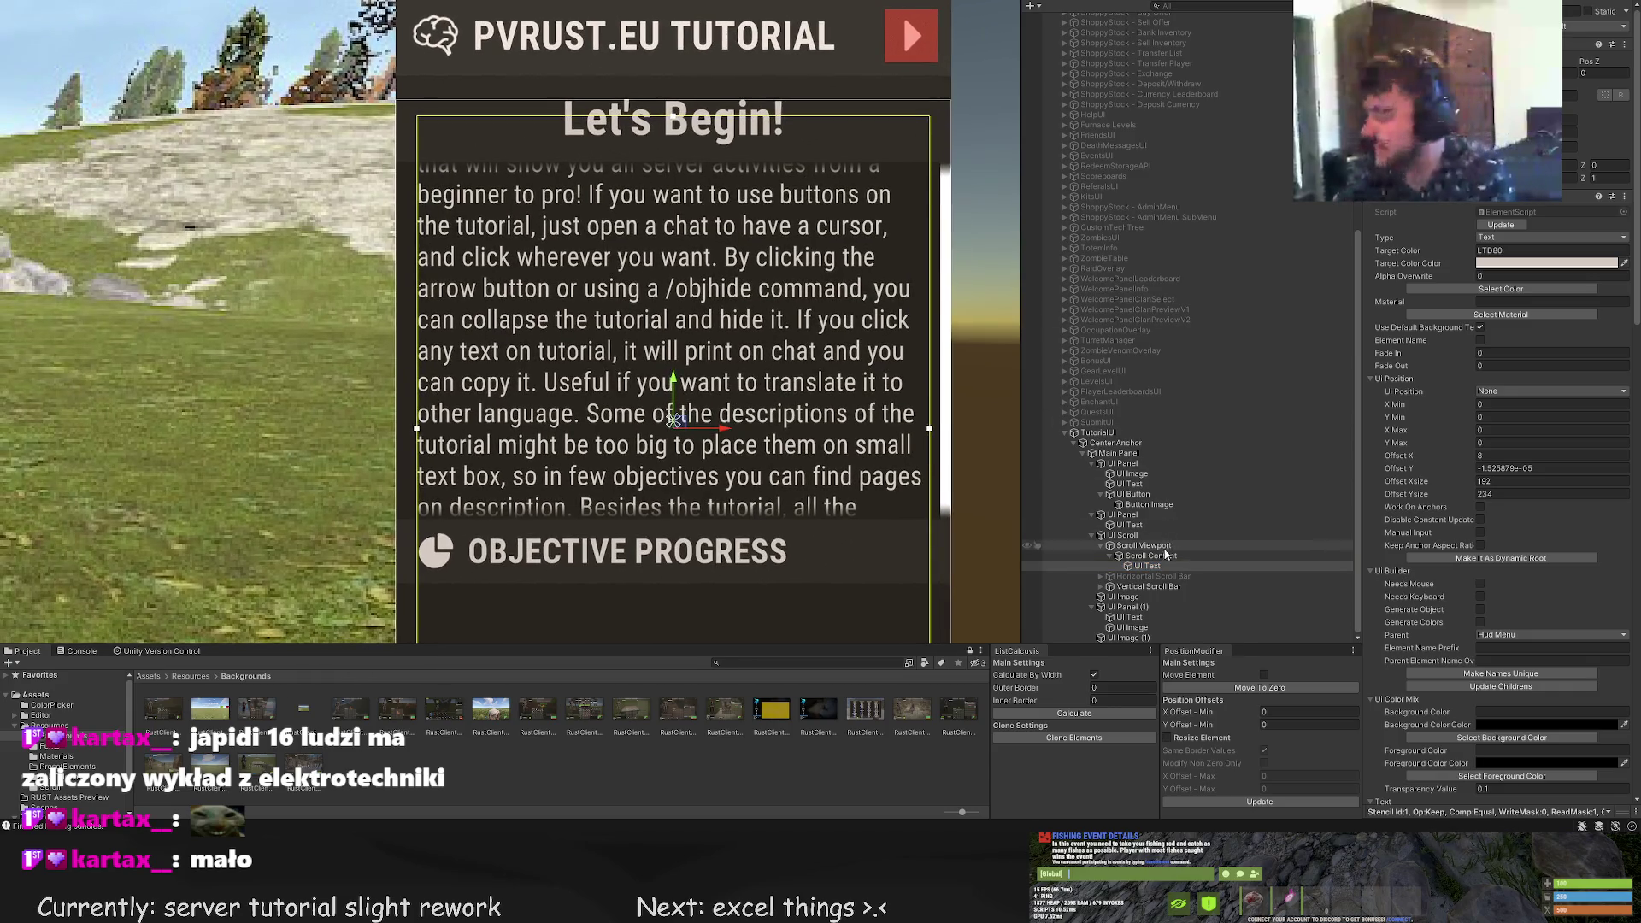
pyautogui.click(1154, 556)
pyautogui.scroll(-2, 794, 384)
pyautogui.moveTo(722, 370); pyautogui.dragTo(742, 161)
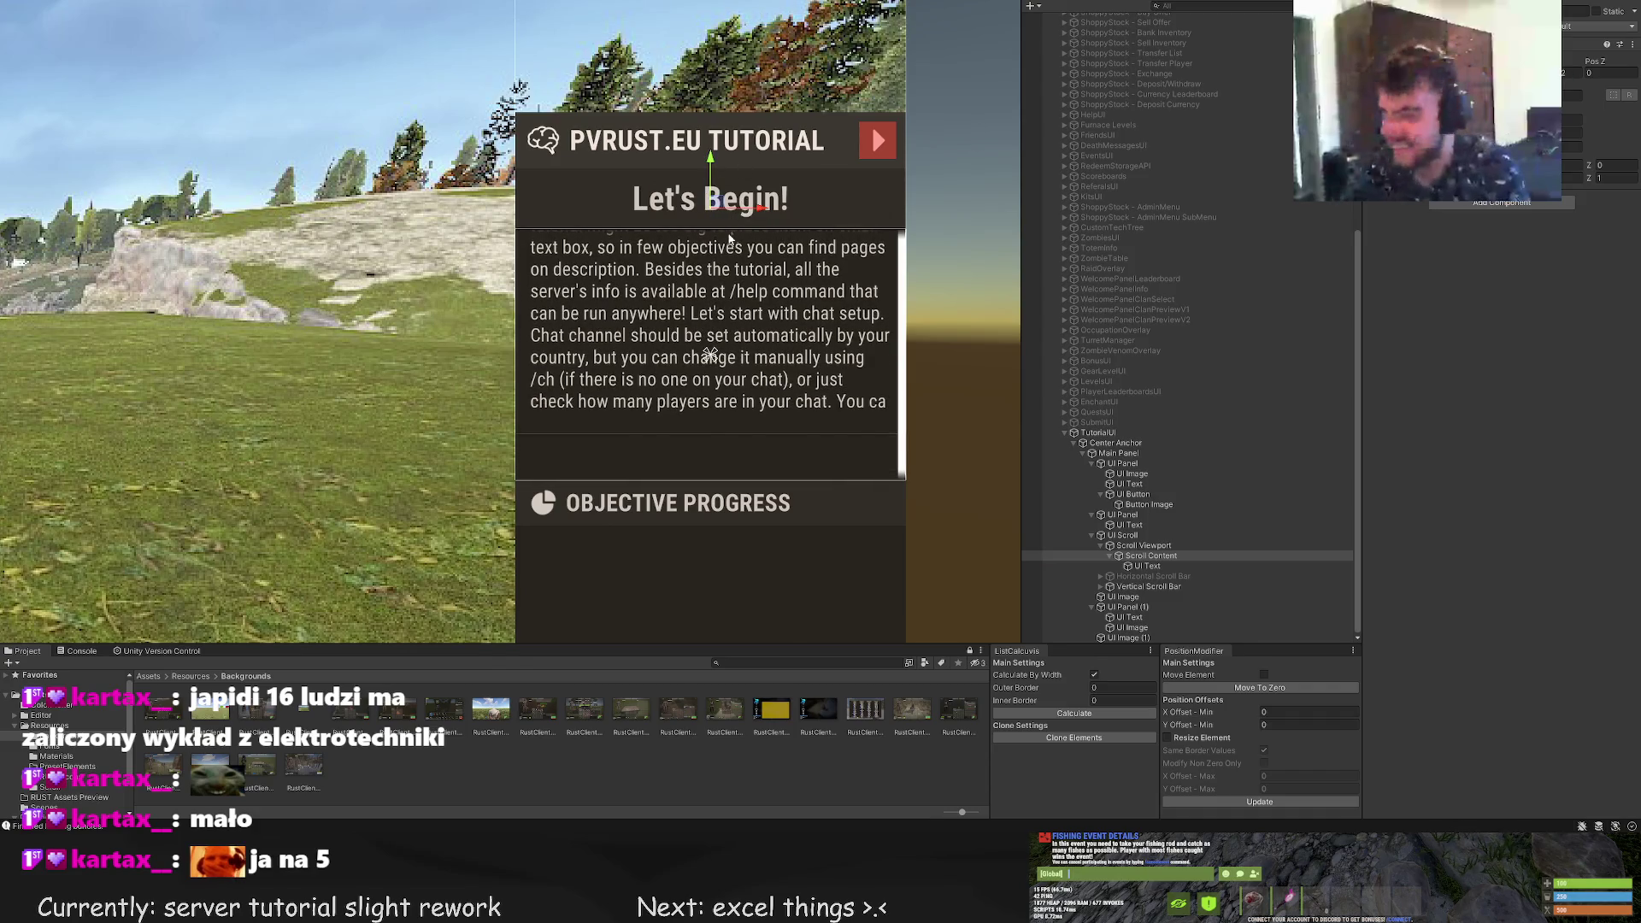
pyautogui.hotkey('ctrl', 'z')
# Stretch the tutorial's Scroll Content downward to 408 high
pyautogui.click(1147, 565)
pyautogui.scroll(-1, 919, 470)
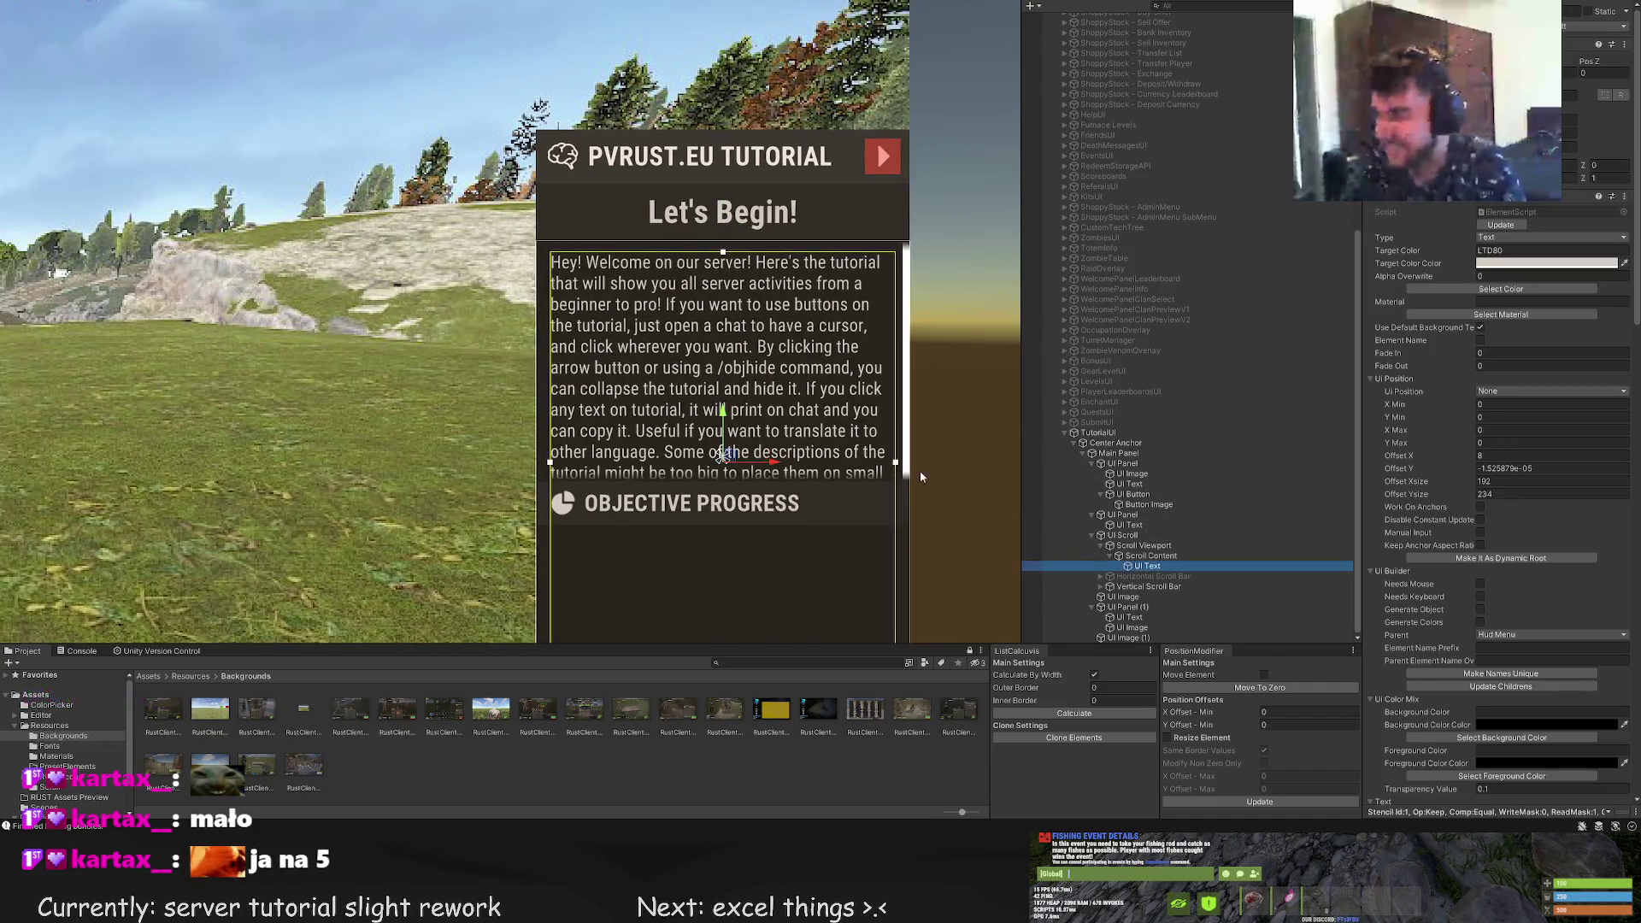
pyautogui.moveTo(919, 470); pyautogui.dragTo(886, 248)
pyautogui.scroll(-1, 886, 247)
pyautogui.click(1150, 555)
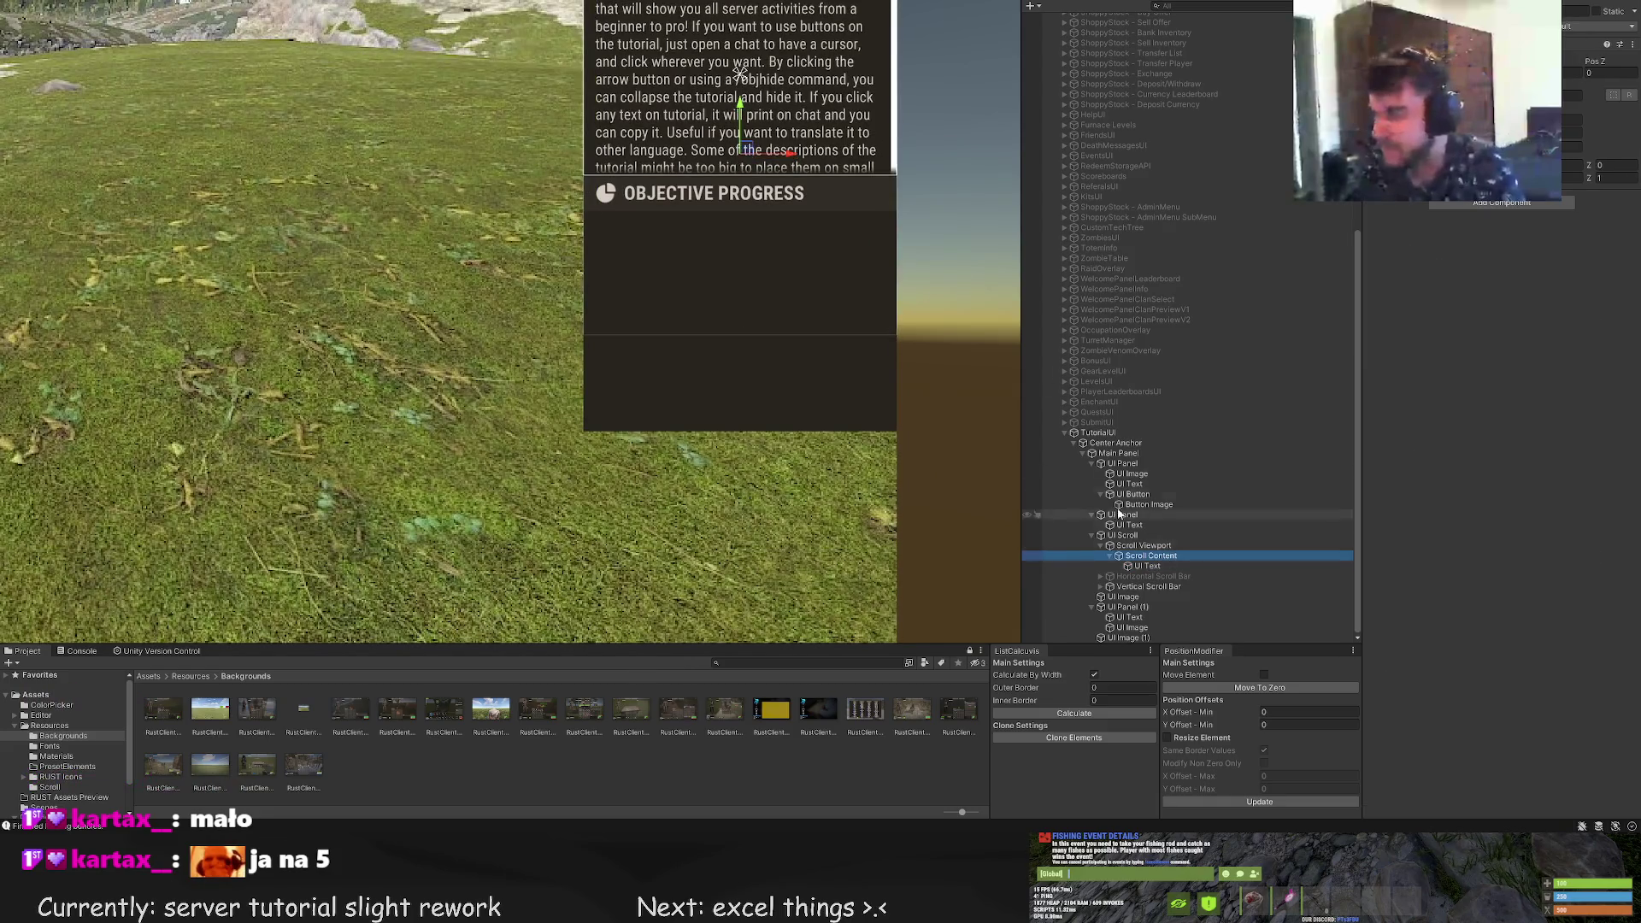
pyautogui.click(1144, 545)
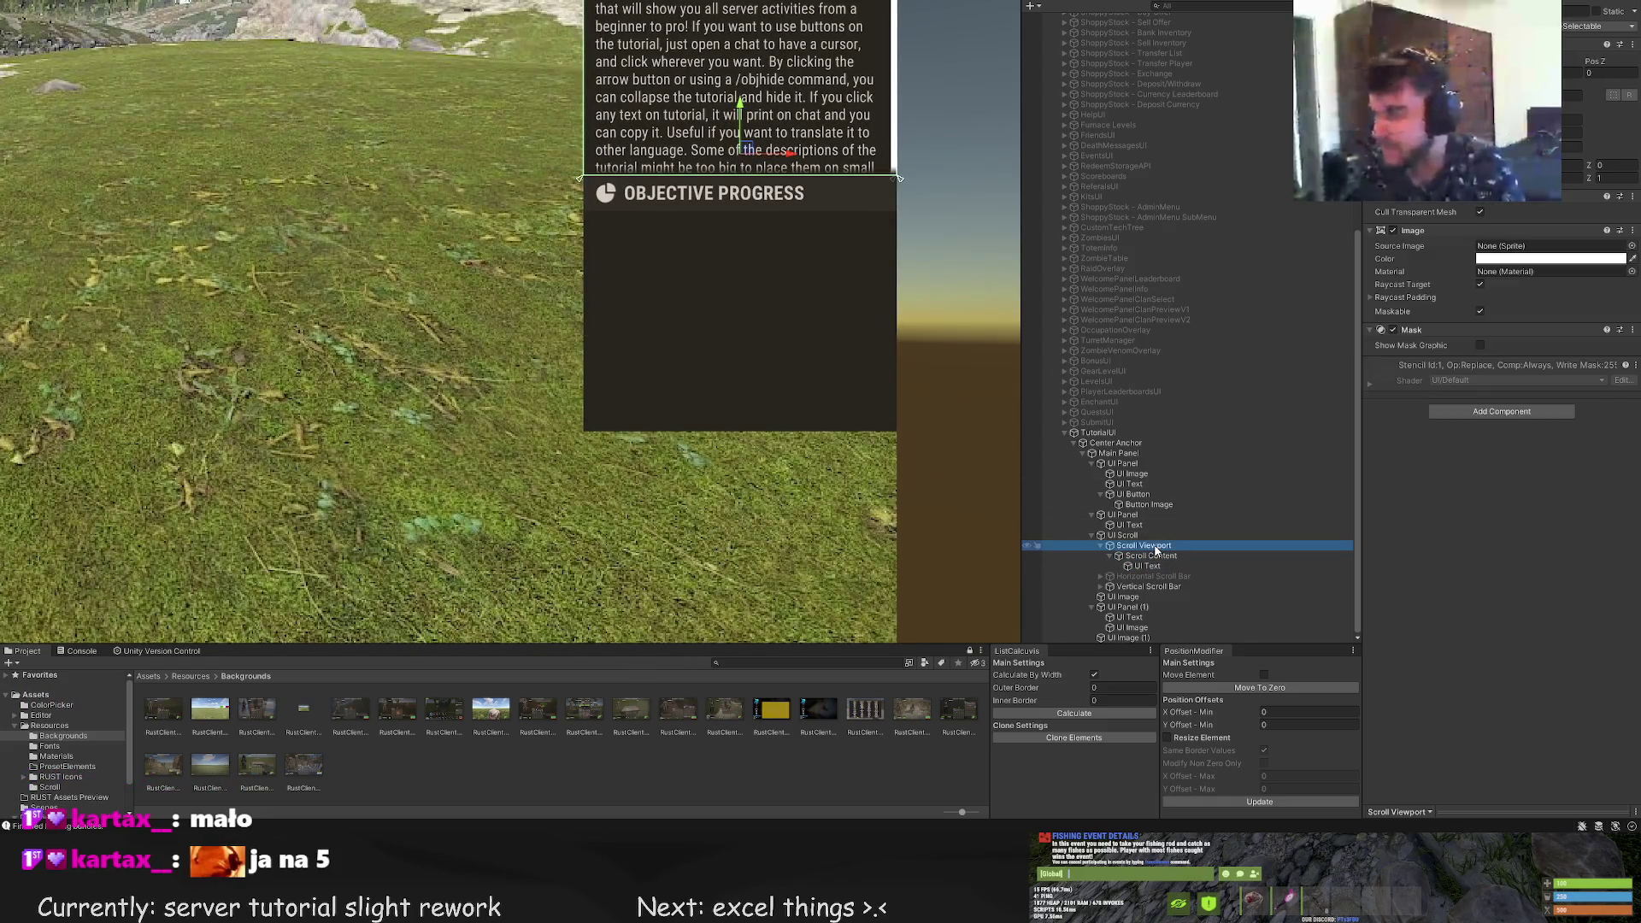
pyautogui.scroll(-1, 897, 321)
pyautogui.click(1122, 535)
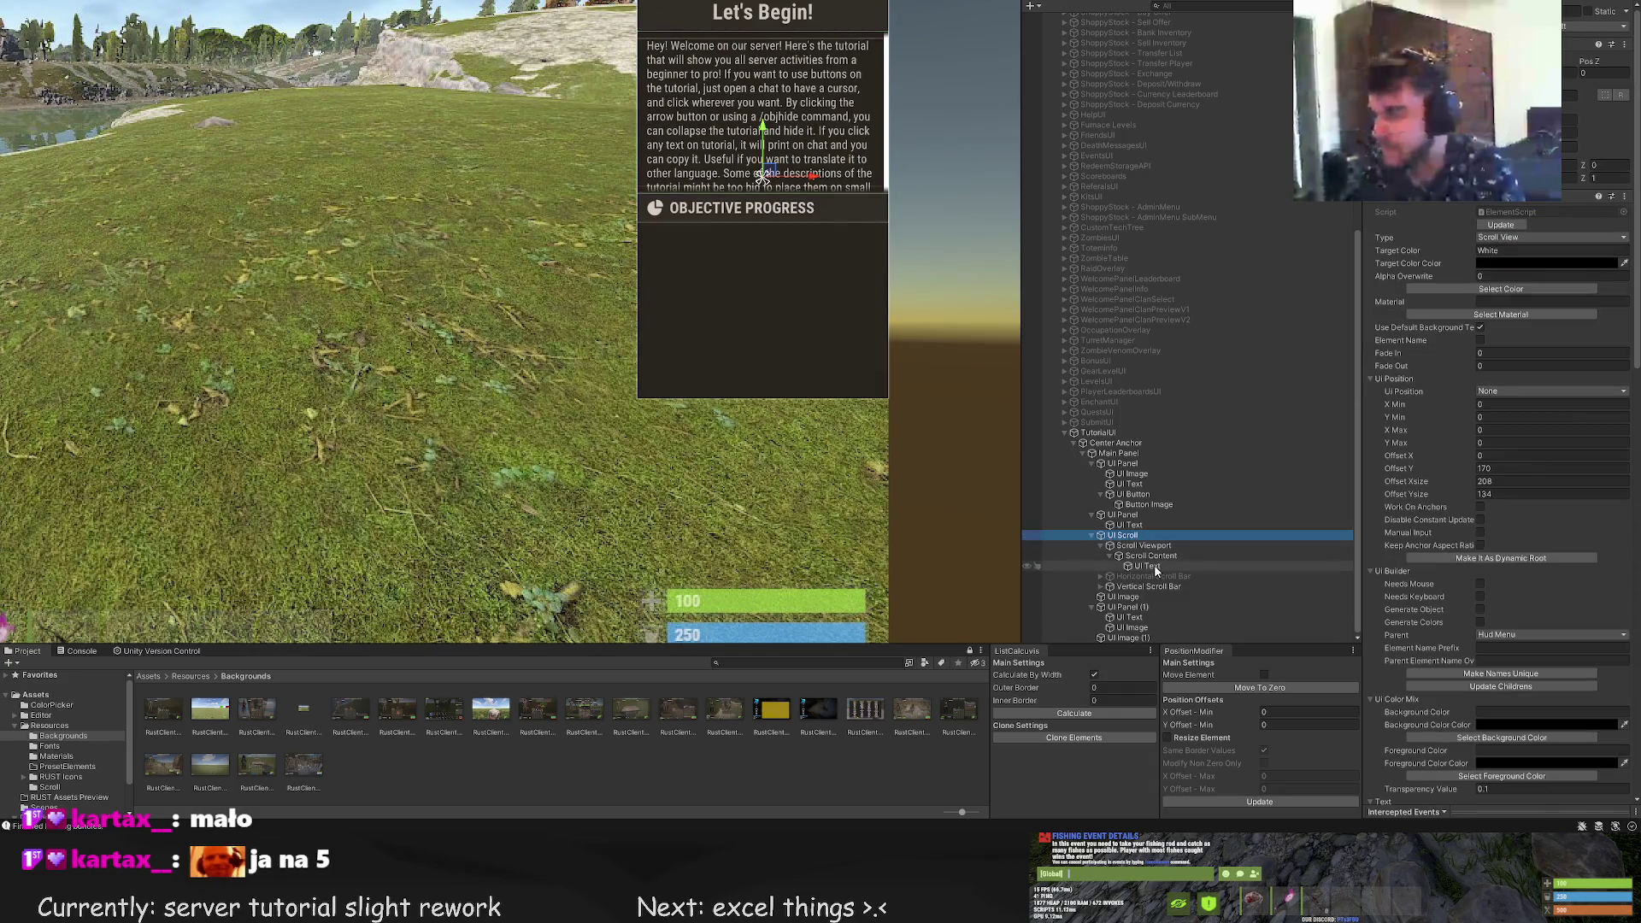
pyautogui.click(1152, 555)
pyautogui.moveTo(834, 322)
pyautogui.mouseDown()
pyautogui.moveTo(827, 577)
pyautogui.moveTo(829, 512)
pyautogui.mouseUp()
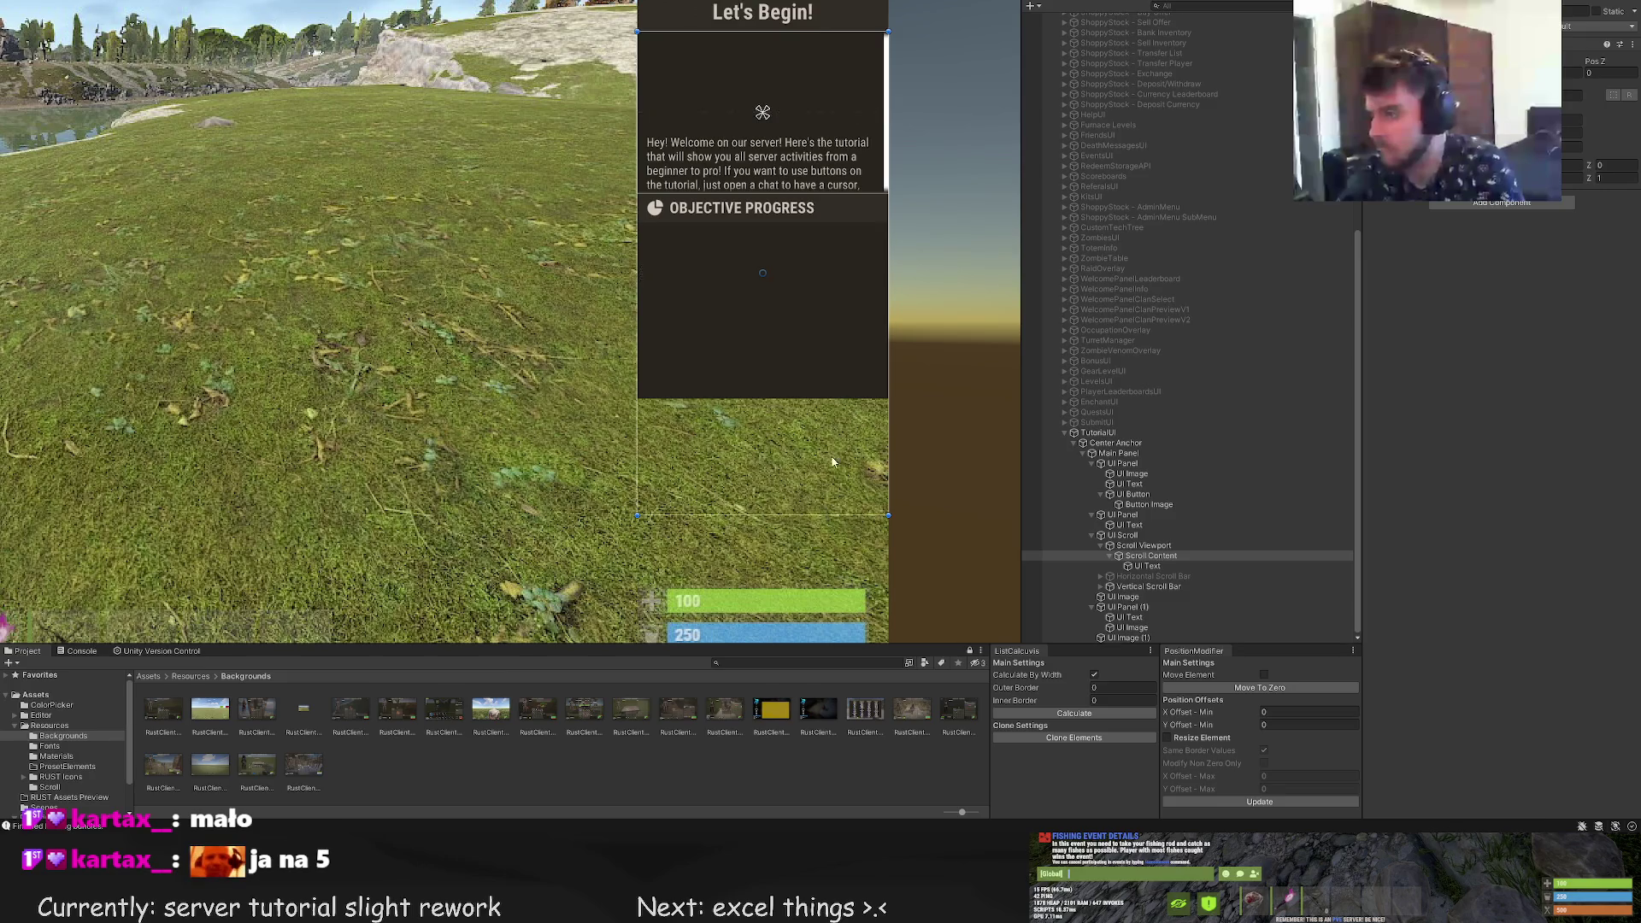
# Raise and fine-tune the intro text's top edge so more welcome text shows
pyautogui.click(1147, 565)
pyautogui.scroll(2, 795, 137)
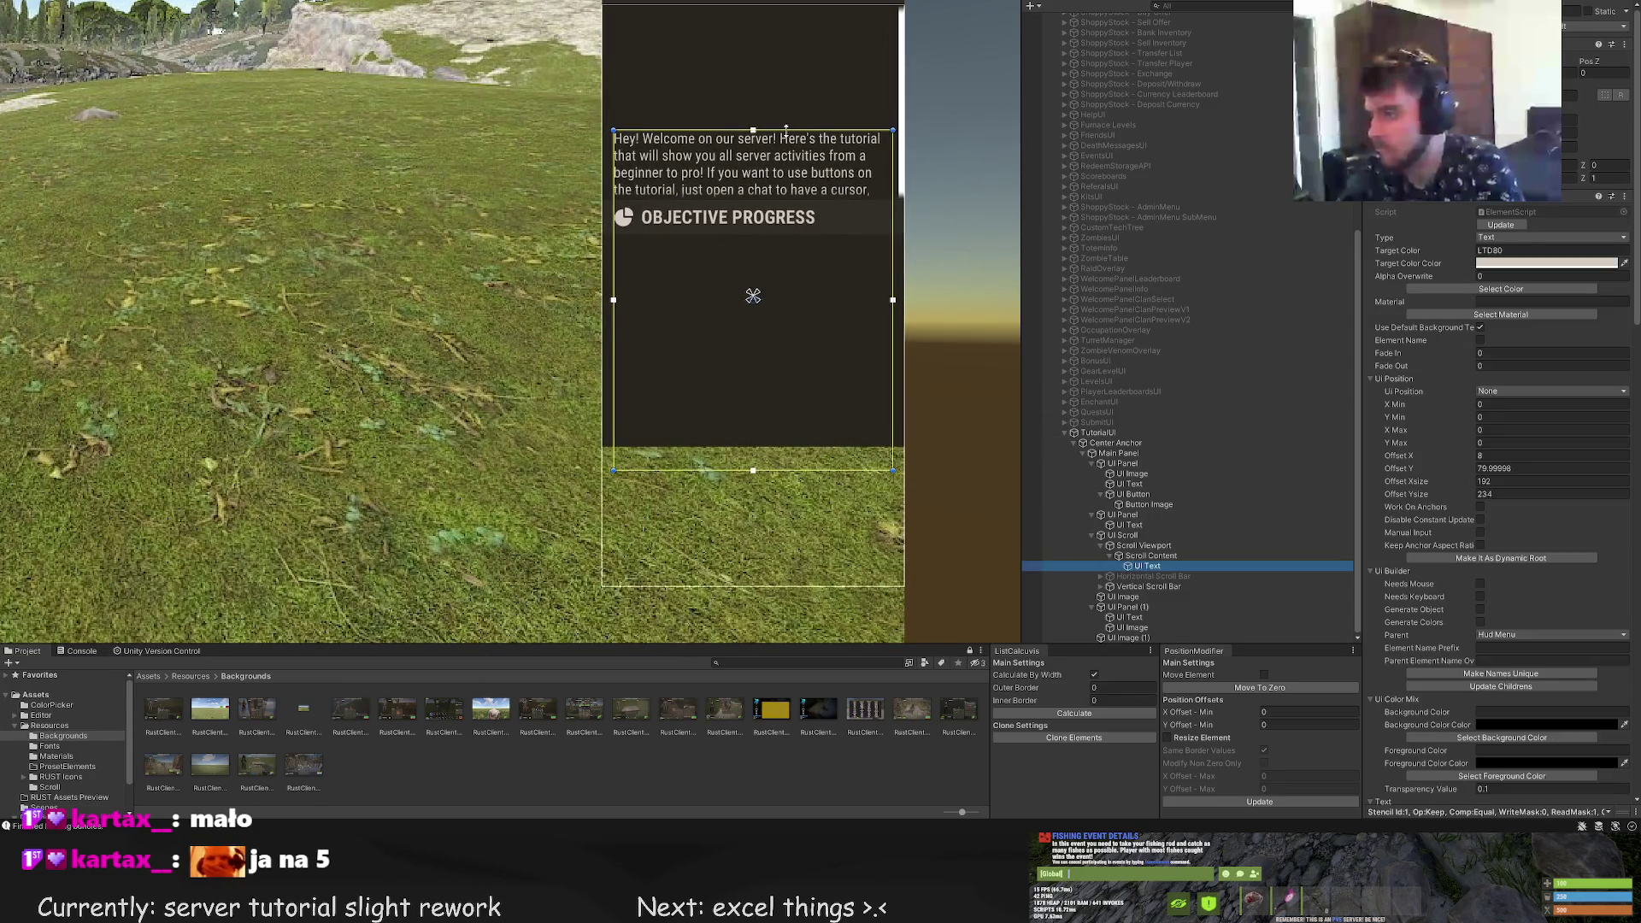
pyautogui.moveTo(786, 130)
pyautogui.mouseDown()
pyautogui.moveTo(782, 42)
pyautogui.moveTo(759, 13)
pyautogui.mouseUp()
pyautogui.scroll(2, 759, 13)
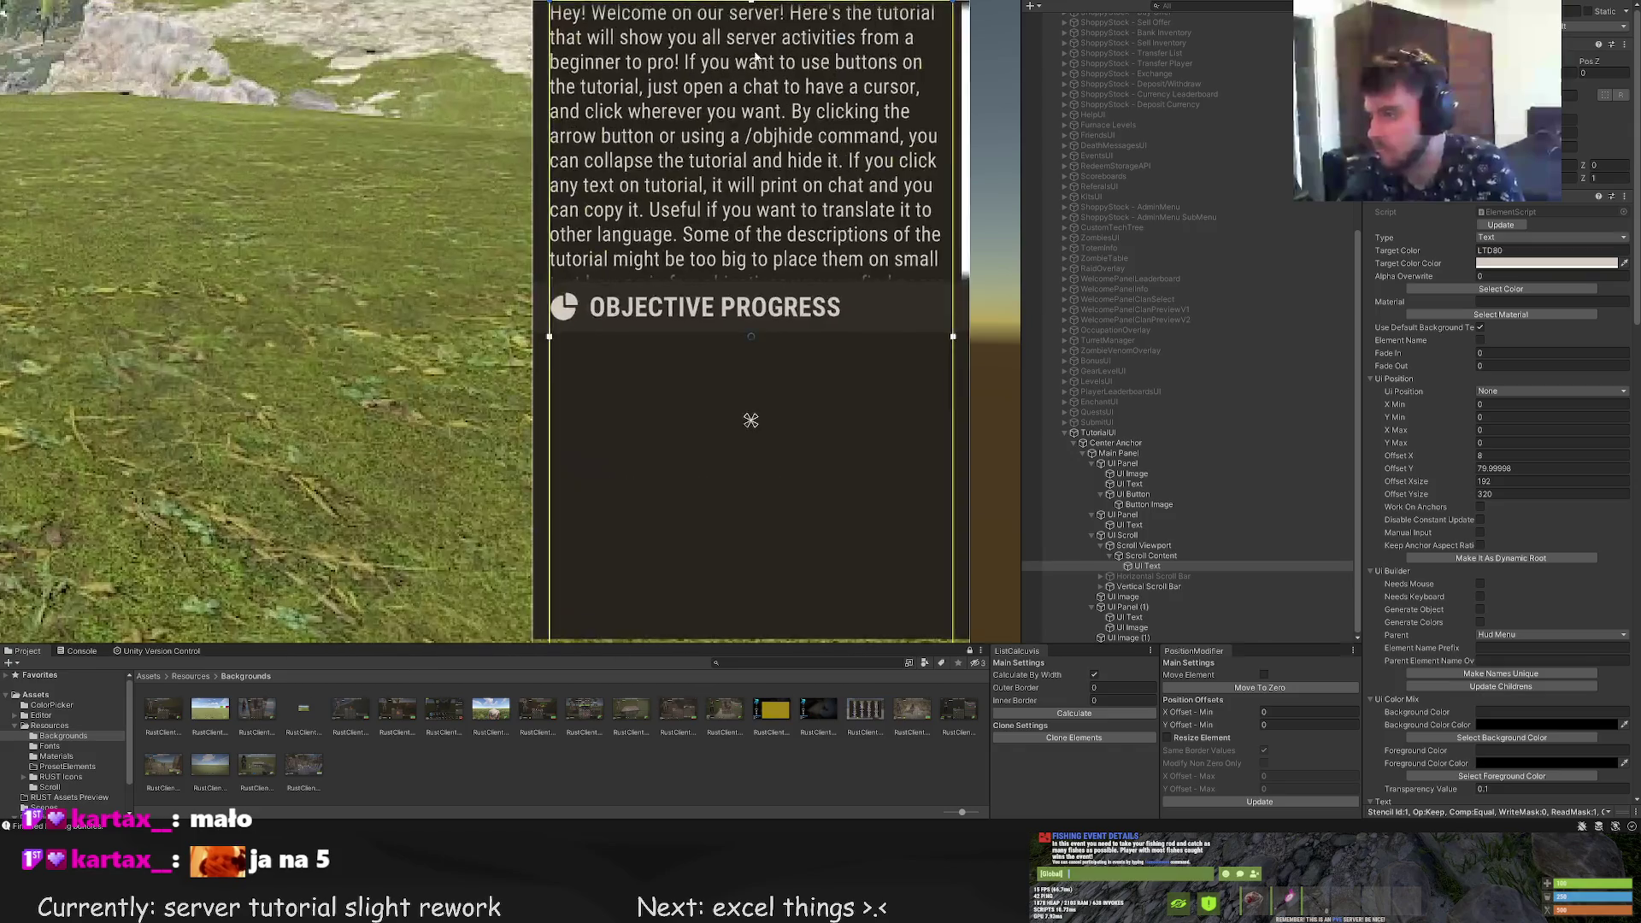
pyautogui.scroll(3, 756, 56)
pyautogui.moveTo(759, 155); pyautogui.dragTo(755, 164)
# Extend the intro text's bottom edge down to about 395 high
pyautogui.scroll(-4, 756, 163)
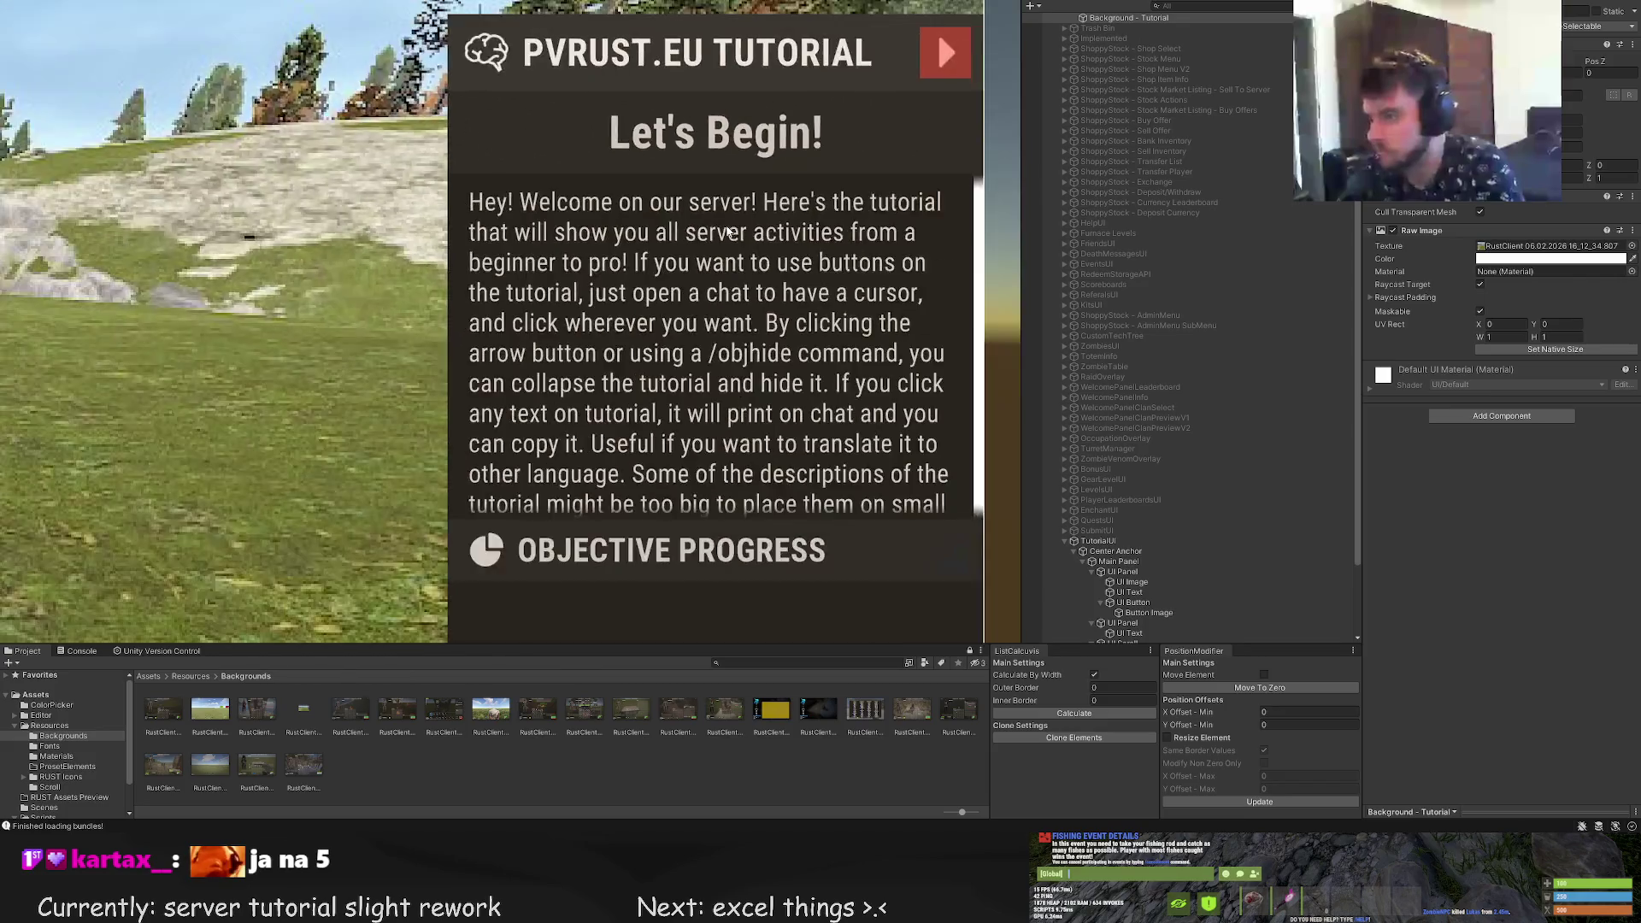
pyautogui.scroll(4, 700, 357)
pyautogui.scroll(-1, 700, 358)
pyautogui.moveTo(671, 440); pyautogui.dragTo(662, 563)
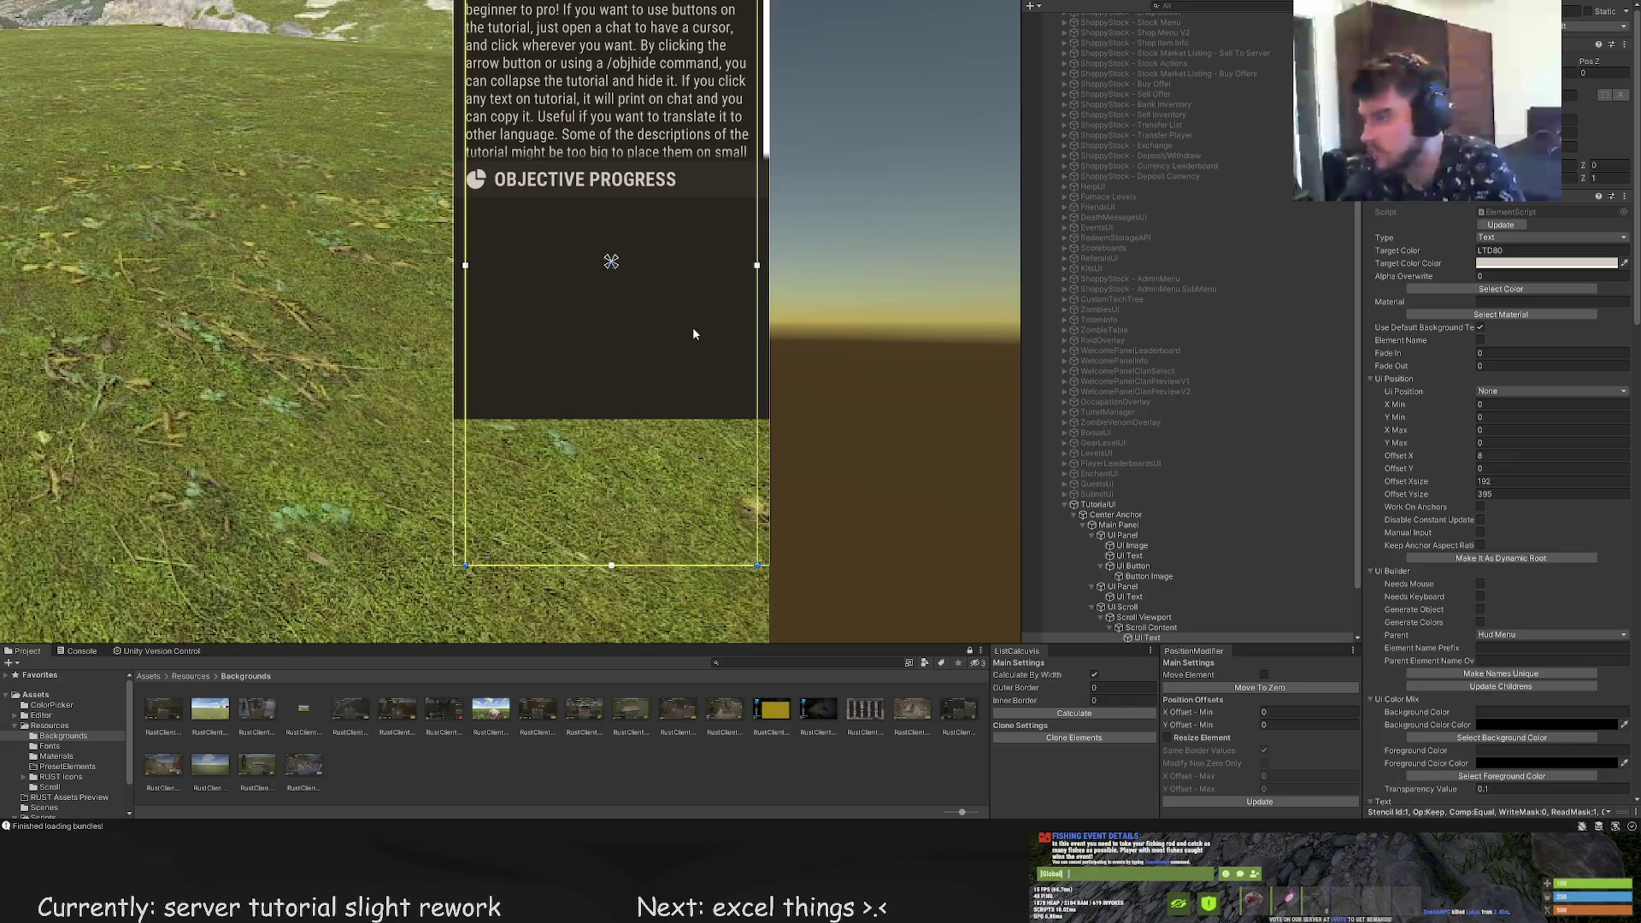
pyautogui.moveTo(711, 321); pyautogui.dragTo(733, 513)
# Slide Scroll Content up to preview scrolling, then bring it back down
pyautogui.scroll(-3, 1175, 588)
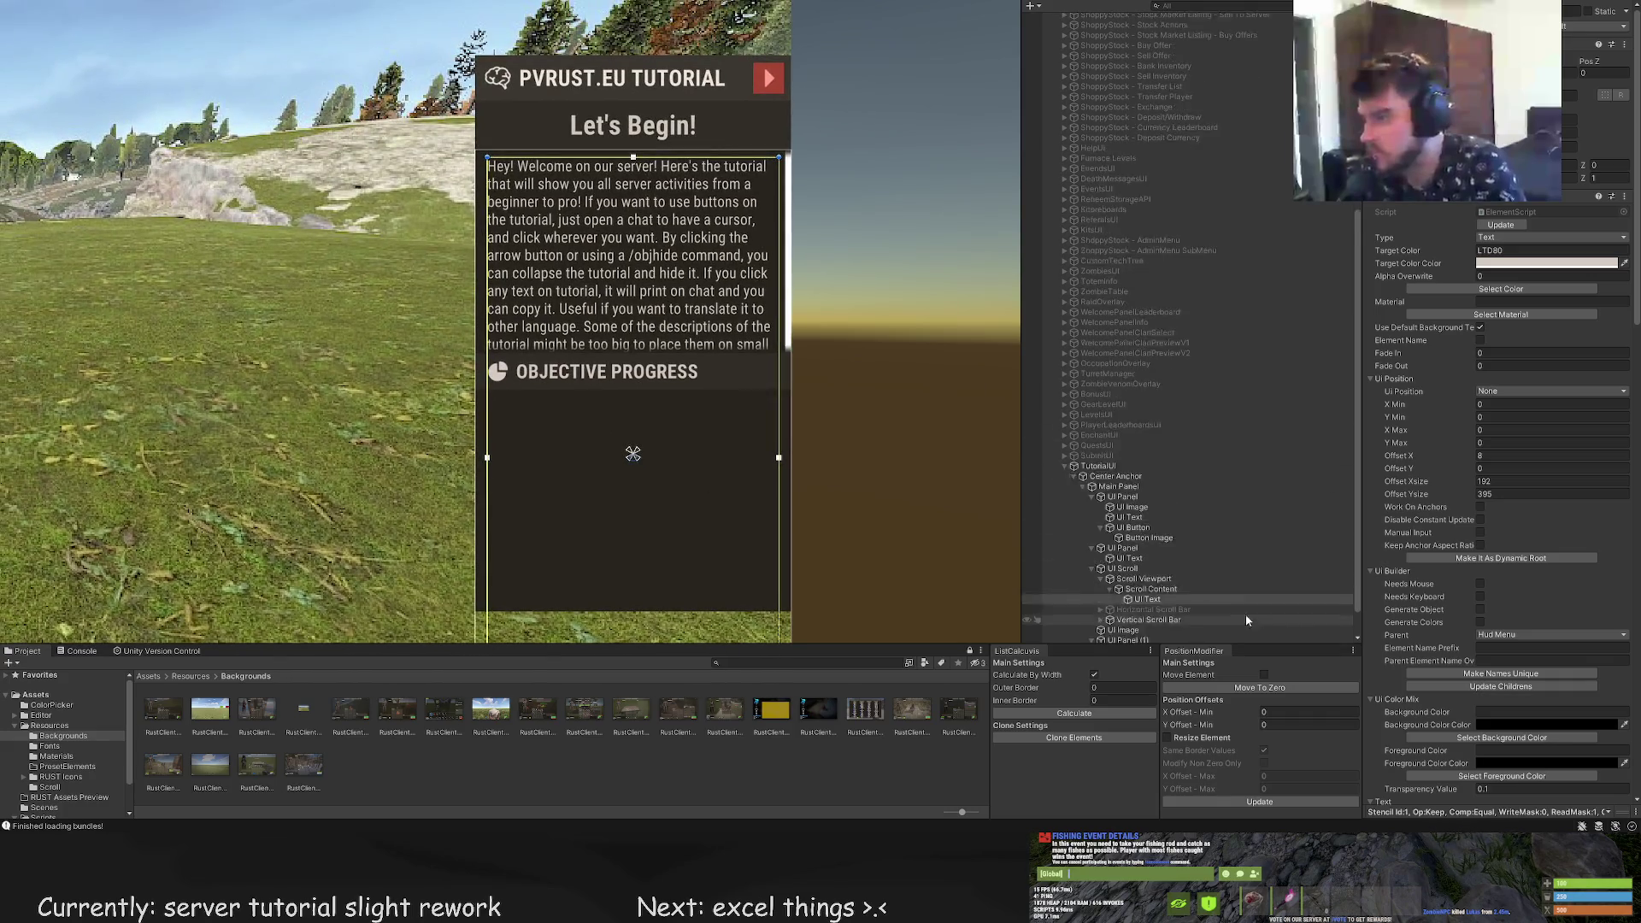
pyautogui.click(1150, 555)
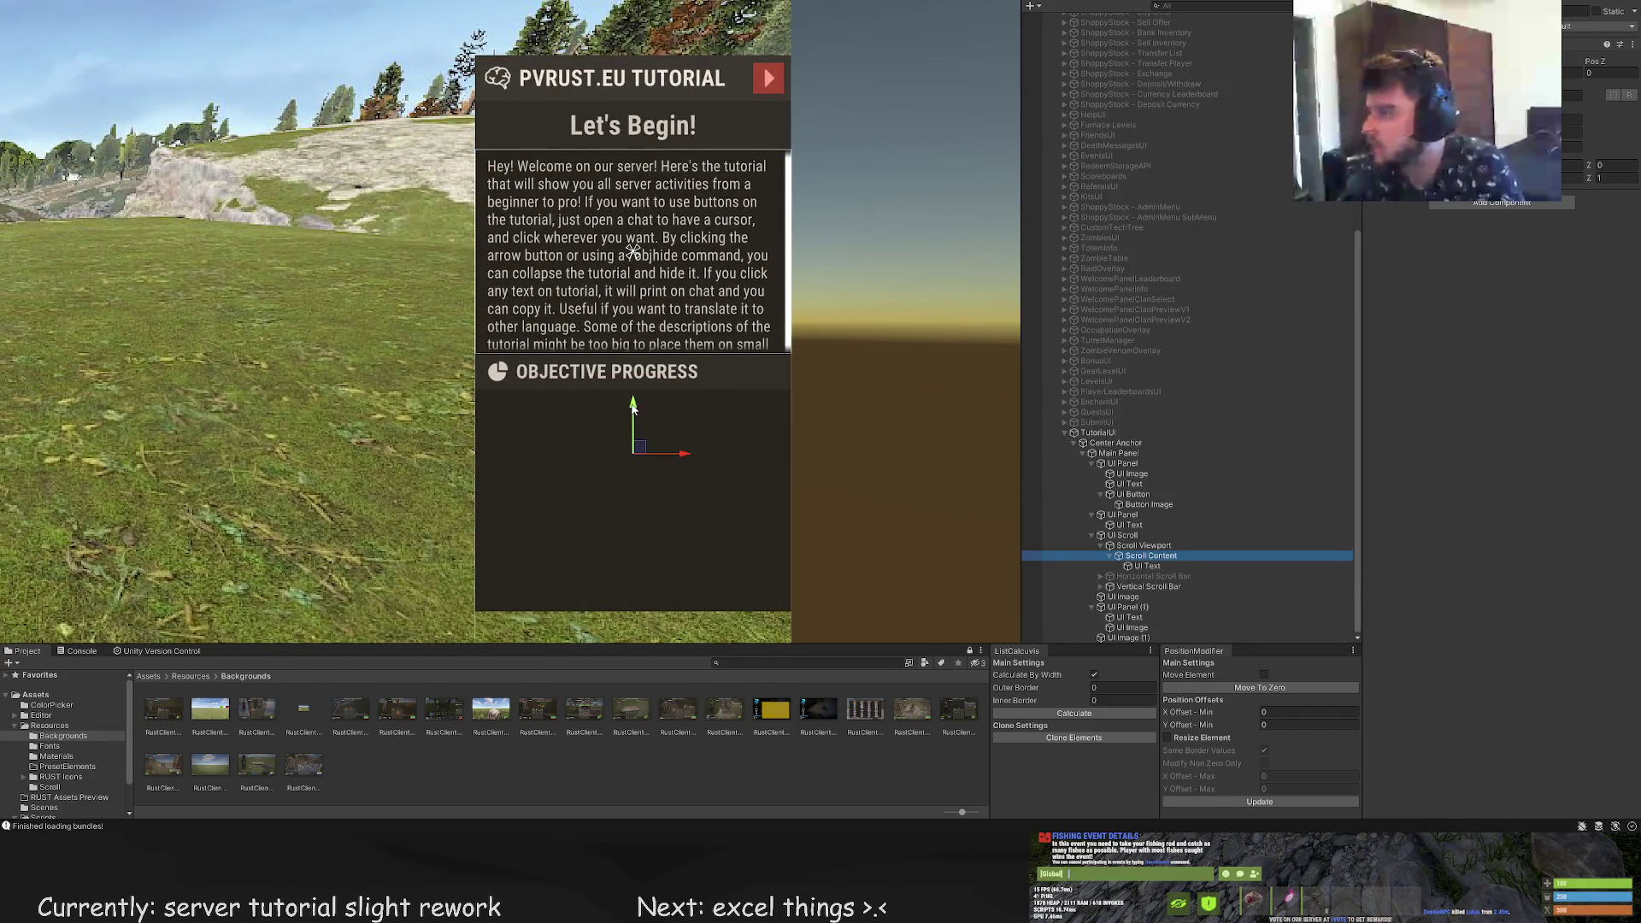
pyautogui.moveTo(645, 401)
pyautogui.mouseDown()
pyautogui.moveTo(649, 205)
pyautogui.moveTo(630, 227)
pyautogui.mouseUp()
pyautogui.moveTo(634, 134)
pyautogui.mouseDown()
pyautogui.moveTo(632, 28)
pyautogui.moveTo(600, 145)
pyautogui.moveTo(577, 513)
pyautogui.moveTo(634, 482)
pyautogui.mouseUp()
pyautogui.click(1149, 557)
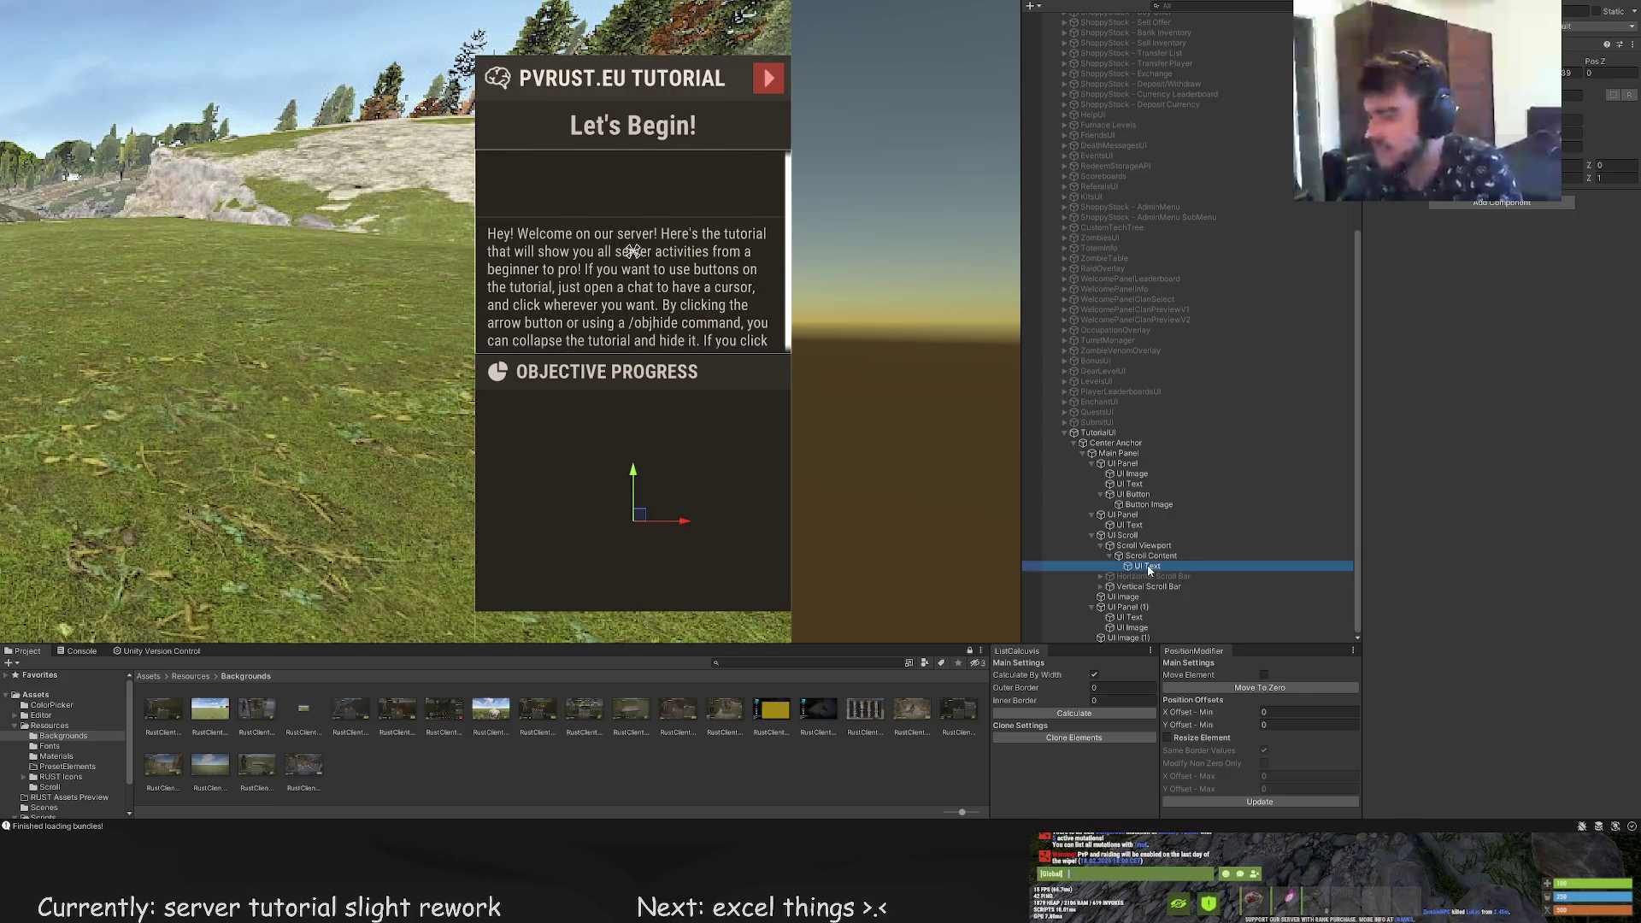
pyautogui.scroll(-3, 732, 371)
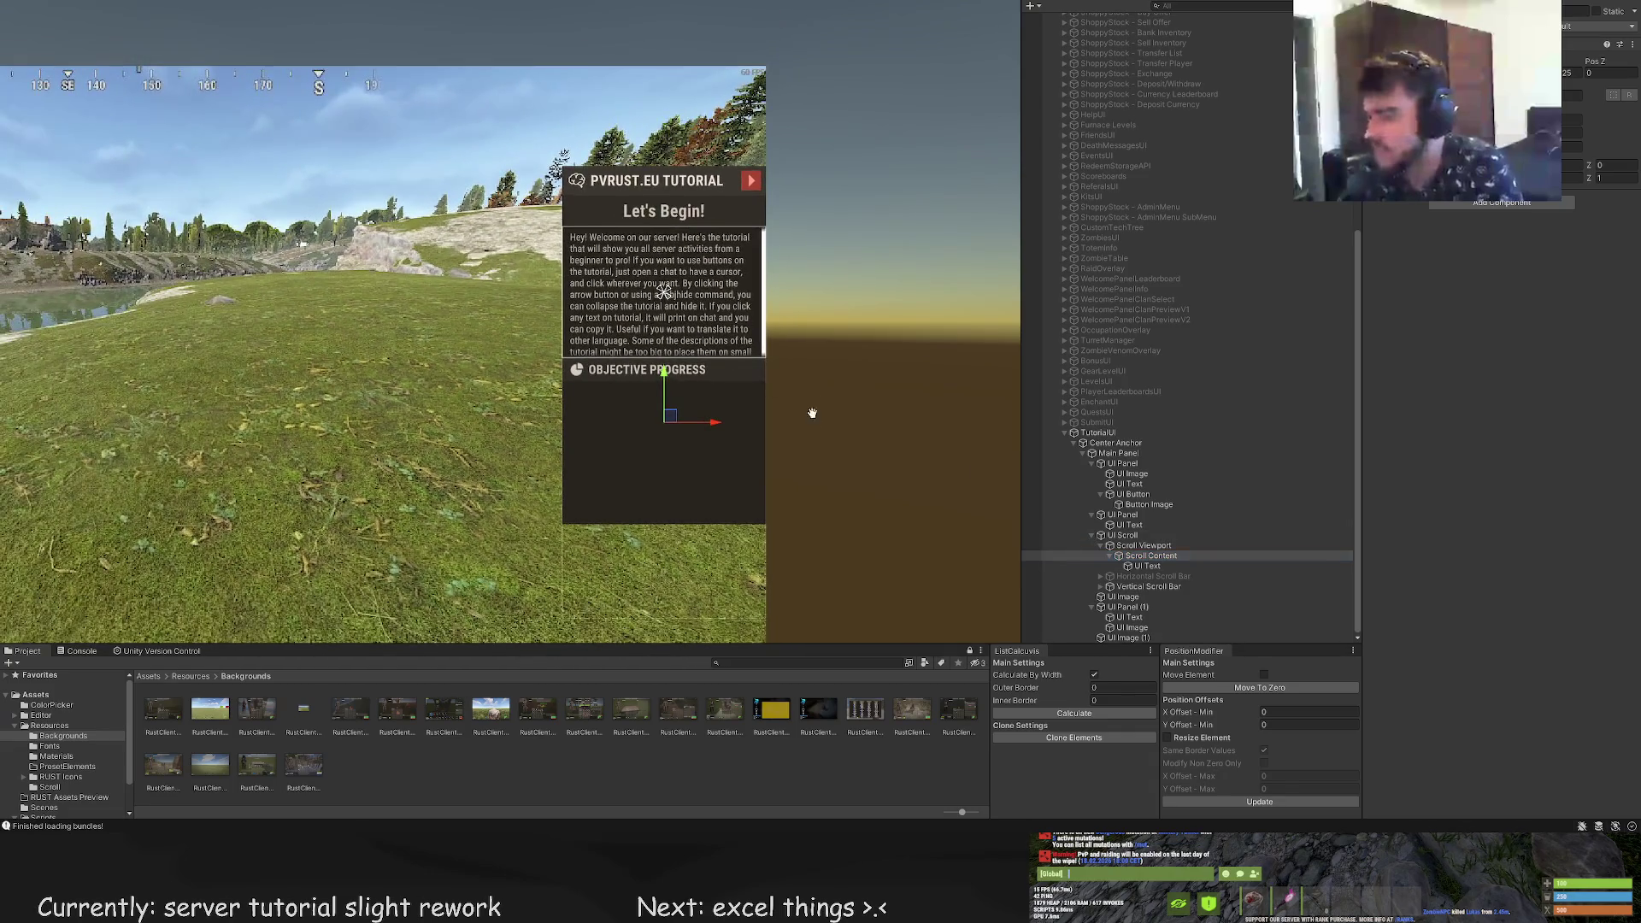
pyautogui.moveTo(812, 413); pyautogui.dragTo(826, 324)
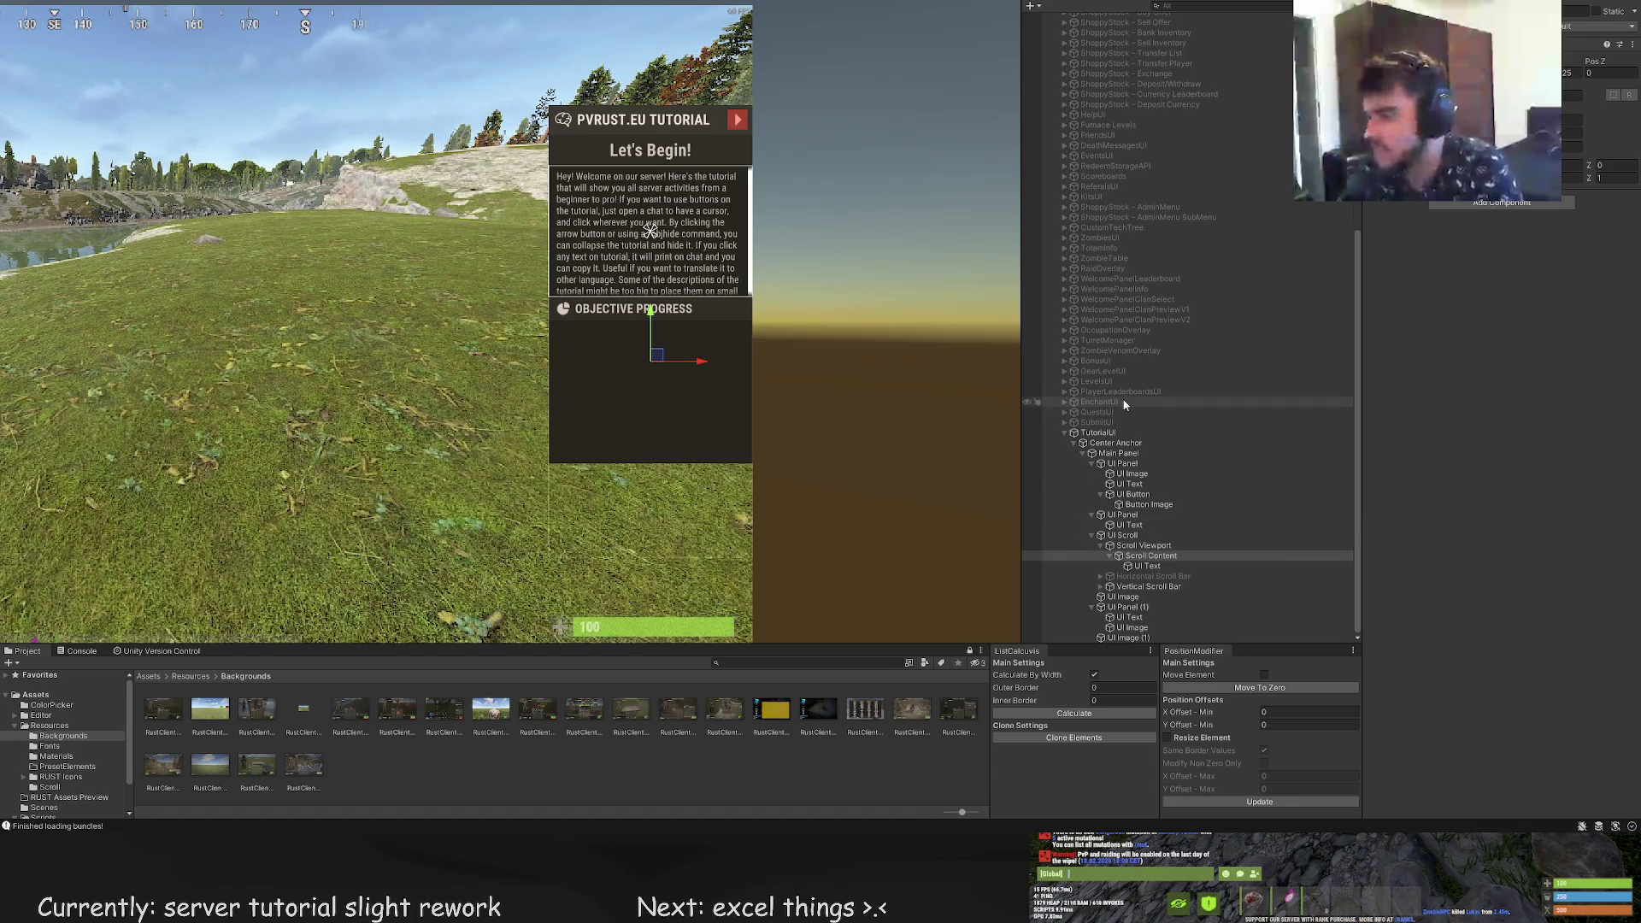
# Expand LevelsUI down to Categories Section and select Category Scroll
pyautogui.click(1065, 381)
pyautogui.click(1075, 412)
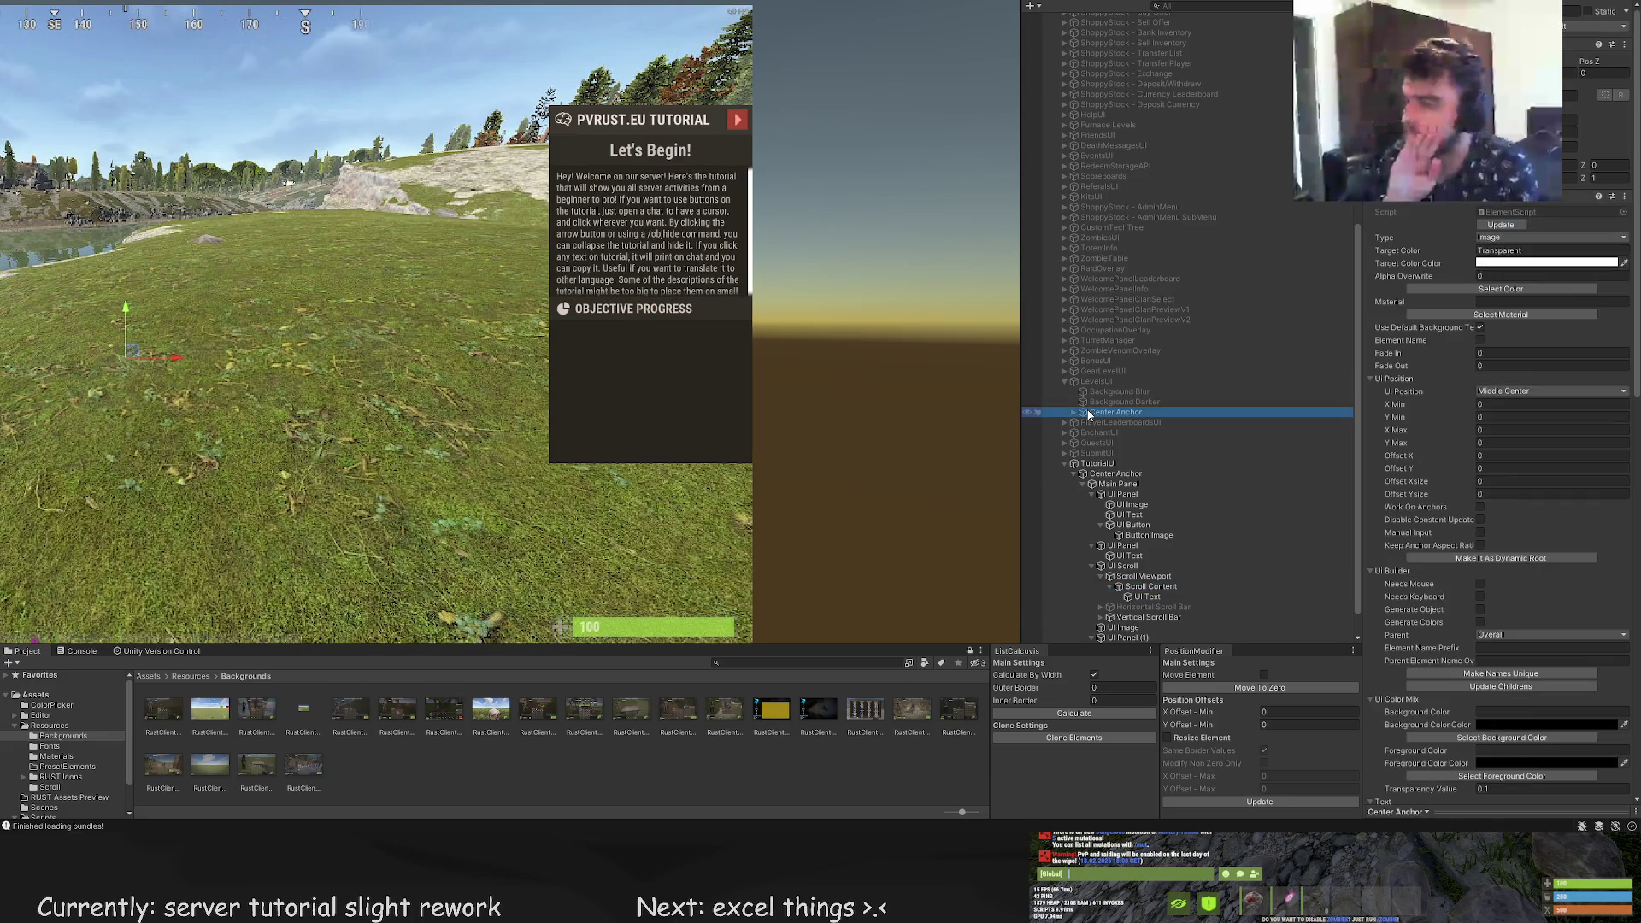
pyautogui.click(1074, 413)
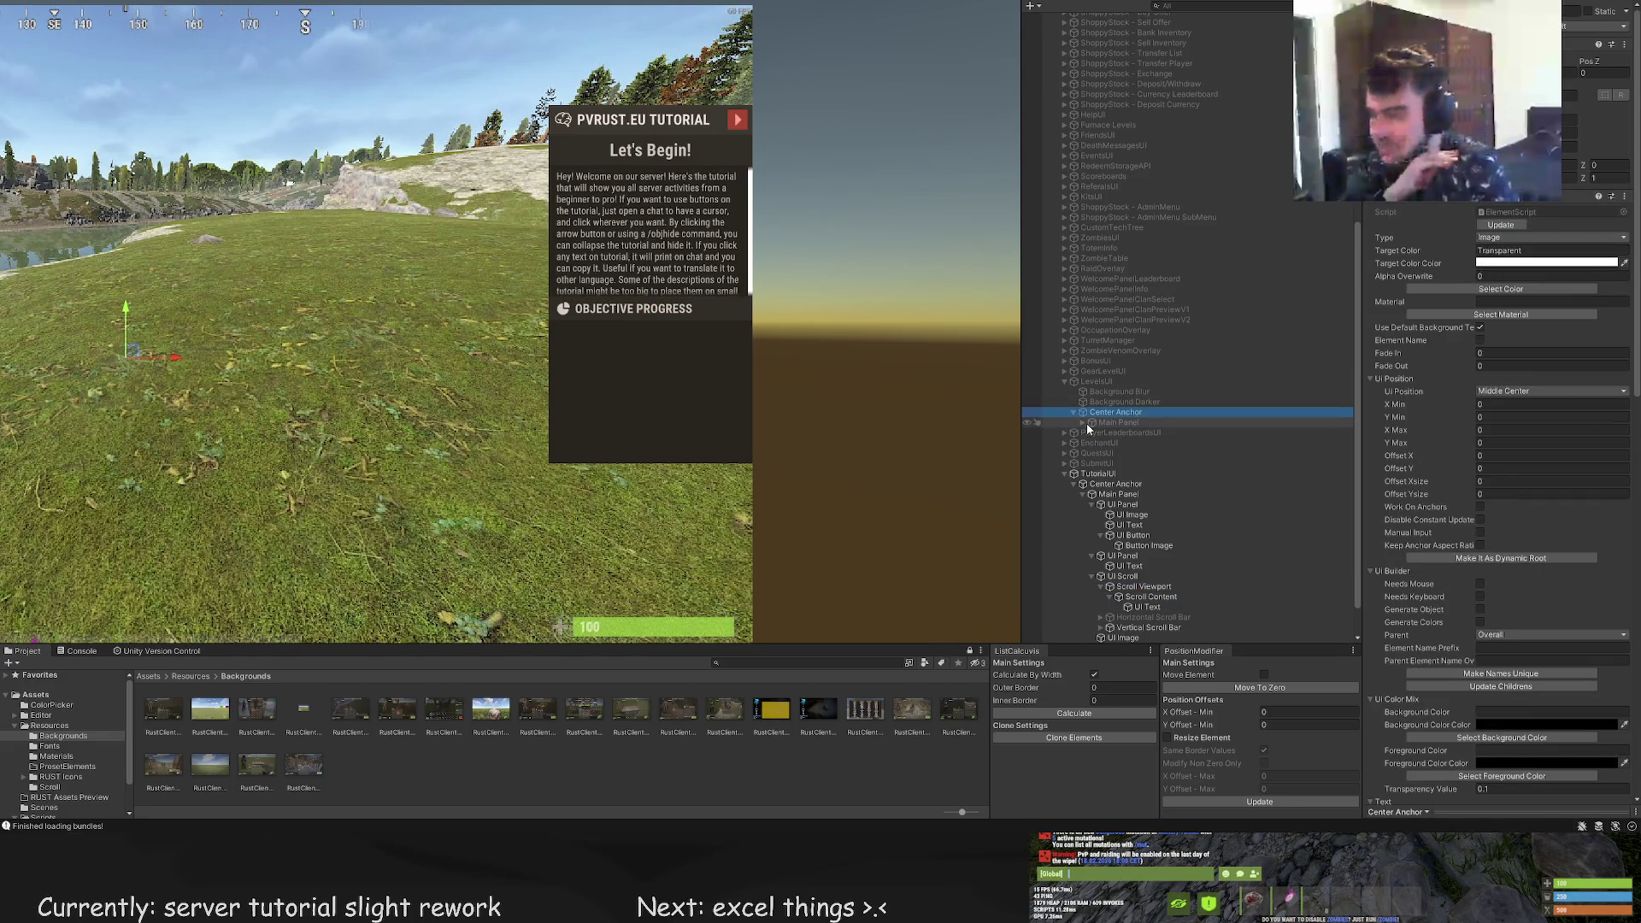
pyautogui.click(1083, 423)
pyautogui.click(1091, 443)
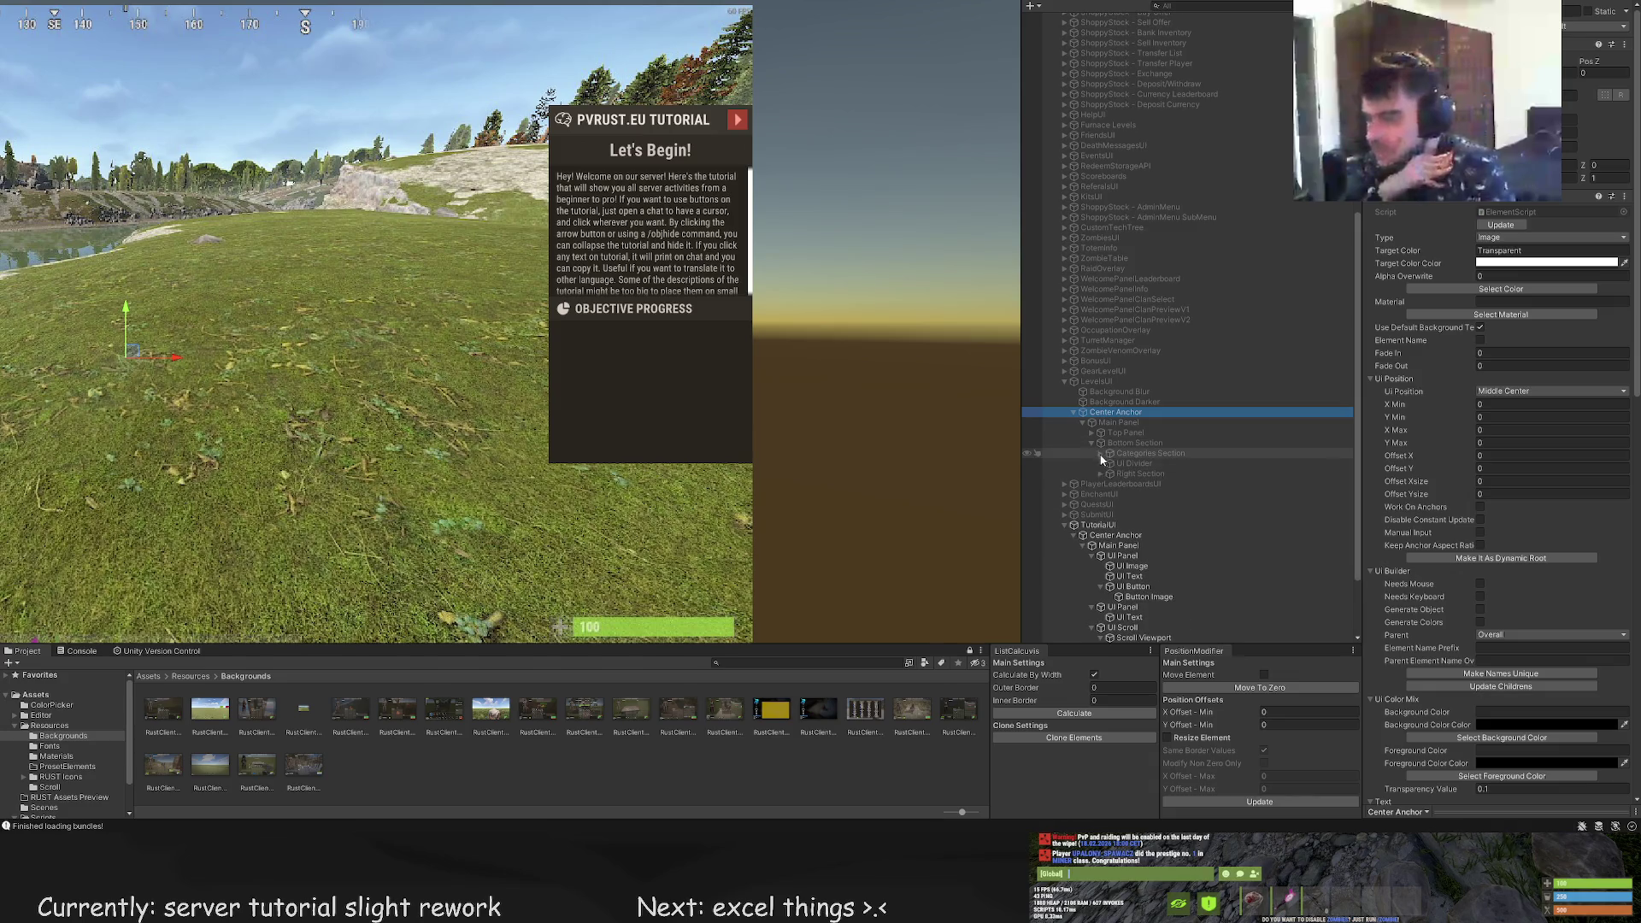
pyautogui.click(1100, 463)
pyautogui.click(1101, 473)
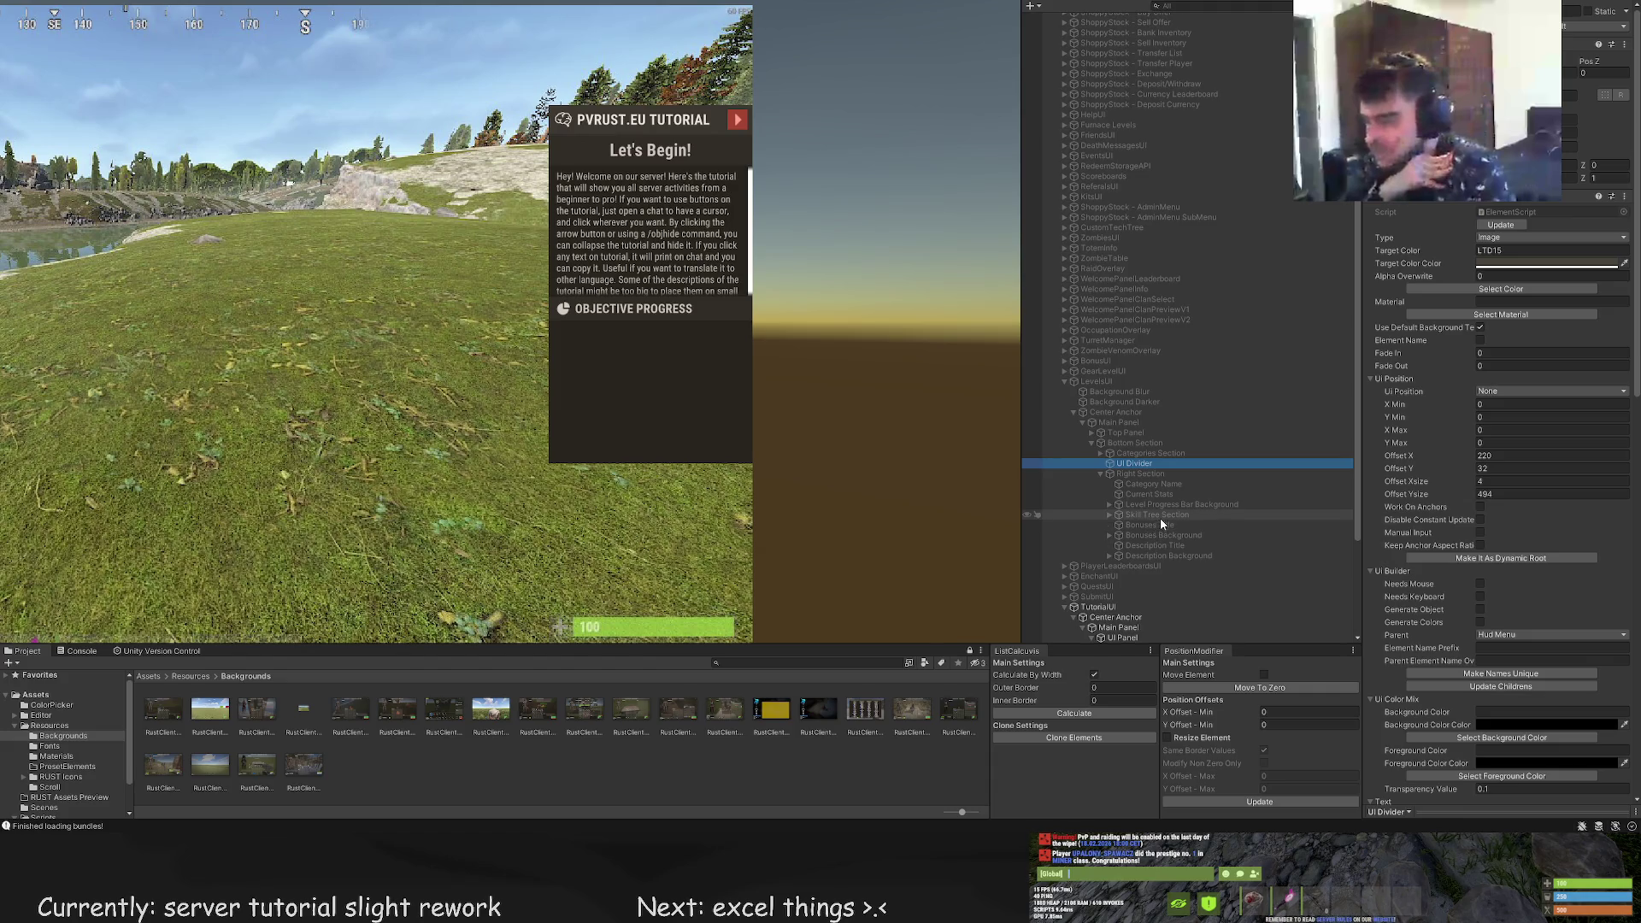
pyautogui.click(1101, 473)
pyautogui.click(1100, 453)
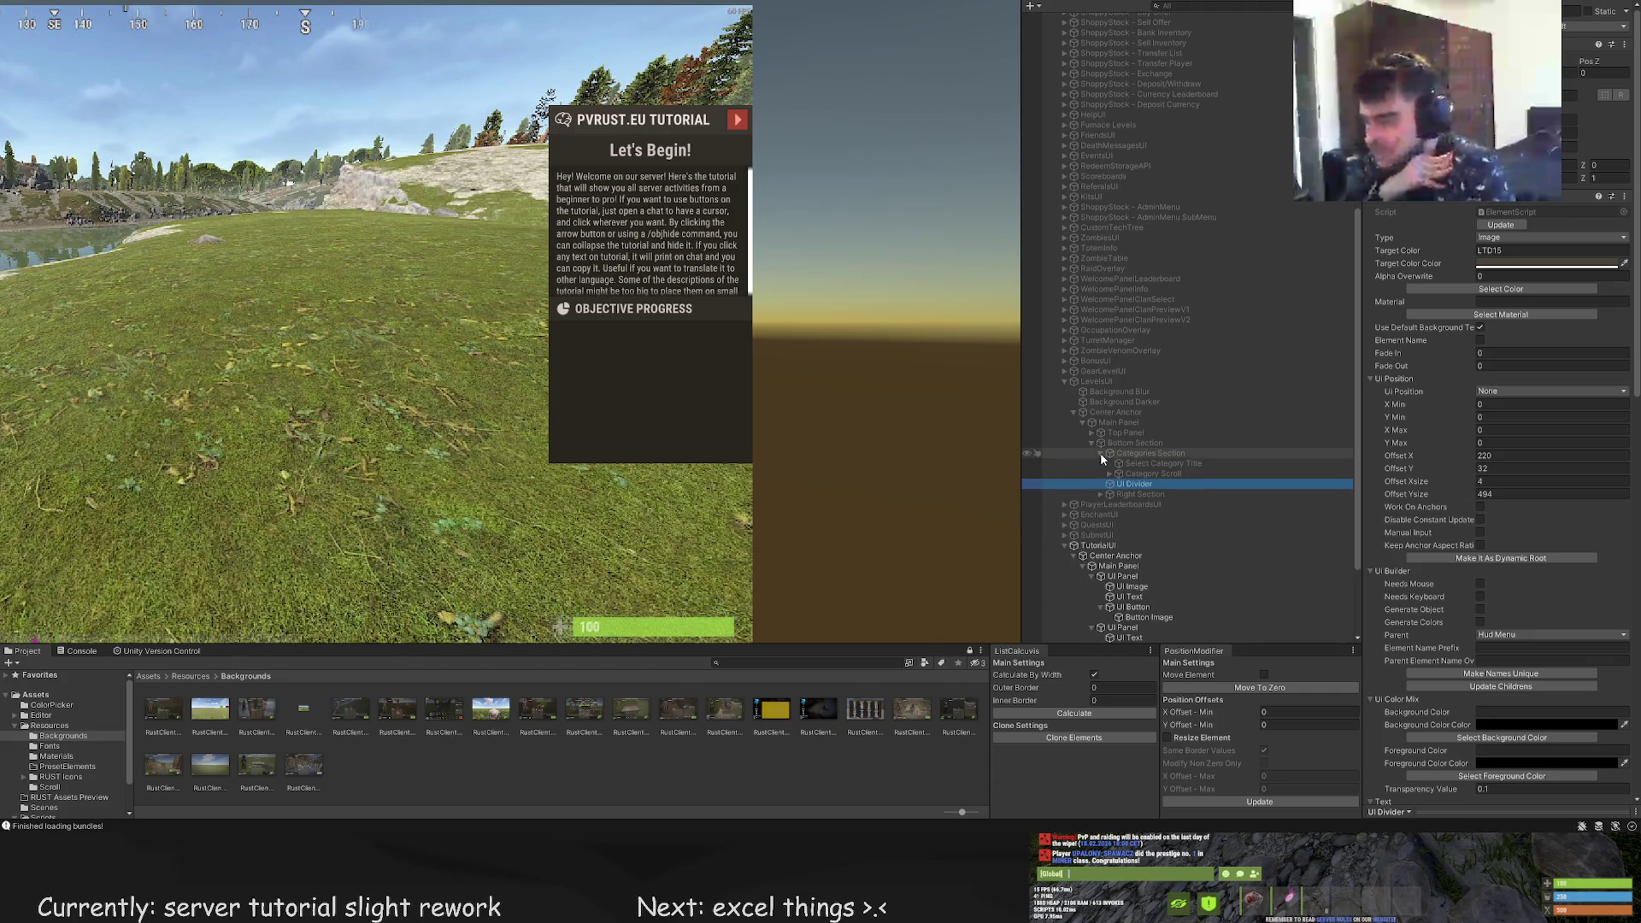
pyautogui.click(1126, 475)
# Review Category Scroll's Vertical Scroll Options, then return to the tutorial's UI Panel (1)
pyautogui.scroll(-10, 1521, 577)
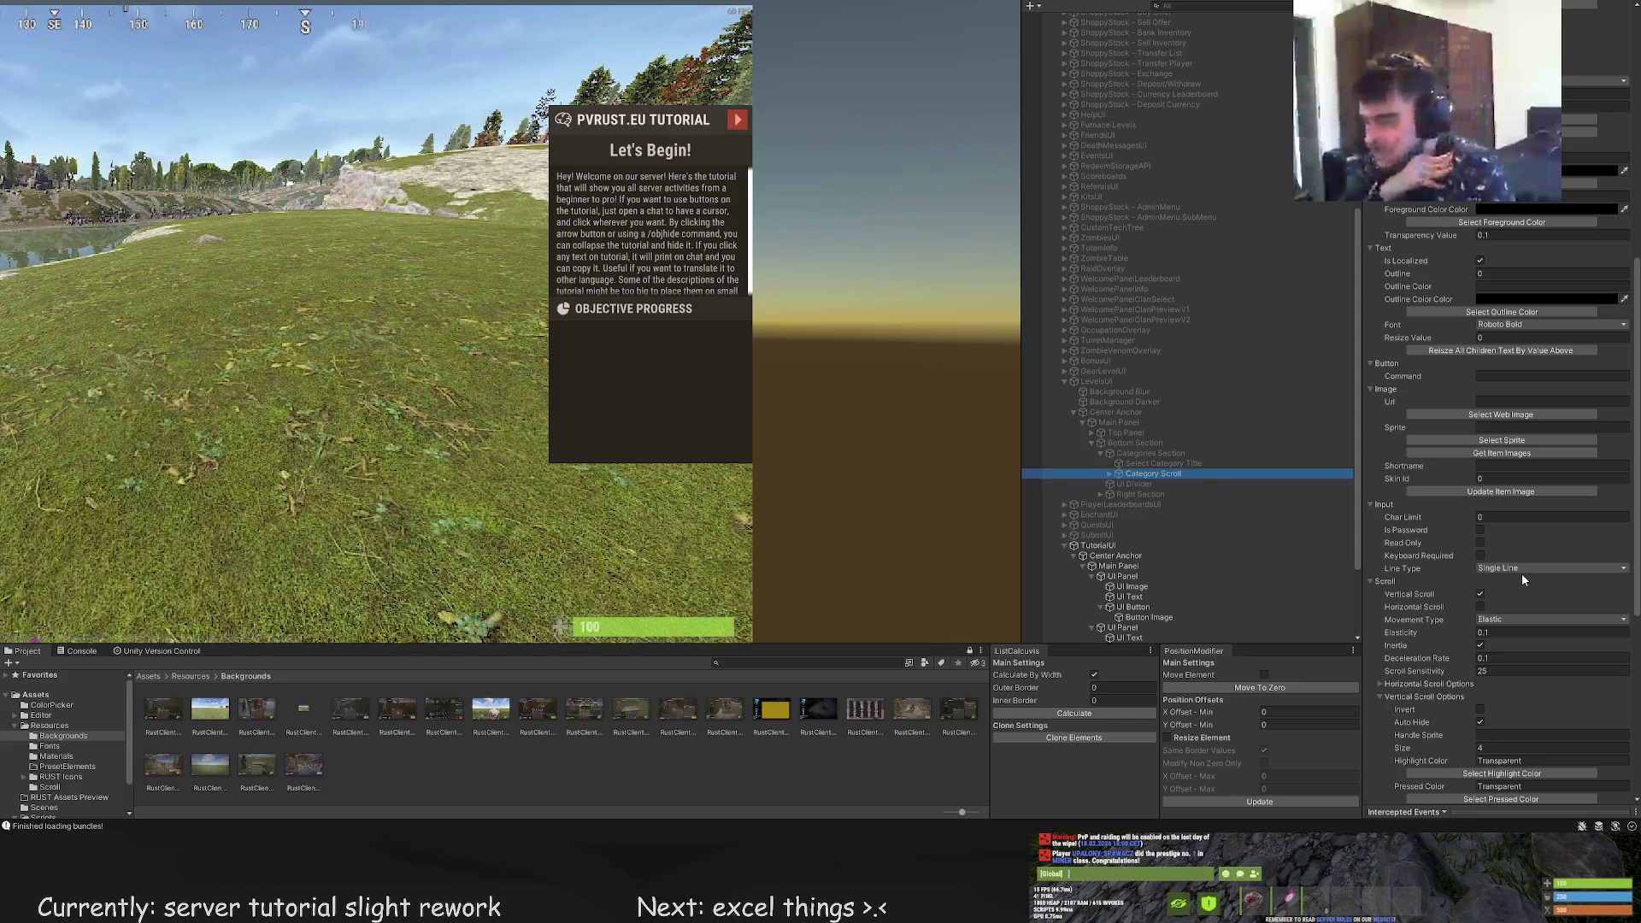
pyautogui.scroll(-10, 1521, 588)
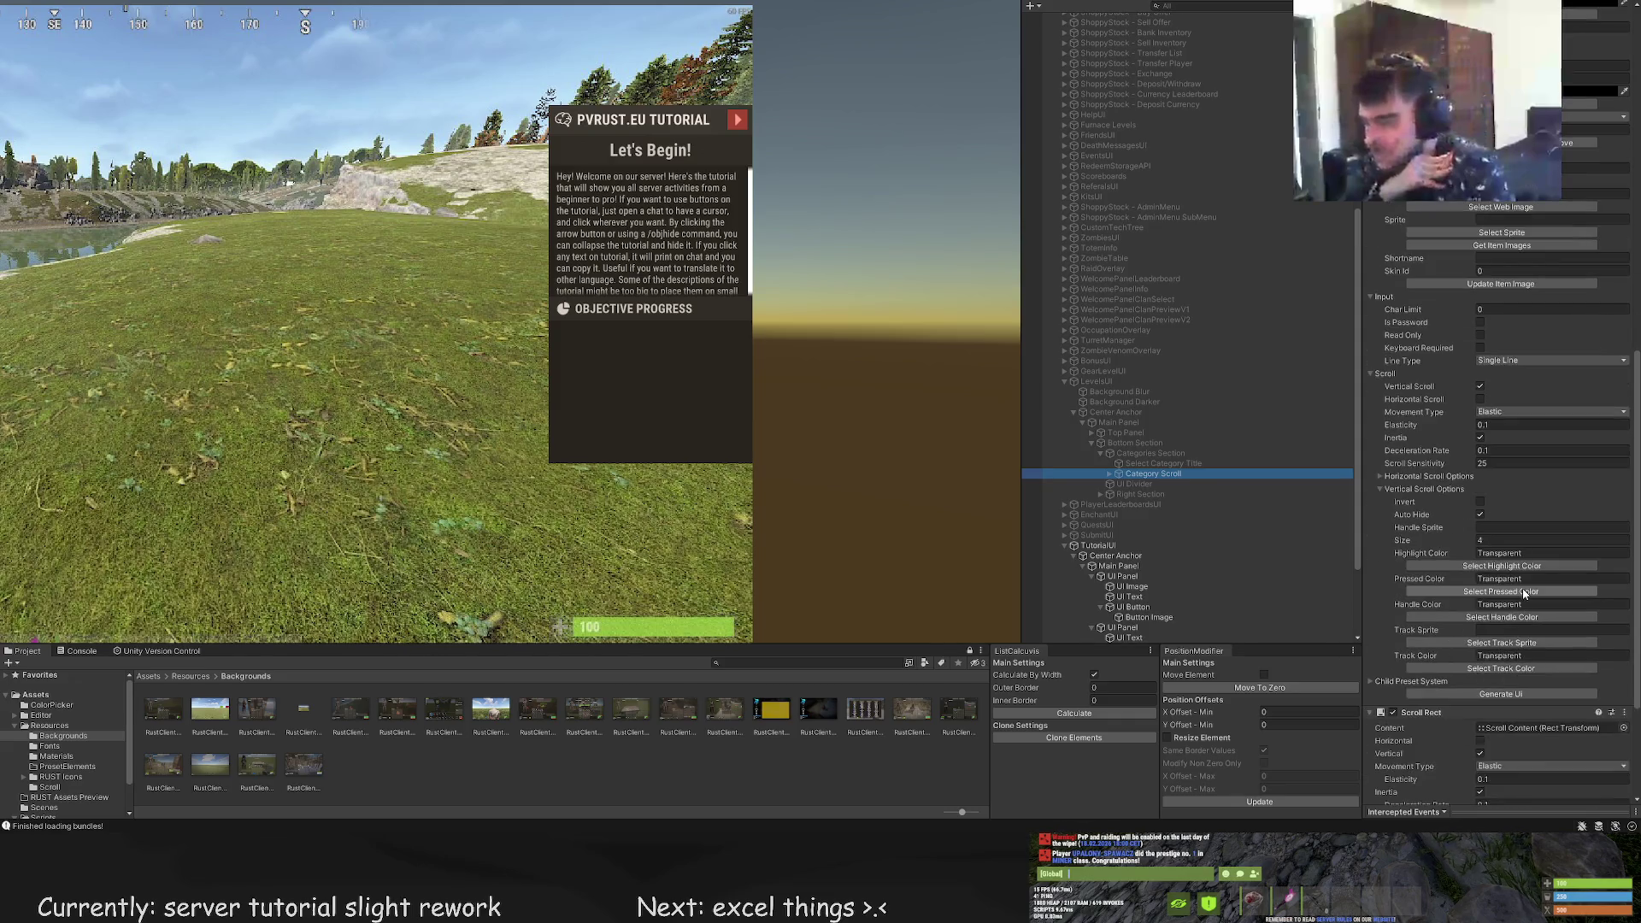
pyautogui.scroll(-4, 1165, 590)
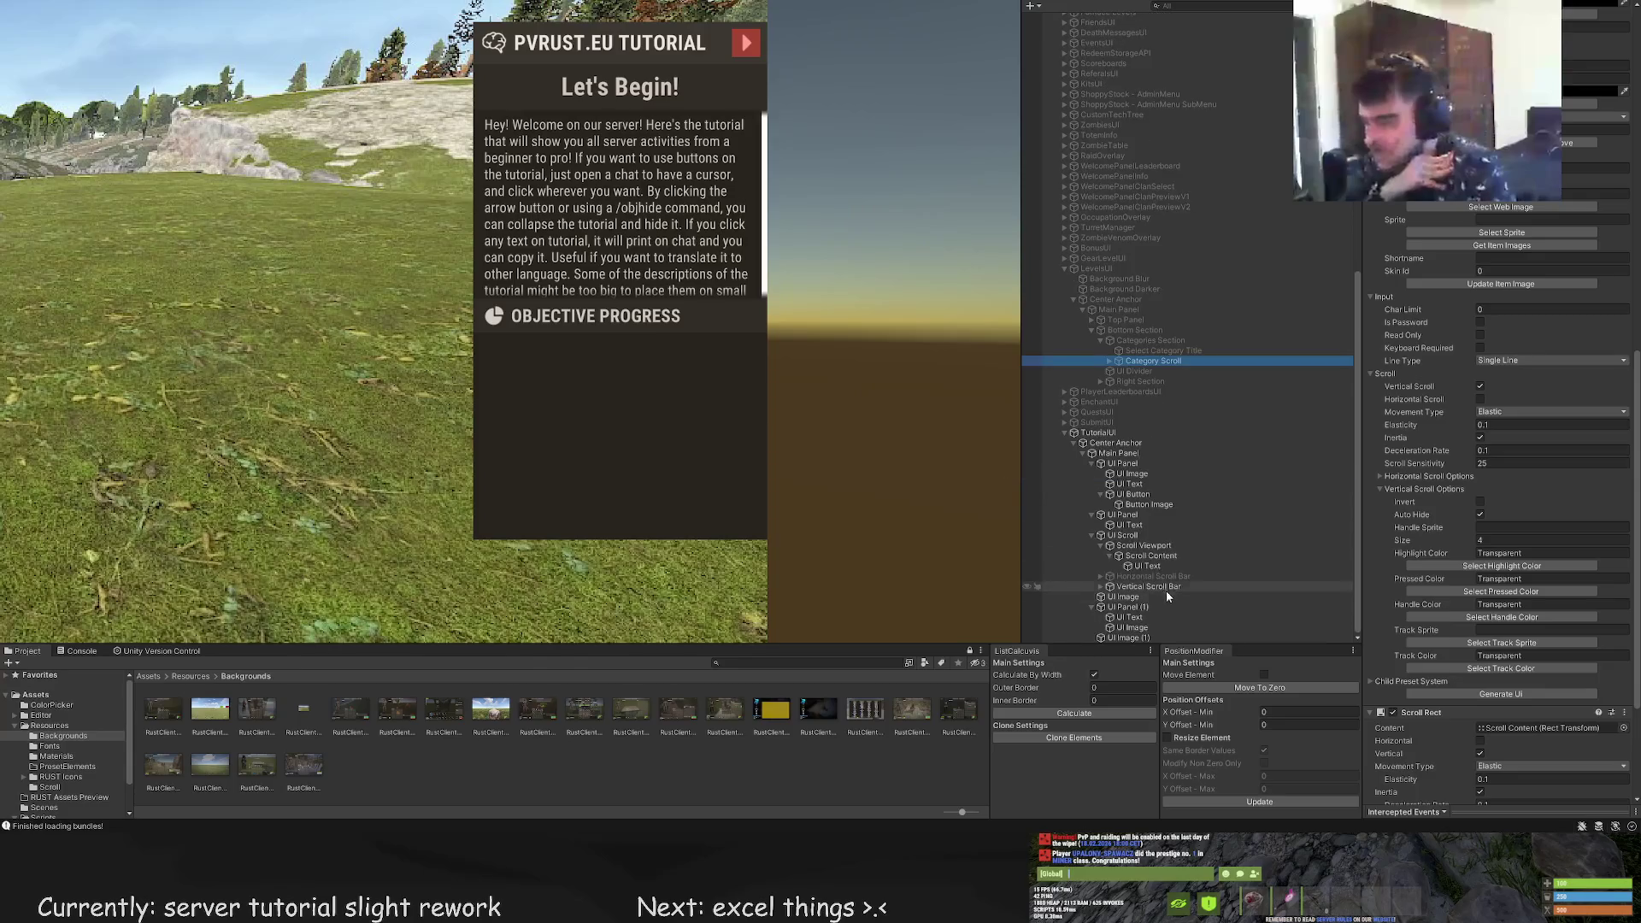
pyautogui.click(1130, 637)
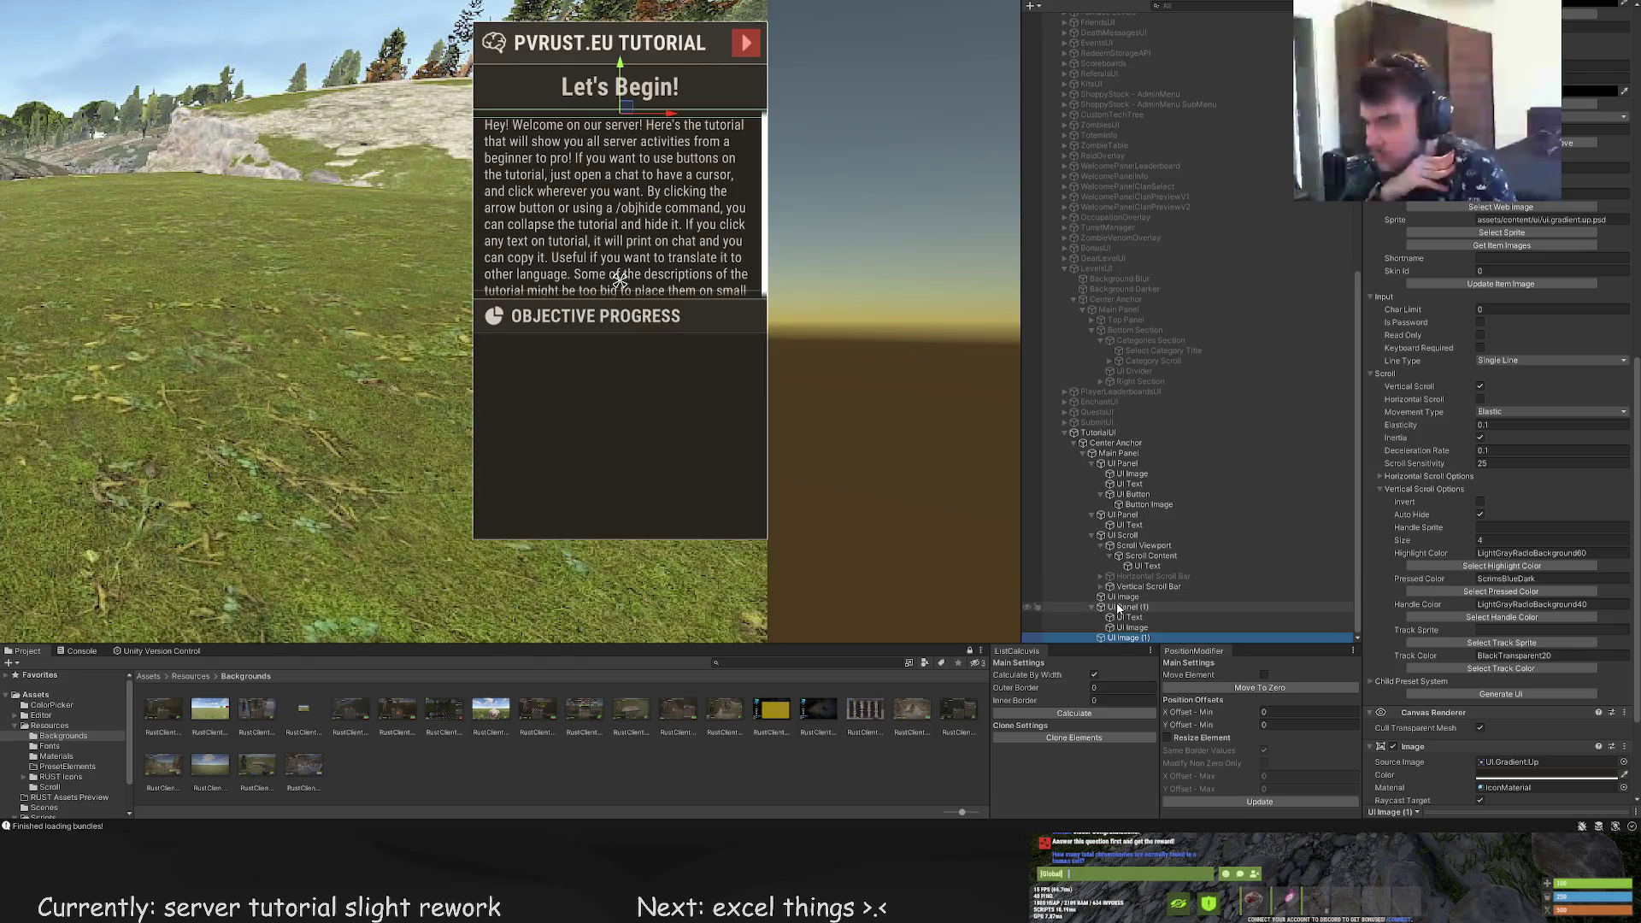
pyautogui.click(1128, 607)
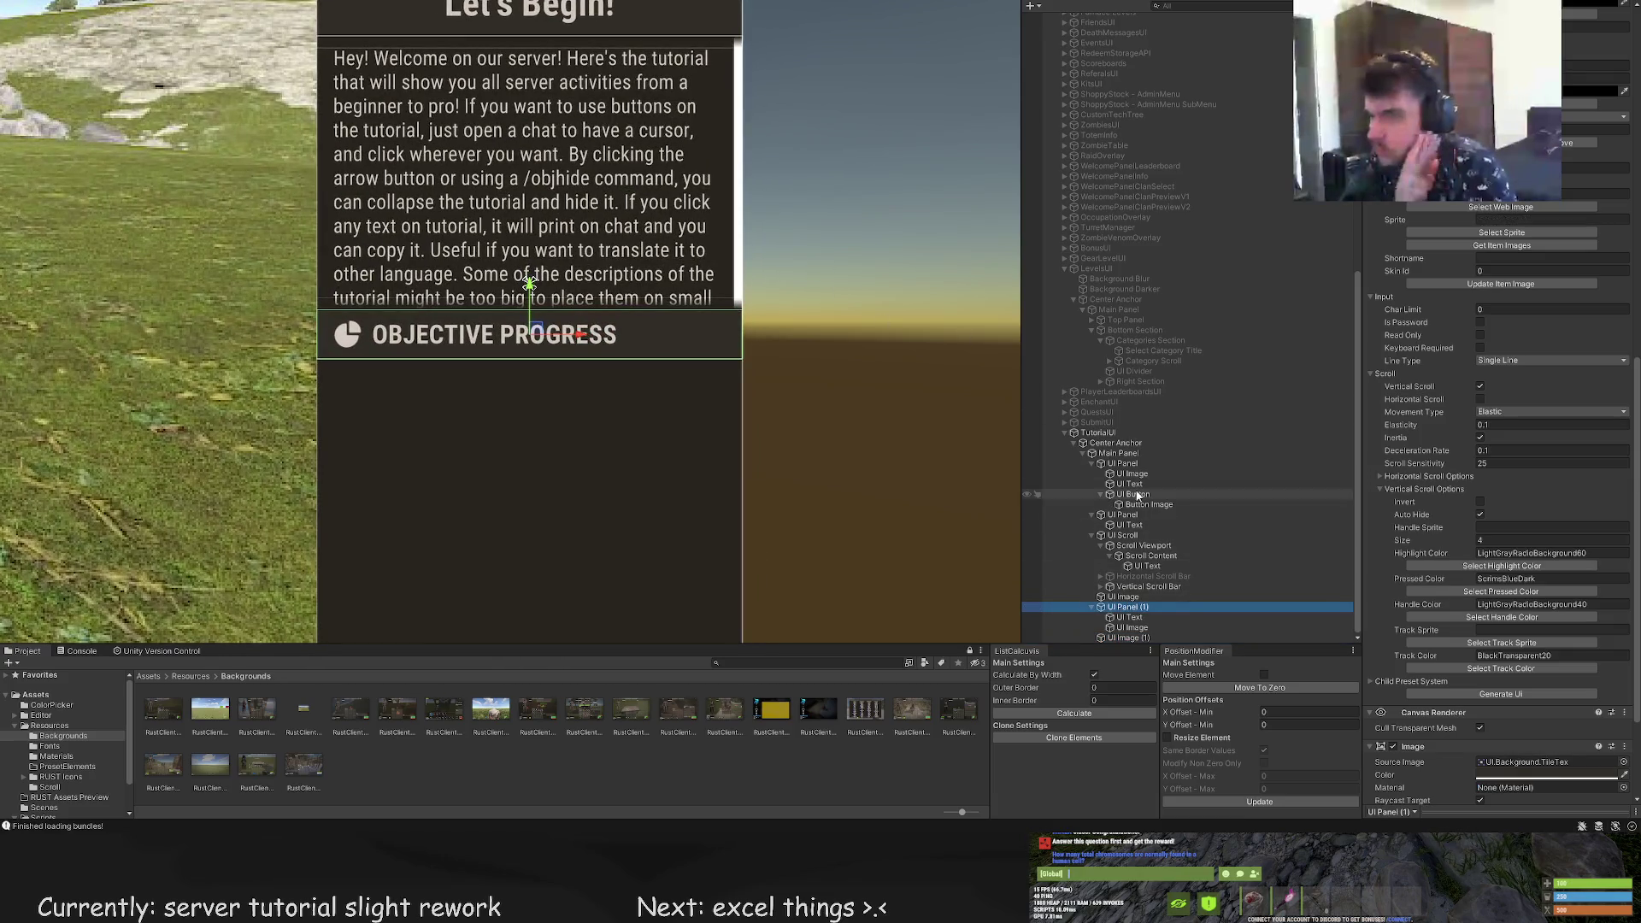
# Set UI Scroll's bar colours: highlight LTD10, pressed LTD15, handle LTD20, track BlackTrans20
pyautogui.click(1122, 535)
pyautogui.scroll(-2, 1374, 603)
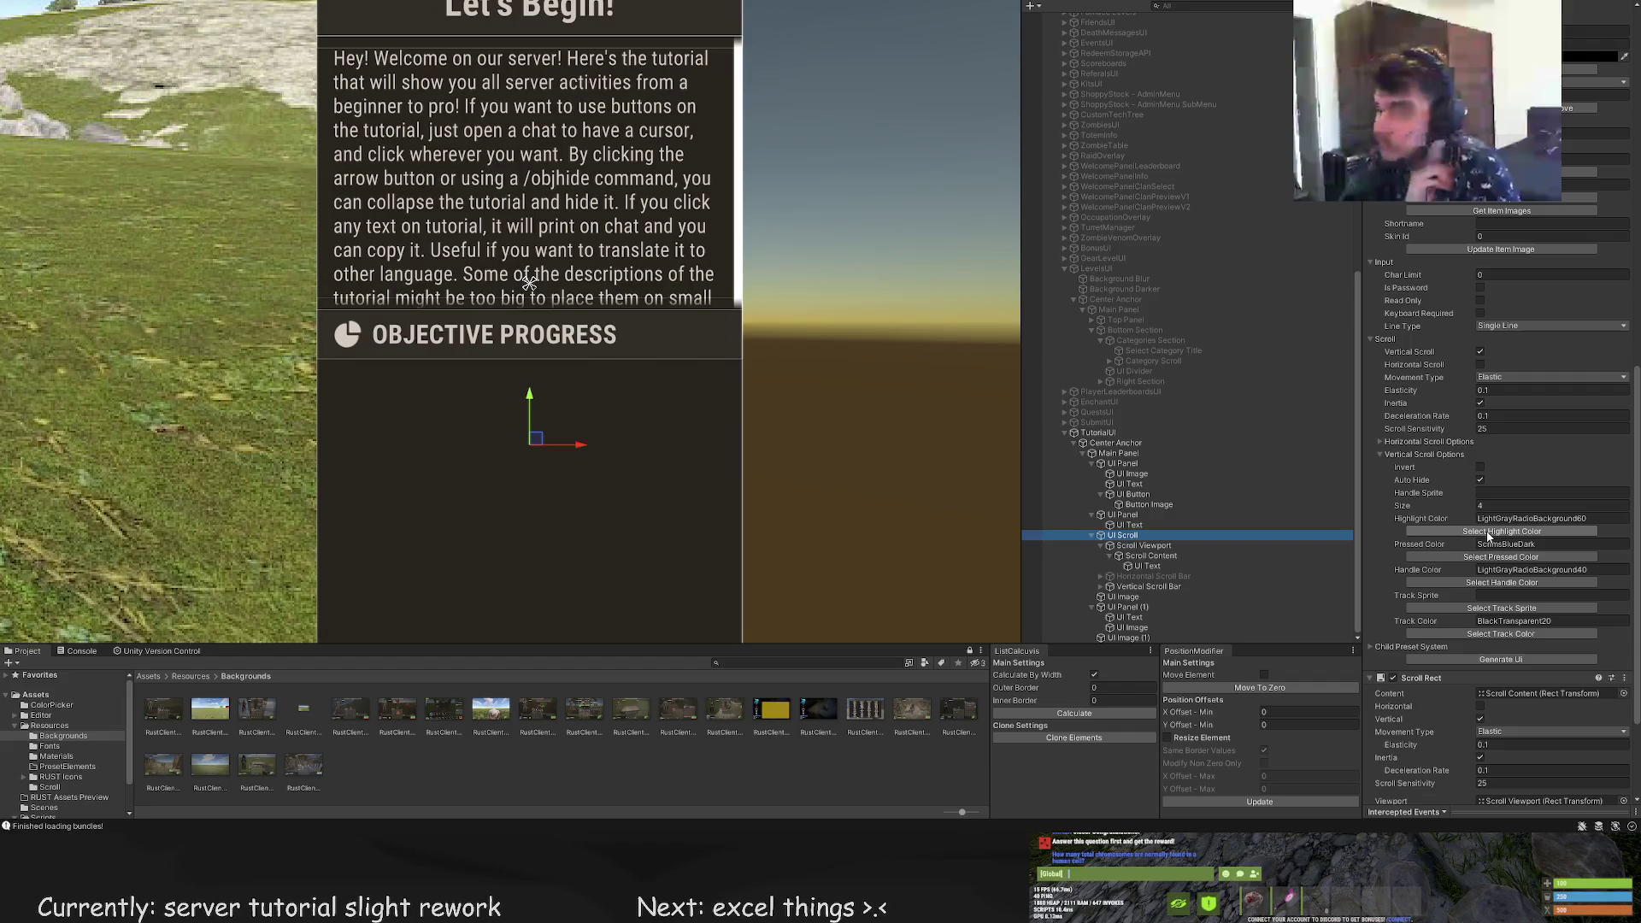
pyautogui.click(1501, 531)
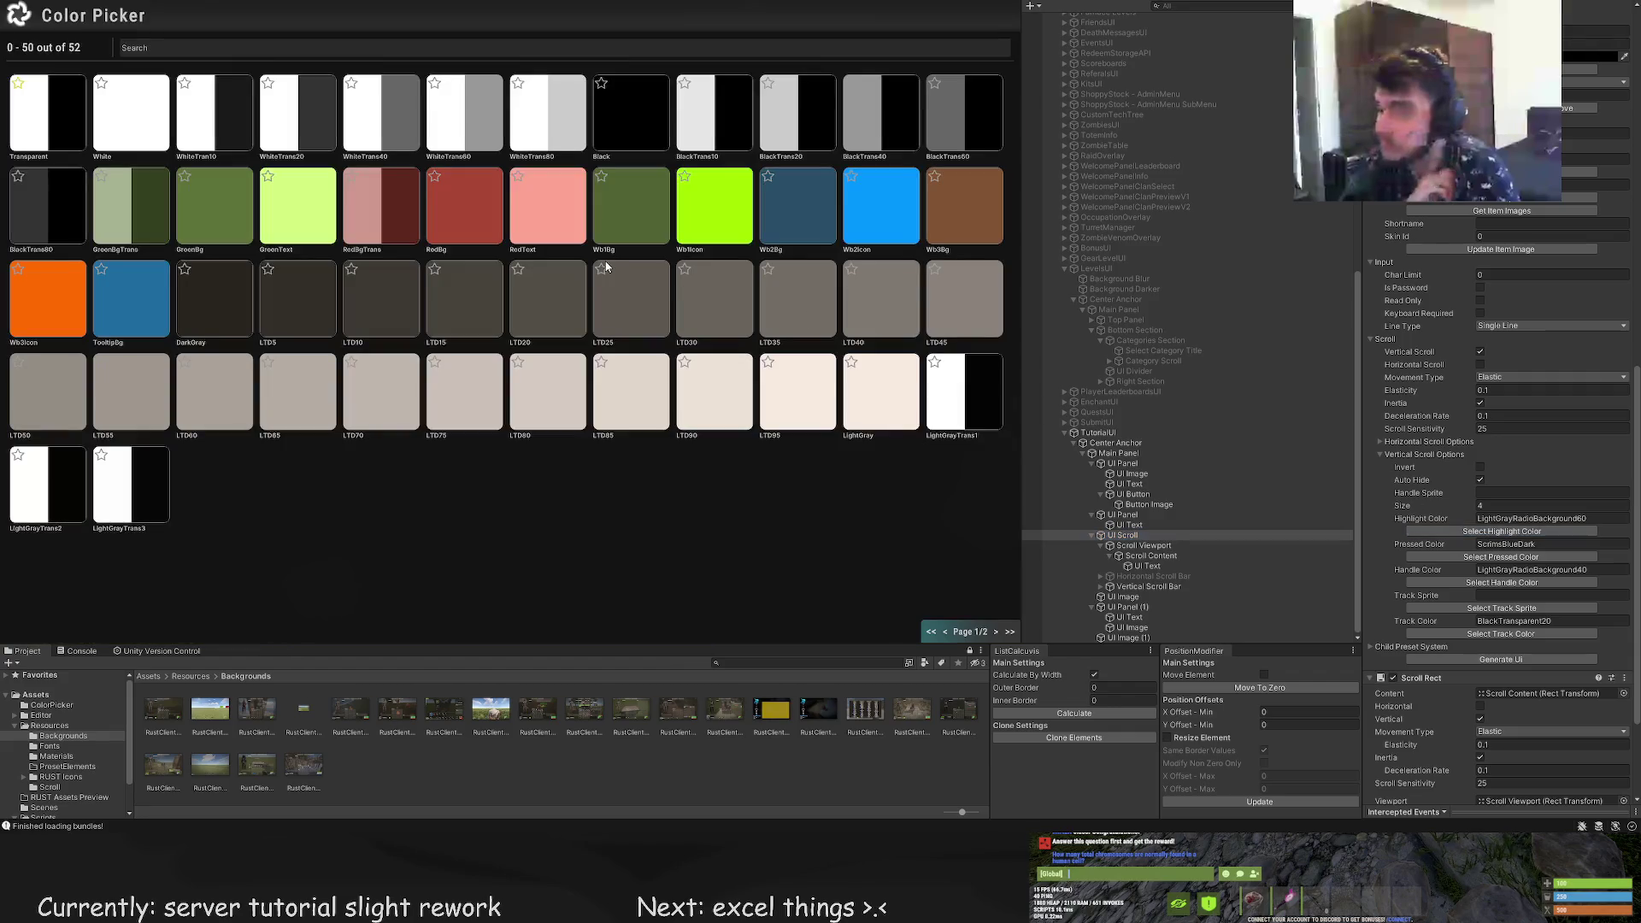
pyautogui.click(393, 313)
pyautogui.click(1501, 556)
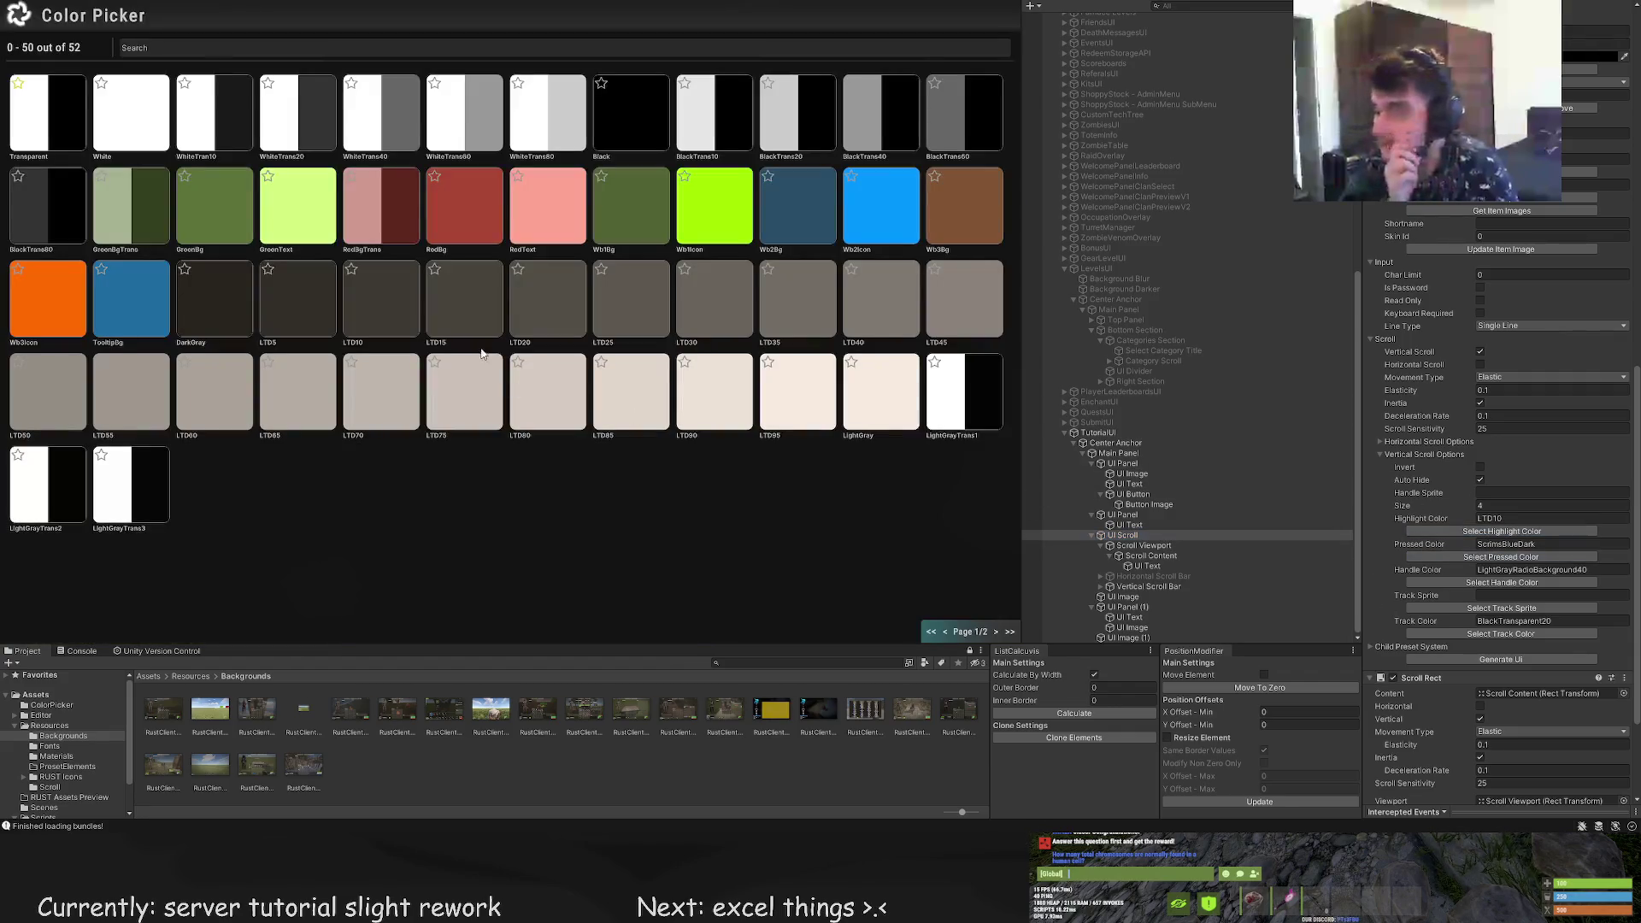
pyautogui.click(453, 306)
pyautogui.click(1501, 583)
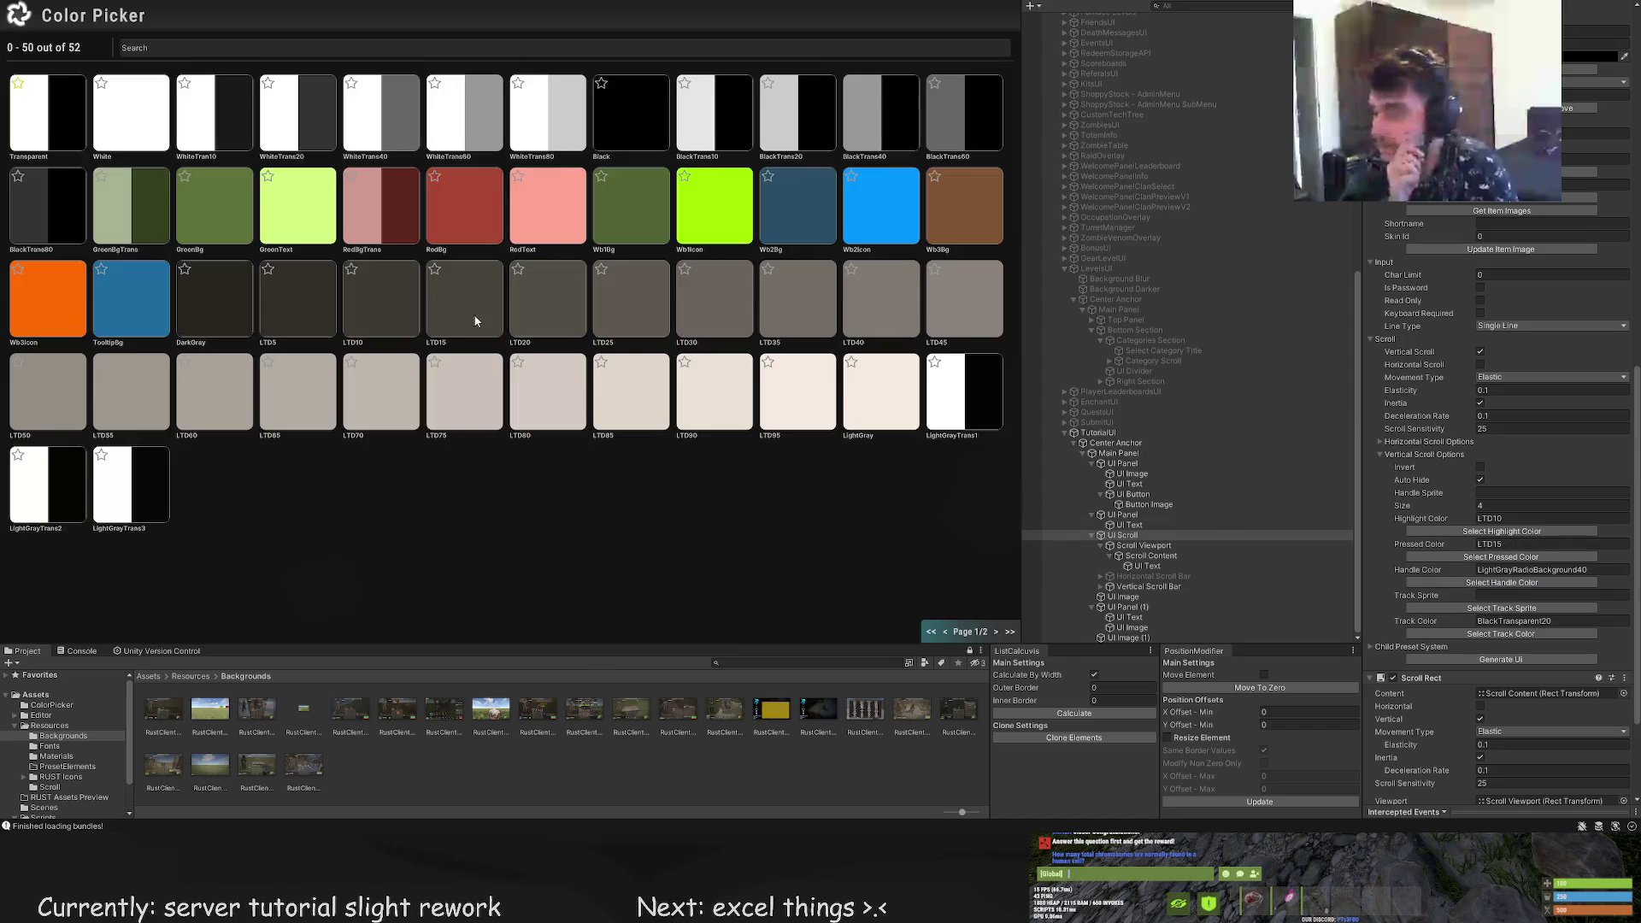
pyautogui.click(547, 304)
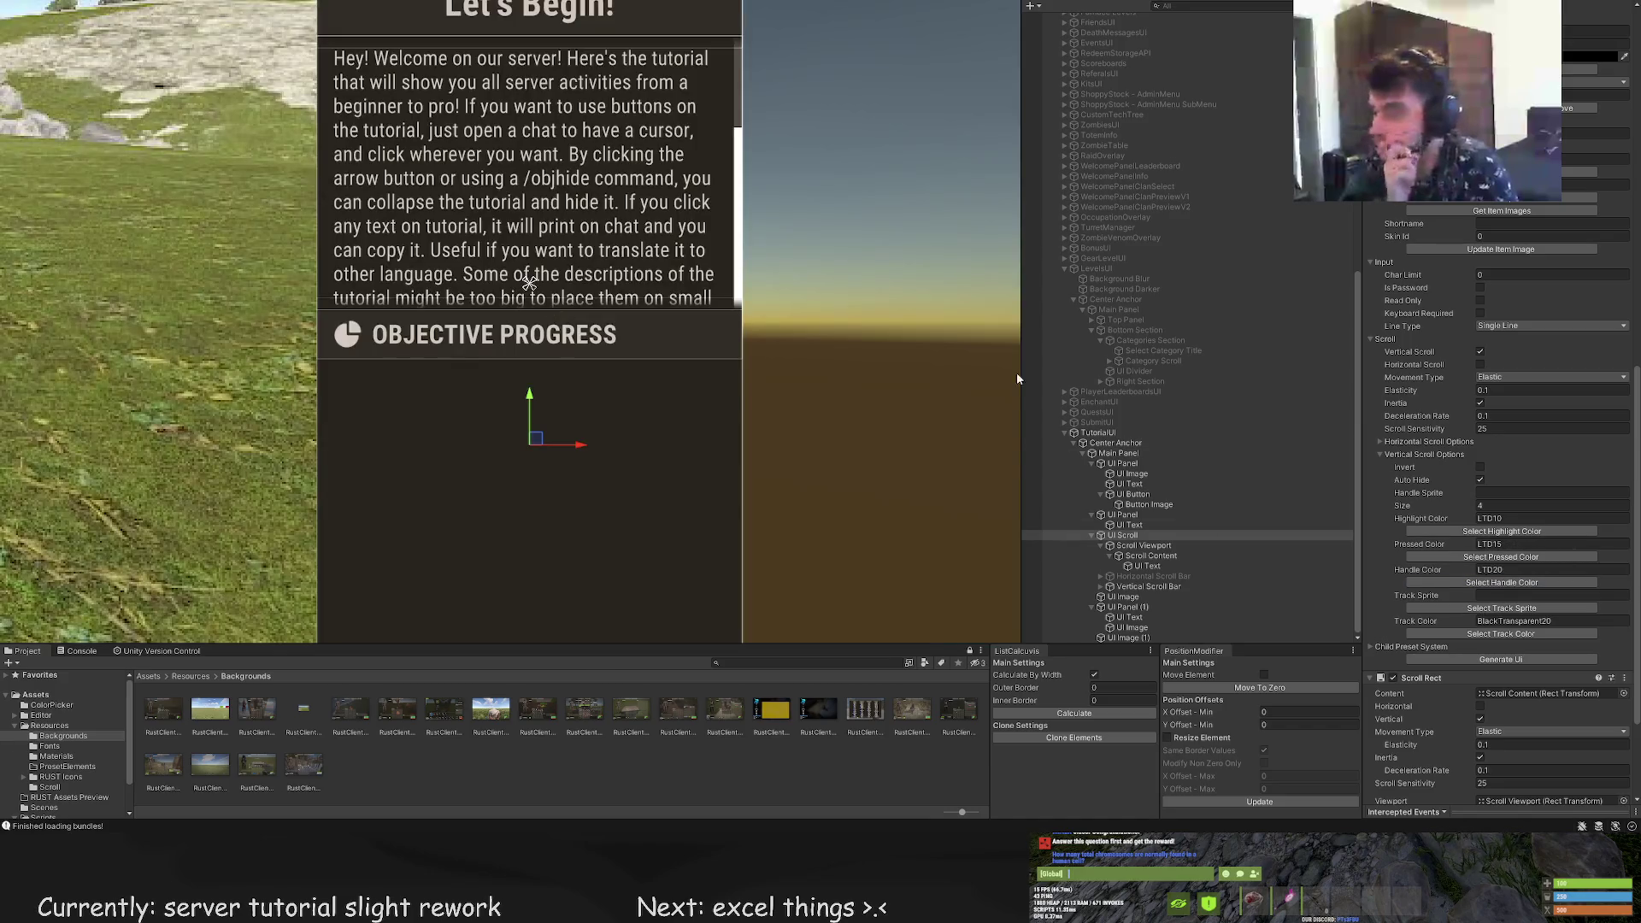
pyautogui.click(1487, 633)
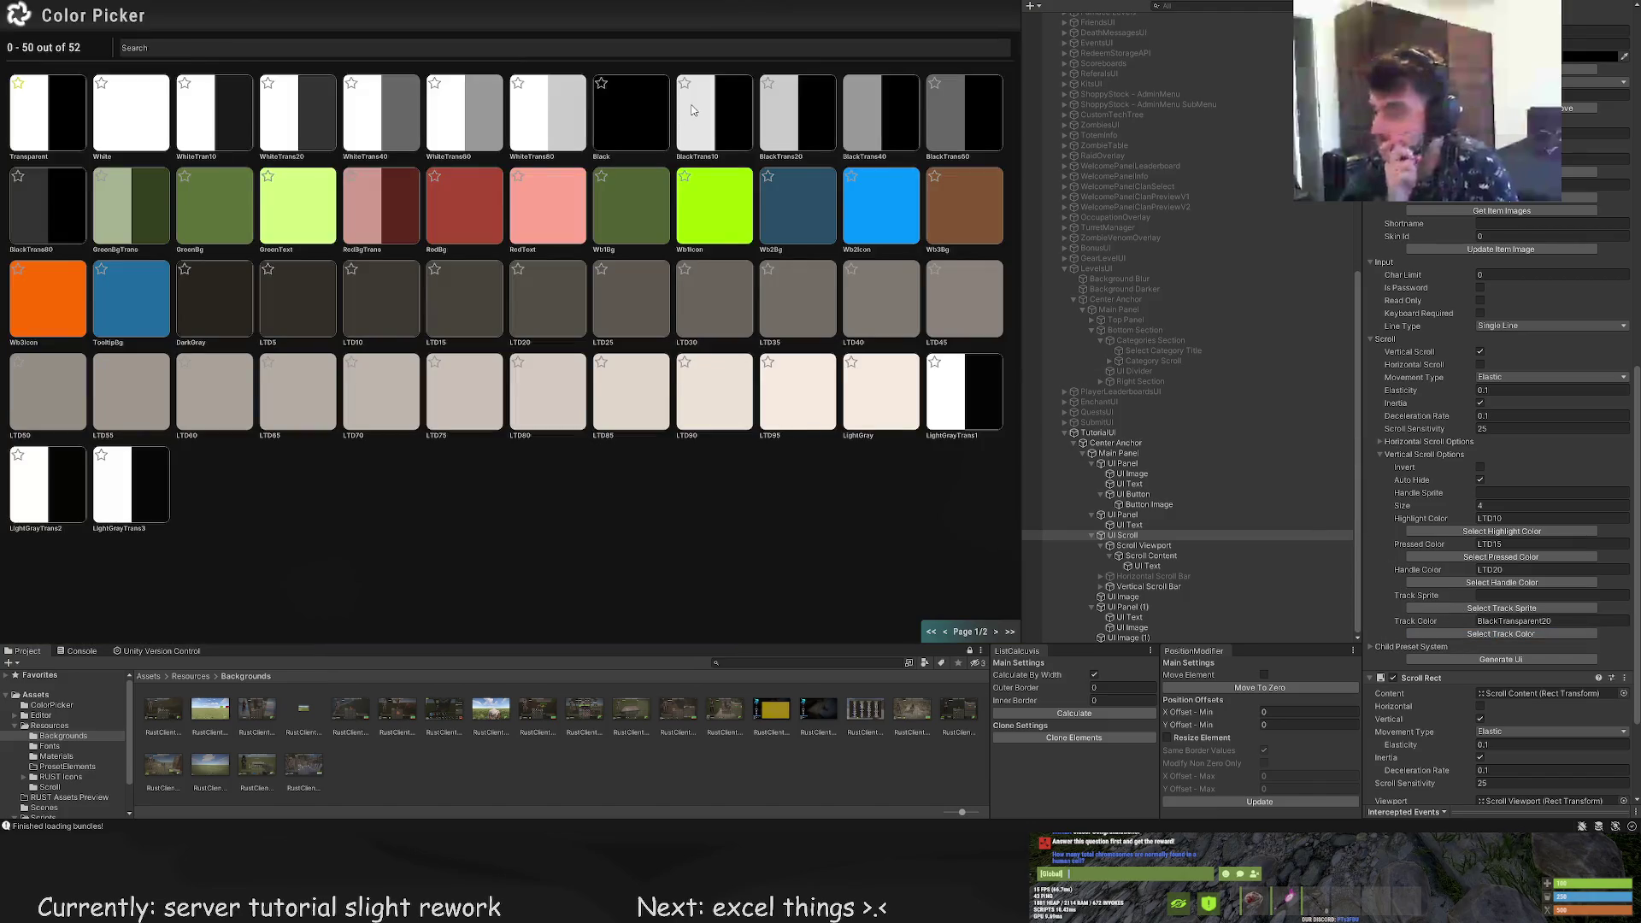
pyautogui.click(816, 130)
pyautogui.click(858, 279)
pyautogui.scroll(-5, 863, 296)
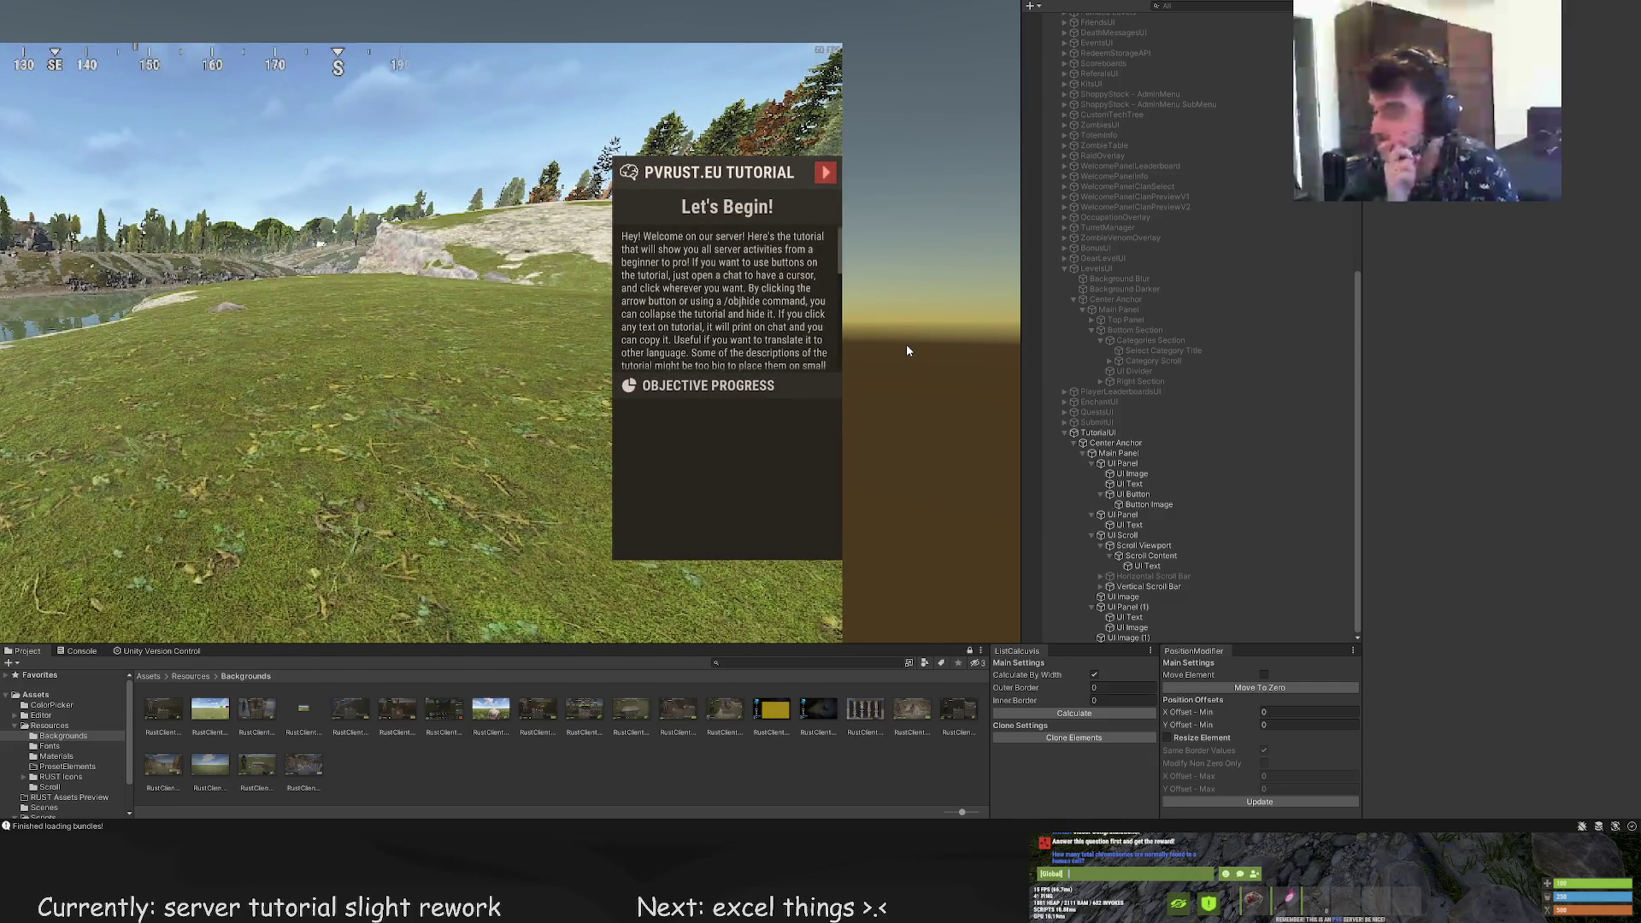
# Change the scroll bar track colour to BlackTrans10 and preview the panel
pyautogui.click(1122, 535)
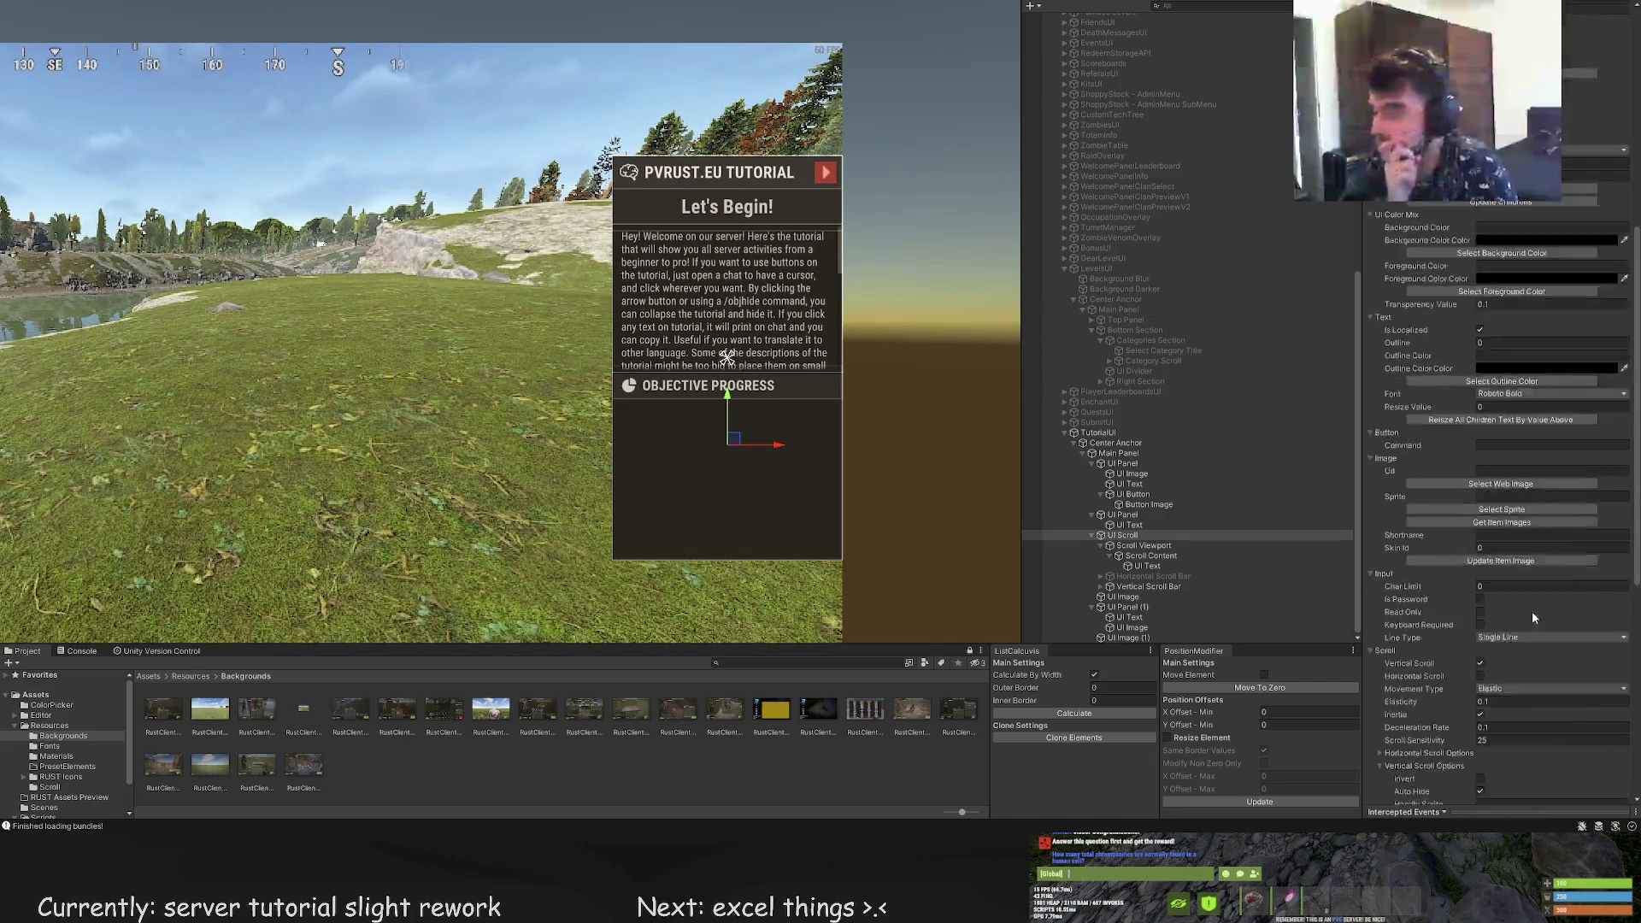
pyautogui.scroll(-10, 1532, 617)
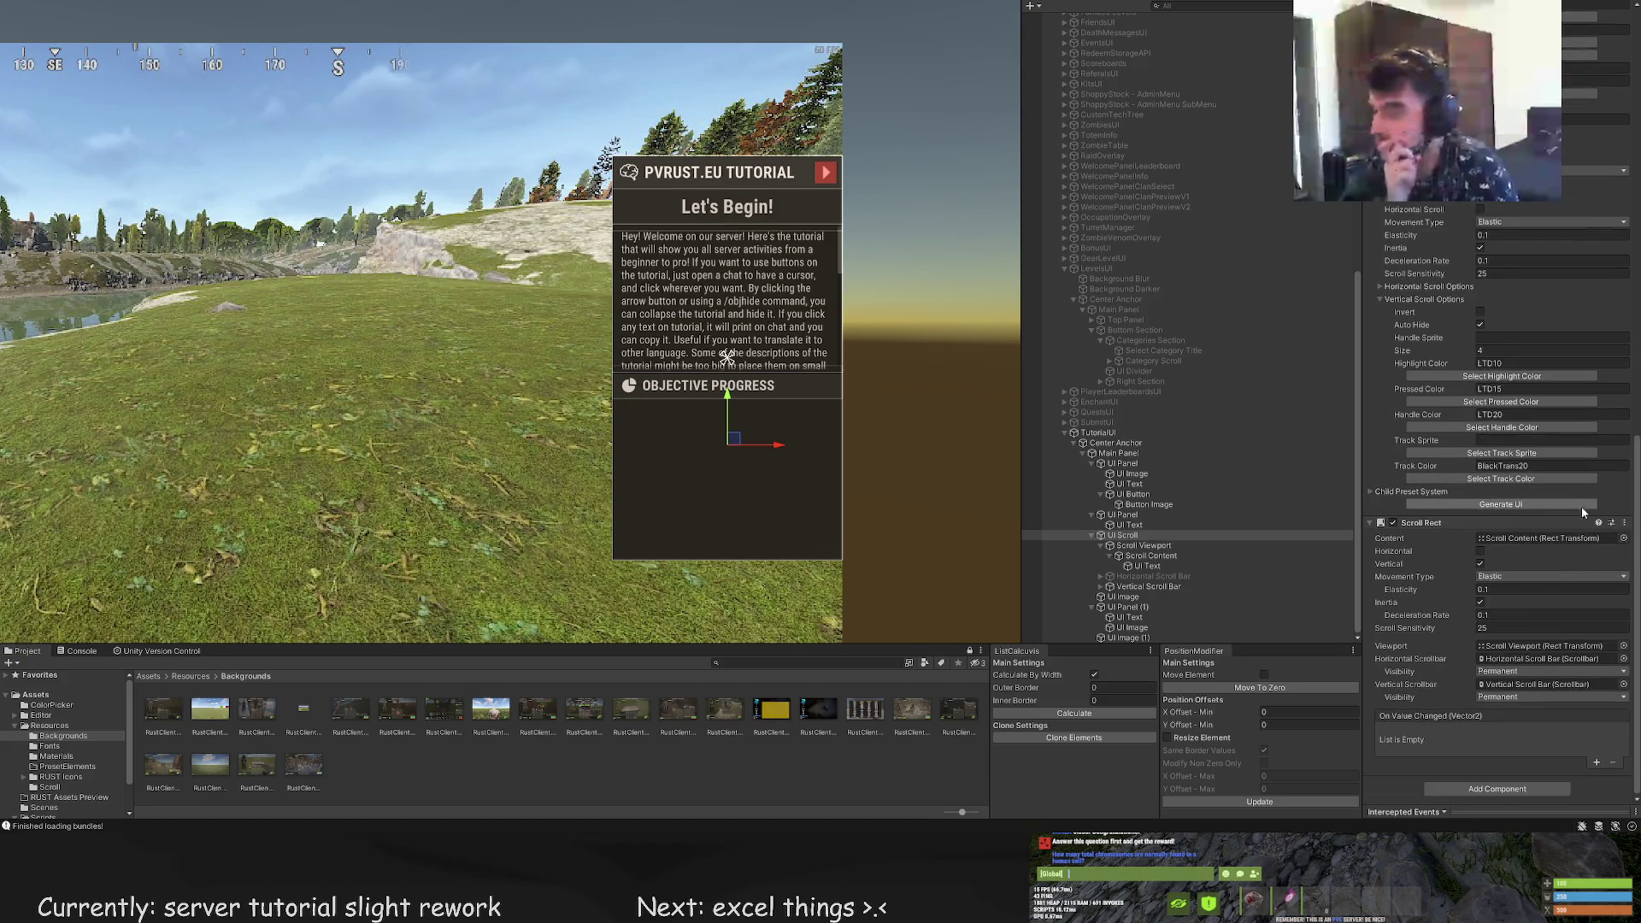
pyautogui.click(1542, 480)
pyautogui.click(858, 248)
pyautogui.click(858, 250)
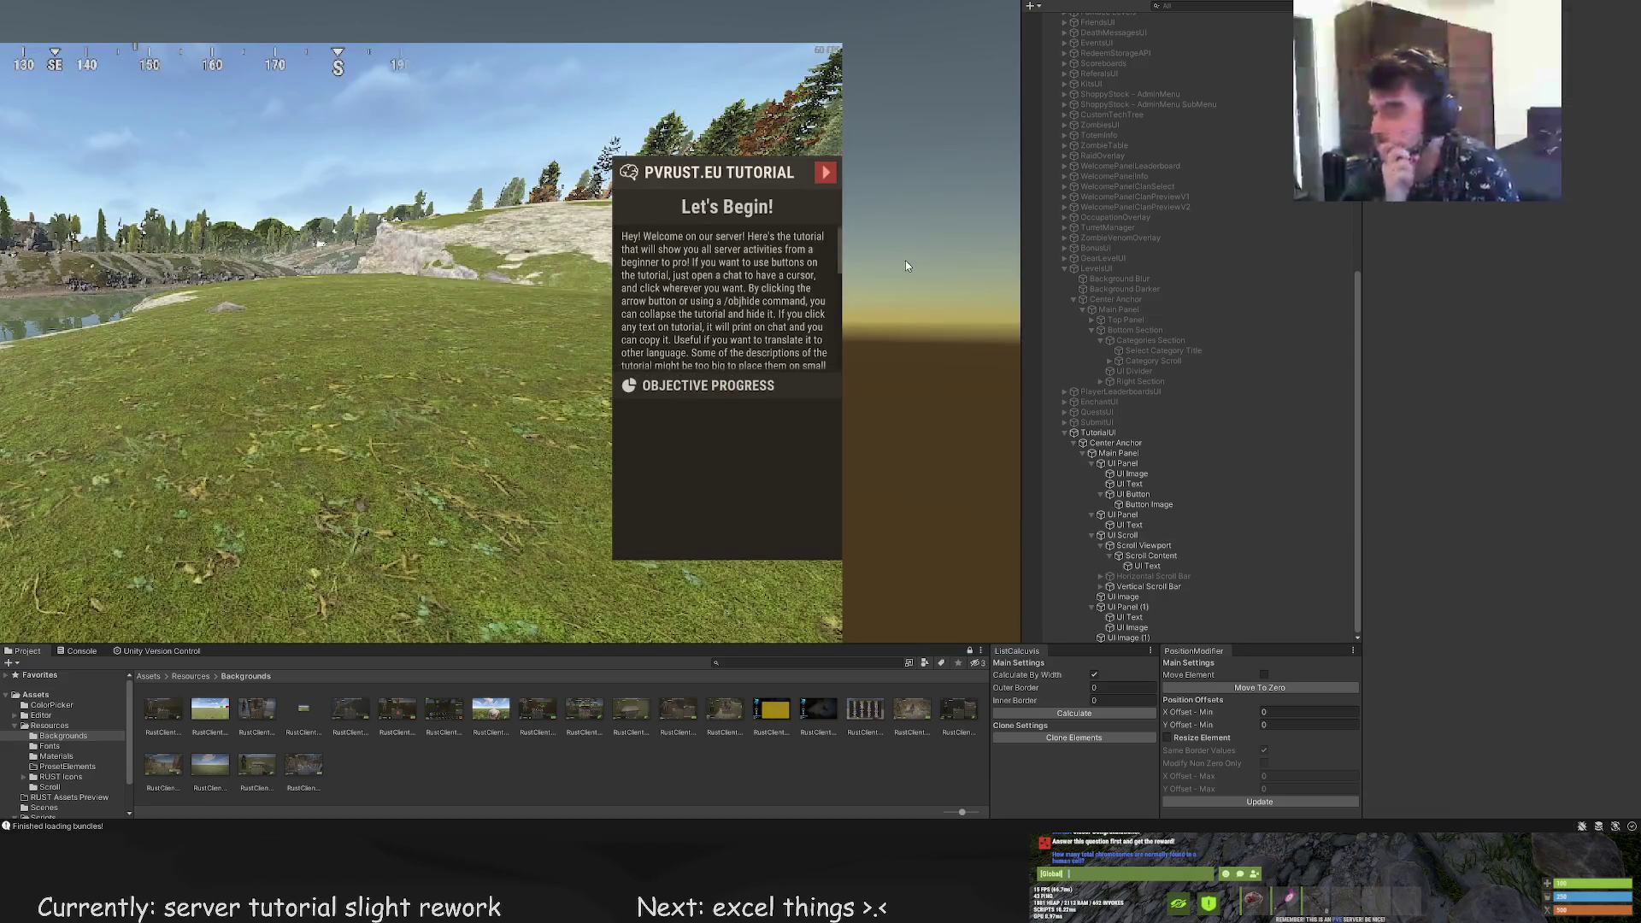
pyautogui.scroll(3, 904, 260)
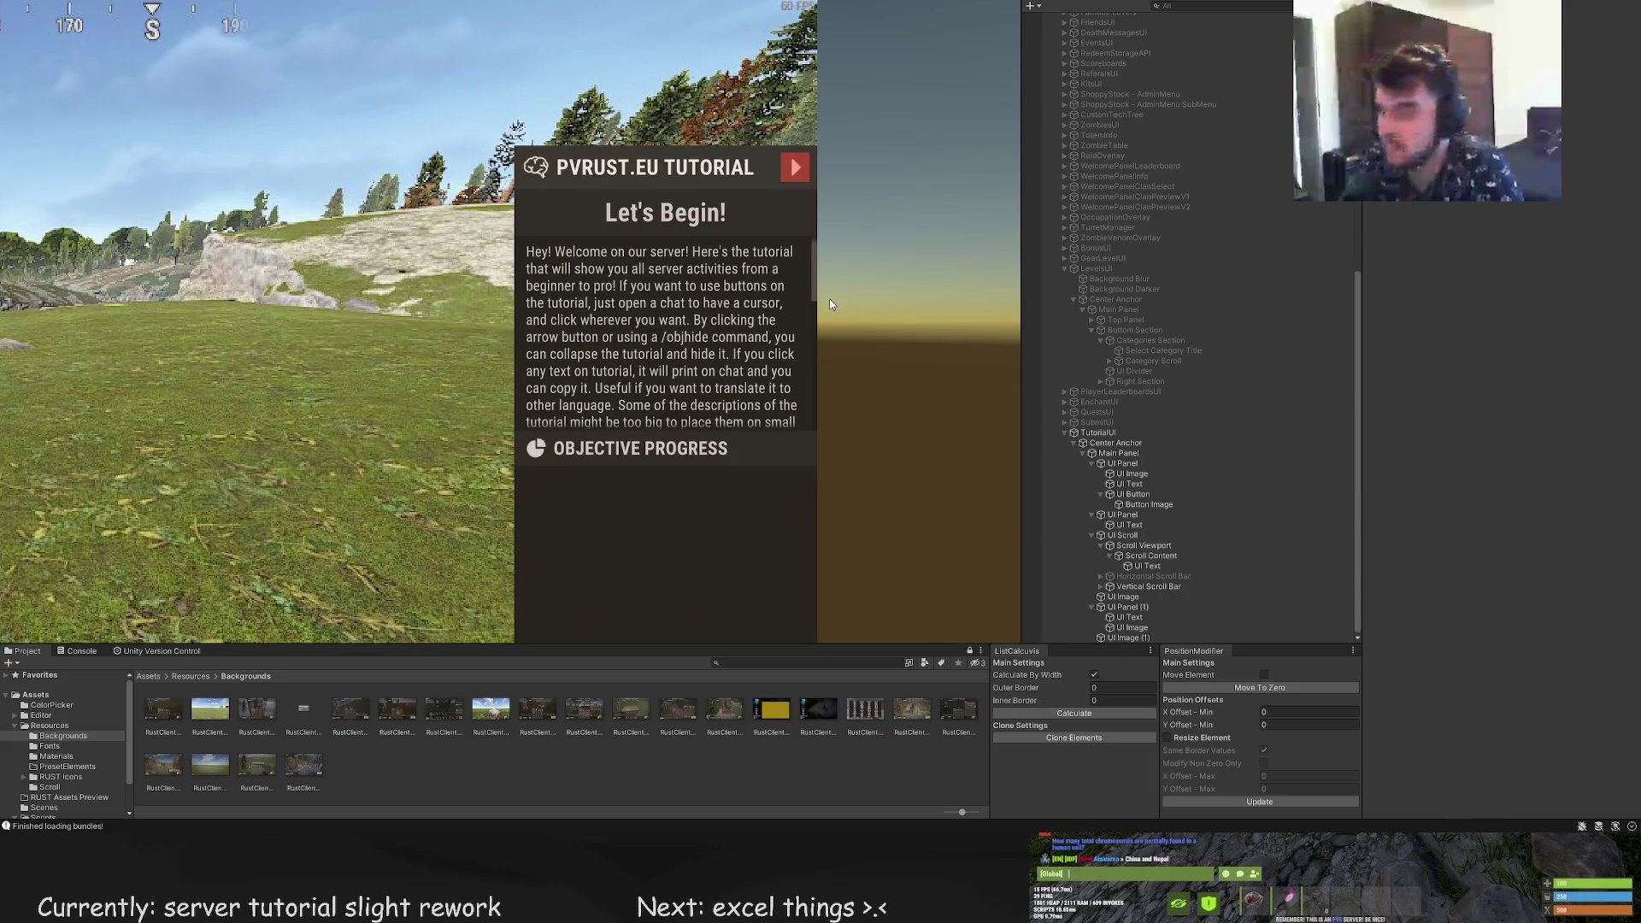
pyautogui.moveTo(803, 303); pyautogui.dragTo(826, 242)
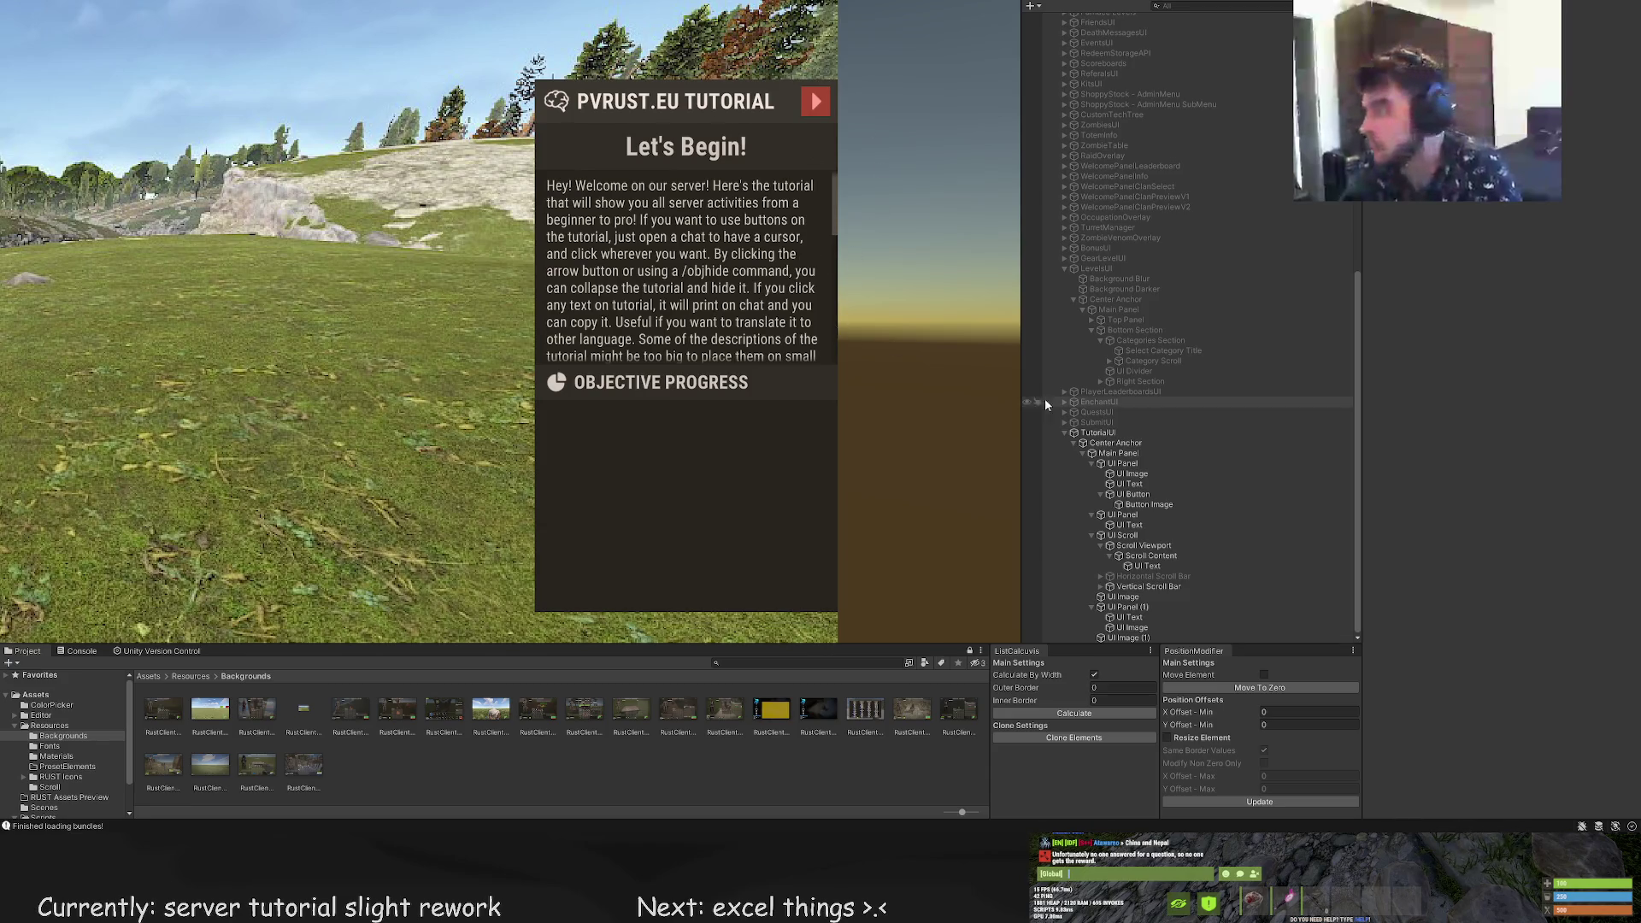
# Duplicate the OBJECTIVE PROGRESS header text in UI Panel (1)
pyautogui.click(1137, 629)
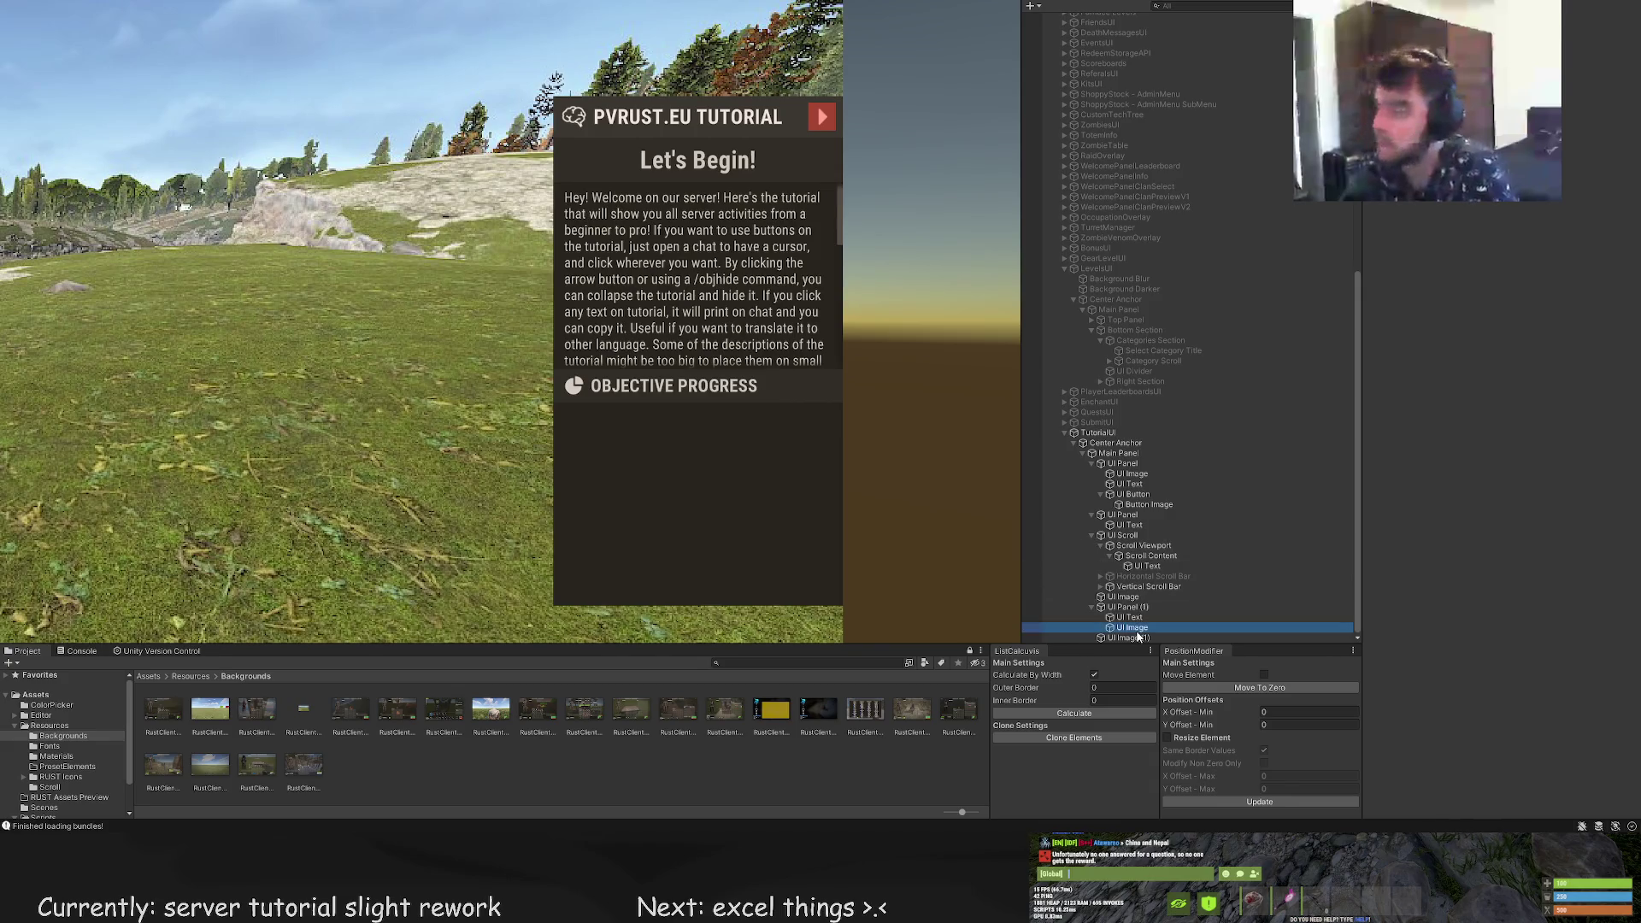
pyautogui.click(1130, 639)
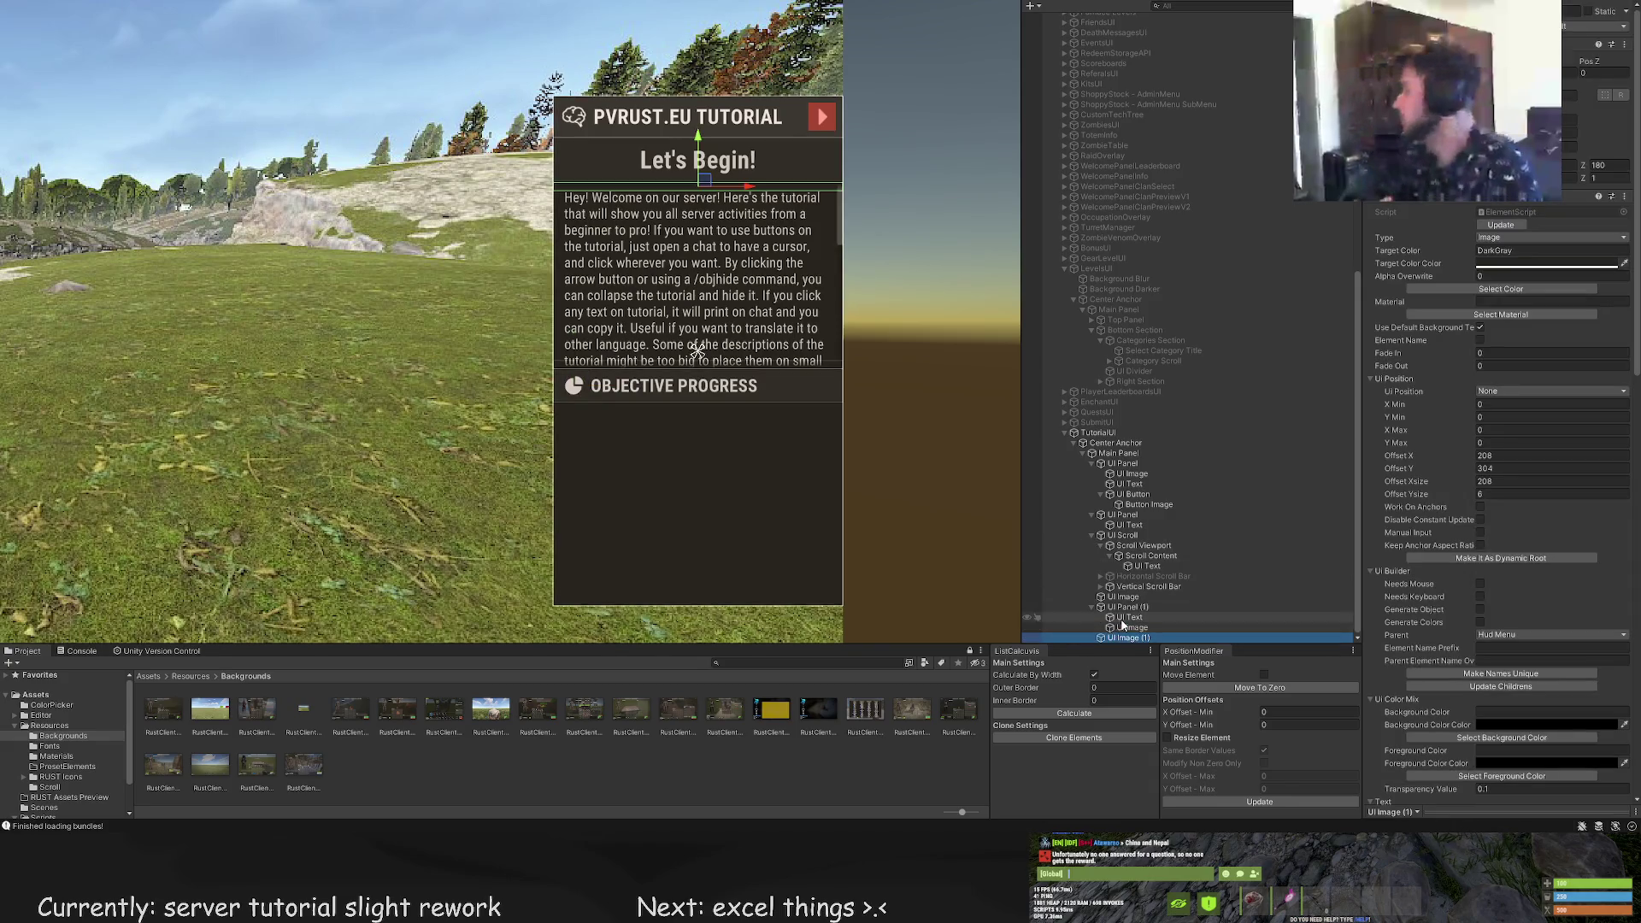
pyautogui.click(1126, 606)
pyautogui.moveTo(922, 499); pyautogui.dragTo(924, 326)
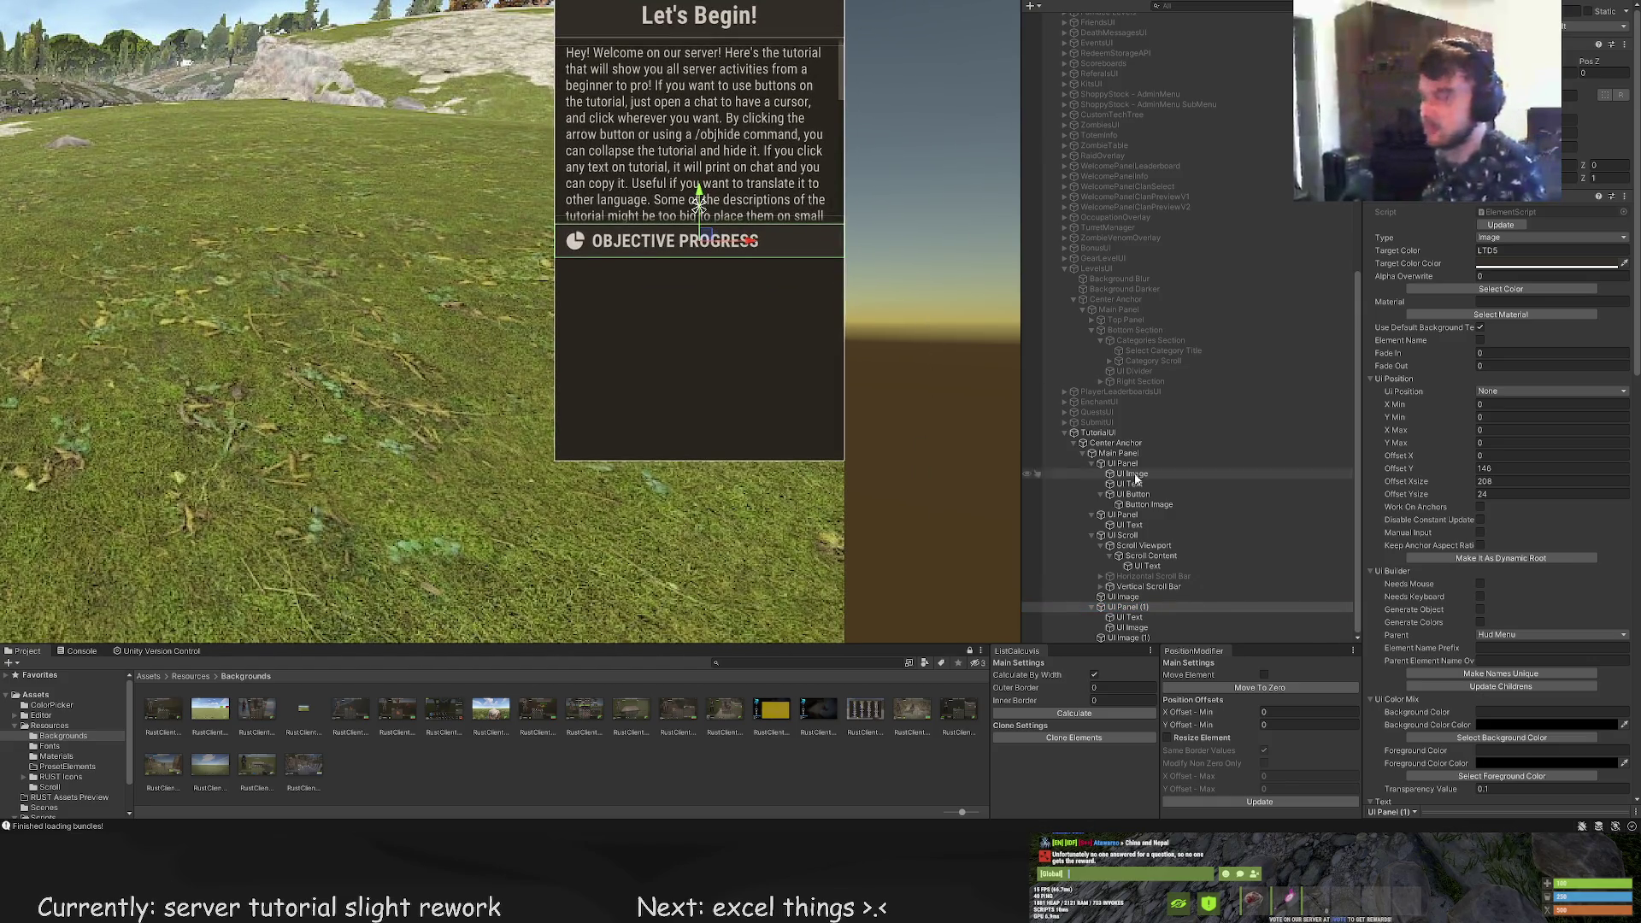
pyautogui.click(1145, 608)
pyautogui.scroll(2, 884, 377)
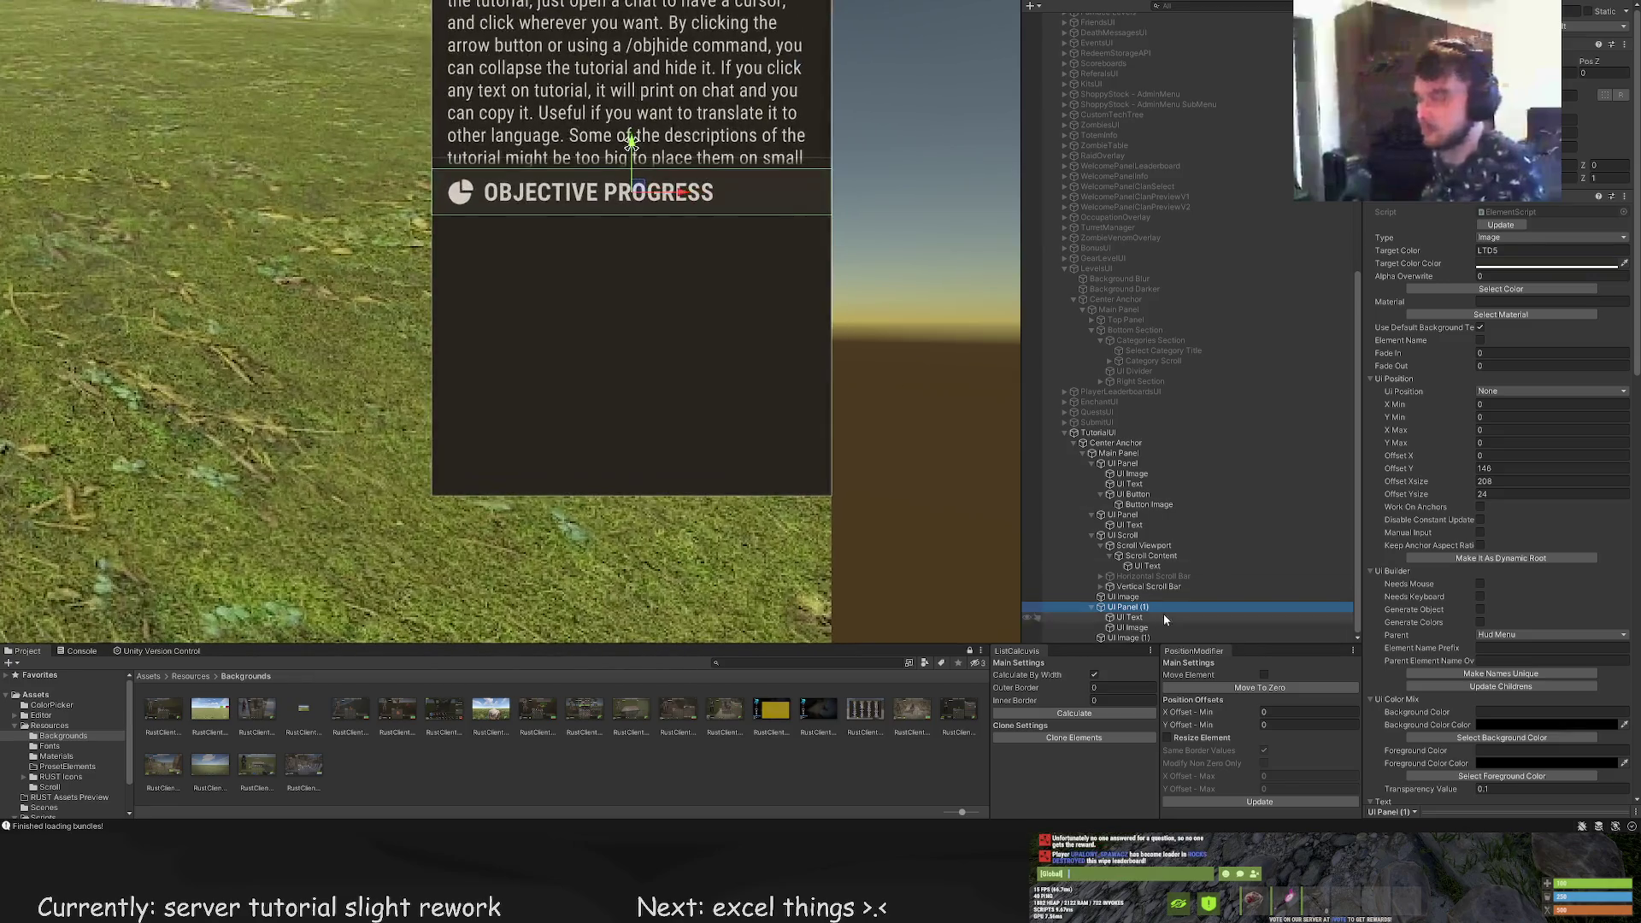
pyautogui.click(1129, 616)
pyautogui.hotkey('ctrl', 'd')
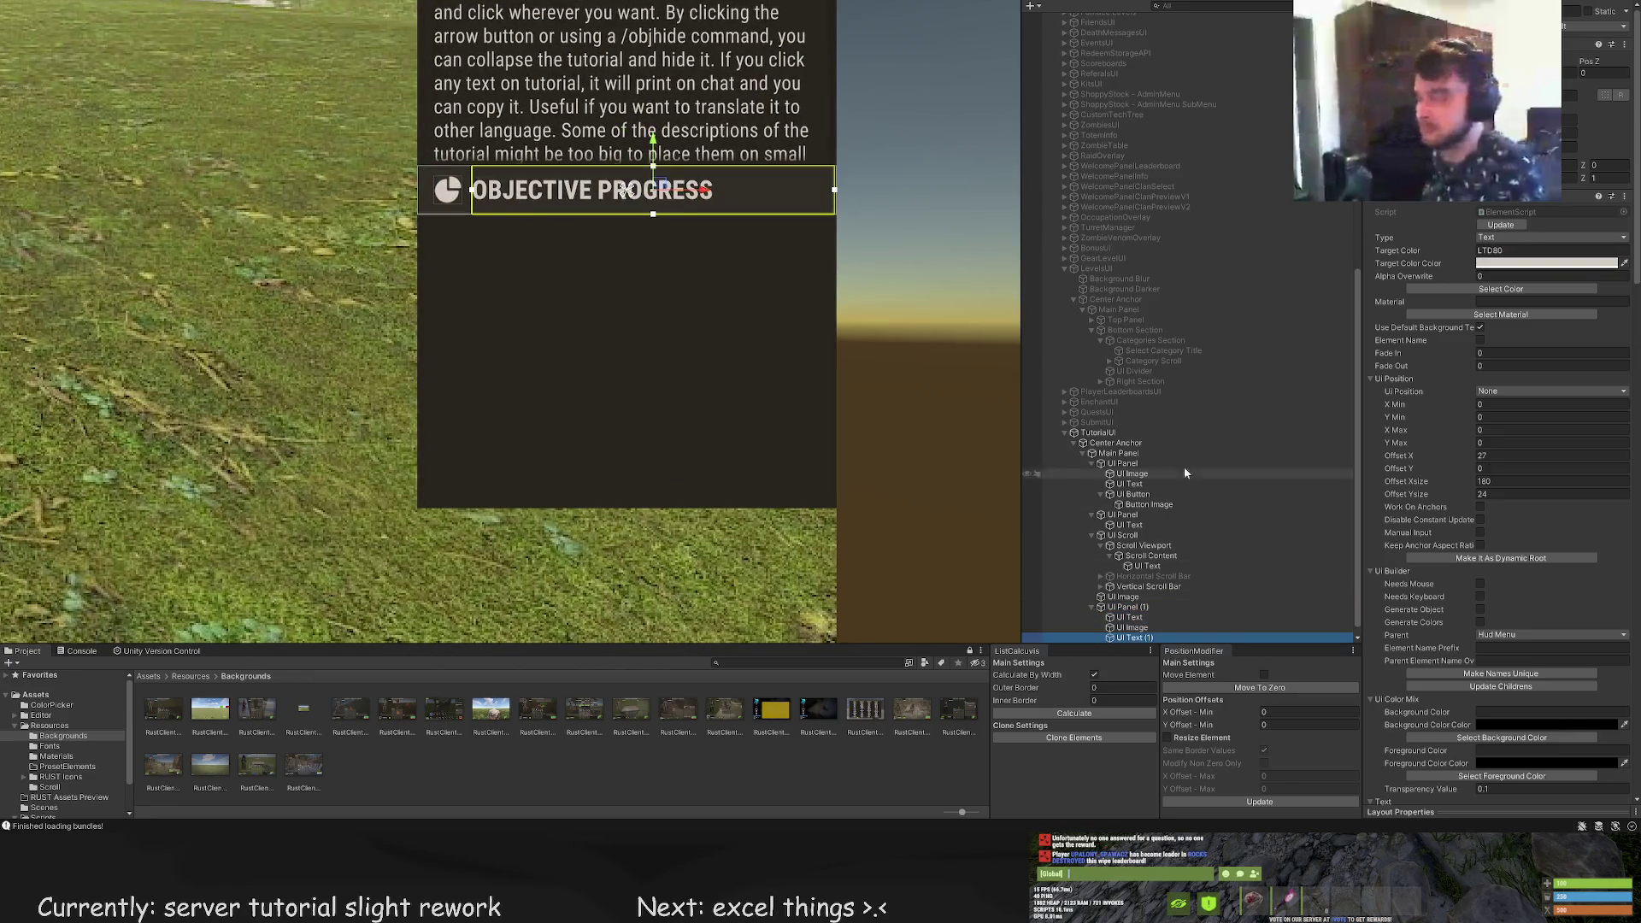
# Right-align the duplicate, narrow its box, and set its text to 0 / 6
pyautogui.scroll(-10, 1480, 605)
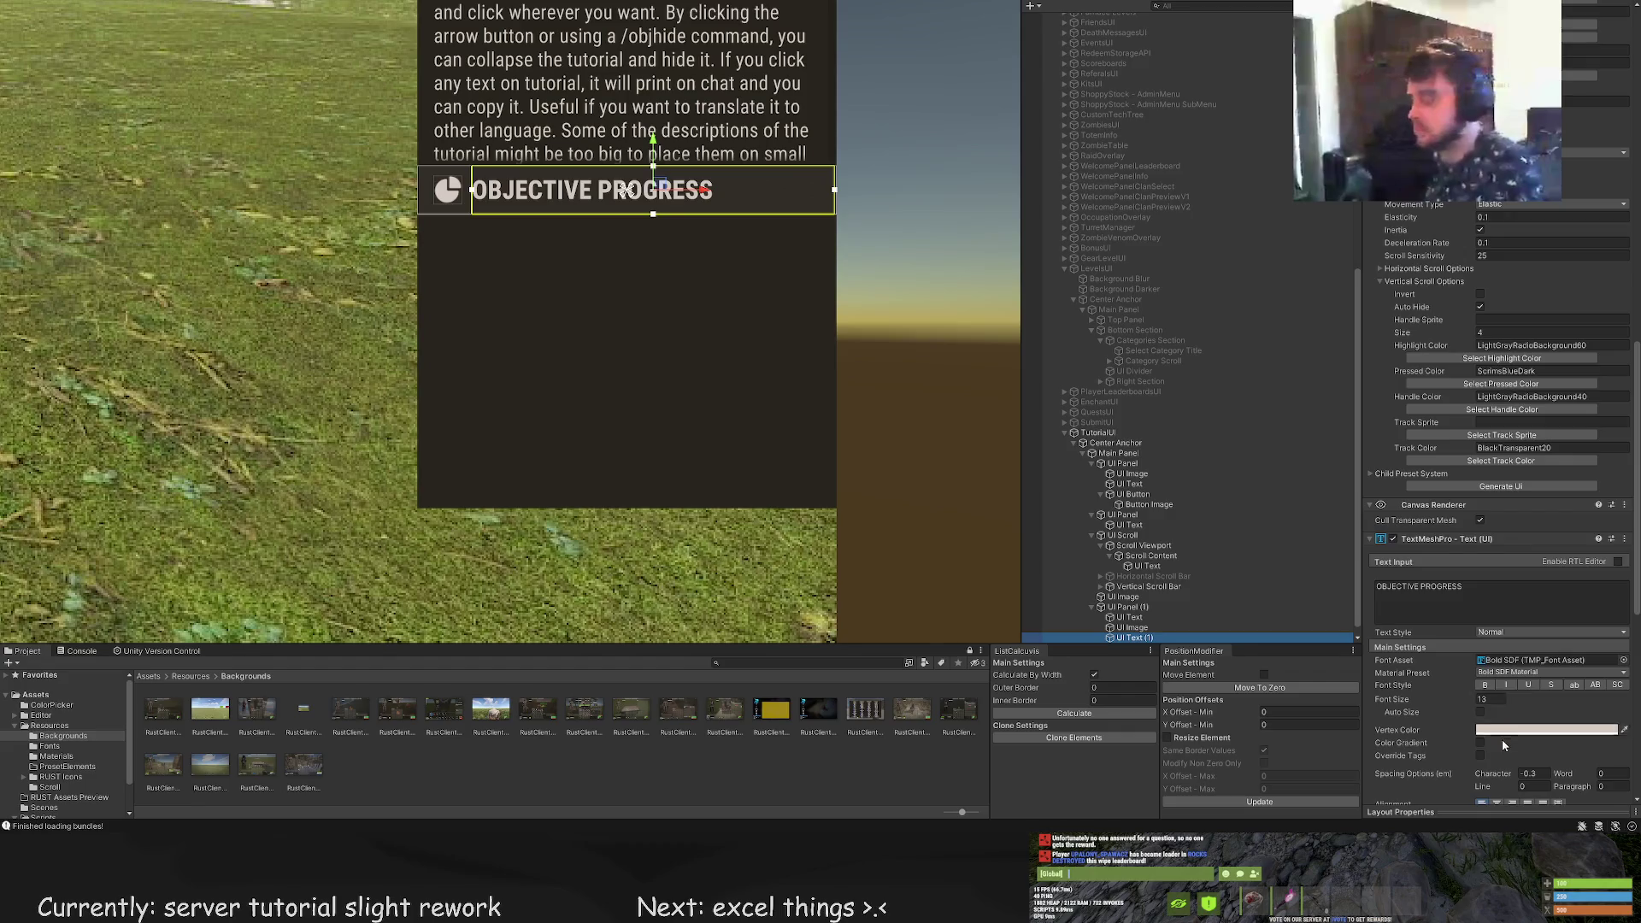
pyautogui.scroll(-3, 1500, 743)
pyautogui.click(1512, 700)
pyautogui.scroll(4, 915, 274)
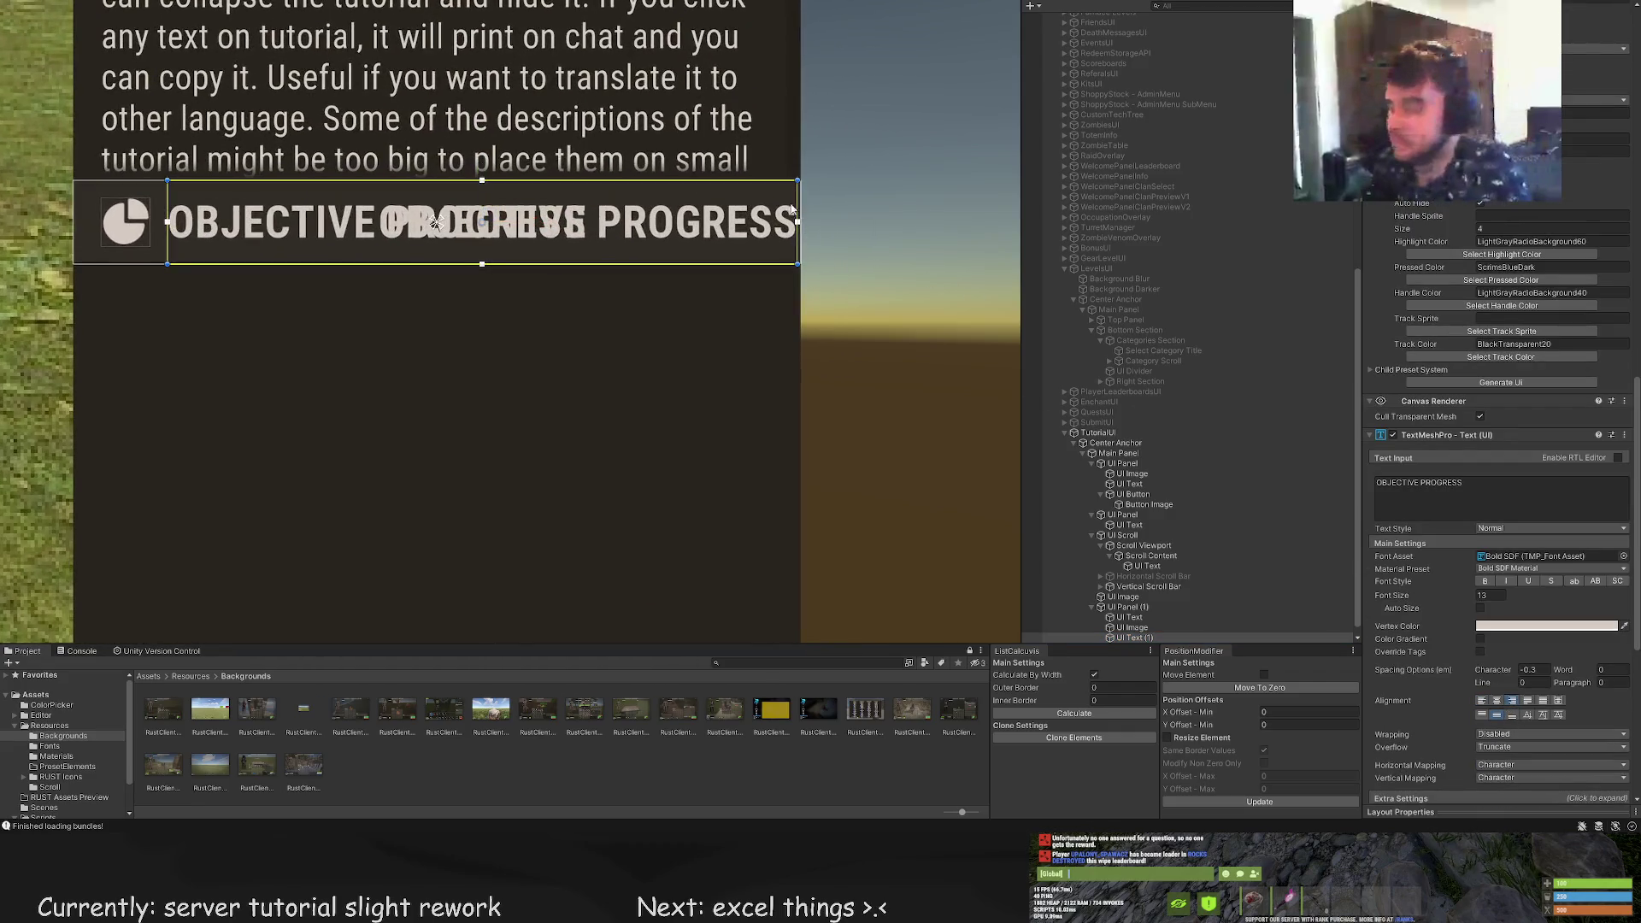
pyautogui.moveTo(796, 200); pyautogui.dragTo(788, 199)
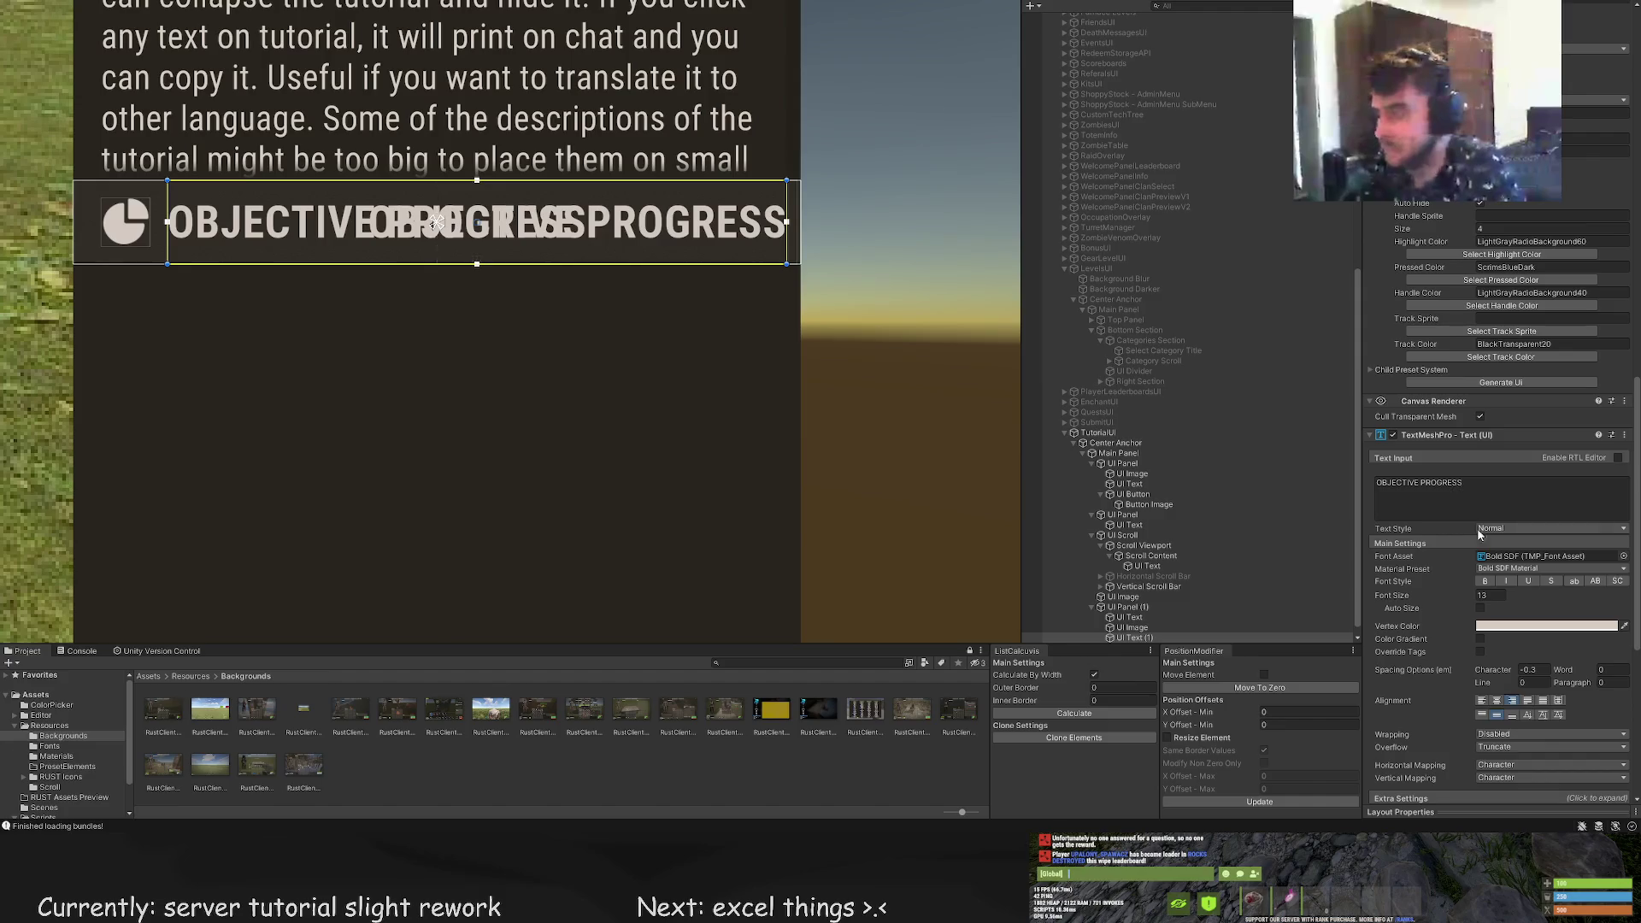
pyautogui.write('0/')
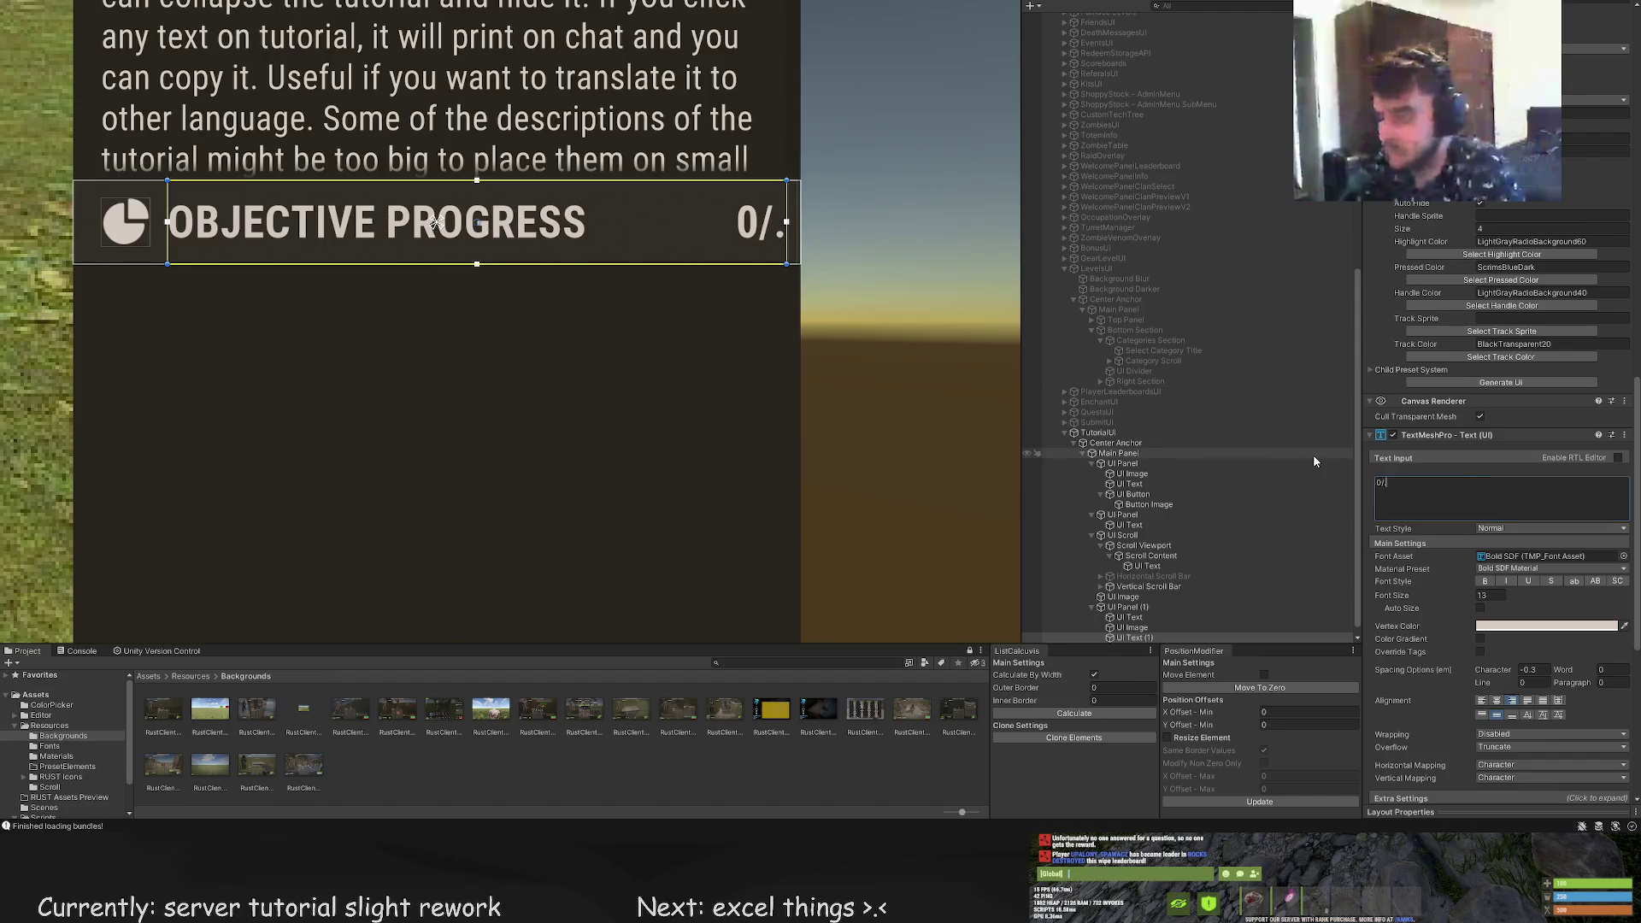
pyautogui.write(' / 6')
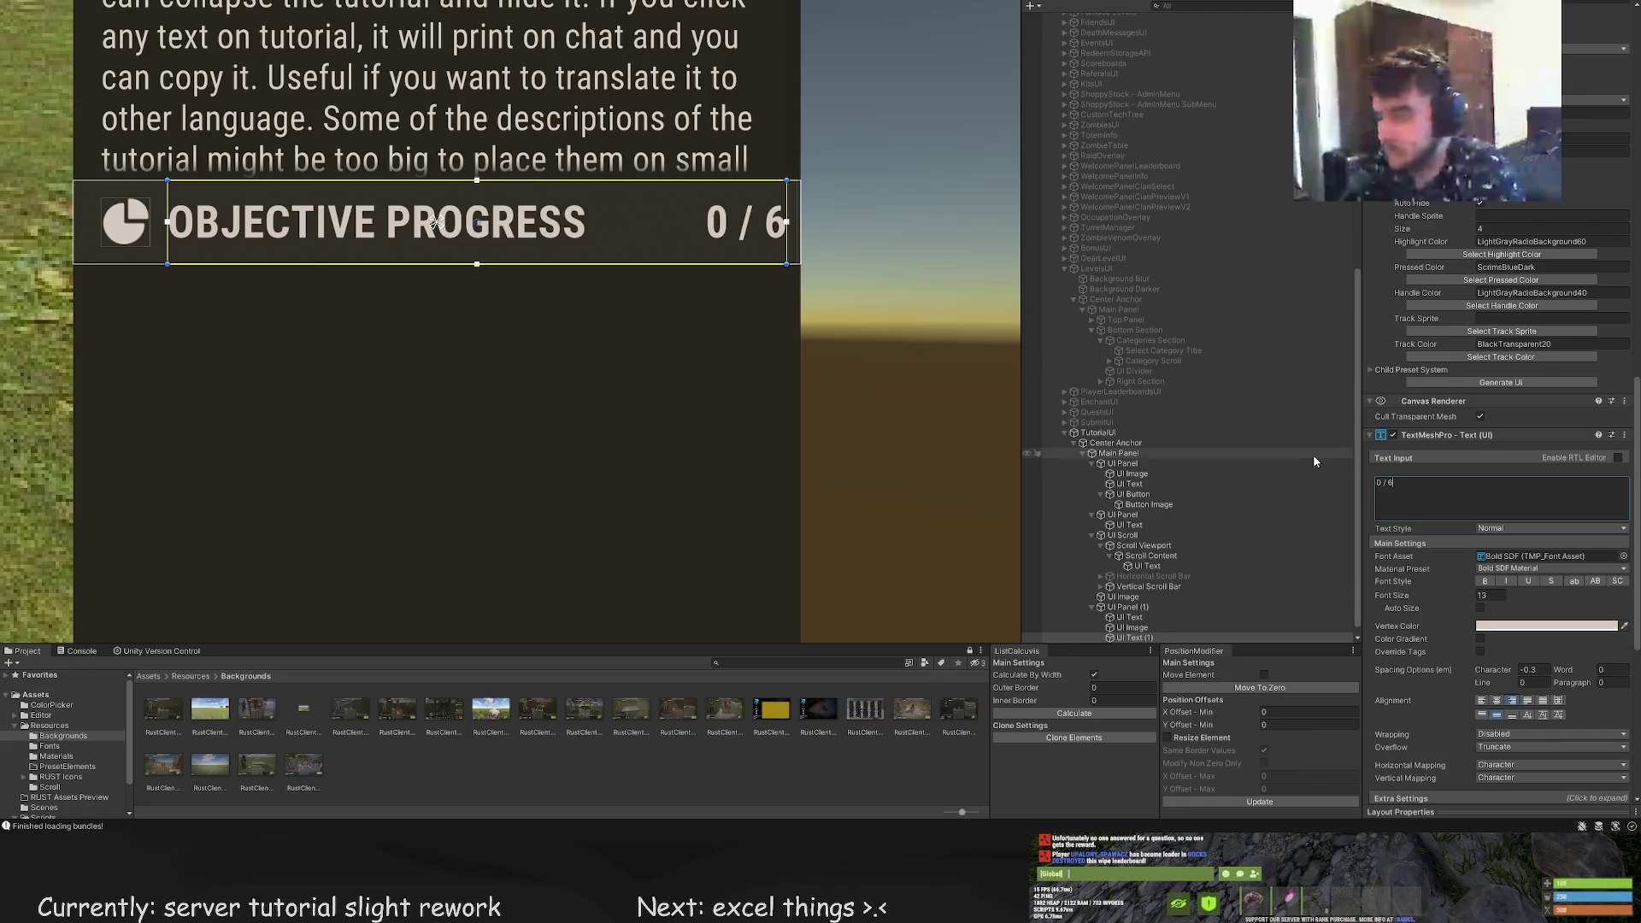
# Colour the 0 / 6 counter text LightGray
pyautogui.click(1481, 596)
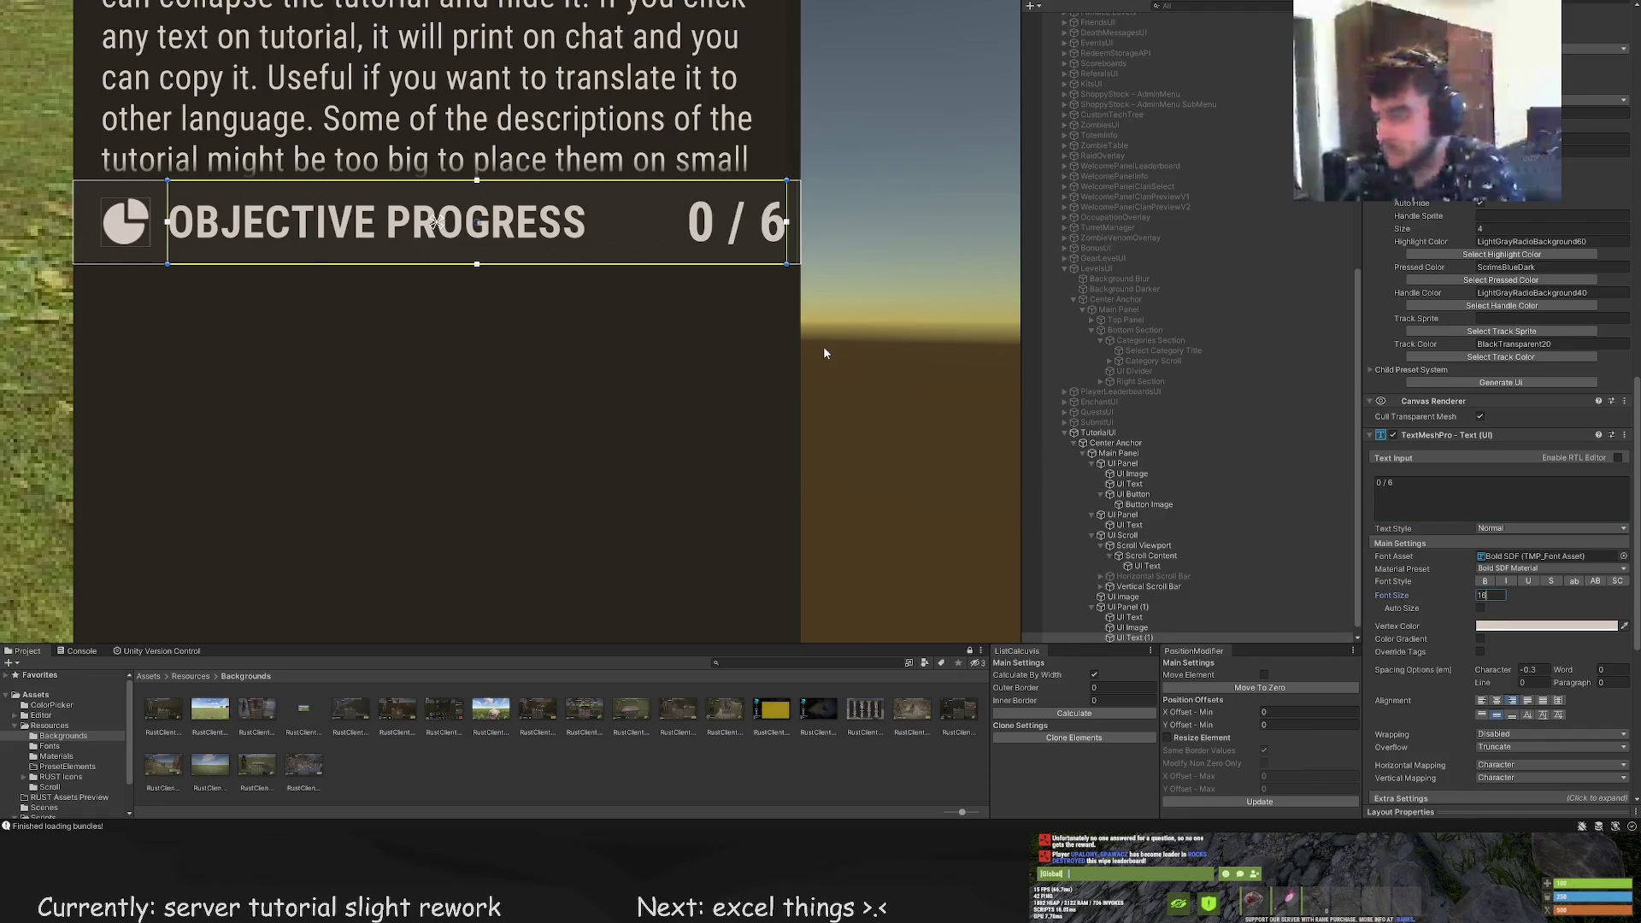
pyautogui.scroll(-5, 858, 408)
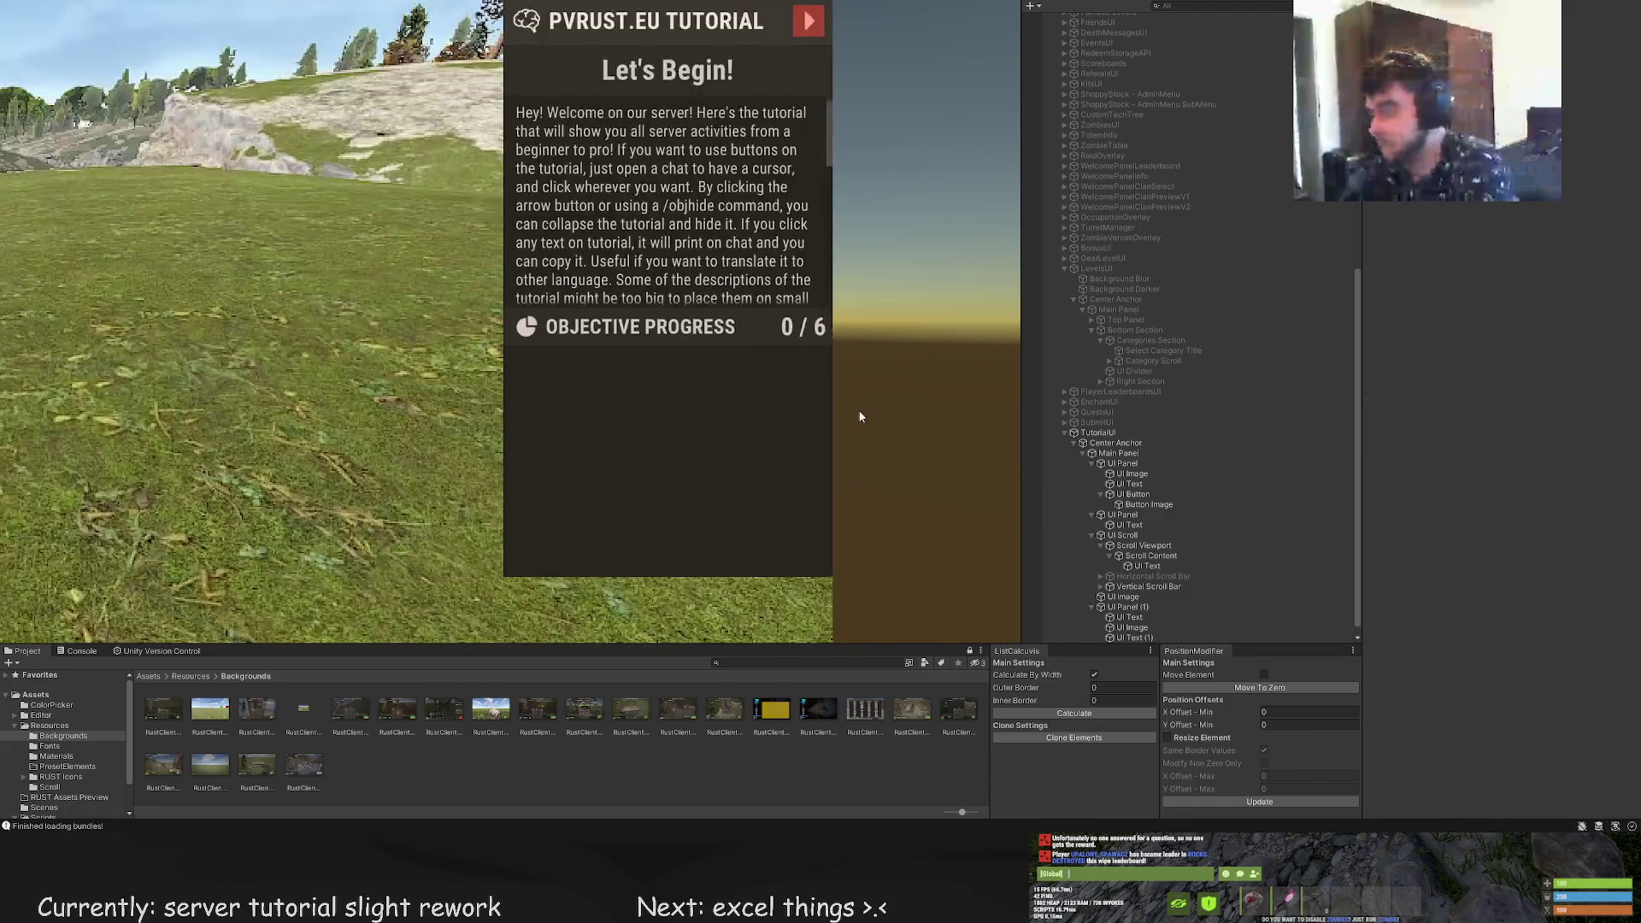
pyautogui.scroll(-15, 1492, 694)
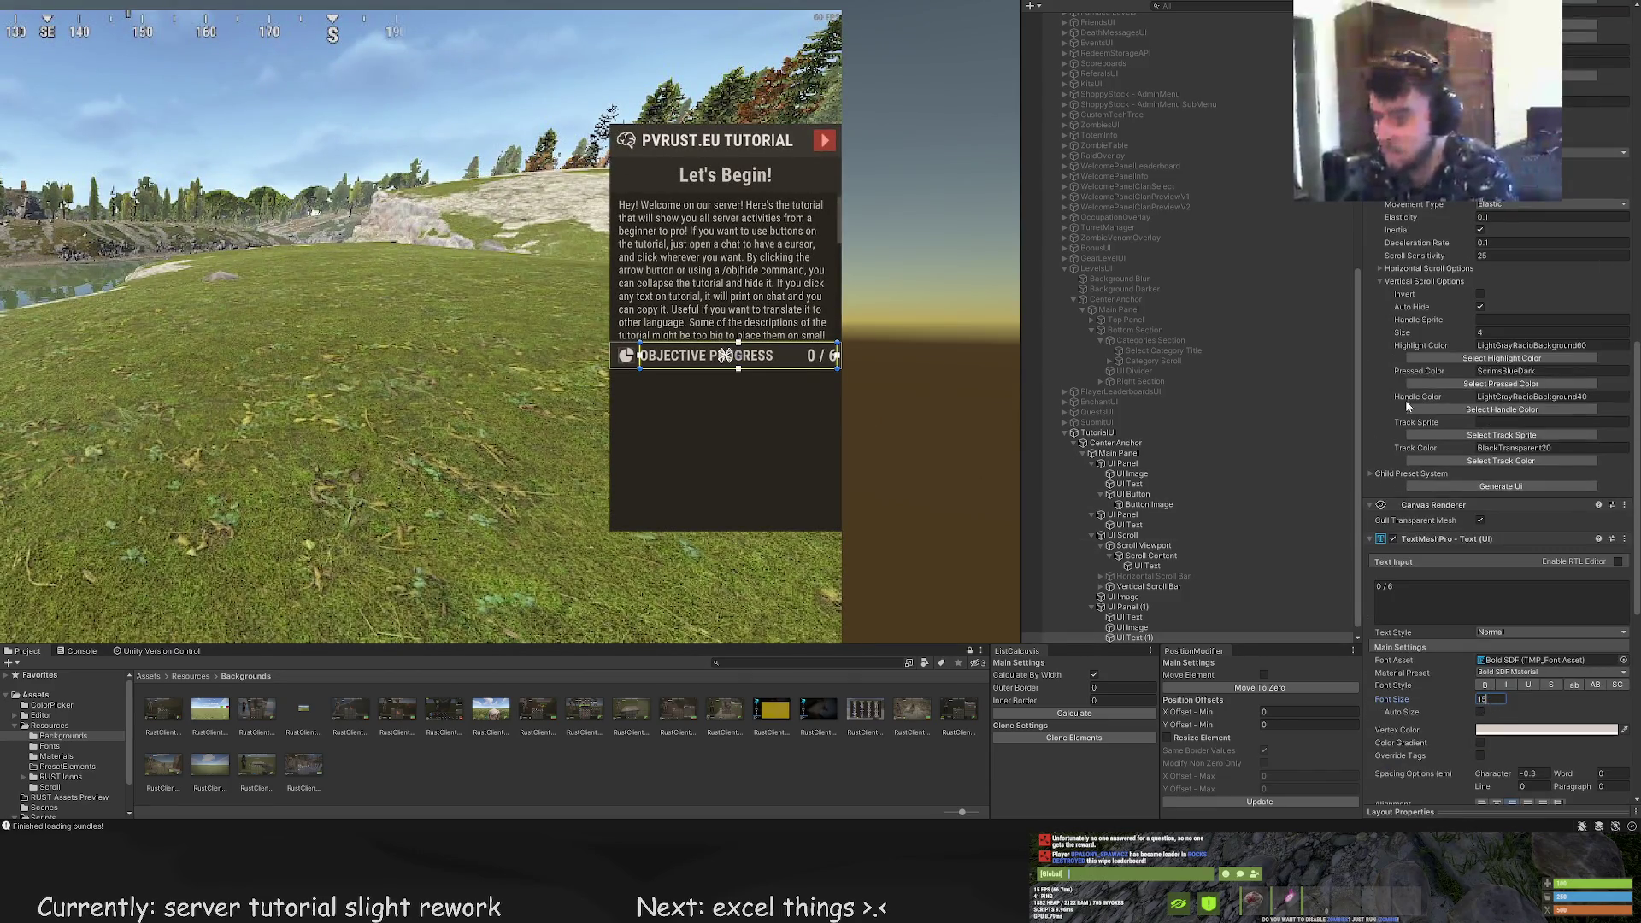
pyautogui.scroll(10, 1418, 418)
pyautogui.click(1486, 292)
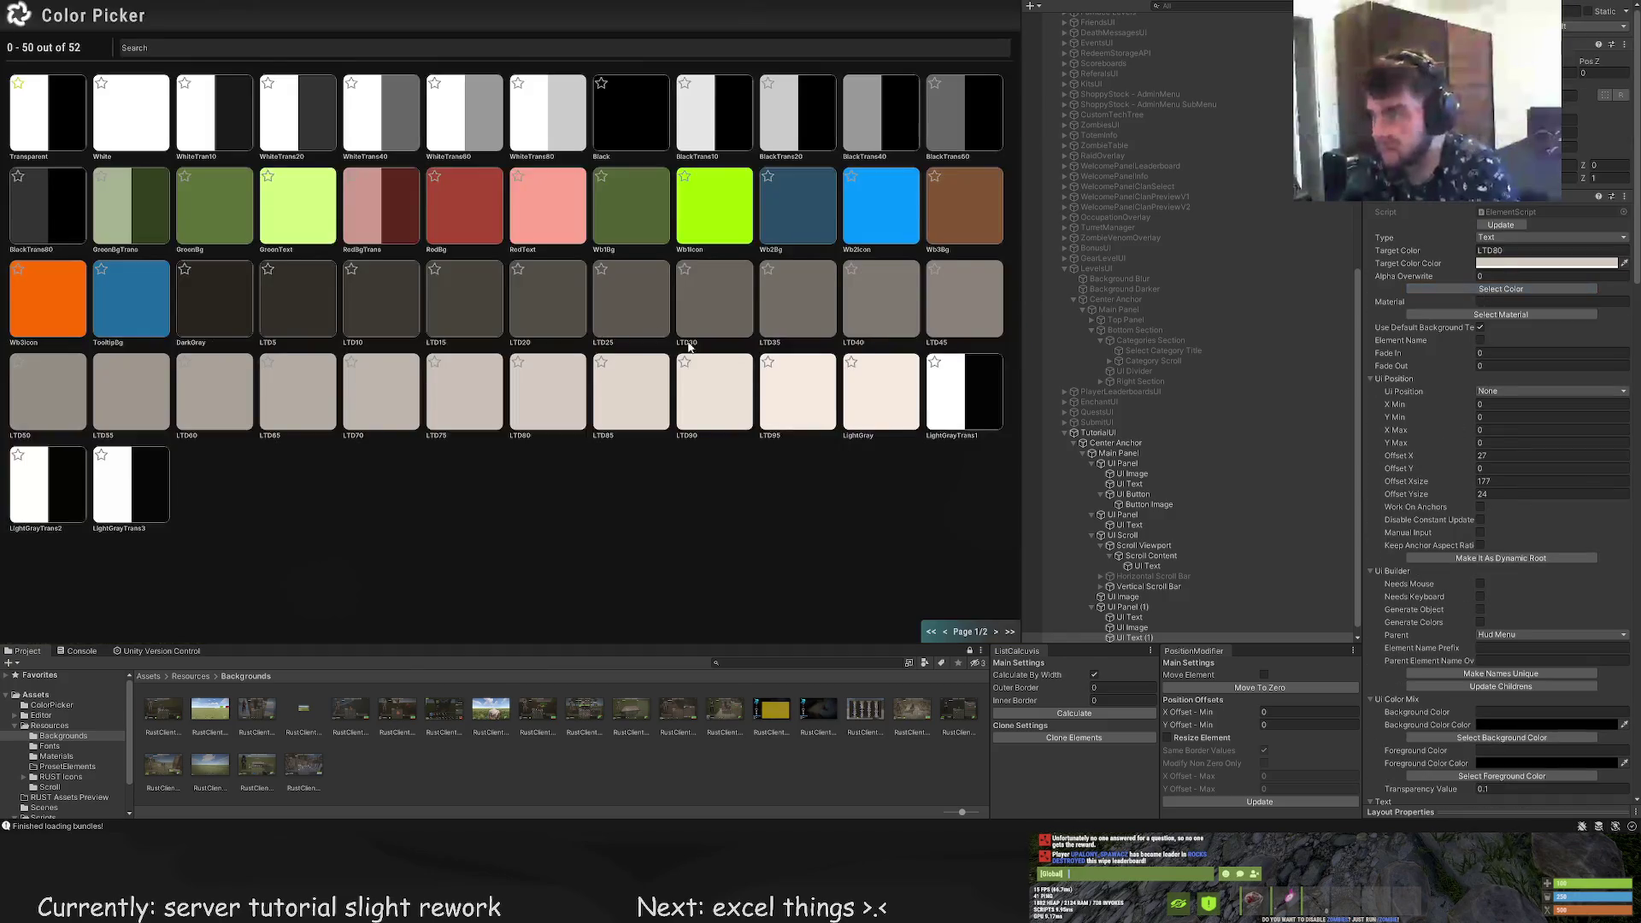
pyautogui.click(890, 393)
pyautogui.click(889, 447)
# Narrow the OBJECTIVE PROGRESS label to 131 wide so it ends before the counter
pyautogui.click(713, 376)
pyautogui.scroll(2, 756, 403)
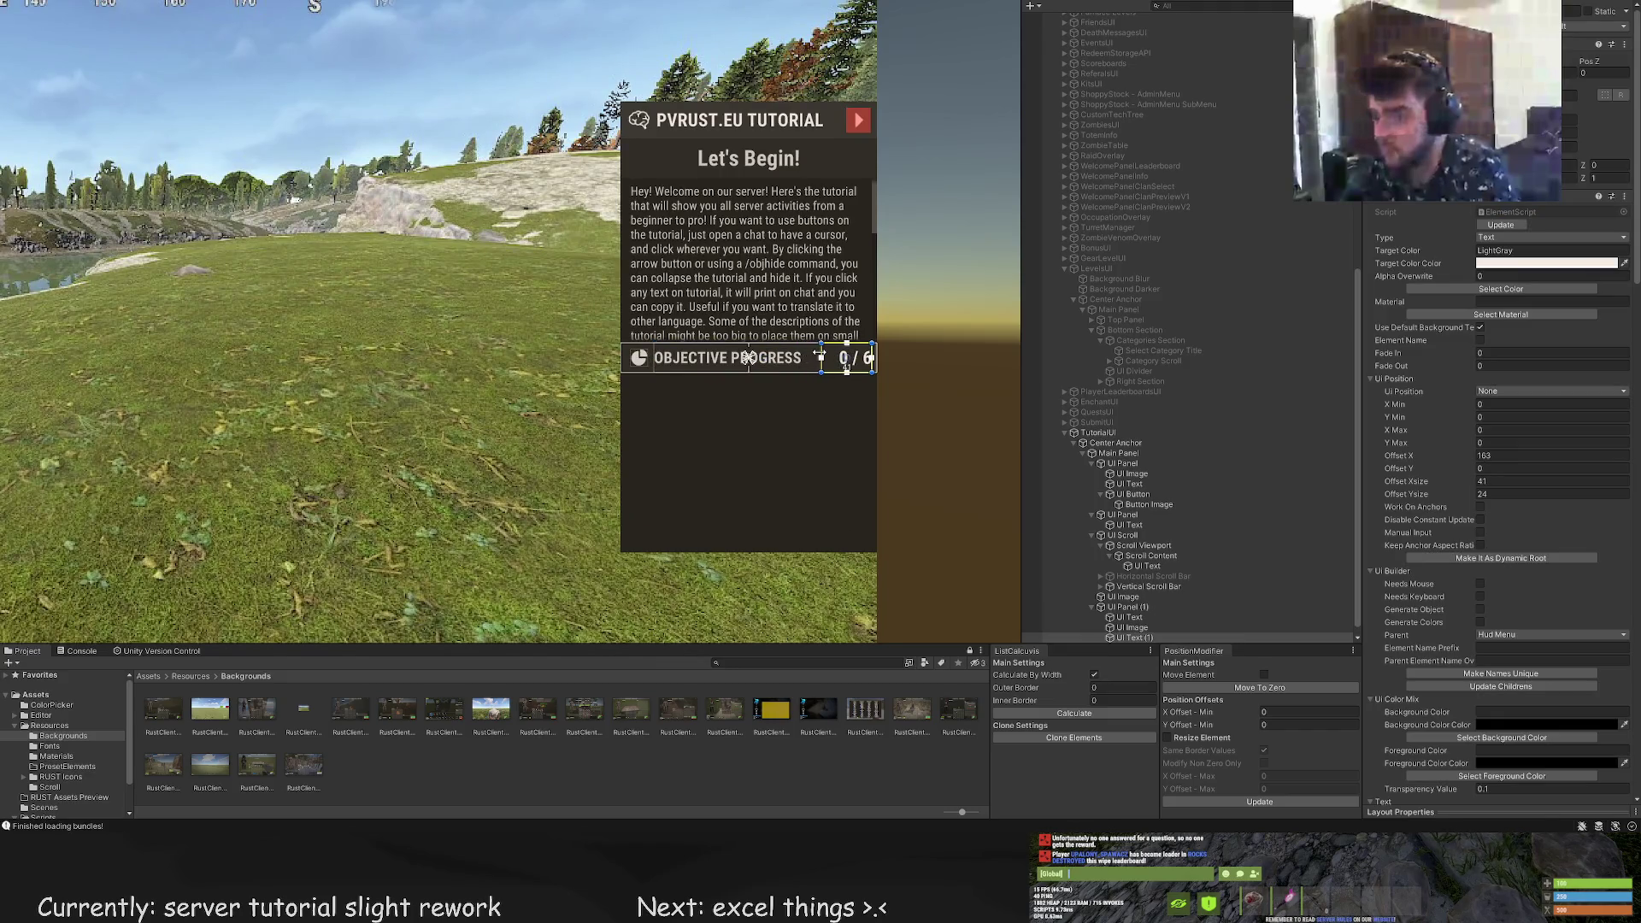
pyautogui.scroll(-1, 935, 444)
pyautogui.scroll(4, 916, 366)
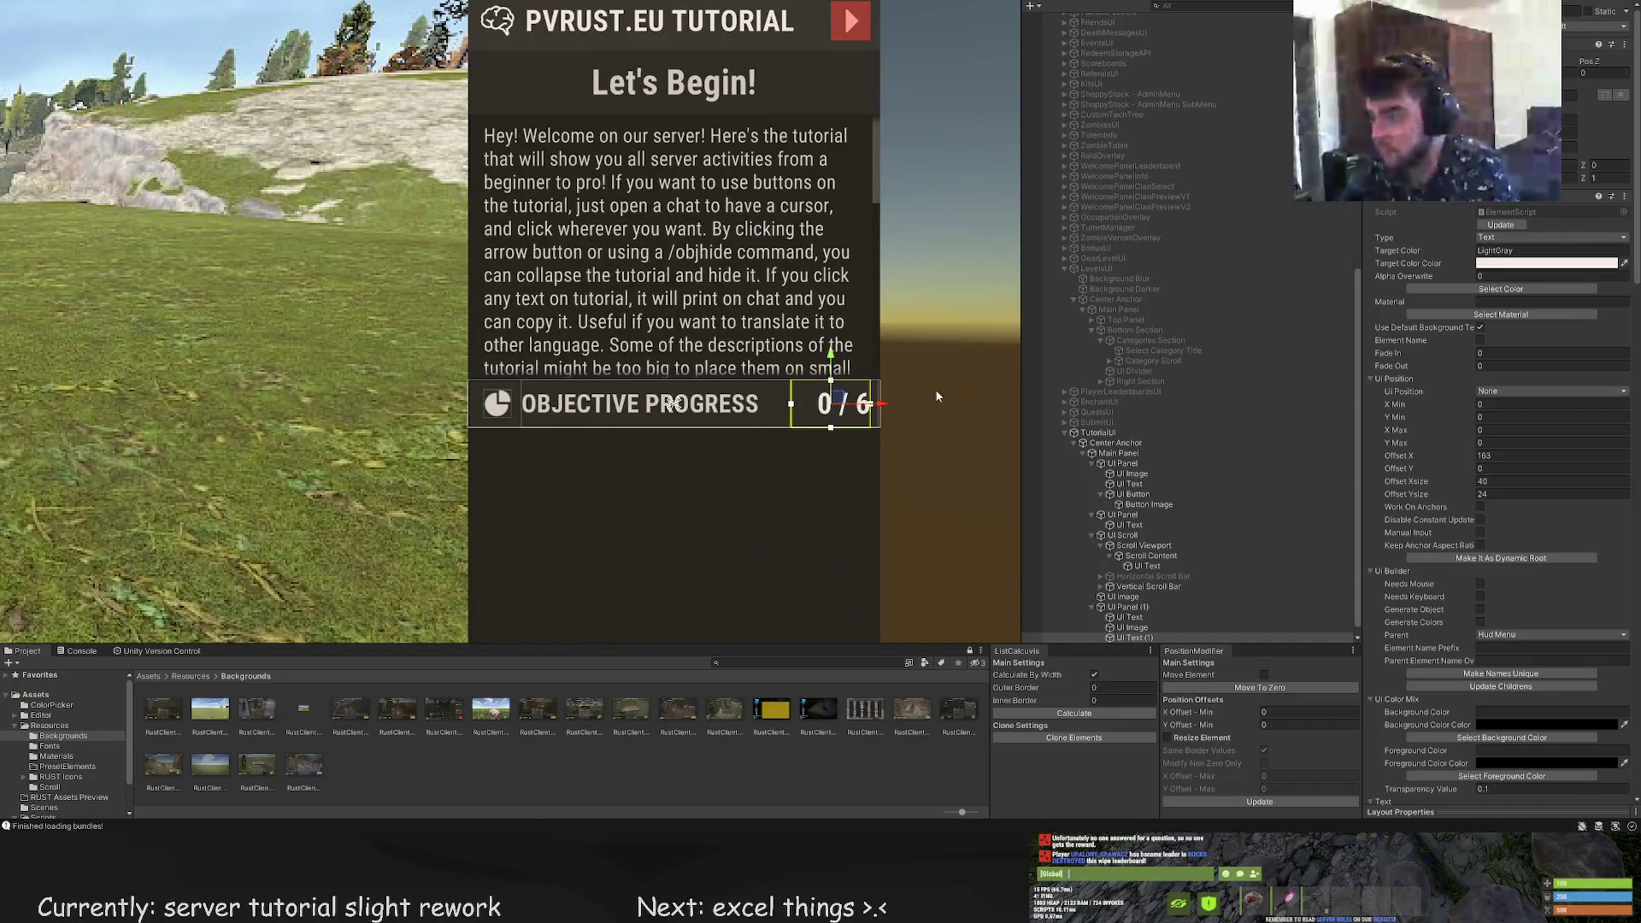
pyautogui.scroll(-1, 1157, 602)
pyautogui.click(1145, 608)
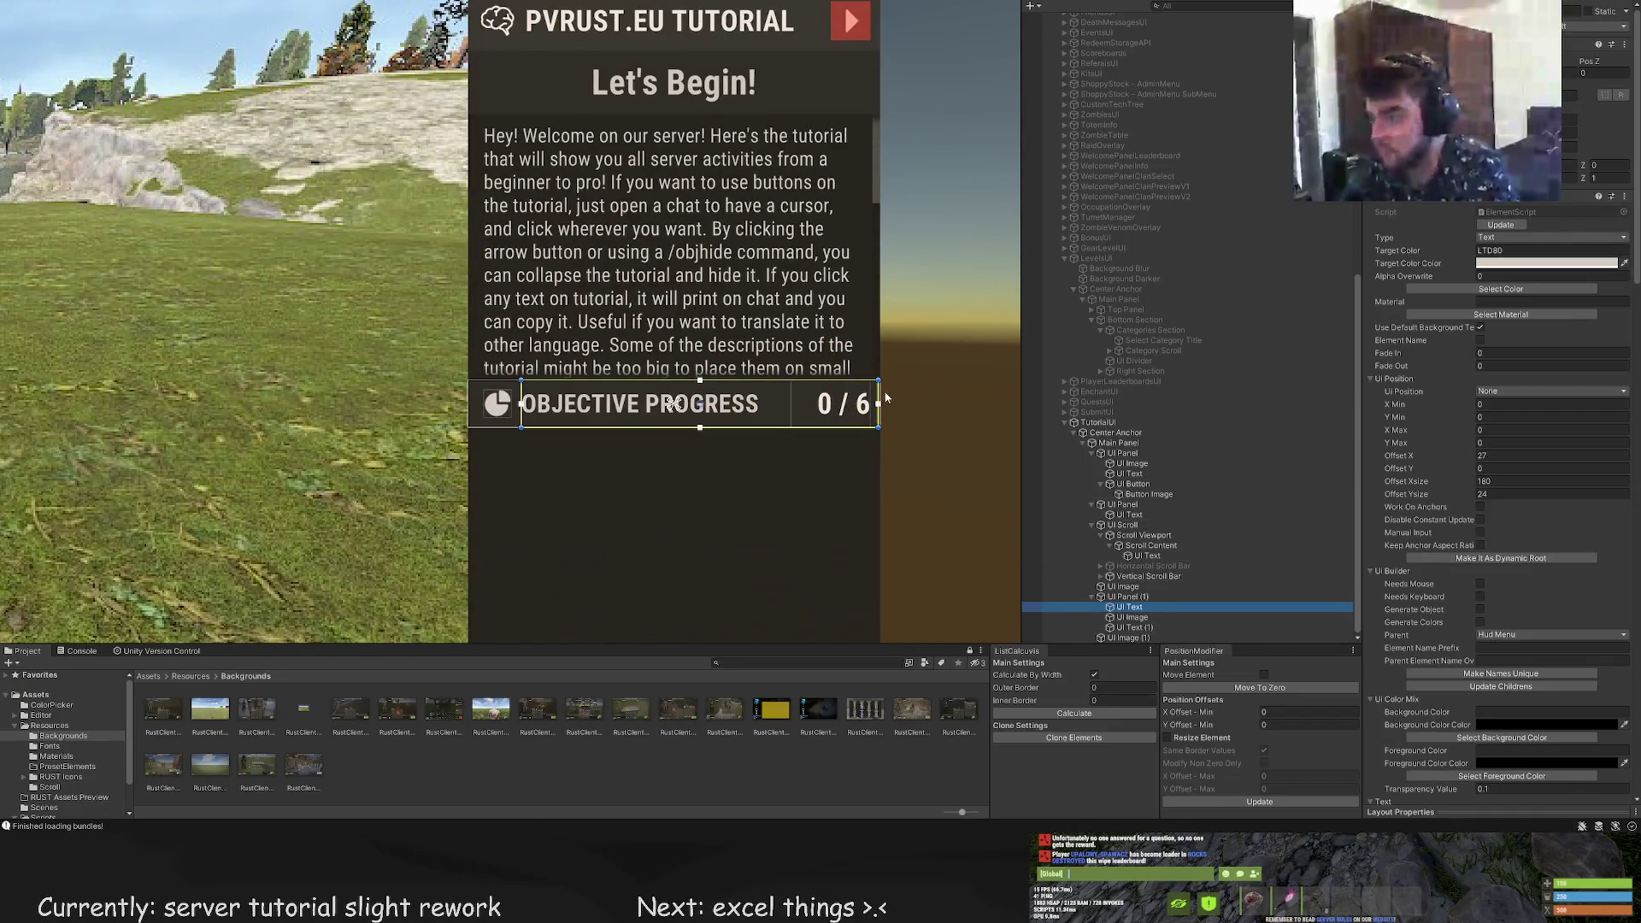
pyautogui.moveTo(886, 397); pyautogui.dragTo(837, 387)
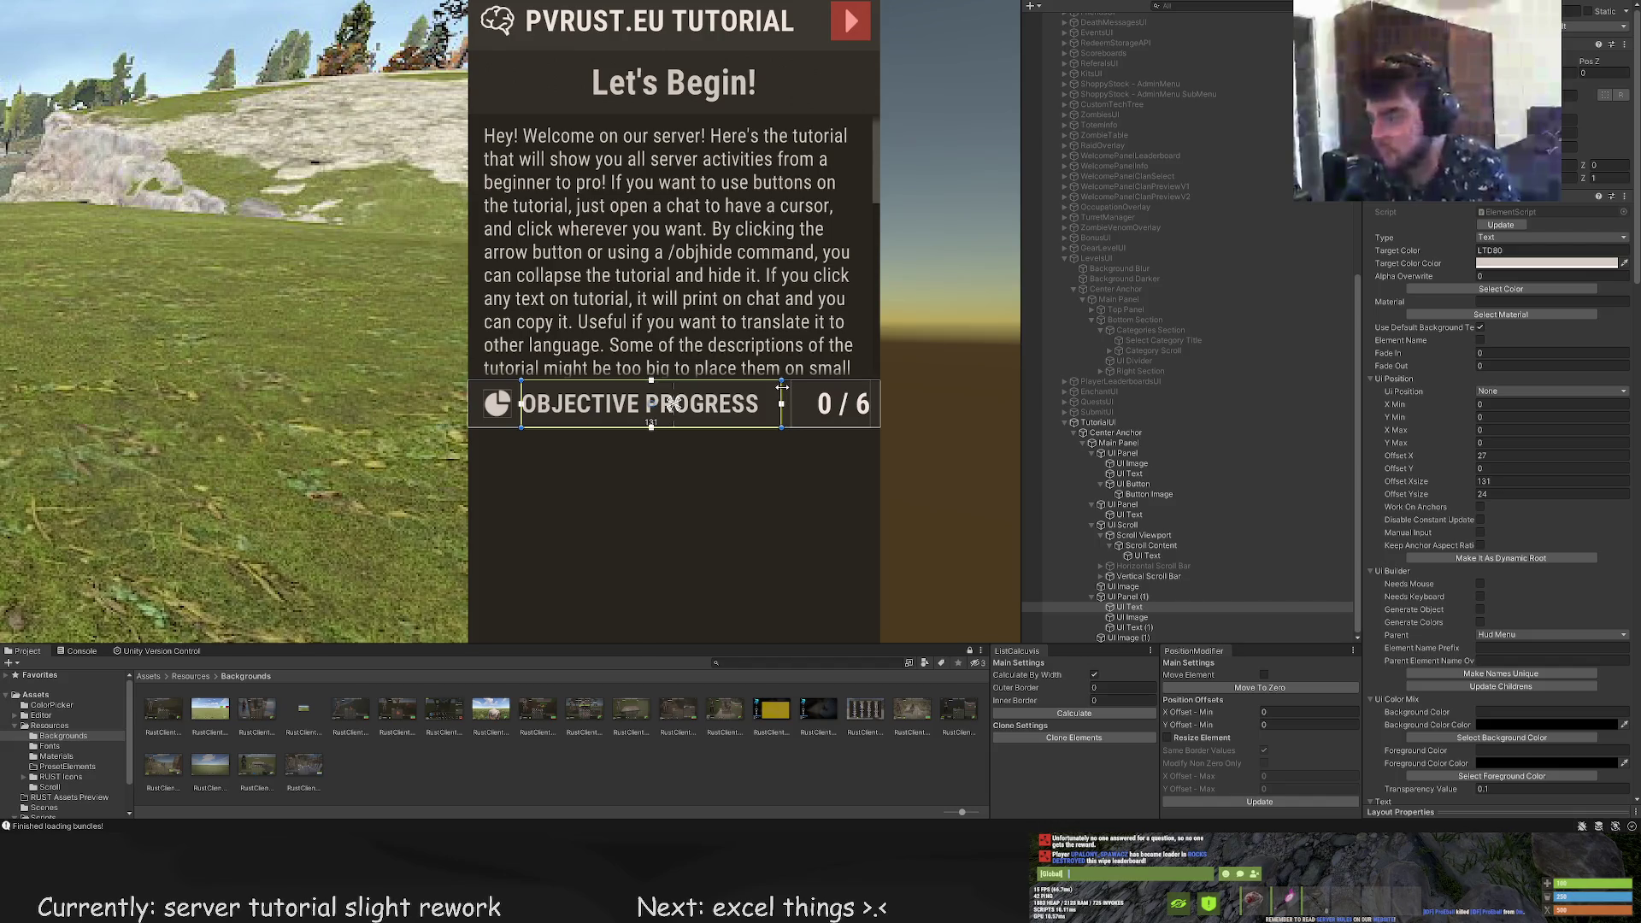
# Reorder UI Image (1) above UI Image in the Hierarchy
pyautogui.doubleClick(1129, 637)
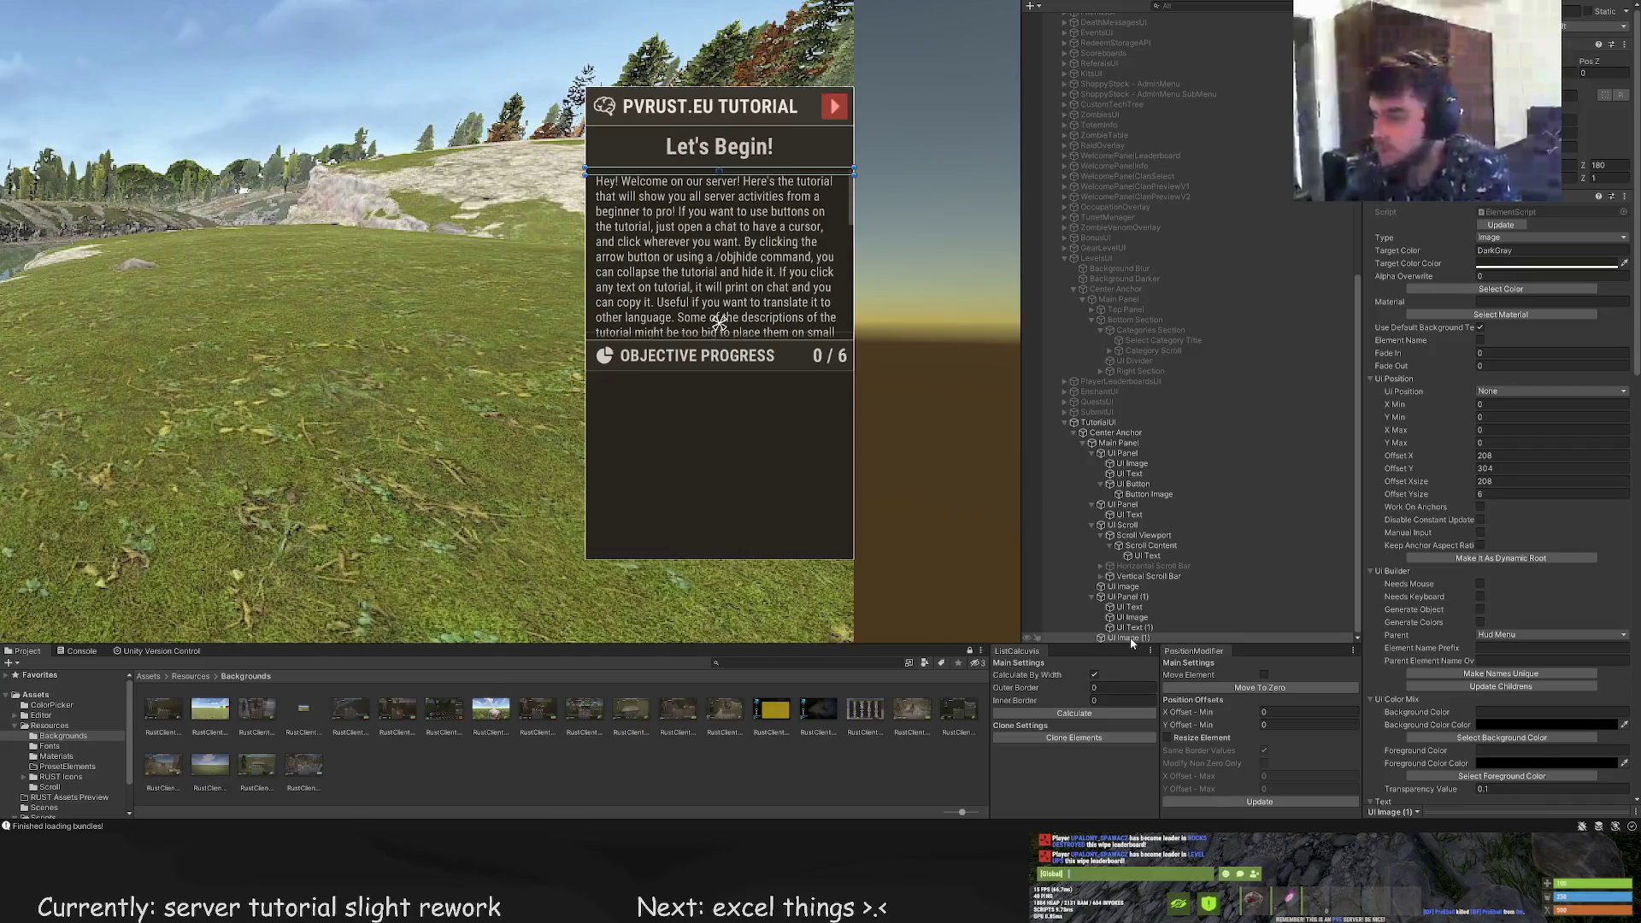
pyautogui.moveTo(1130, 640); pyautogui.dragTo(1110, 597)
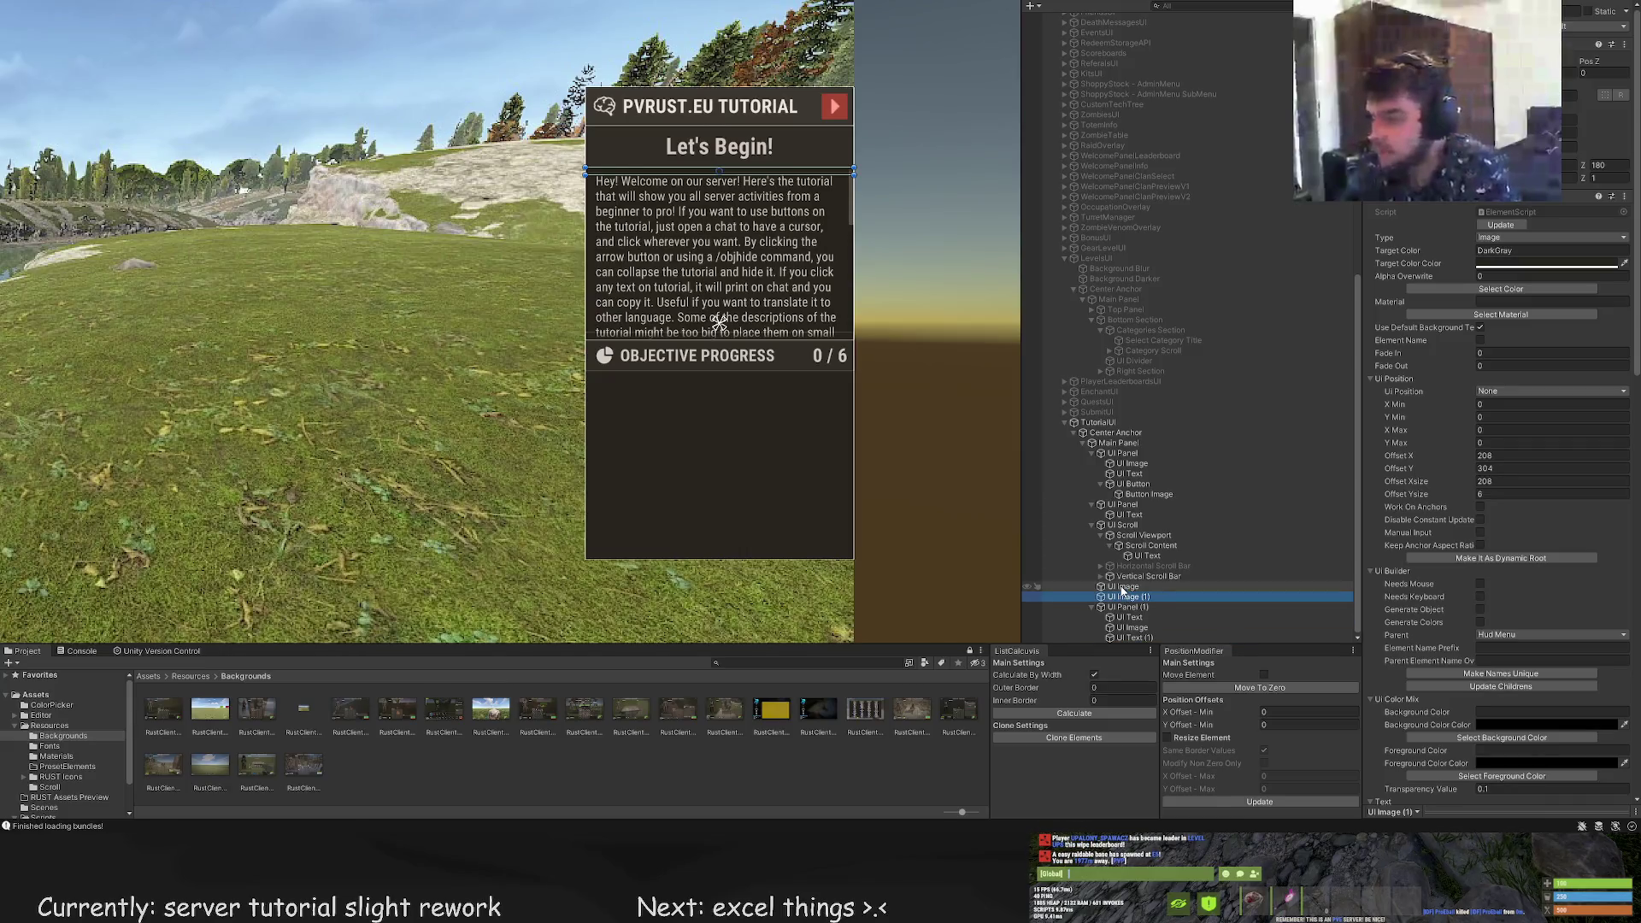
pyautogui.click(1113, 598)
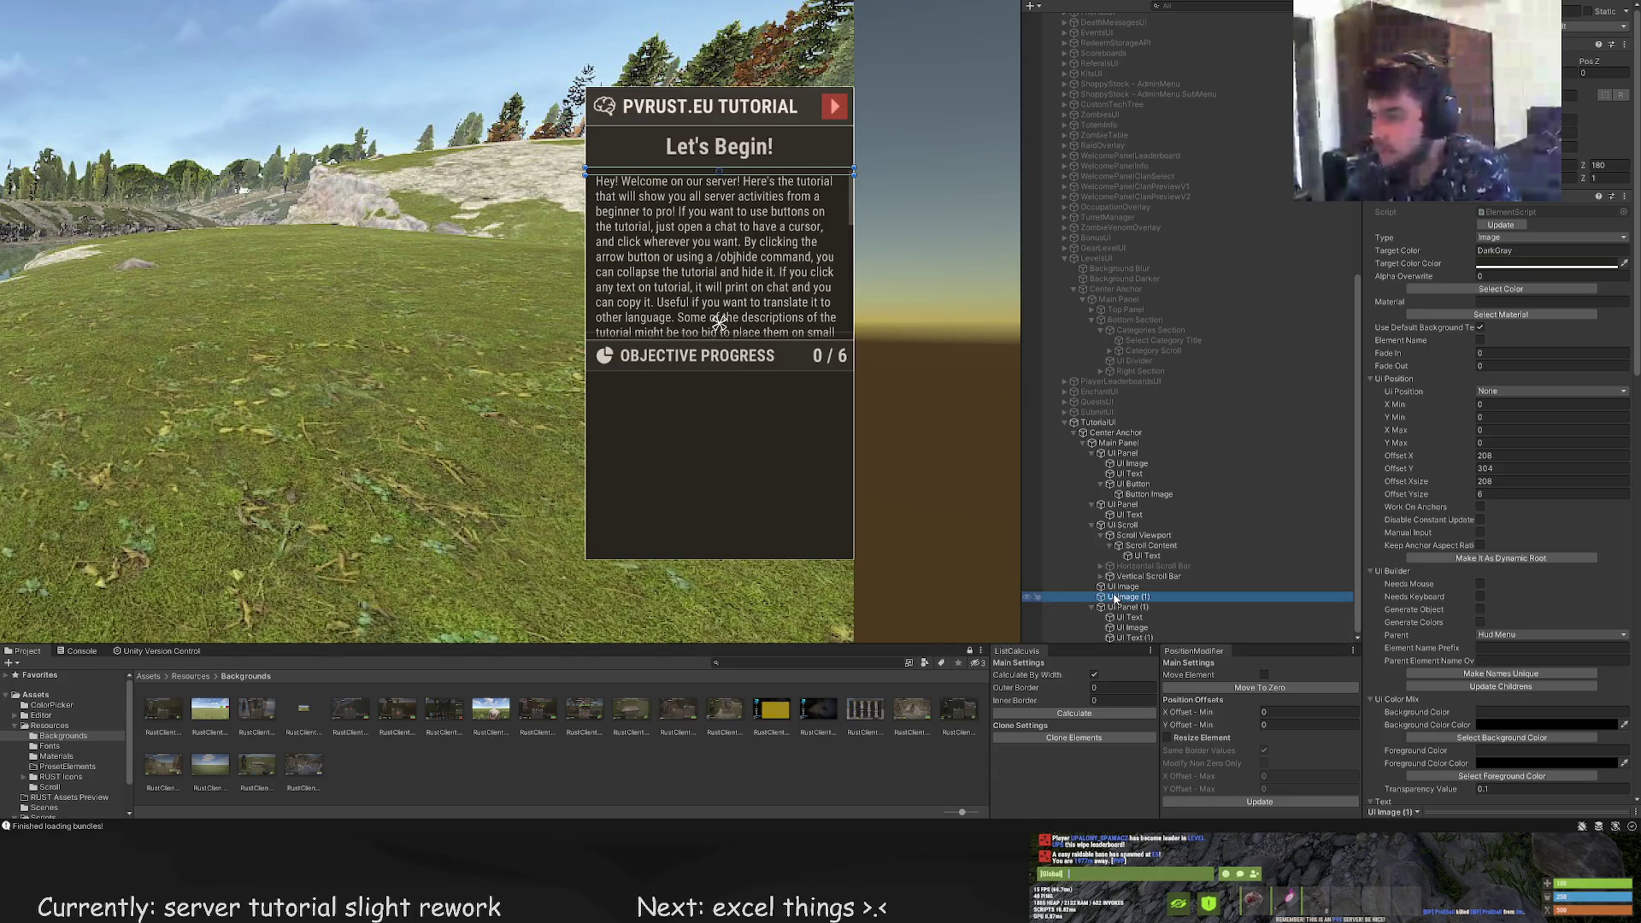
pyautogui.moveTo(1107, 588); pyautogui.dragTo(1107, 586)
pyautogui.click(1110, 596)
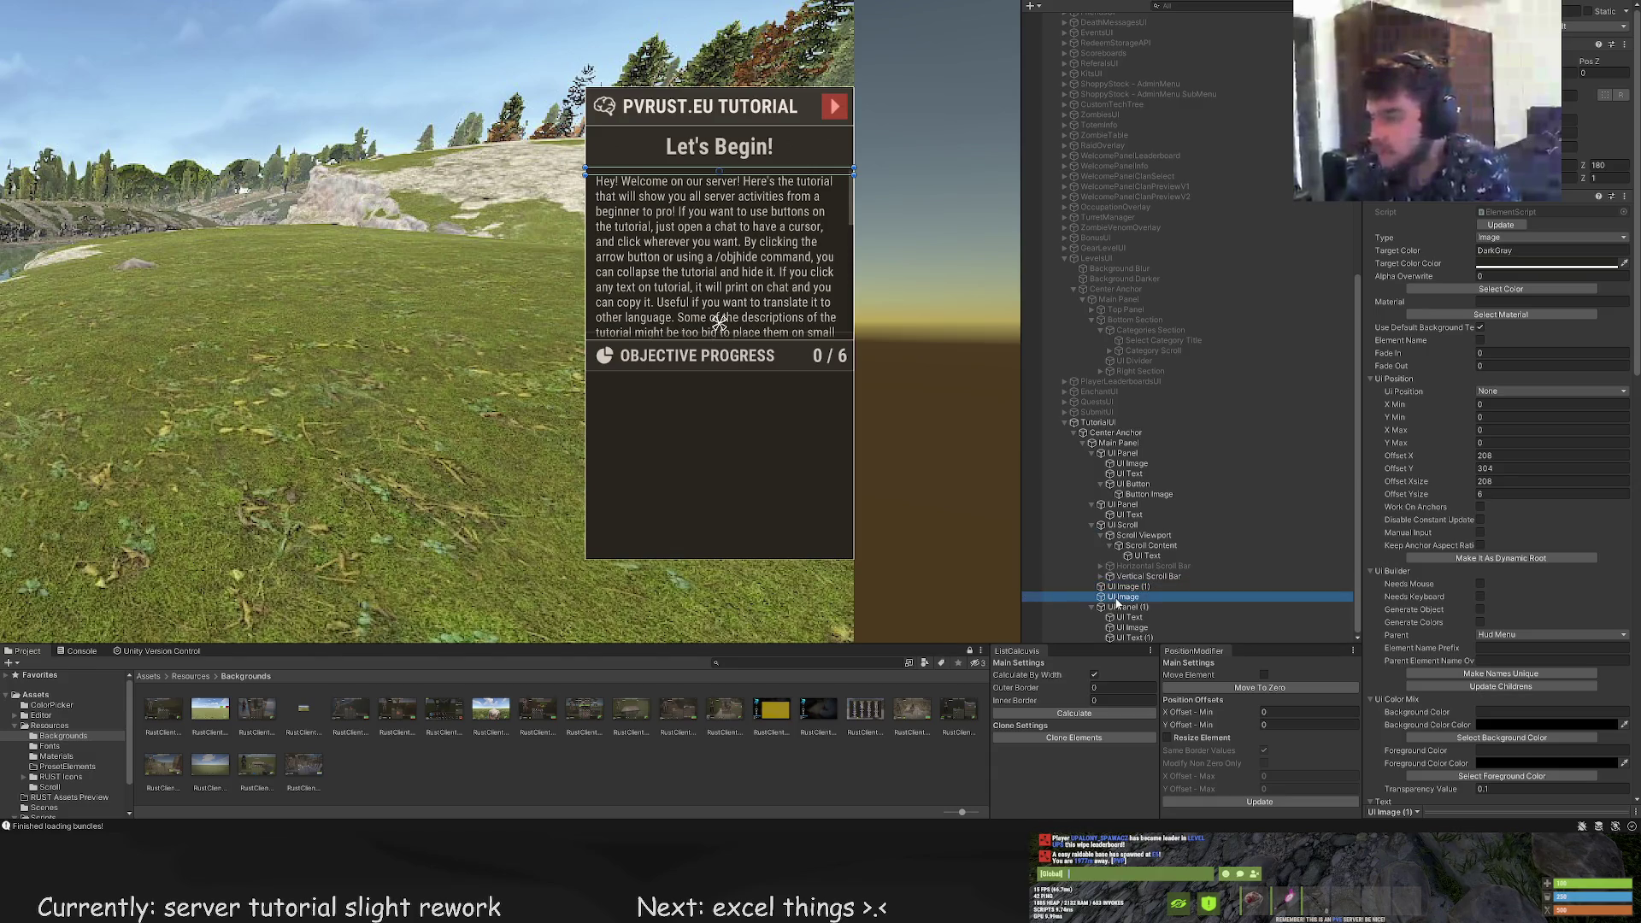
pyautogui.click(1120, 606)
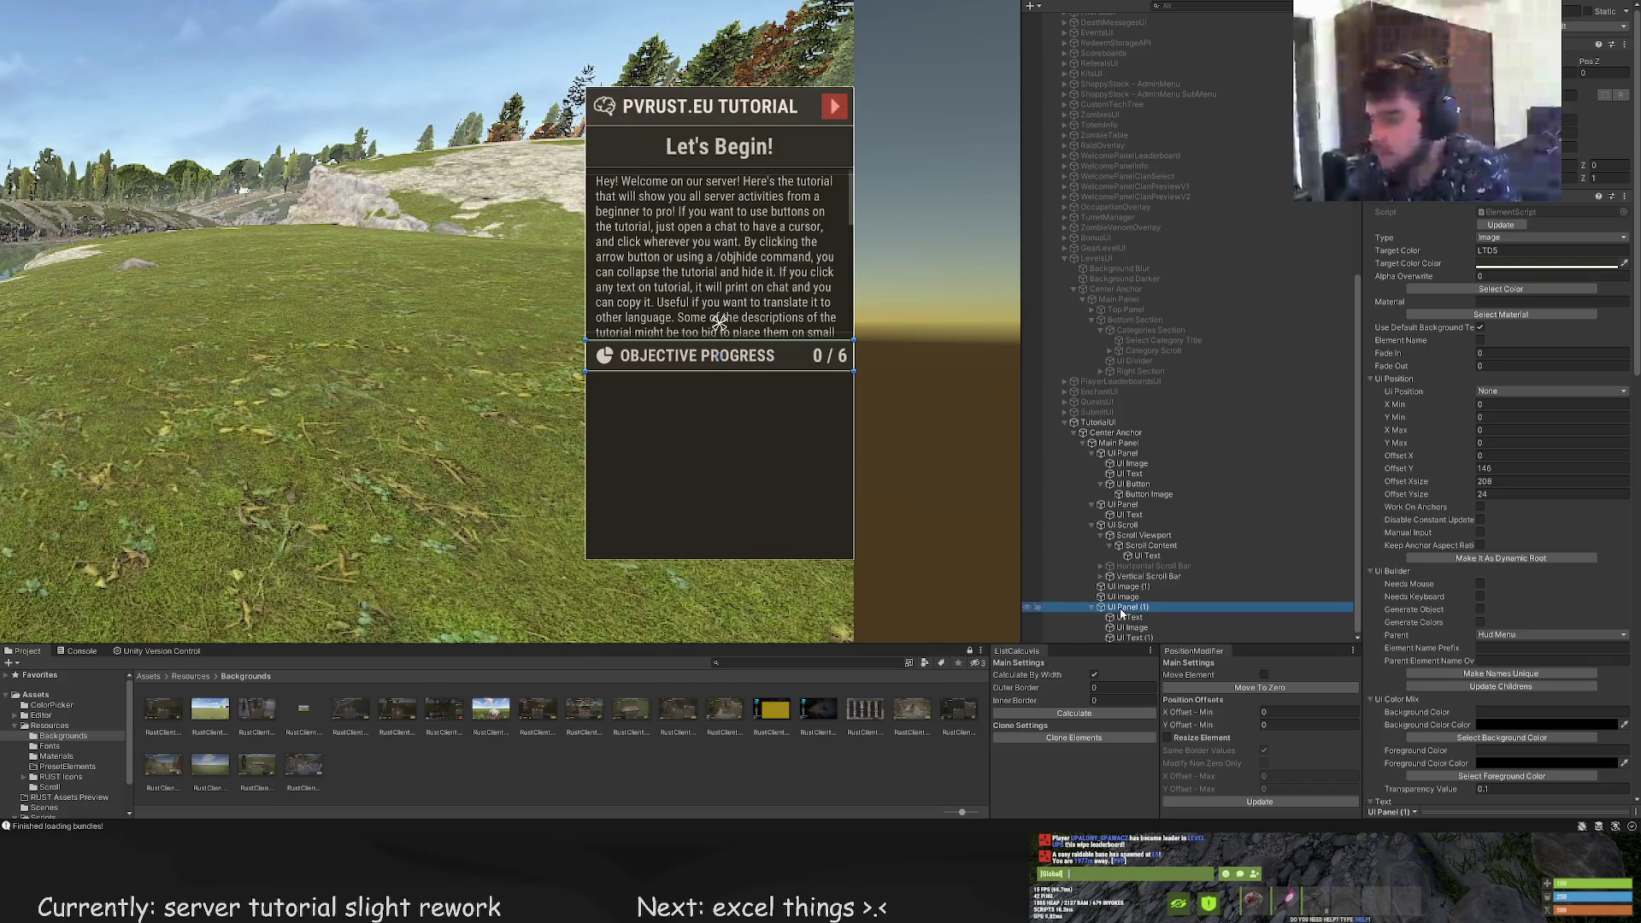
pyautogui.scroll(2, 1124, 599)
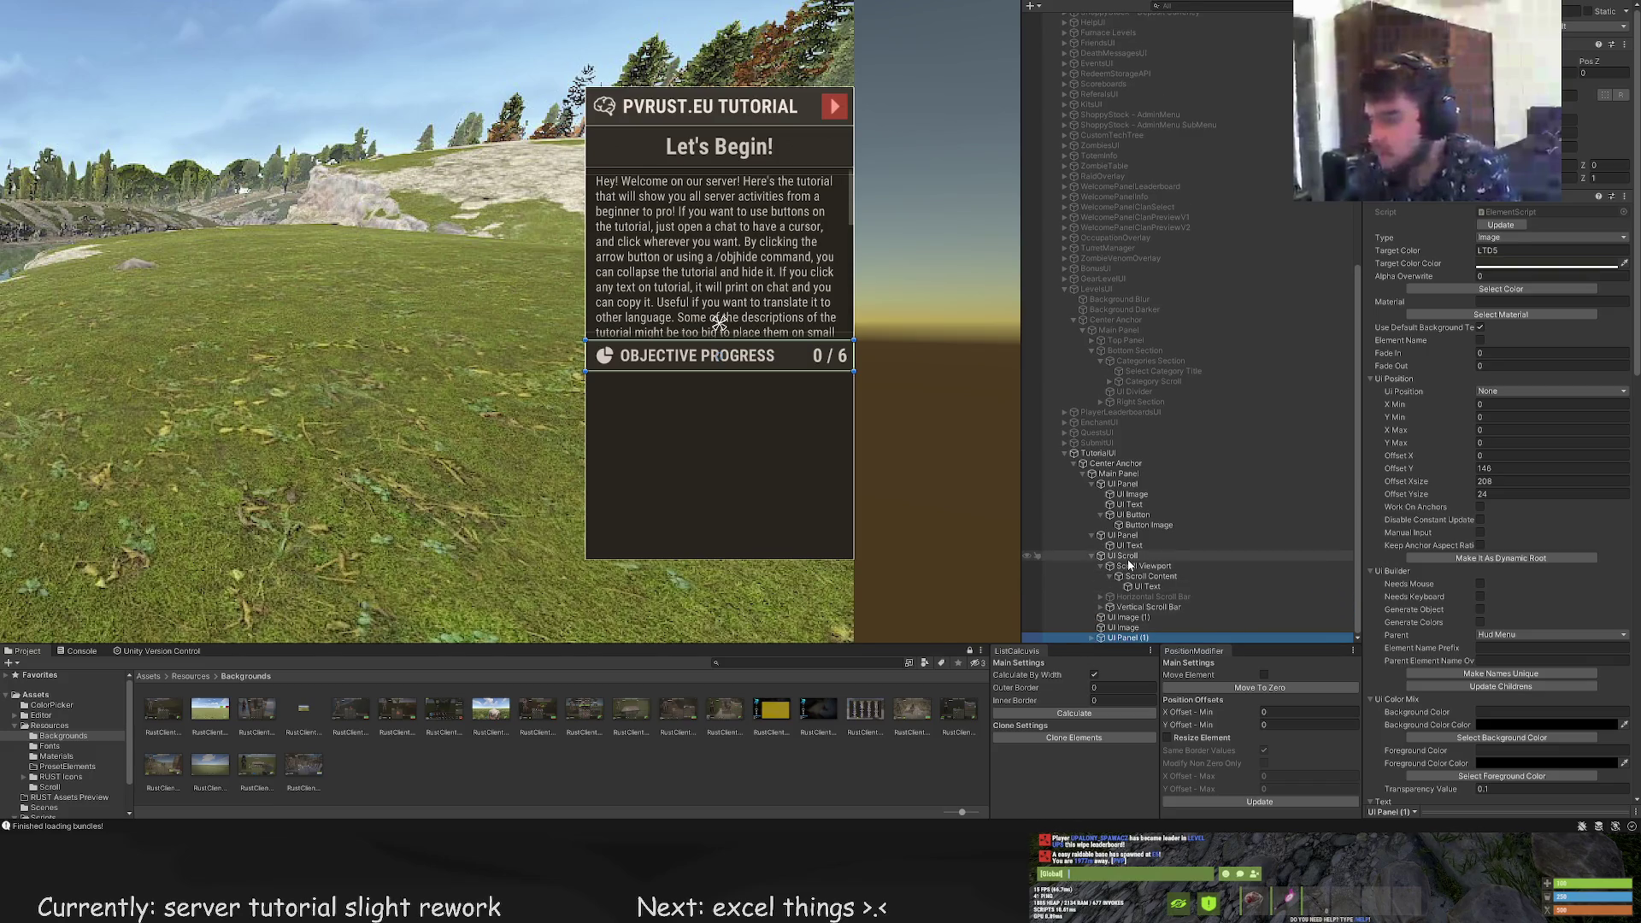
# Duplicate UI Scroll, move the copy below OBJECTIVE PROGRESS, and extend it one line
pyautogui.click(1126, 556)
pyautogui.hotkey('ctrl', 'd')
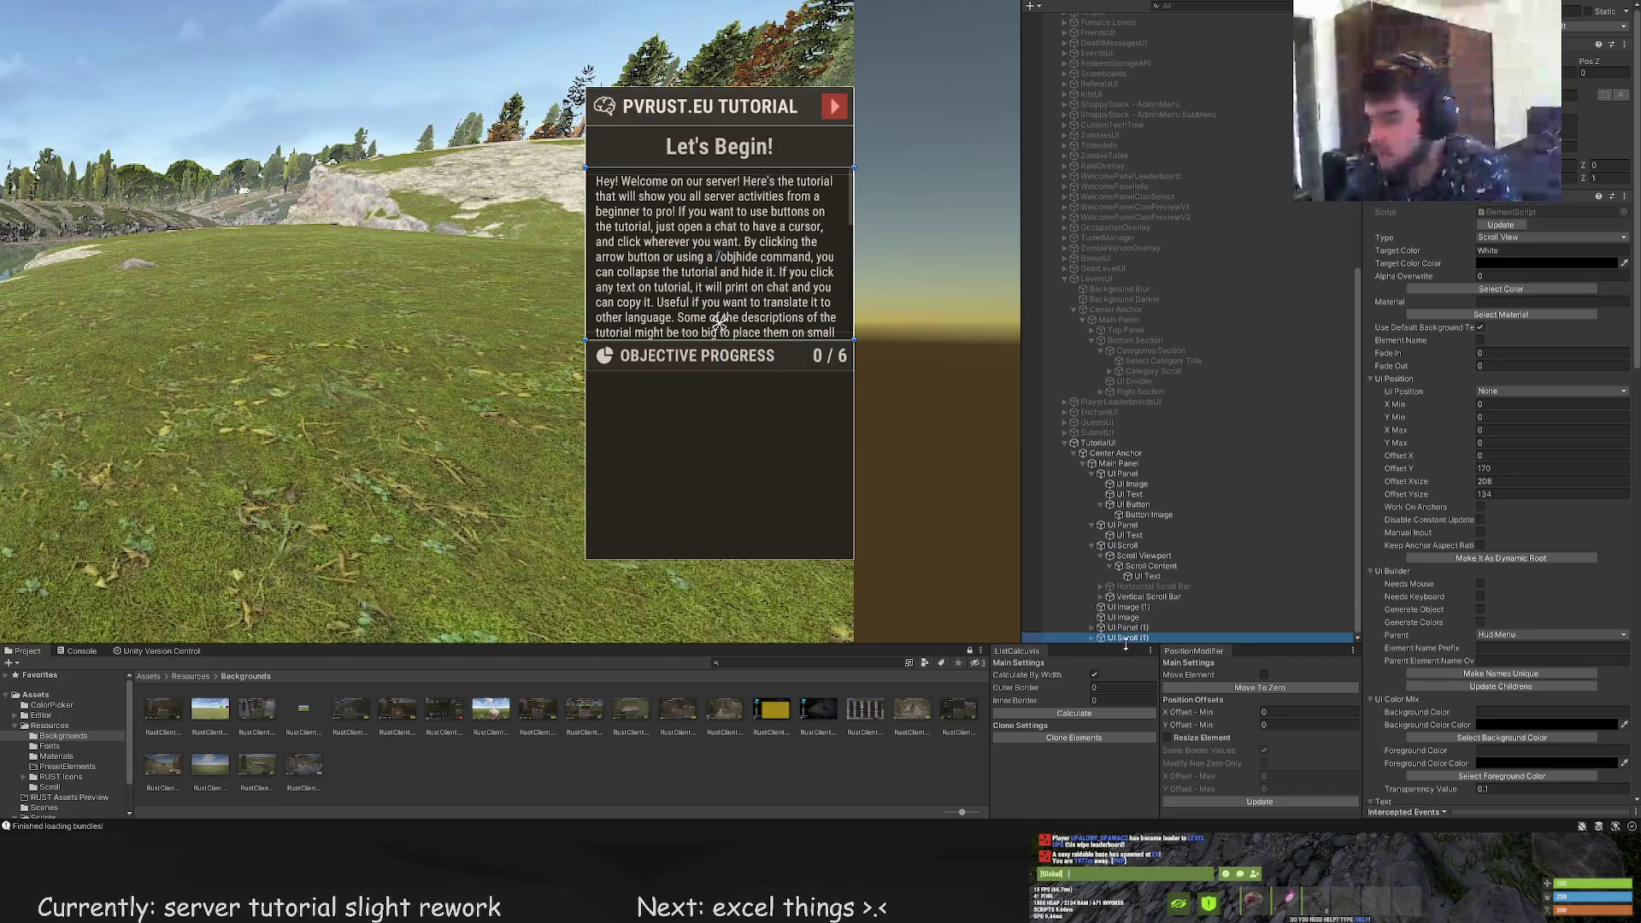
pyautogui.moveTo(727, 345); pyautogui.dragTo(709, 581)
pyautogui.scroll(8, 725, 453)
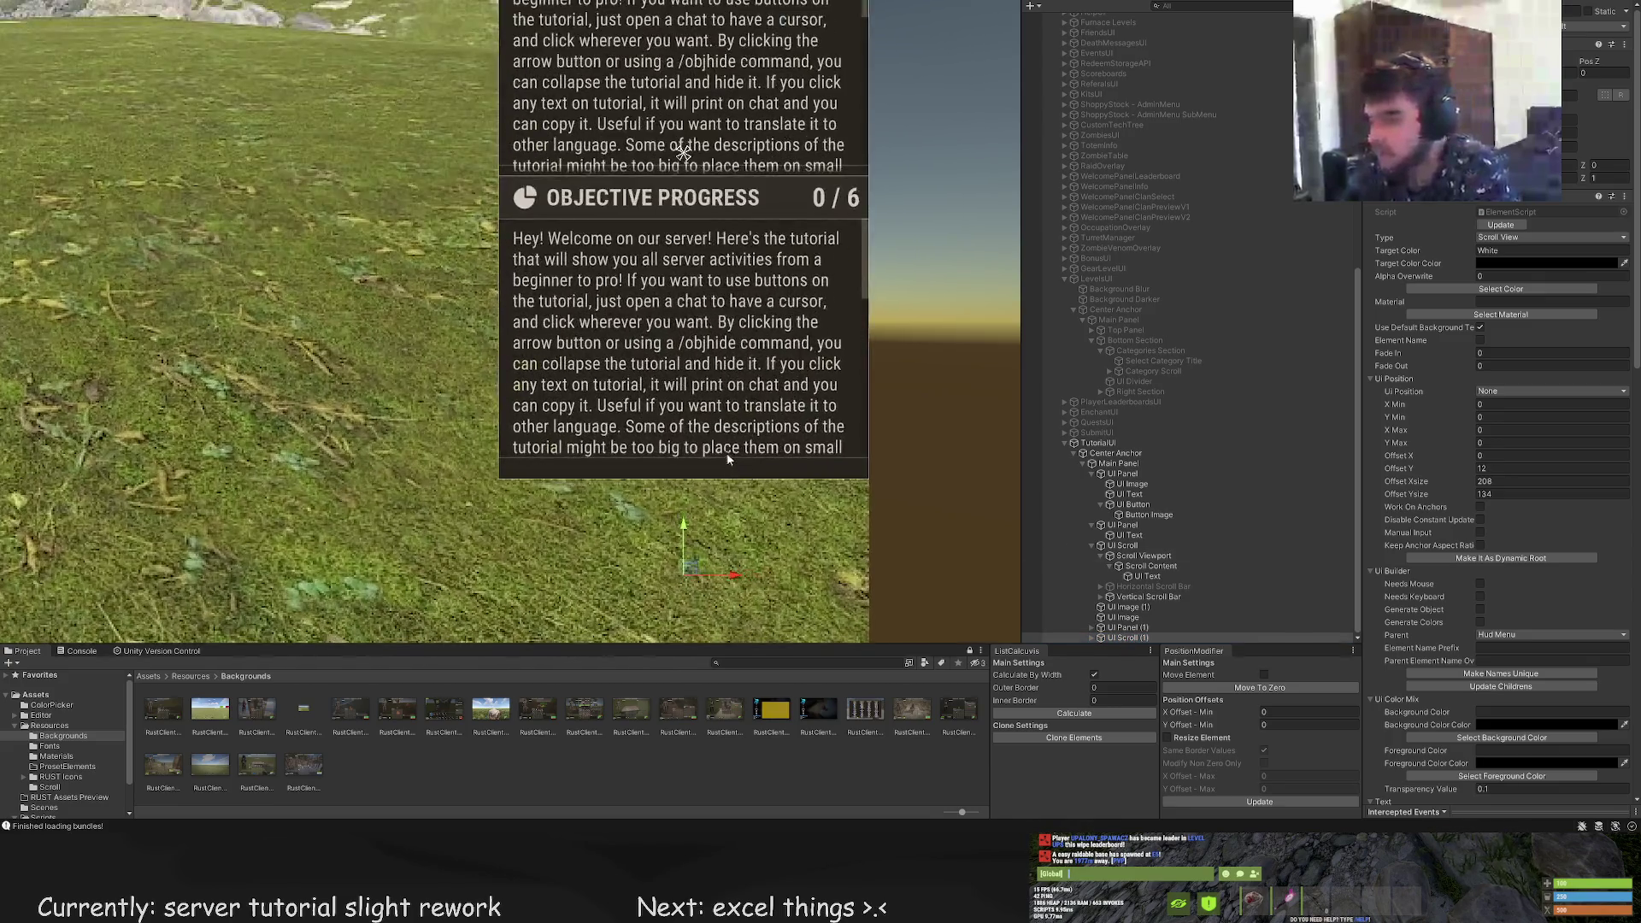
pyautogui.moveTo(693, 405); pyautogui.dragTo(683, 445)
pyautogui.scroll(-3, 684, 445)
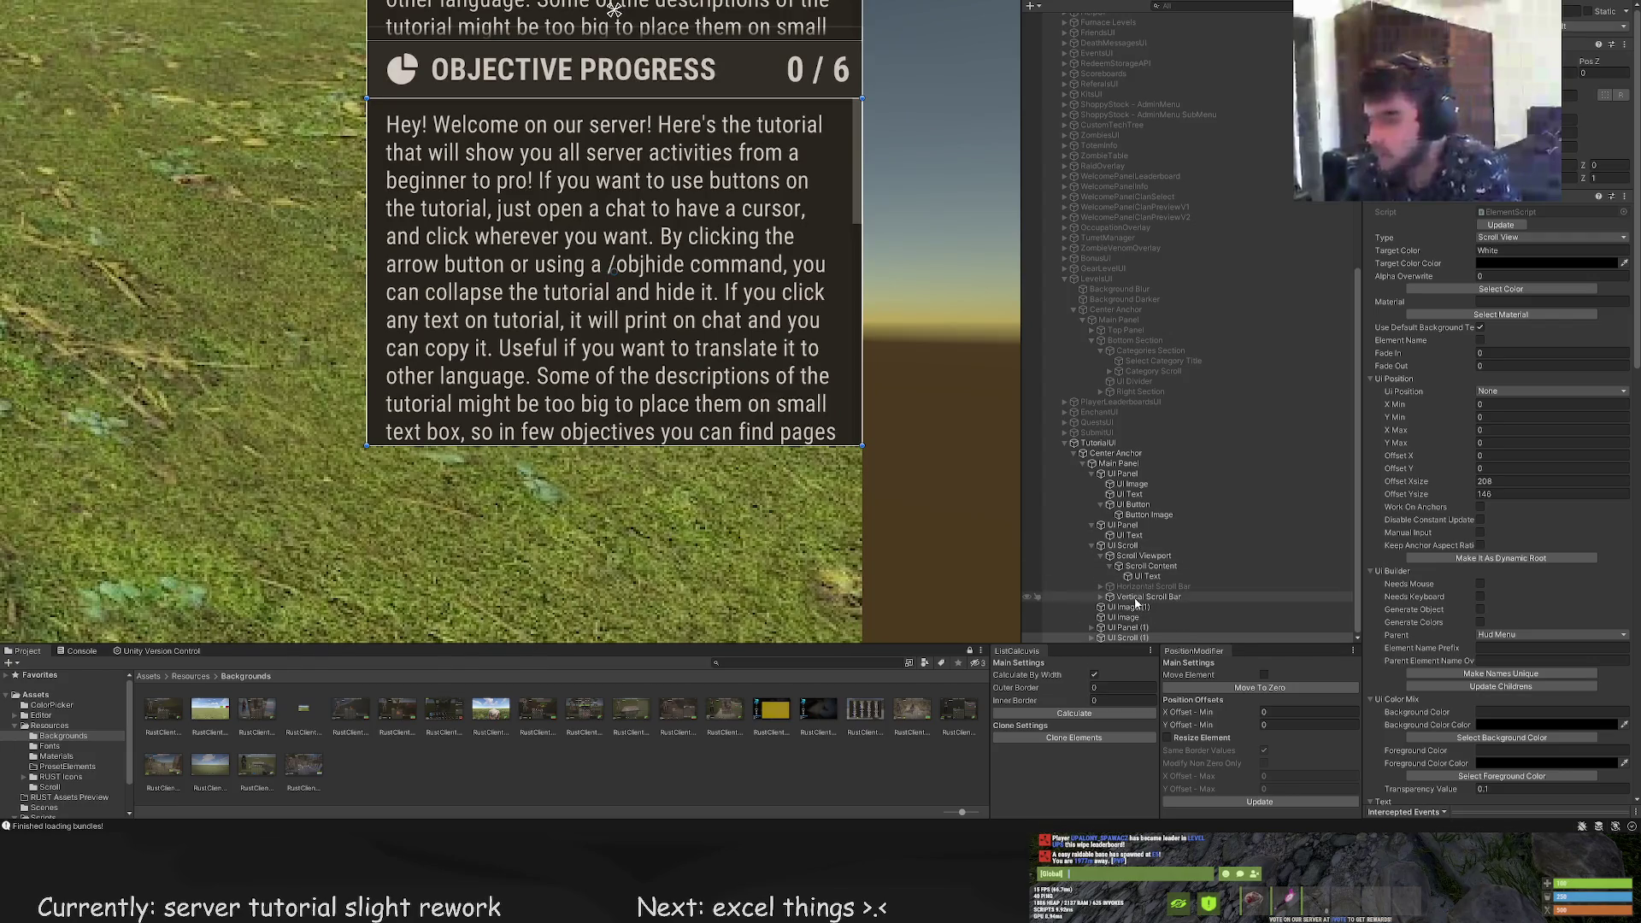
# Duplicate both divider images and move the copies below the new scroll box
pyautogui.click(1126, 607)
pyautogui.keyDown('shift'); pyautogui.click(1136, 617); pyautogui.keyUp('shift')
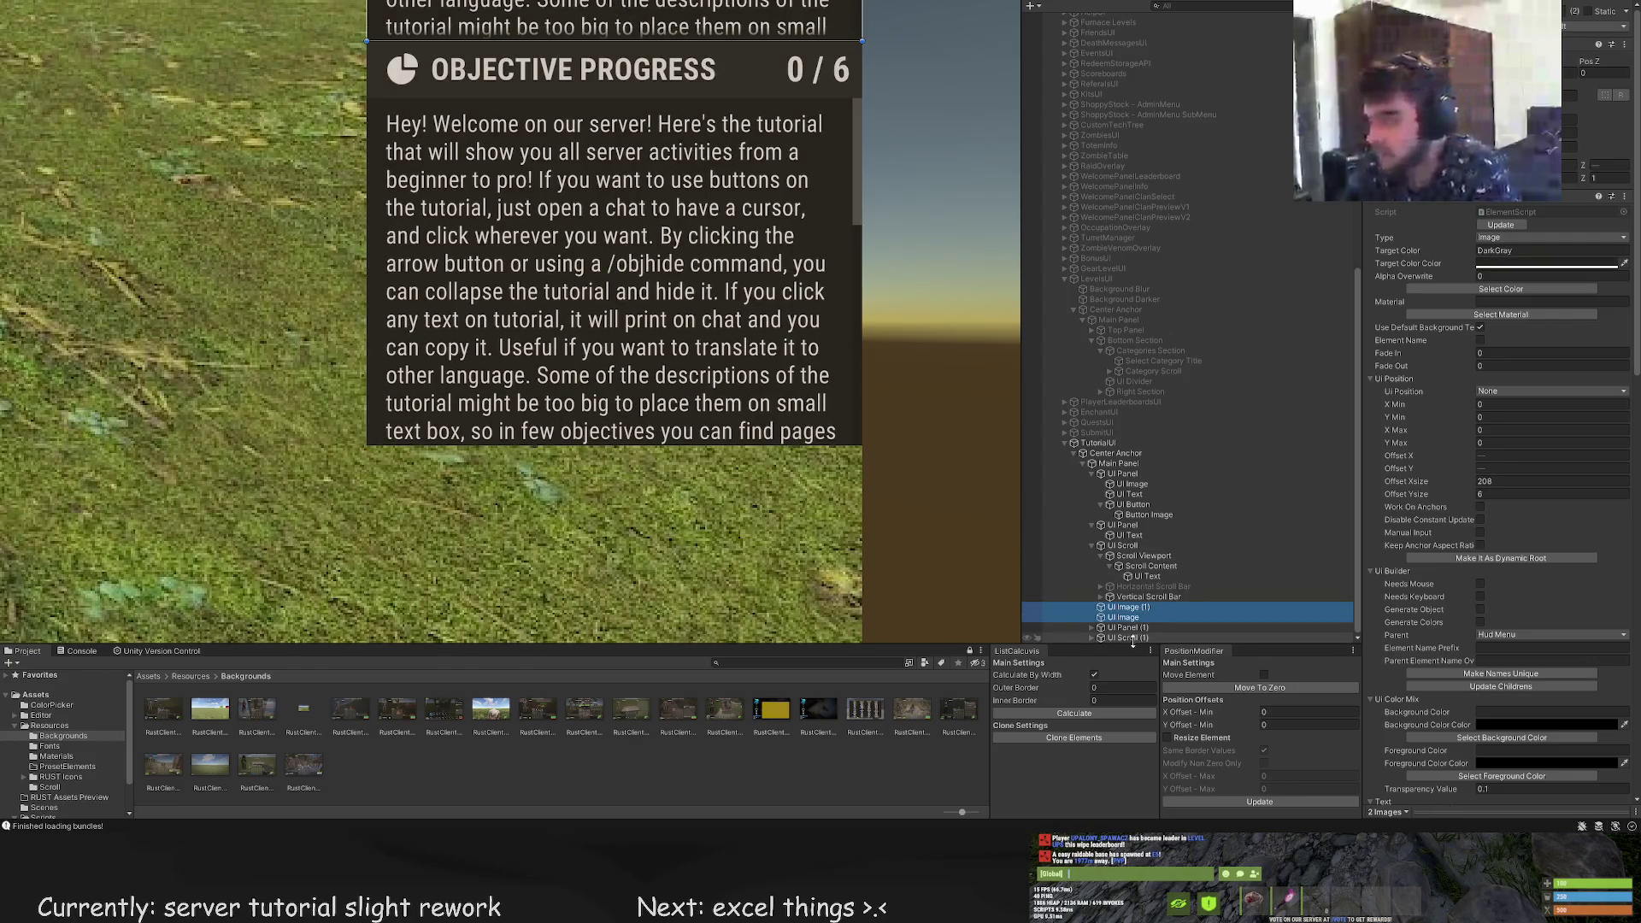
pyautogui.hotkey('ctrl', 'd')
pyautogui.scroll(-5, 701, 231)
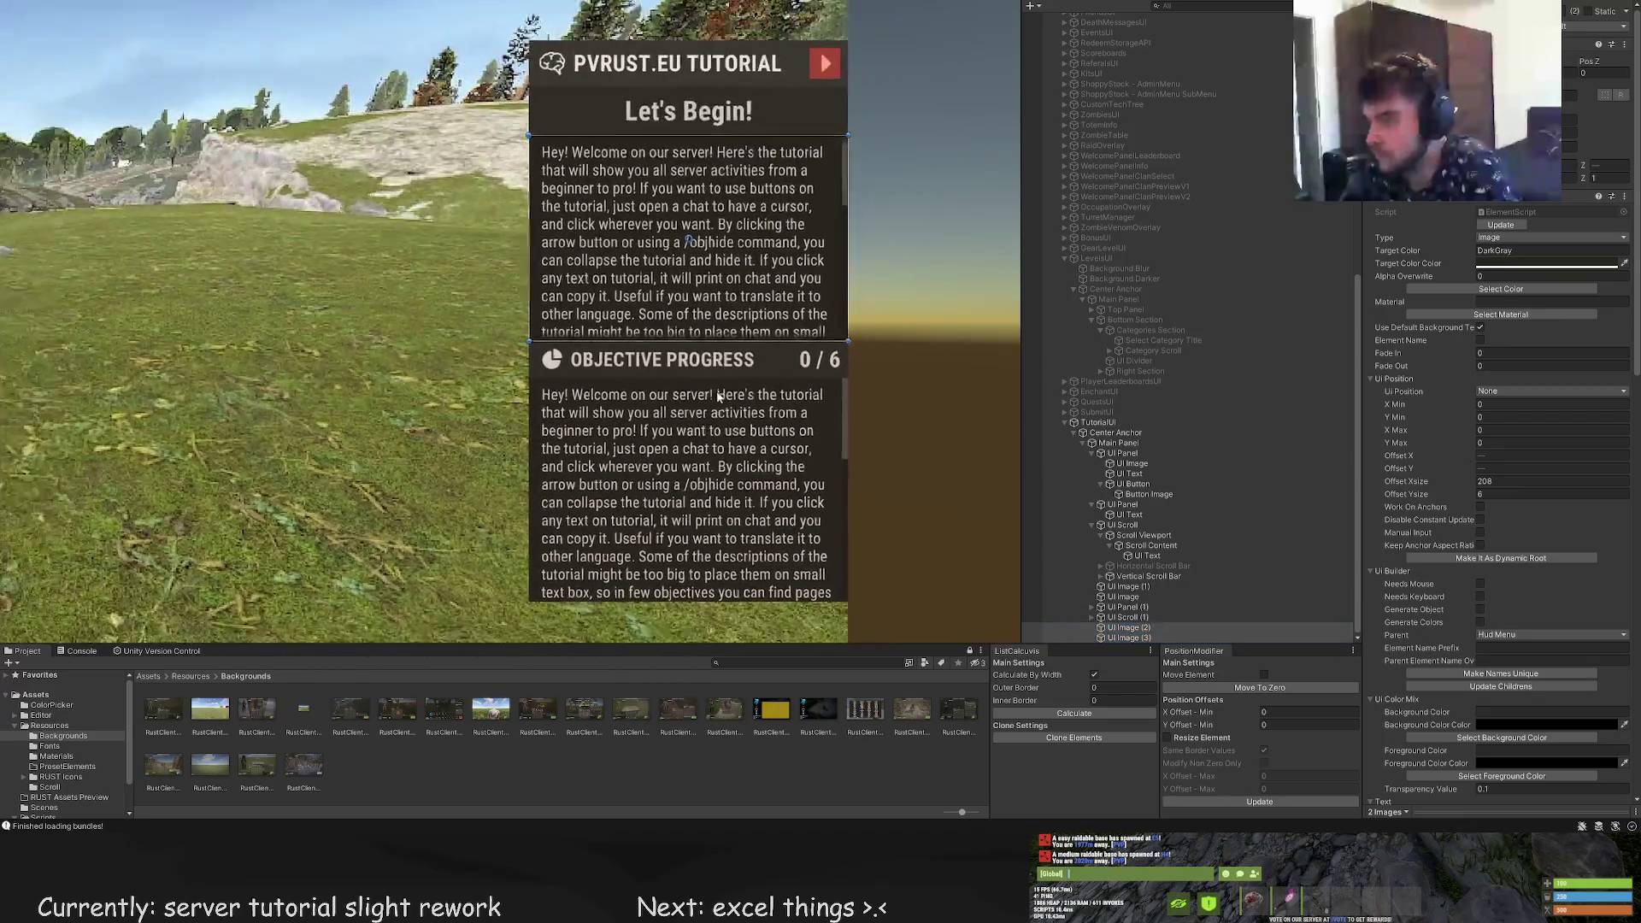
pyautogui.moveTo(683, 247); pyautogui.dragTo(681, 421)
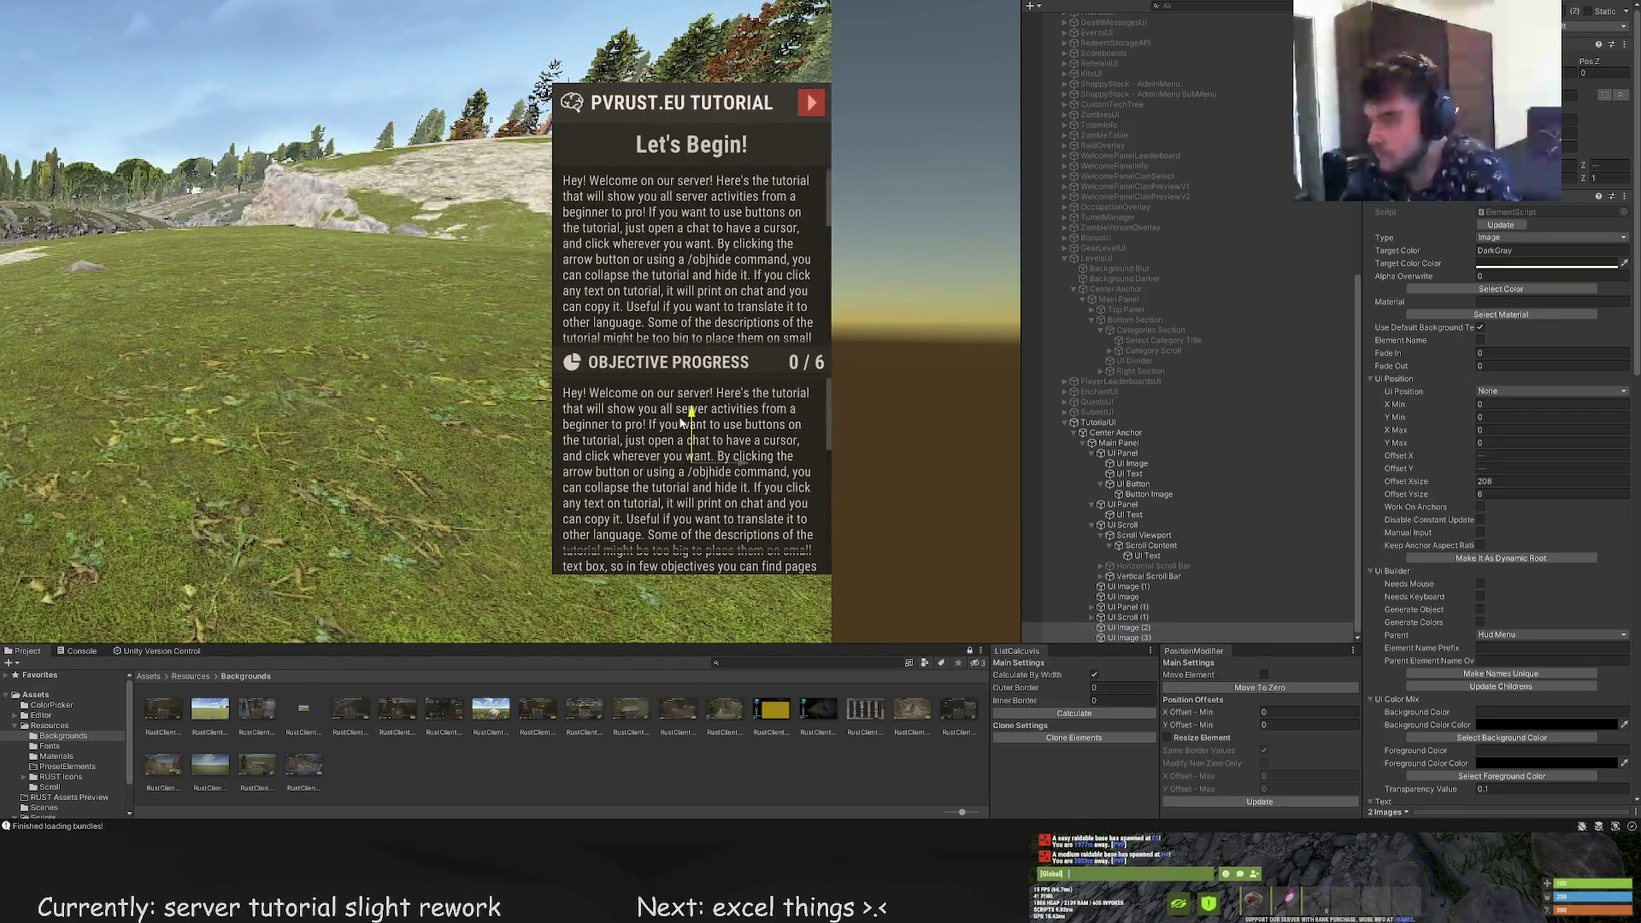
pyautogui.scroll(6, 679, 425)
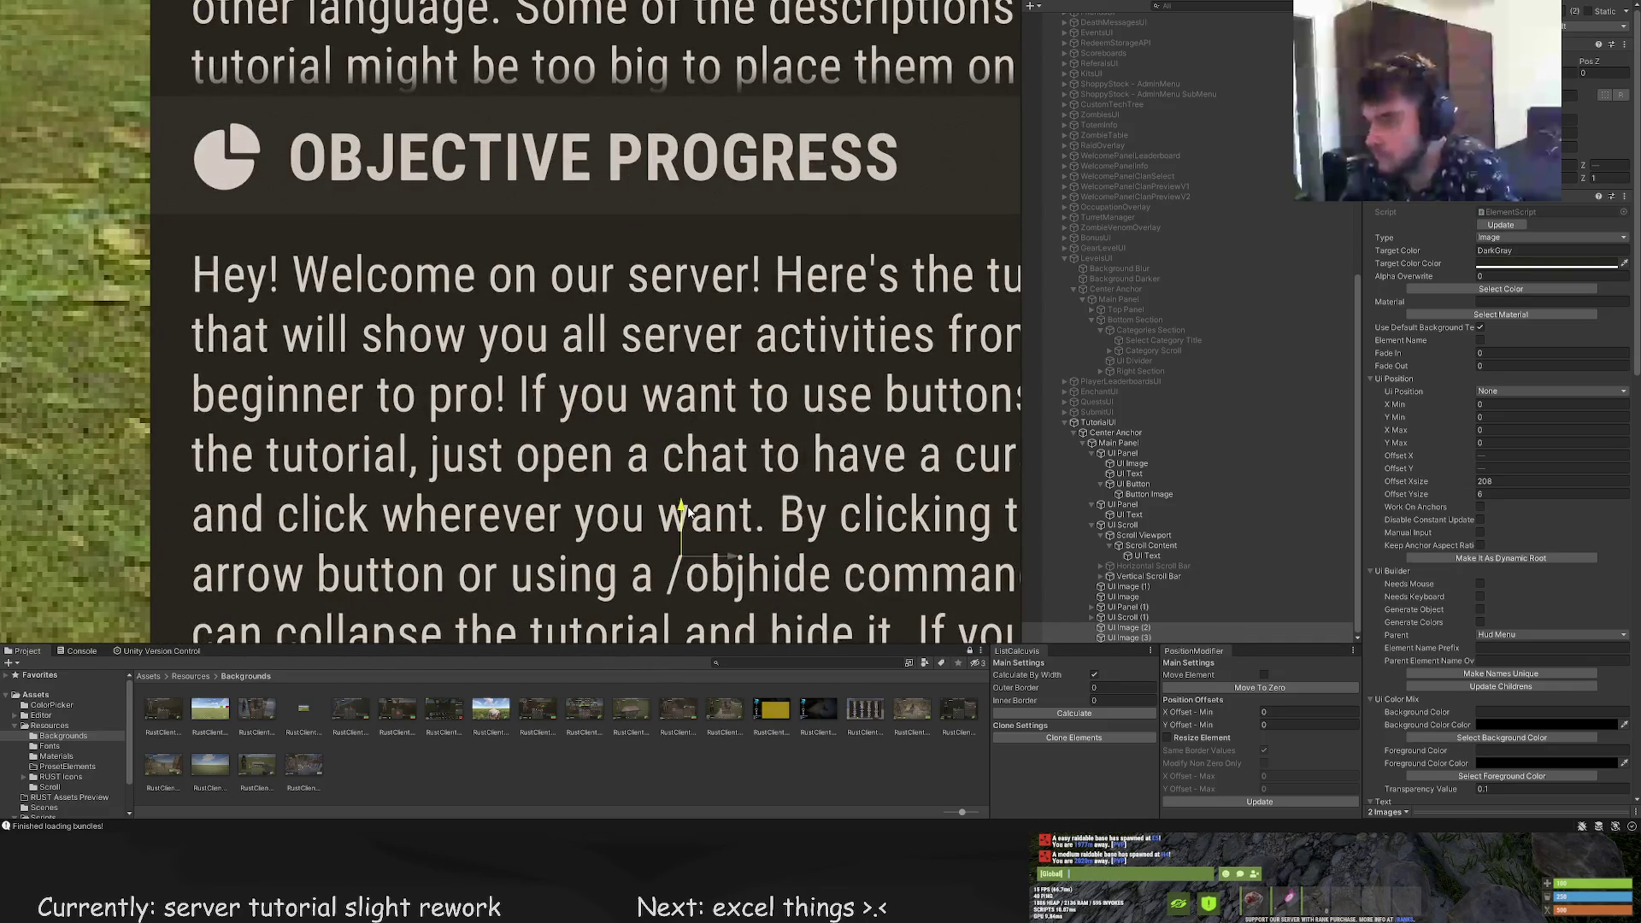
pyautogui.scroll(-3, 684, 513)
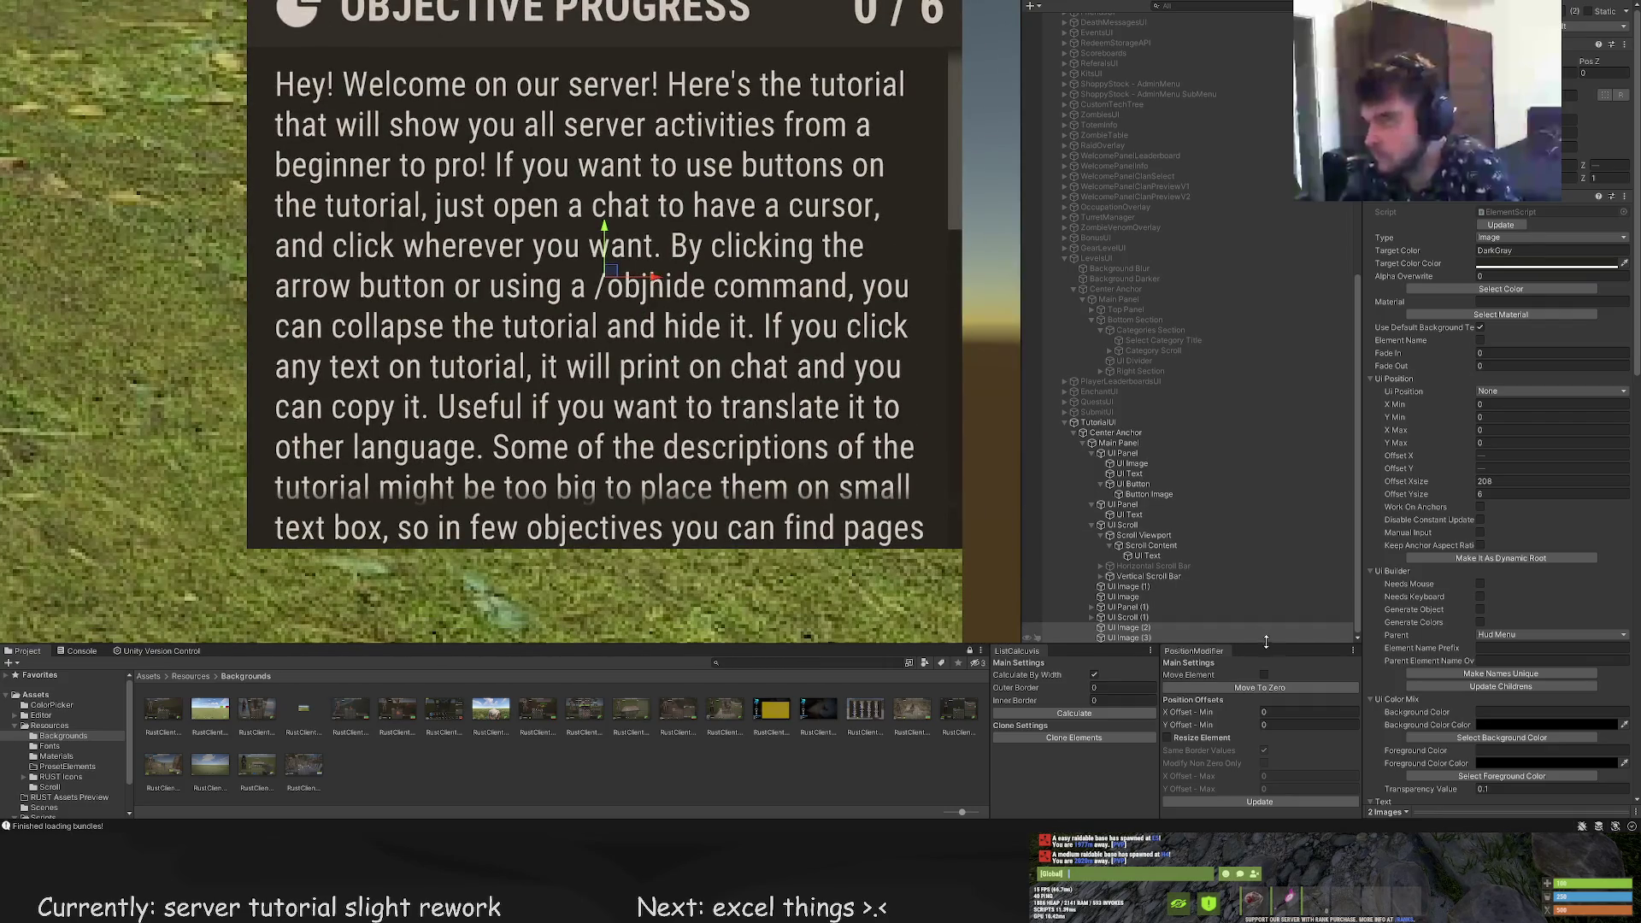
pyautogui.click(1155, 638)
pyautogui.scroll(1, 627, 464)
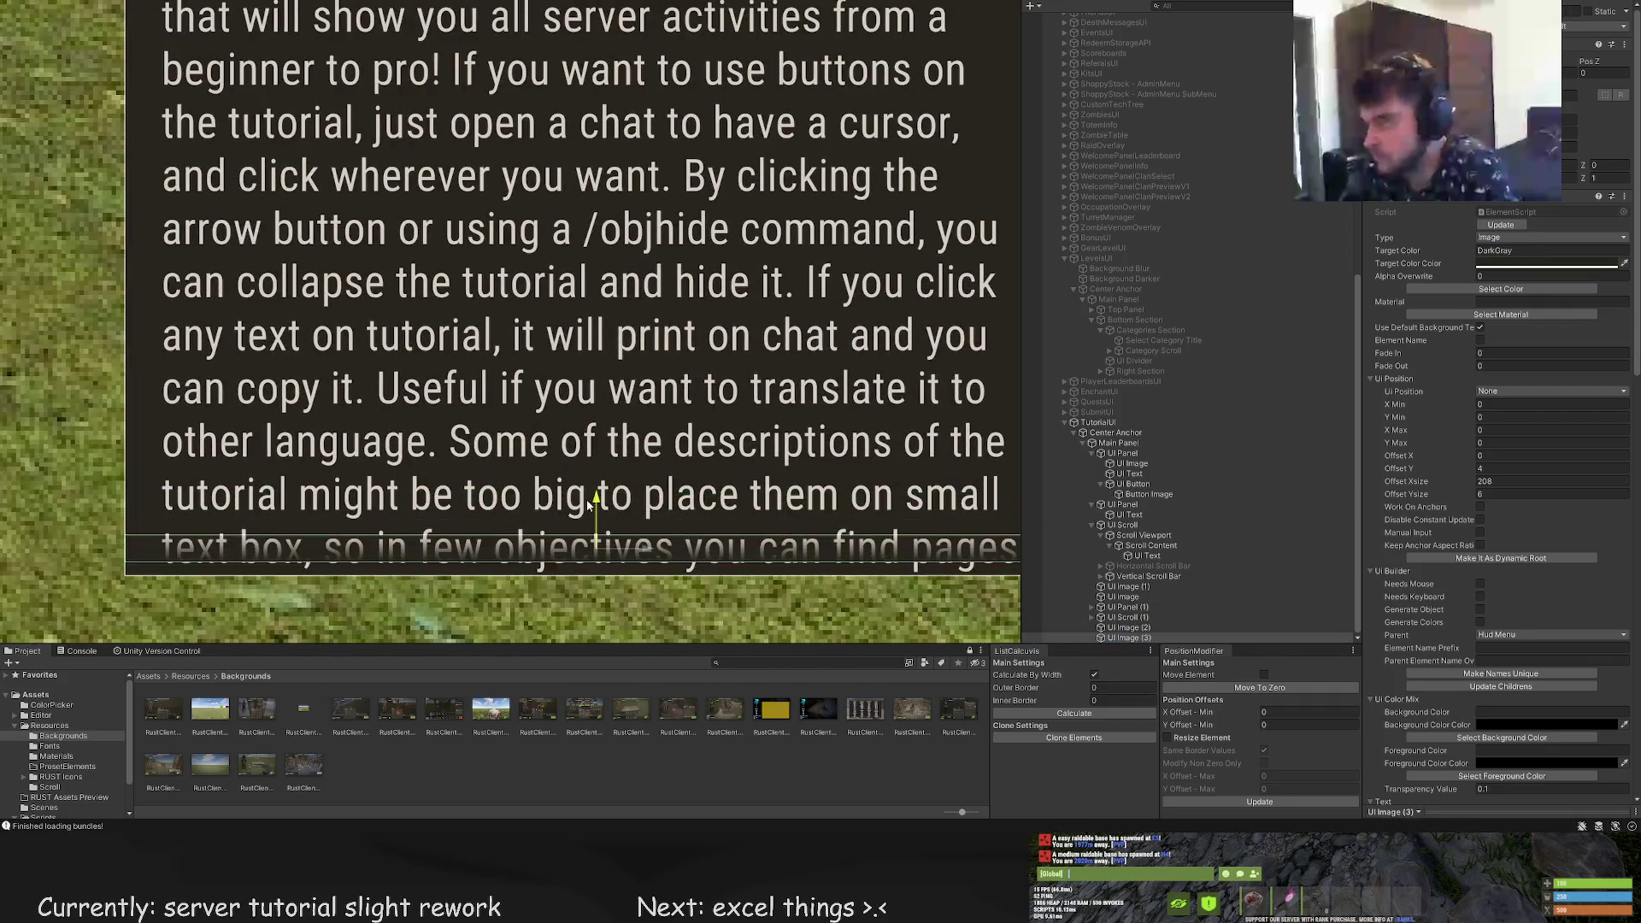
pyautogui.scroll(-3, 589, 512)
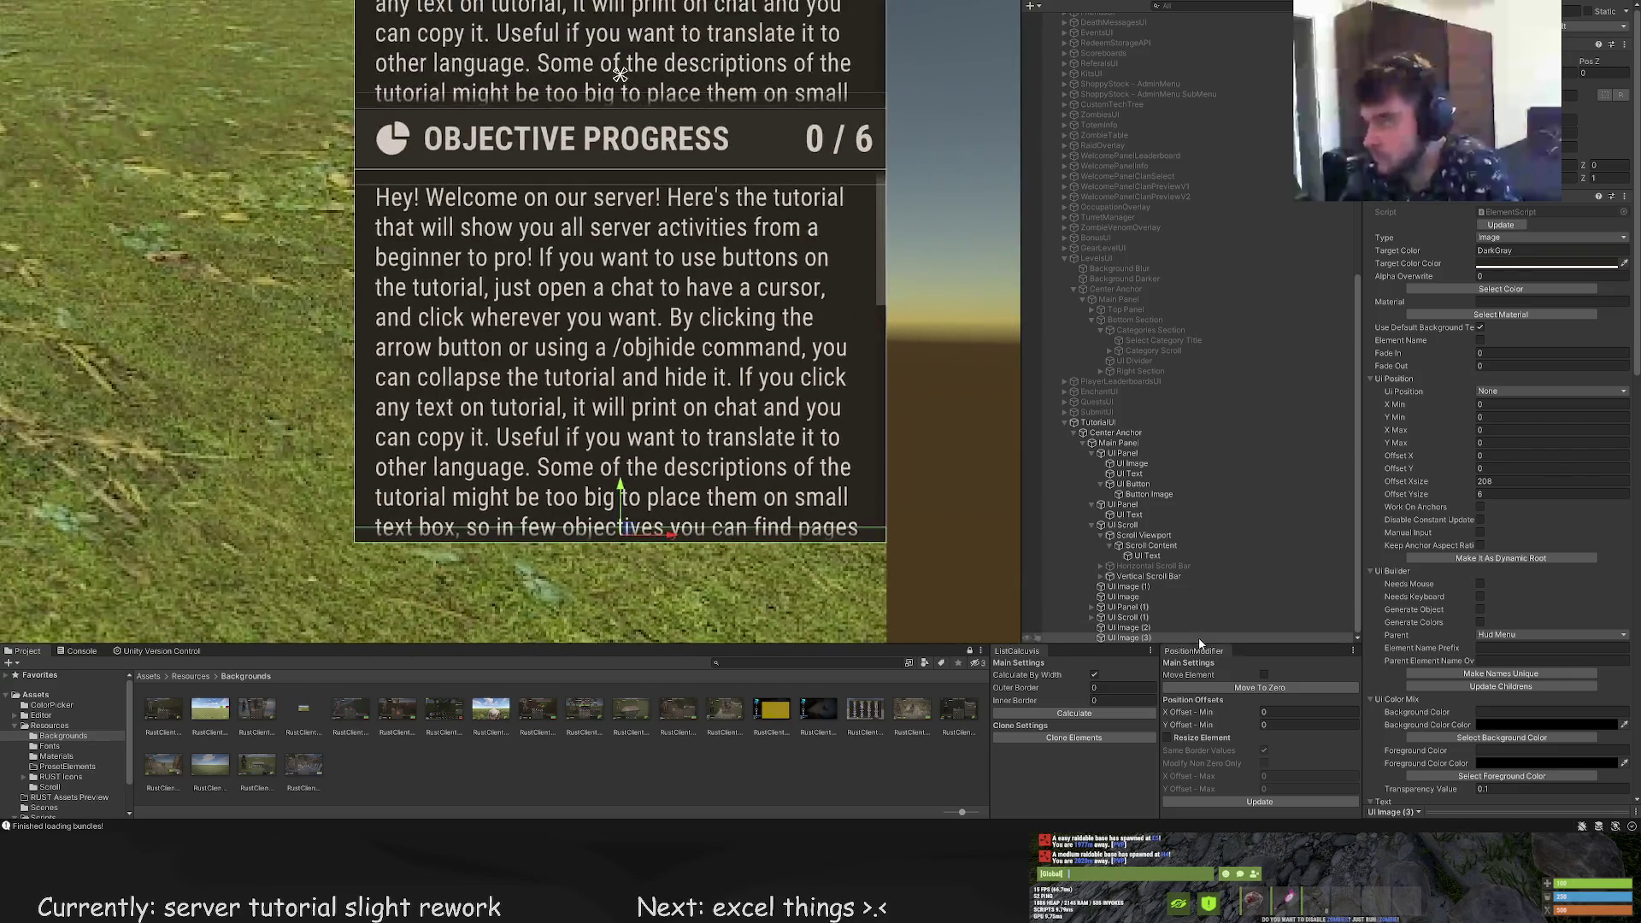
# Shrink UI Scroll (1)'s Scroll Content area upward
pyautogui.click(1115, 619)
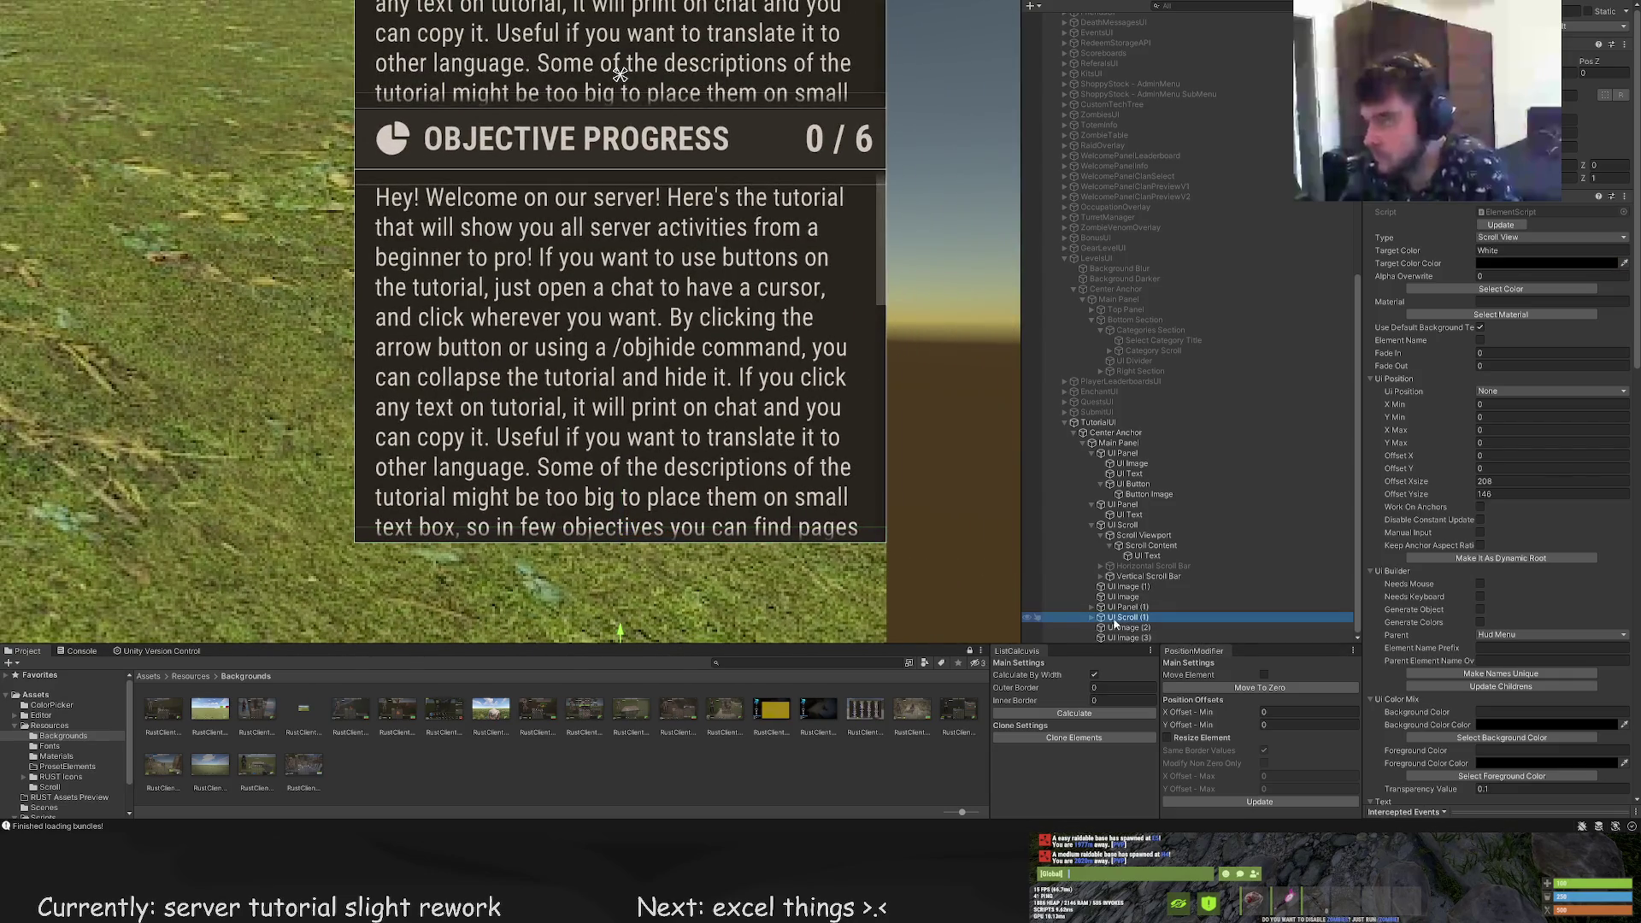
pyautogui.click(1092, 617)
pyautogui.scroll(-1, 1128, 608)
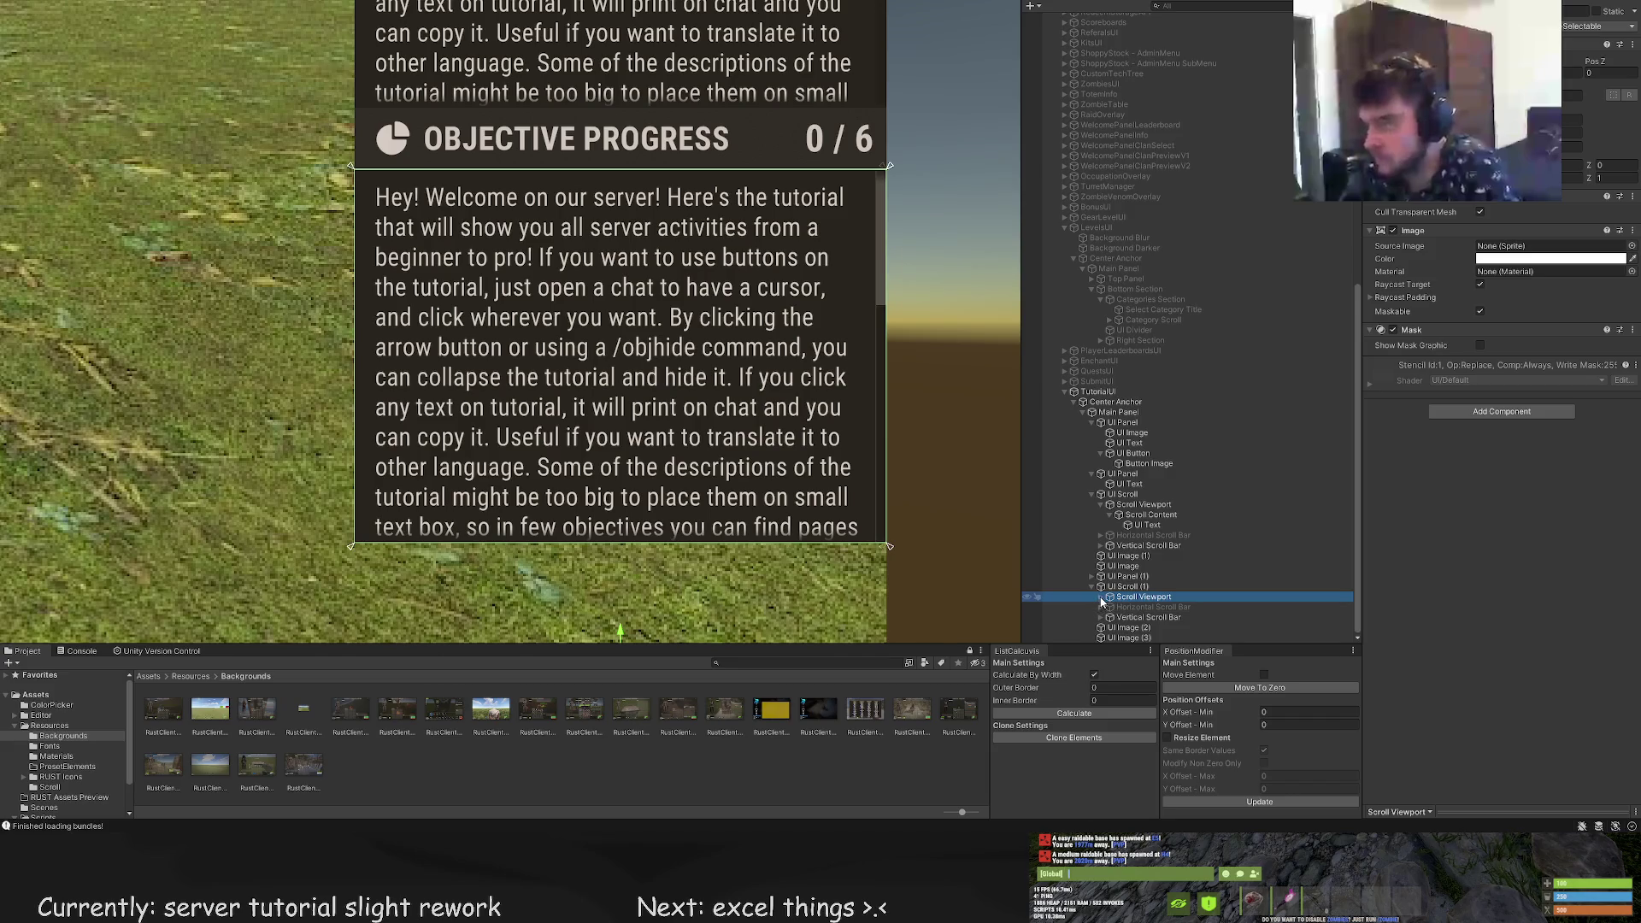
pyautogui.click(1124, 607)
pyautogui.scroll(-5, 957, 500)
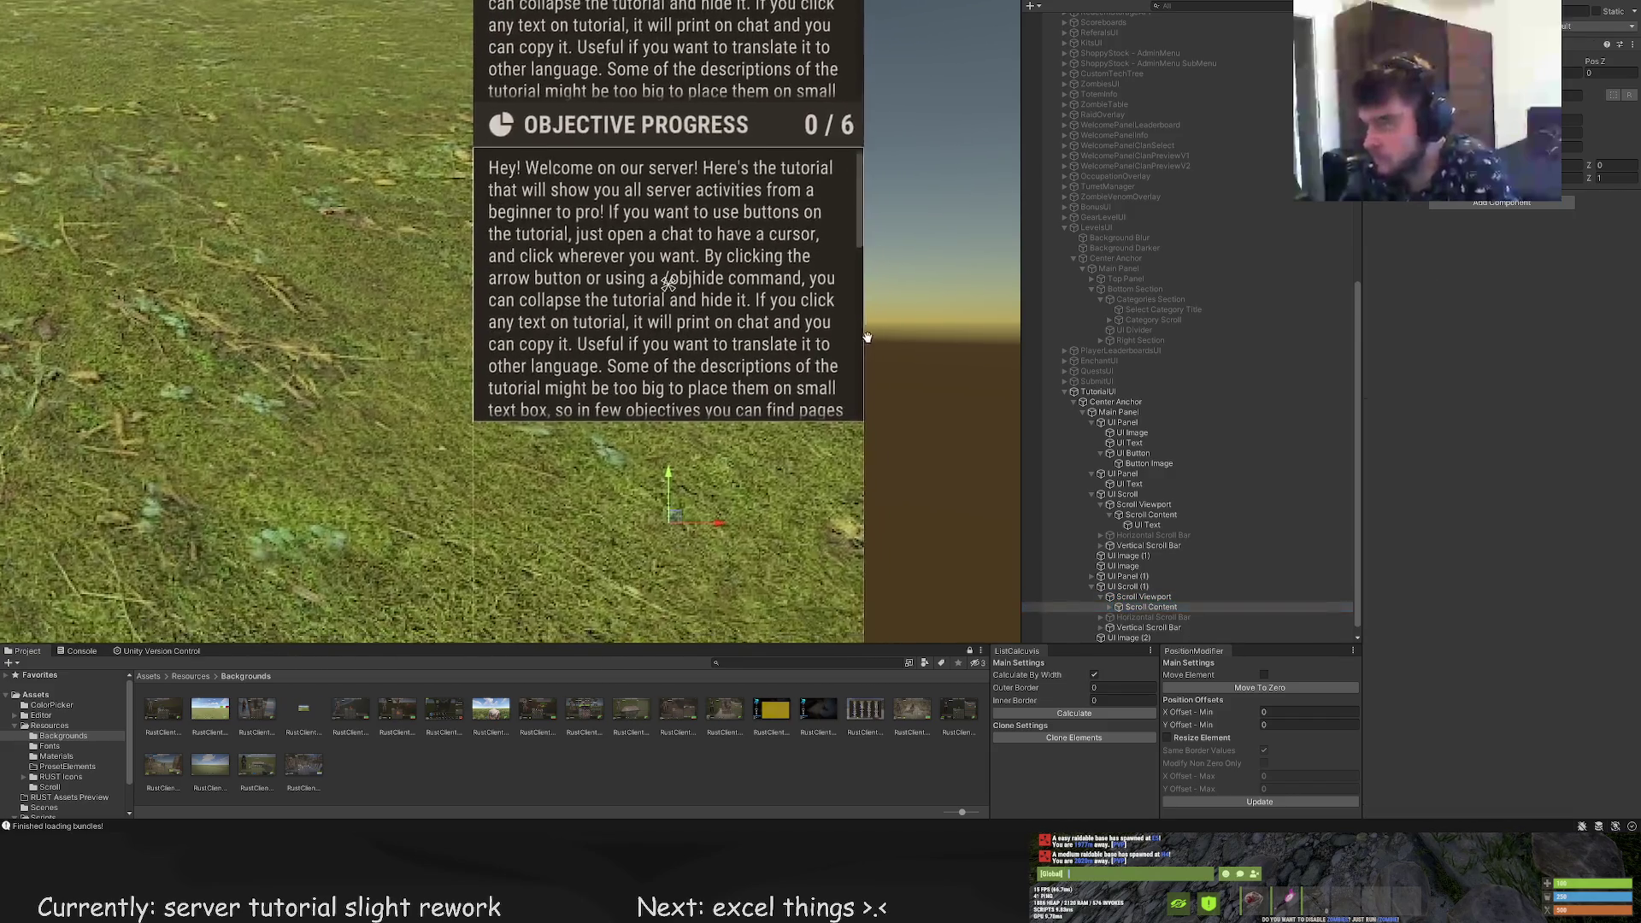
pyautogui.moveTo(754, 490)
pyautogui.mouseDown()
pyautogui.moveTo(765, 168)
pyautogui.moveTo(756, 220)
pyautogui.mouseUp()
pyautogui.scroll(2, 756, 220)
pyautogui.scroll(-1, 1120, 603)
# Delete the copied intro text from UI Scroll (1)
pyautogui.click(1114, 597)
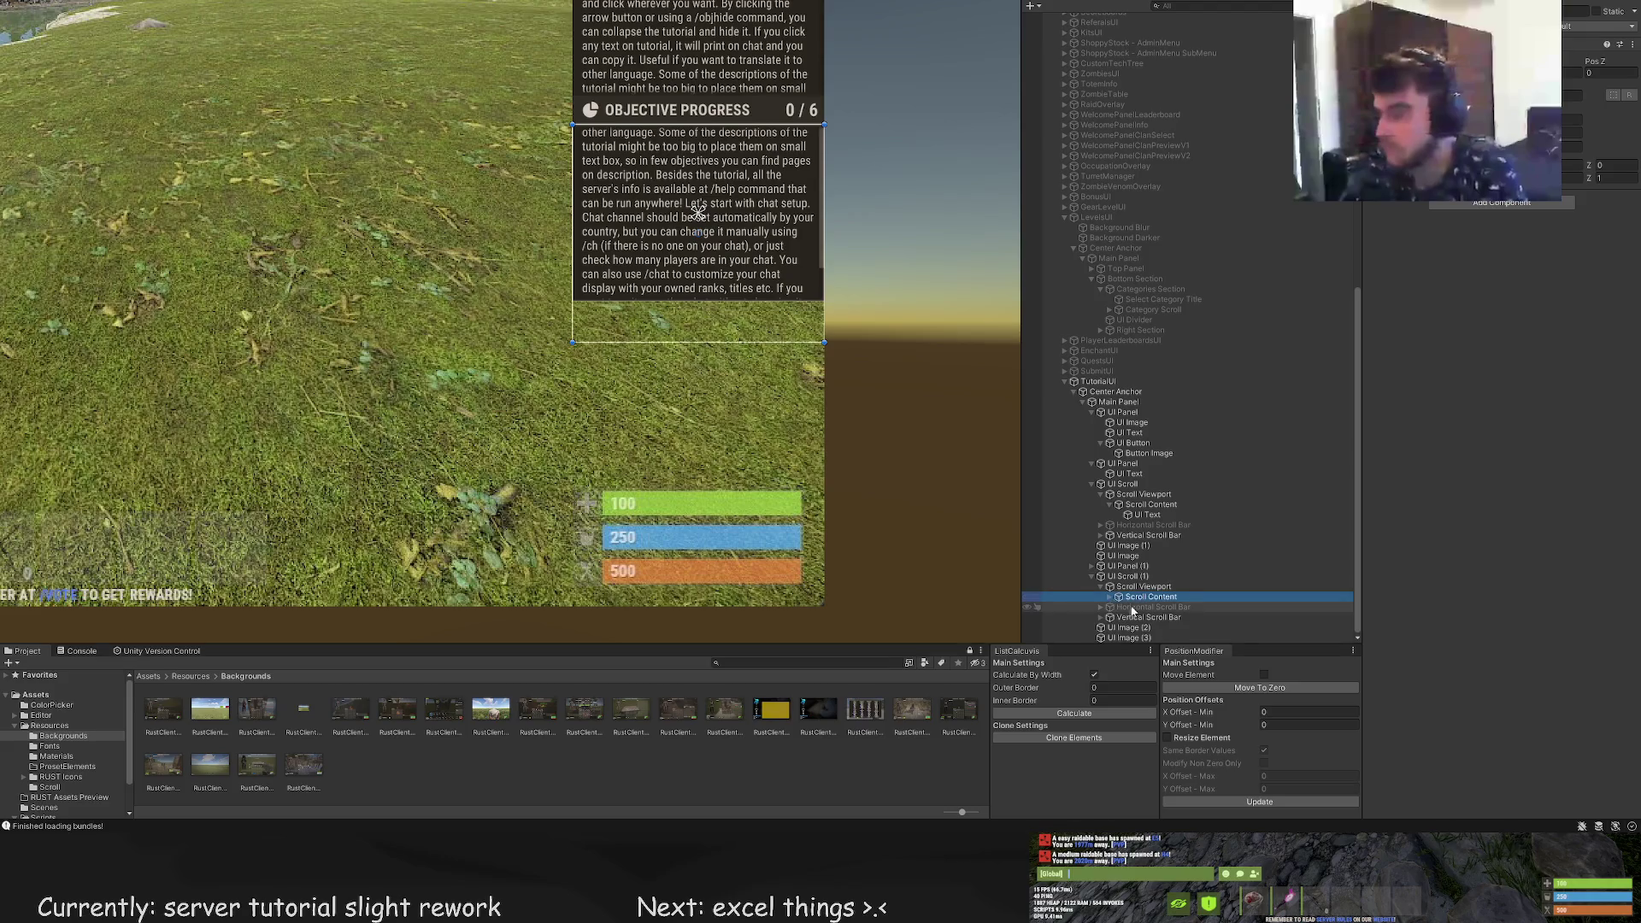
pyautogui.press('Delete')
pyautogui.scroll(-4, 860, 440)
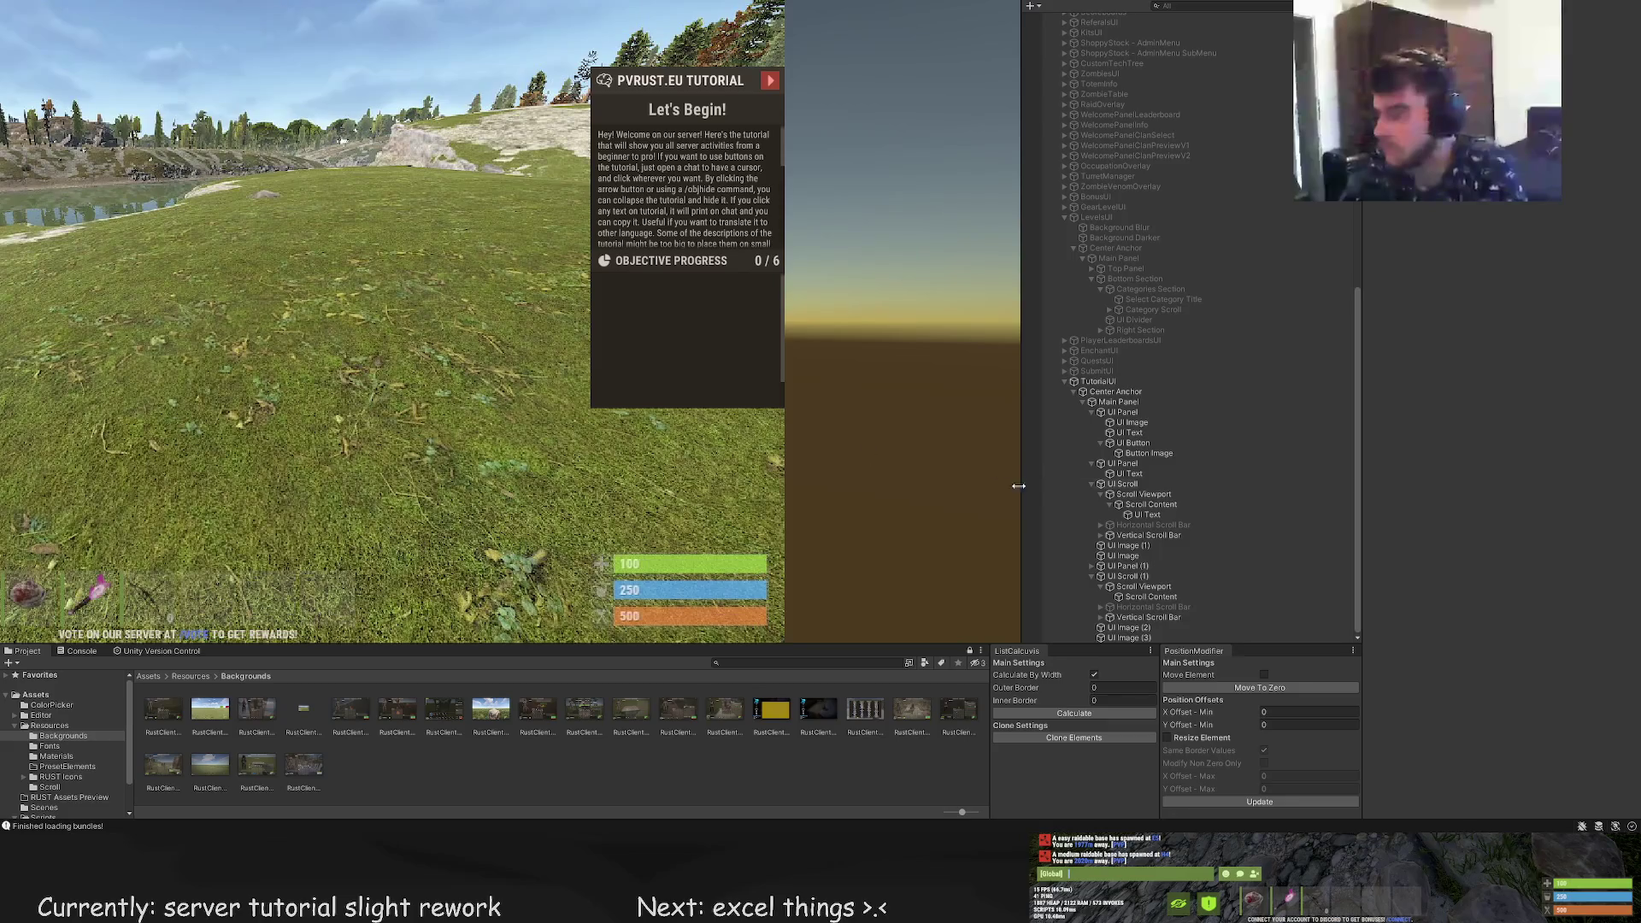
pyautogui.hotkey('ctrl', 'z')
pyautogui.press('Delete')
pyautogui.click(1145, 576)
pyautogui.scroll(-10, 1551, 538)
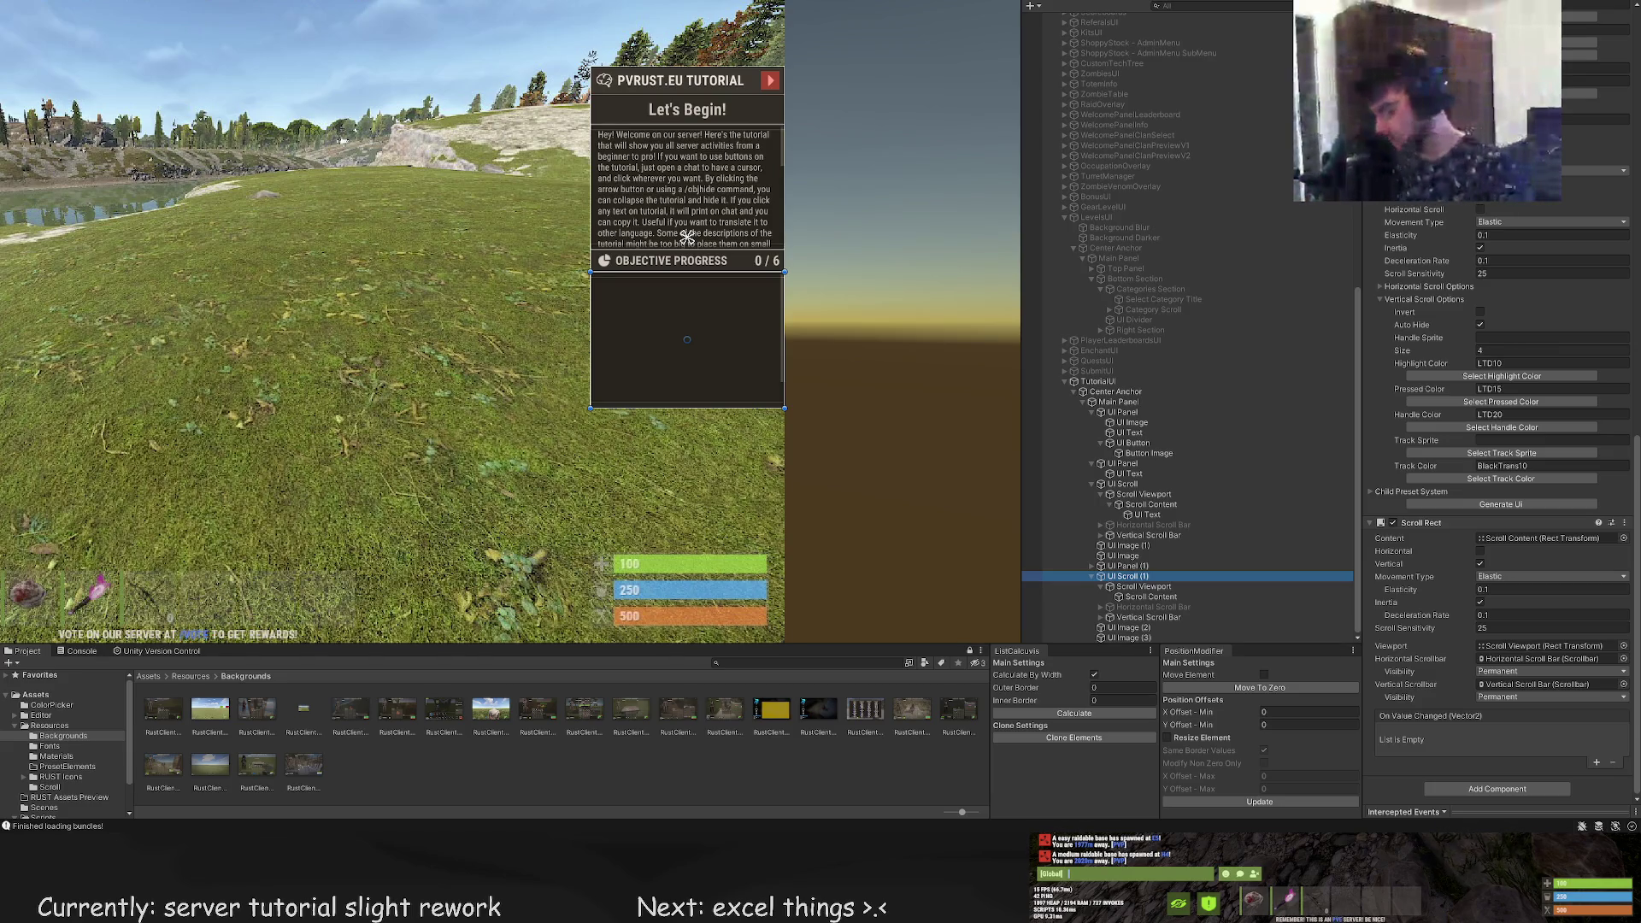
# Add a 120 by 50 UI Button inside UI Scroll (1)'s Scroll Content with Ctrl+Shift+B
pyautogui.scroll(4, 684, 333)
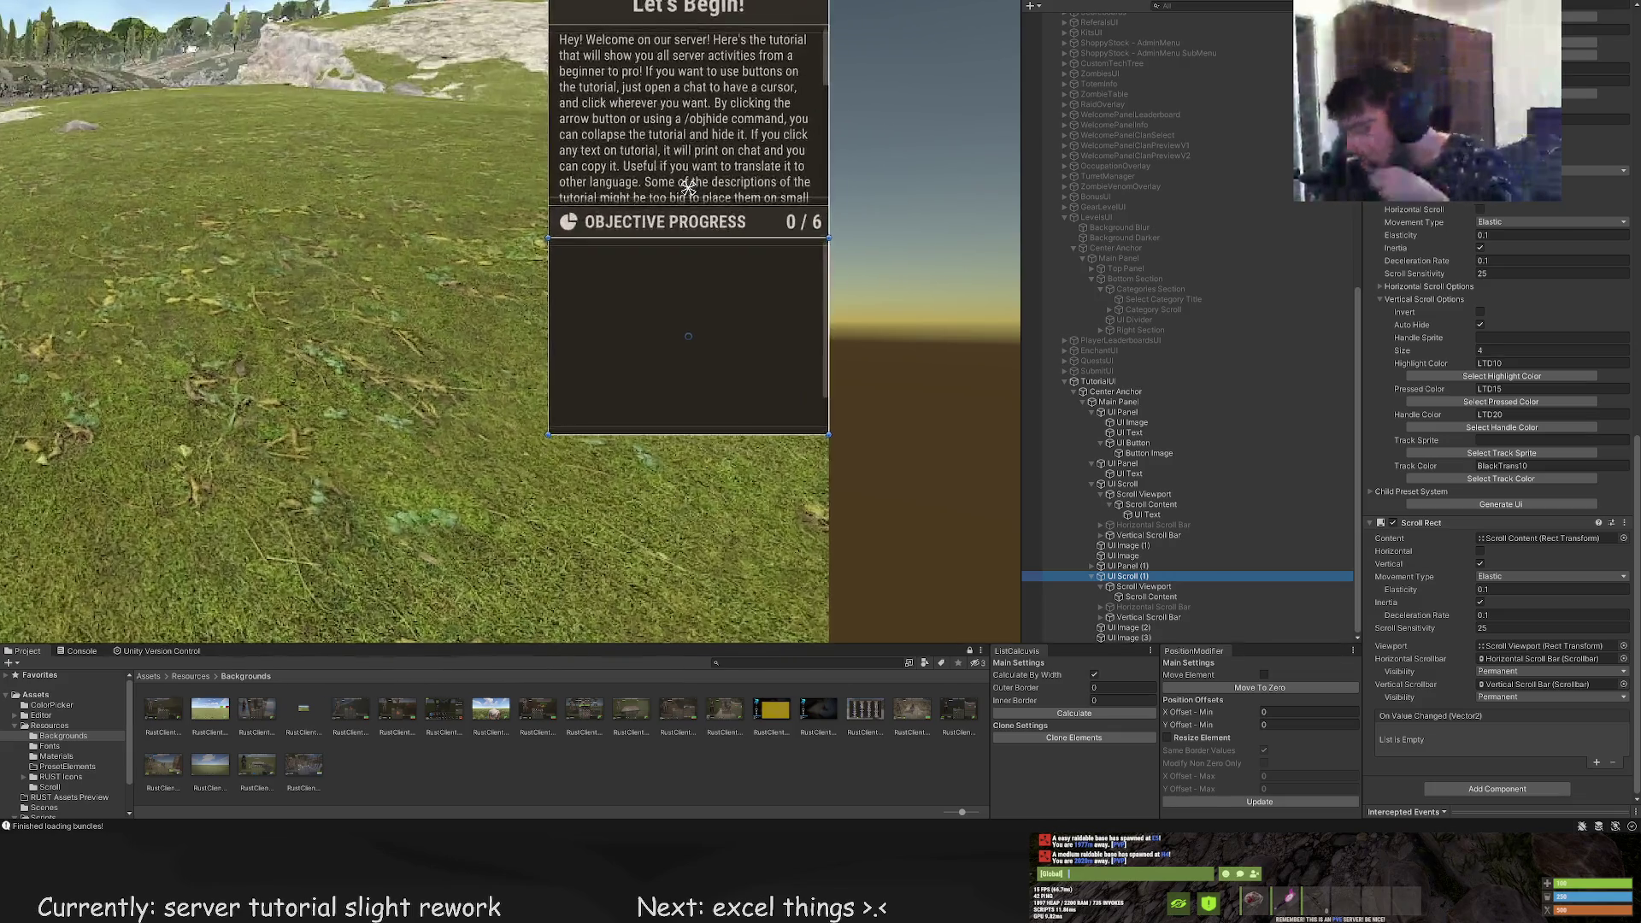
pyautogui.click(1141, 596)
pyautogui.scroll(1, 718, 248)
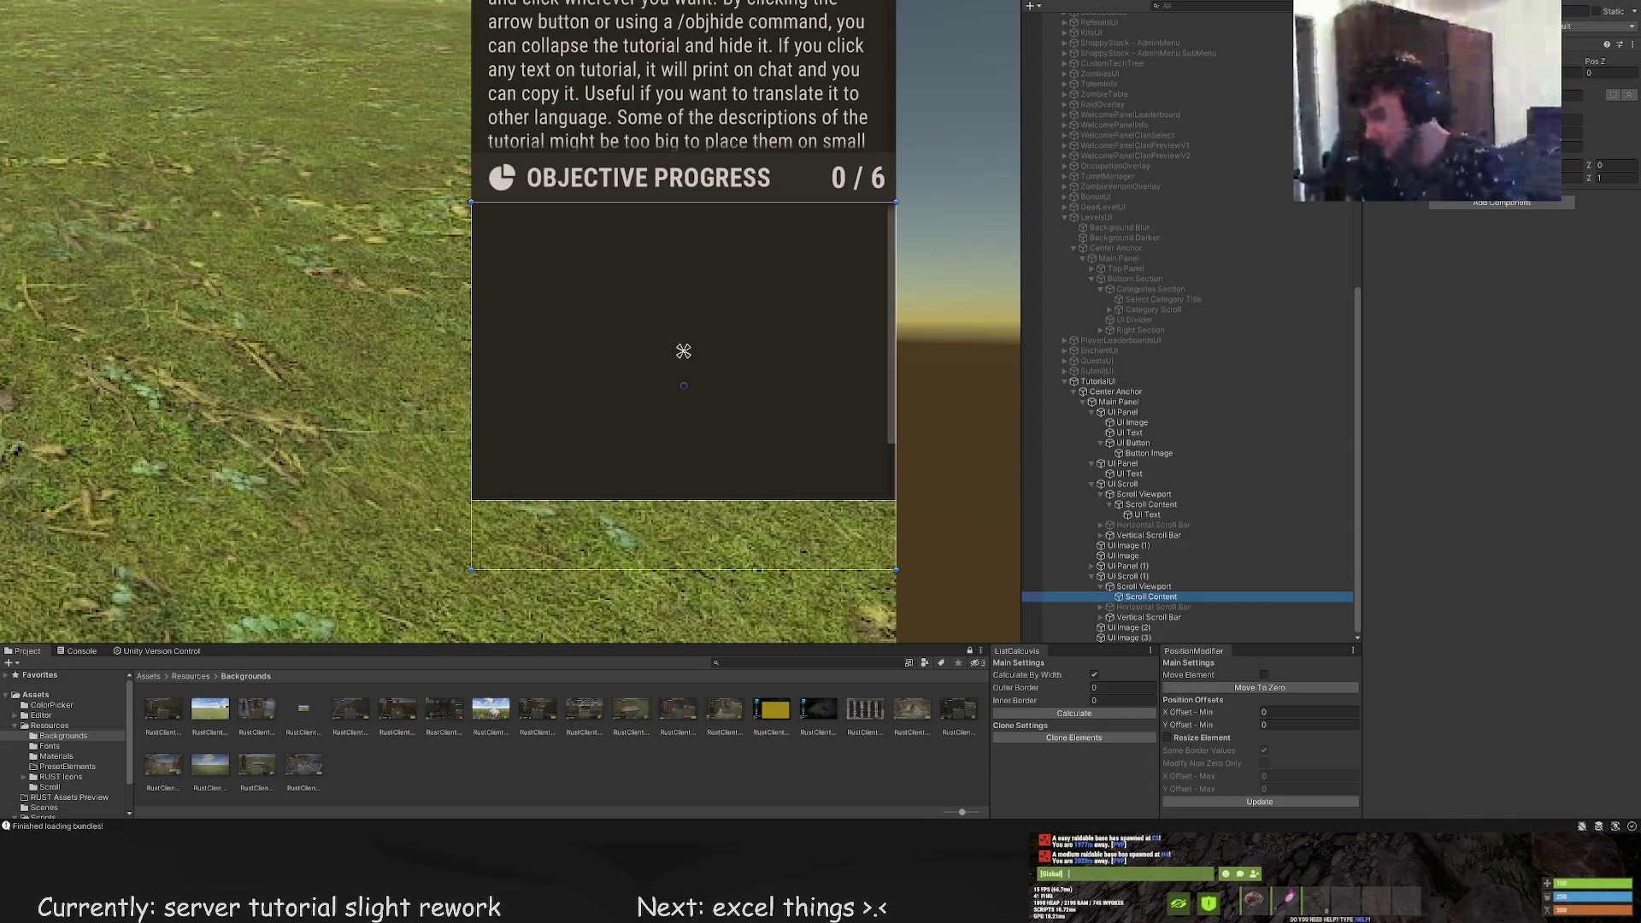
pyautogui.hotkey('ctrl', 'shift', 'b')
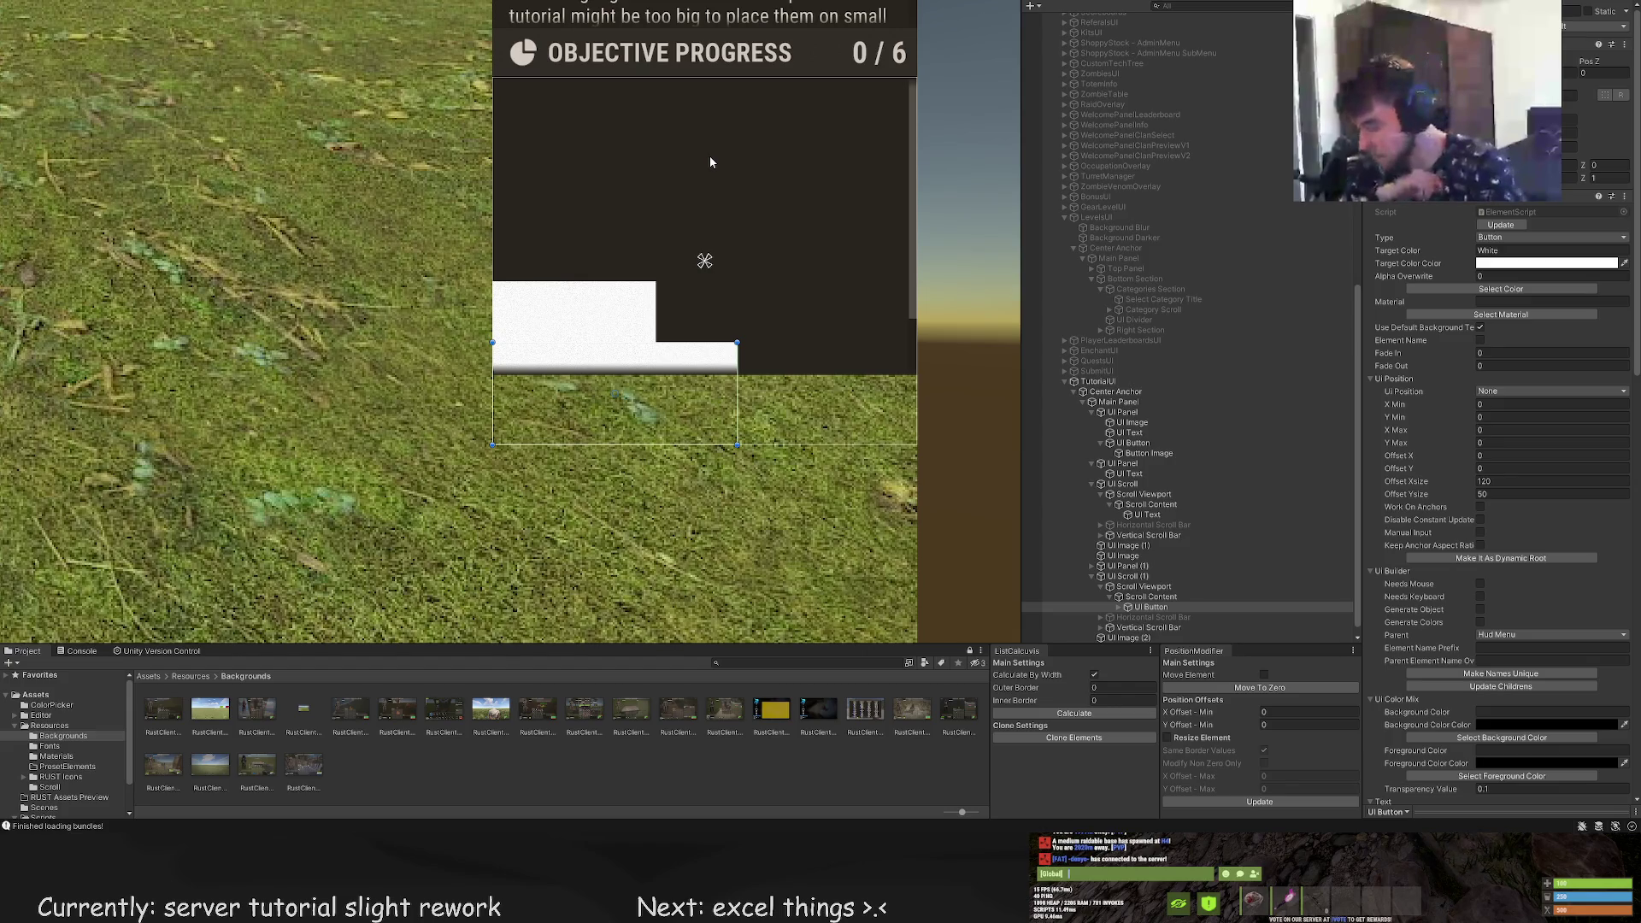
# Move the objective button to the top of its scroll area and nudge it into place
pyautogui.scroll(2, 706, 162)
pyautogui.press('w')
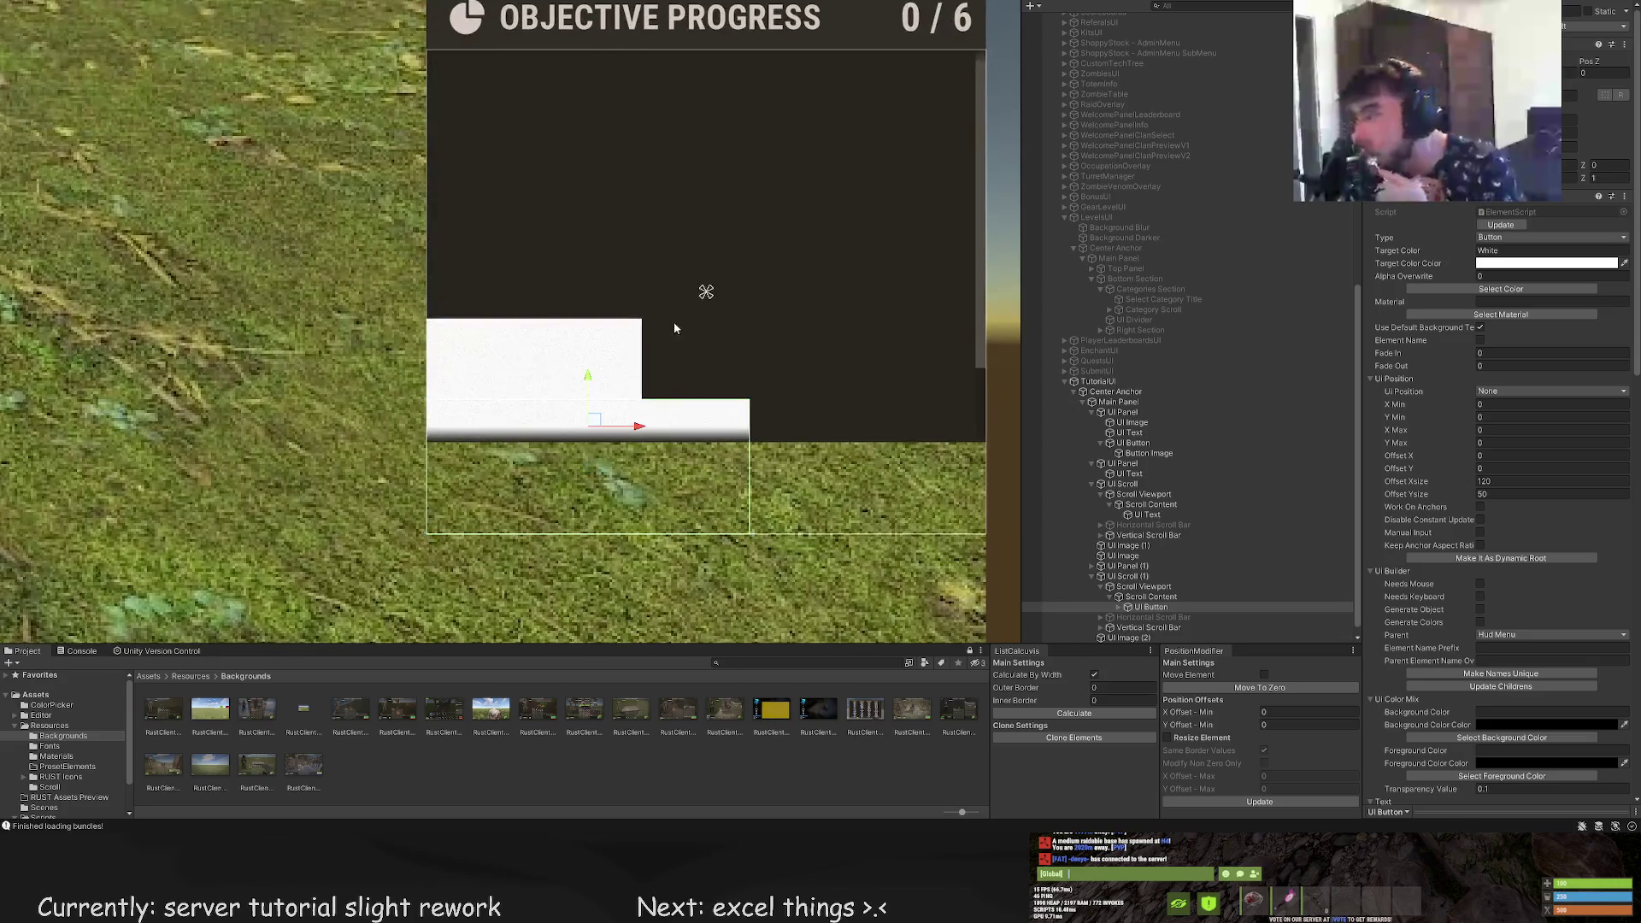
pyautogui.moveTo(589, 389)
pyautogui.mouseDown()
pyautogui.moveTo(588, 154)
pyautogui.moveTo(611, 38)
pyautogui.mouseUp()
pyautogui.scroll(5, 610, 38)
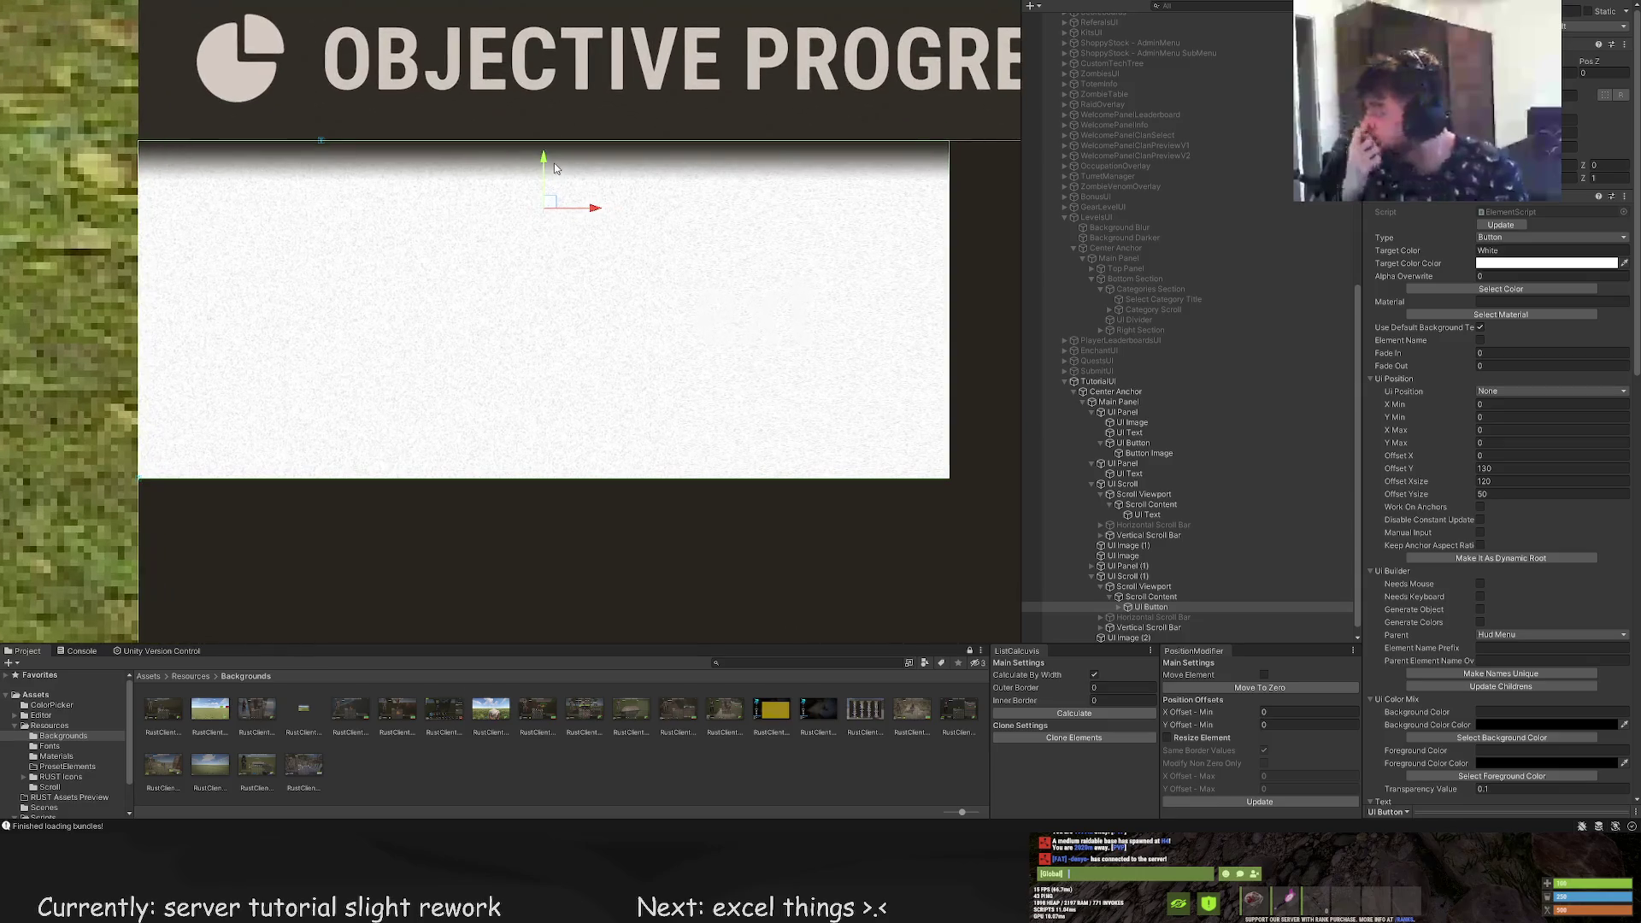
pyautogui.moveTo(545, 161); pyautogui.dragTo(542, 201)
pyautogui.moveTo(590, 253); pyautogui.dragTo(633, 257)
# Stretch the button across the full width and cut its height from 32 to about 26
pyautogui.scroll(-3, 466, 249)
pyautogui.press('t')
pyautogui.moveTo(543, 194)
pyautogui.mouseDown()
pyautogui.moveTo(920, 208)
pyautogui.moveTo(893, 209)
pyautogui.mouseUp()
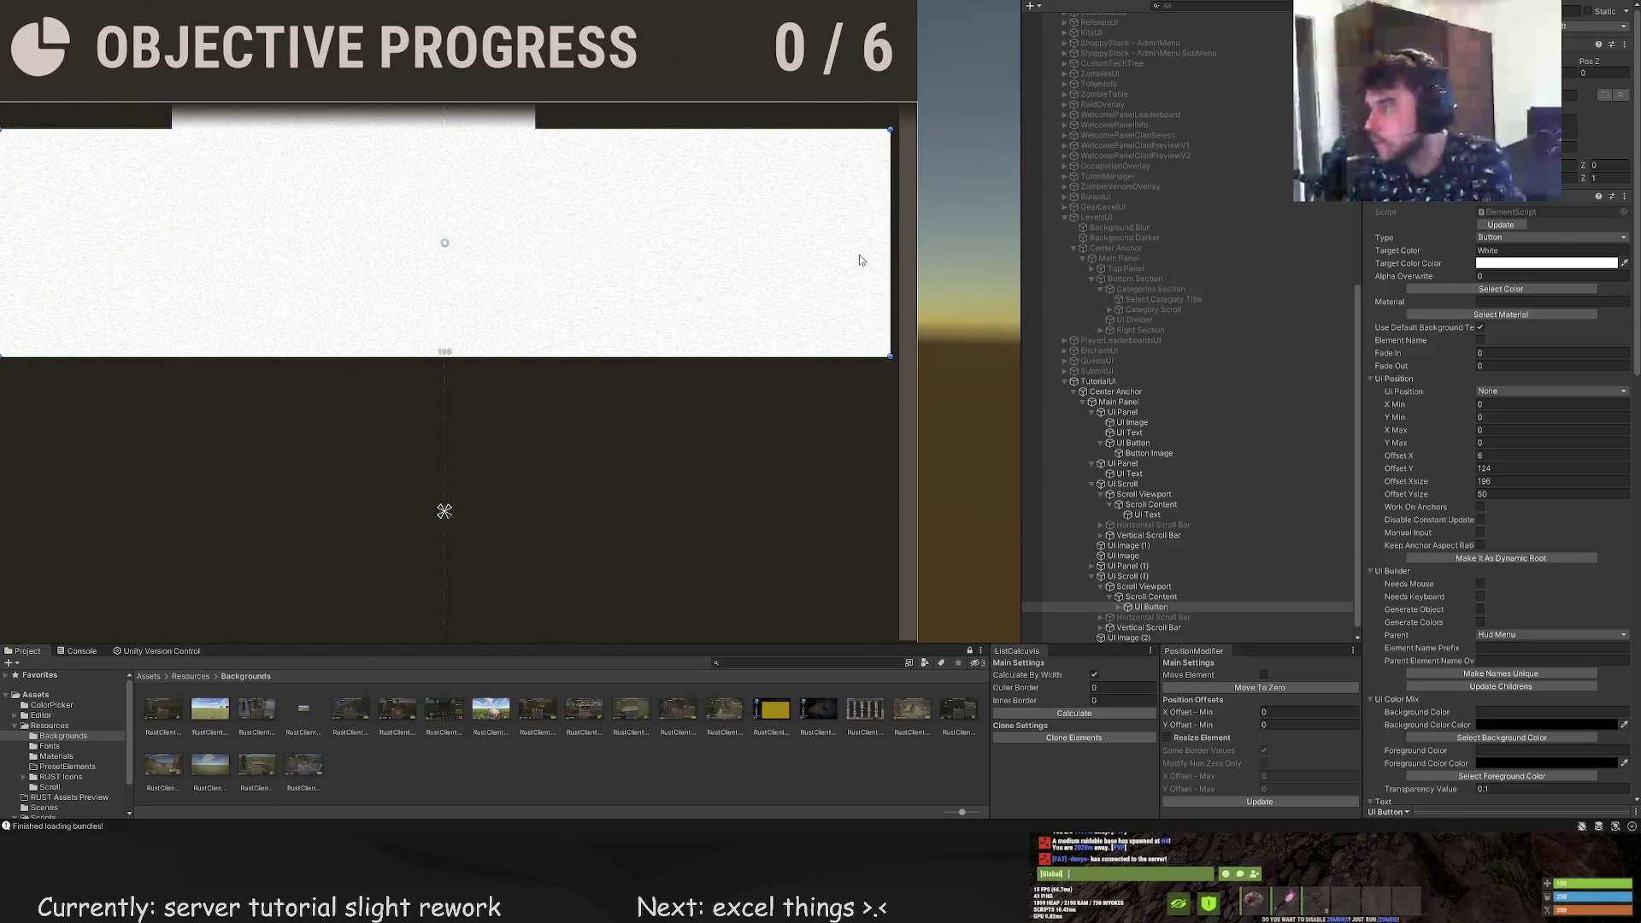
pyautogui.moveTo(819, 358)
pyautogui.mouseDown()
pyautogui.moveTo(818, 257)
pyautogui.moveTo(803, 275)
pyautogui.mouseUp()
pyautogui.scroll(-3, 720, 354)
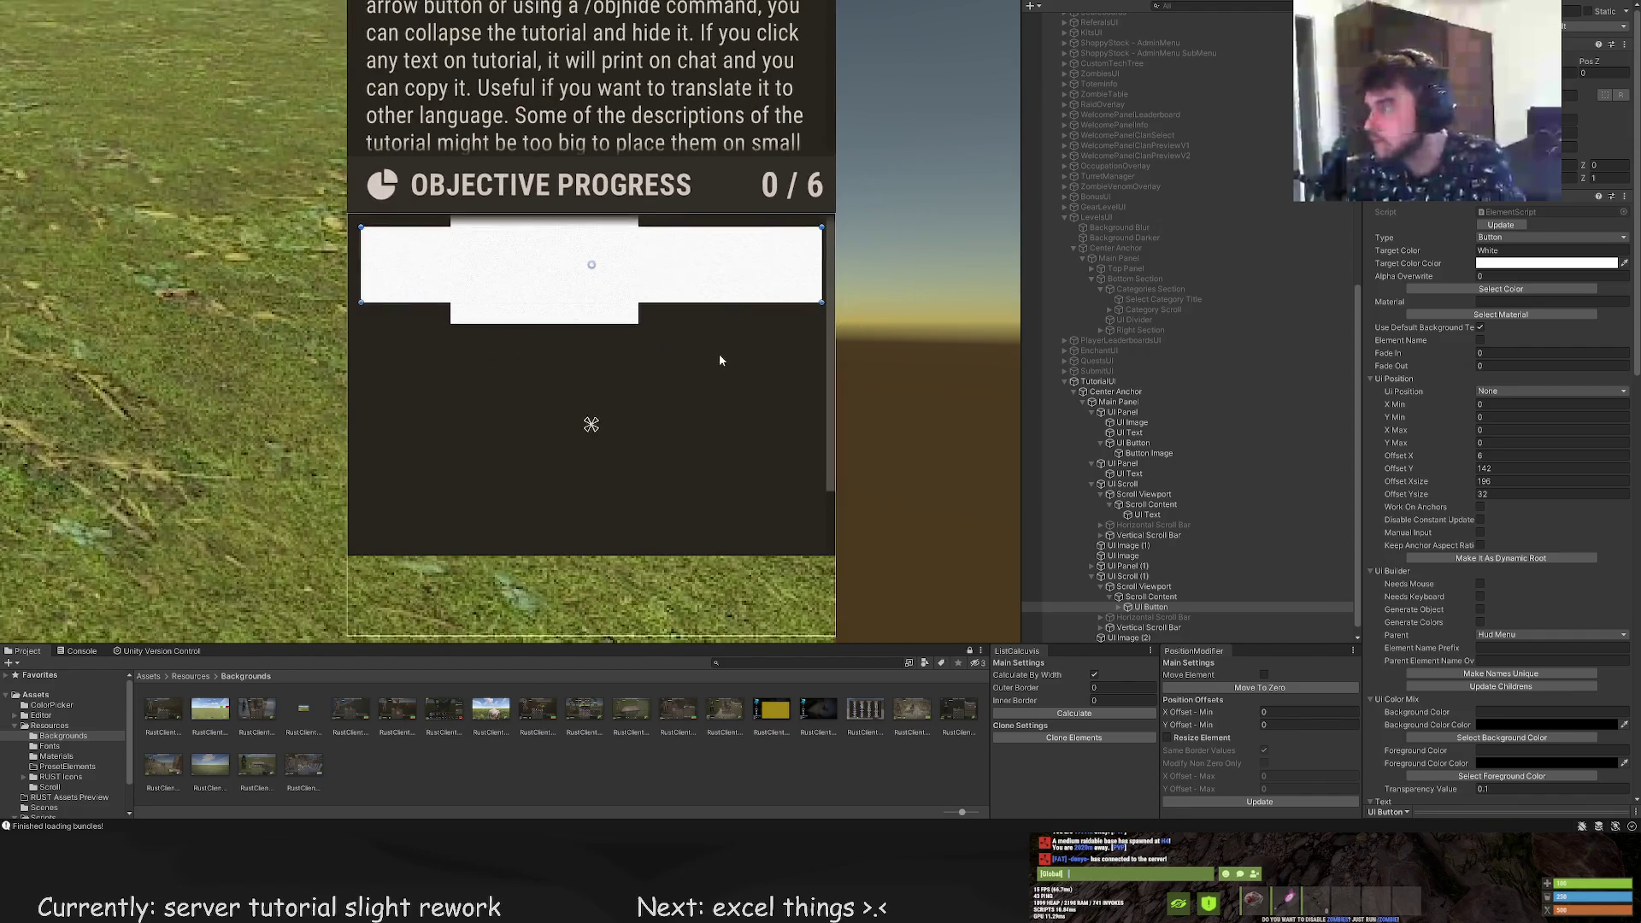
pyautogui.moveTo(685, 302); pyautogui.dragTo(689, 288)
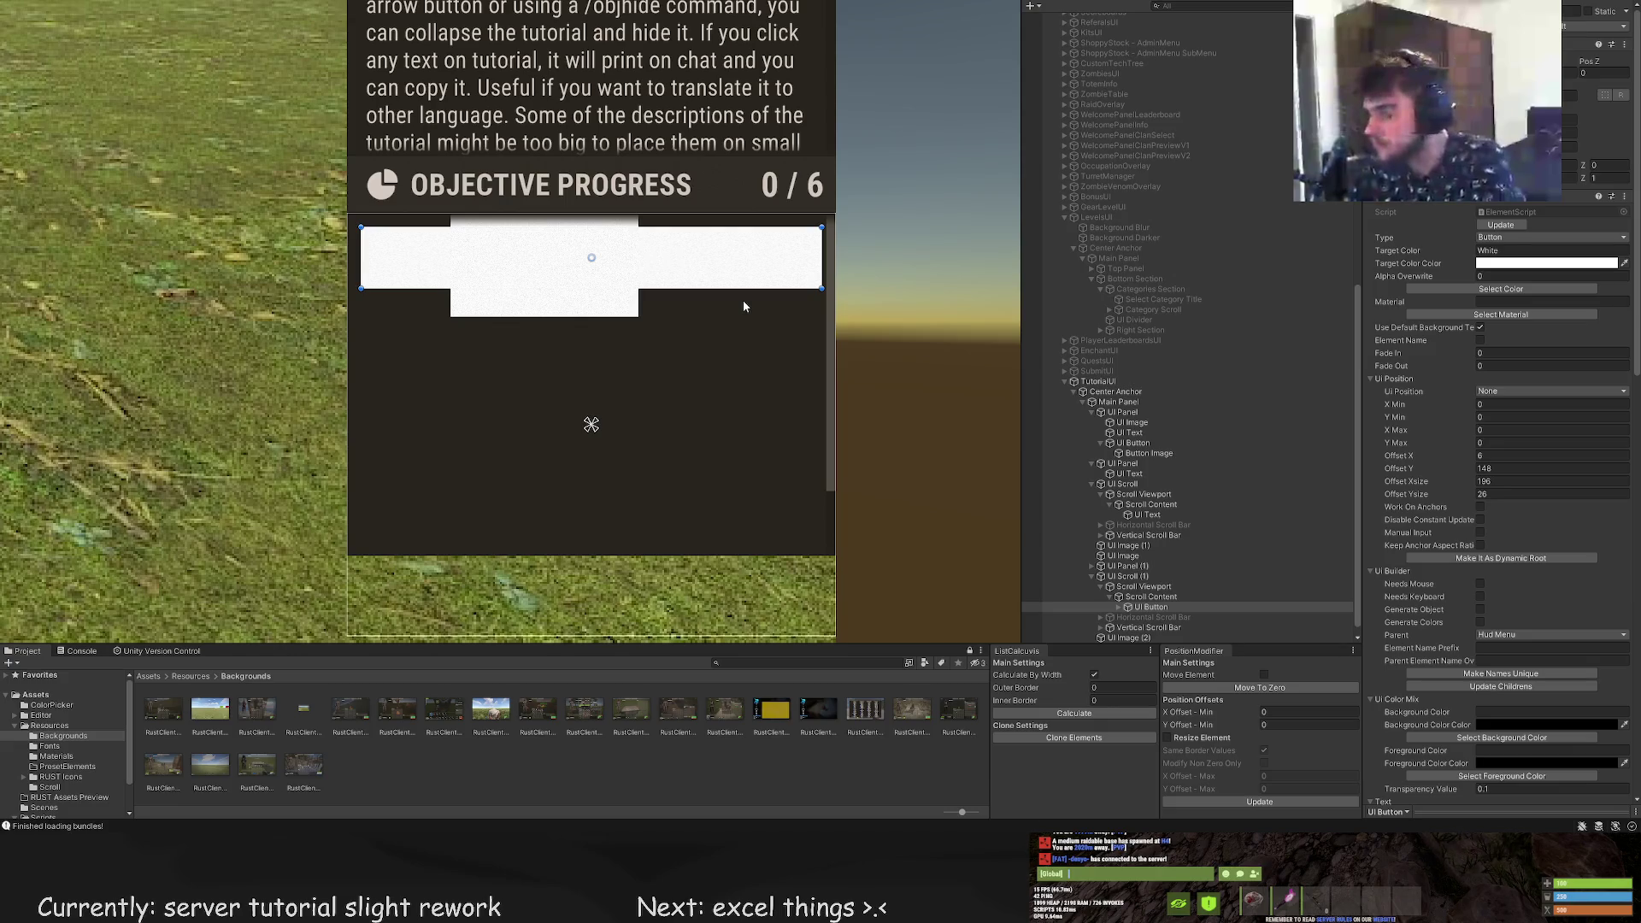
pyautogui.click(1120, 607)
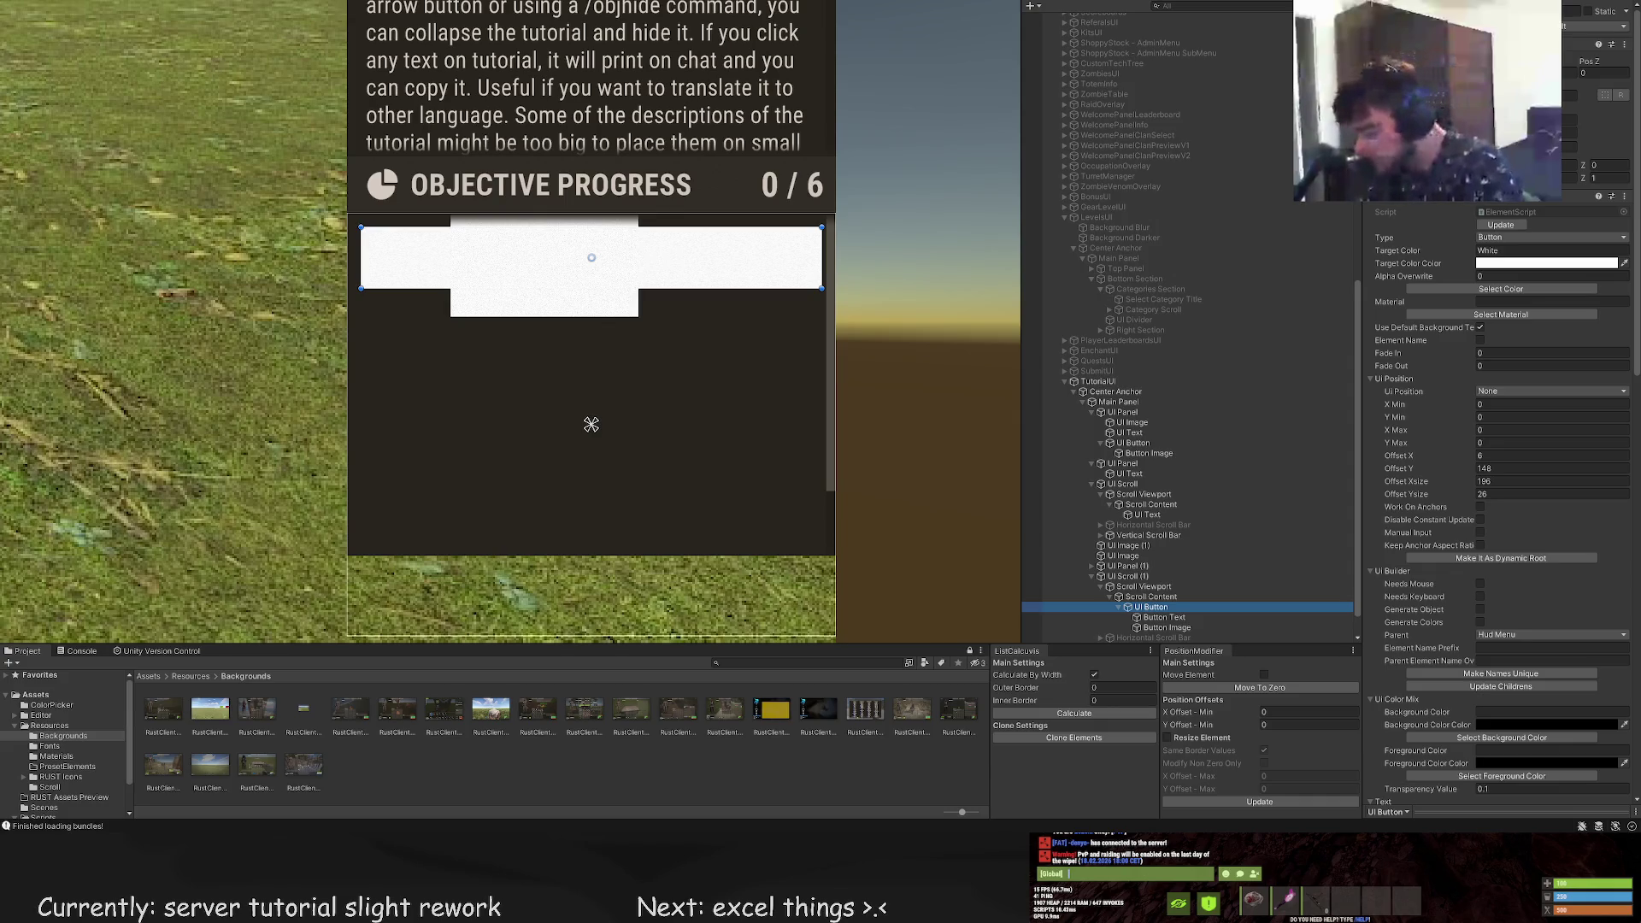
pyautogui.press('Escape')
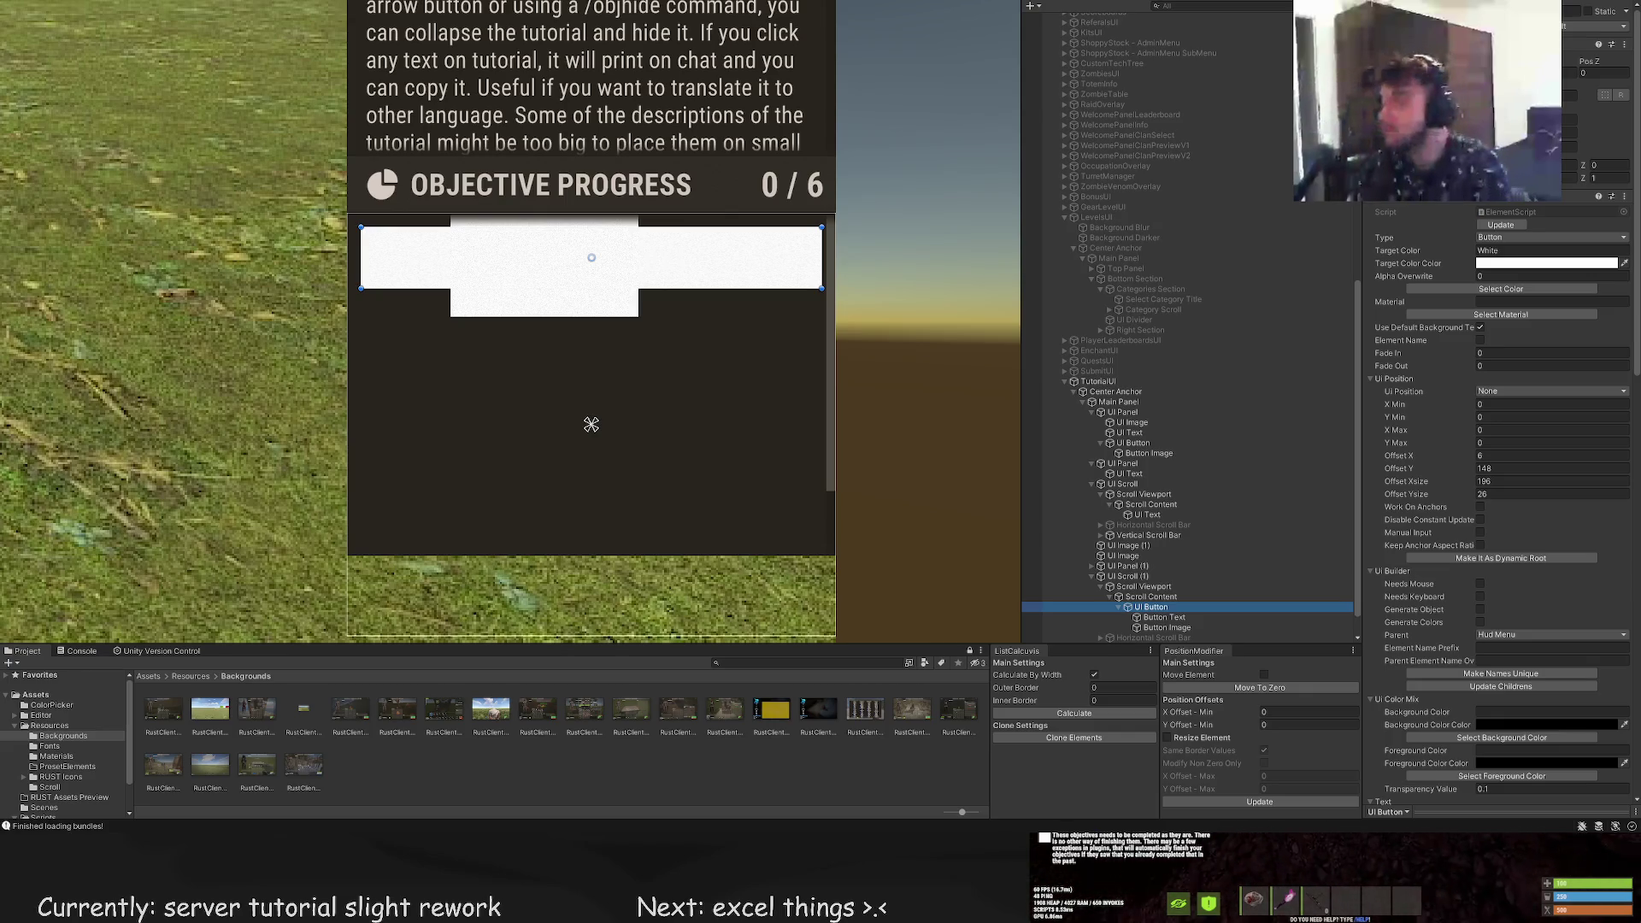
pyautogui.press('Return')
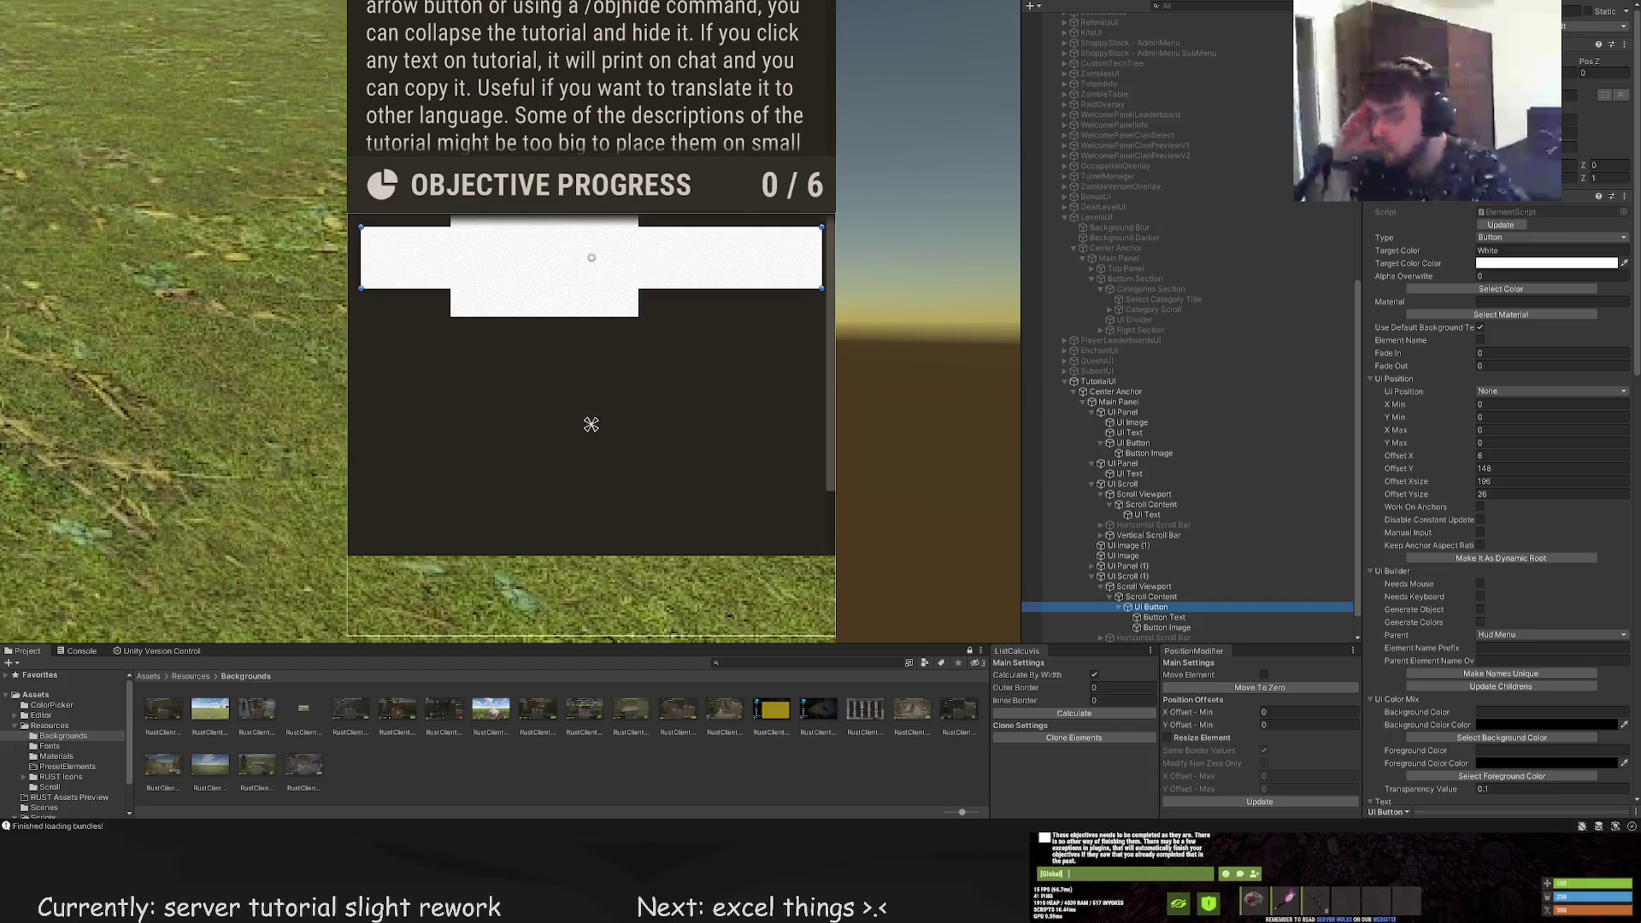
# Set the button colour to LTD5, select Button Image, and apply with Update Childrens
pyautogui.click(1500, 289)
pyautogui.click(294, 296)
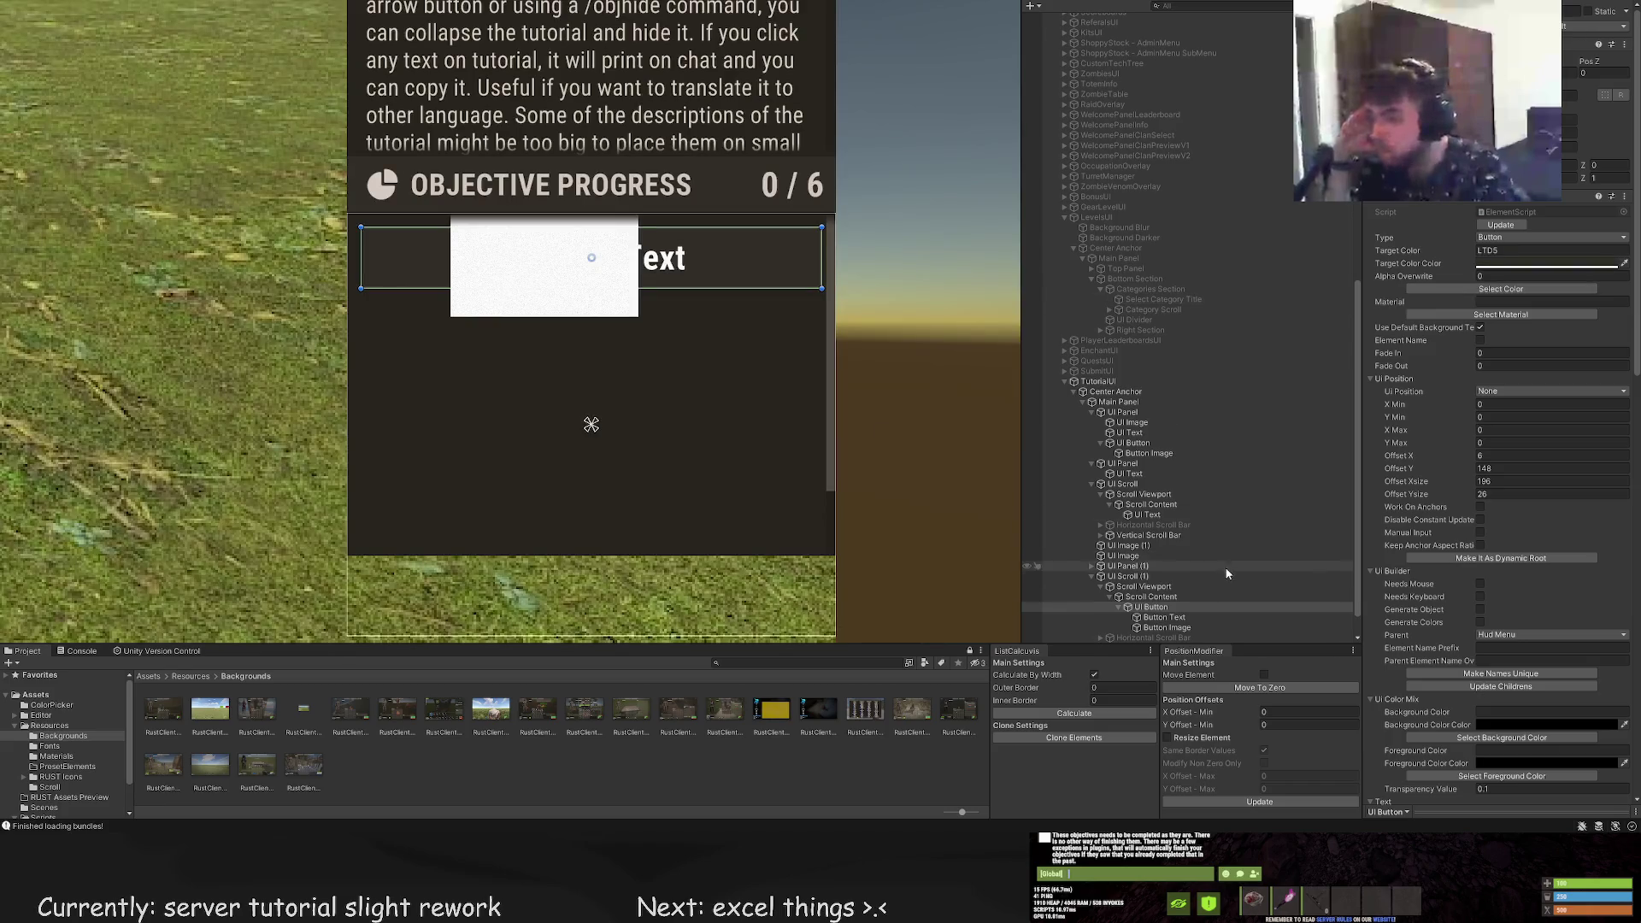
pyautogui.scroll(-1, 1229, 562)
pyautogui.click(1163, 588)
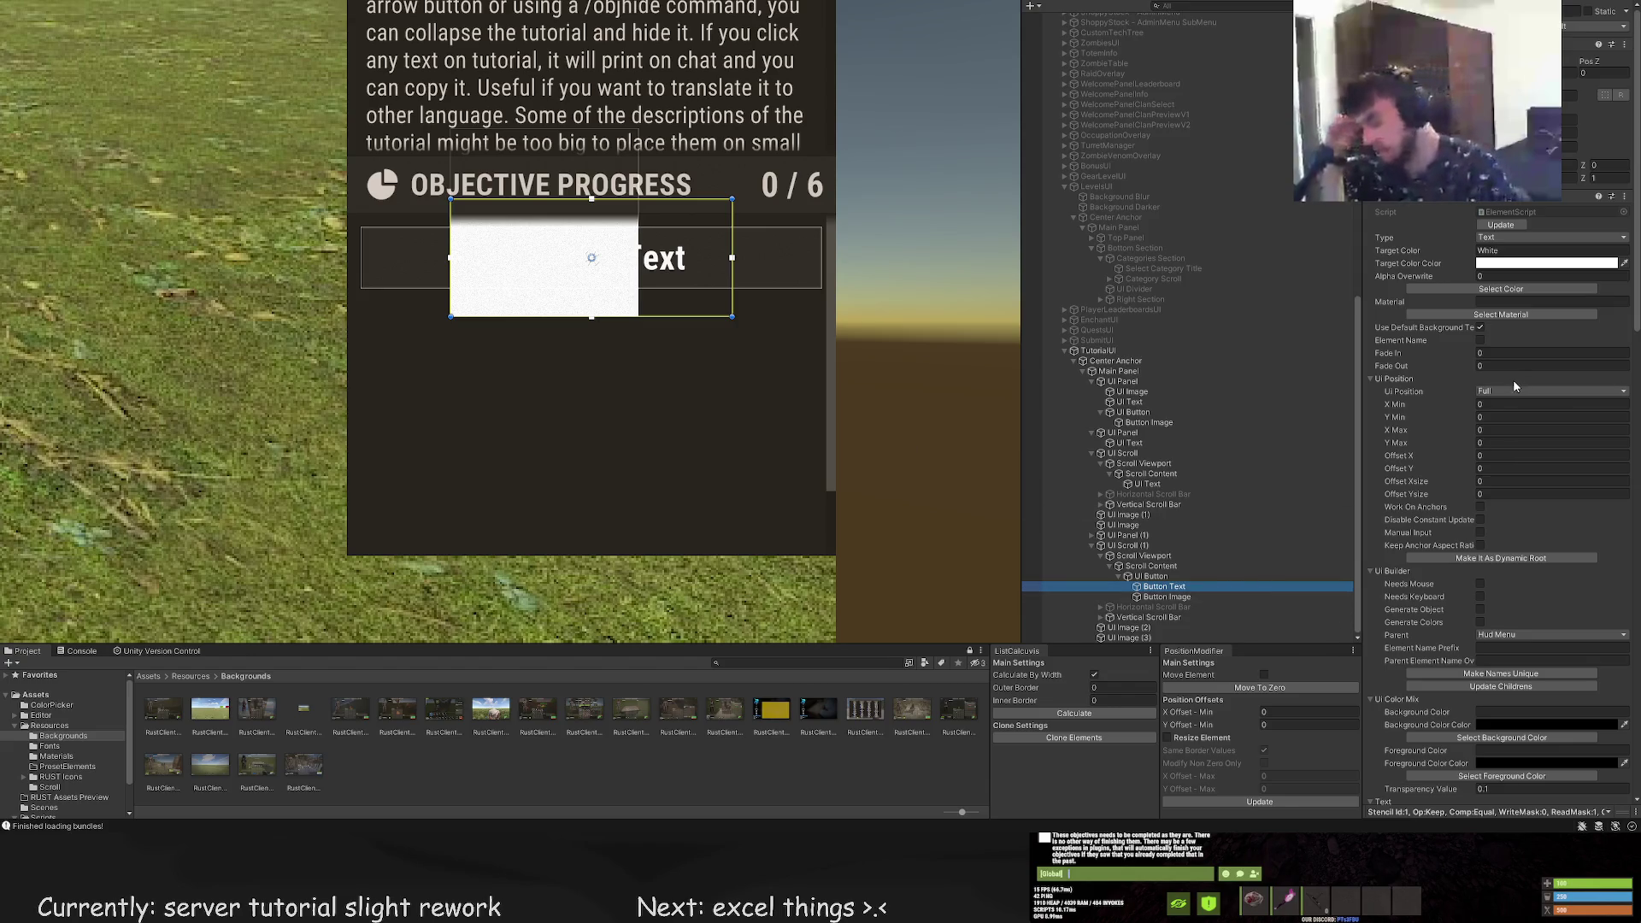
pyautogui.click(1163, 597)
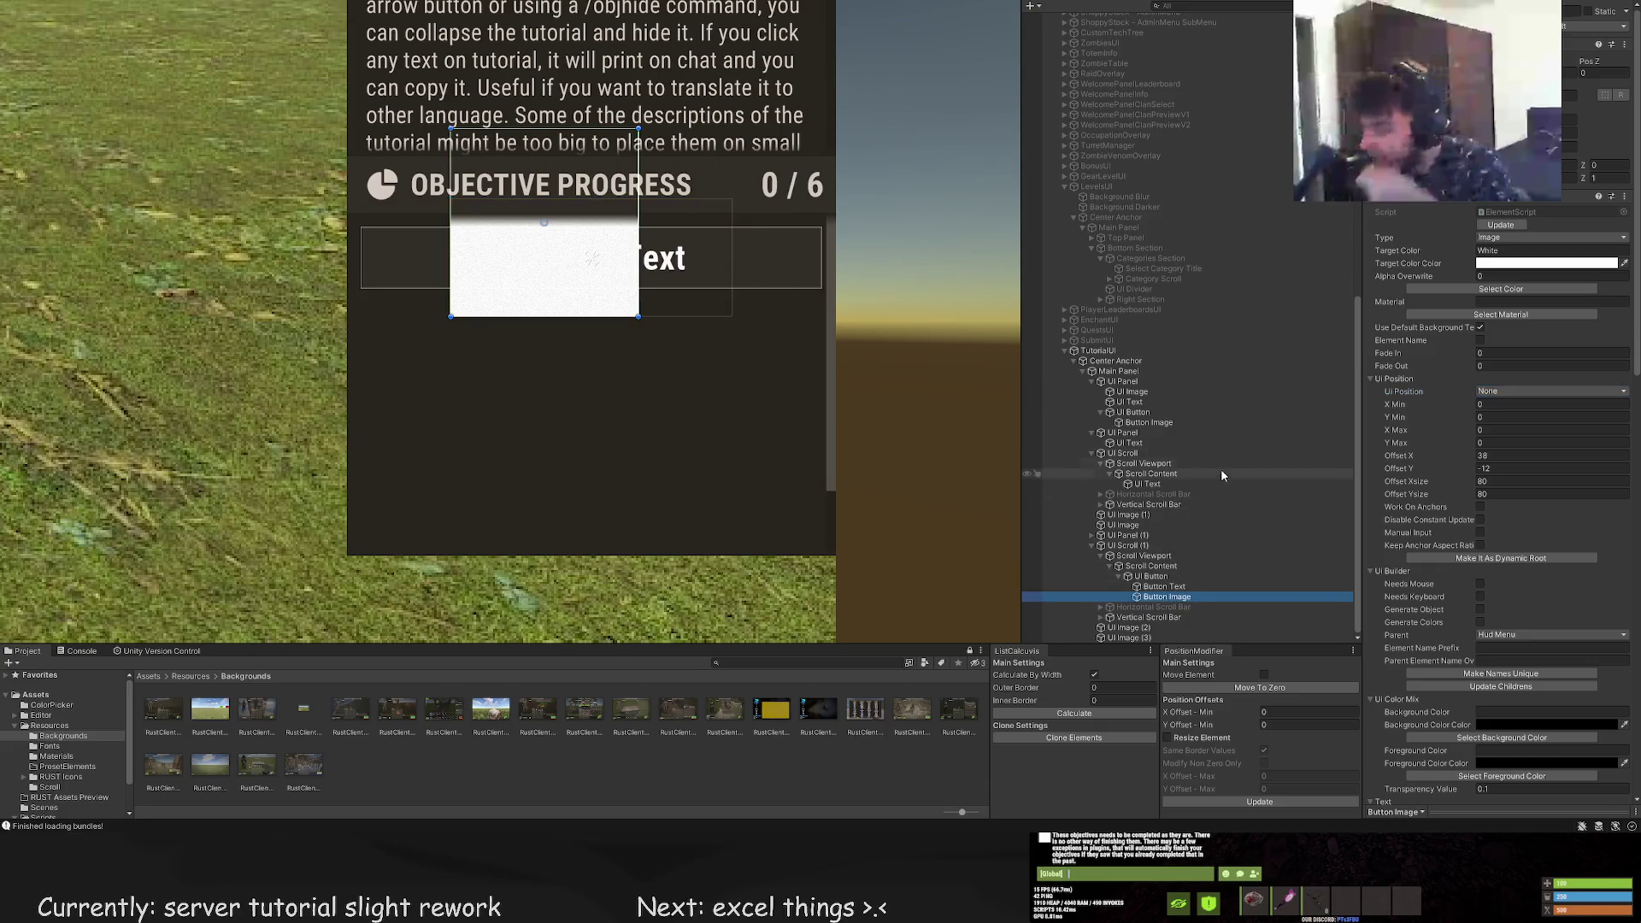
pyautogui.scroll(-5, 1525, 441)
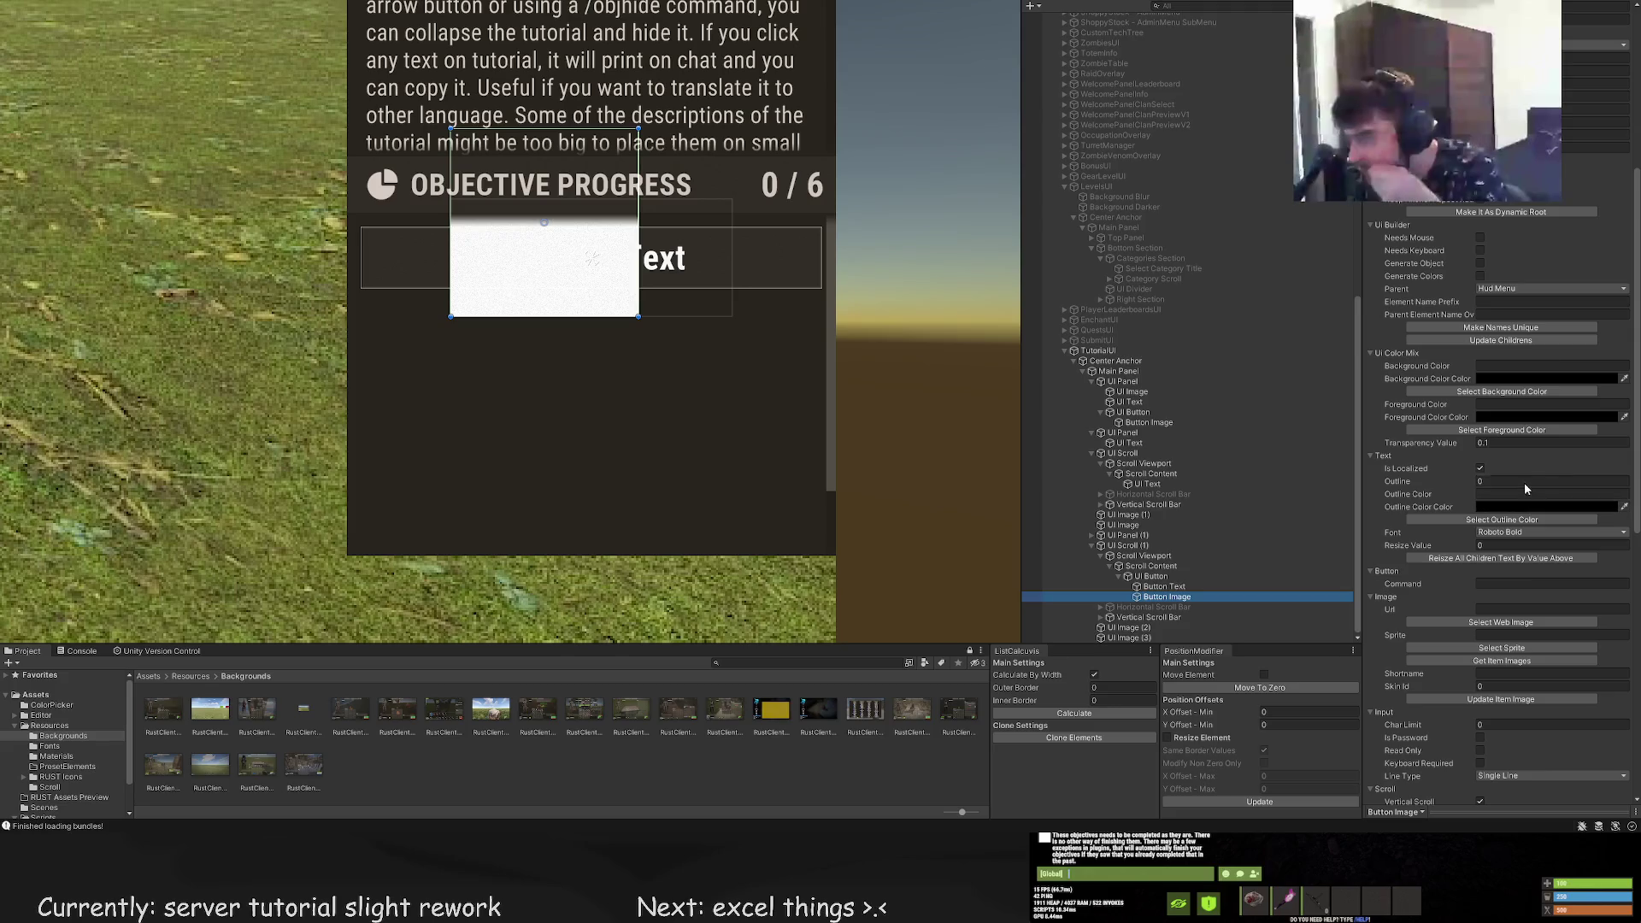
pyautogui.click(1518, 341)
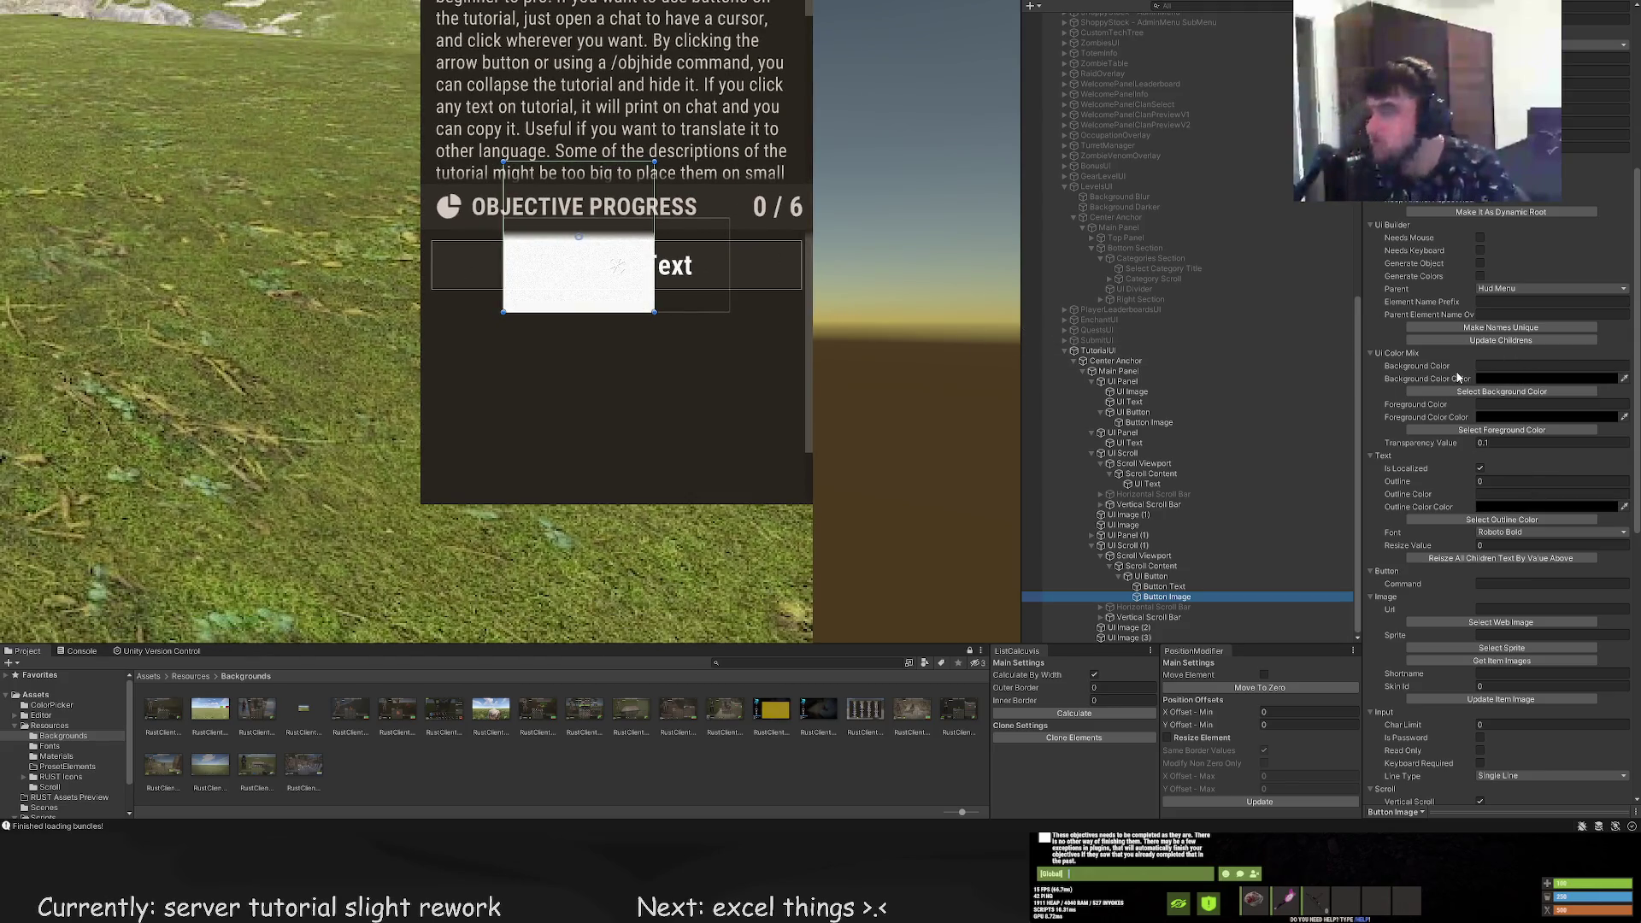
# Open the Asset Browser to pick a sprite for Button Image
pyautogui.scroll(3, 1459, 377)
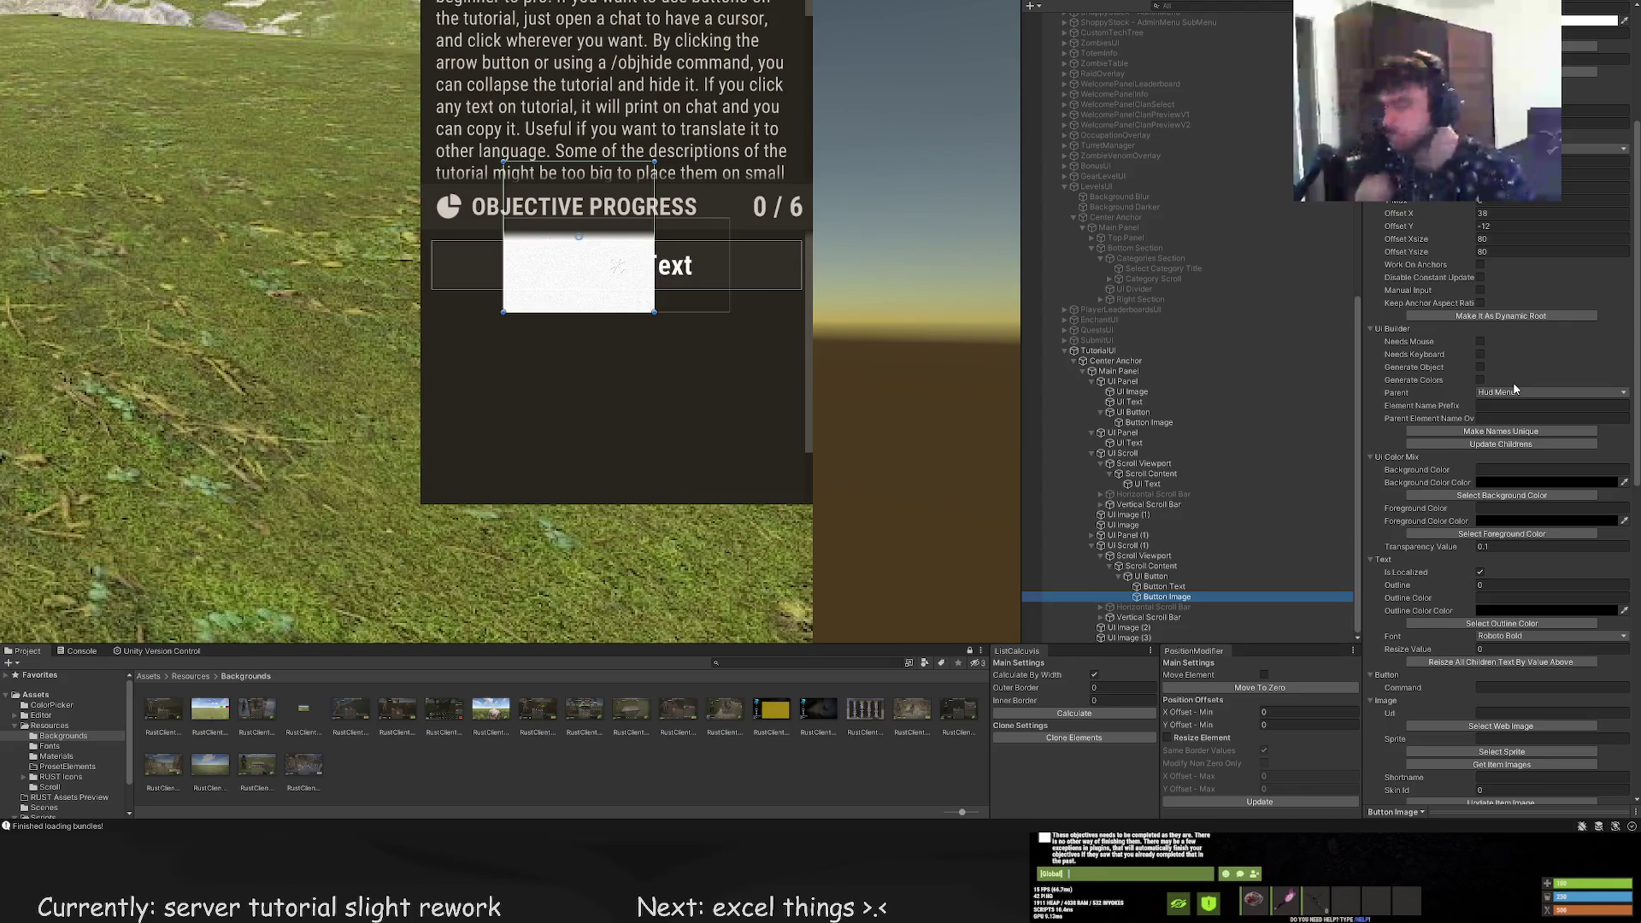
pyautogui.scroll(-3, 1530, 453)
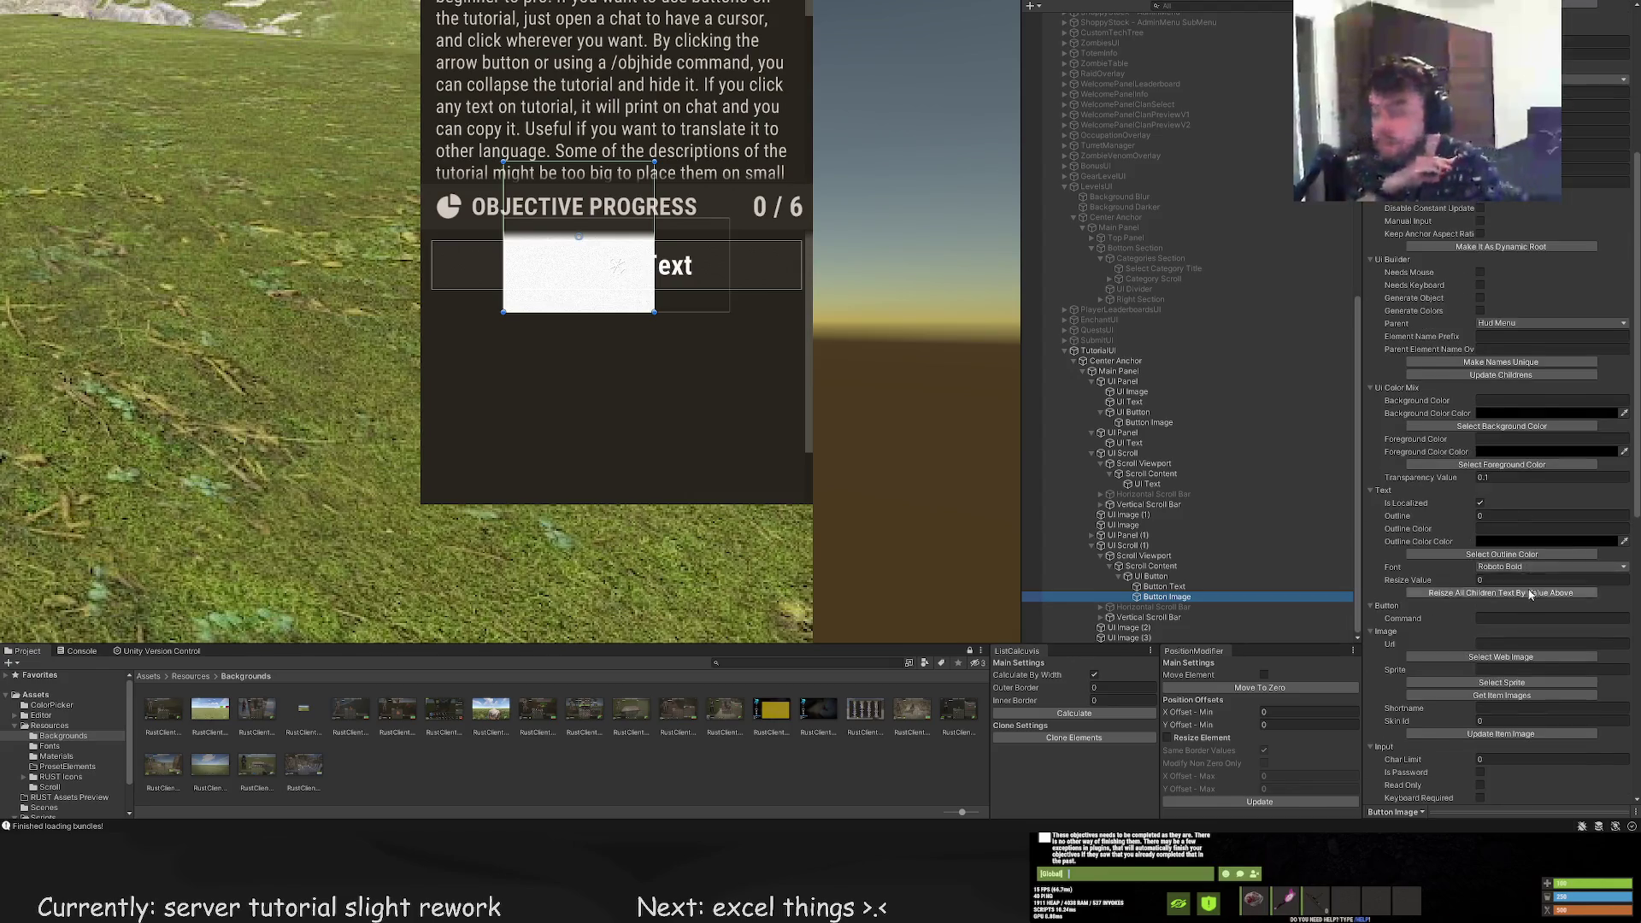
pyautogui.click(1515, 648)
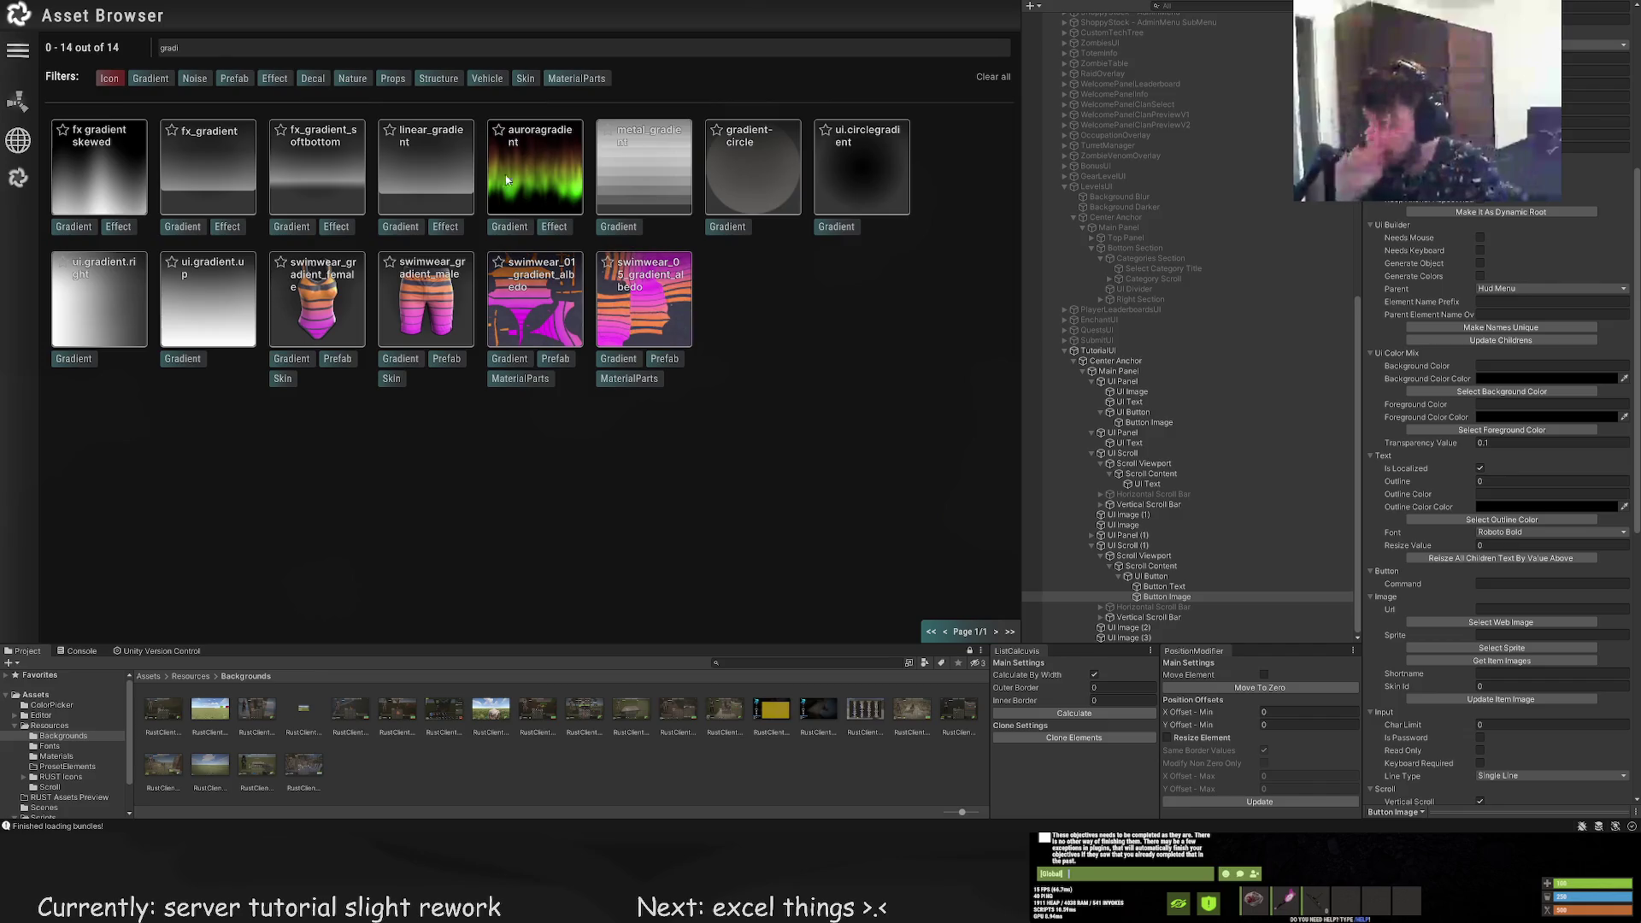
# Limit the Asset Browser results to icons, exclude prefabs, and clear the 'gradi' search
pyautogui.click(108, 78)
pyautogui.click(107, 78)
pyautogui.click(234, 78)
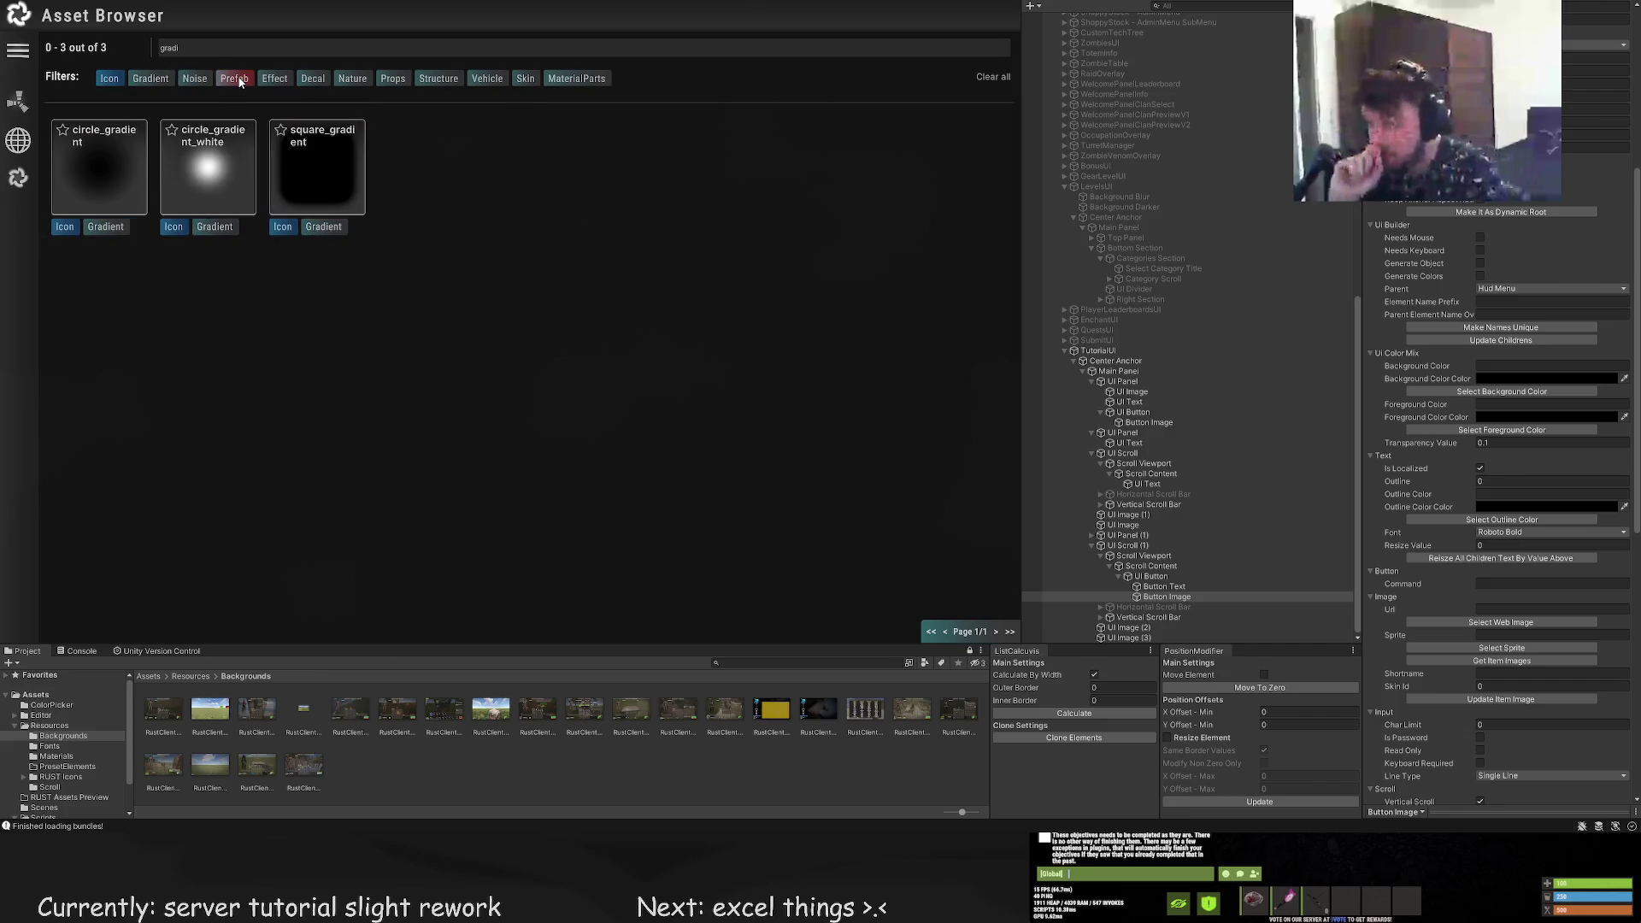
pyautogui.click(232, 48)
pyautogui.press('BackSpace')
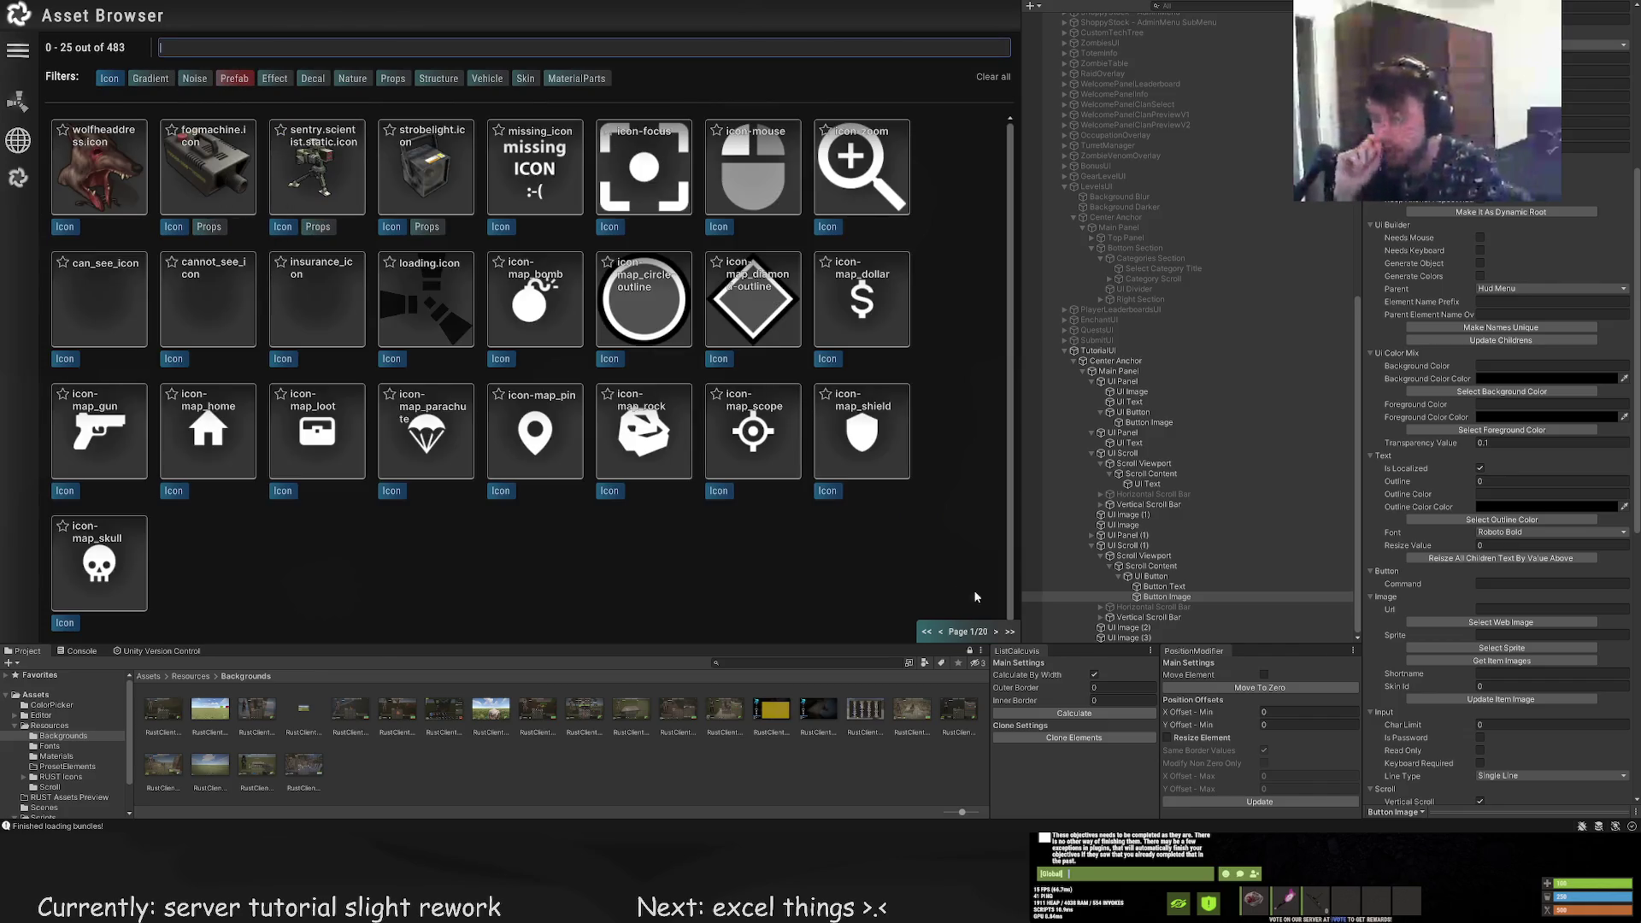
# Page through the icon library and set the button image sprite to assets/icons/workshop.png
pyautogui.click(995, 632)
pyautogui.click(995, 633)
pyautogui.click(995, 633)
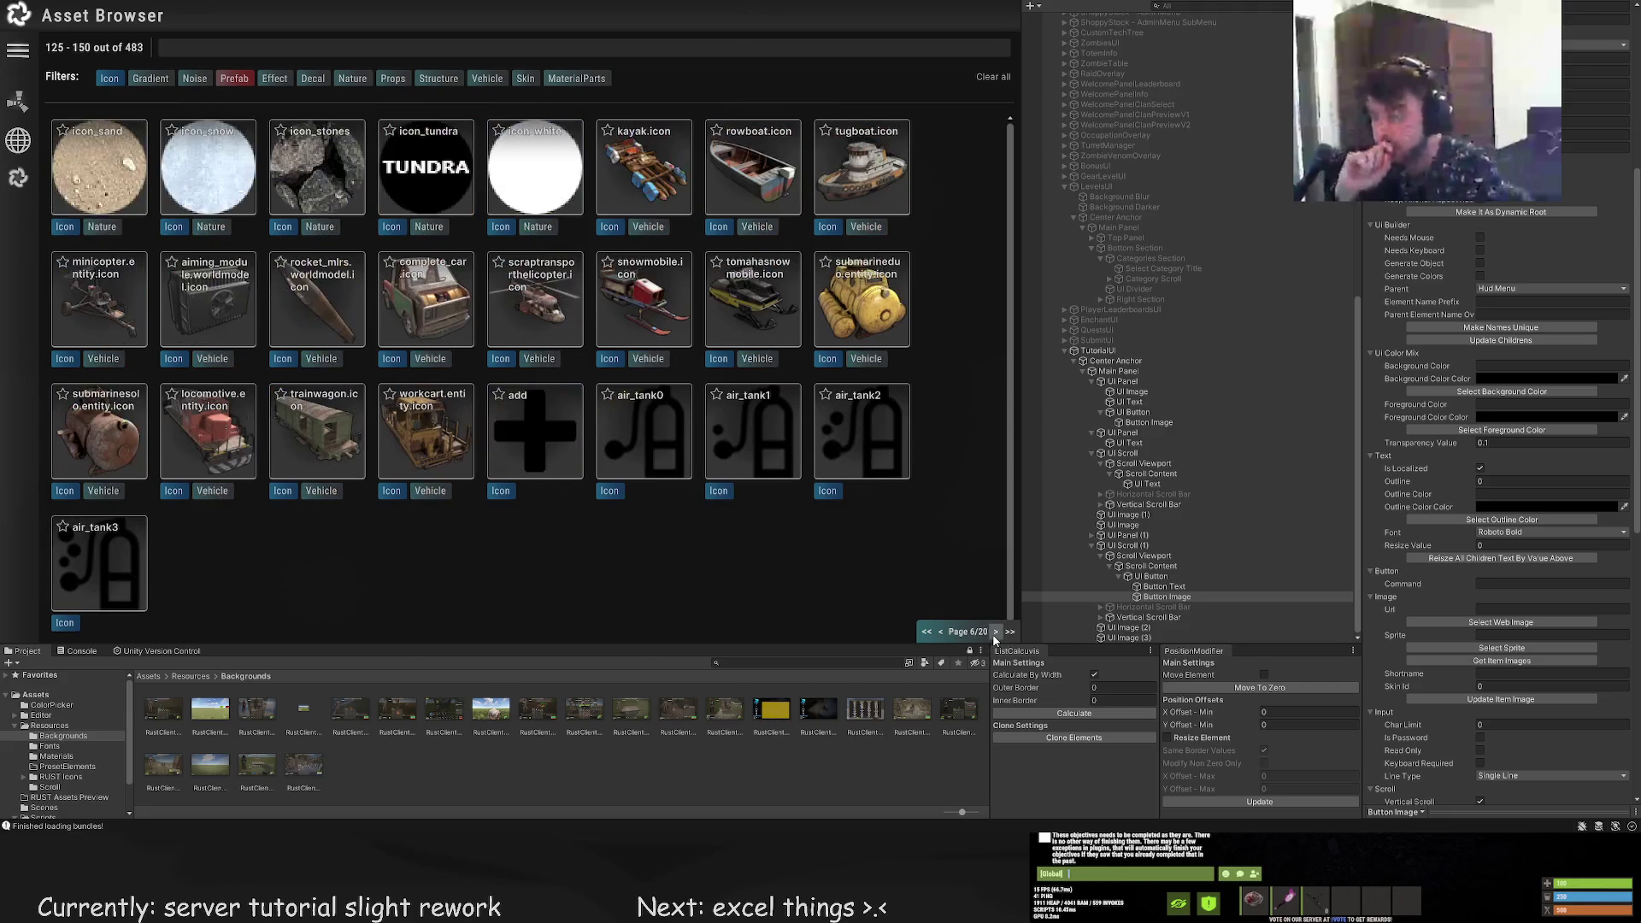
pyautogui.click(995, 633)
pyautogui.click(995, 633)
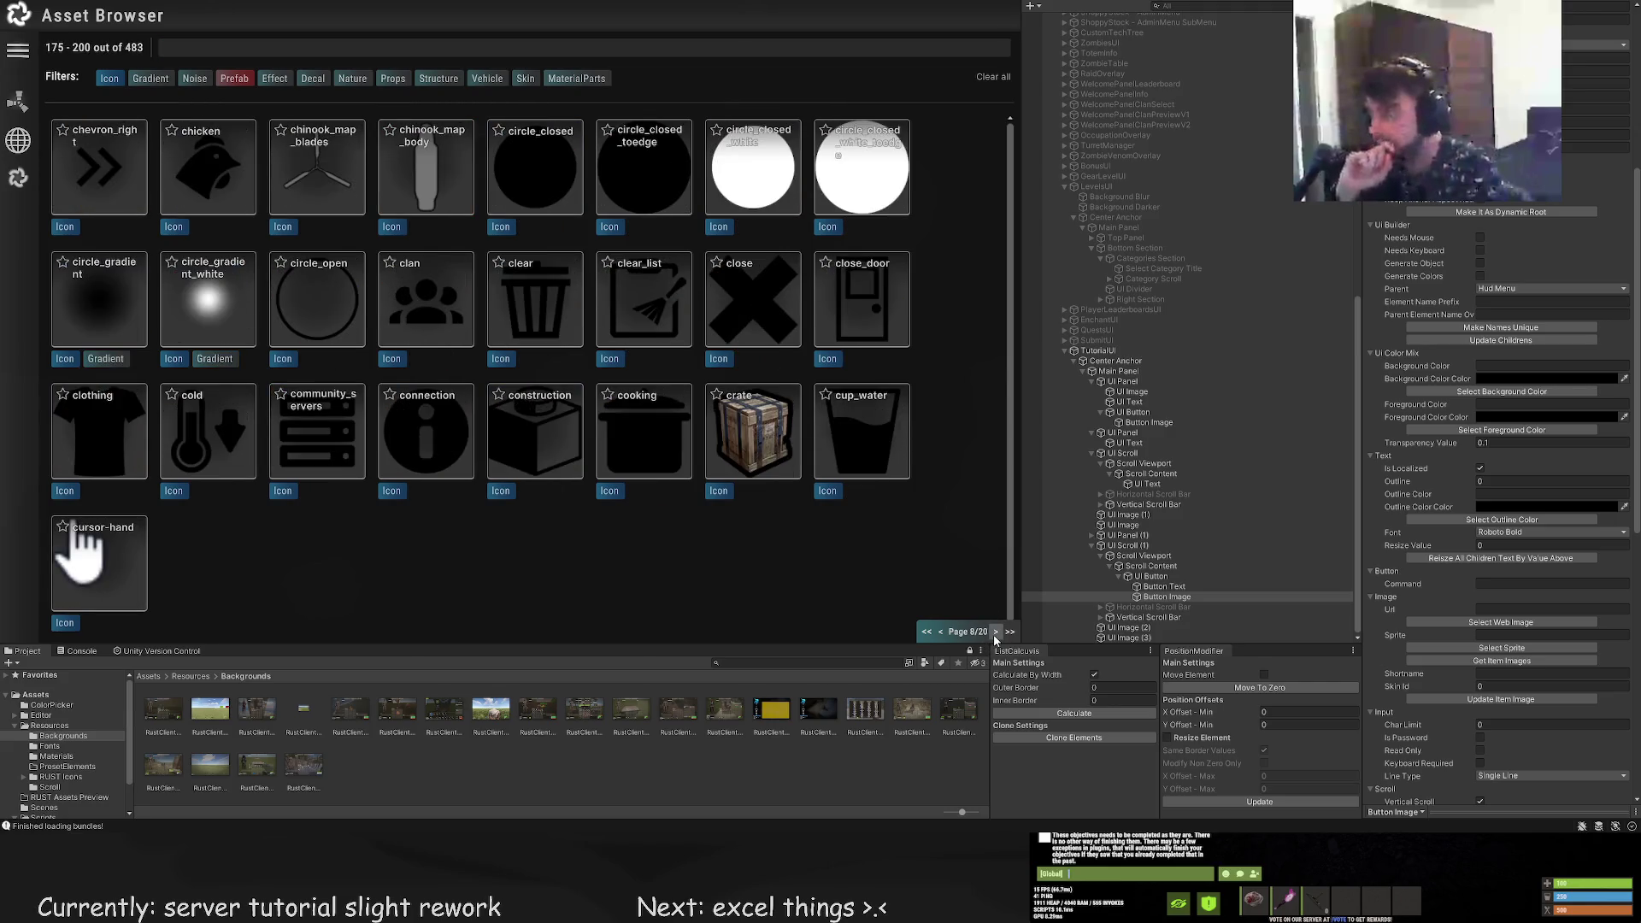
pyautogui.click(995, 633)
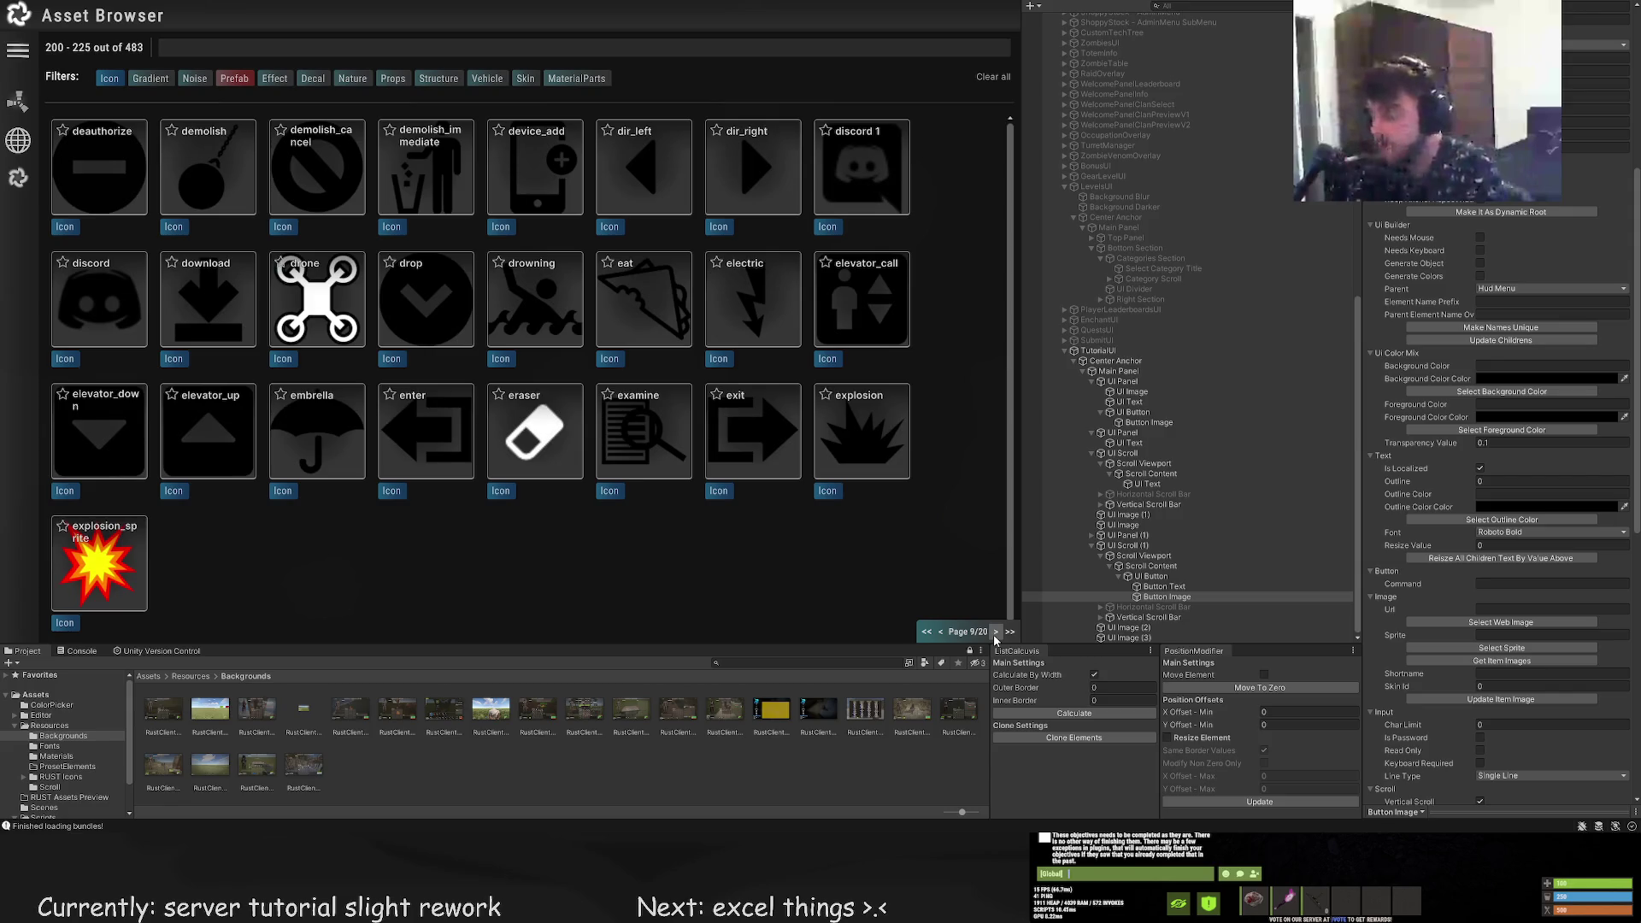
pyautogui.click(994, 633)
pyautogui.click(995, 633)
pyautogui.click(995, 633)
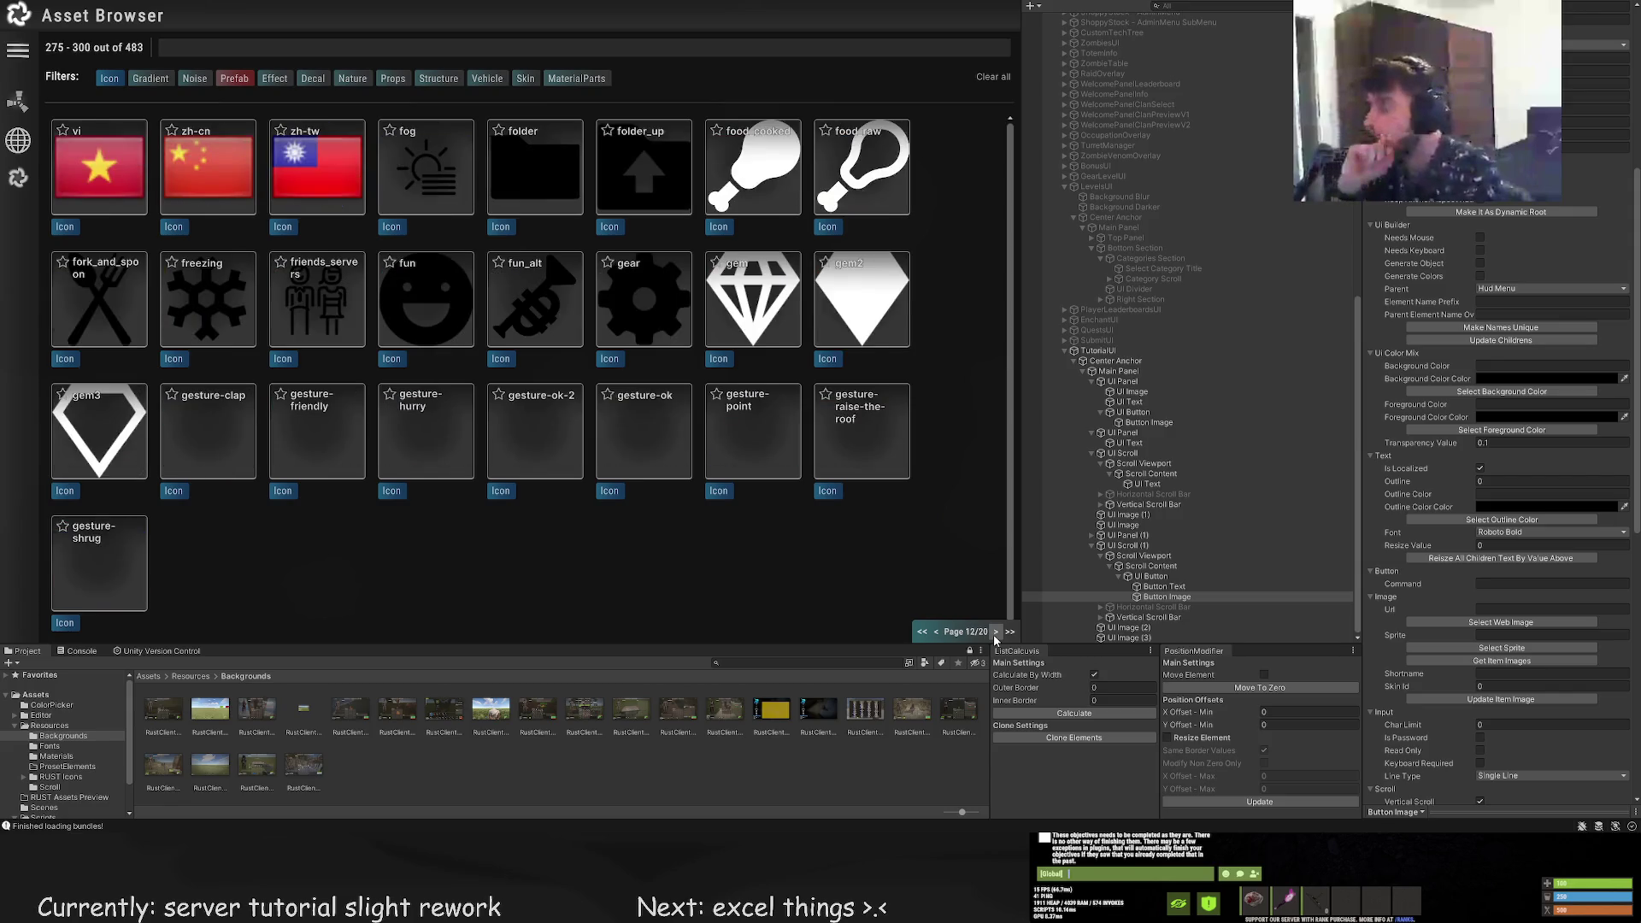
pyautogui.click(995, 633)
pyautogui.click(994, 633)
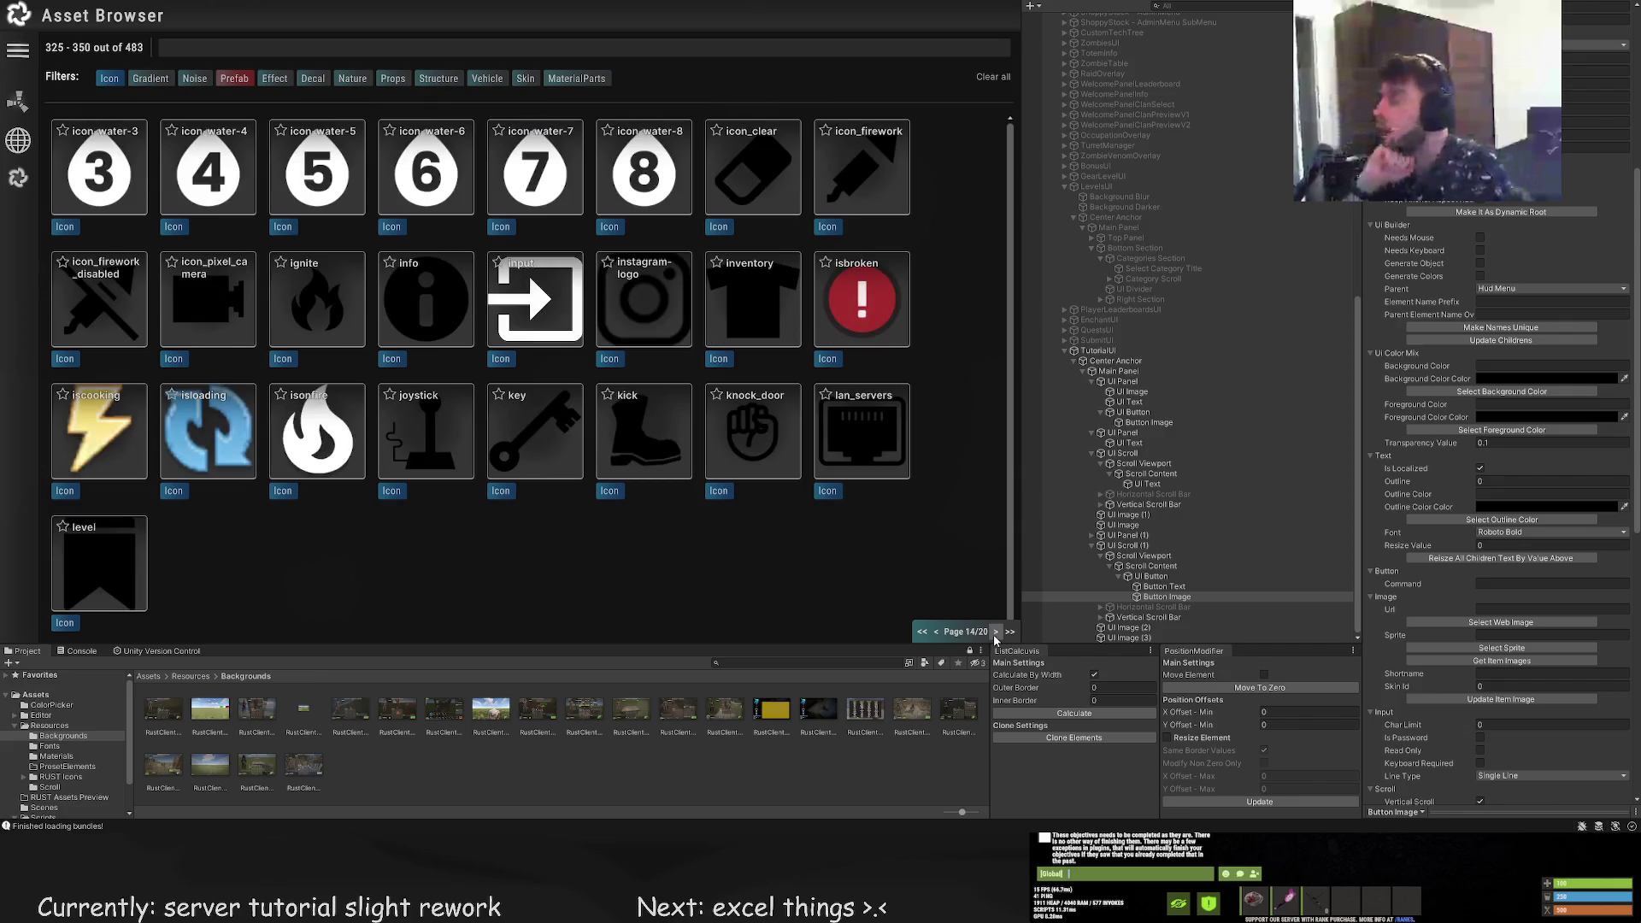
pyautogui.click(995, 633)
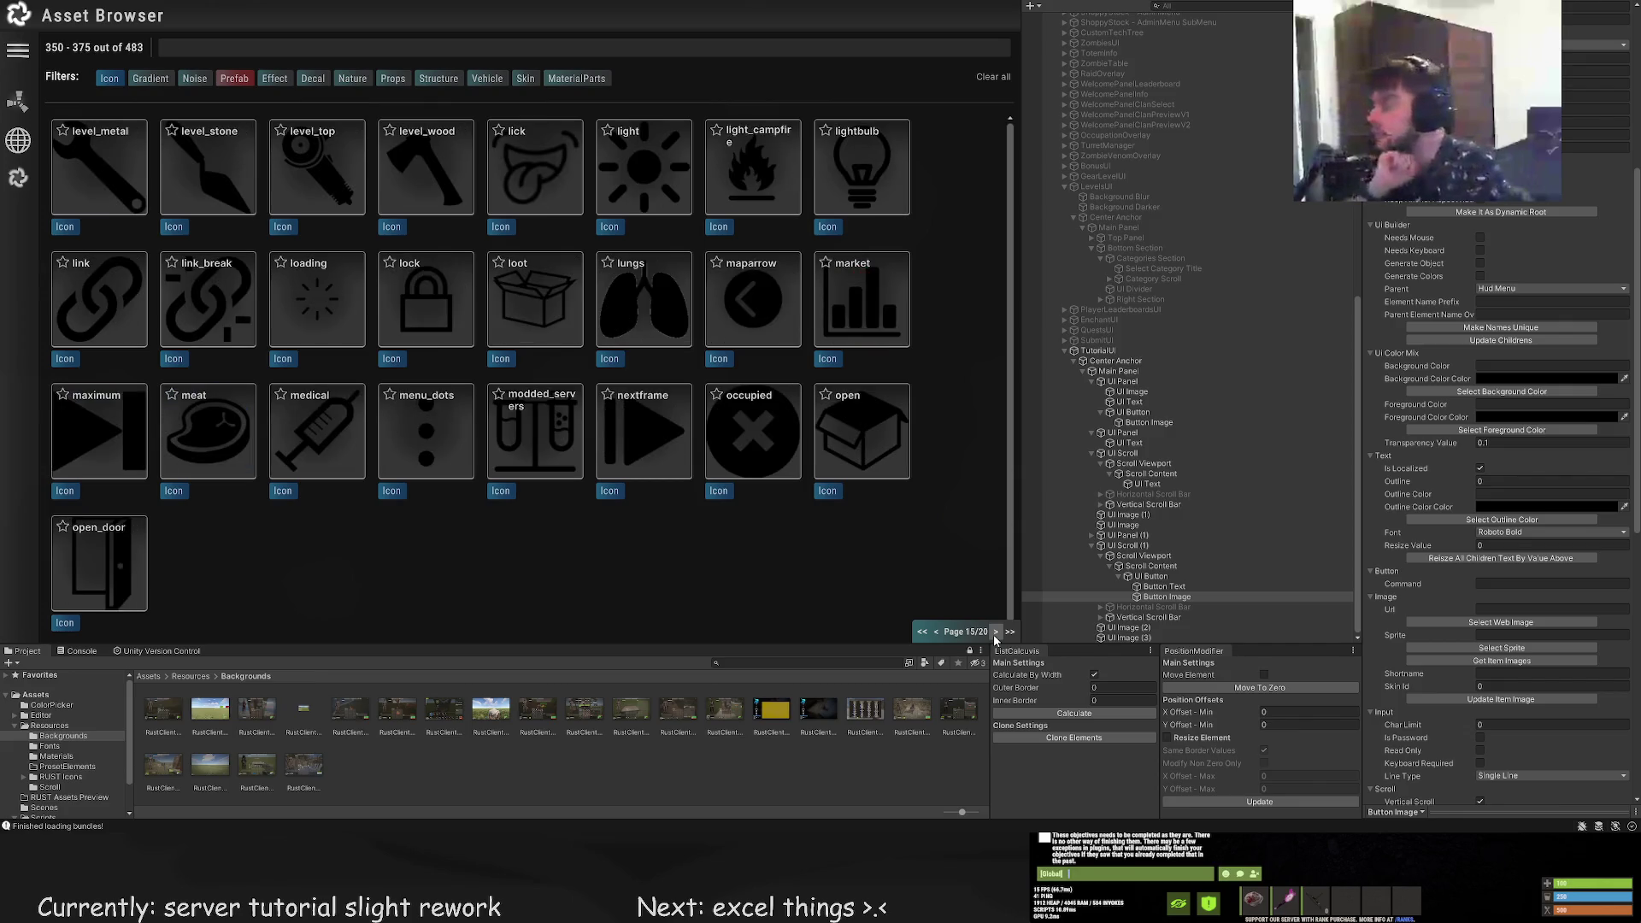
pyautogui.click(995, 633)
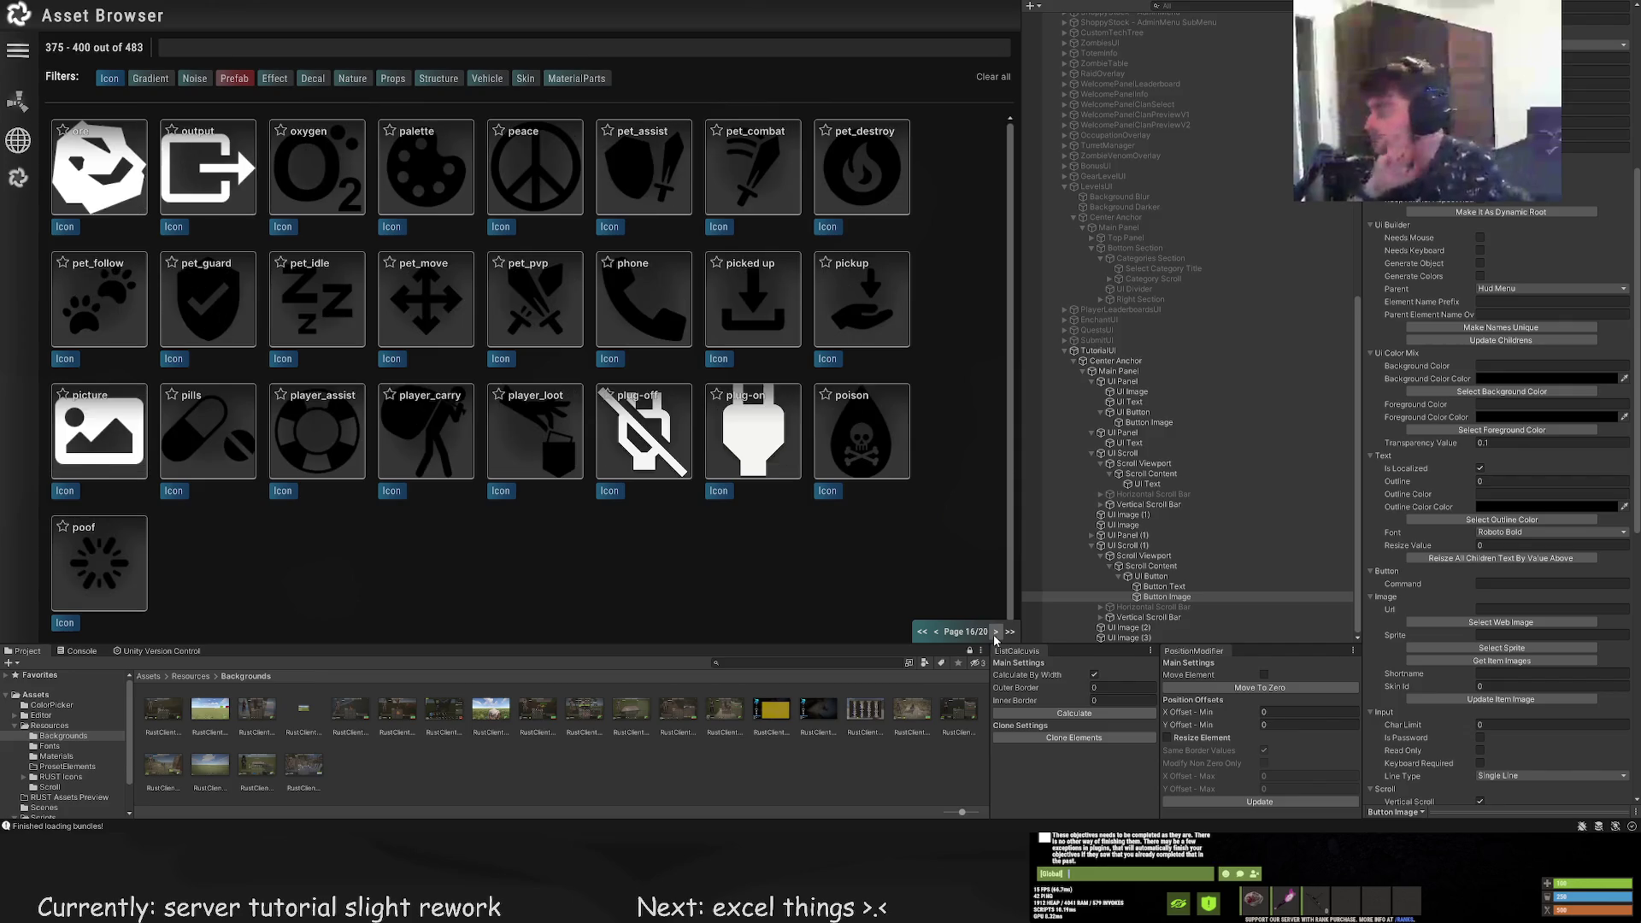
pyautogui.click(994, 634)
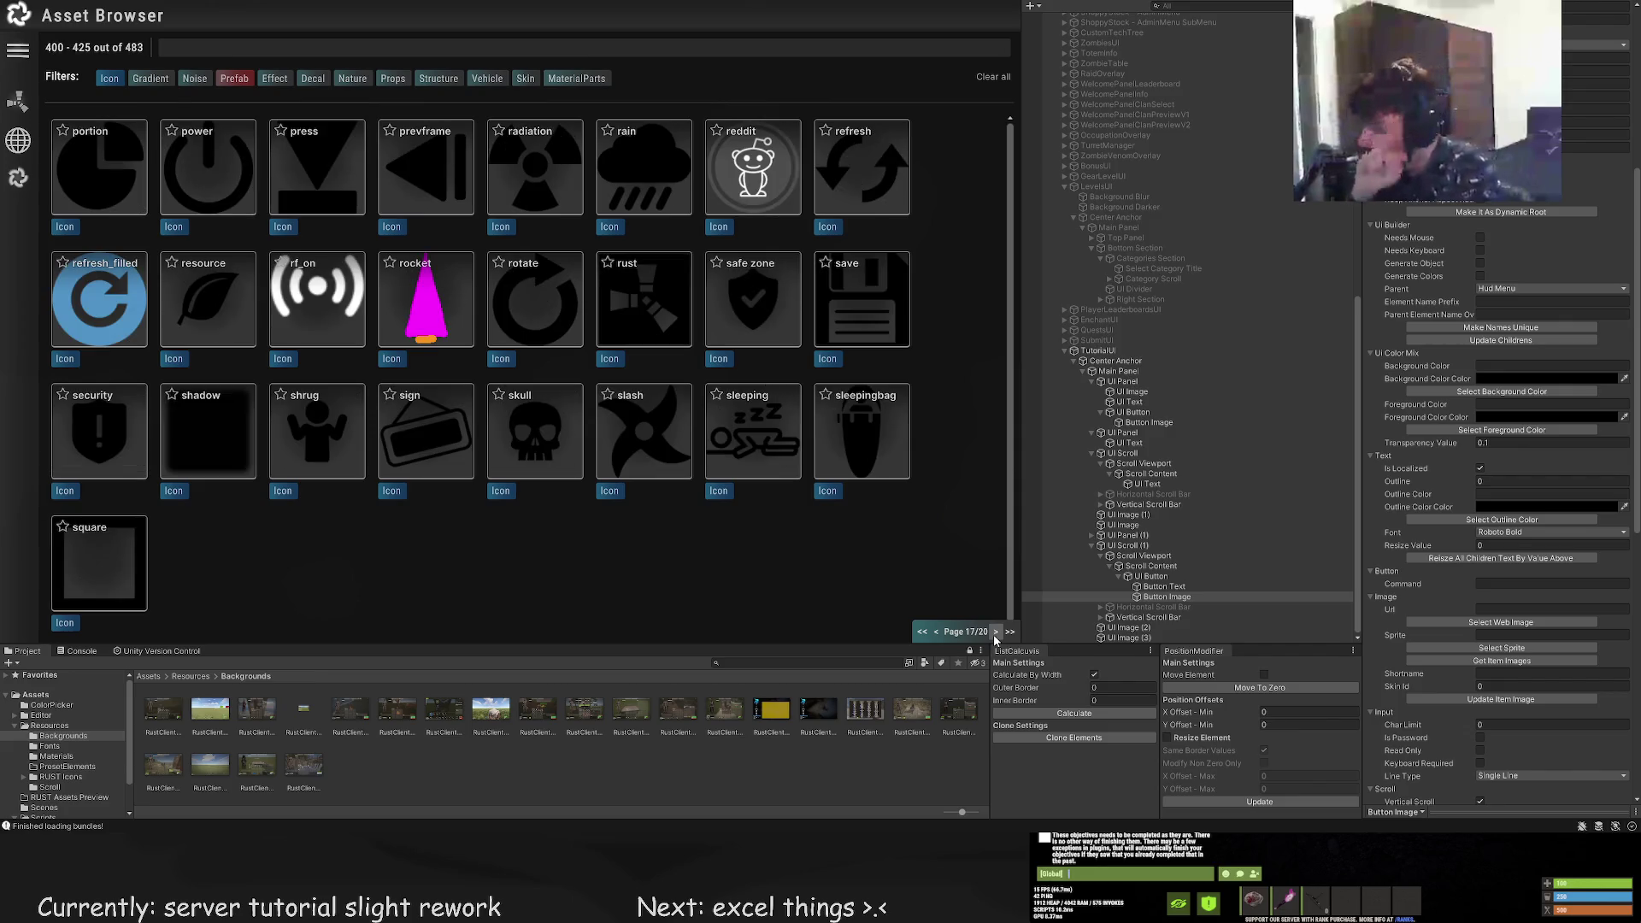
pyautogui.click(995, 634)
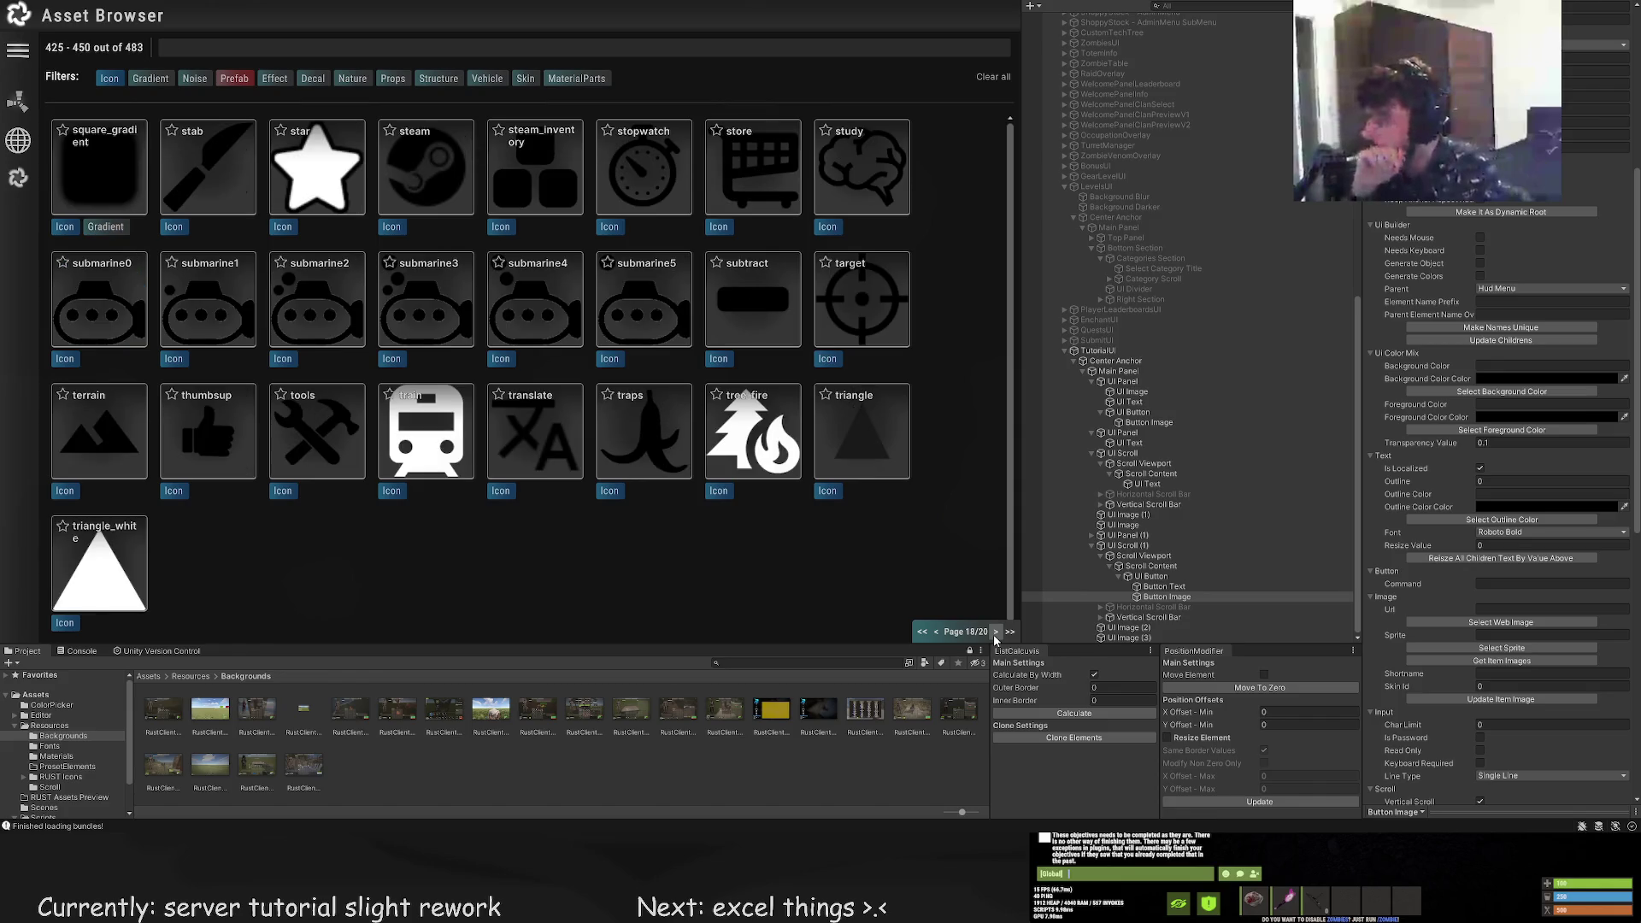
pyautogui.click(995, 634)
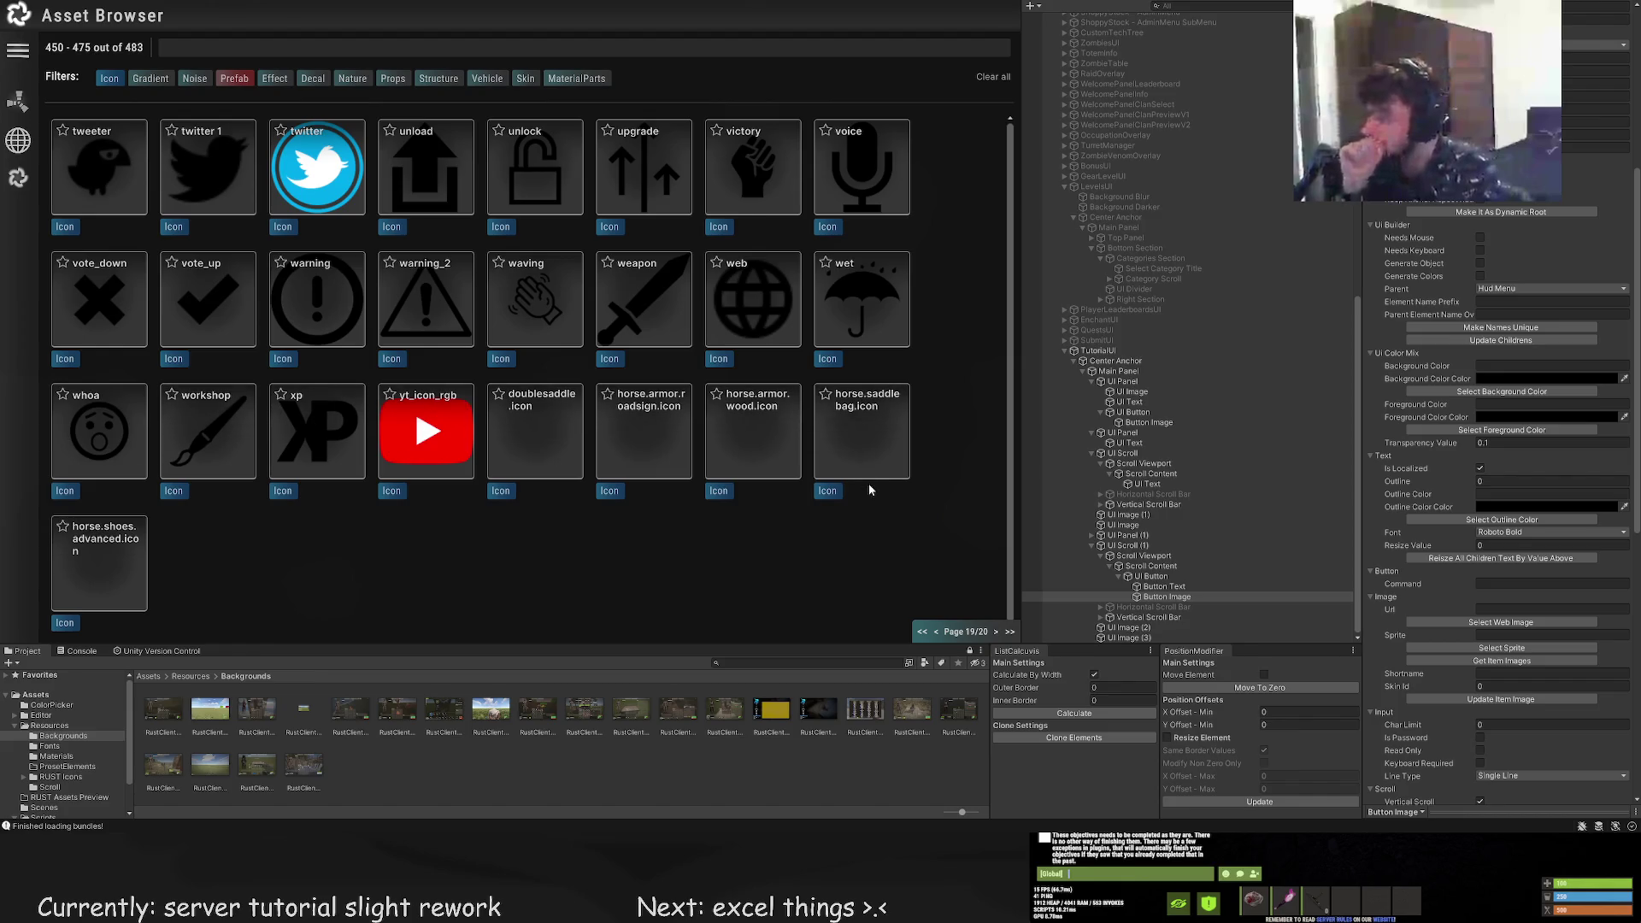
pyautogui.click(995, 632)
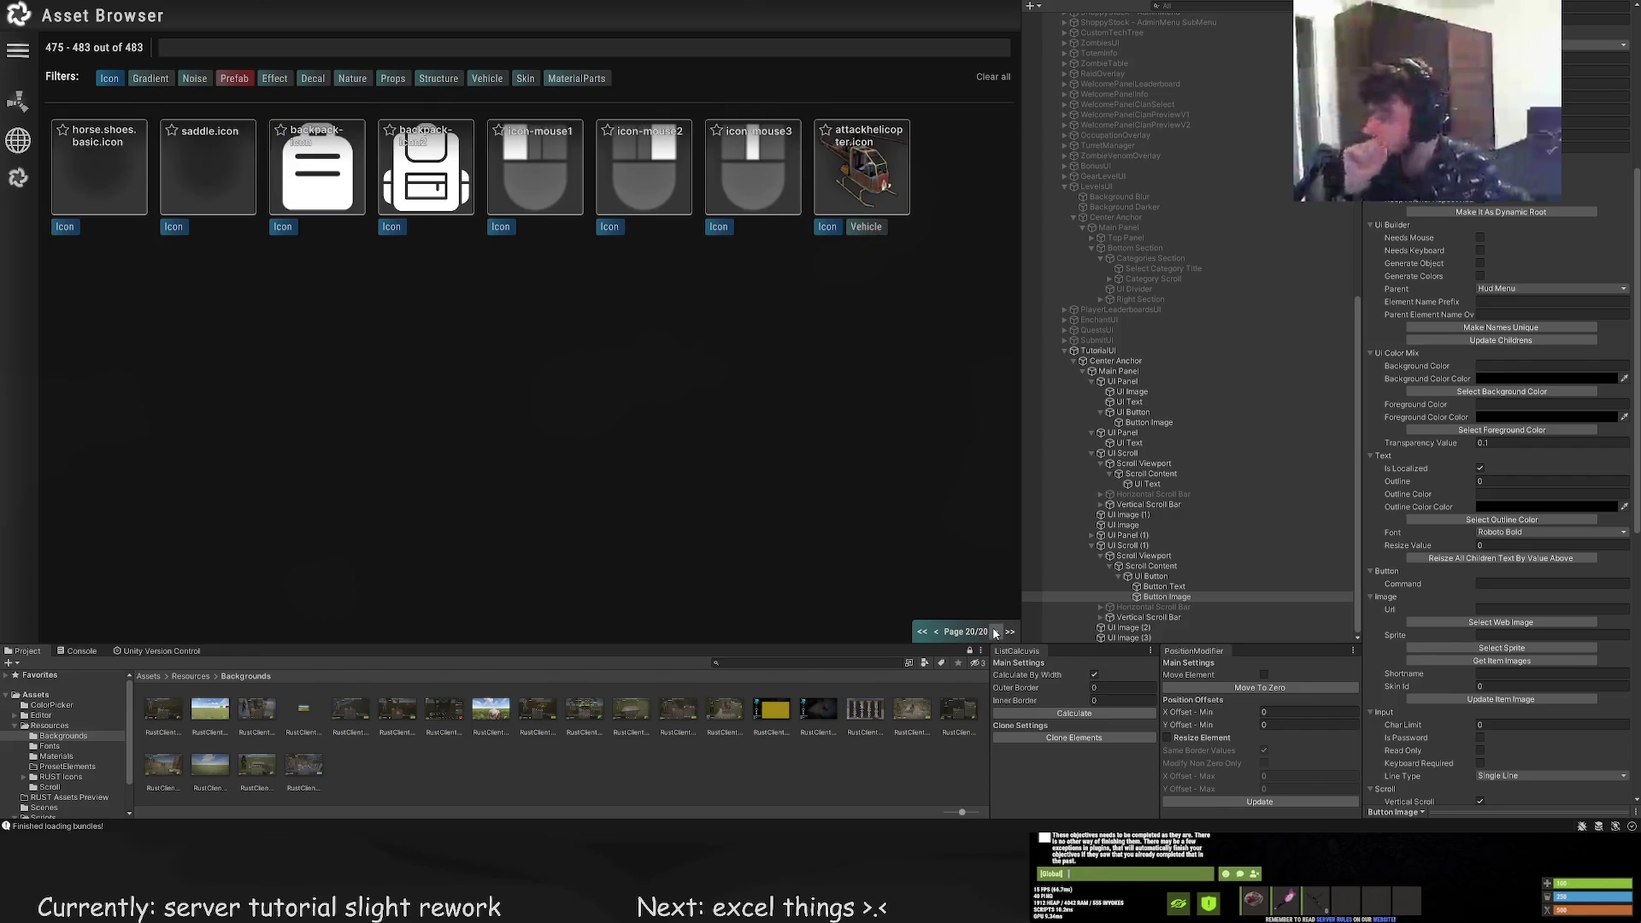
pyautogui.click(936, 633)
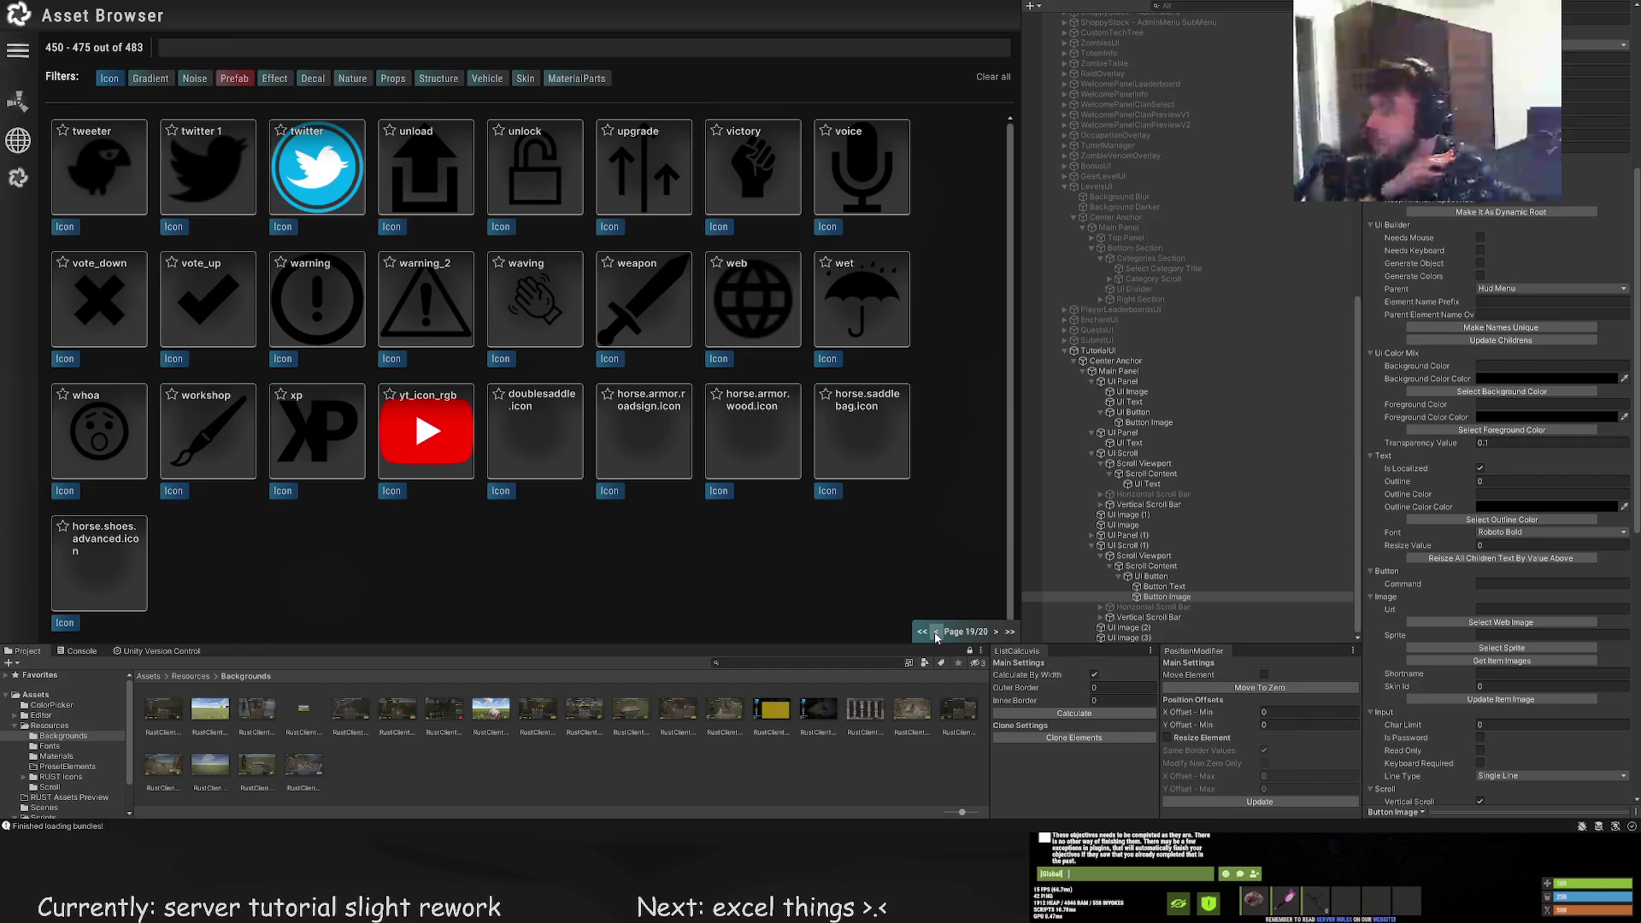
pyautogui.click(936, 632)
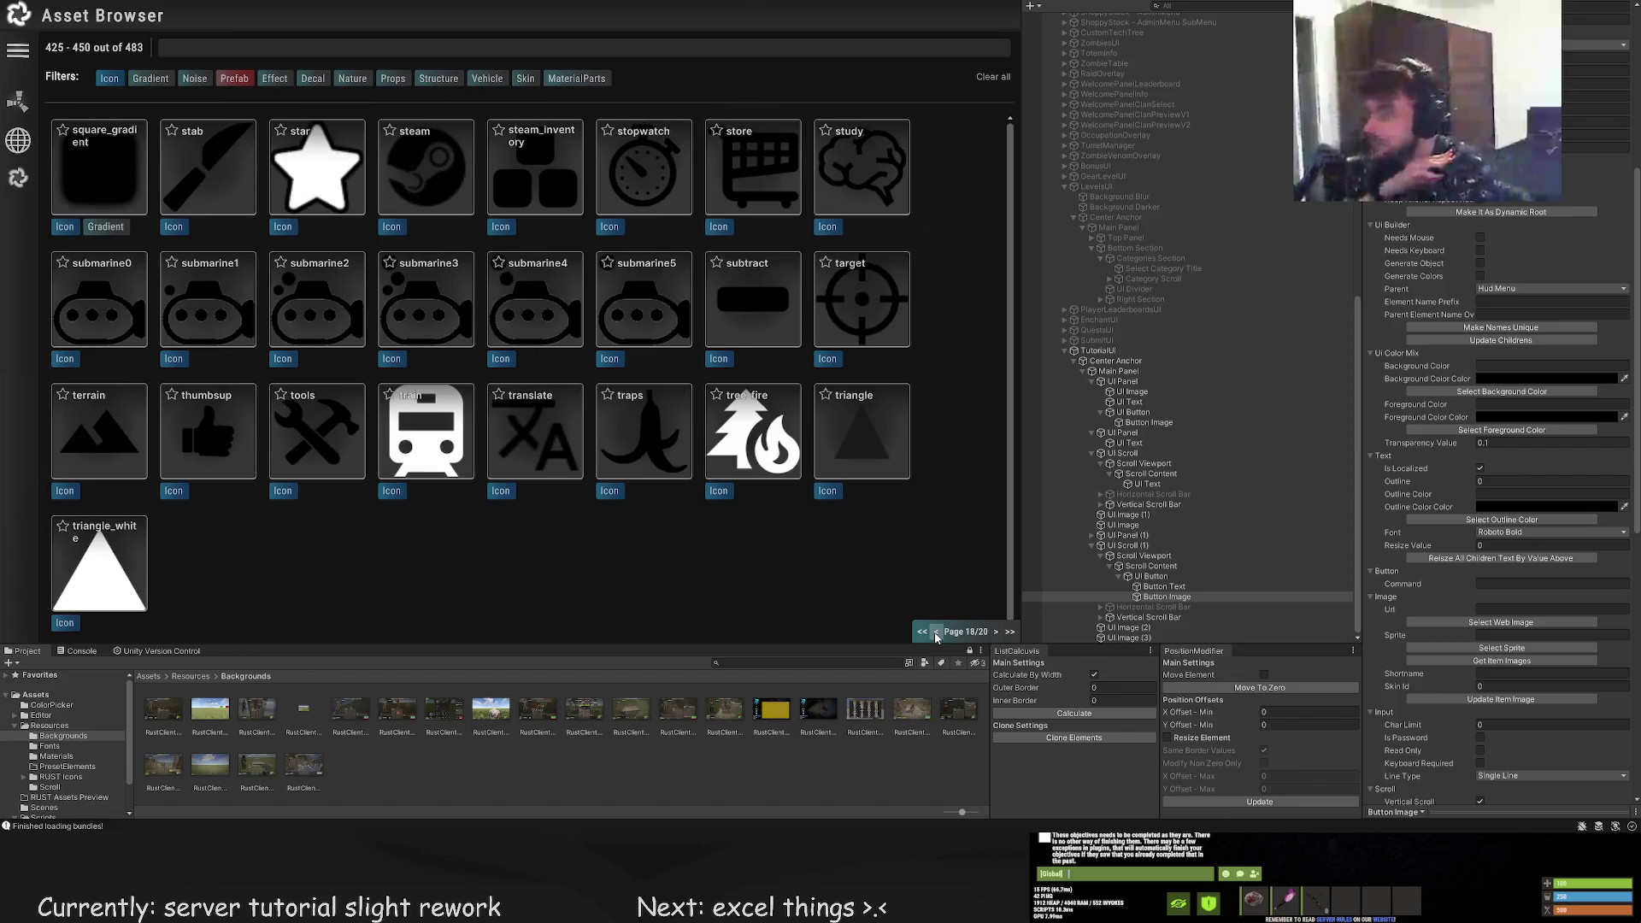
pyautogui.click(936, 632)
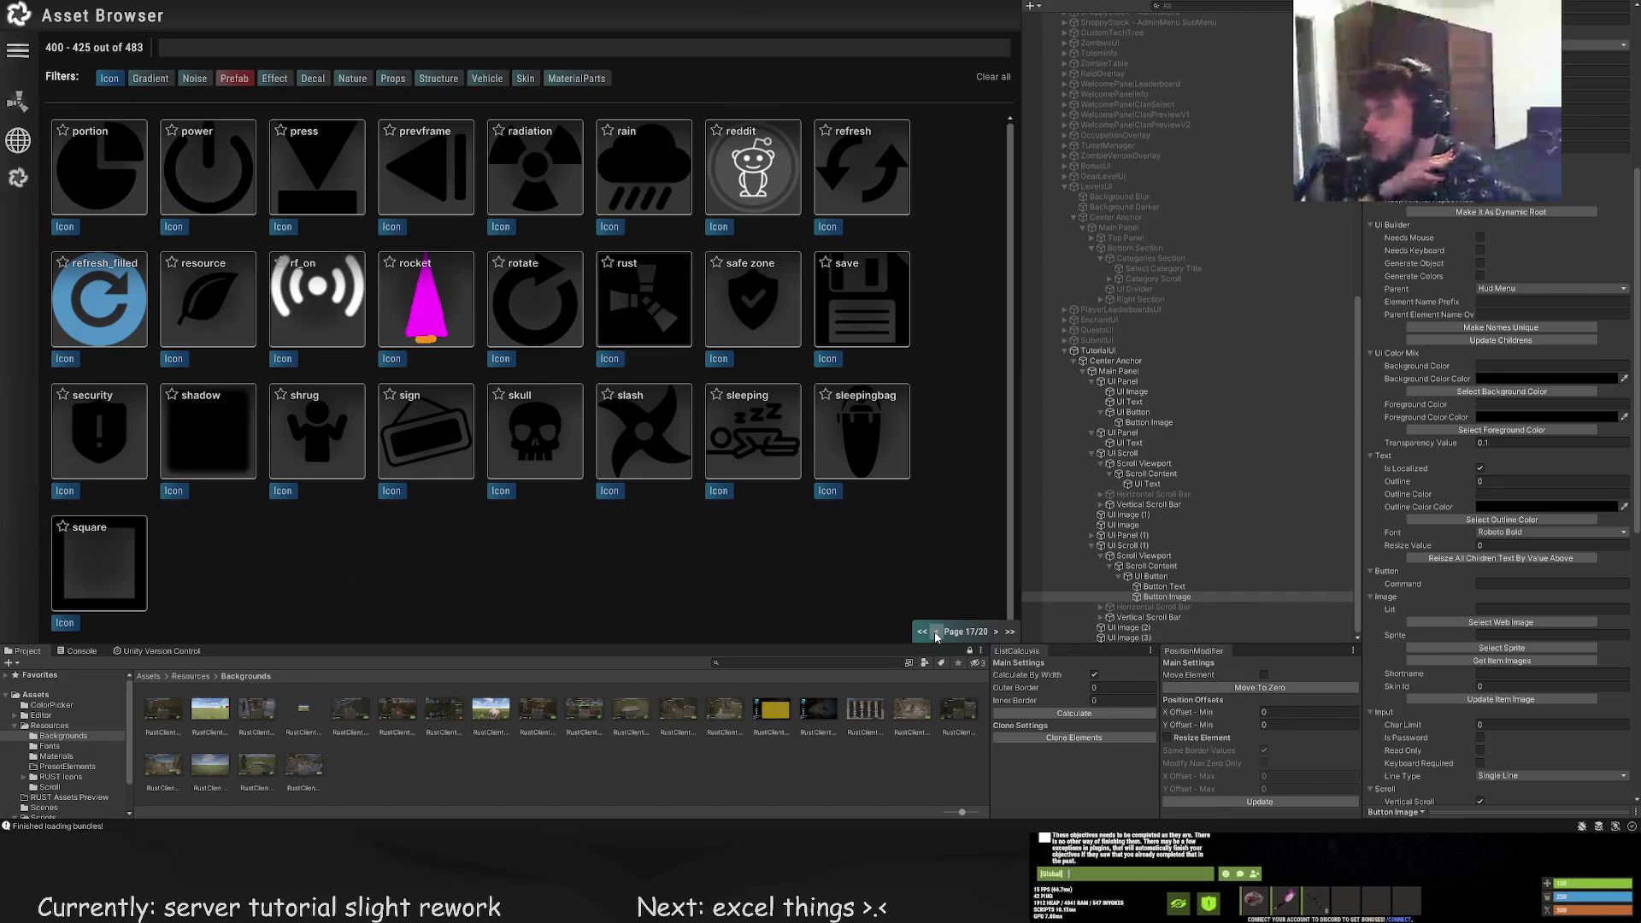
pyautogui.click(936, 632)
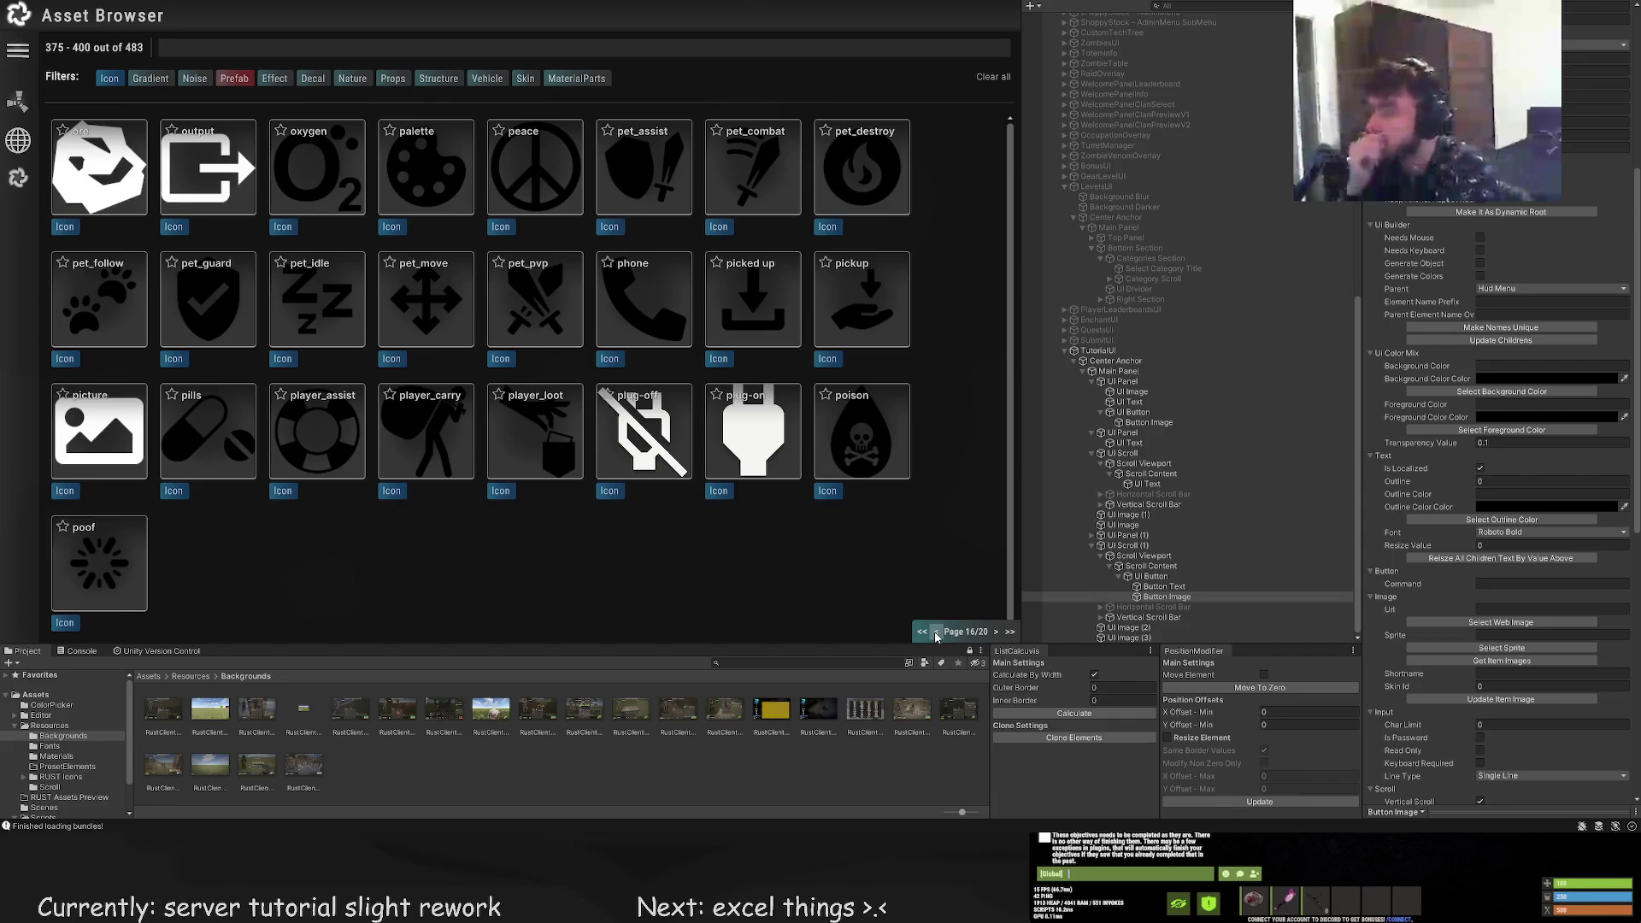
pyautogui.click(936, 632)
pyautogui.click(936, 633)
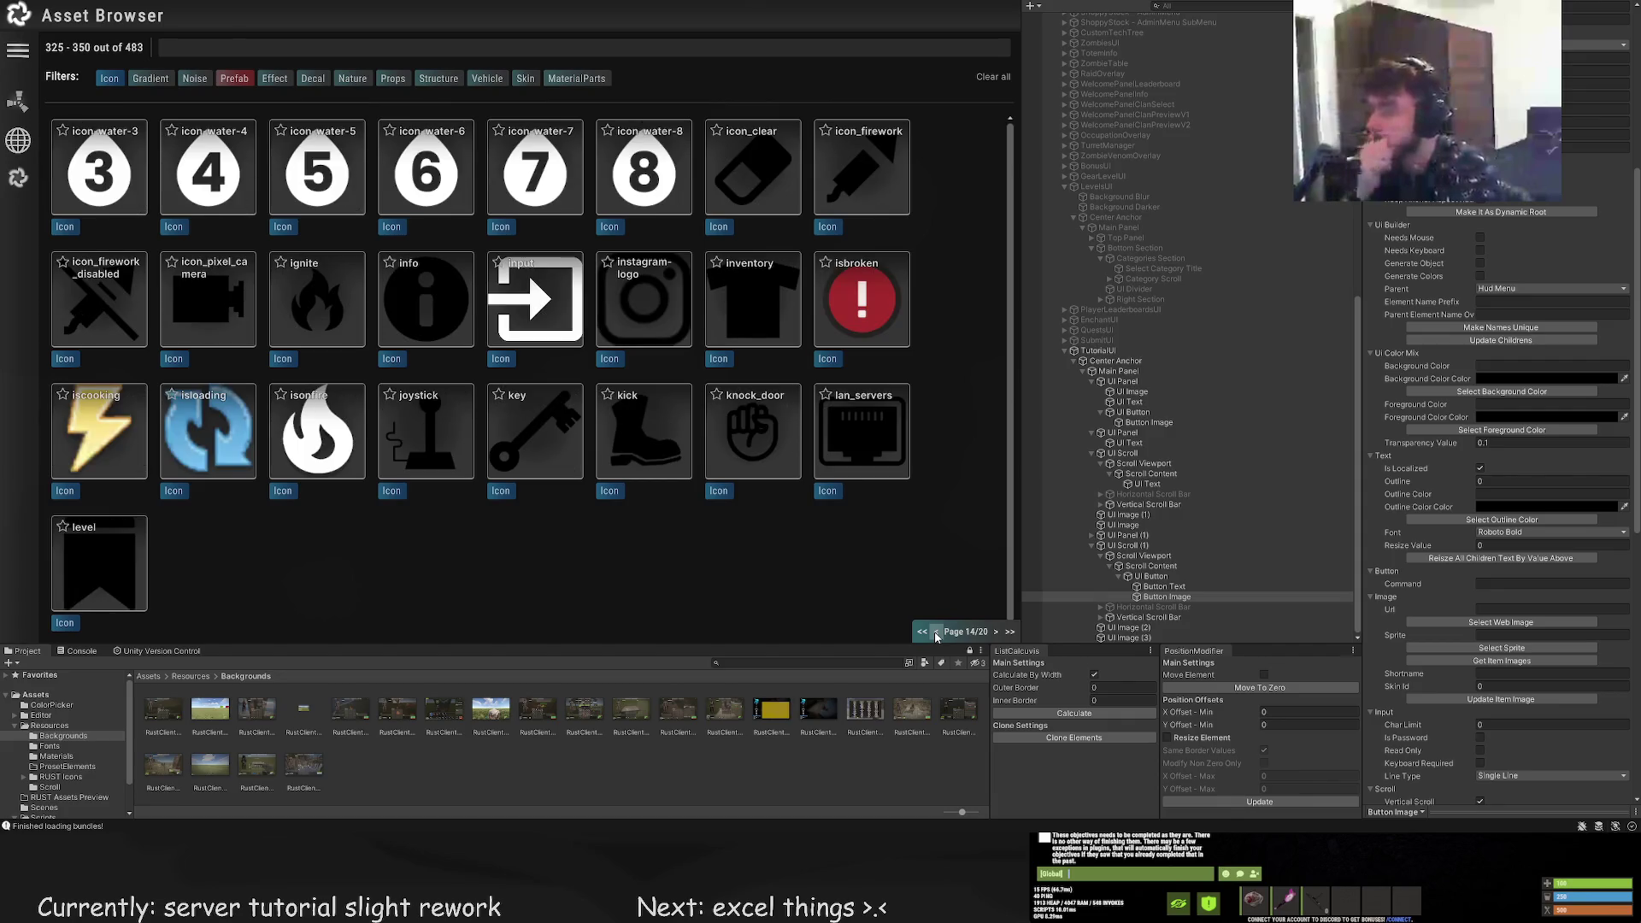
pyautogui.click(935, 632)
pyautogui.click(936, 632)
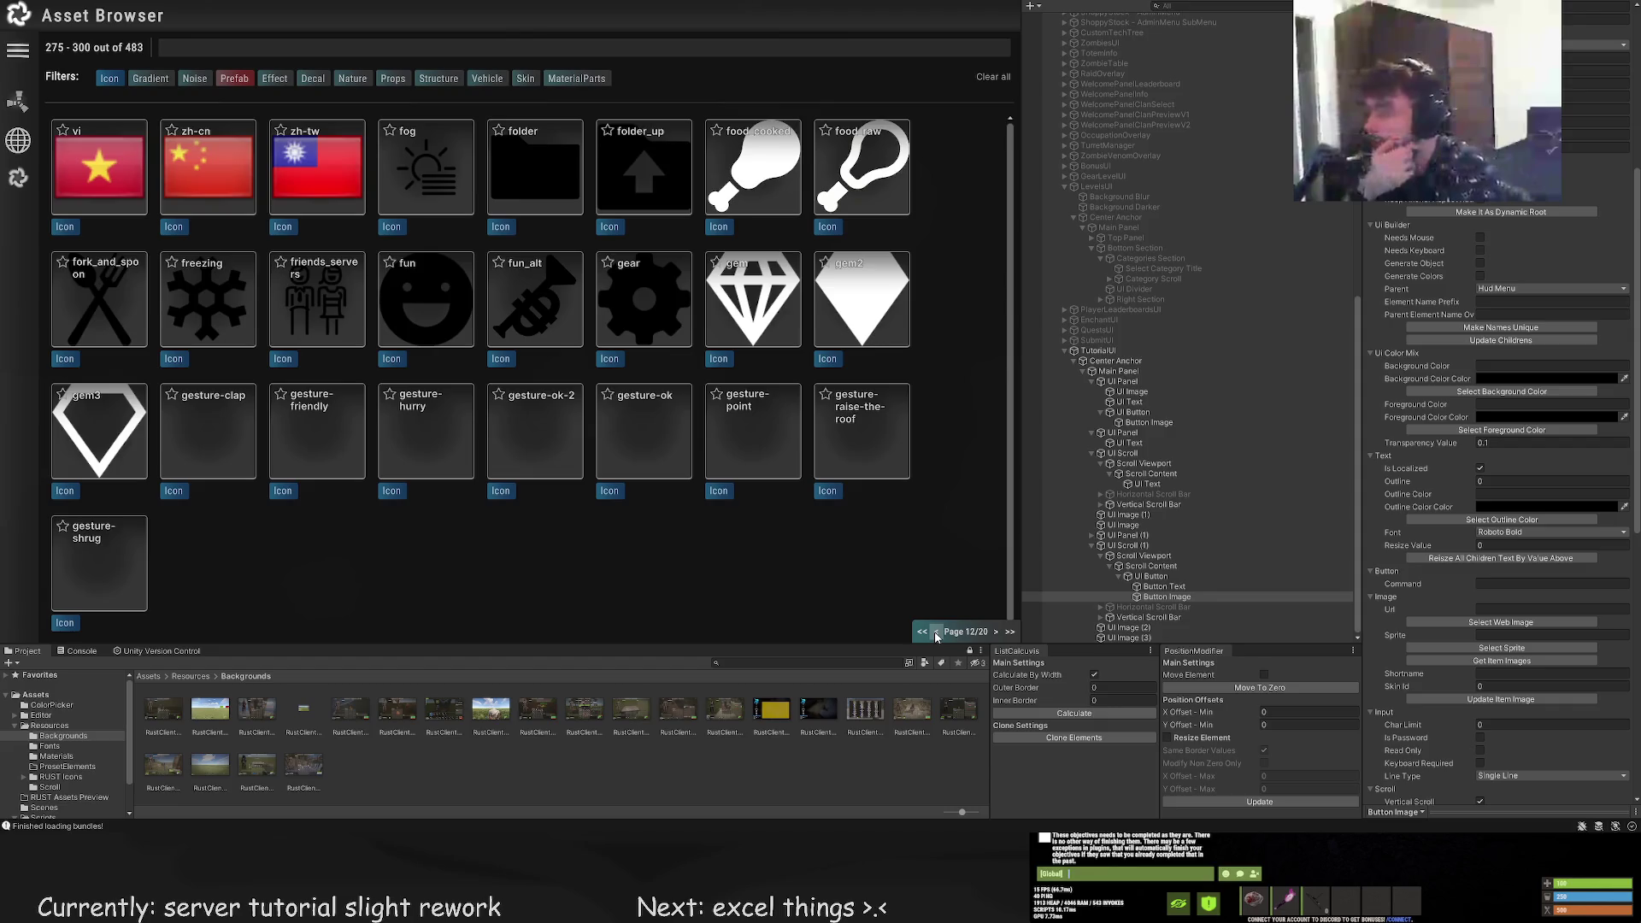
pyautogui.click(936, 632)
pyautogui.click(936, 633)
pyautogui.click(935, 632)
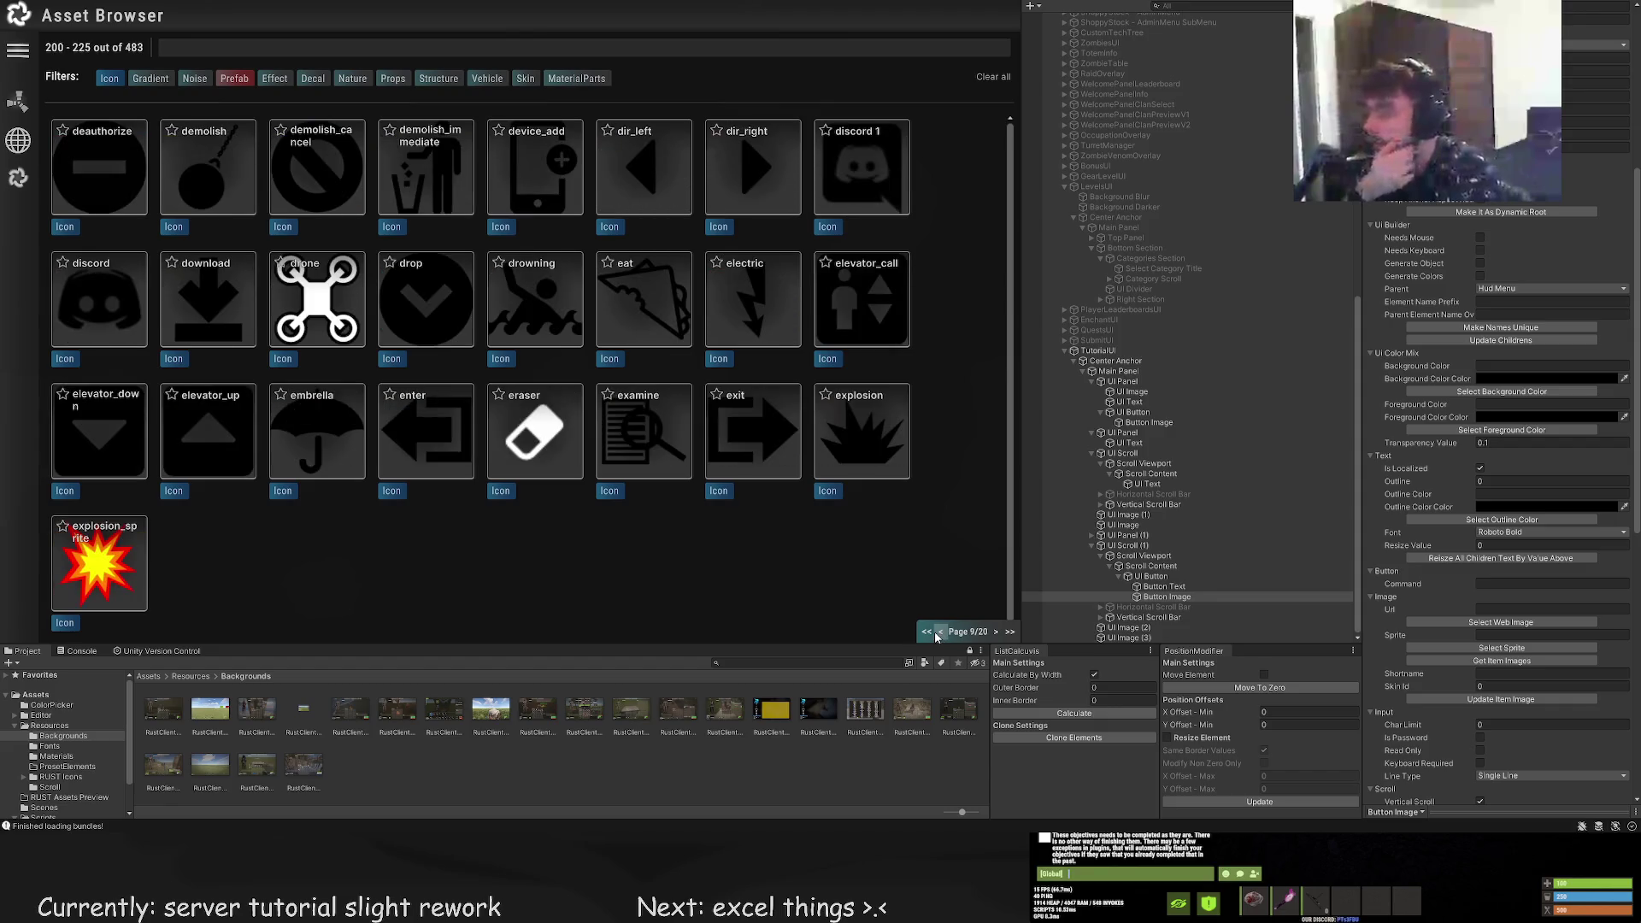
pyautogui.click(938, 632)
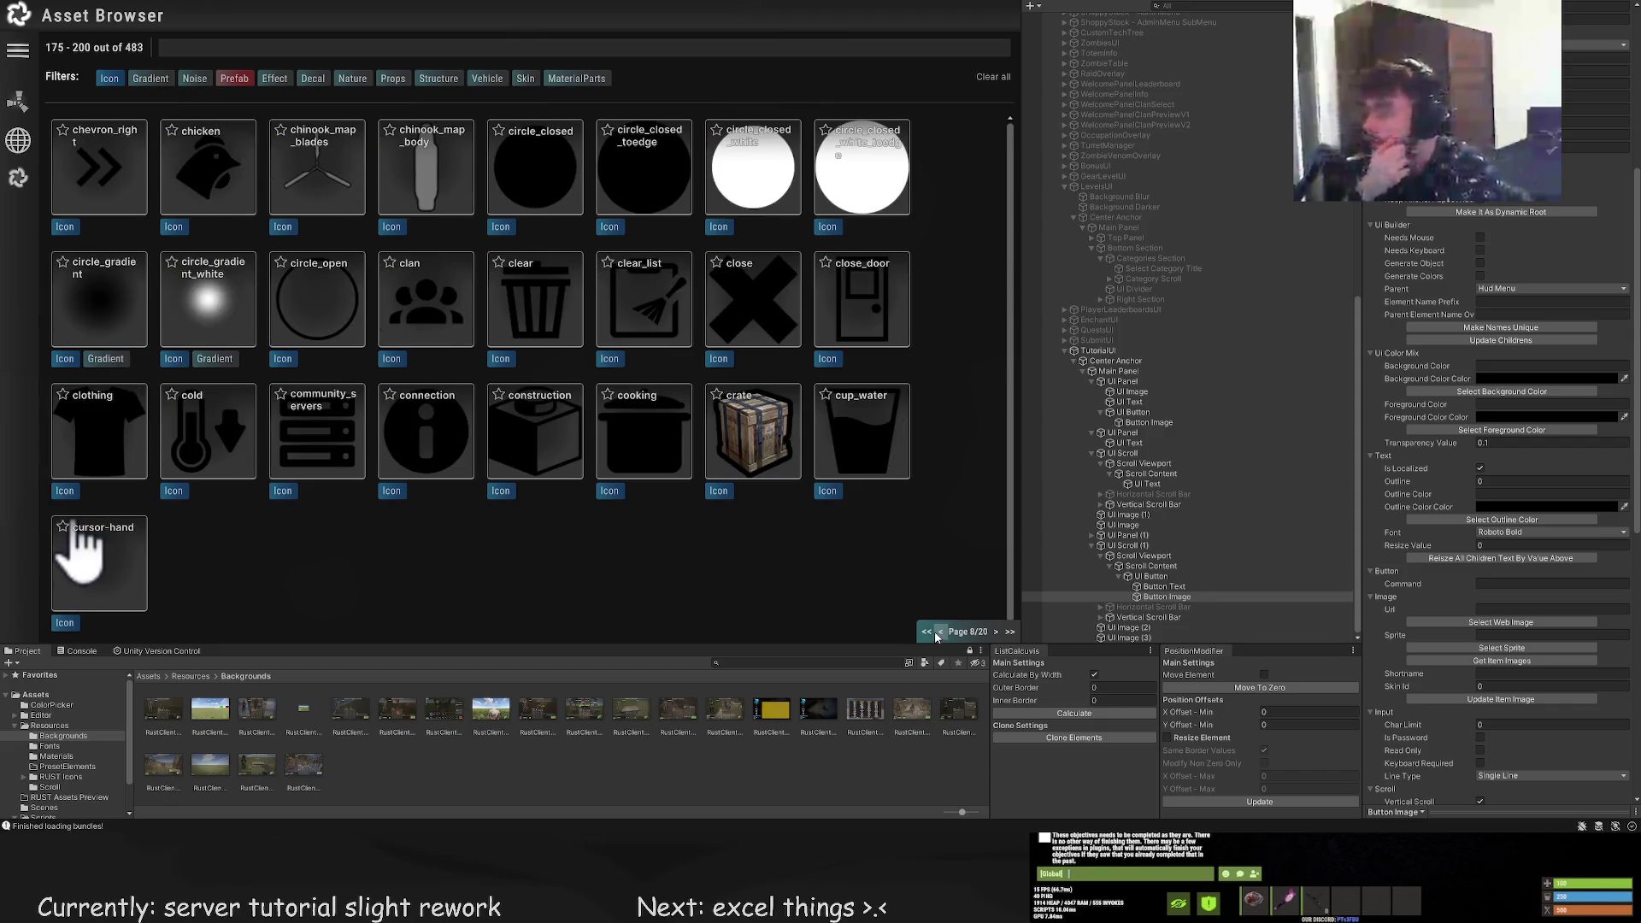
pyautogui.click(937, 632)
pyautogui.click(937, 633)
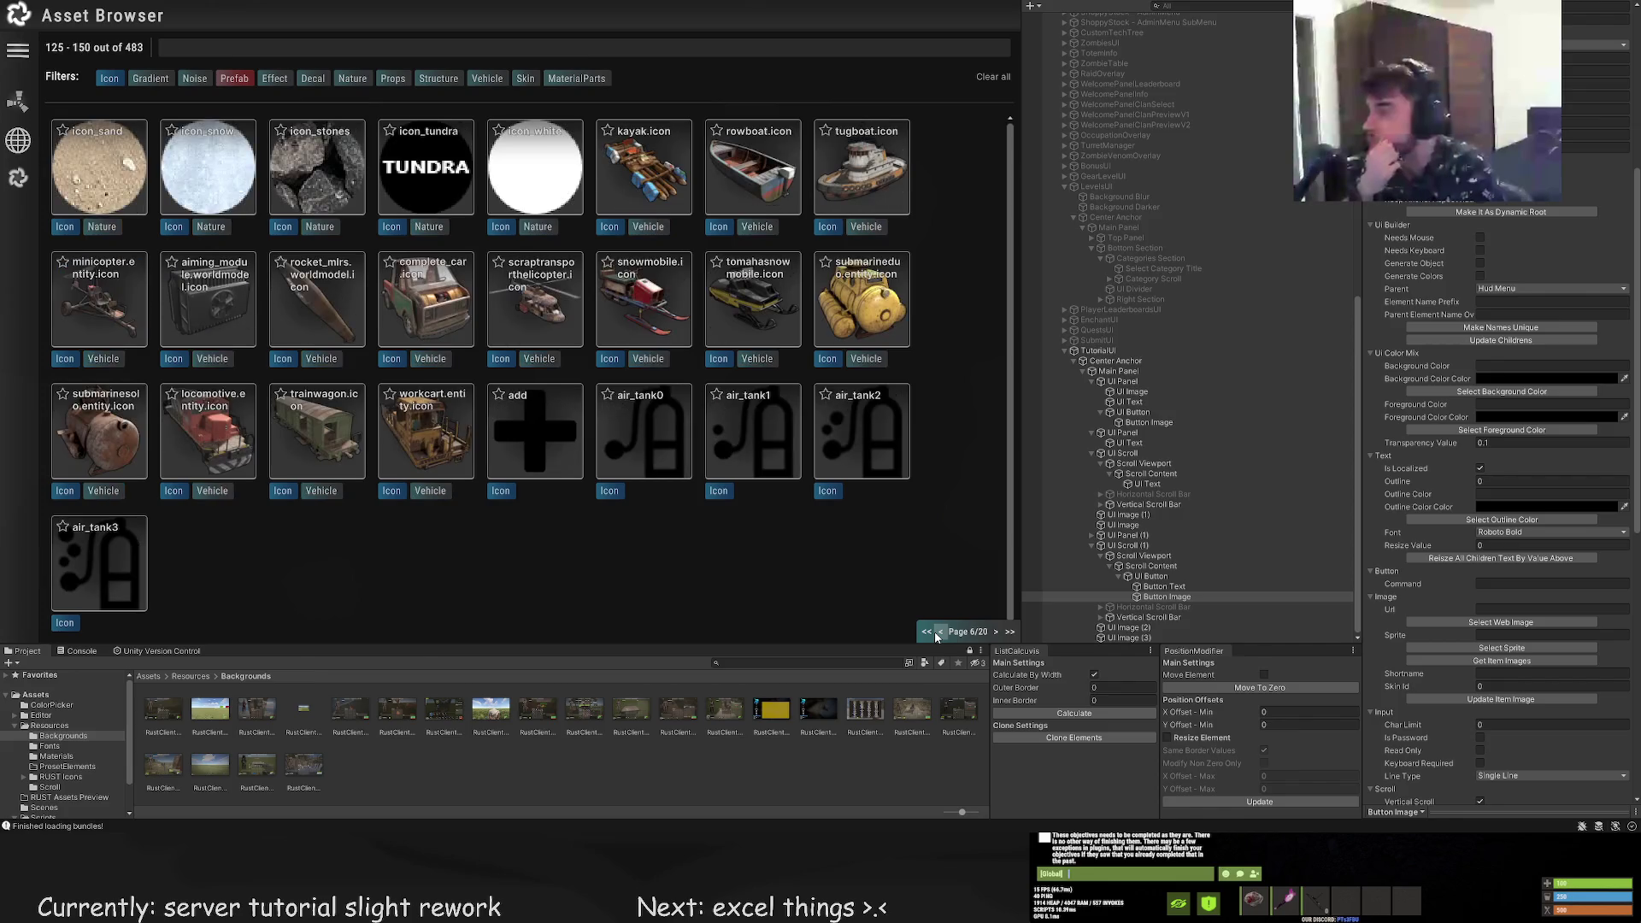
pyautogui.click(938, 633)
pyautogui.click(937, 632)
pyautogui.click(937, 632)
pyautogui.click(938, 632)
pyautogui.click(938, 632)
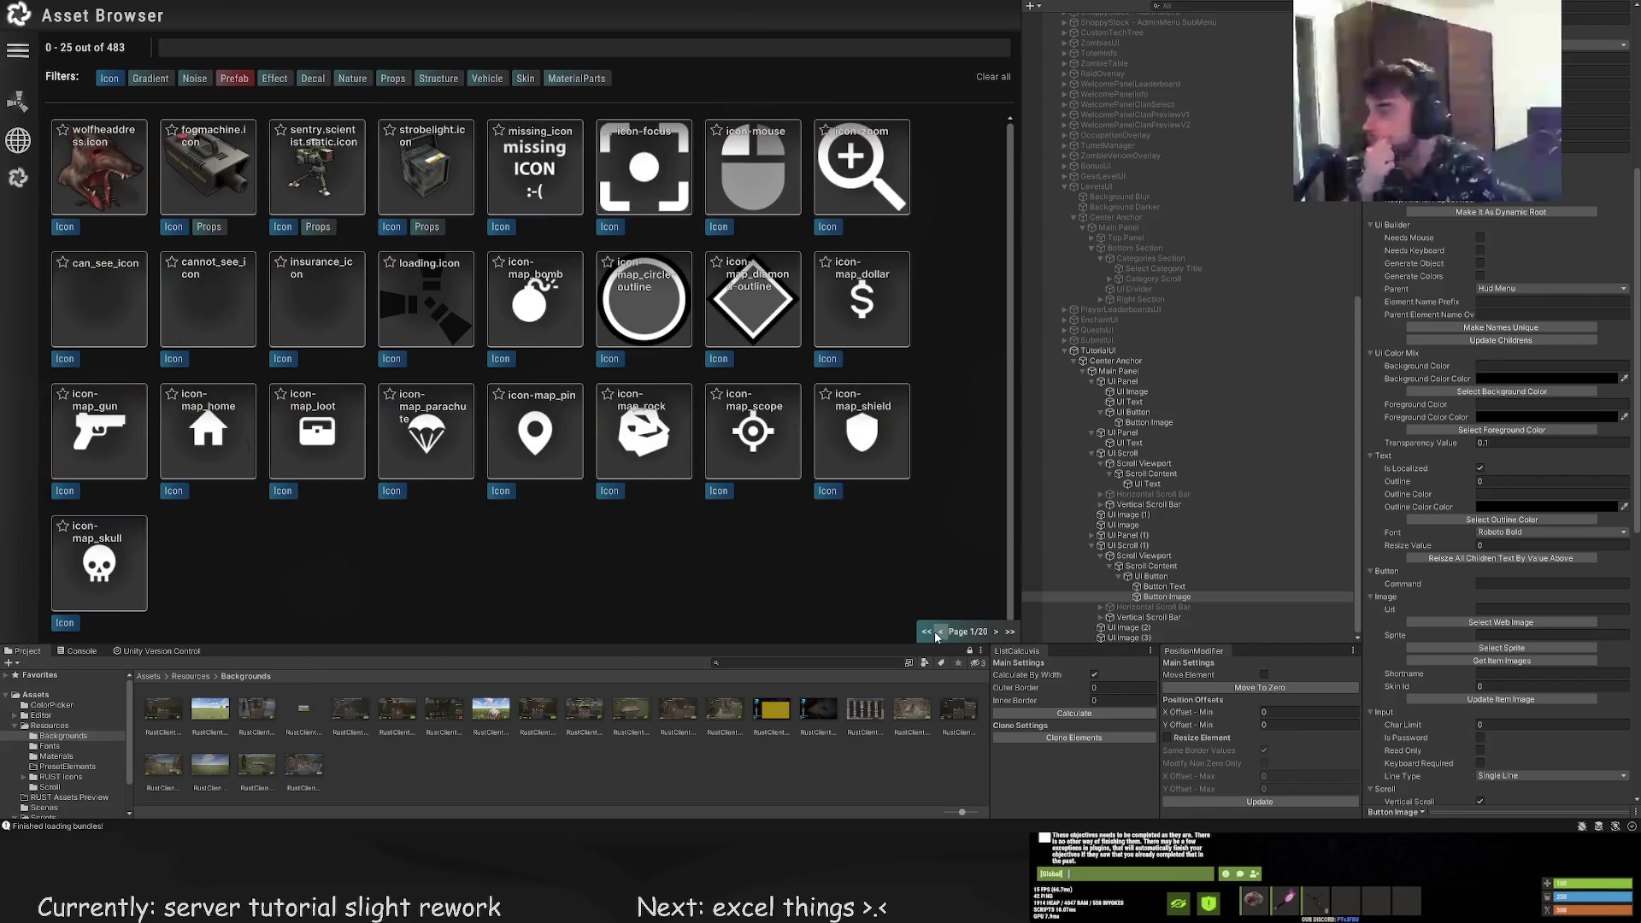
pyautogui.click(996, 633)
pyautogui.click(996, 632)
pyautogui.click(996, 632)
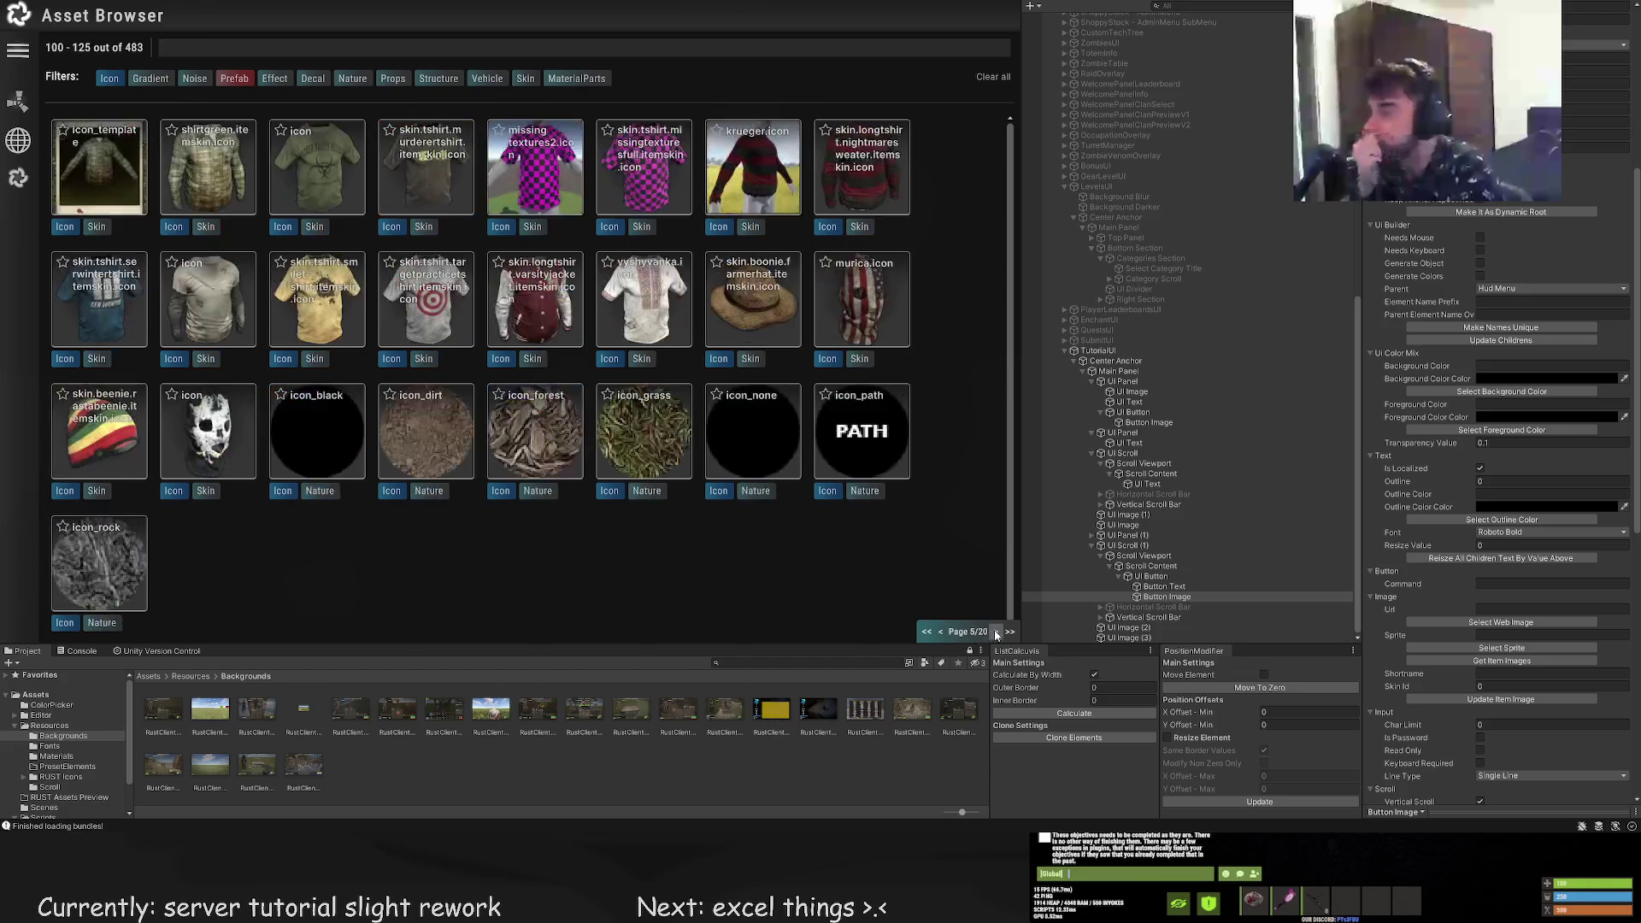
pyautogui.click(995, 632)
pyautogui.click(996, 633)
pyautogui.click(995, 633)
pyautogui.click(996, 632)
pyautogui.click(996, 632)
pyautogui.click(995, 632)
pyautogui.click(995, 632)
pyautogui.click(995, 633)
pyautogui.click(995, 633)
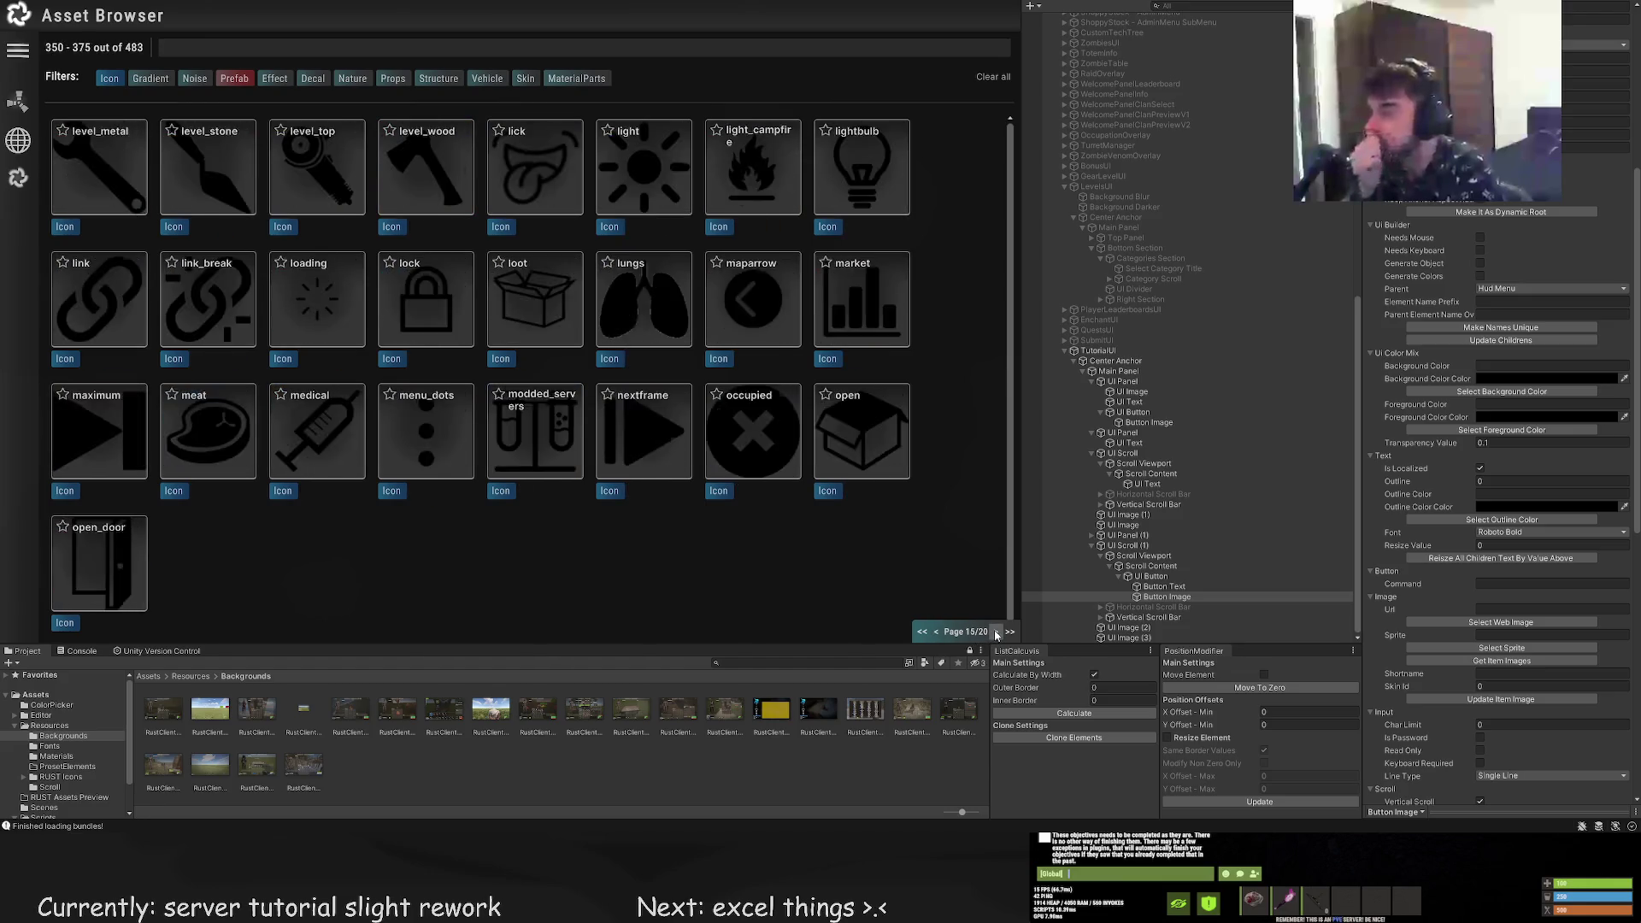
pyautogui.click(996, 632)
pyautogui.click(995, 633)
pyautogui.click(995, 632)
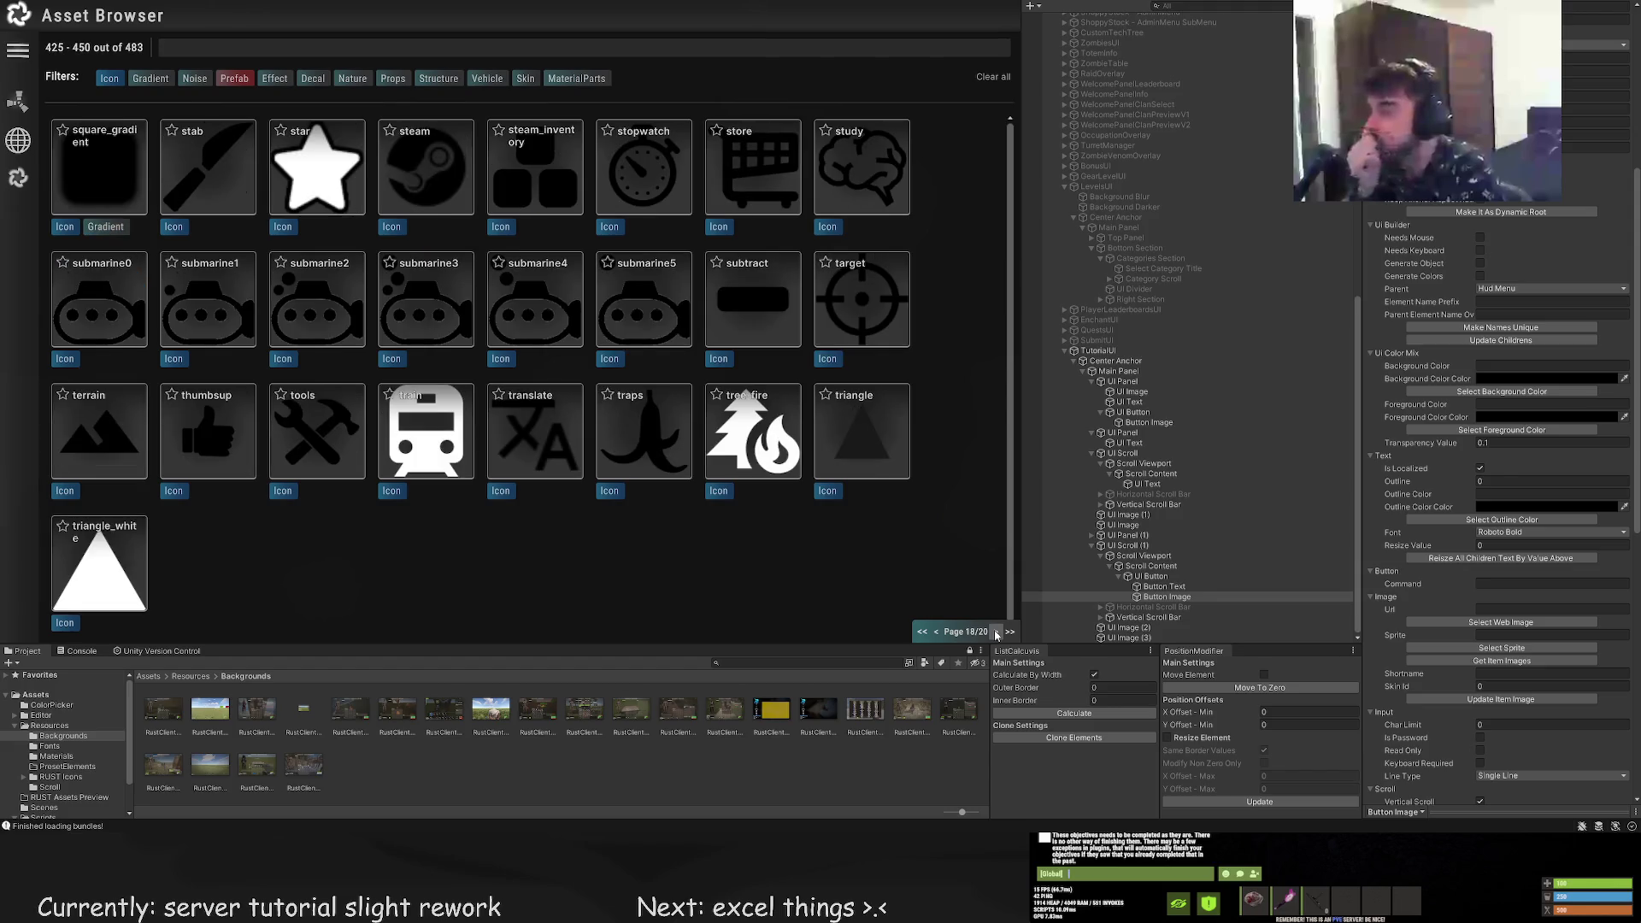
pyautogui.click(995, 633)
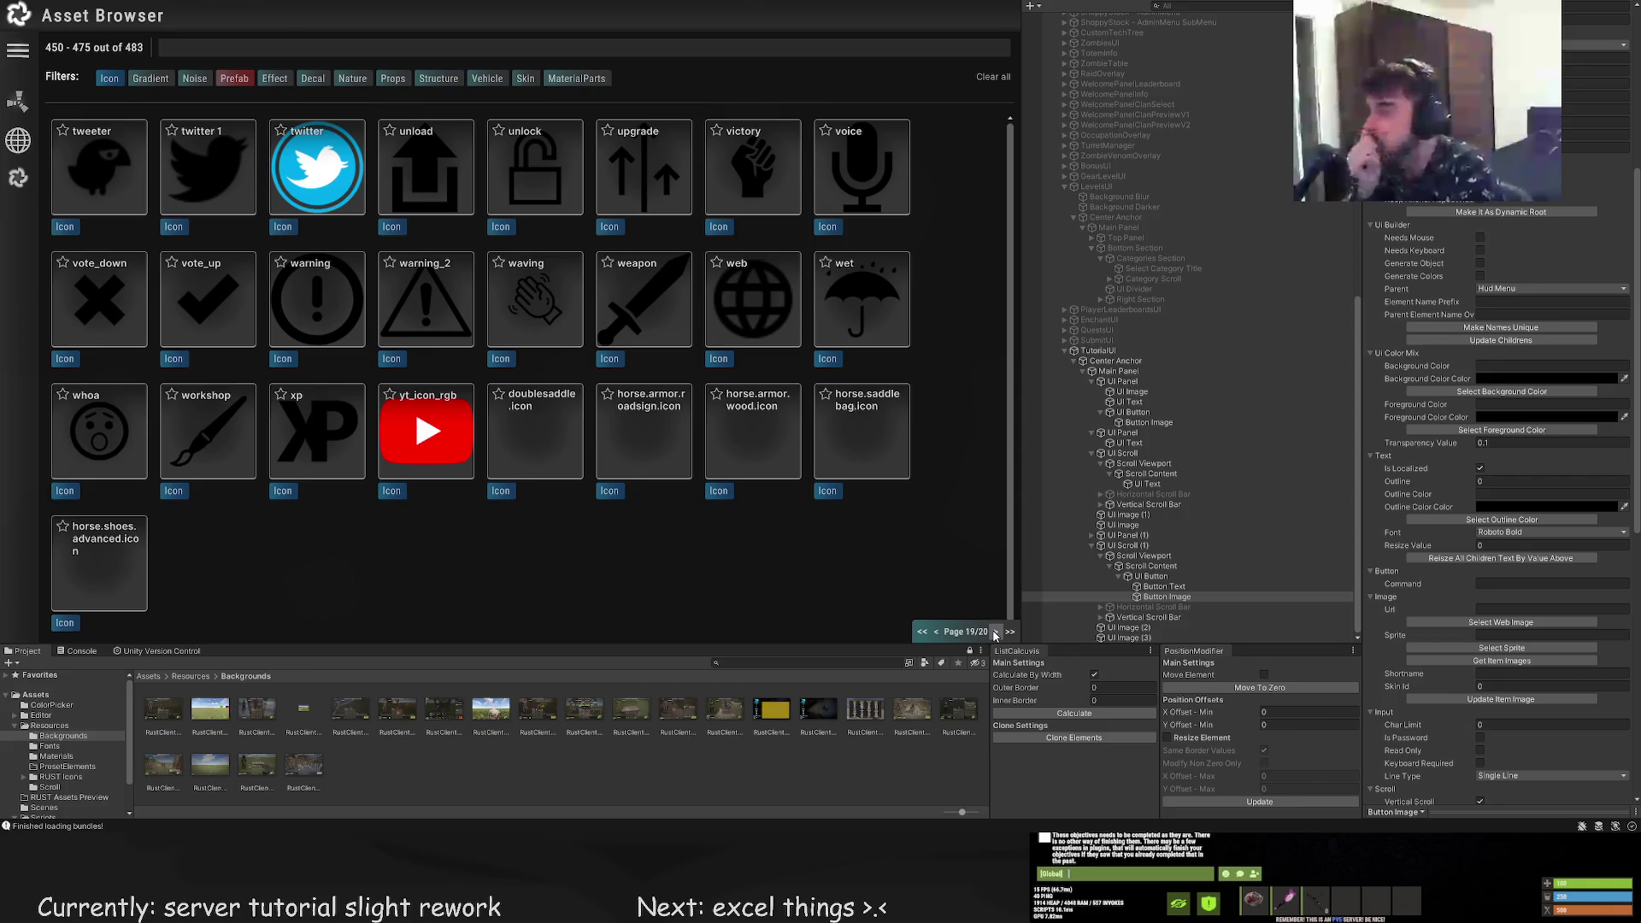
pyautogui.click(213, 428)
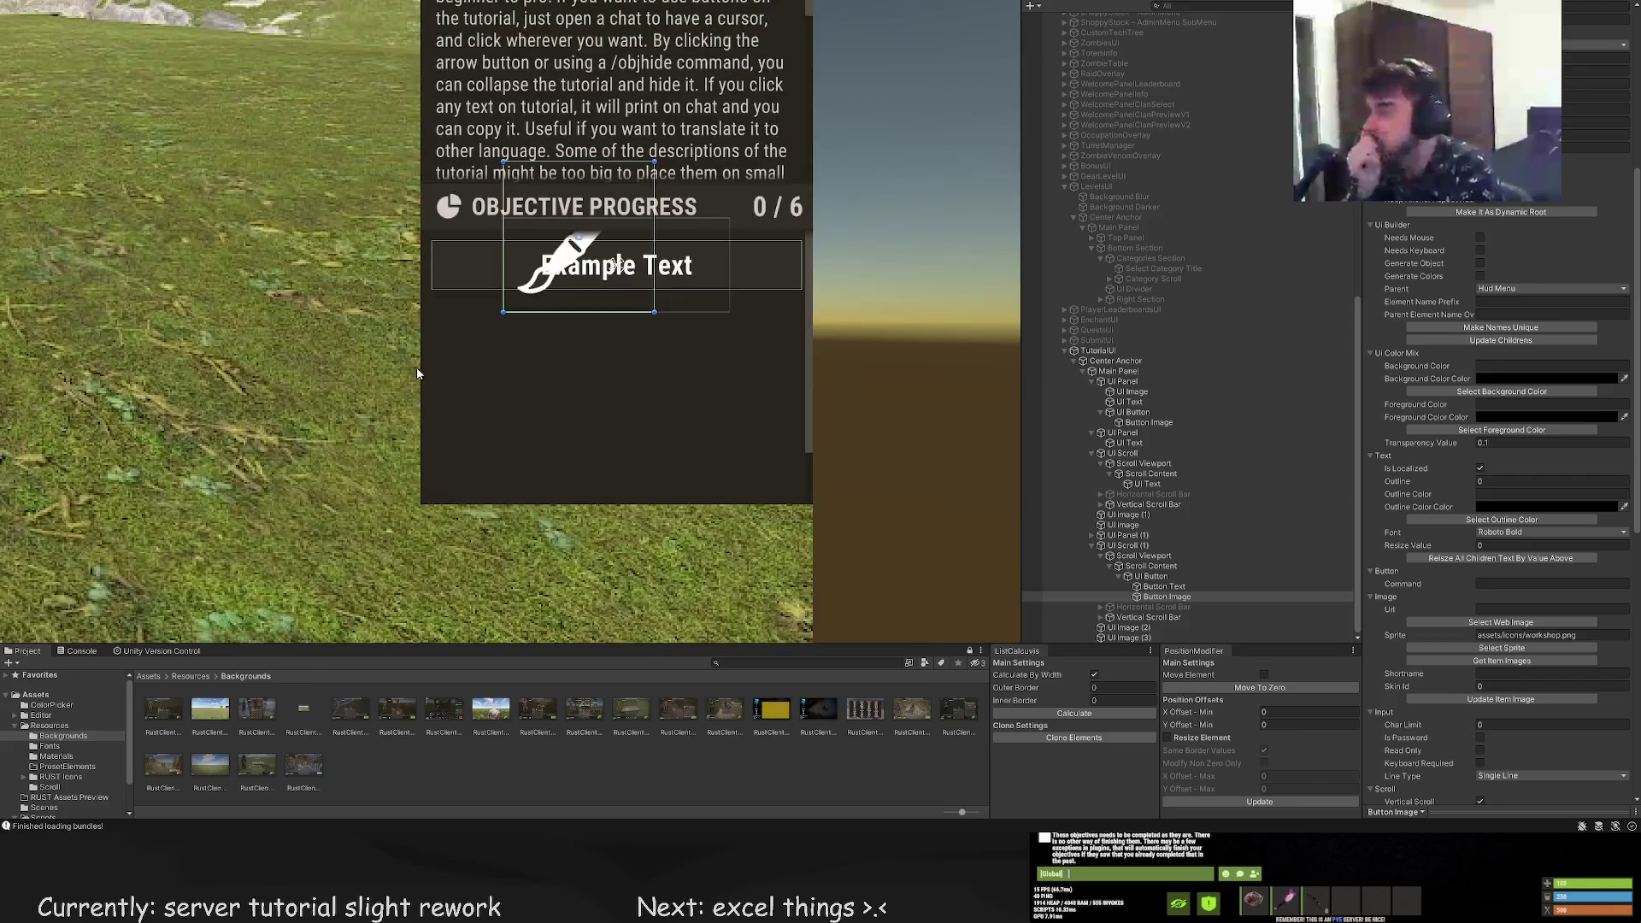
# Tint the brush icon LightGray, switching from LTD80, and shrink it to about 18 by 19
pyautogui.scroll(5, 1368, 280)
pyautogui.click(1502, 289)
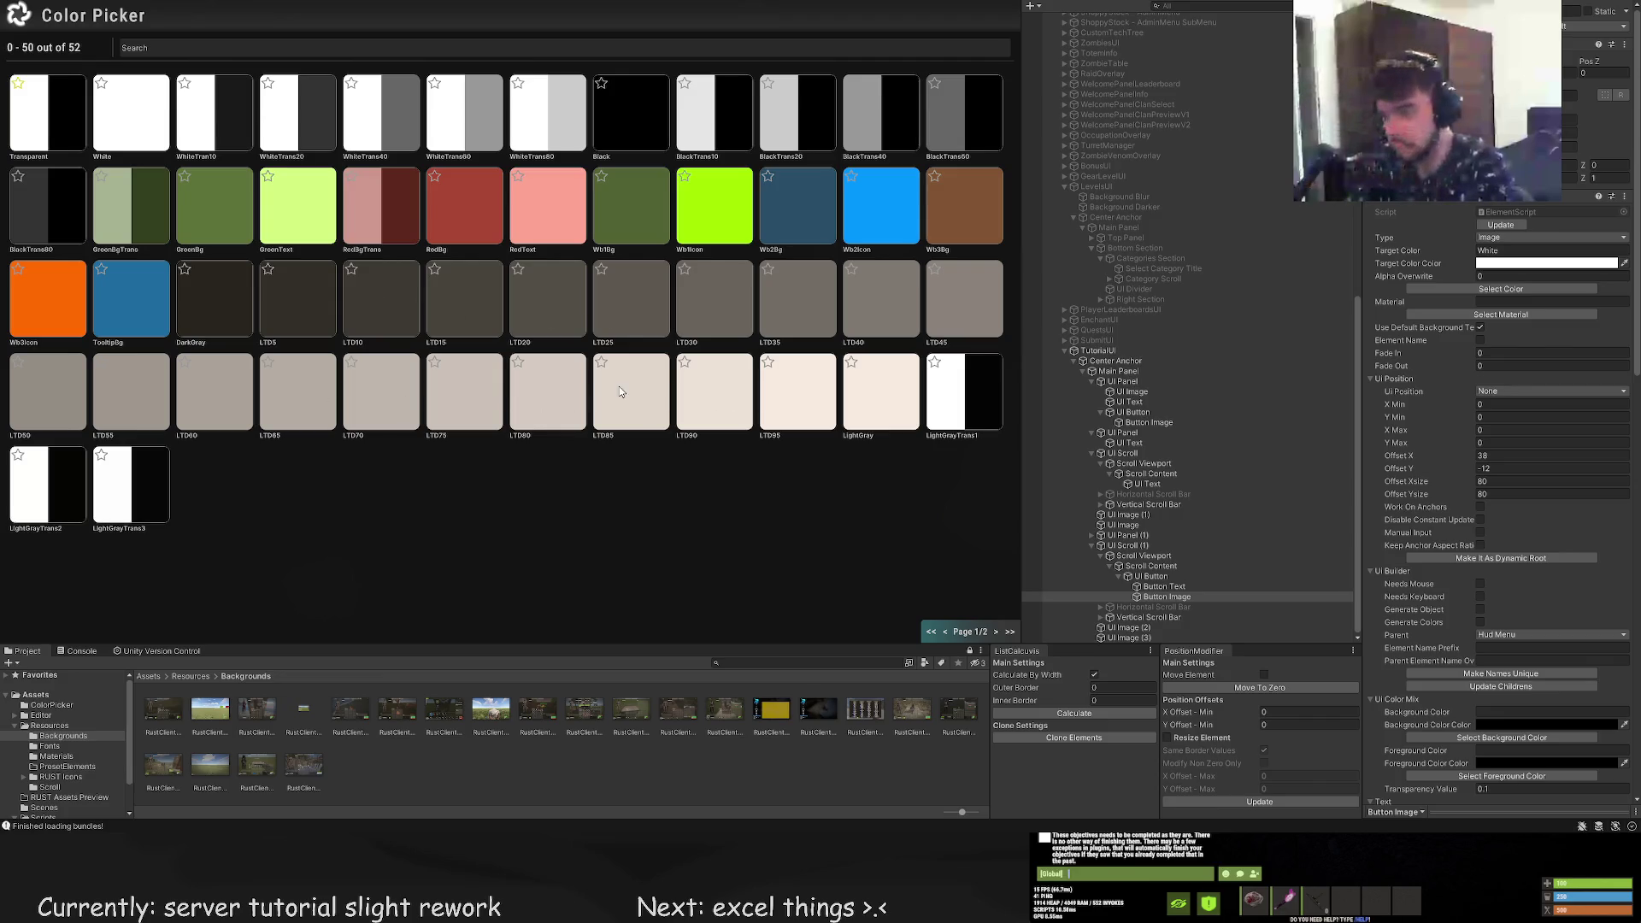
pyautogui.click(581, 393)
pyautogui.click(1502, 288)
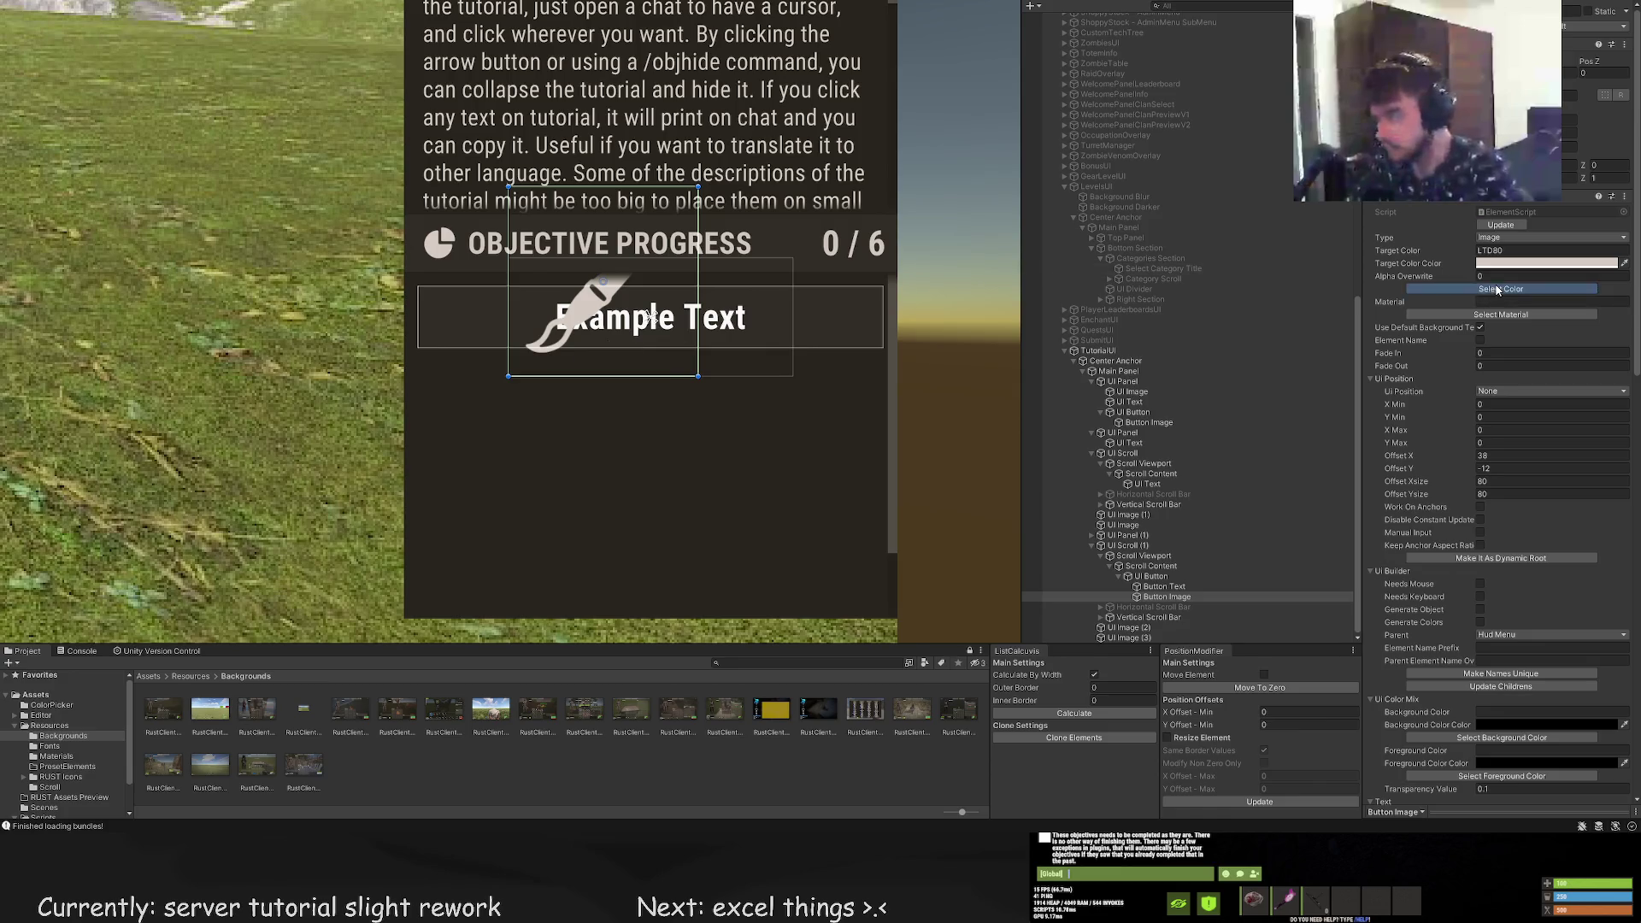
pyautogui.click(677, 196)
pyautogui.moveTo(699, 162)
pyautogui.mouseDown()
pyautogui.moveTo(517, 342)
pyautogui.moveTo(491, 280)
pyautogui.moveTo(410, 331)
pyautogui.moveTo(424, 330)
pyautogui.mouseUp()
# Use the Move tool to nudge the brush icon slightly down
pyautogui.press('w')
pyautogui.scroll(6, 425, 330)
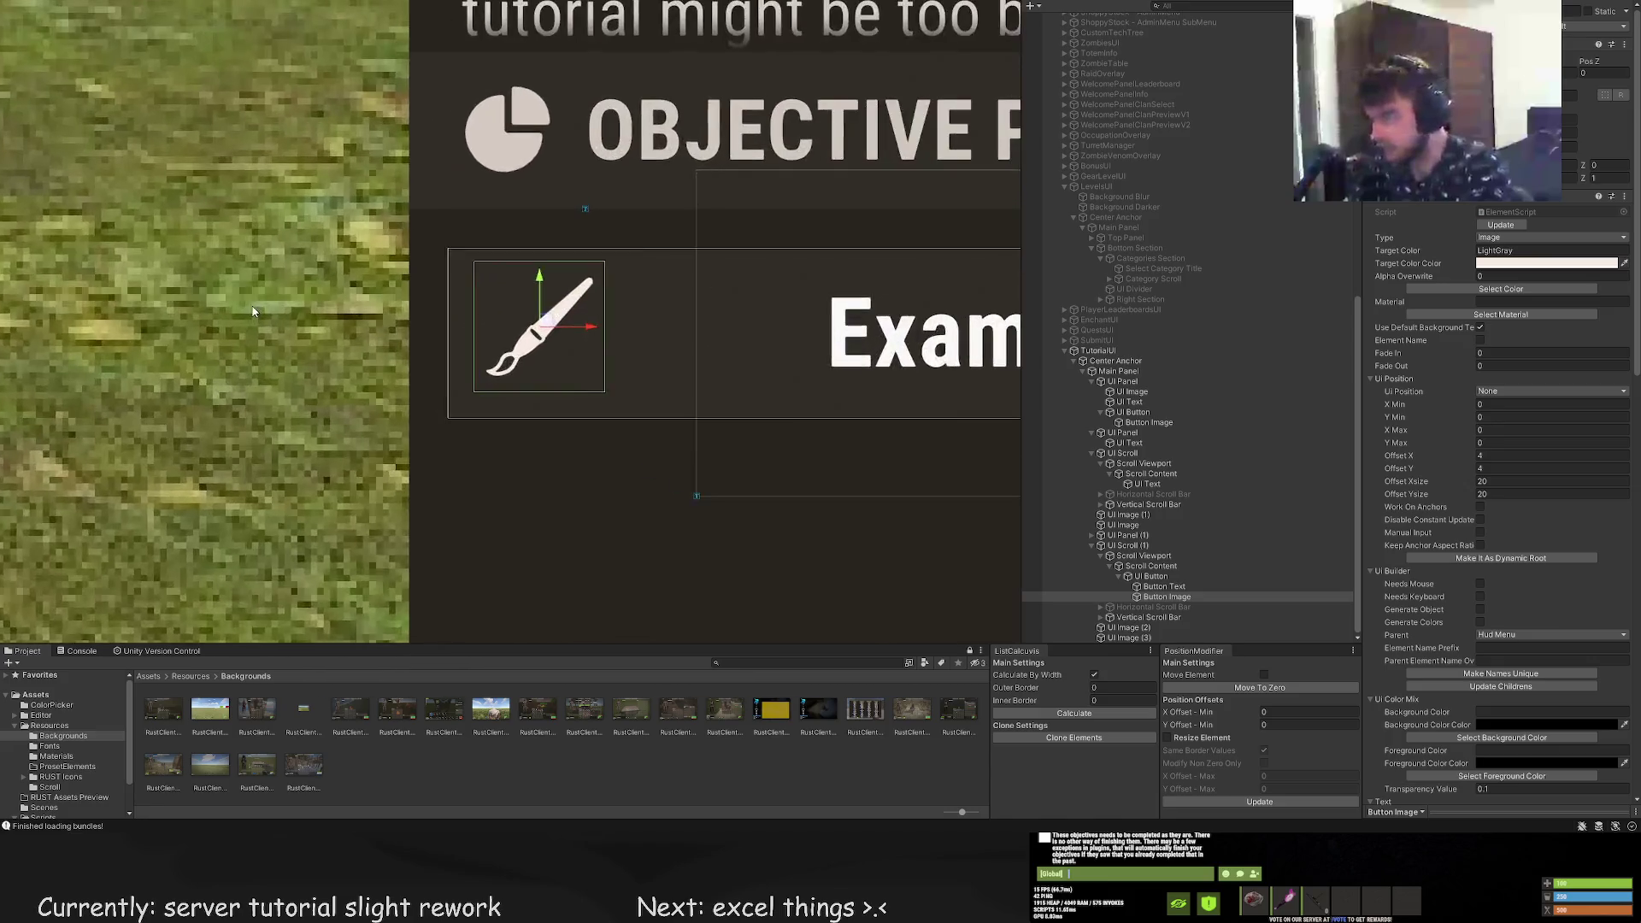
pyautogui.moveTo(612, 286)
pyautogui.mouseDown()
pyautogui.moveTo(612, 323)
pyautogui.moveTo(612, 278)
pyautogui.moveTo(613, 315)
pyautogui.moveTo(613, 299)
pyautogui.mouseUp()
pyautogui.scroll(-6, 658, 378)
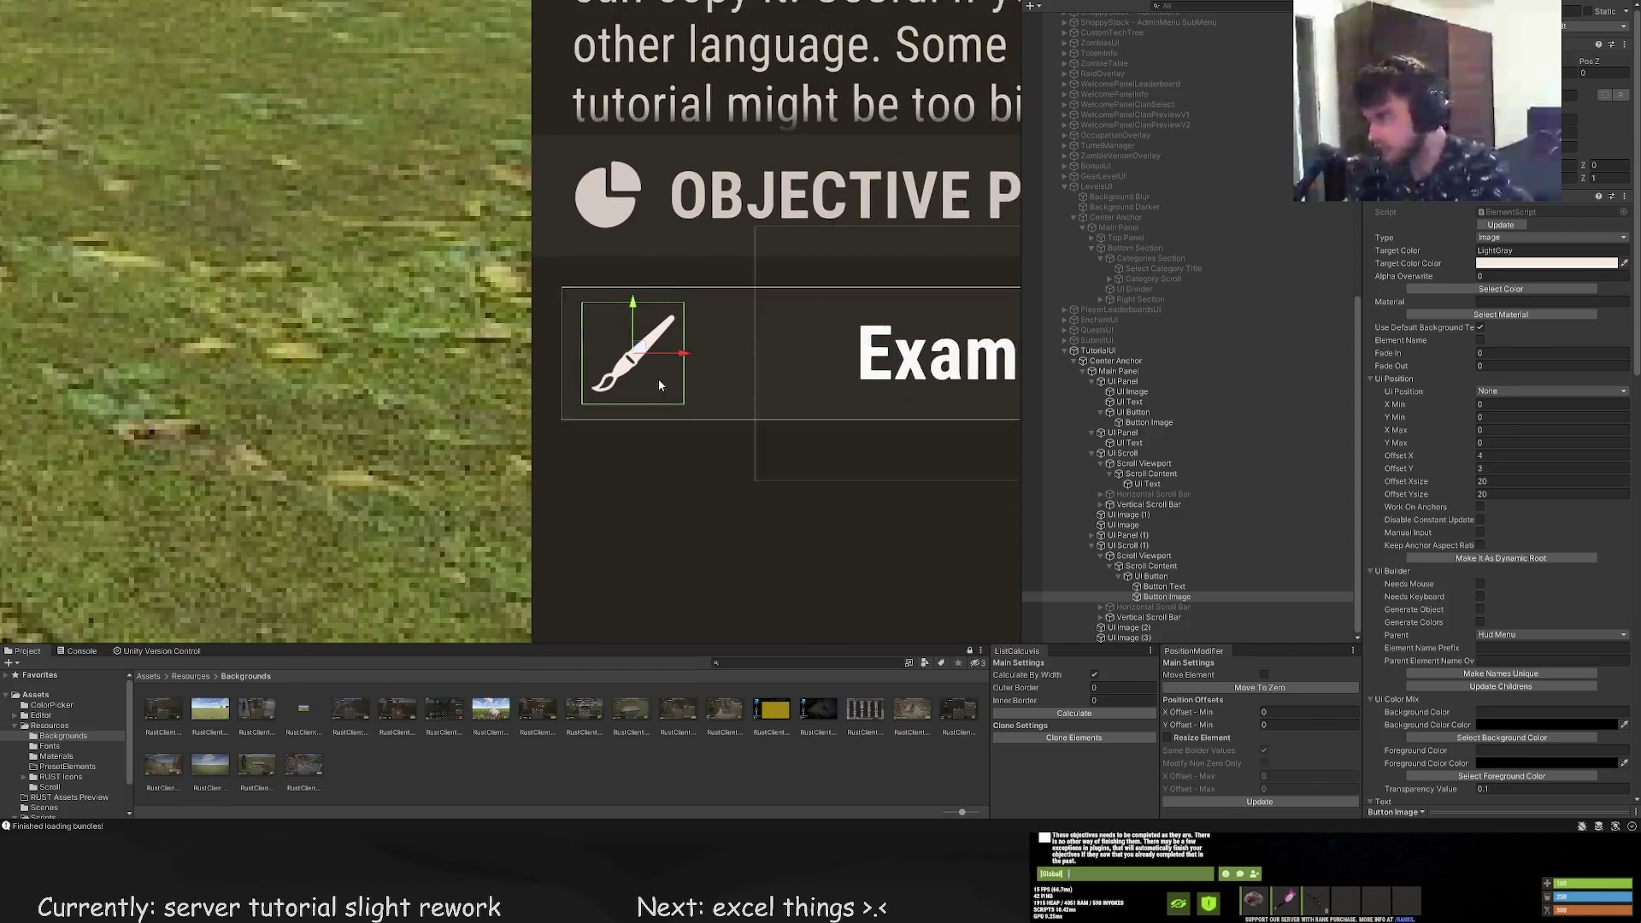
pyautogui.click(649, 495)
pyautogui.click(651, 445)
pyautogui.scroll(5, 667, 442)
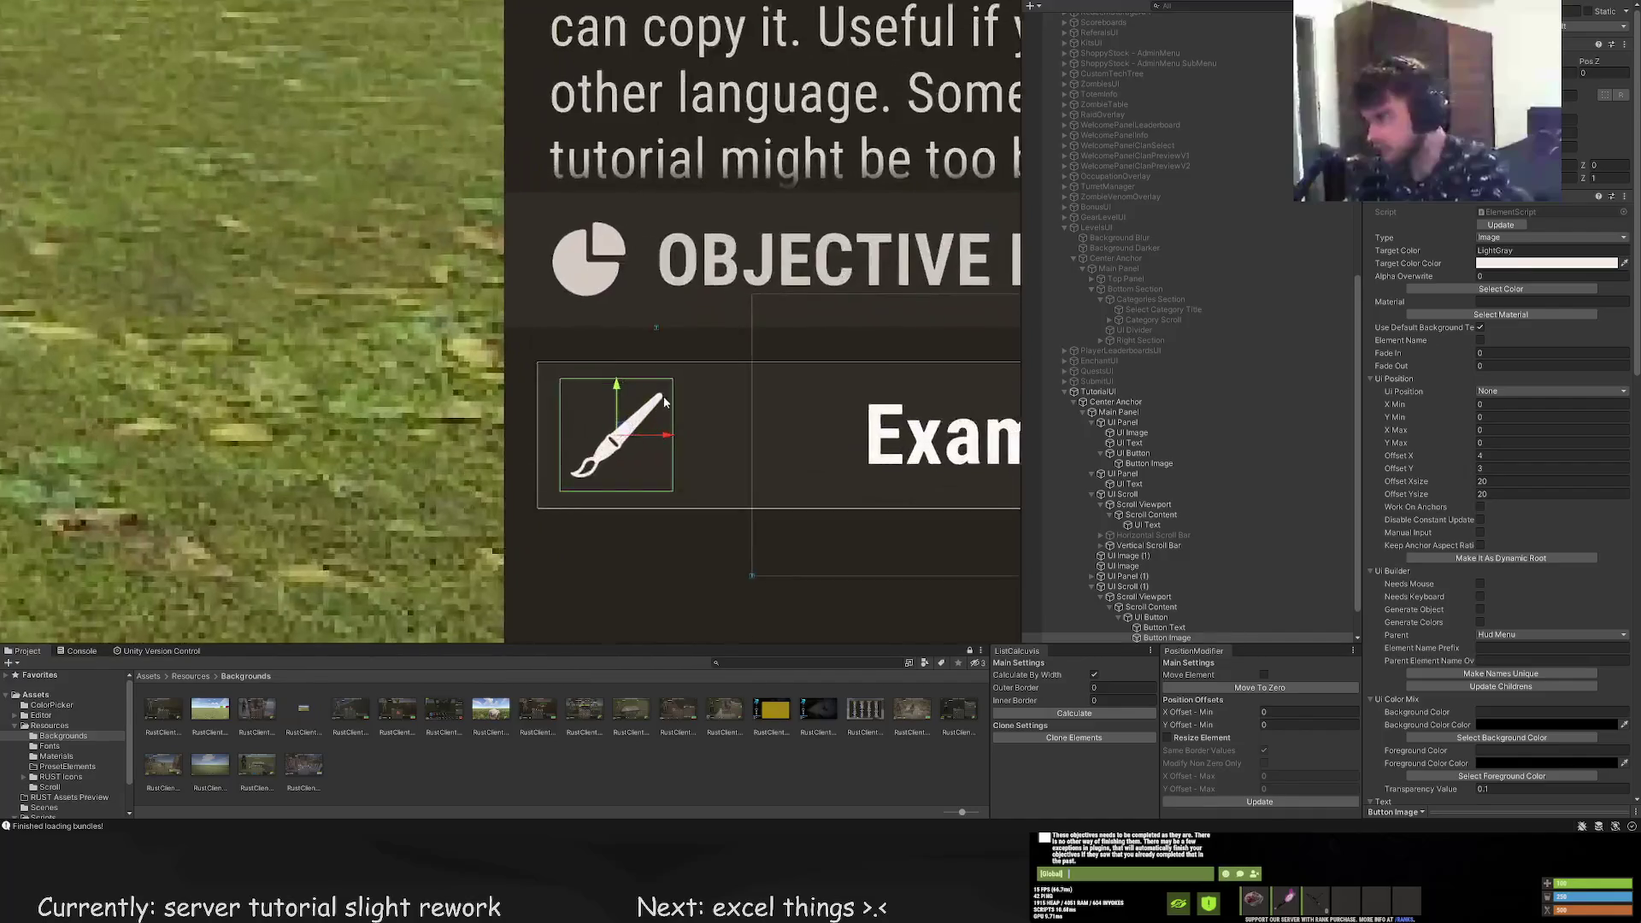
# Resize the brush icon to about 17 by 17, then select the row's text label
pyautogui.moveTo(512, 531); pyautogui.dragTo(530, 511)
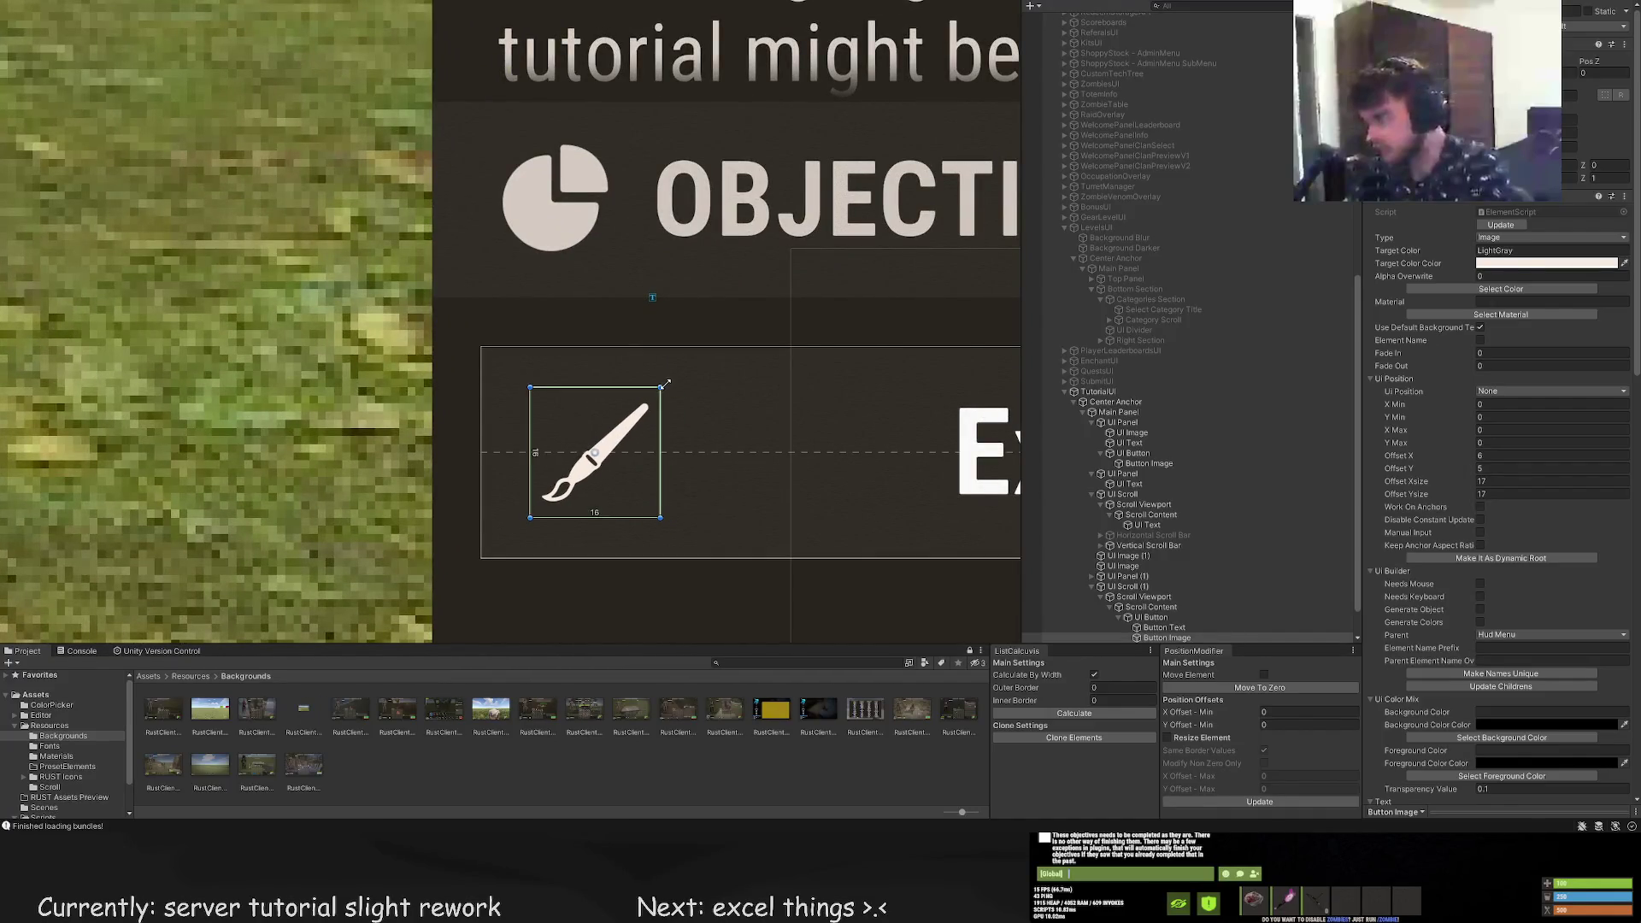
pyautogui.click(683, 393)
pyautogui.scroll(-6, 689, 397)
pyautogui.click(676, 429)
pyautogui.scroll(5, 667, 418)
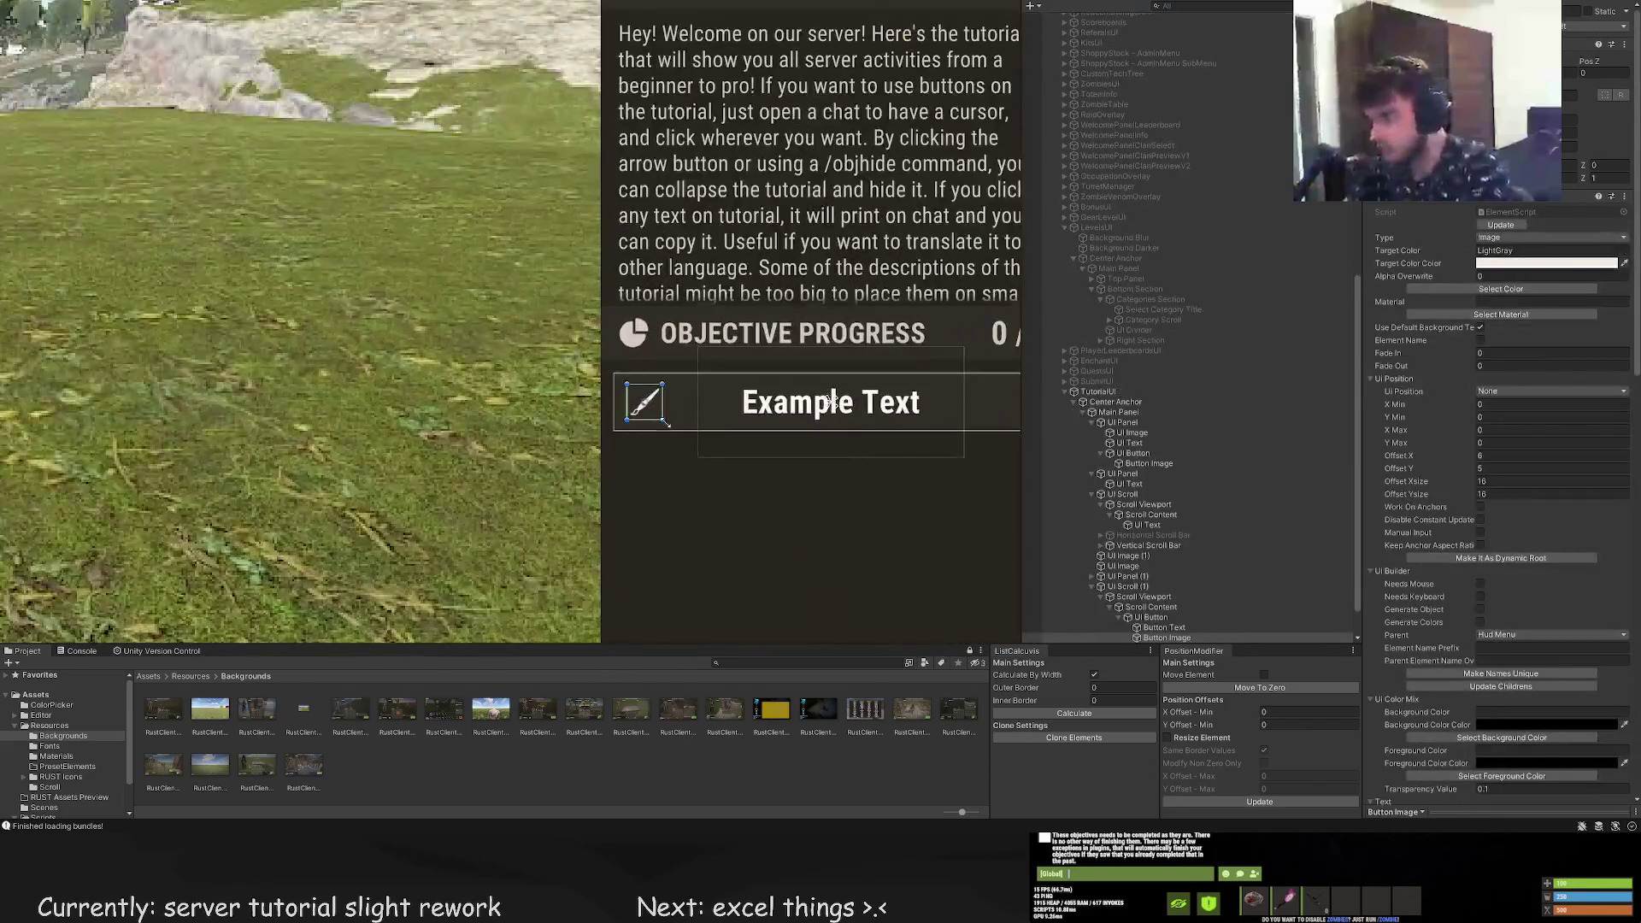
pyautogui.scroll(-5, 683, 394)
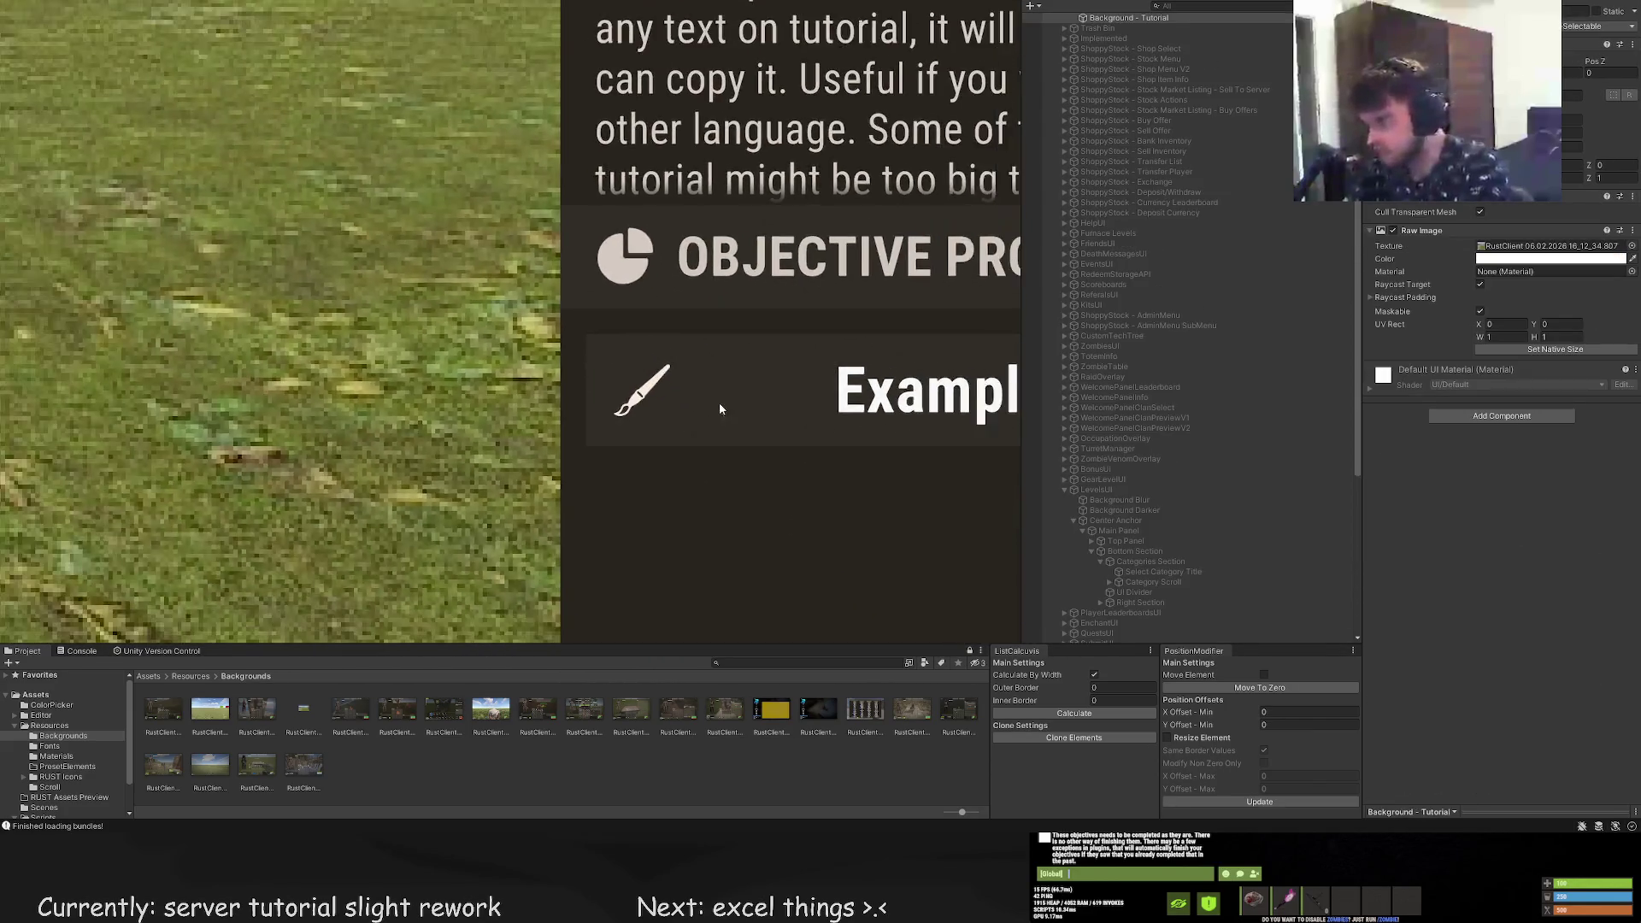
pyautogui.scroll(-1, 1186, 577)
pyautogui.click(1191, 586)
pyautogui.click(1501, 289)
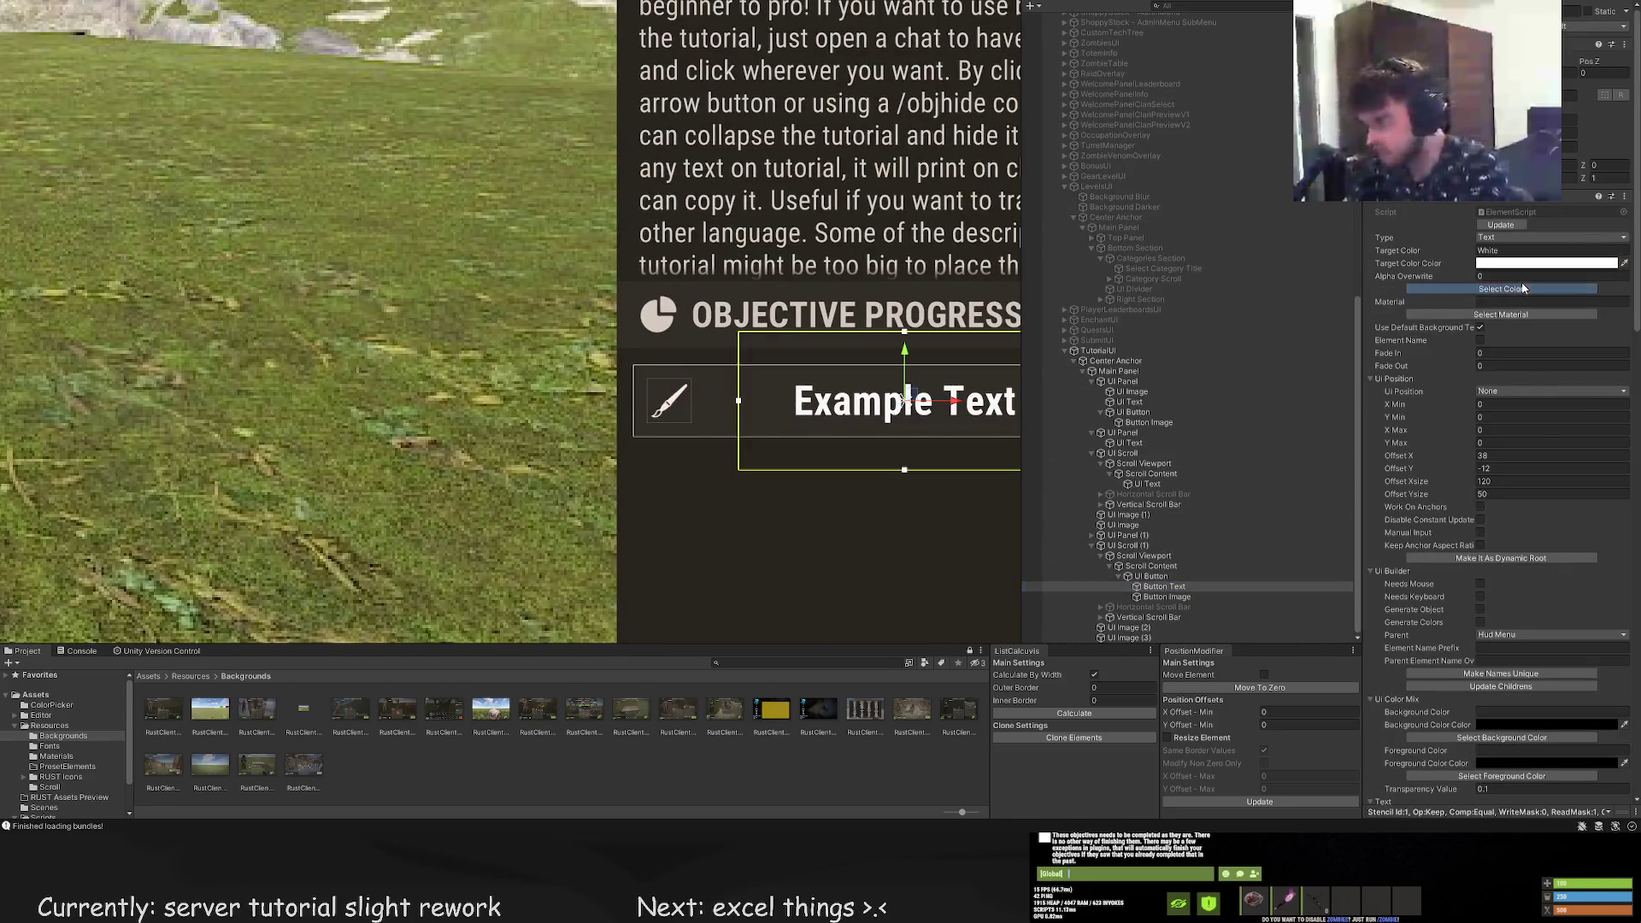
# Colour the Example Text label LightGray and resize its box to 171 by 26 beside the icon
pyautogui.click(814, 416)
pyautogui.scroll(-2, 683, 376)
pyautogui.scroll(3, 557, 336)
pyautogui.moveTo(531, 331)
pyautogui.mouseDown()
pyautogui.moveTo(490, 331)
pyautogui.moveTo(522, 322)
pyautogui.mouseUp()
pyautogui.moveTo(541, 450)
pyautogui.mouseDown()
pyautogui.moveTo(546, 411)
pyautogui.moveTo(674, 482)
pyautogui.moveTo(469, 448)
pyautogui.mouseUp()
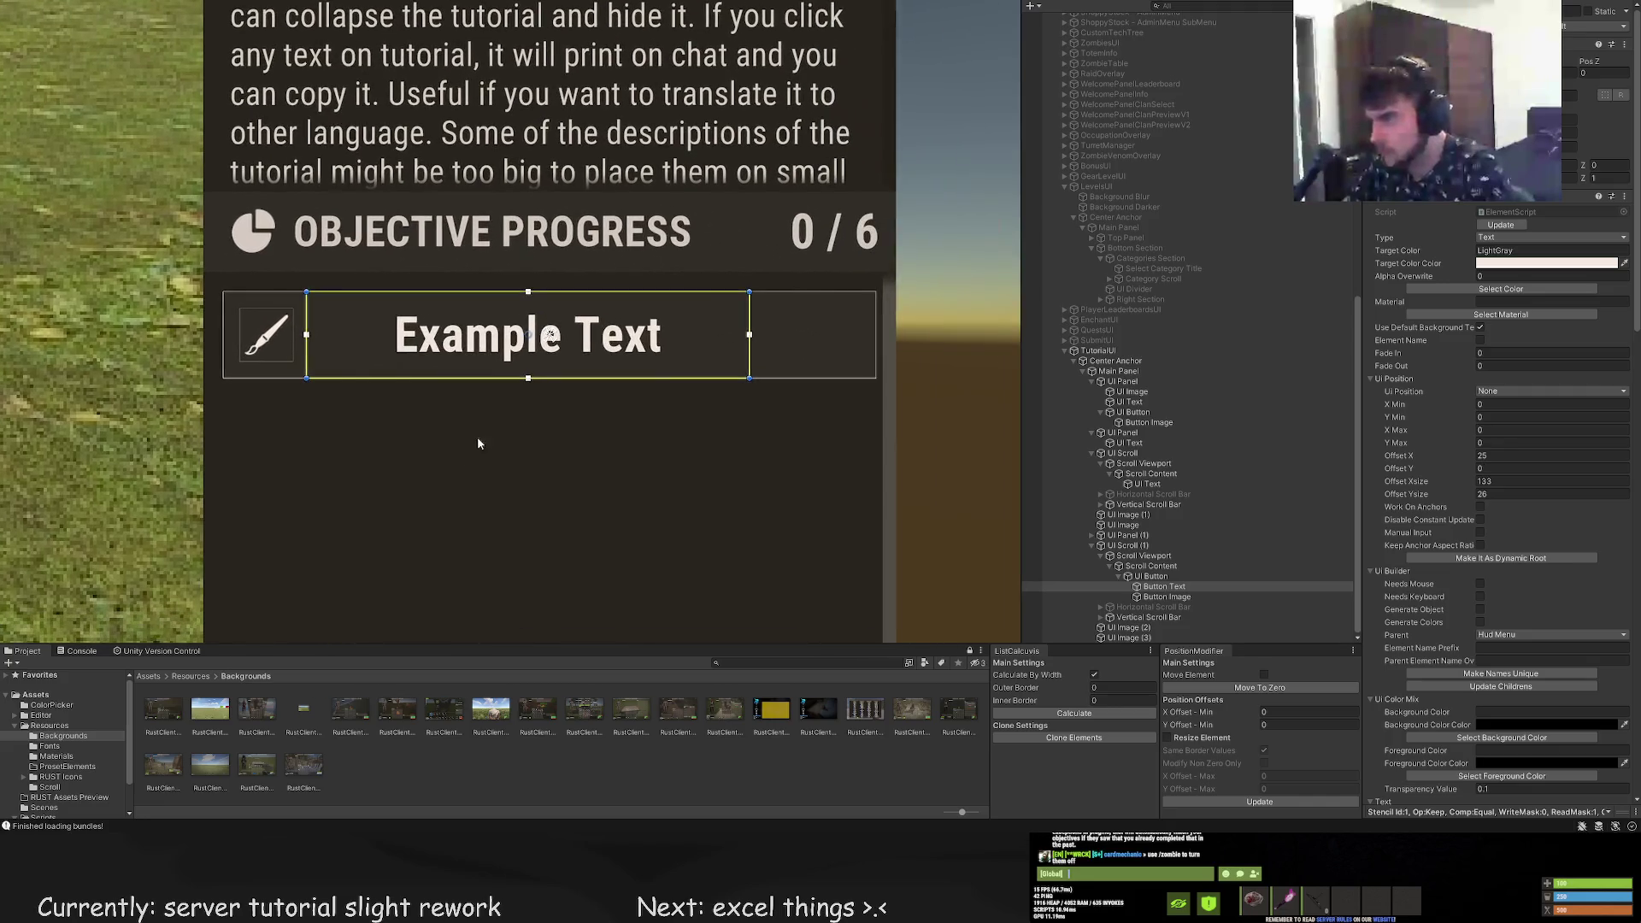
pyautogui.moveTo(745, 323); pyautogui.dragTo(871, 325)
pyautogui.scroll(-10, 1504, 581)
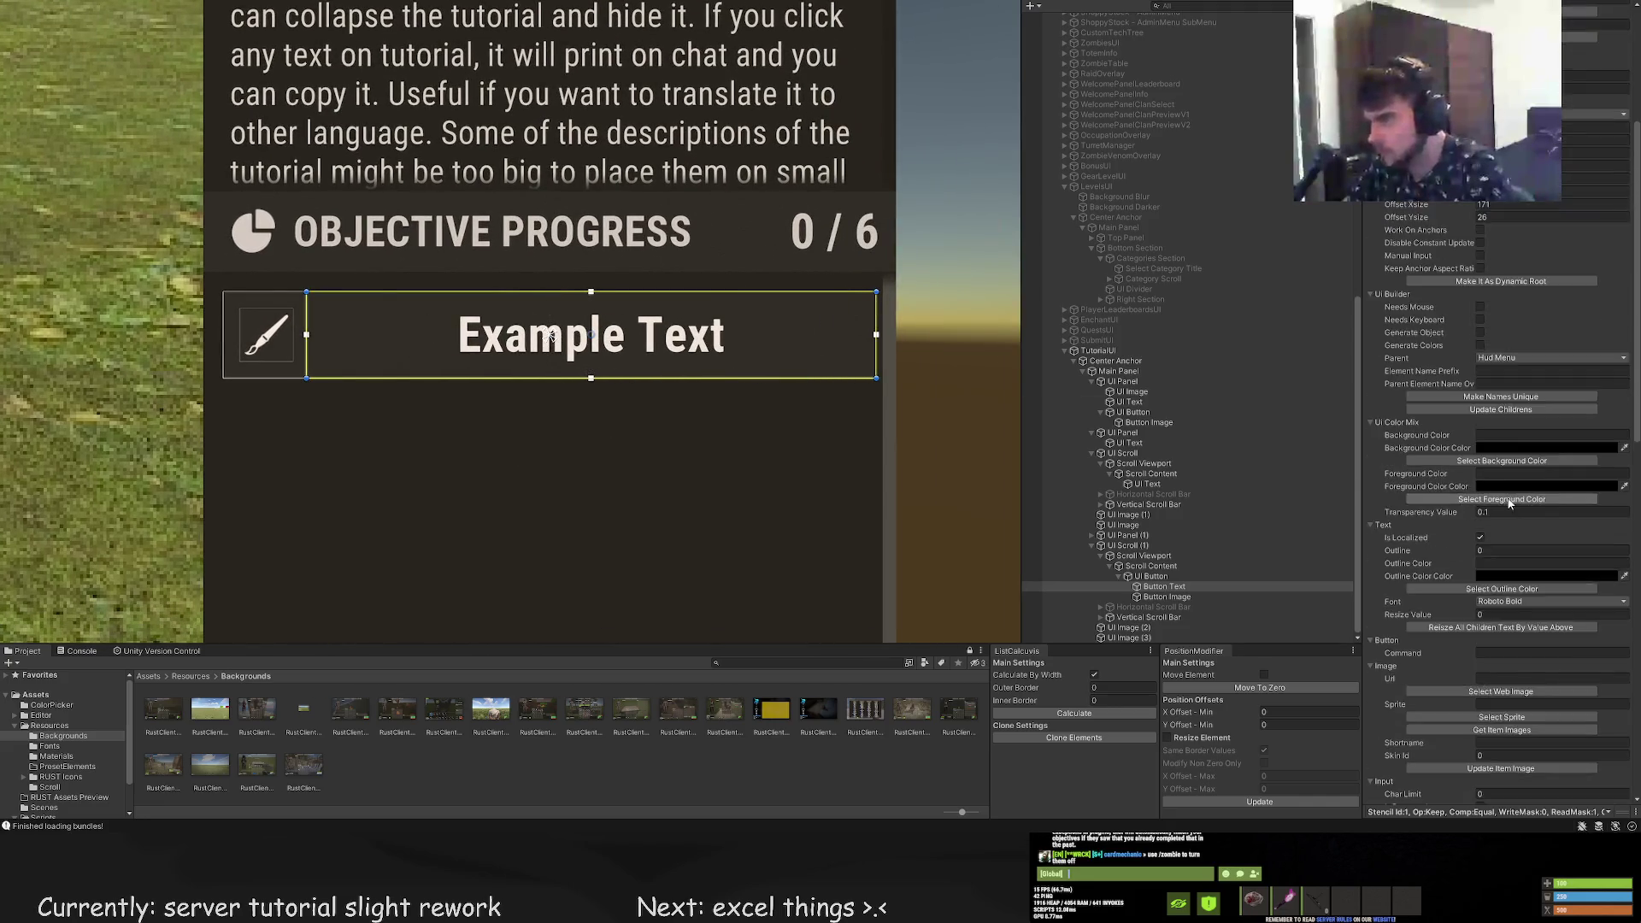
# Left-align the label, change its text to 'Write /help command', and set font size 13
pyautogui.scroll(-5, 1504, 581)
pyautogui.click(1481, 666)
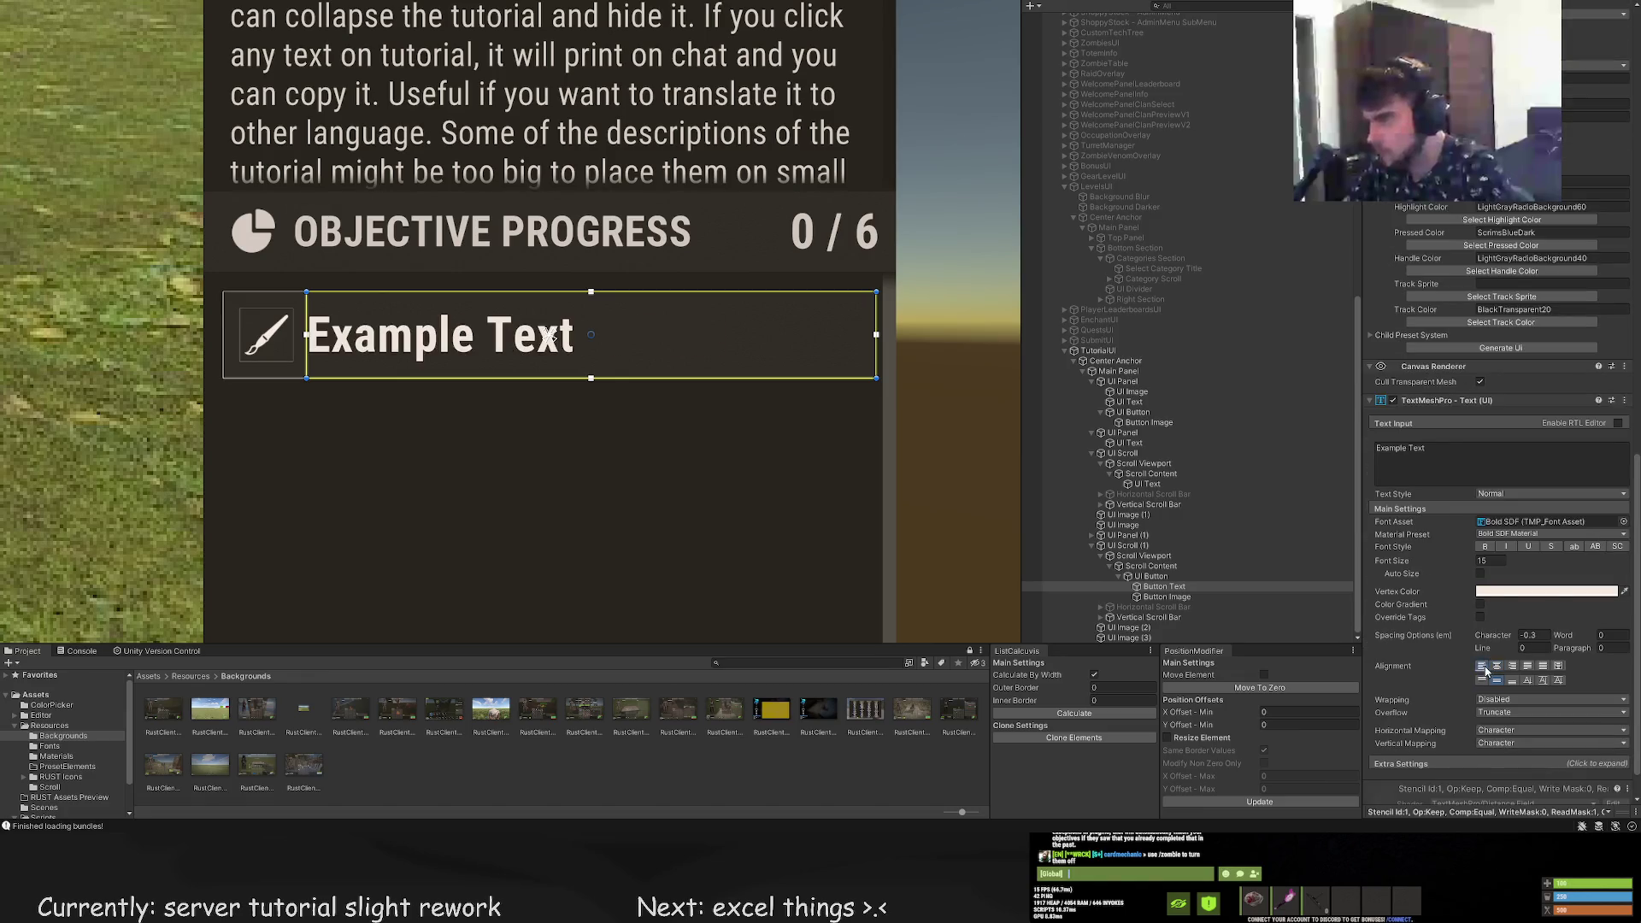
pyautogui.click(1418, 457)
pyautogui.hotkey('ctrl', 'a')
pyautogui.write('W')
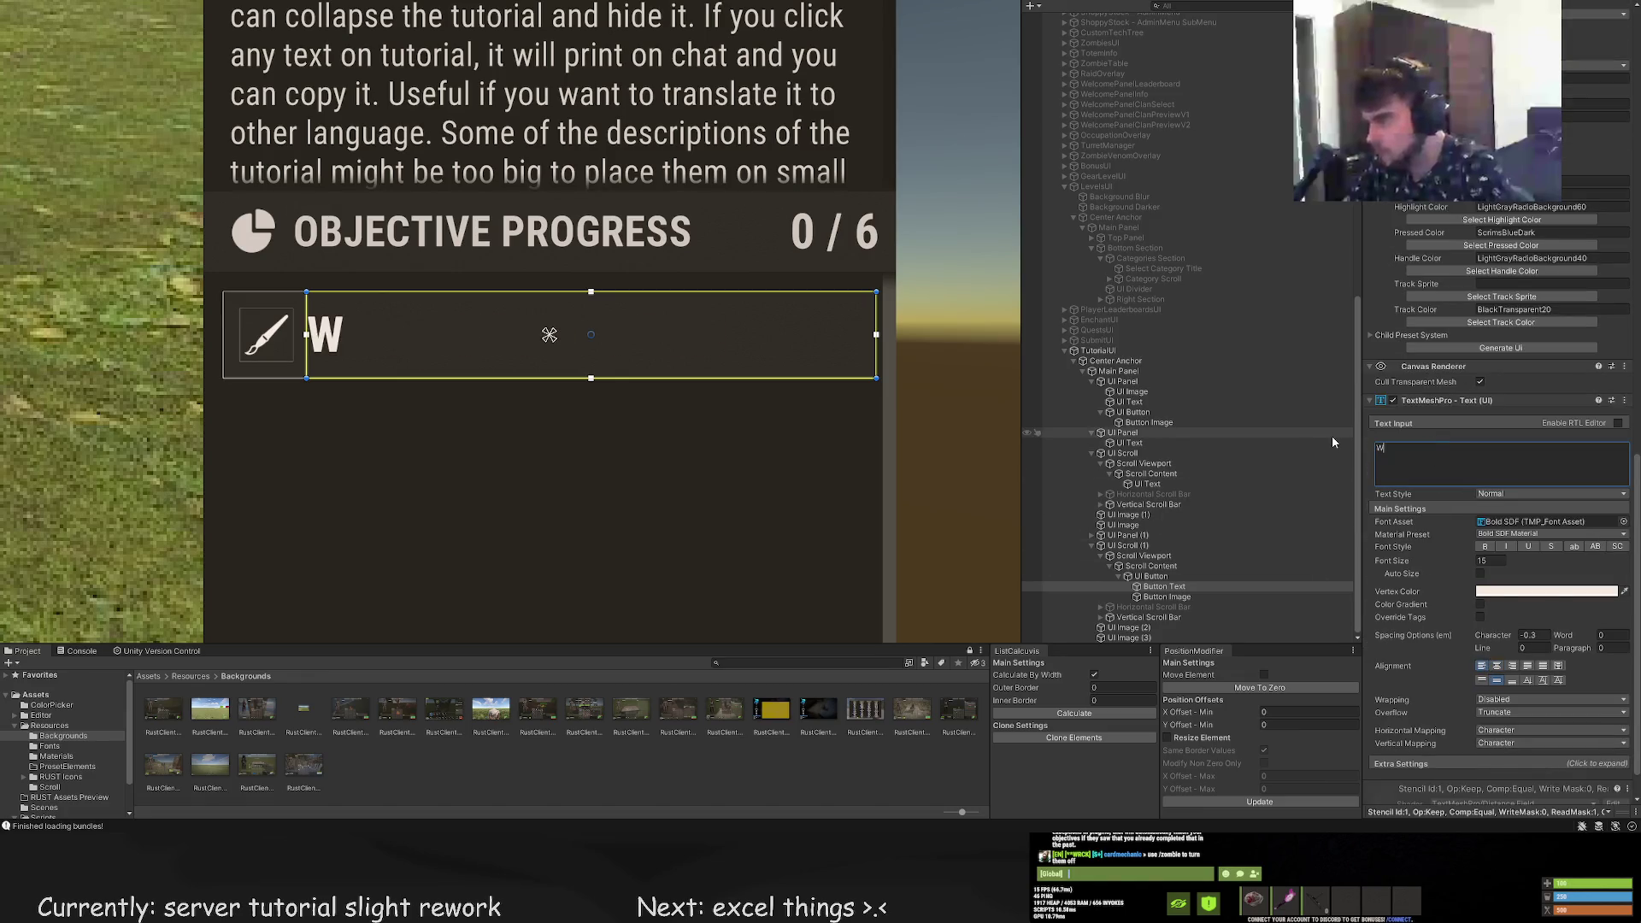
pyautogui.write('rite /help co')
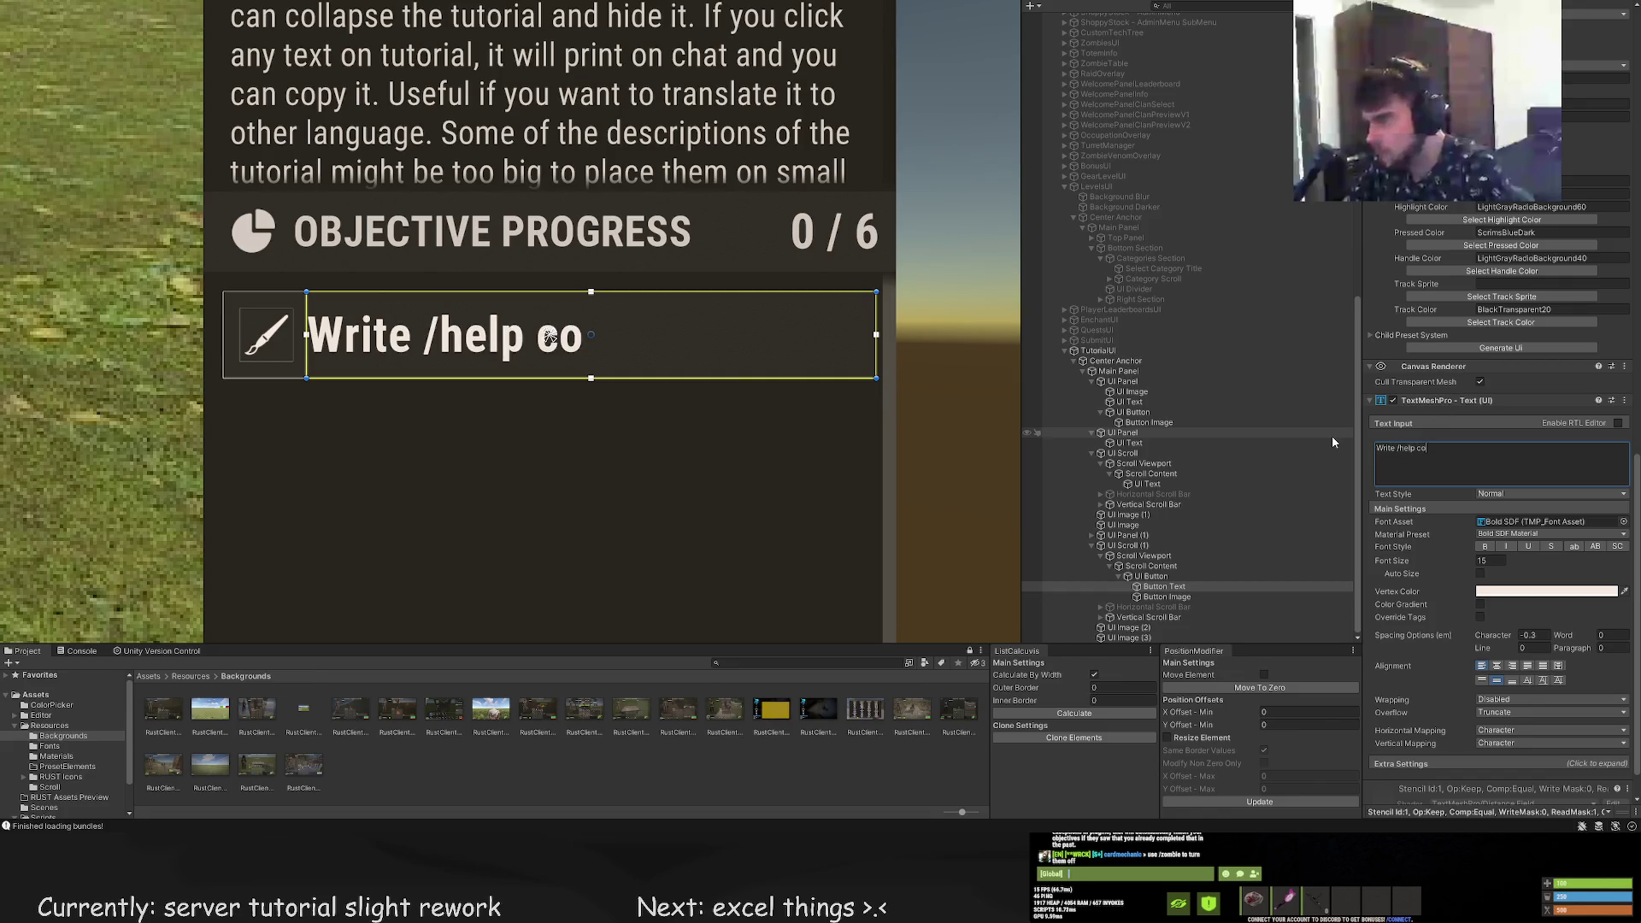
pyautogui.write('mmand')
pyautogui.click(1491, 561)
pyautogui.write('13')
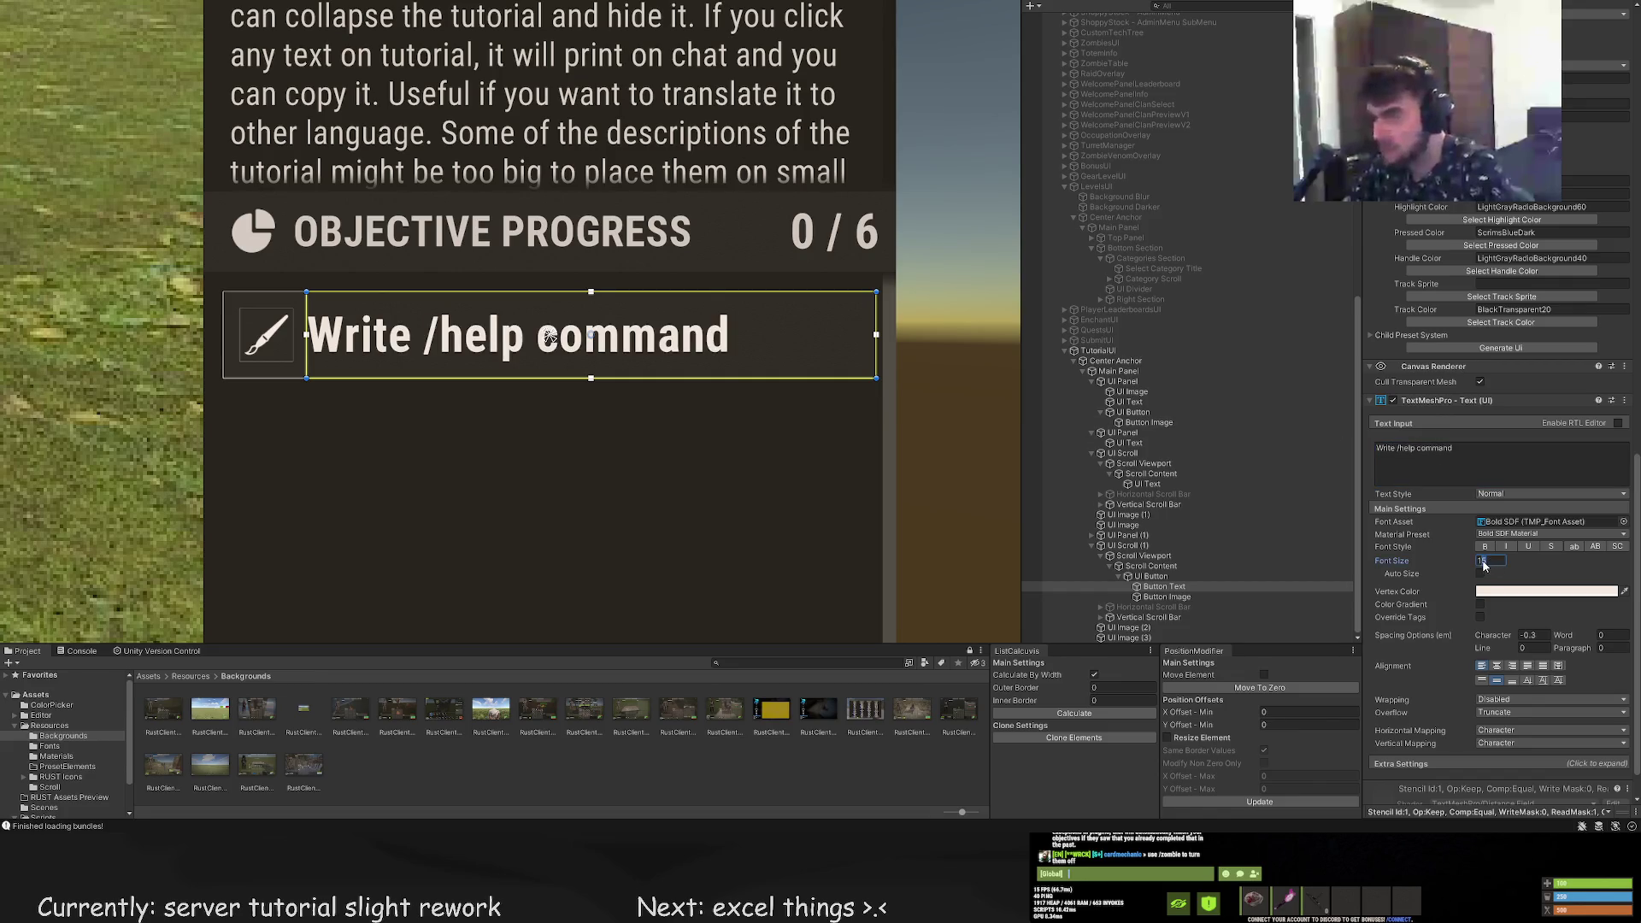
pyautogui.click(822, 496)
pyautogui.scroll(-10, 557, 470)
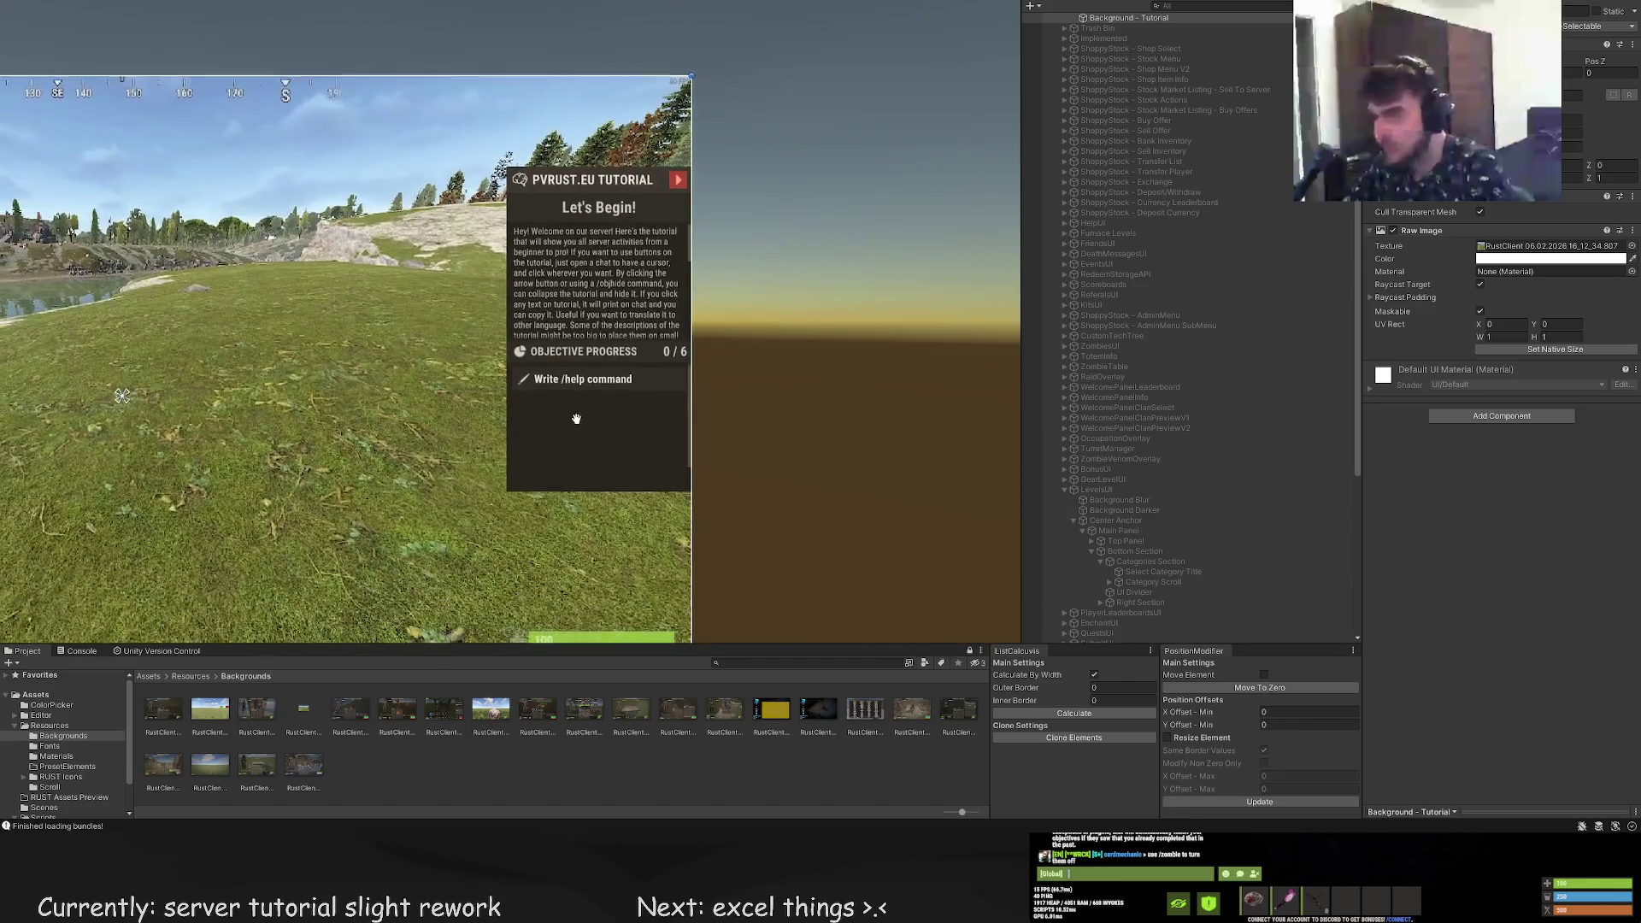
# Zoom onto the tutorial panel and select the 'Write /help command' Button Text object
pyautogui.scroll(-3, 576, 418)
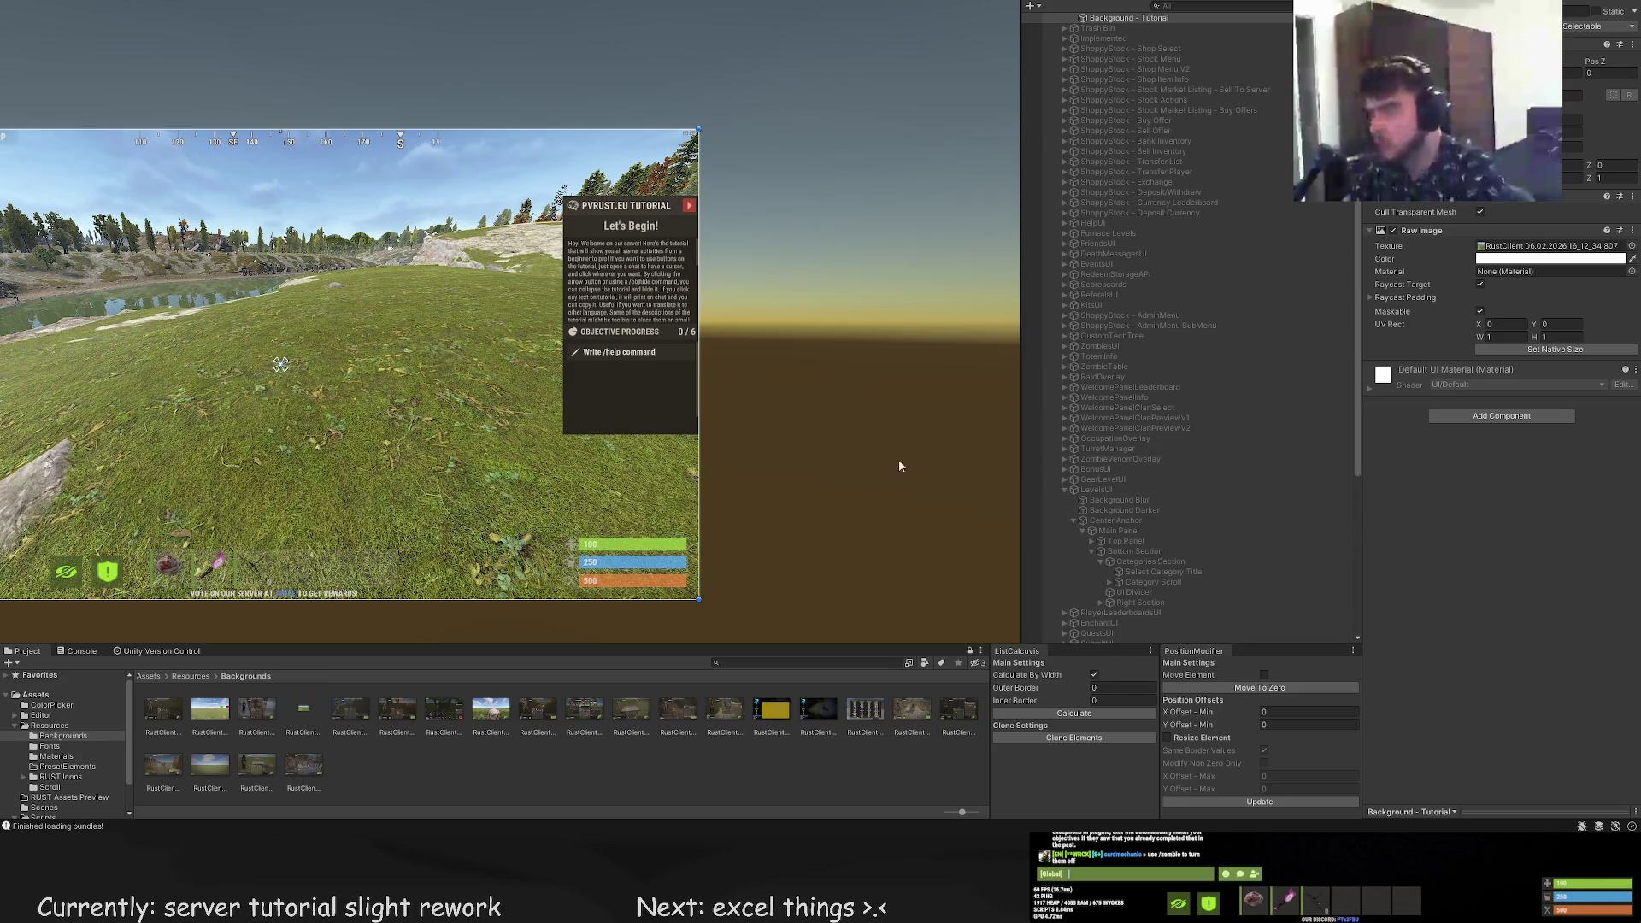
pyautogui.click(619, 351)
pyautogui.scroll(-10, 1513, 444)
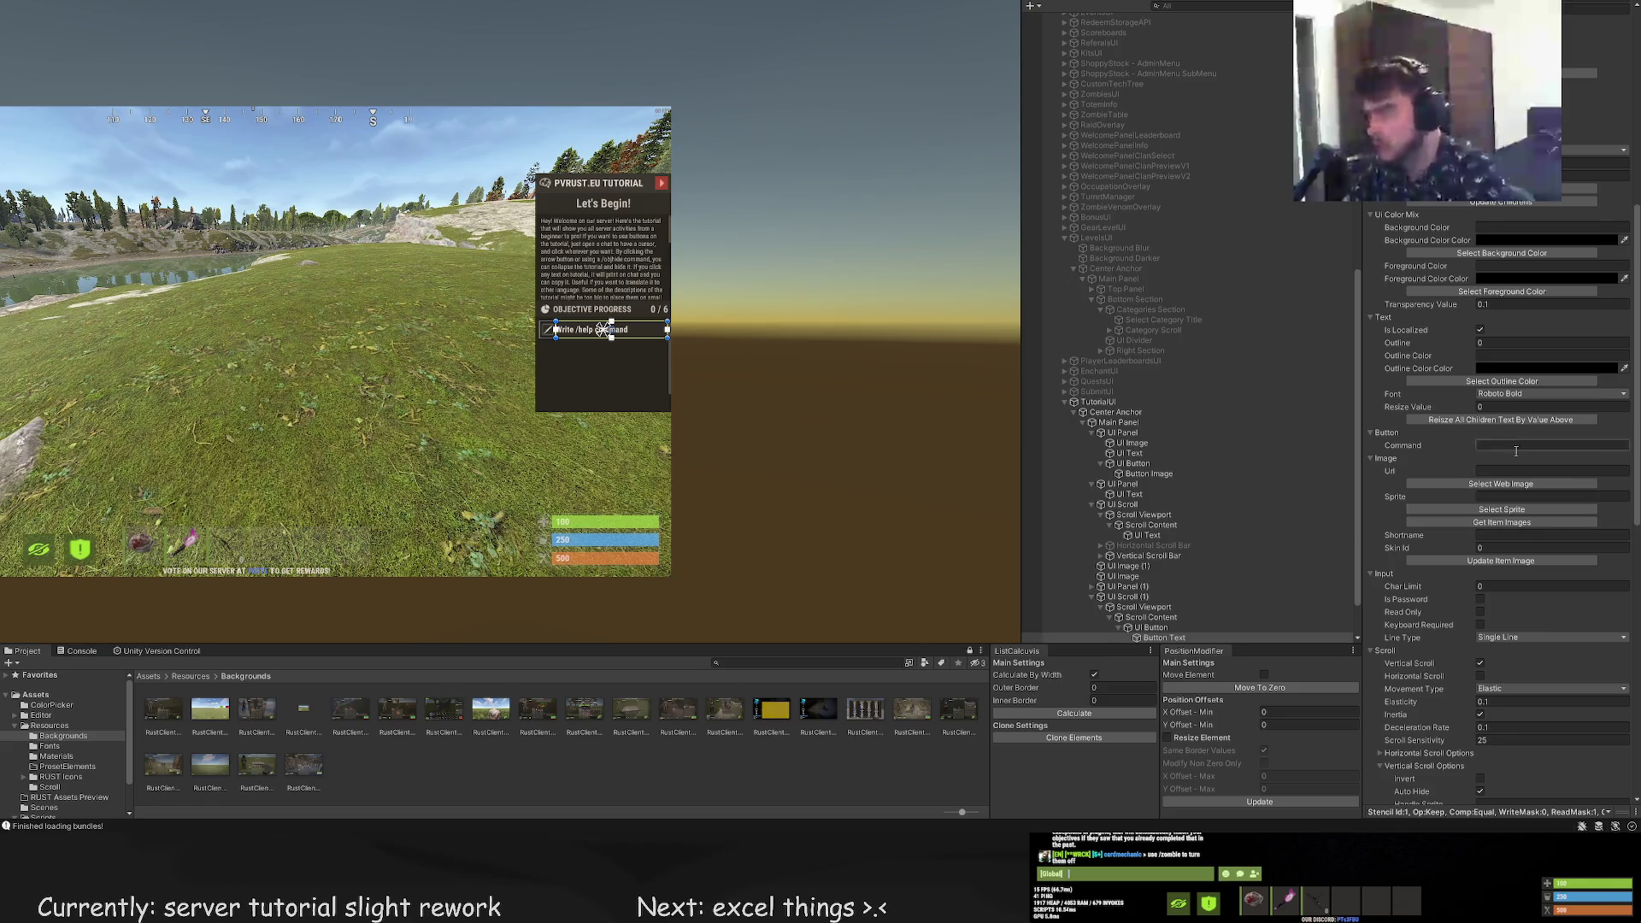
pyautogui.click(884, 403)
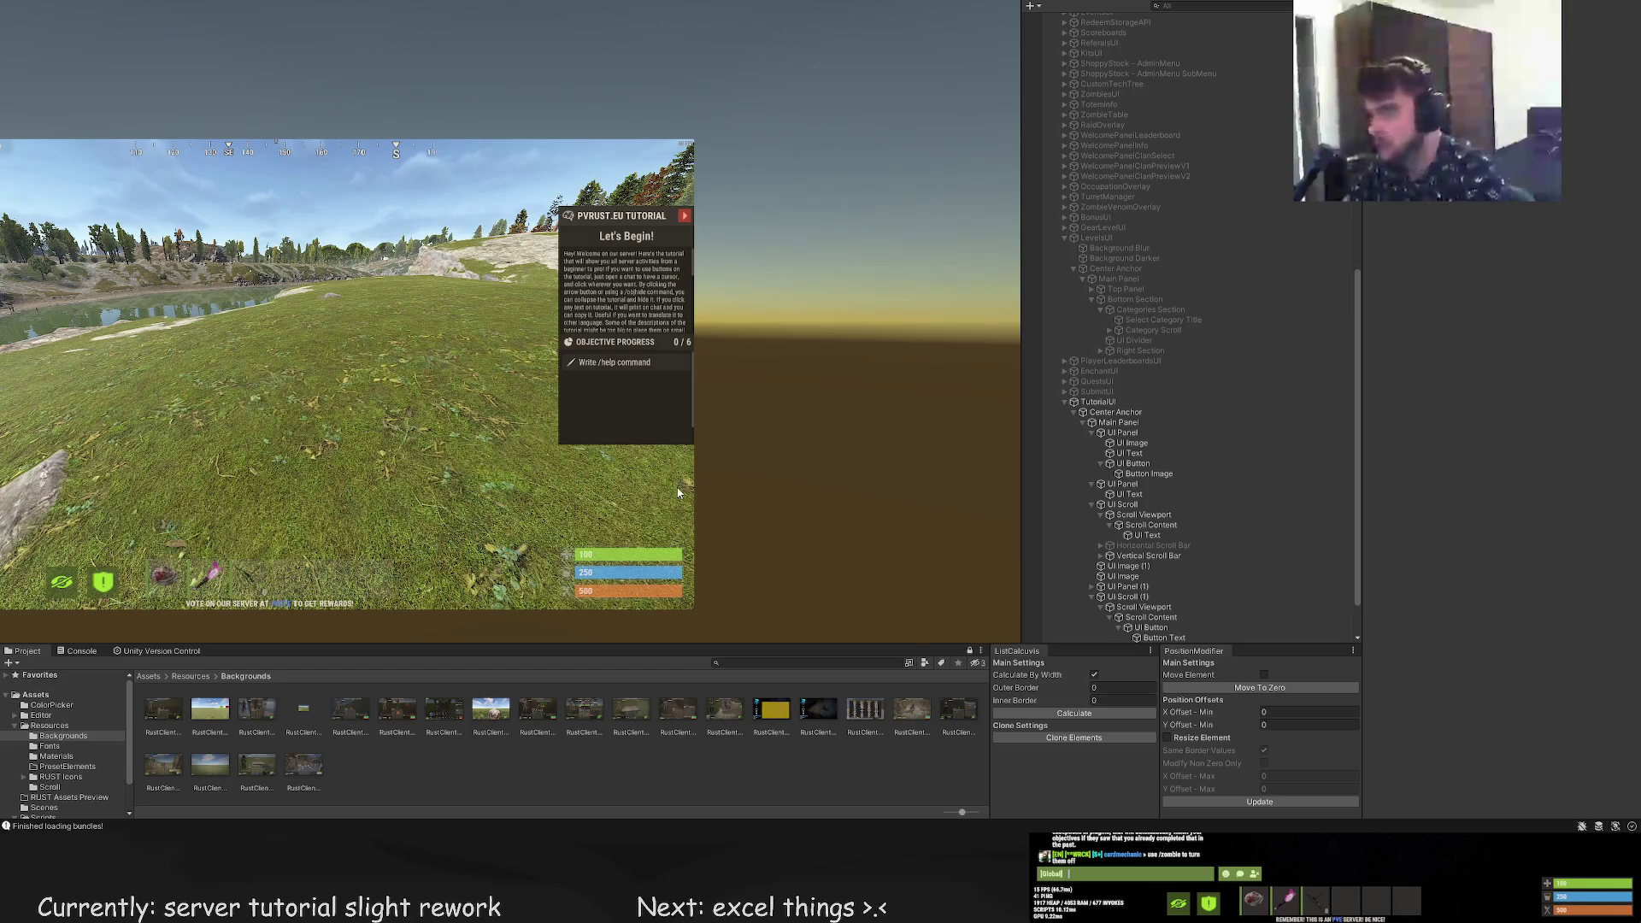
pyautogui.scroll(4, 539, 398)
pyautogui.scroll(6, 635, 369)
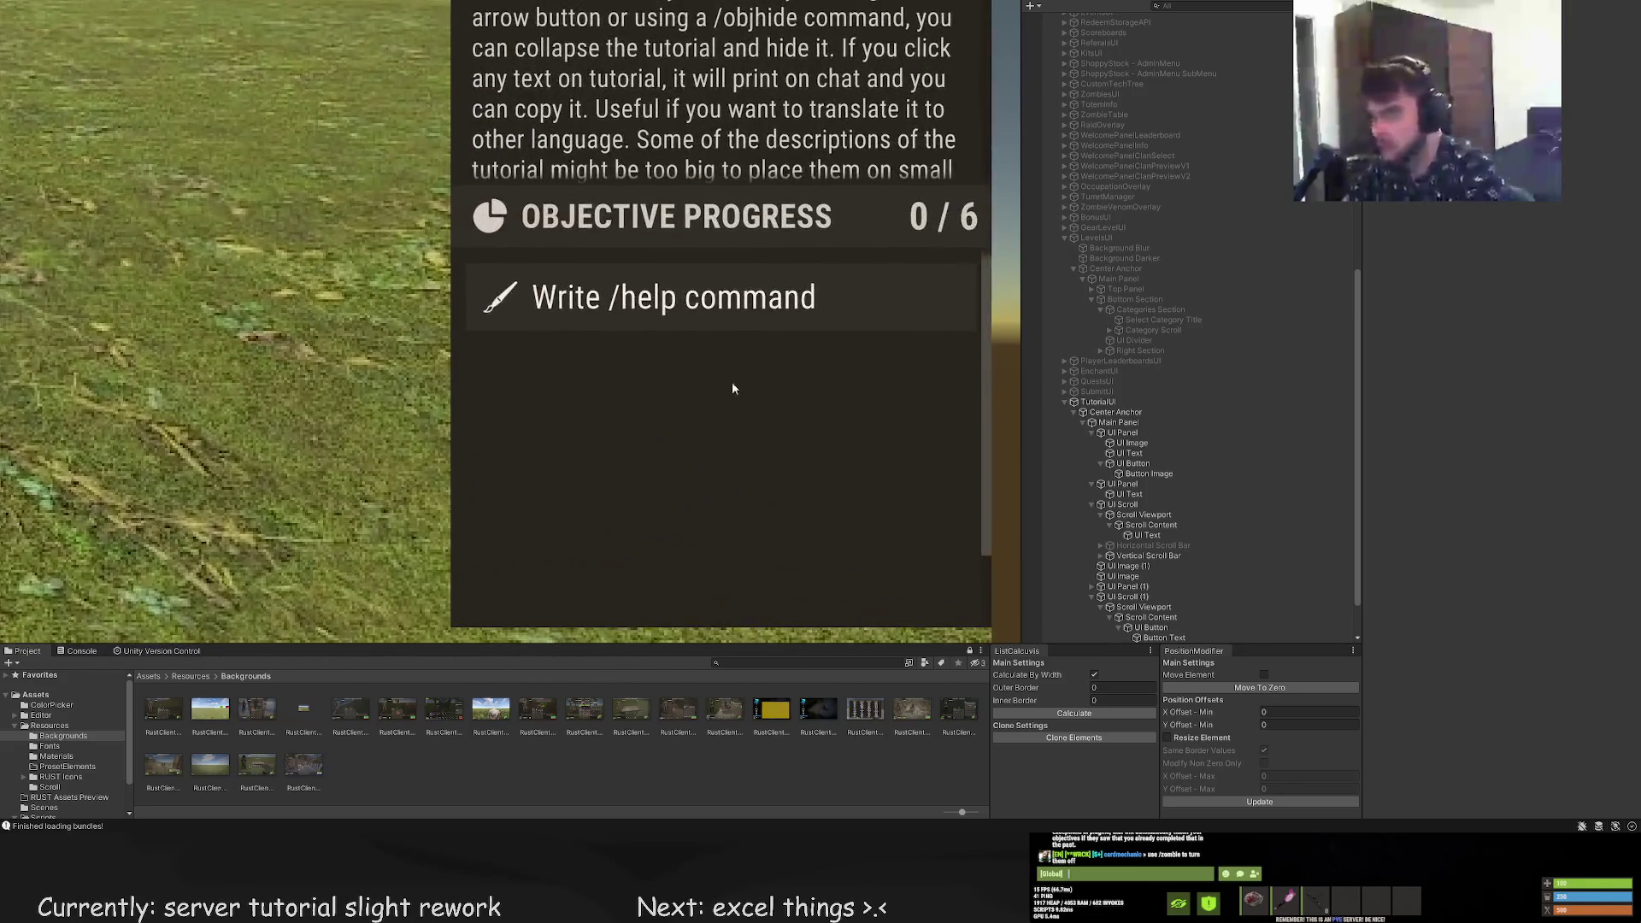
pyautogui.click(684, 337)
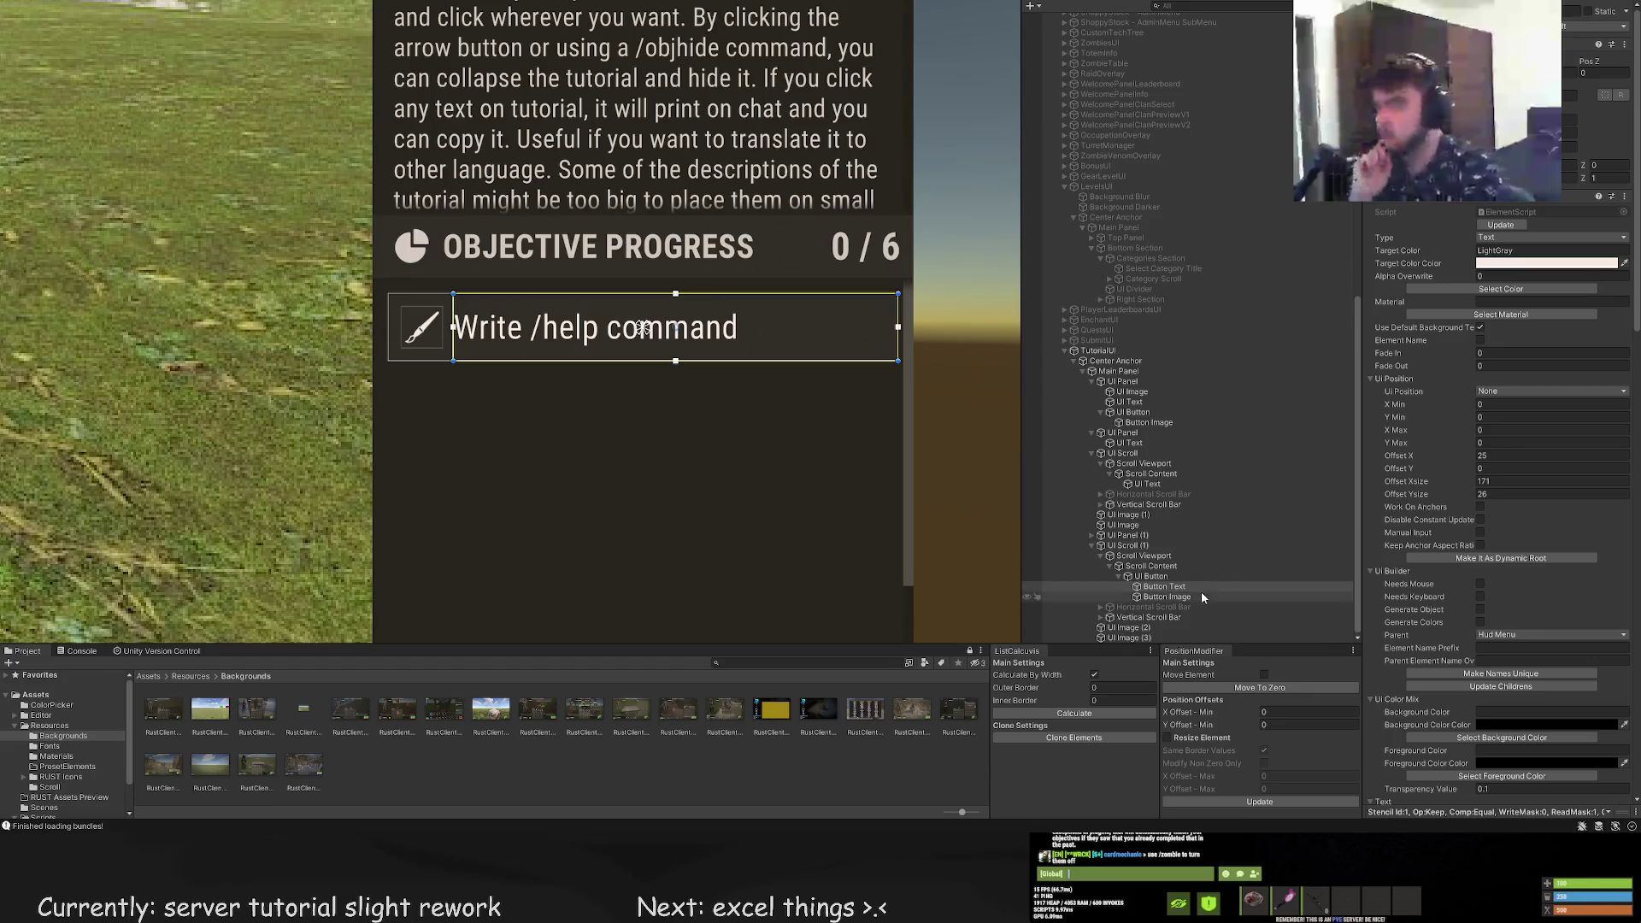
# Duplicate the Write /help command label, right-align the copy, and change its text to '0 / 1'
pyautogui.scroll(6, 823, 406)
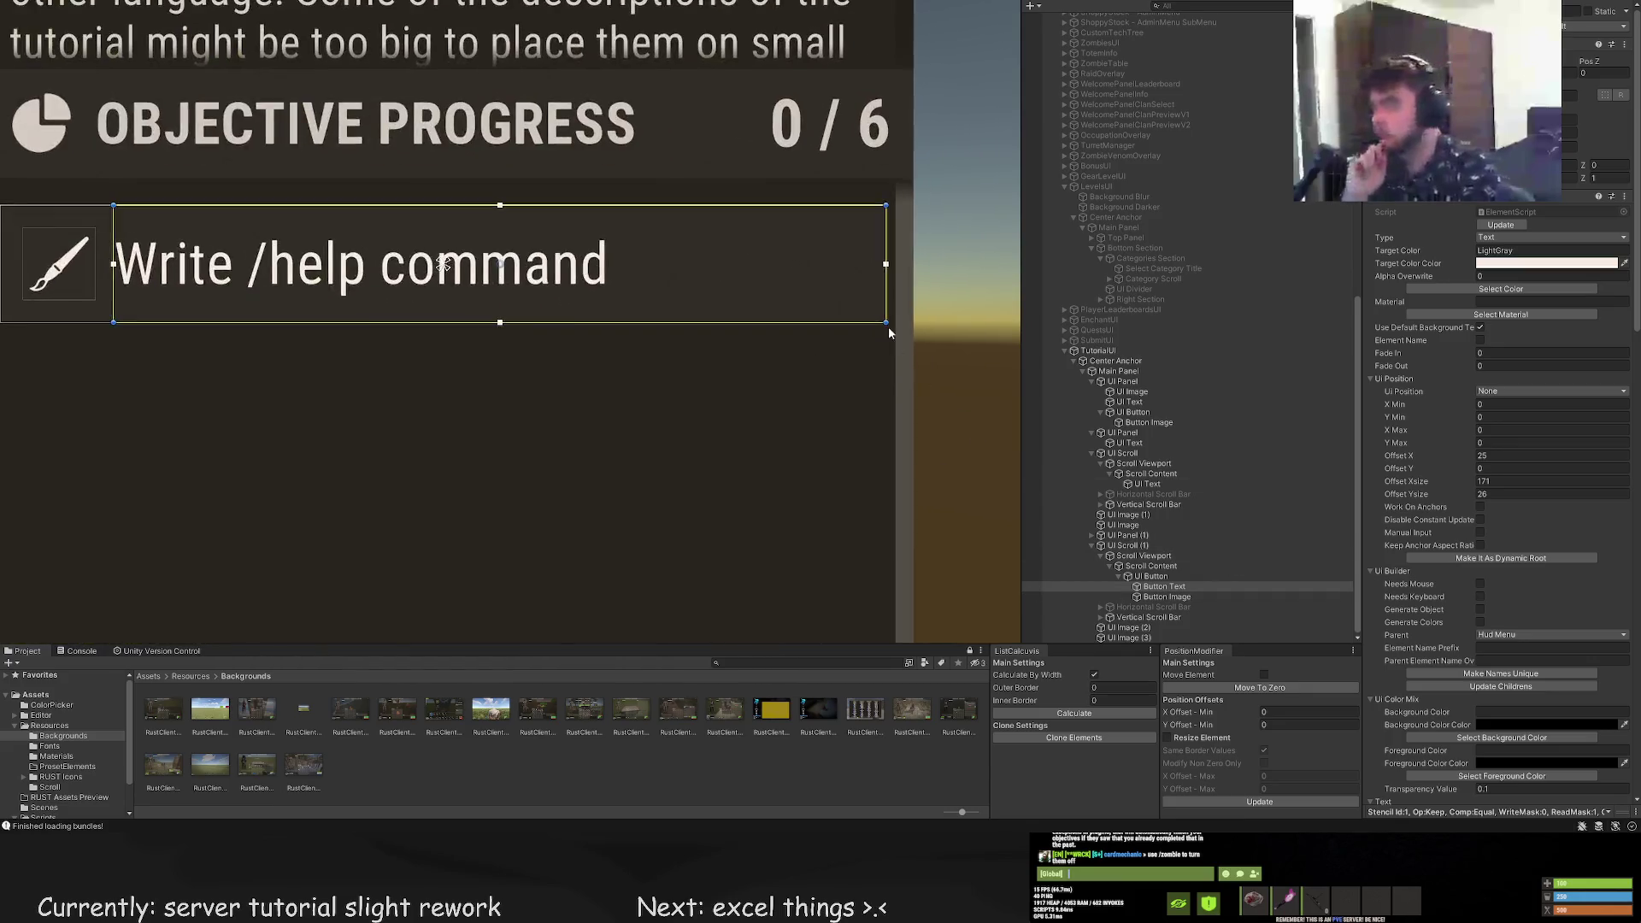
pyautogui.scroll(-5, 867, 360)
pyautogui.hotkey('ctrl', 'd')
pyautogui.scroll(-15, 1508, 512)
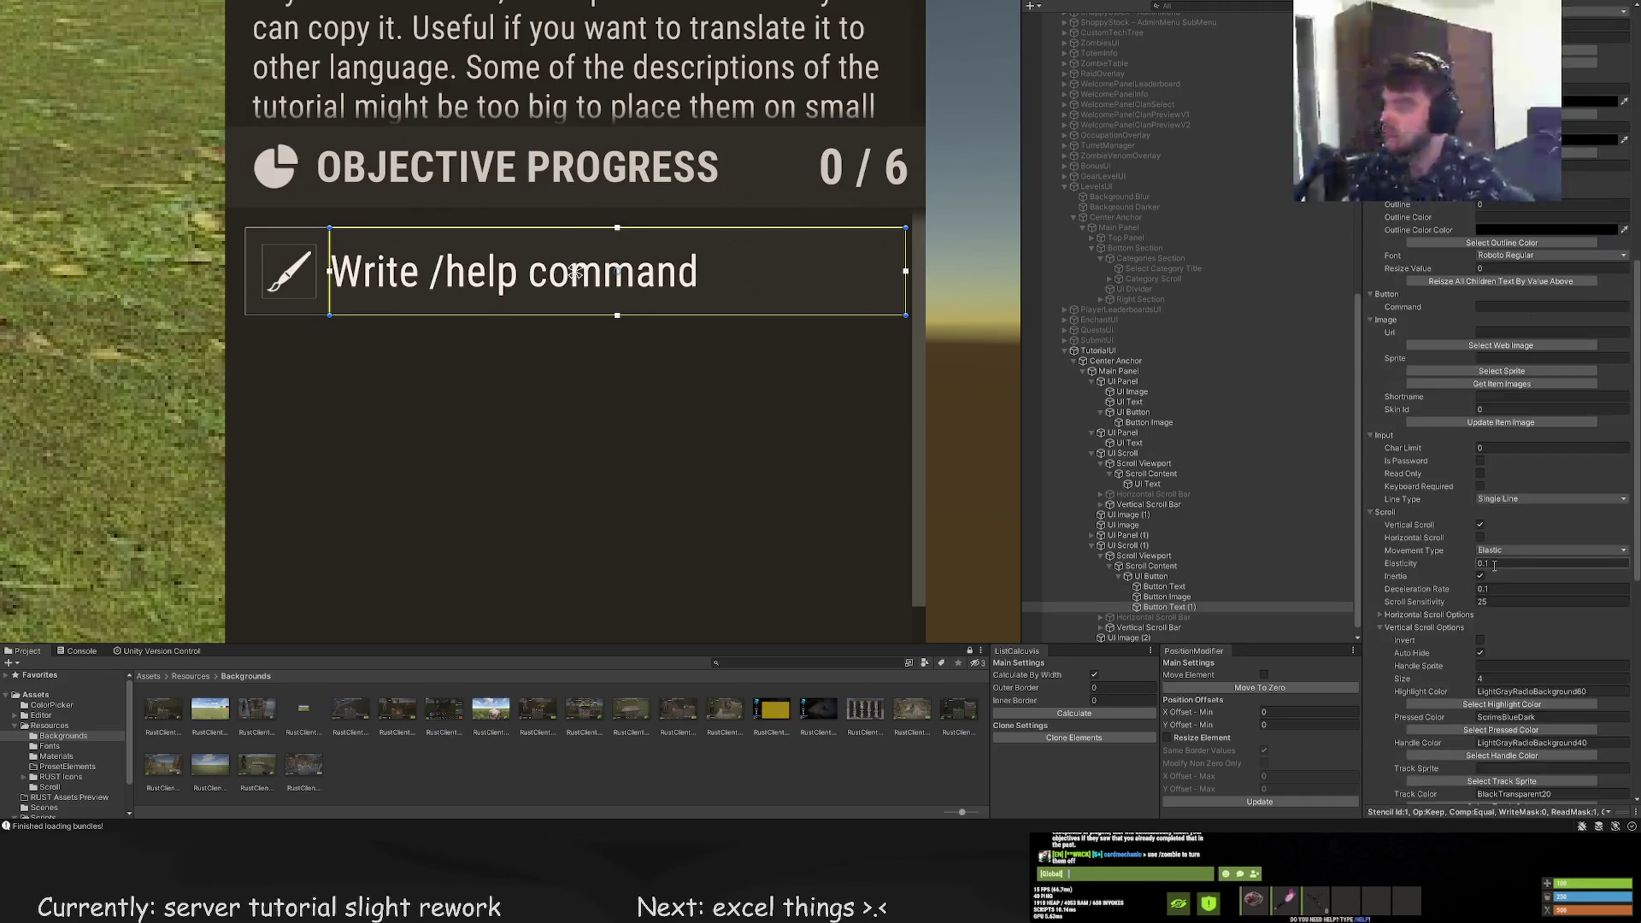
pyautogui.click(1512, 700)
pyautogui.click(1470, 488)
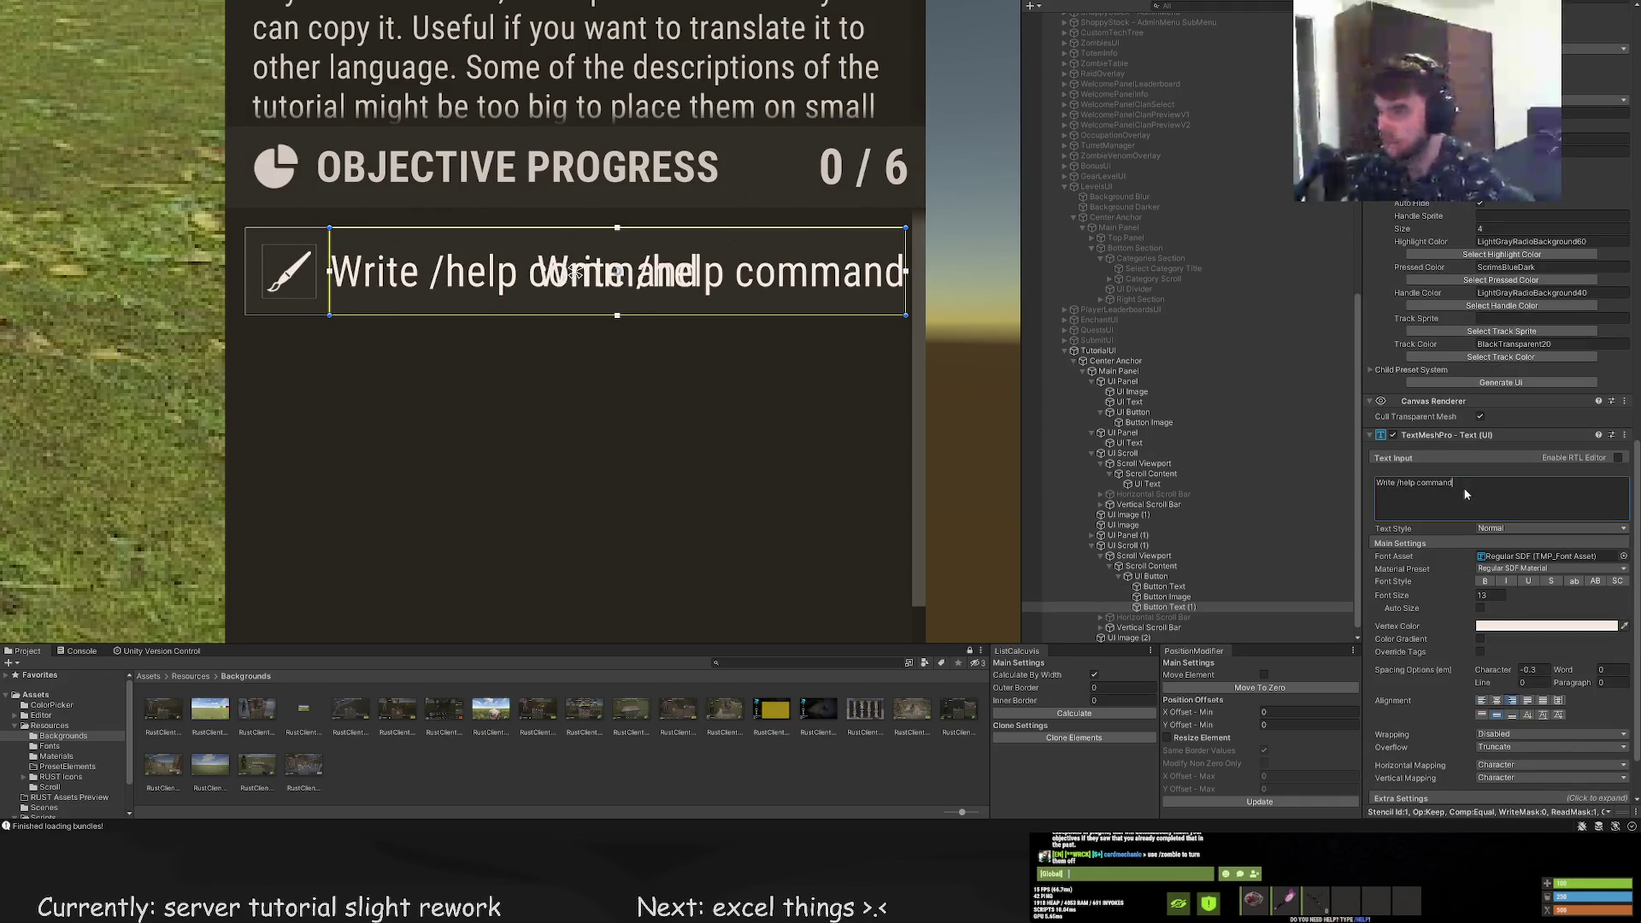
pyautogui.write('0 / 1')
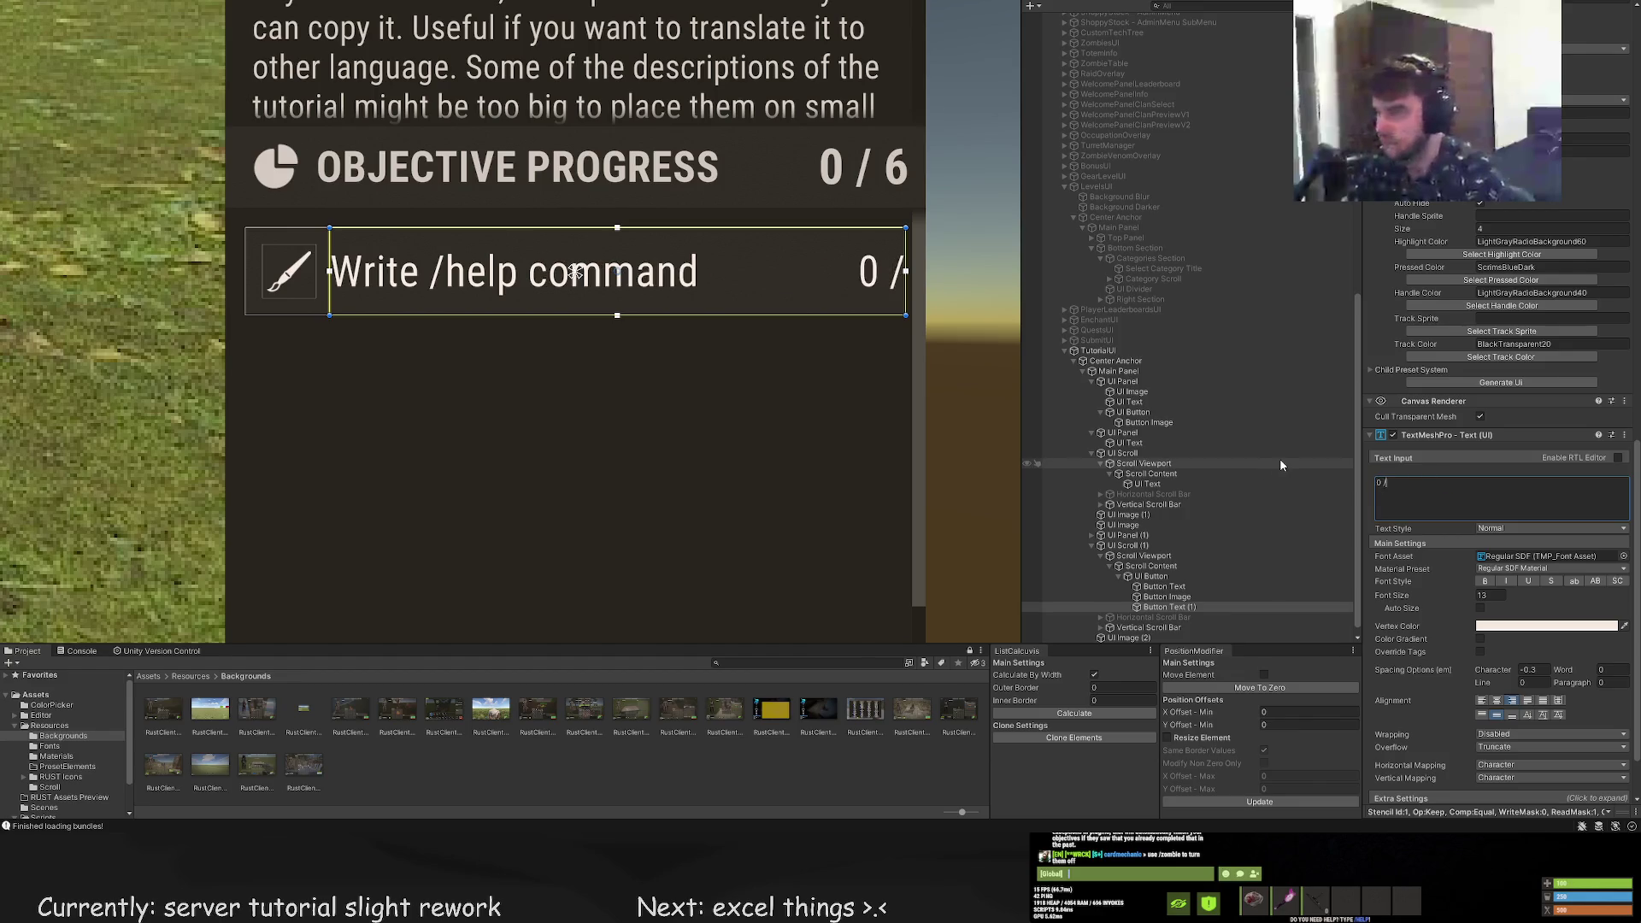
# Narrow the '0 / 1' counter box to sit at the row's right end
pyautogui.scroll(3, 916, 294)
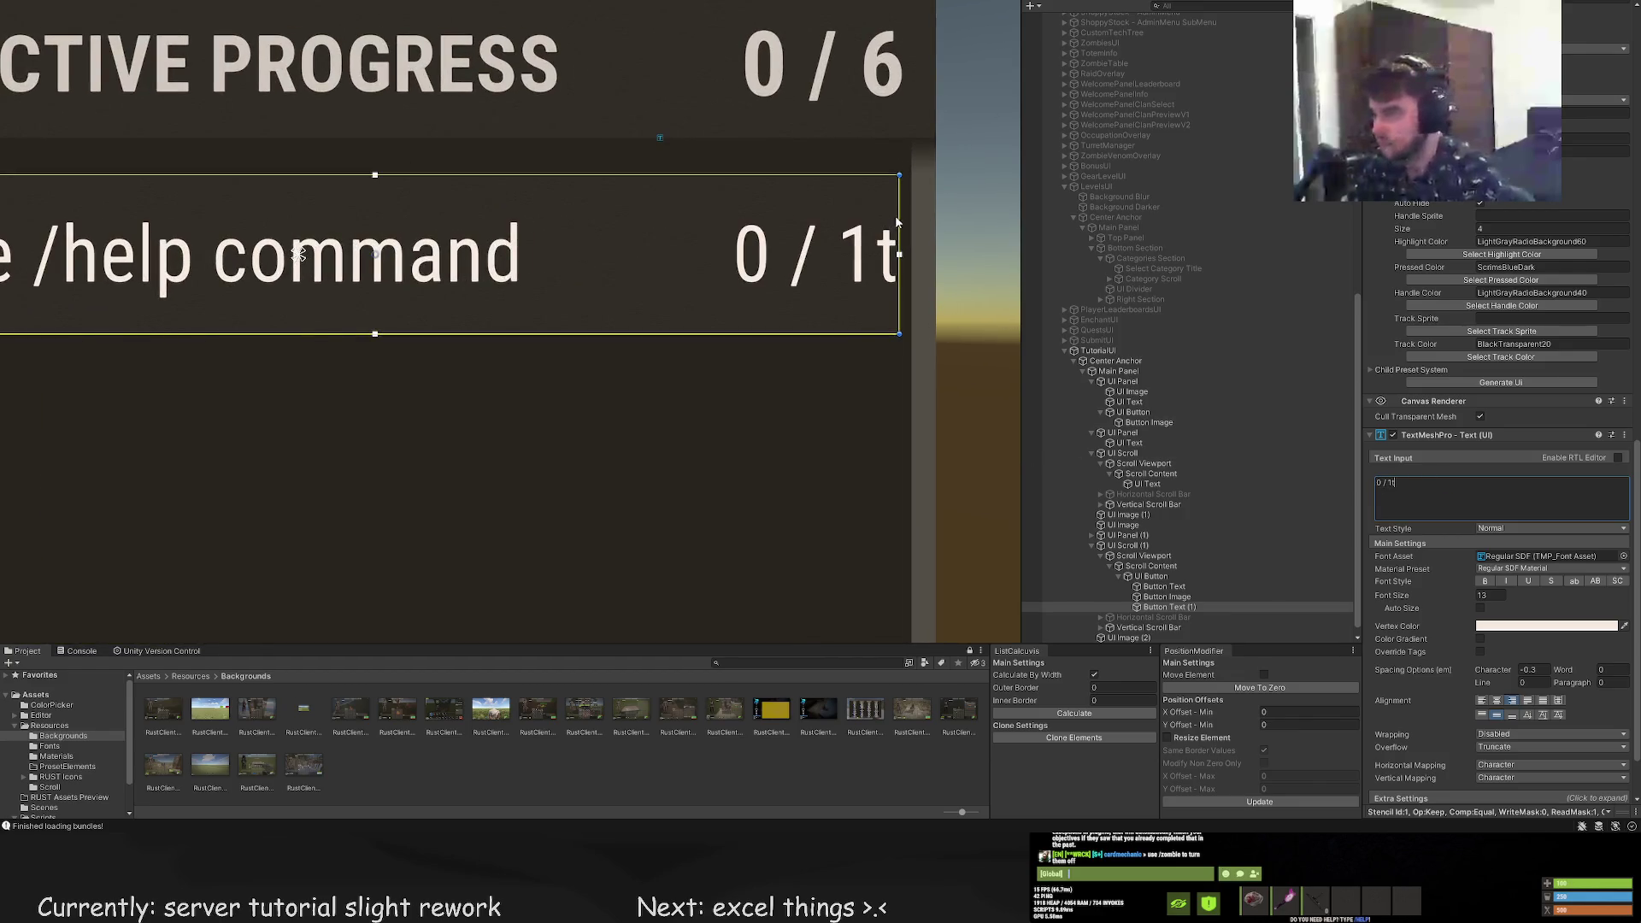
pyautogui.moveTo(886, 218); pyautogui.dragTo(864, 215)
pyautogui.scroll(-1, 863, 216)
pyautogui.moveTo(286, 206); pyautogui.dragTo(892, 195)
pyautogui.click(827, 195)
pyautogui.scroll(-10, 828, 193)
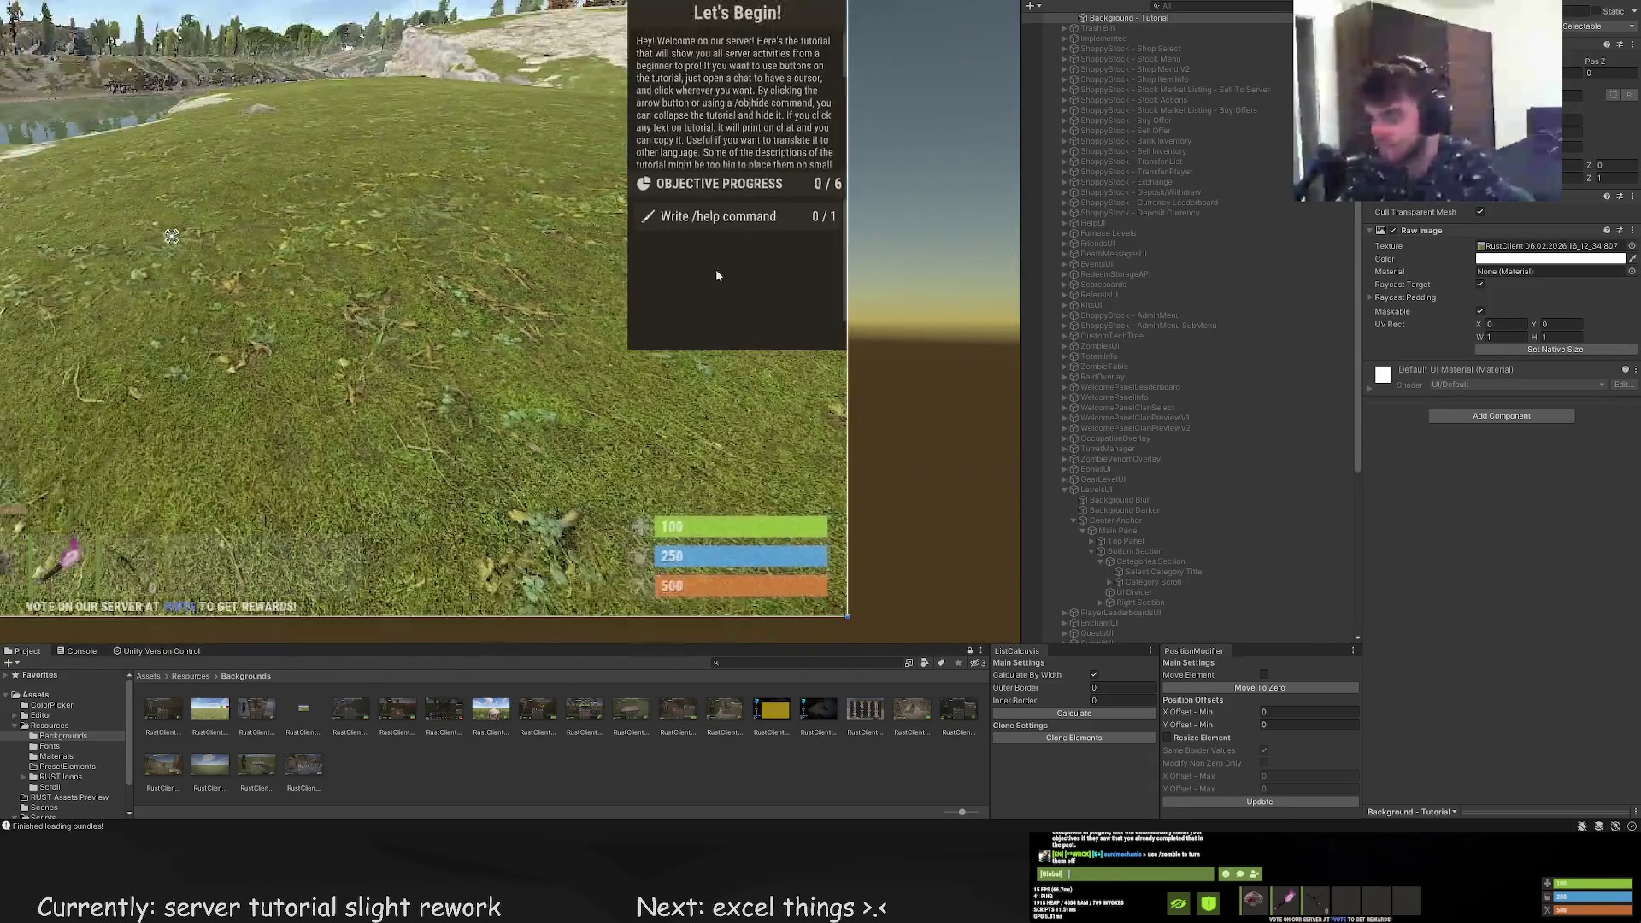
pyautogui.moveTo(664, 390); pyautogui.dragTo(678, 324)
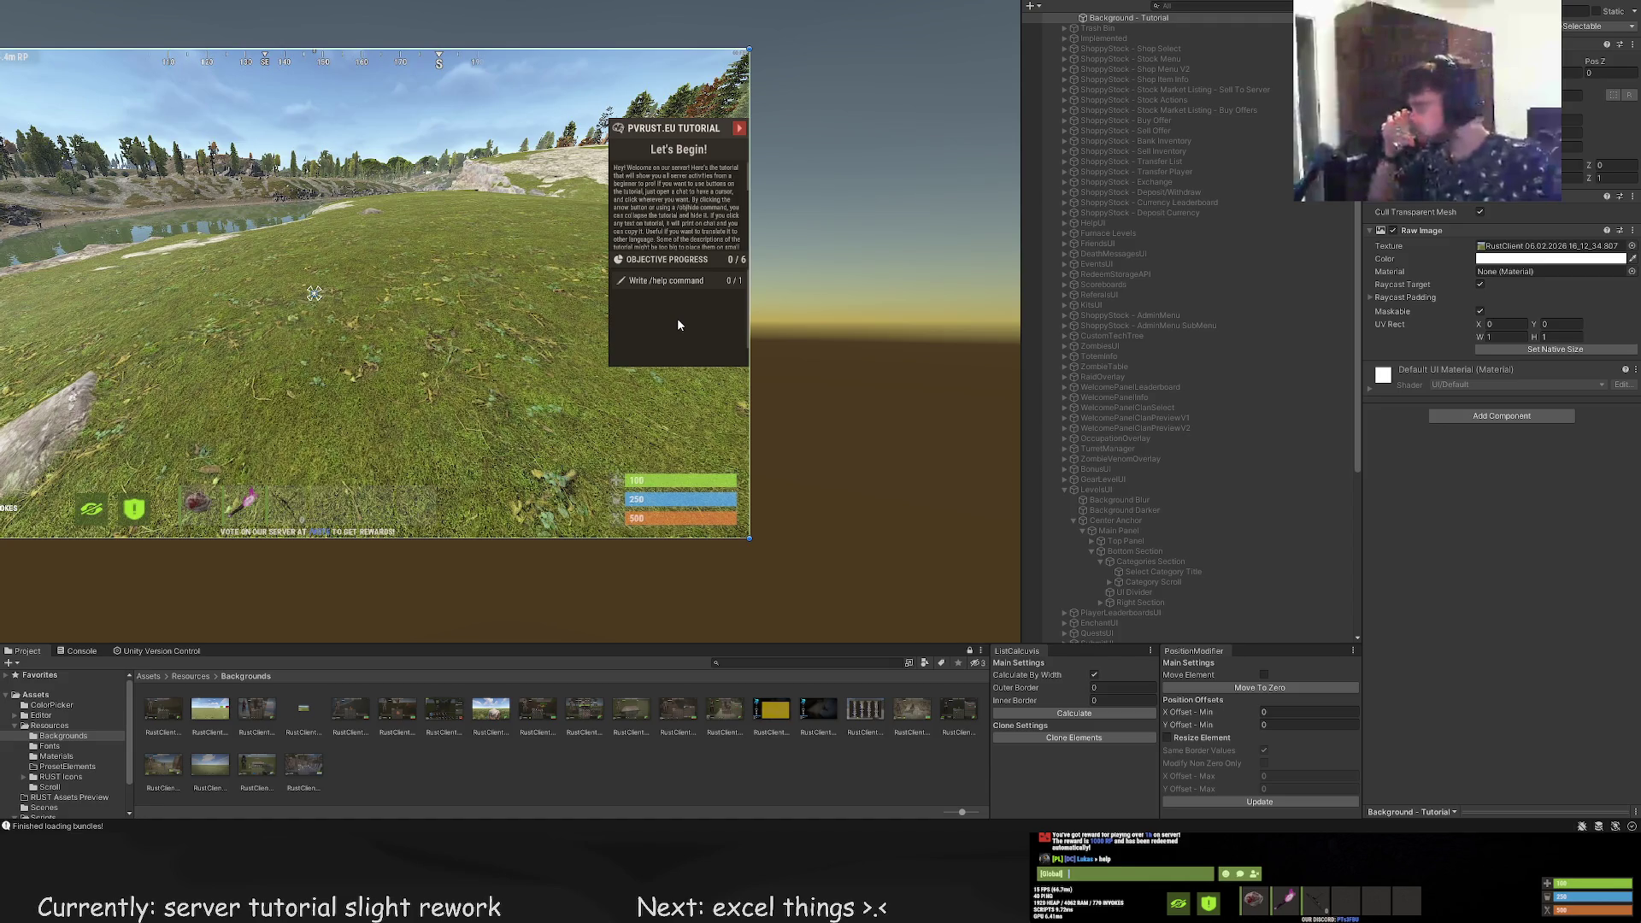
# Duplicate the Write /help command UI Button and move the copy just below the original
pyautogui.click(741, 306)
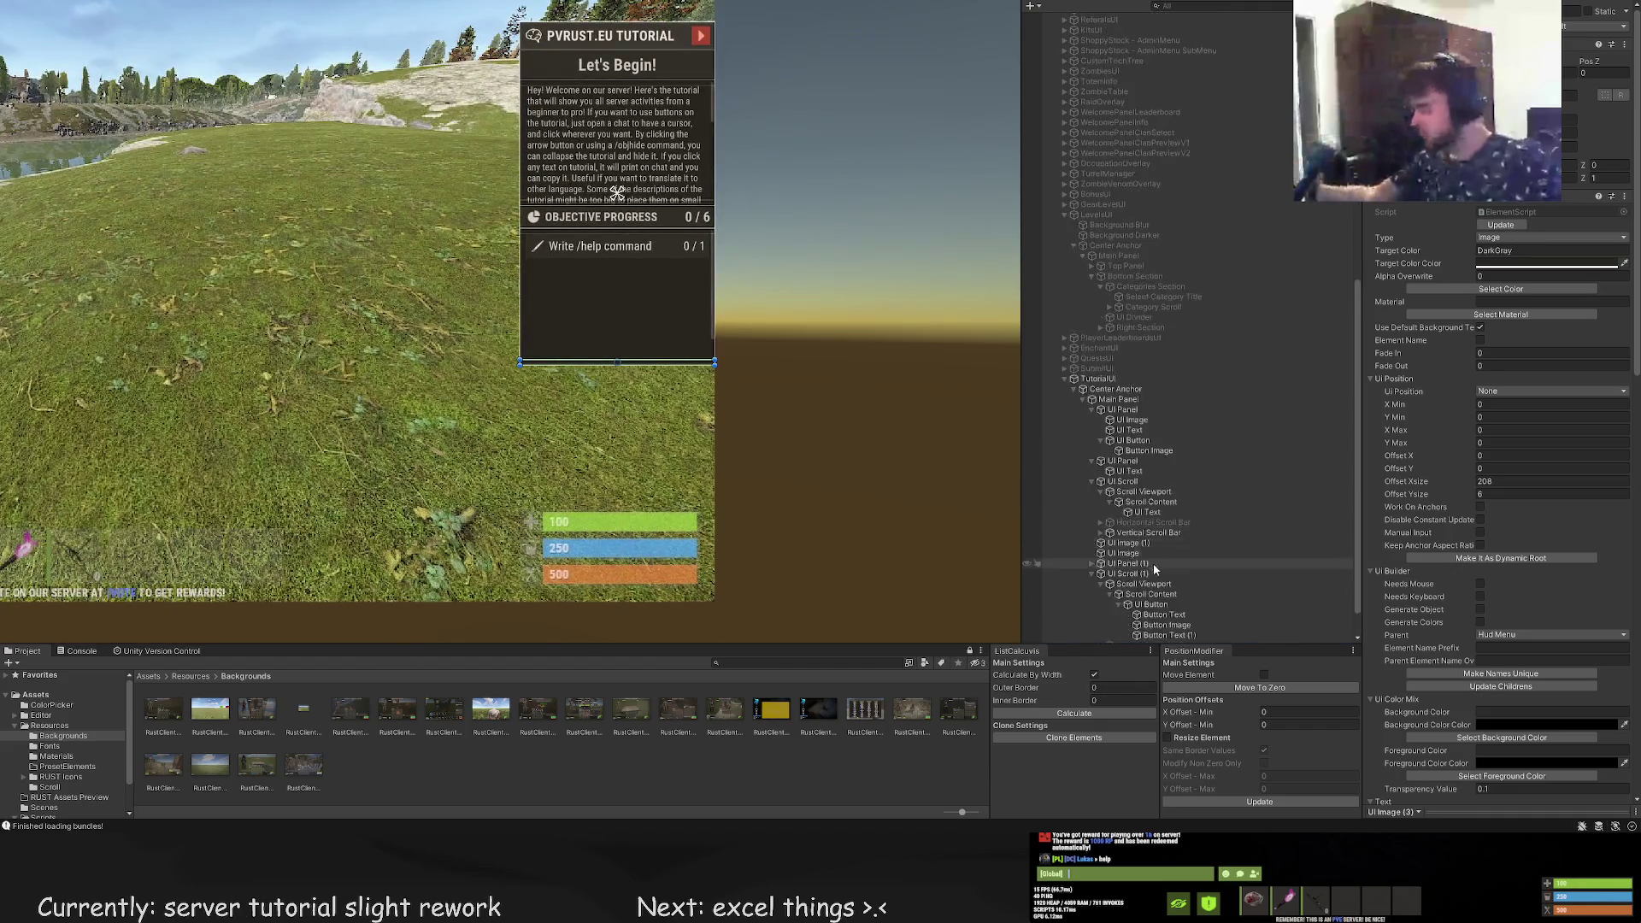
pyautogui.click(1167, 587)
pyautogui.scroll(2, 692, 326)
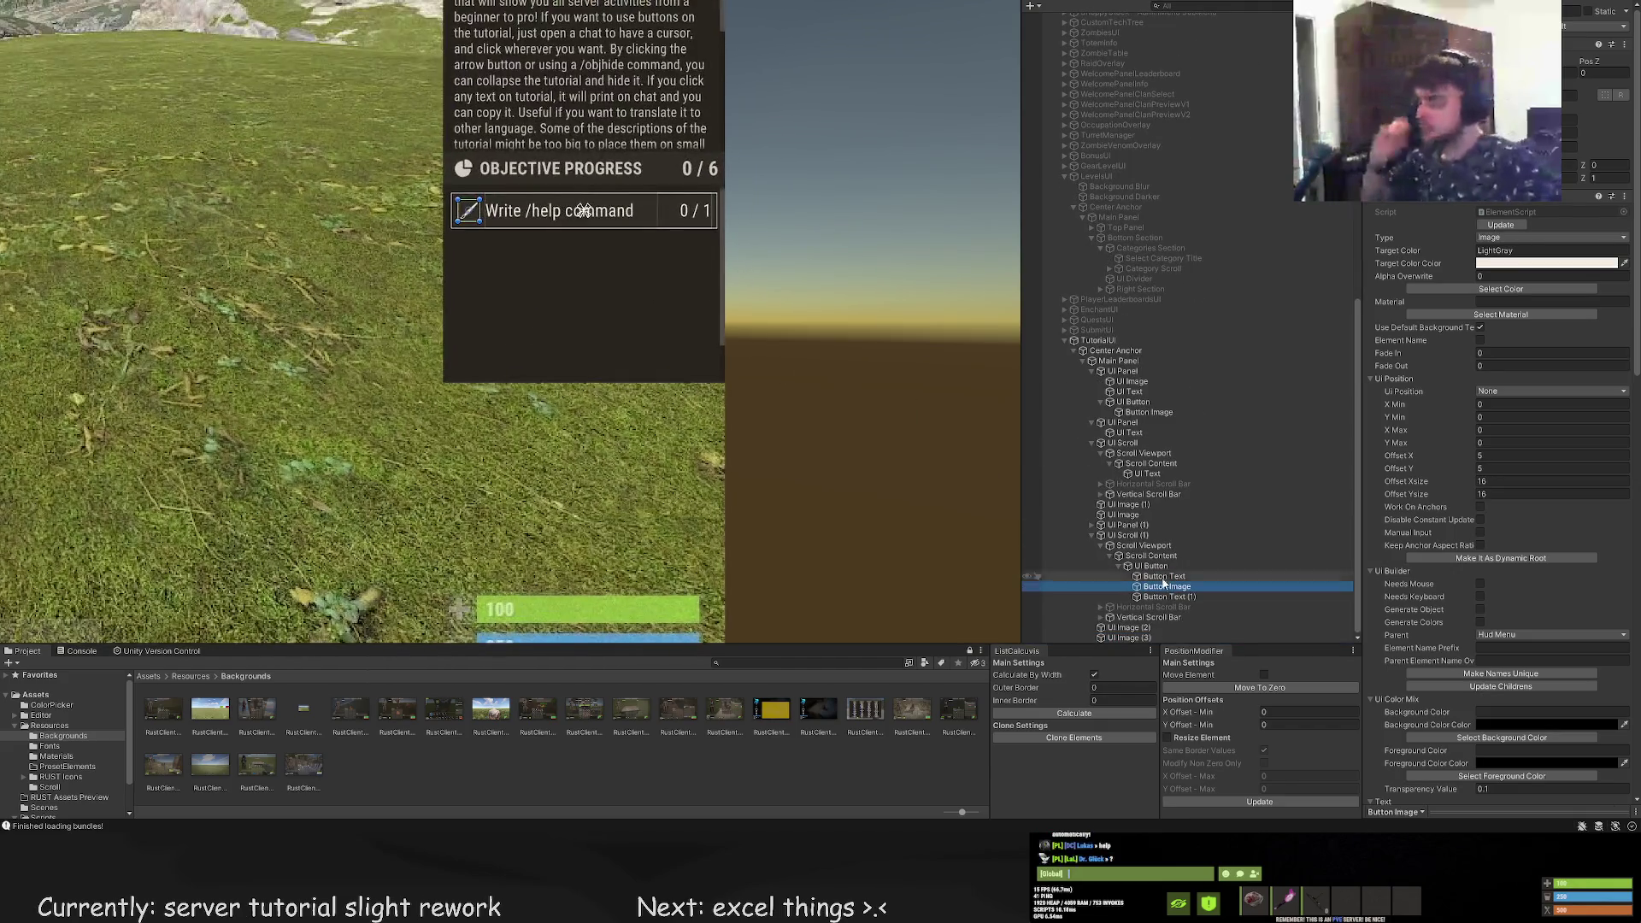
pyautogui.click(1151, 566)
pyautogui.scroll(5, 726, 371)
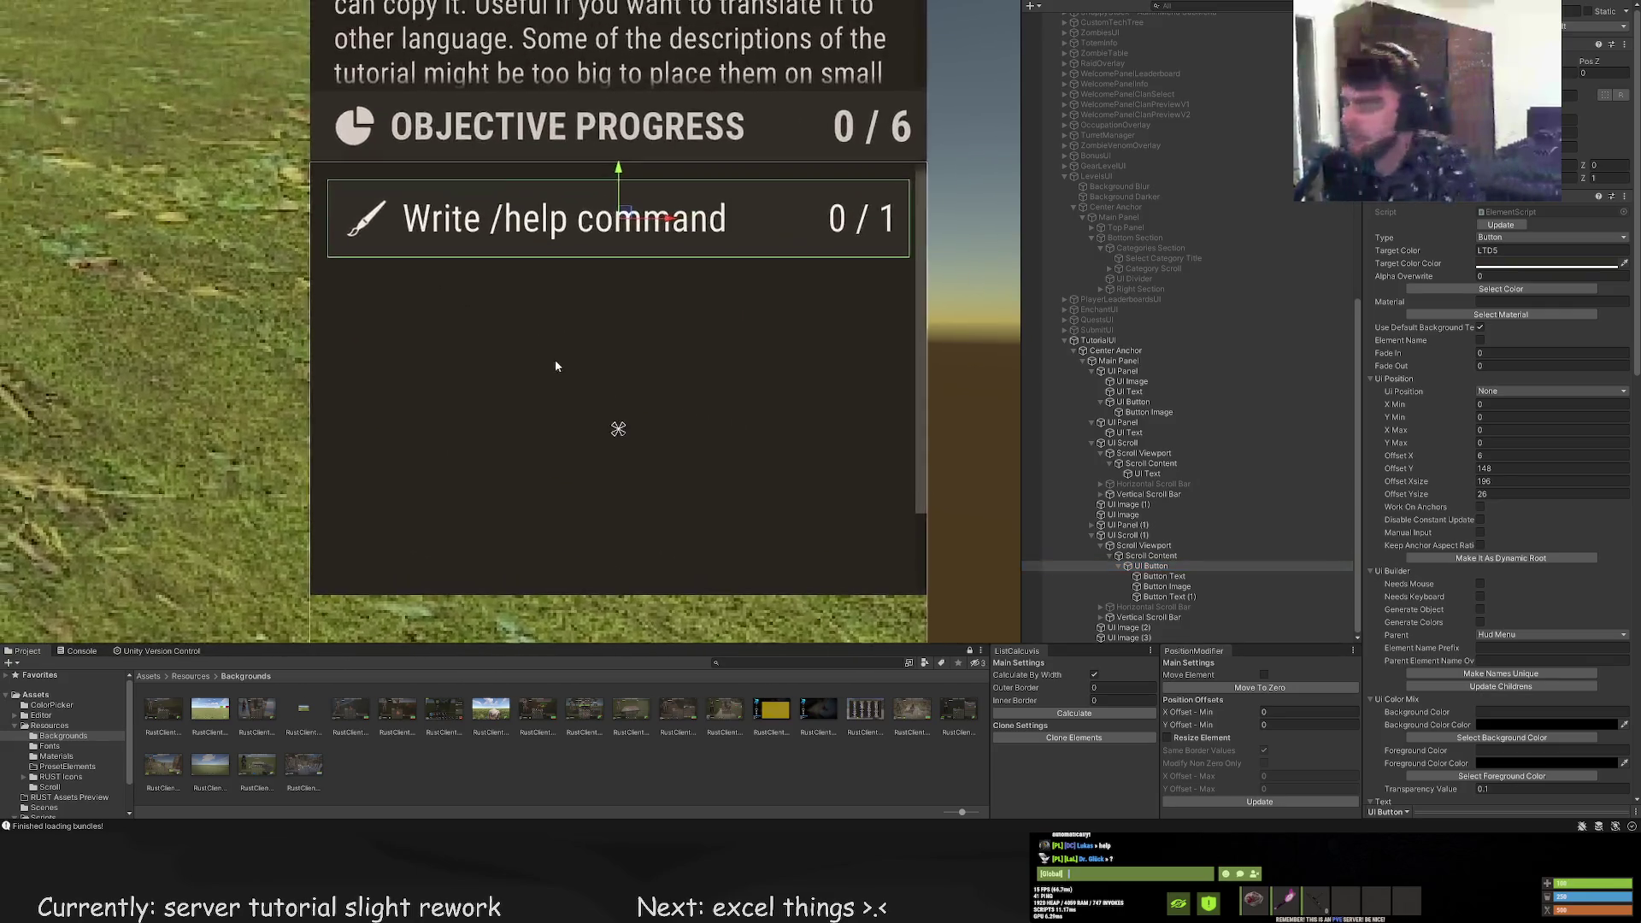
pyautogui.hotkey('ctrl', 'd')
pyautogui.moveTo(639, 224); pyautogui.dragTo(636, 237)
# Reorder the copied row so its Button Image sits above its Button Text
pyautogui.scroll(-8, 635, 237)
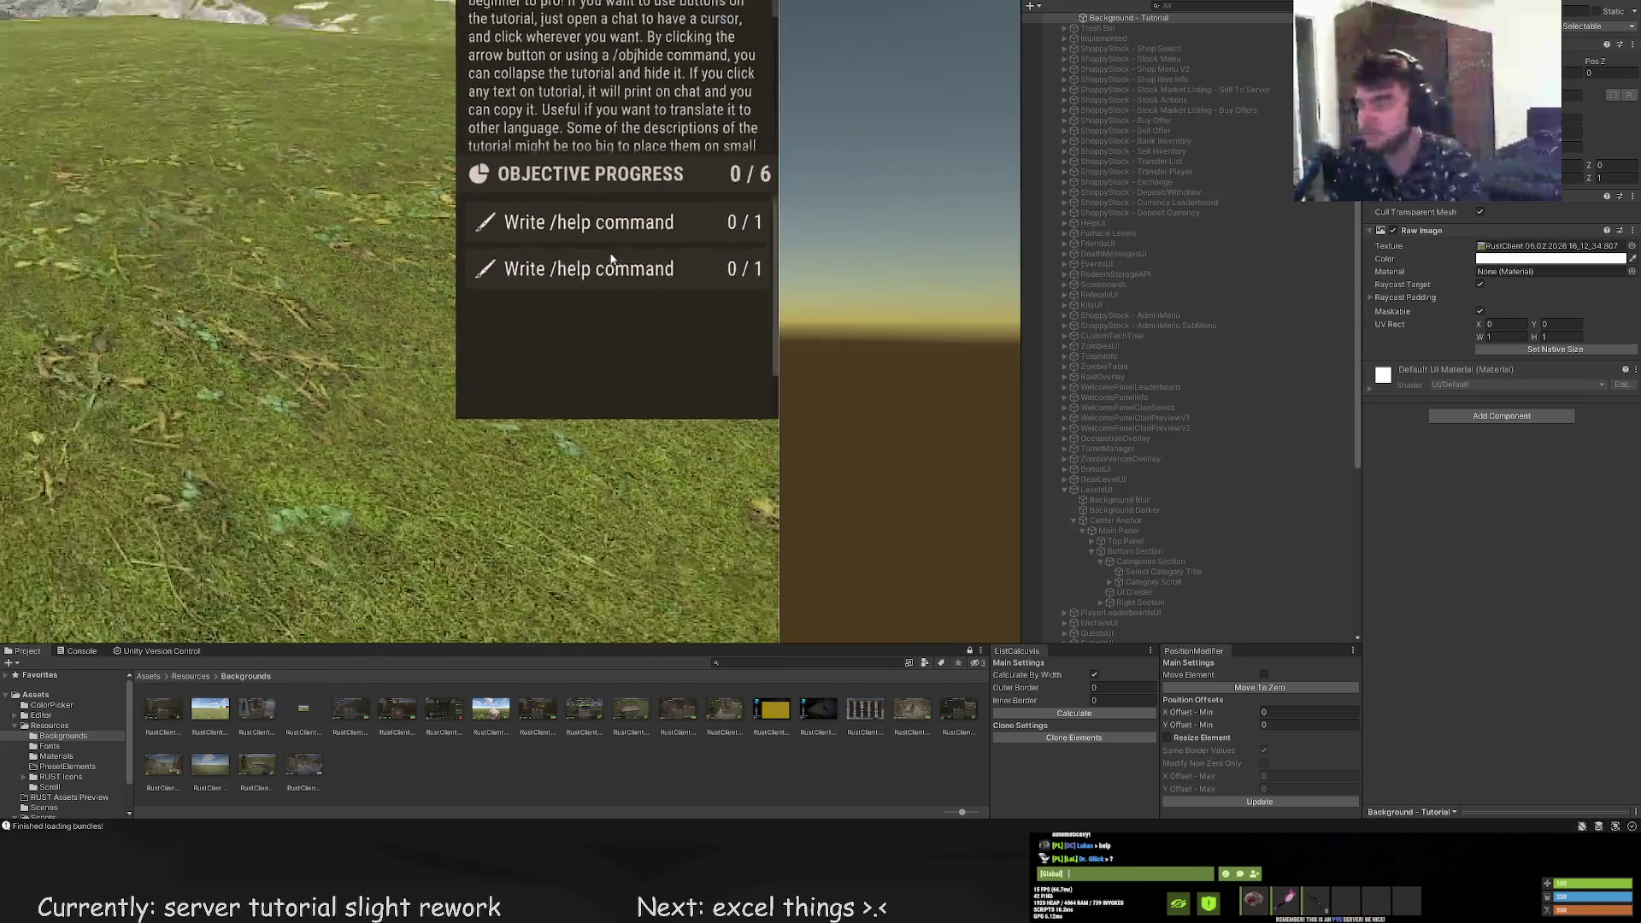
pyautogui.scroll(-2, 1162, 555)
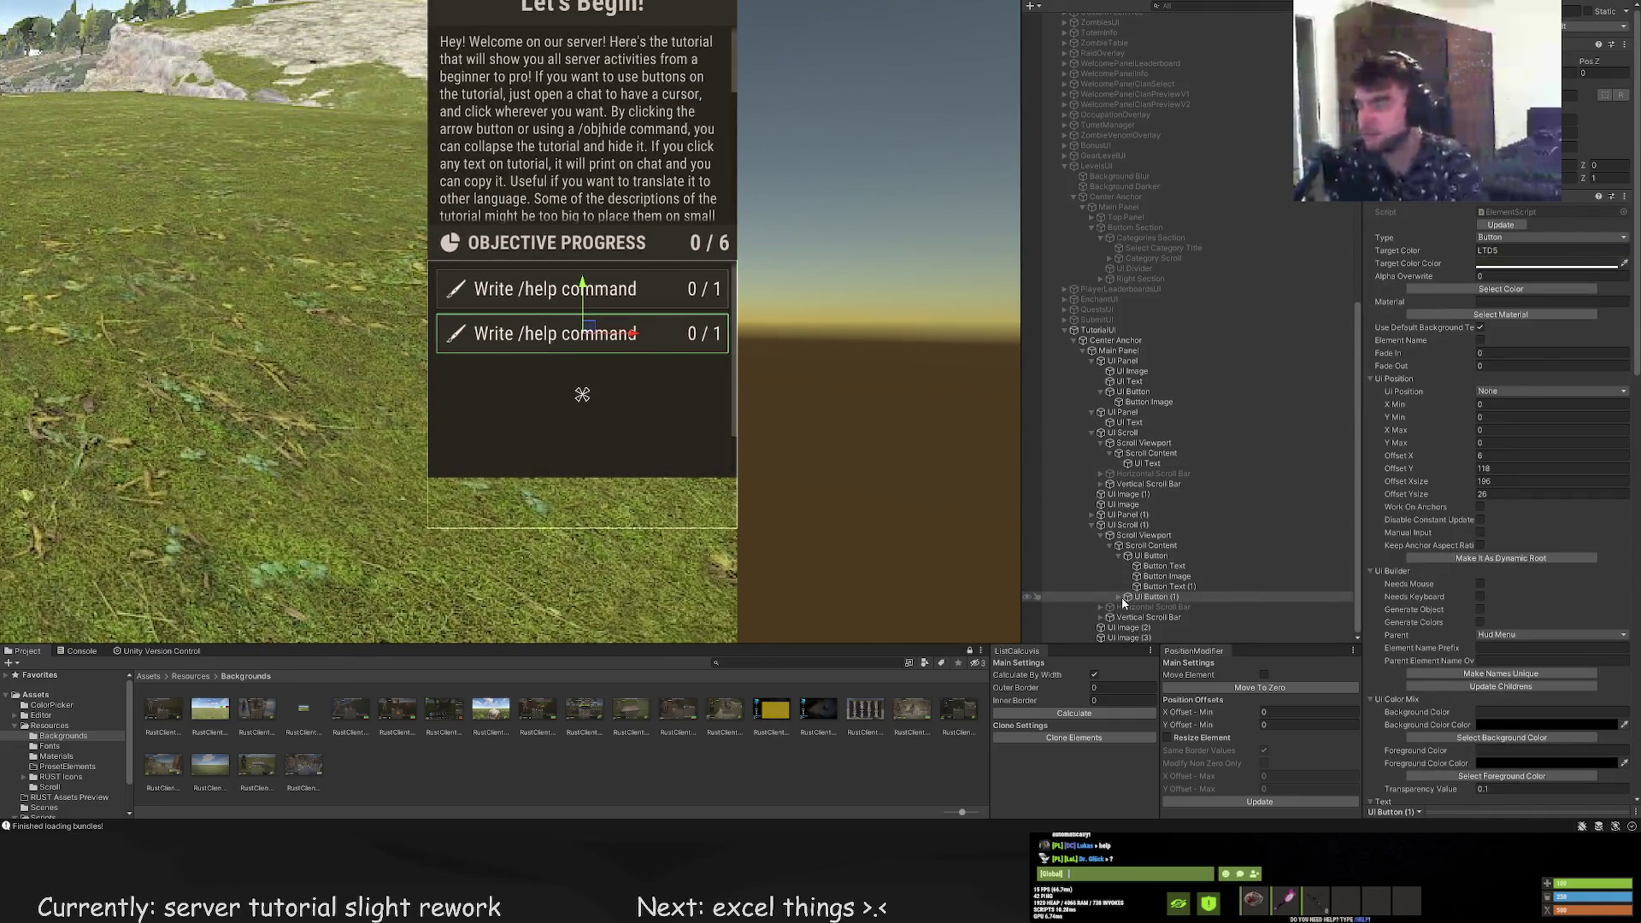
pyautogui.click(1172, 607)
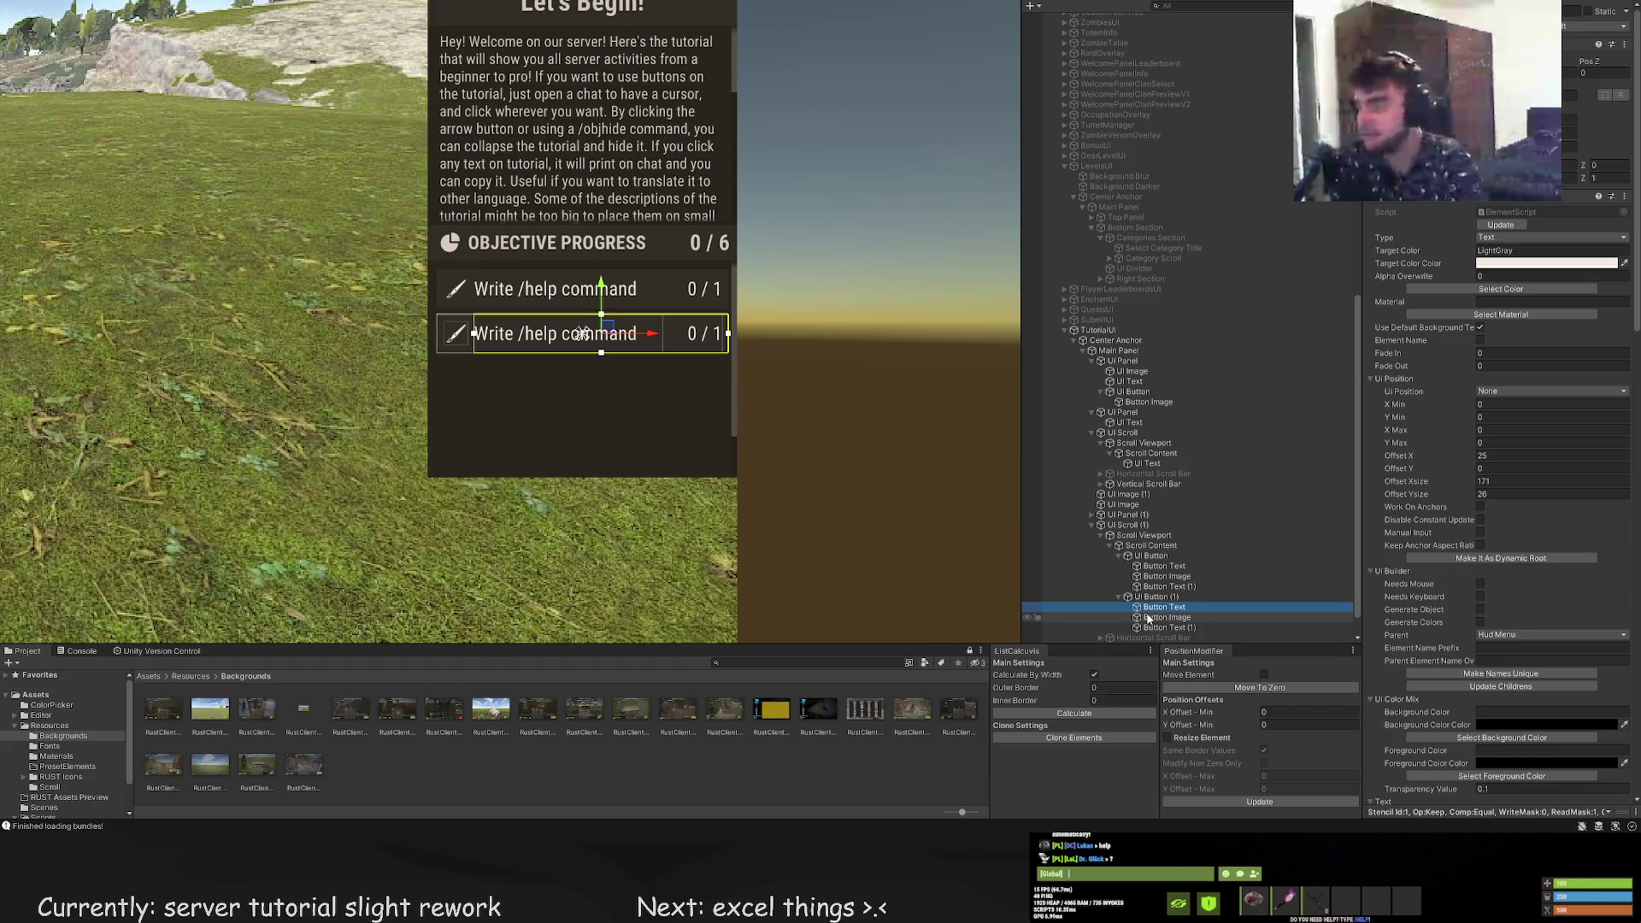
pyautogui.moveTo(1150, 618); pyautogui.dragTo(1151, 601)
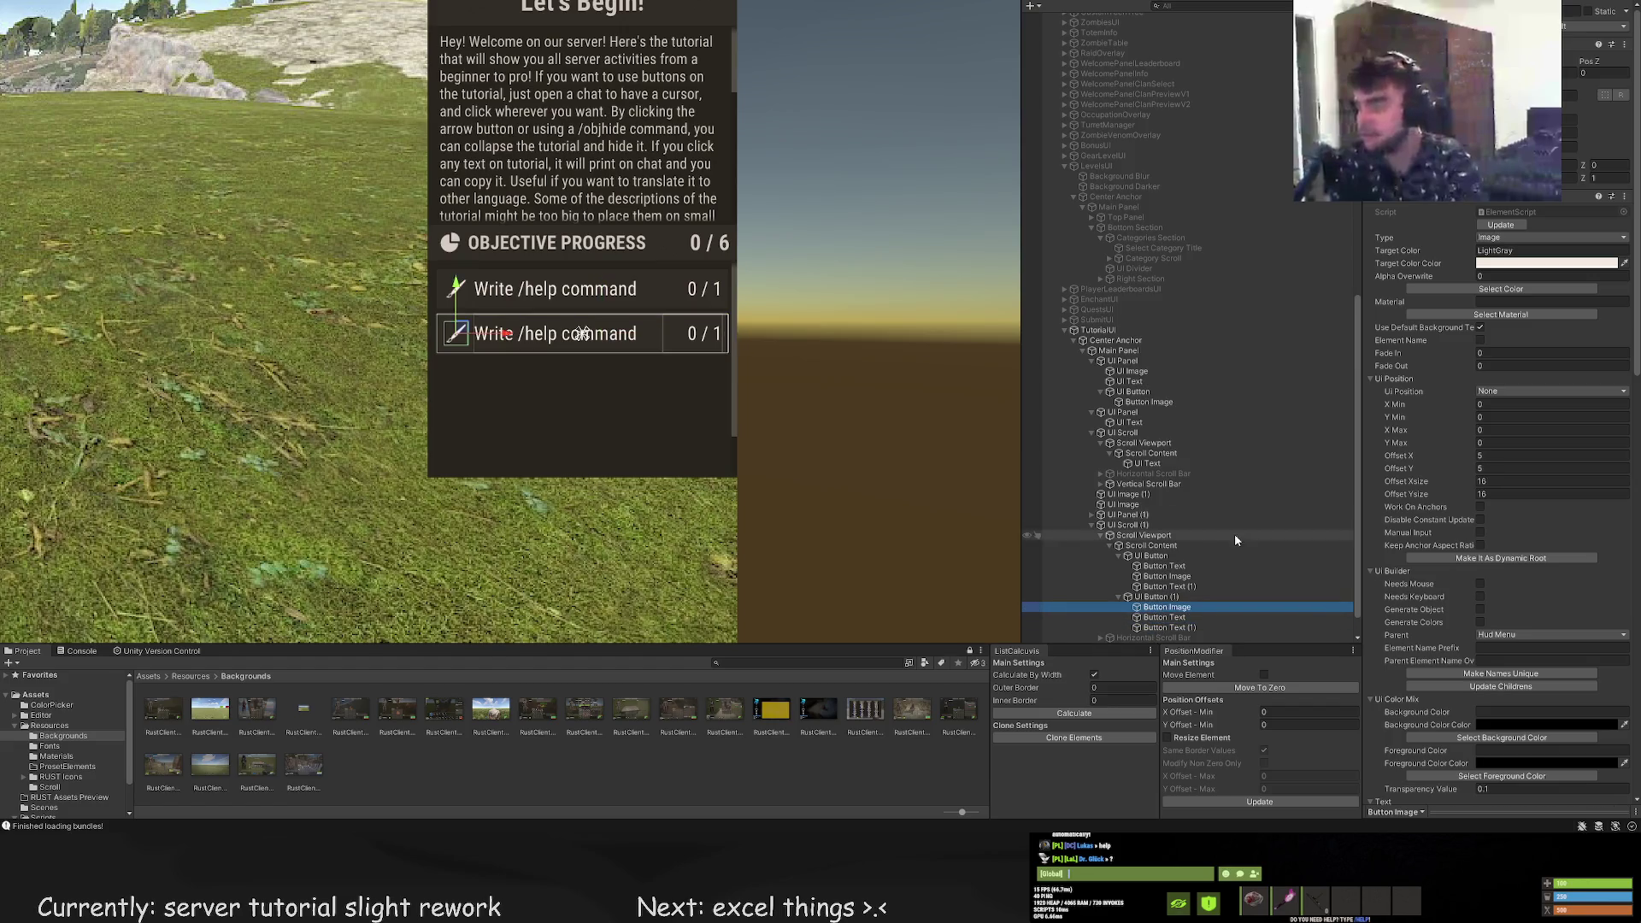
pyautogui.scroll(-10, 1504, 598)
pyautogui.click(1509, 614)
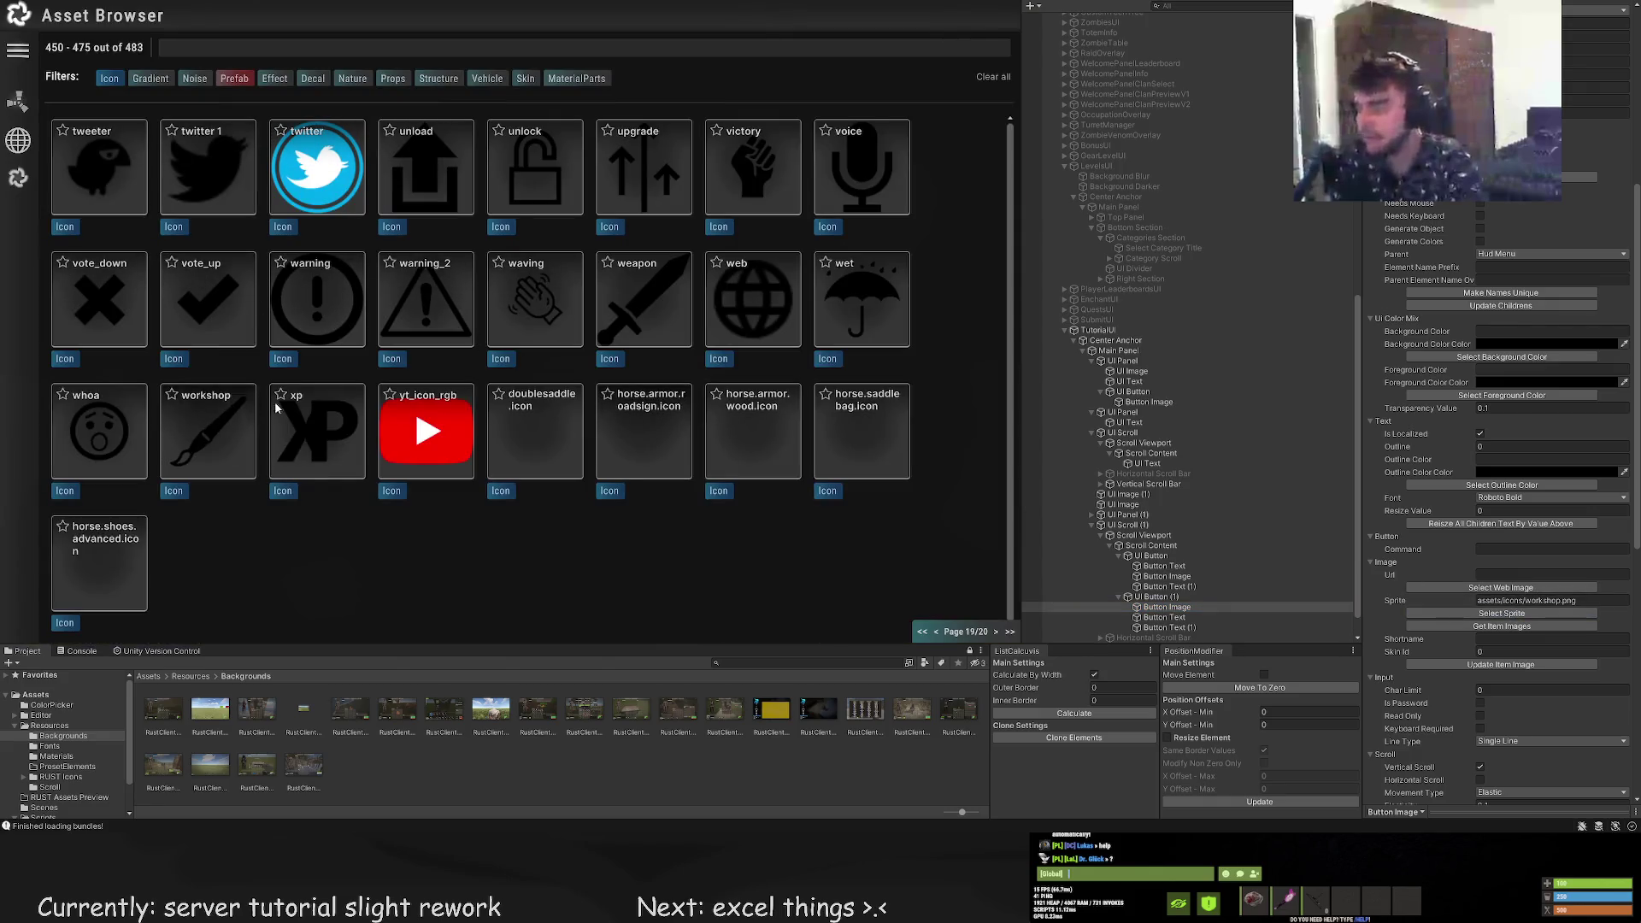
# Give the second row the stab icon and relabel it 'Kill zombies'
pyautogui.click(936, 634)
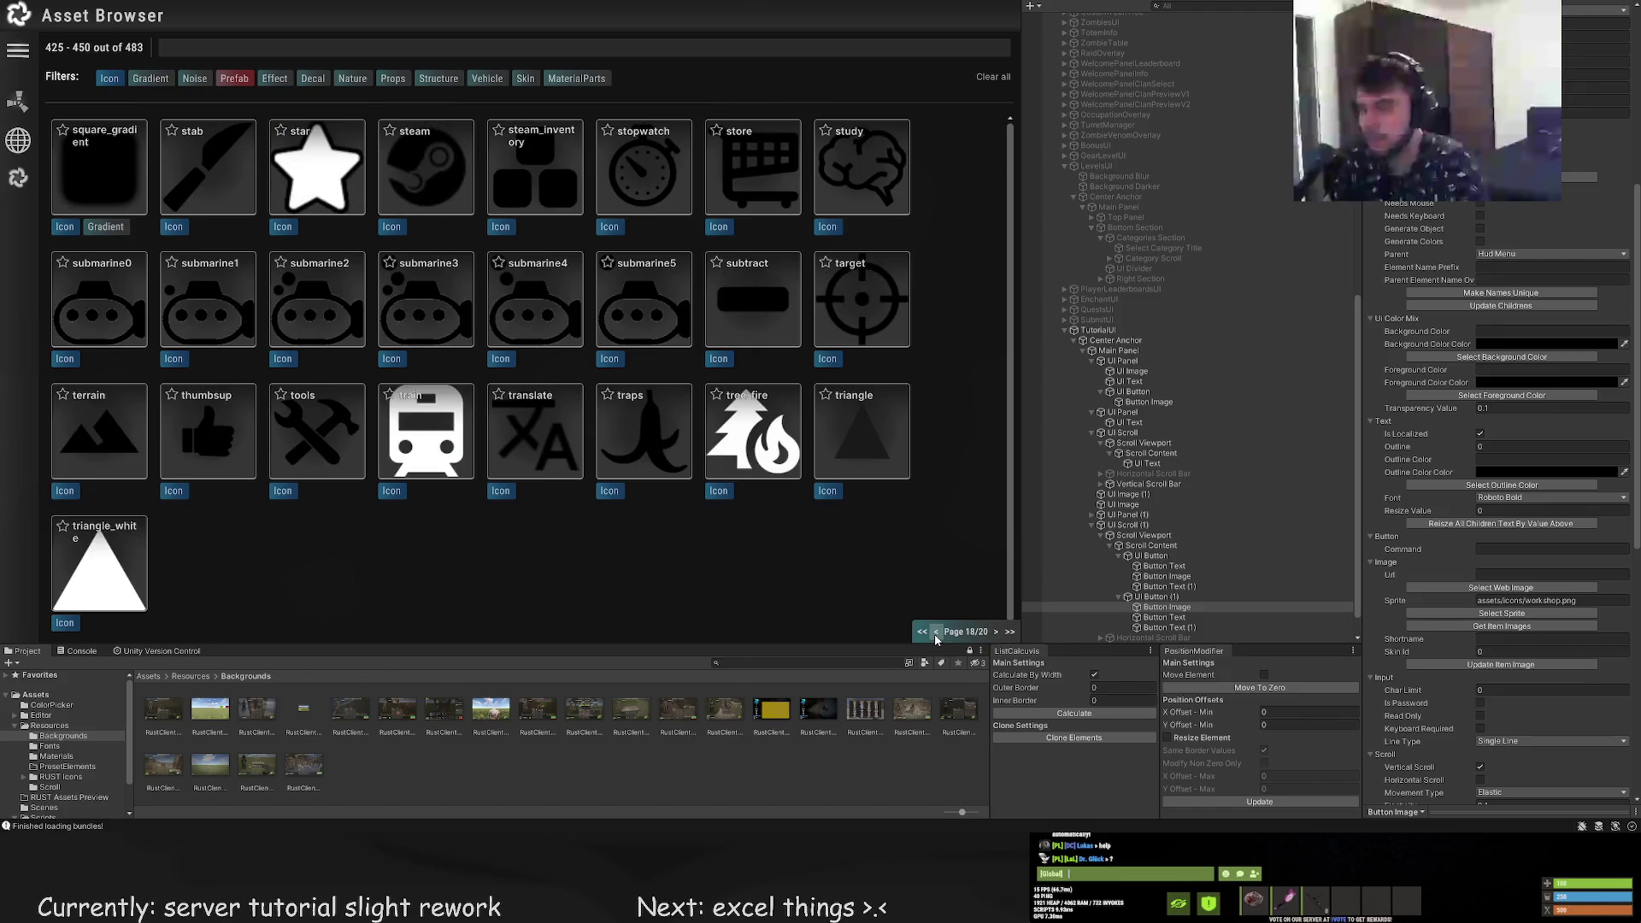
pyautogui.click(206, 164)
pyautogui.click(1164, 617)
pyautogui.click(1483, 414)
pyautogui.hotkey('ctrl', 'a')
pyautogui.write('Kill zombies')
# Set the second row's counter text to '20 / 20'
pyautogui.click(1169, 627)
pyautogui.click(1407, 414)
pyautogui.write('20')
pyautogui.press('BackSpace')
pyautogui.write('20')
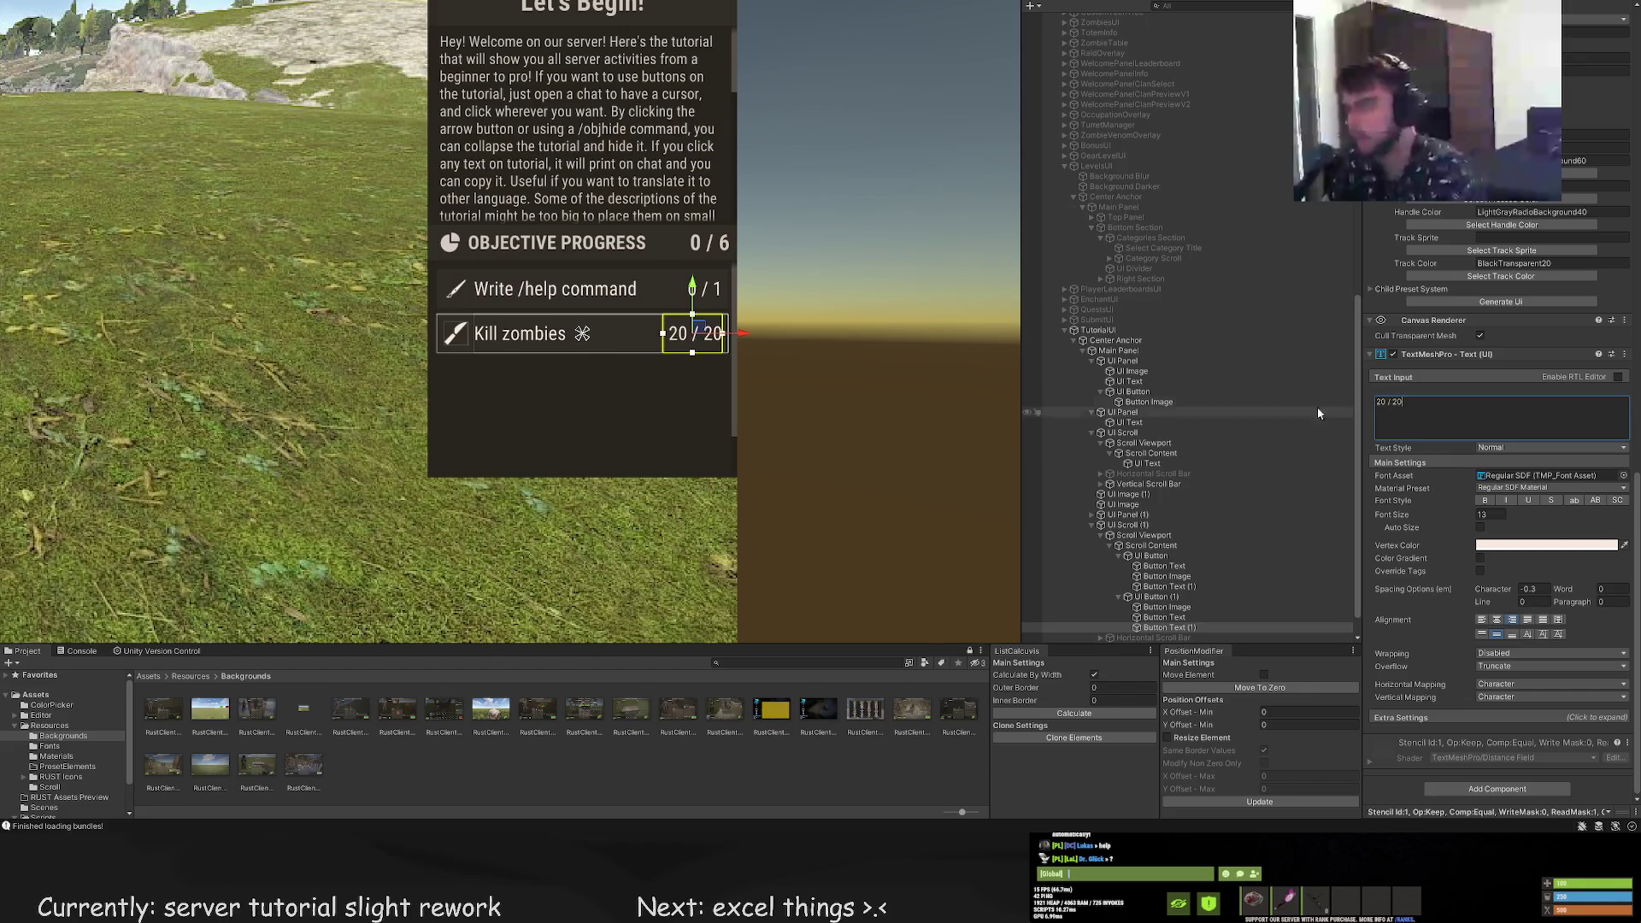
pyautogui.click(720, 408)
pyautogui.press('f')
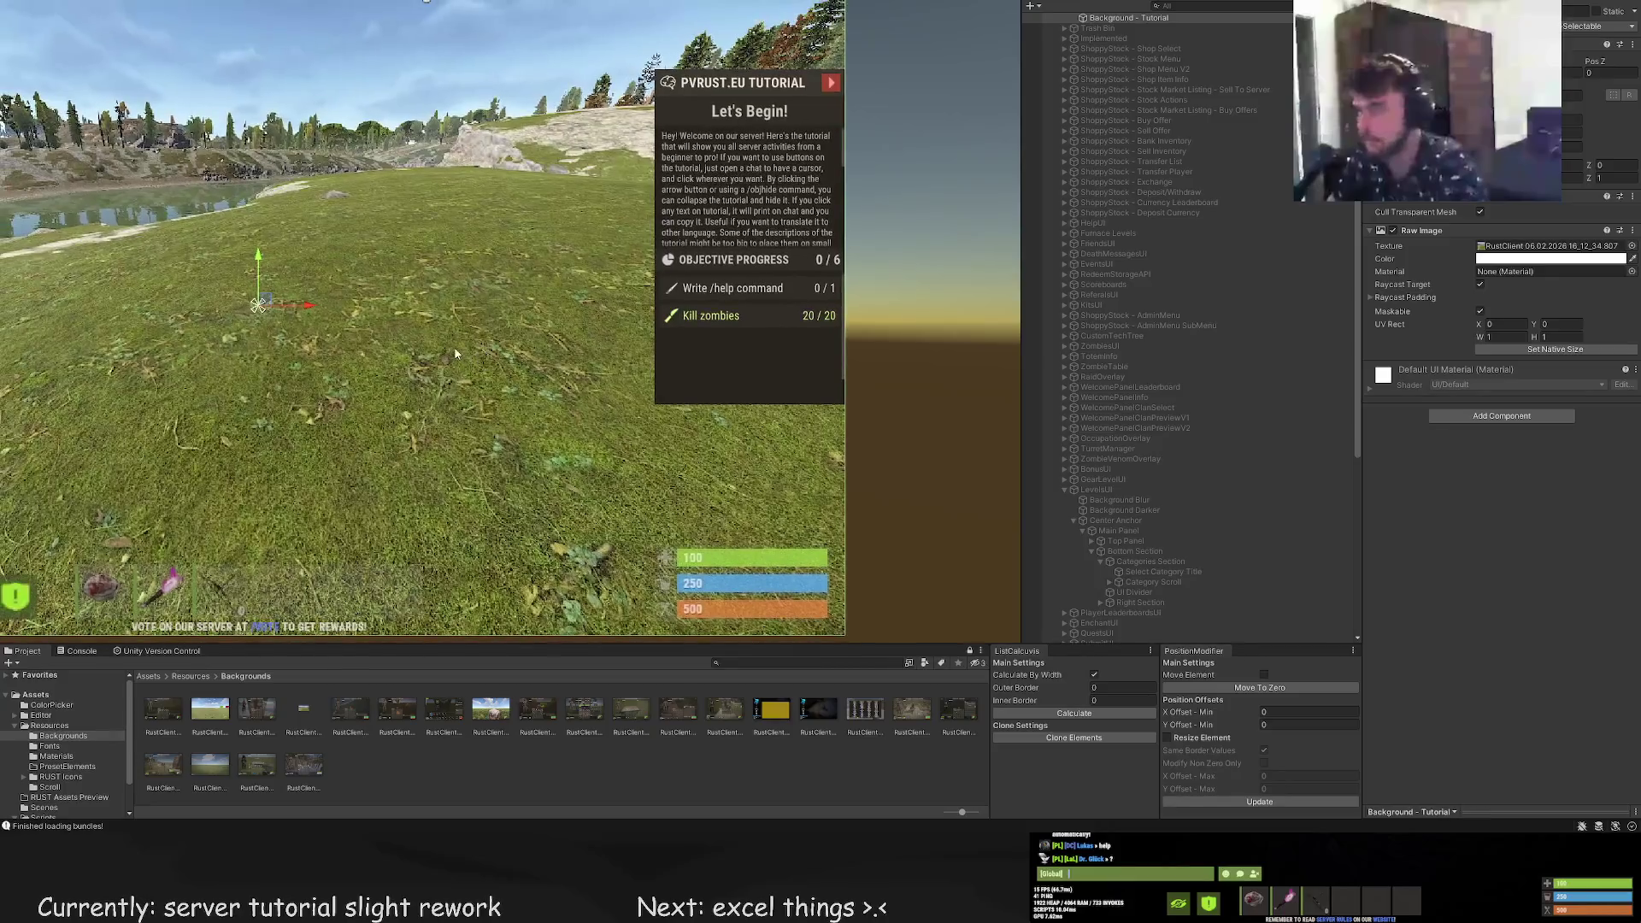
pyautogui.moveTo(392, 350); pyautogui.dragTo(448, 387)
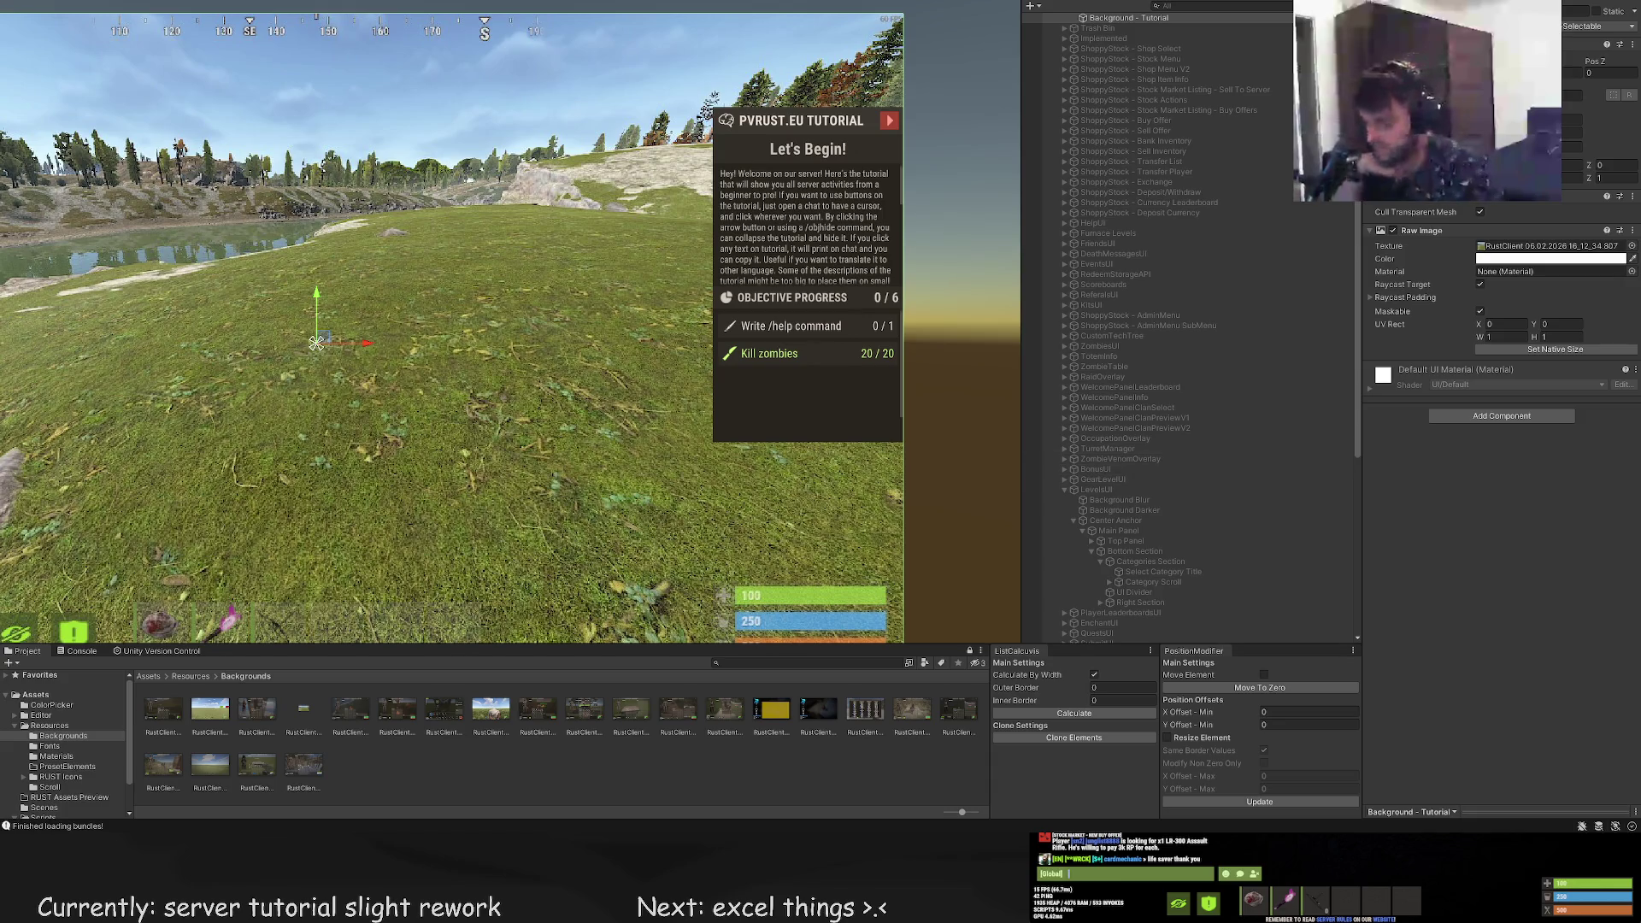
# Make three more copies of the Kill zombies row, spreading them down the list
pyautogui.scroll(6, 800, 397)
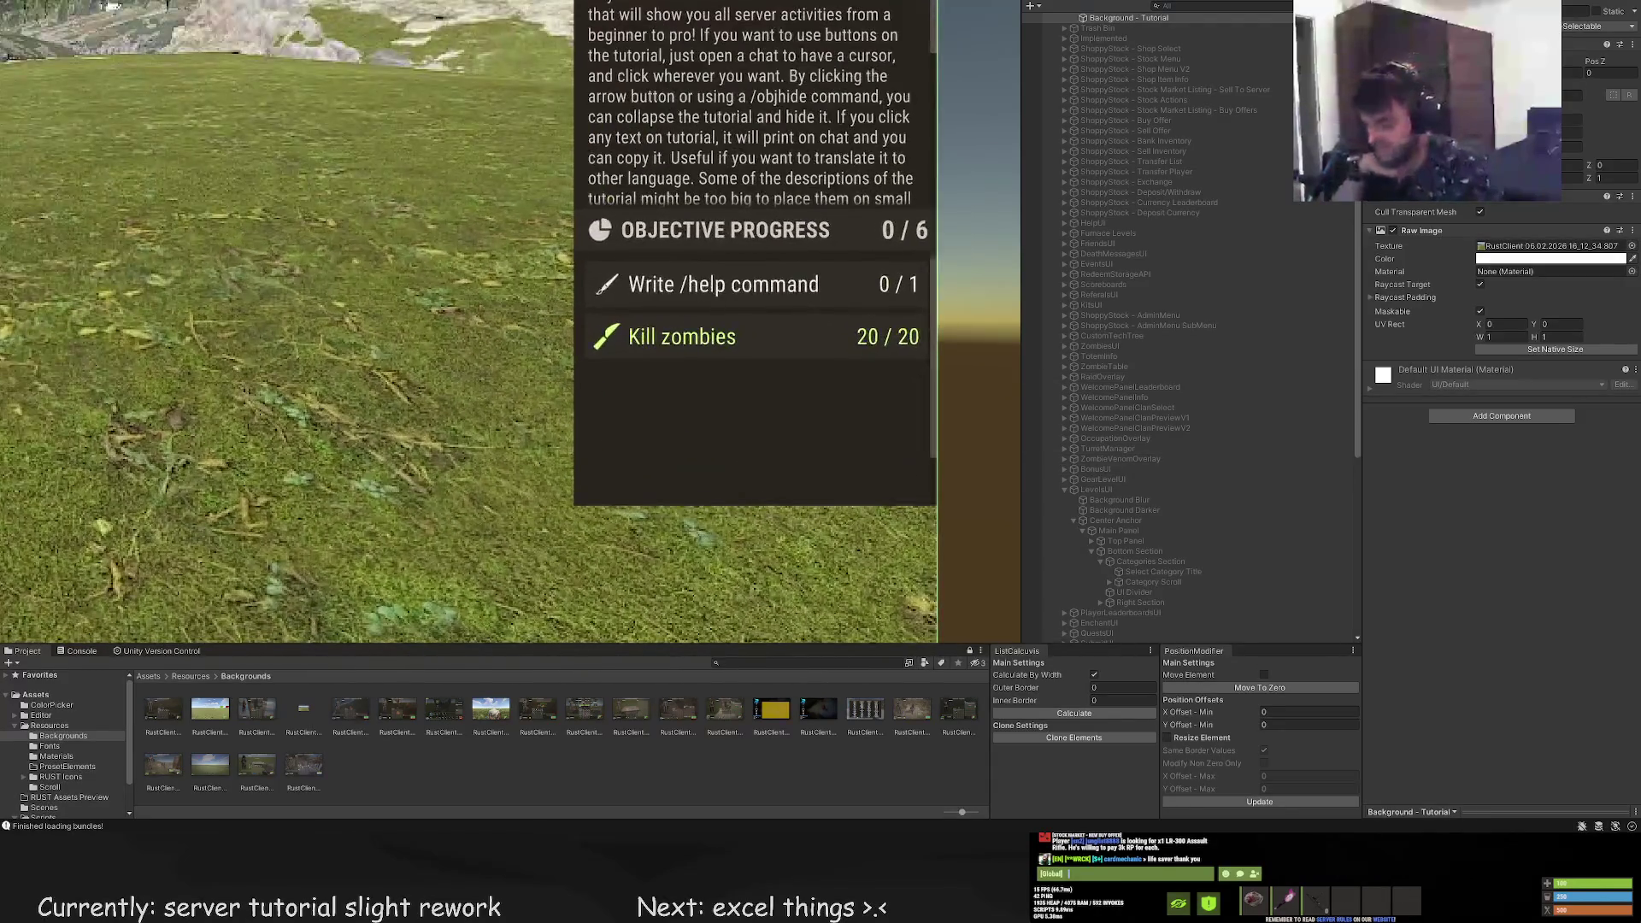
pyautogui.scroll(-10, 1142, 500)
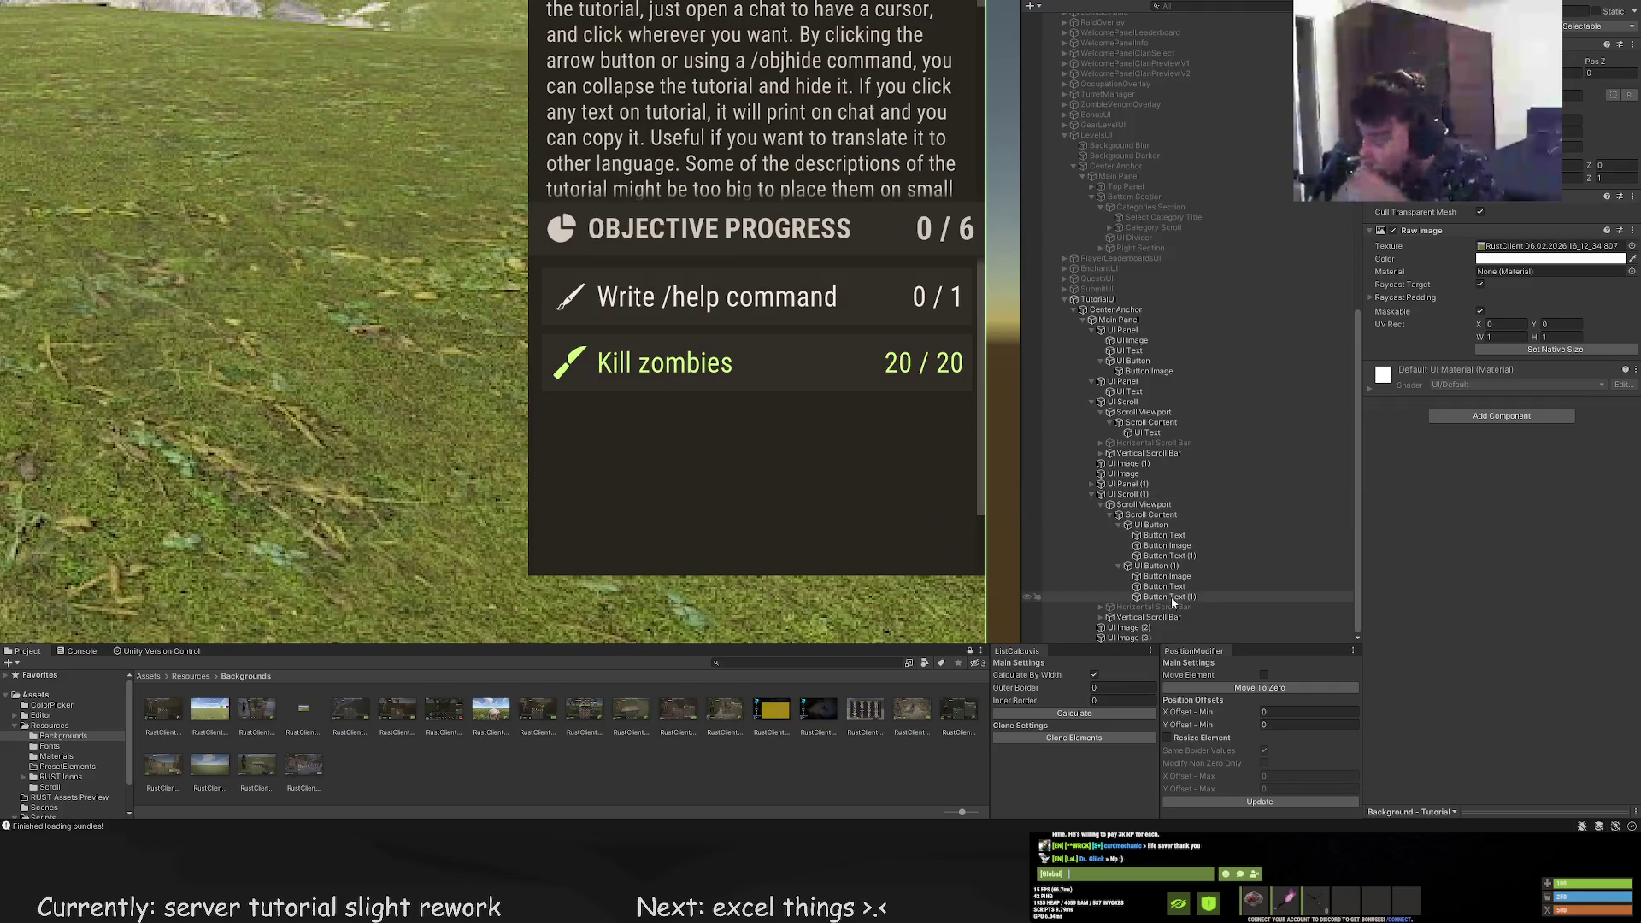
pyautogui.click(1163, 565)
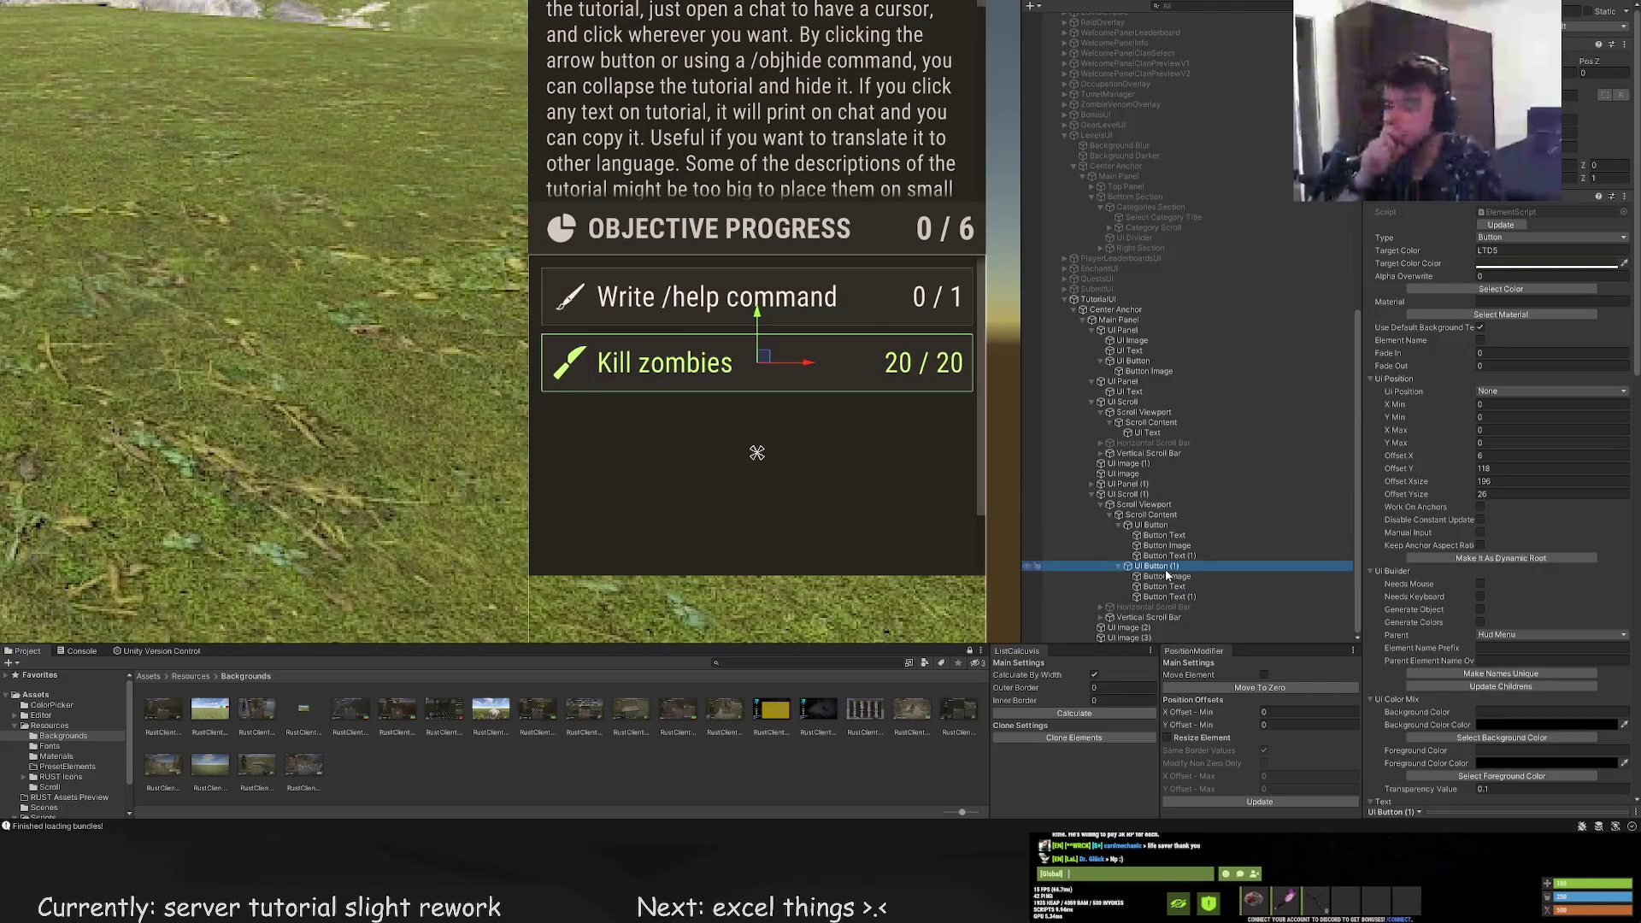
pyautogui.scroll(2, 848, 430)
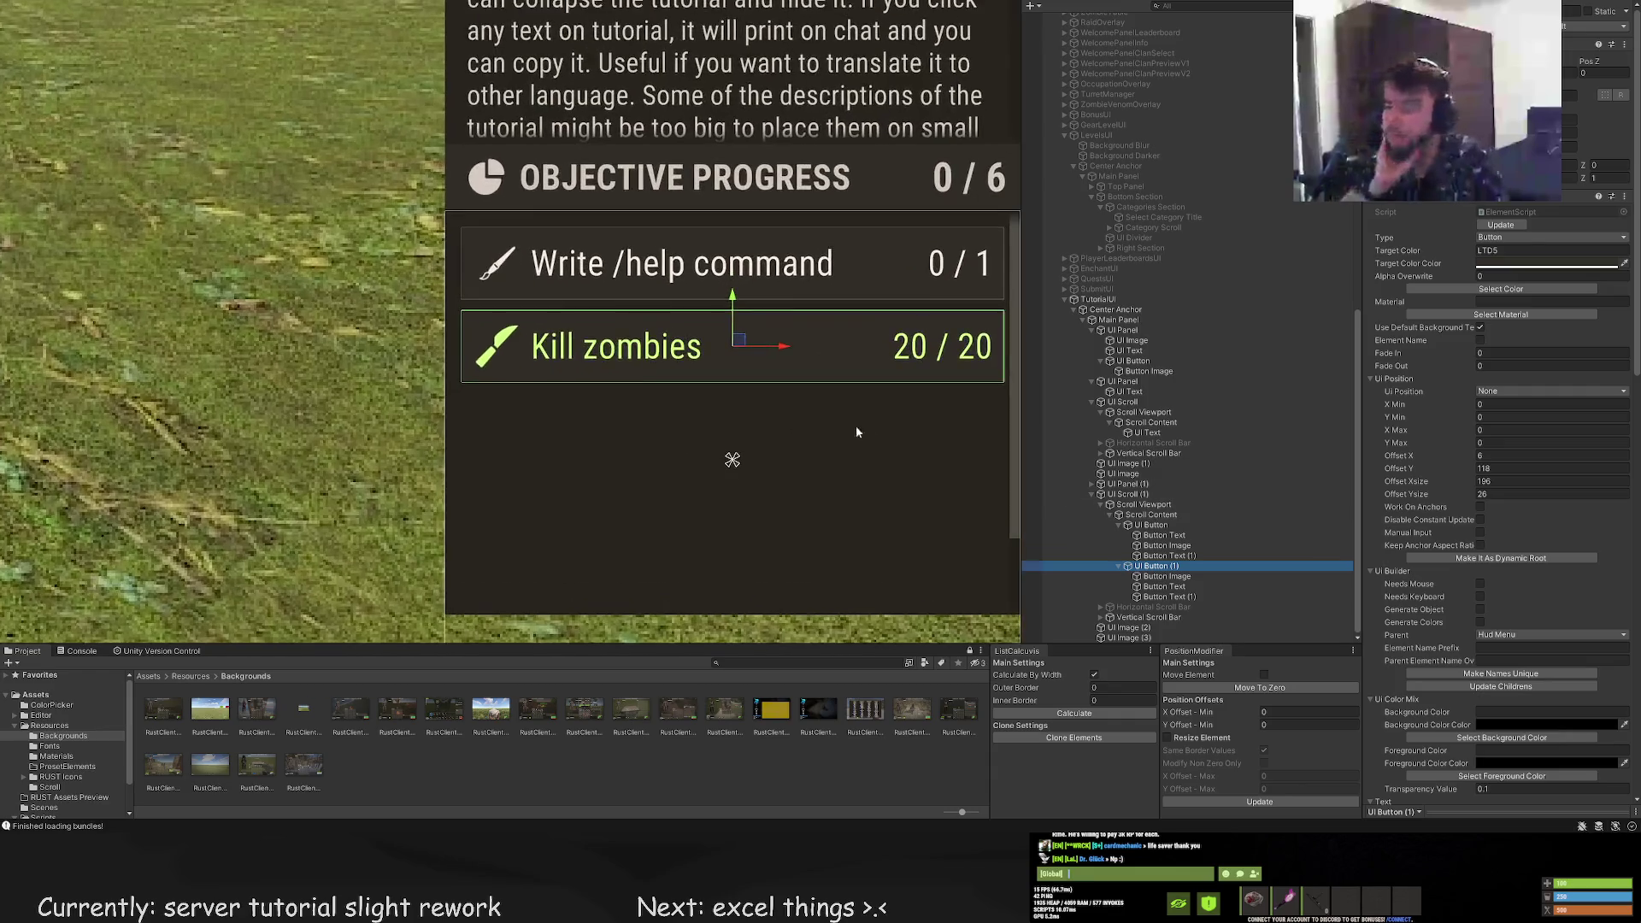
pyautogui.scroll(1, 848, 429)
pyautogui.hotkey('ctrl', 'd')
pyautogui.moveTo(640, 213); pyautogui.dragTo(634, 298)
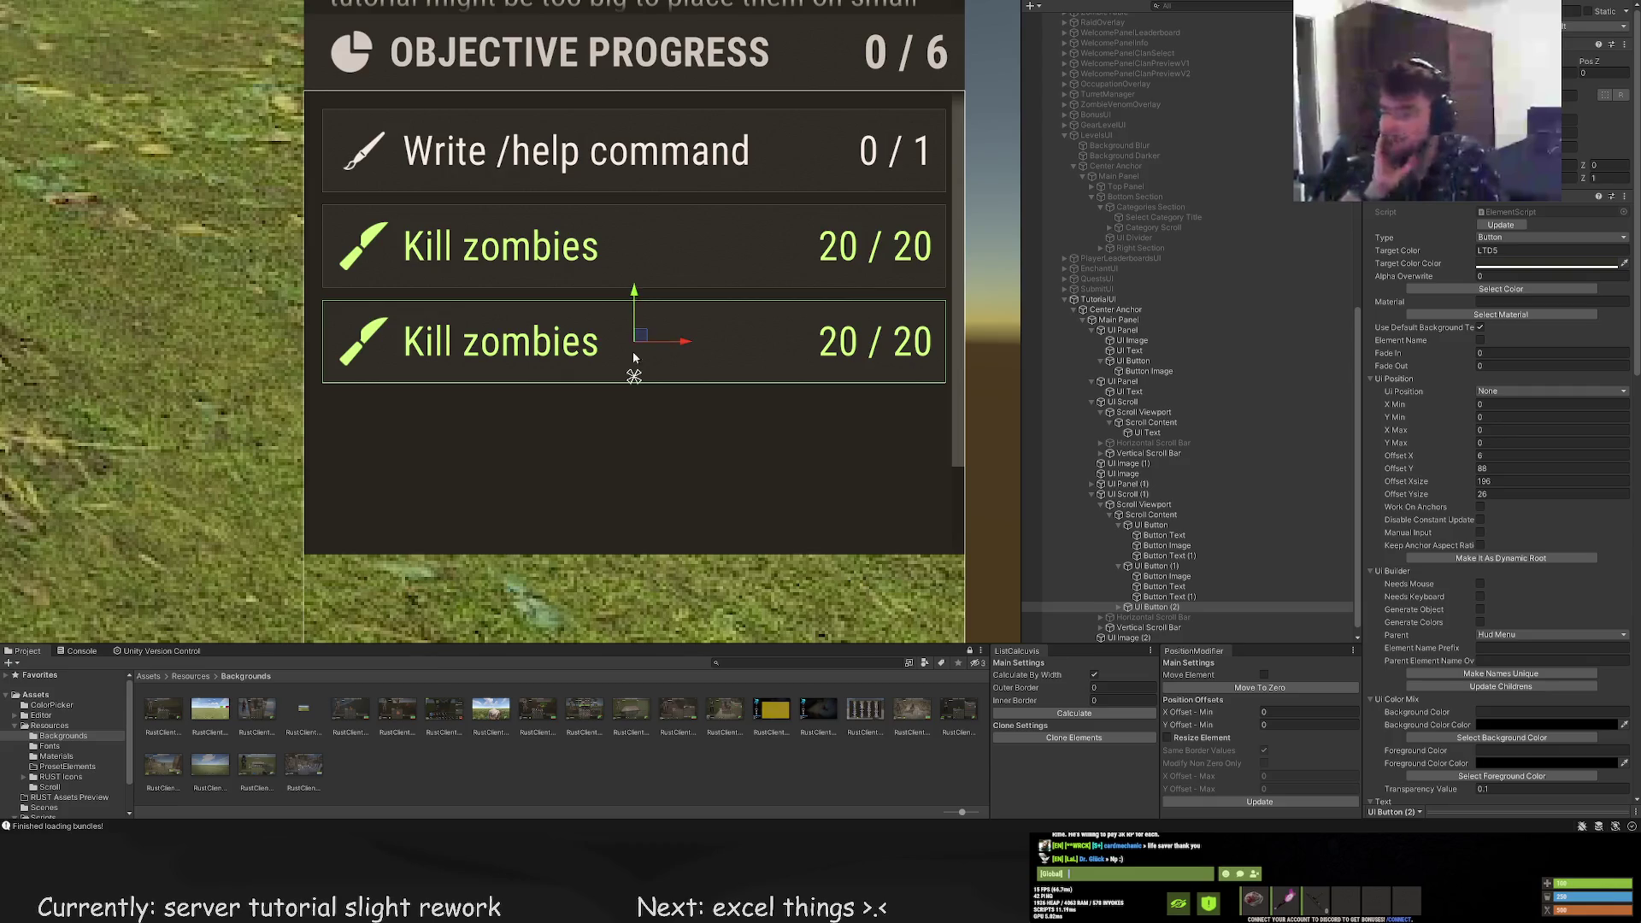
pyautogui.scroll(2, 632, 346)
pyautogui.hotkey('ctrl', 'd')
pyautogui.moveTo(611, 227); pyautogui.dragTo(617, 469)
pyautogui.hotkey('ctrl', 'd')
# Delete the surplus UI Button (2) to (4) objective buttons
pyautogui.scroll(-2, 629, 445)
pyautogui.click(627, 425)
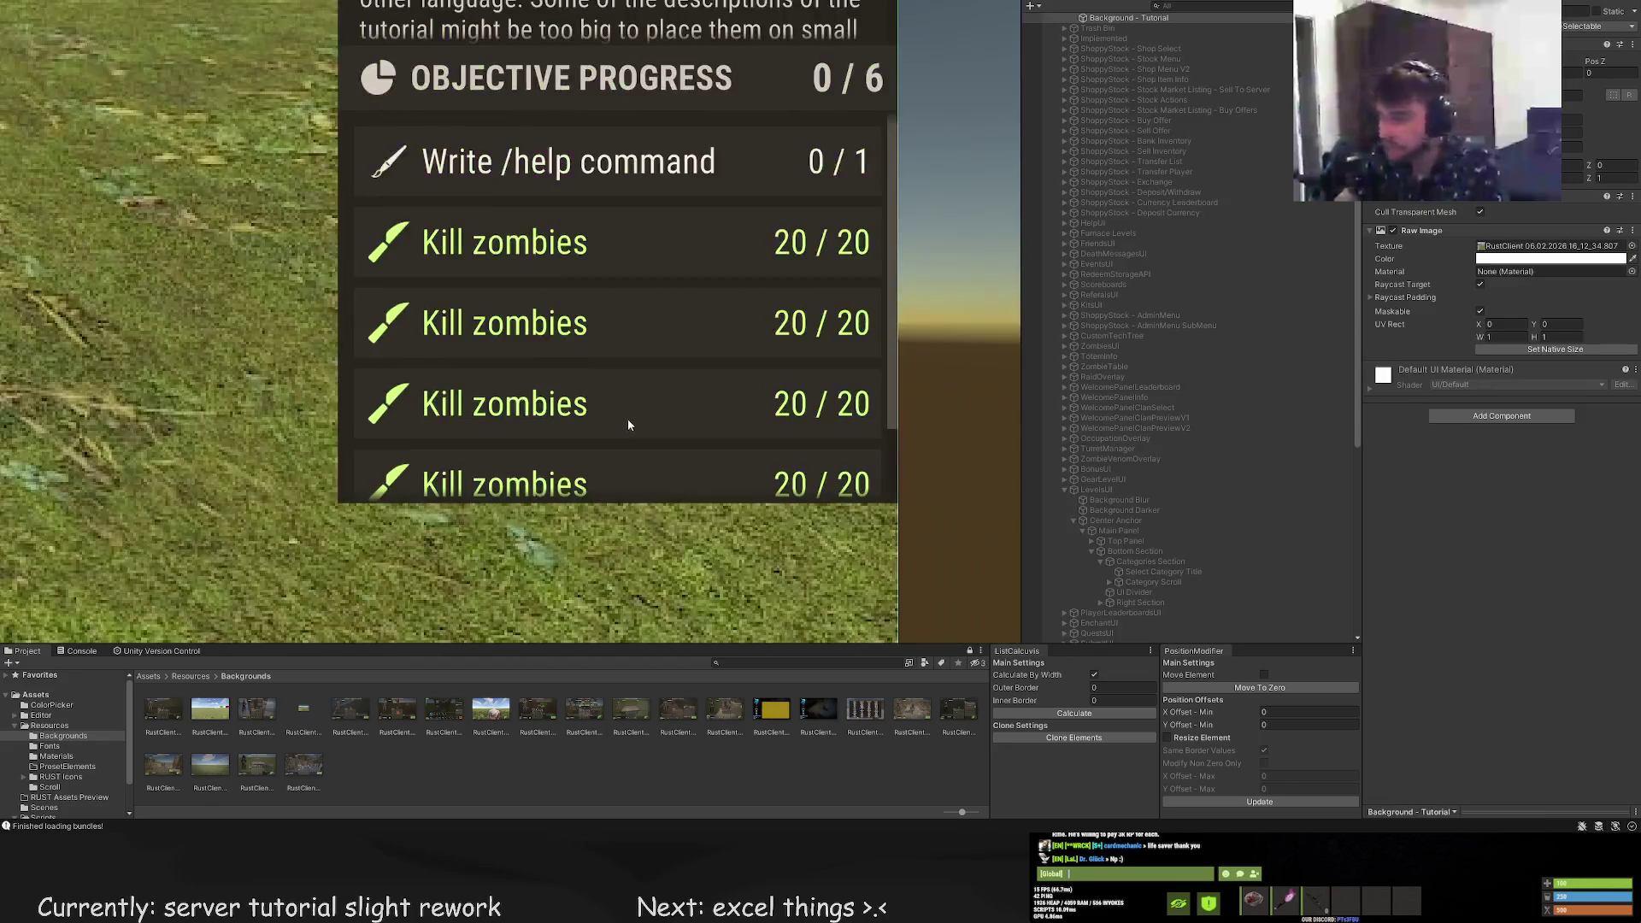
pyautogui.scroll(-6, 626, 425)
pyautogui.scroll(-2, 766, 500)
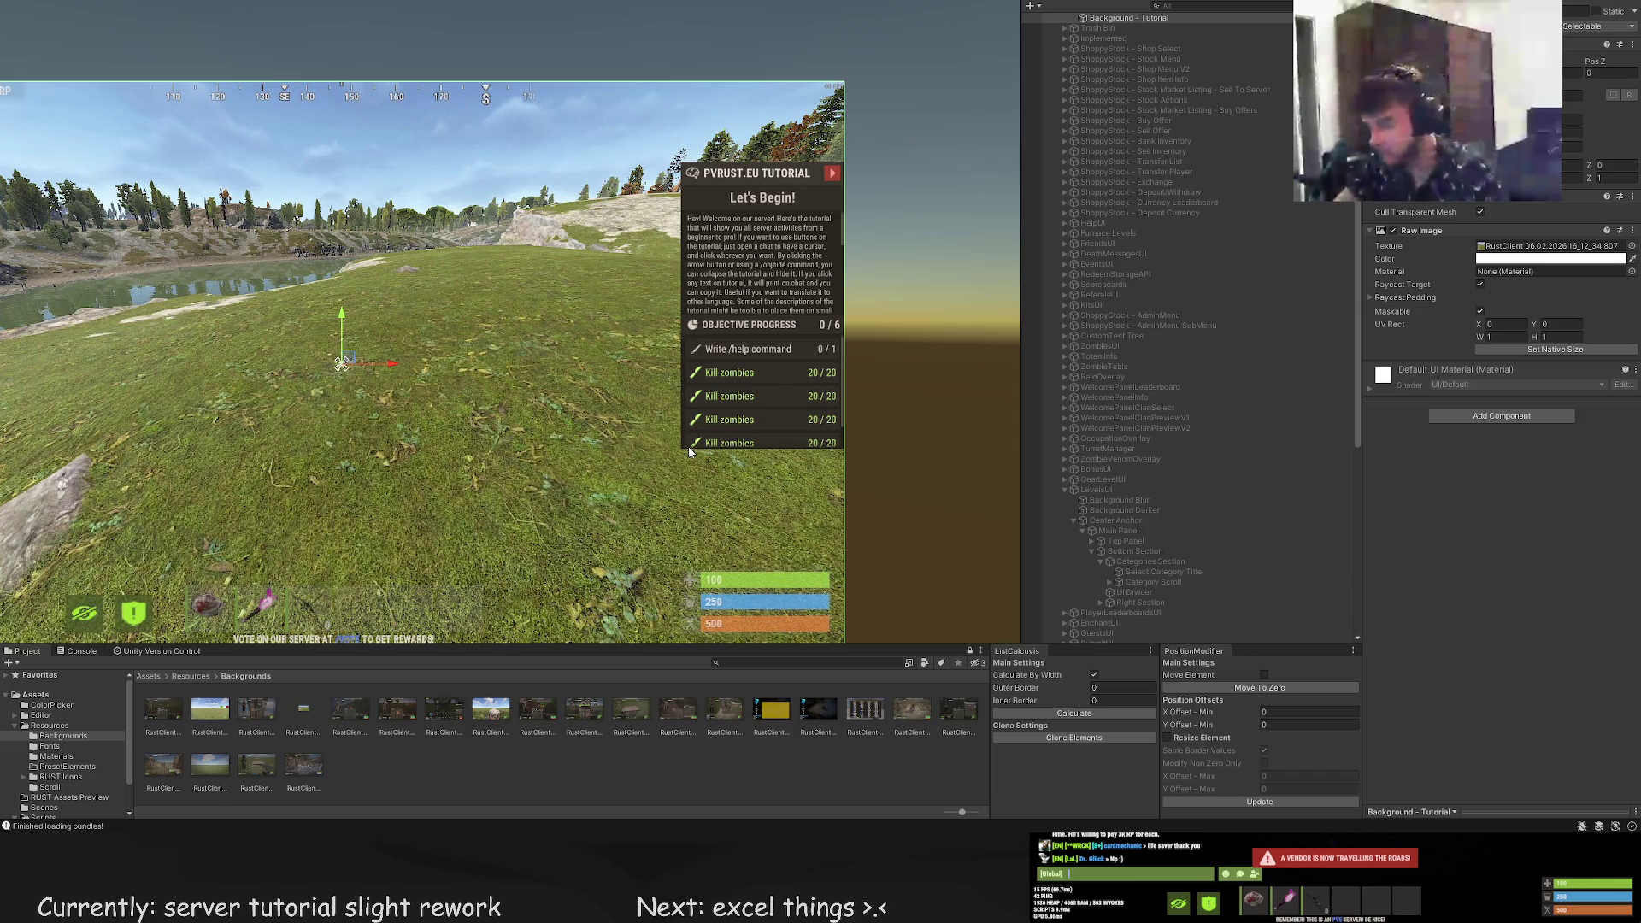
pyautogui.click(726, 395)
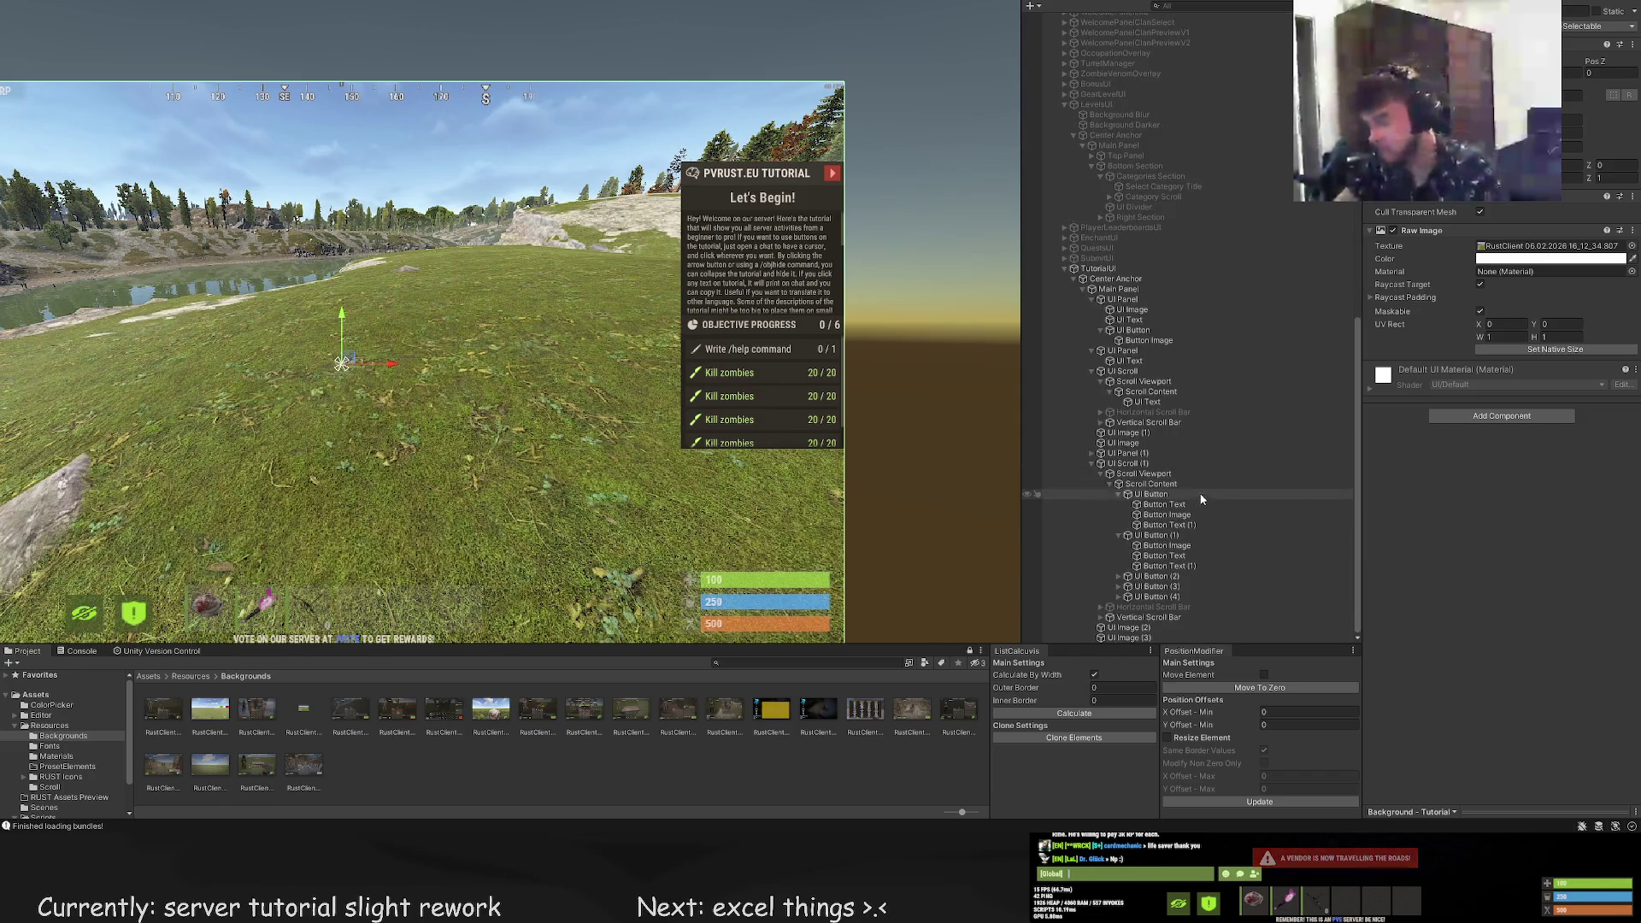
pyautogui.keyDown('shift'); pyautogui.click(1167, 597); pyautogui.keyUp('shift')
pyautogui.press('Delete')
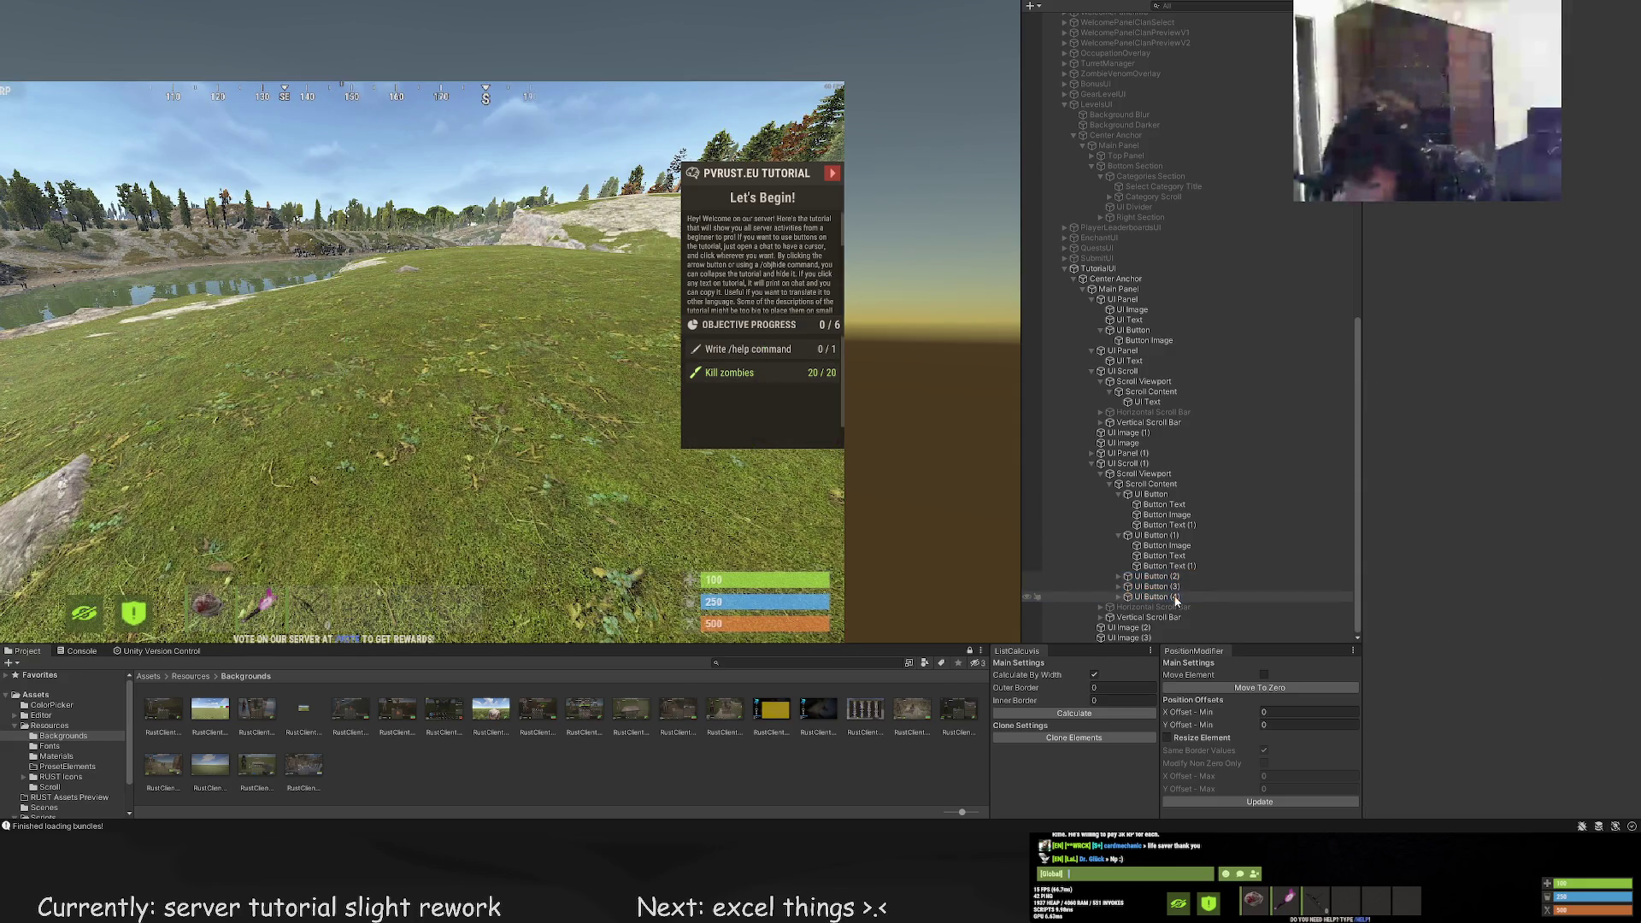
pyautogui.scroll(2, 833, 374)
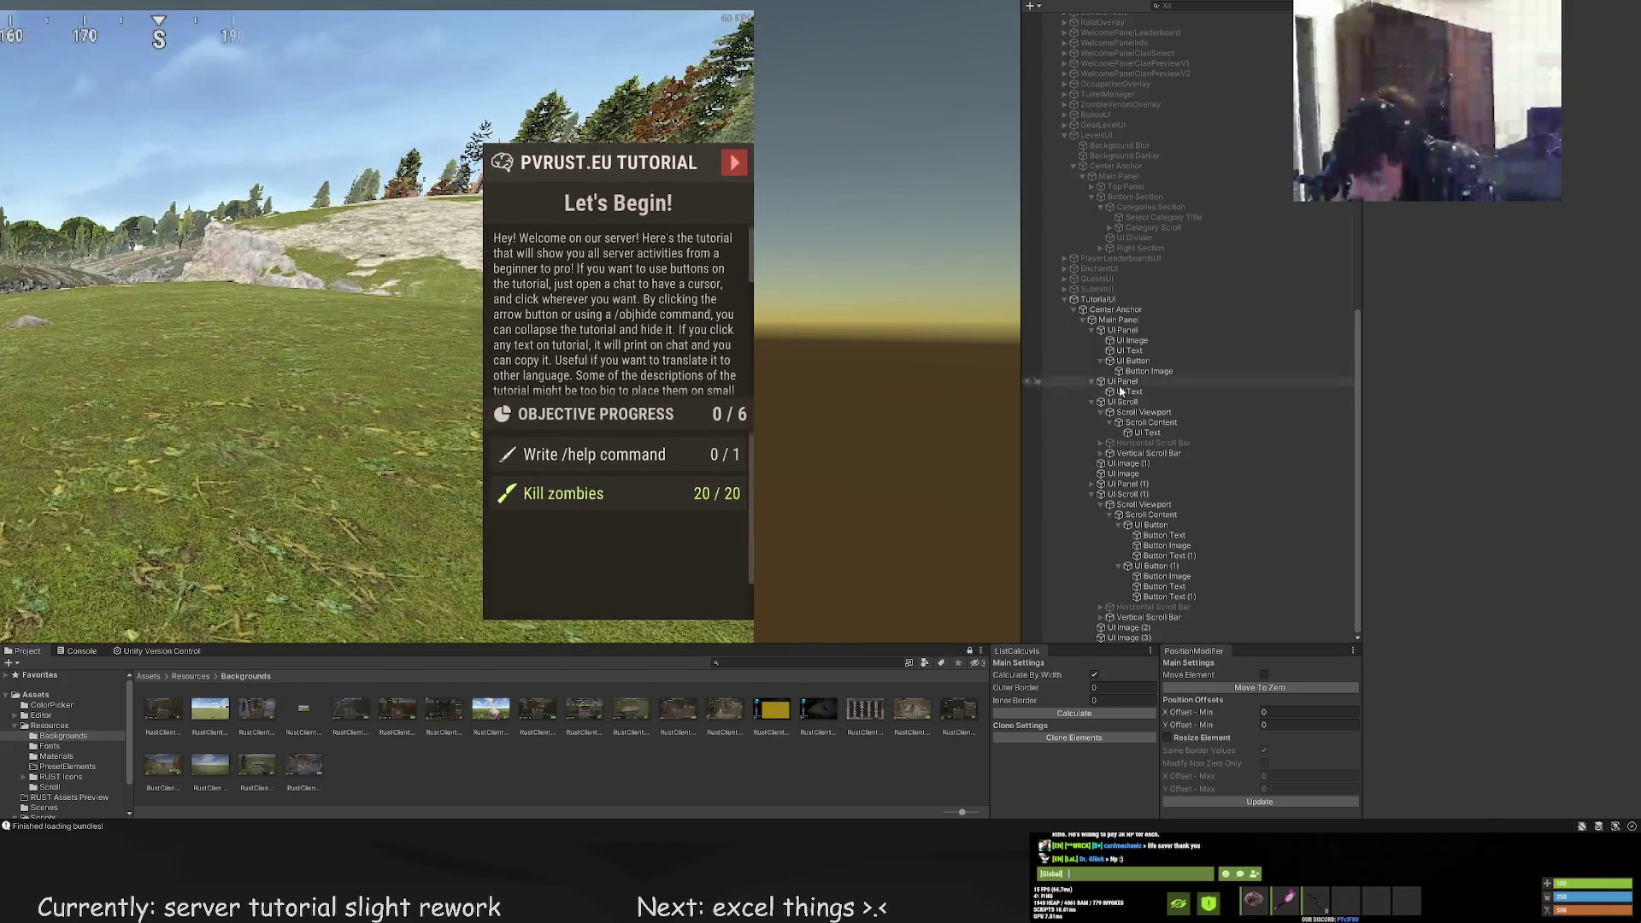
# Select UI Image (2) to show its properties in the Inspector
pyautogui.click(1079, 628)
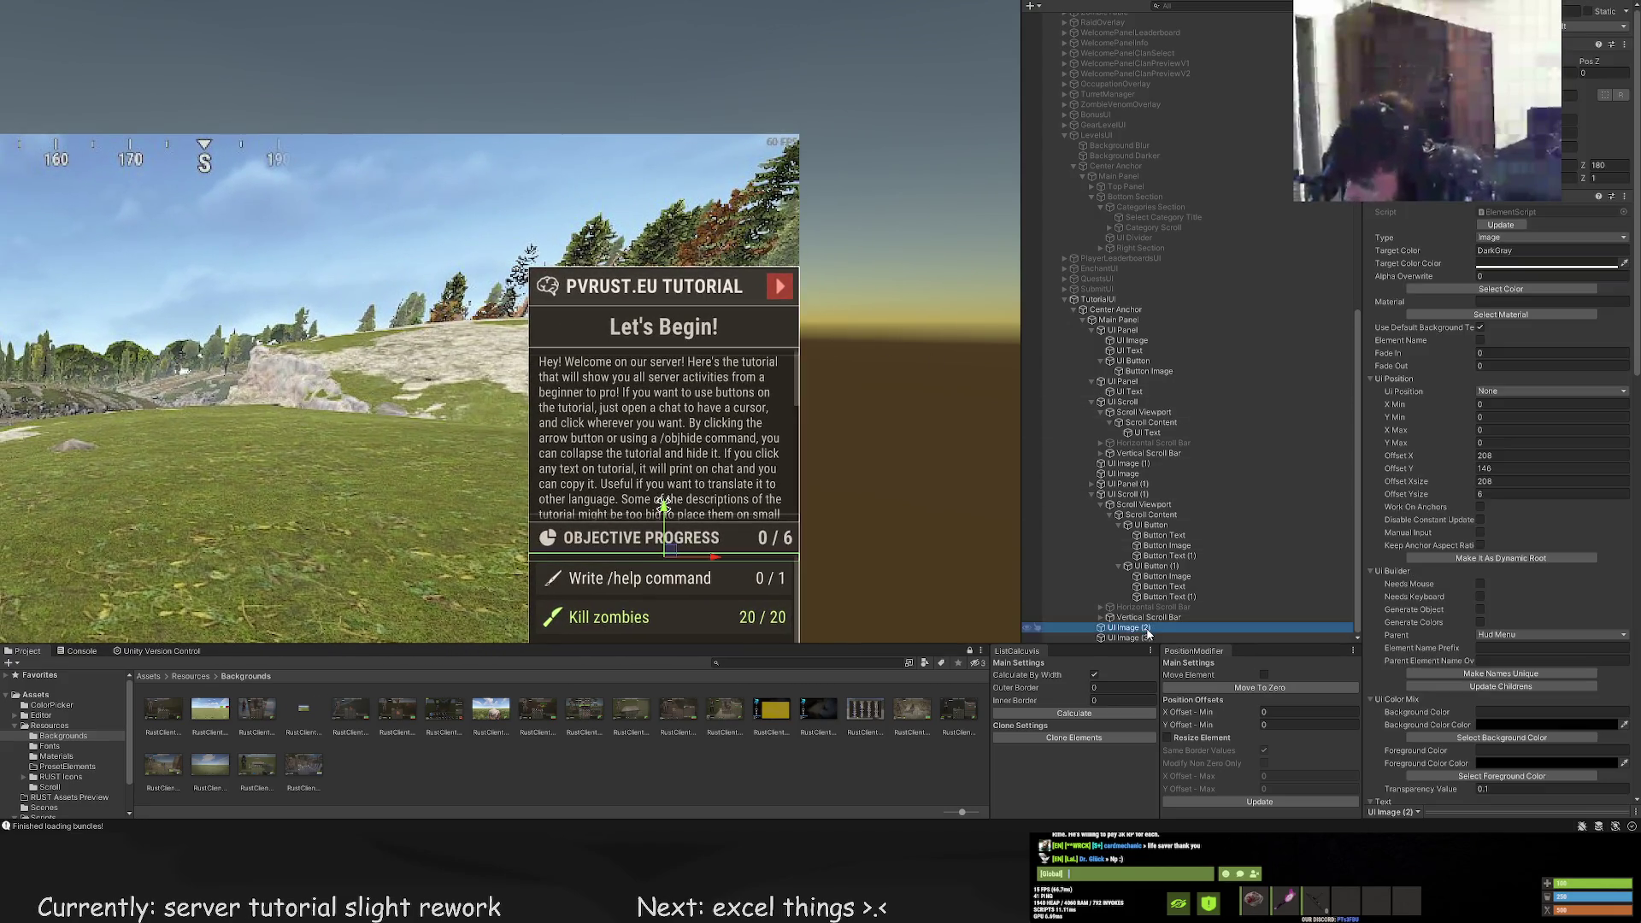
pyautogui.scroll(10, 704, 443)
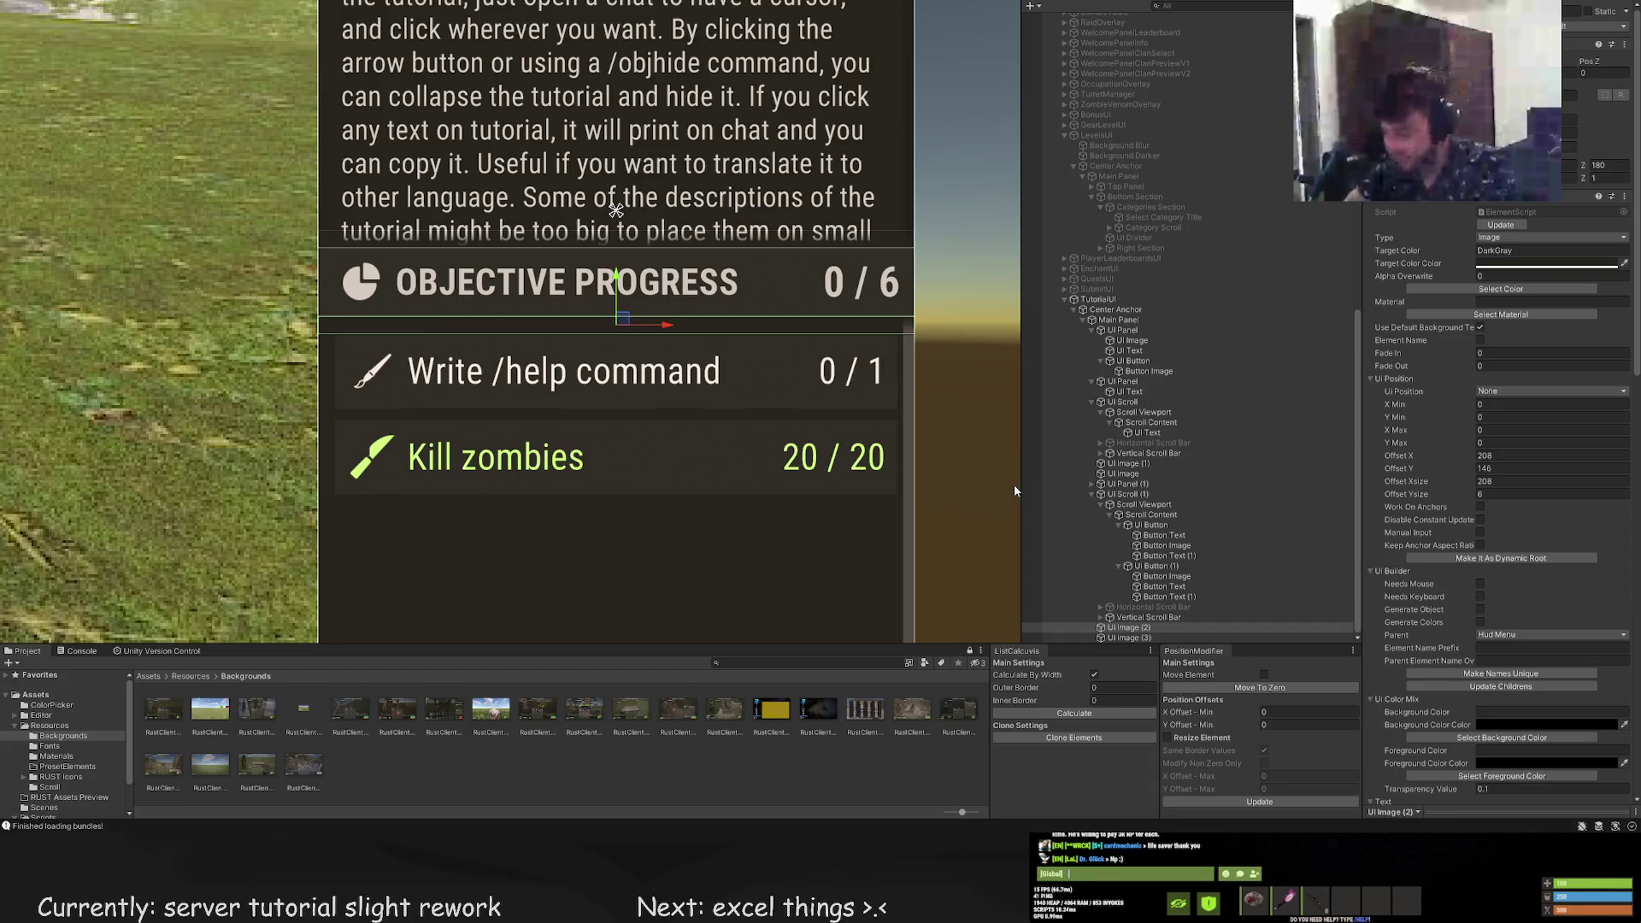
pyautogui.scroll(-3, 992, 496)
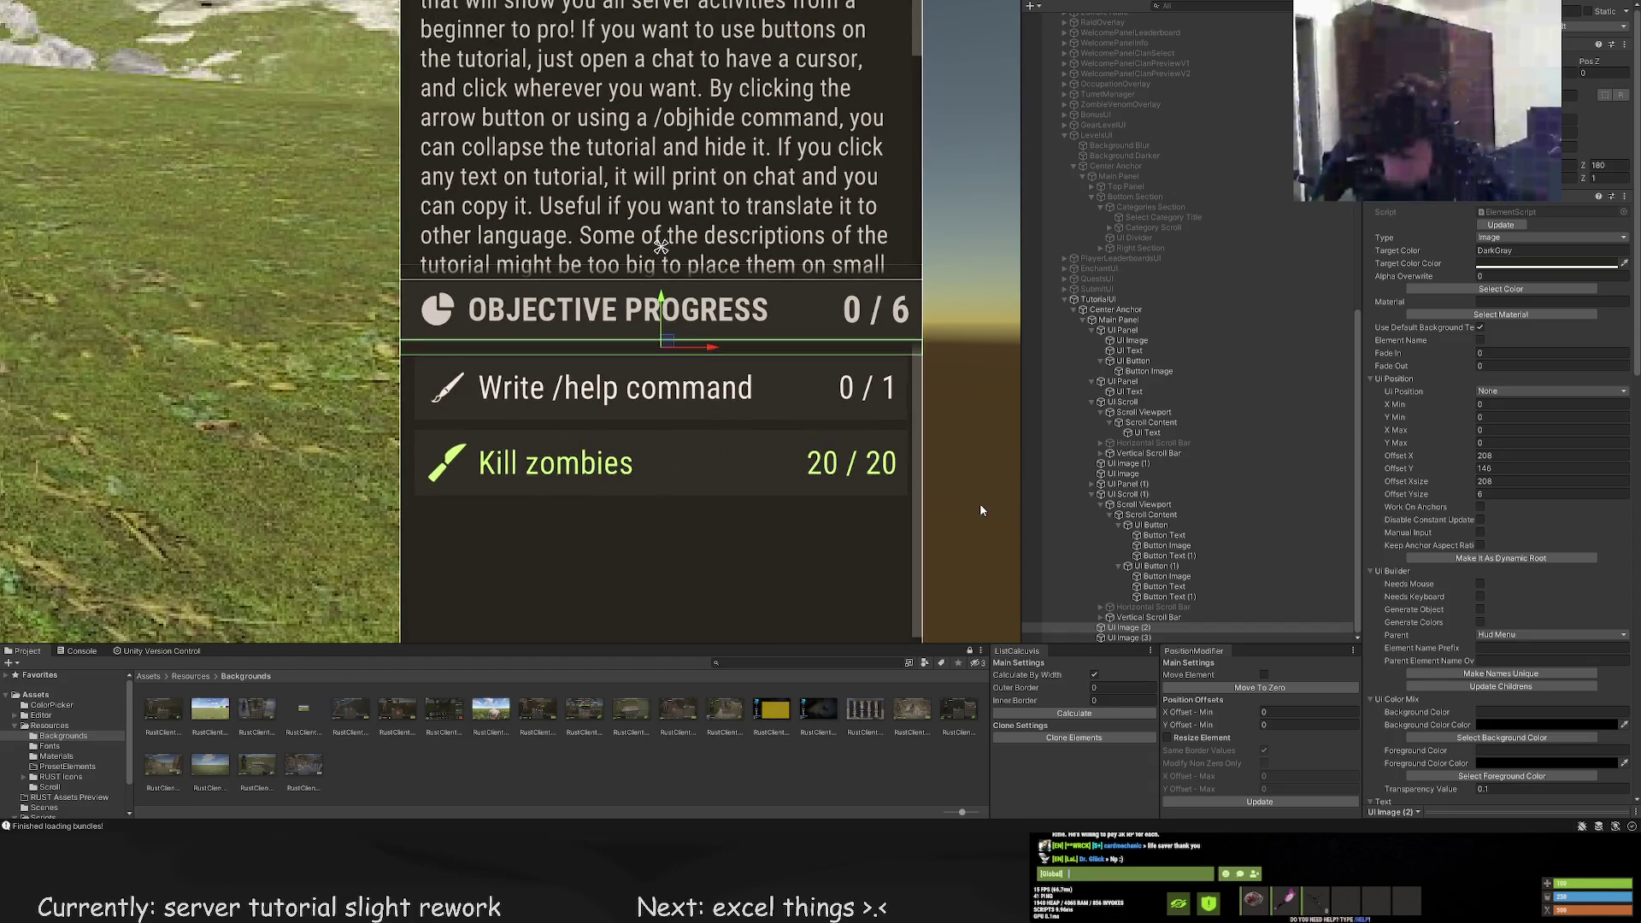
pyautogui.scroll(-5, 979, 502)
pyautogui.scroll(-5, 875, 391)
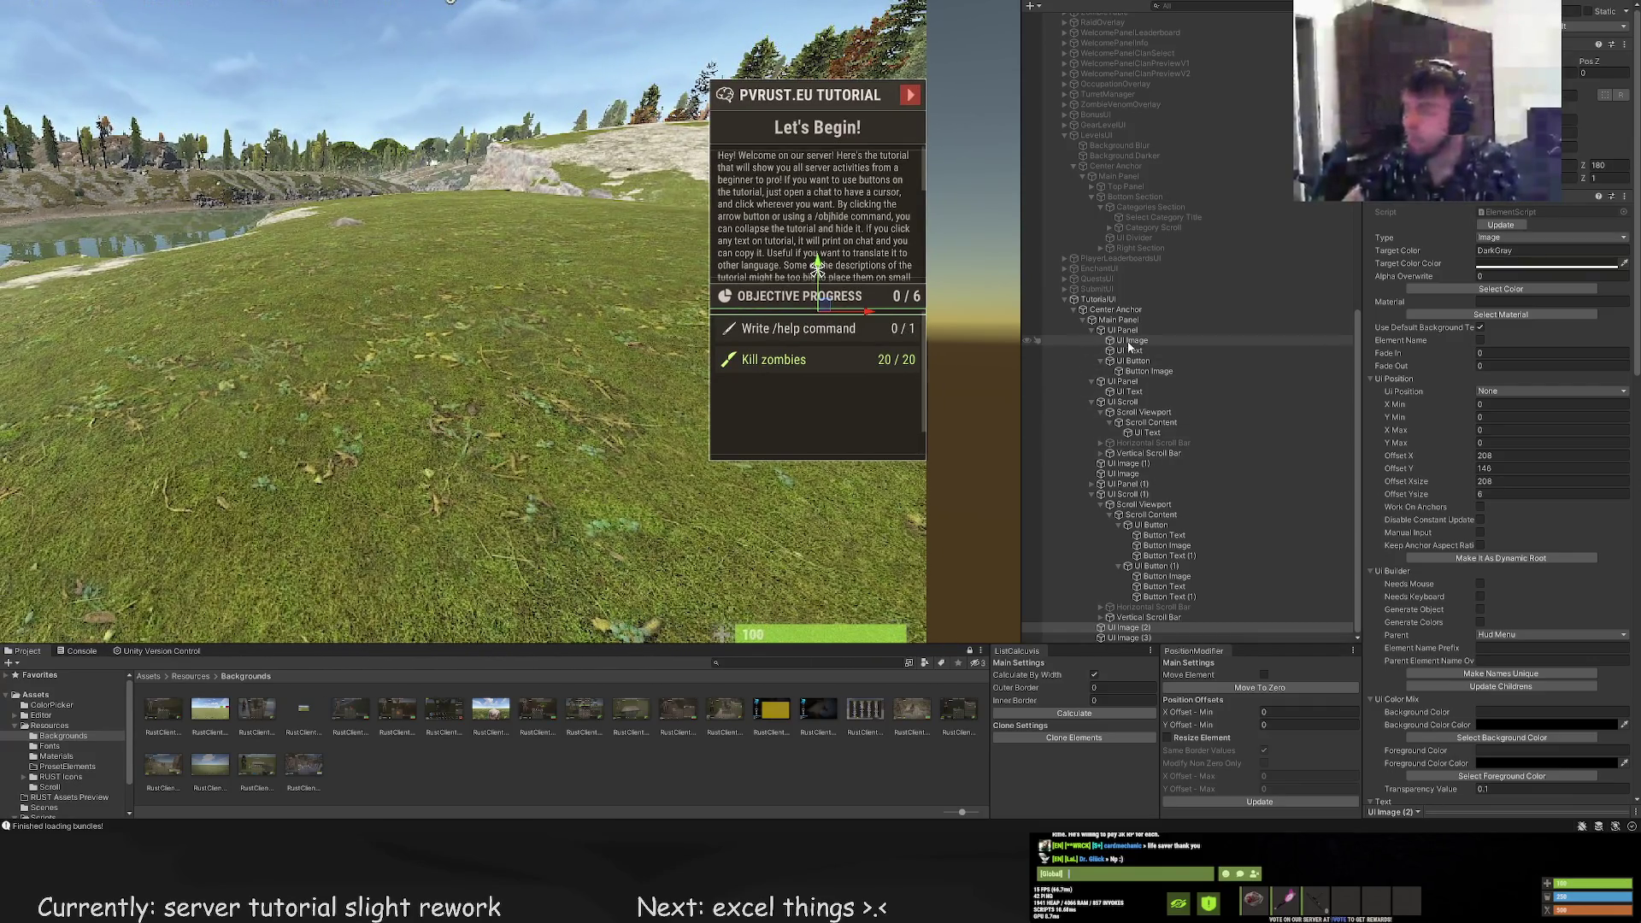
pyautogui.click(1145, 517)
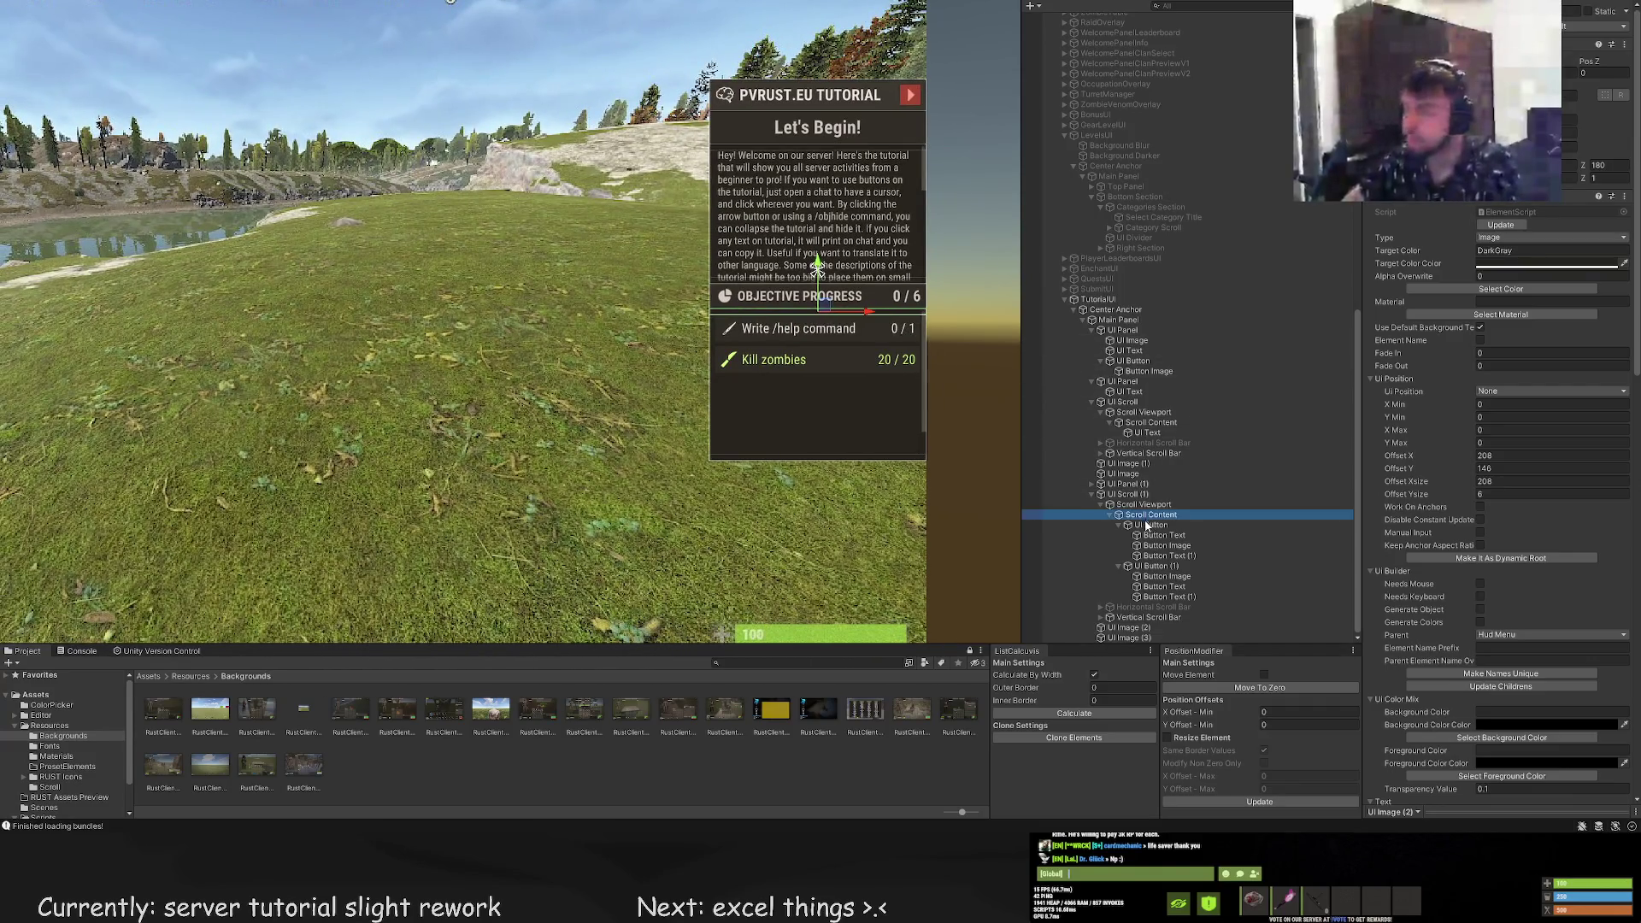
pyautogui.click(1120, 505)
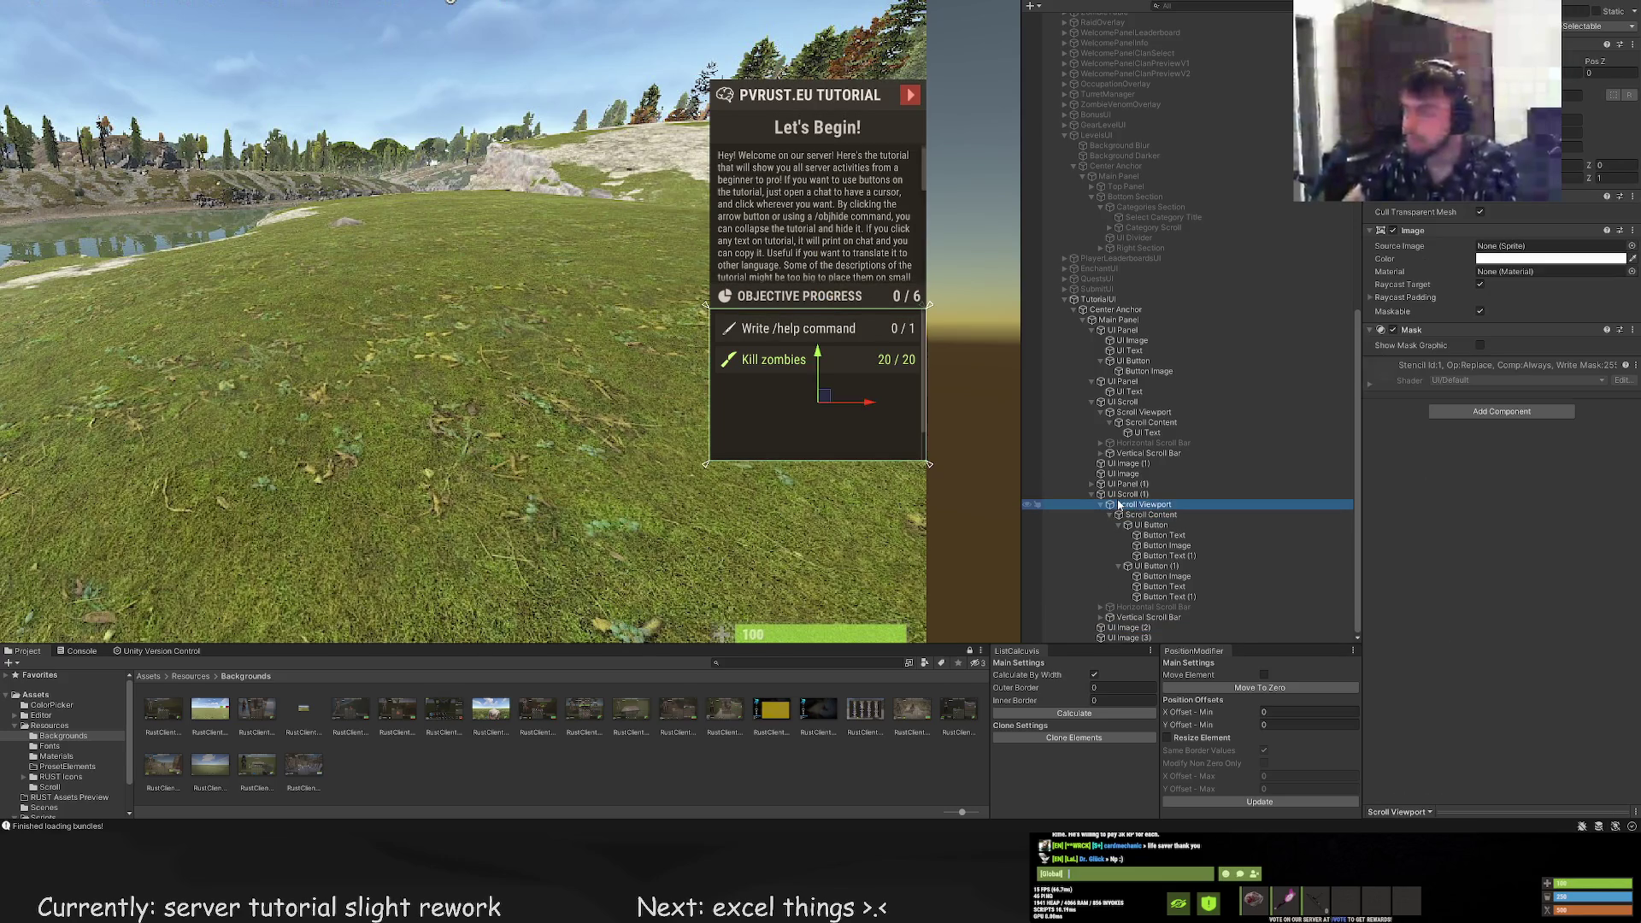
pyautogui.click(1145, 515)
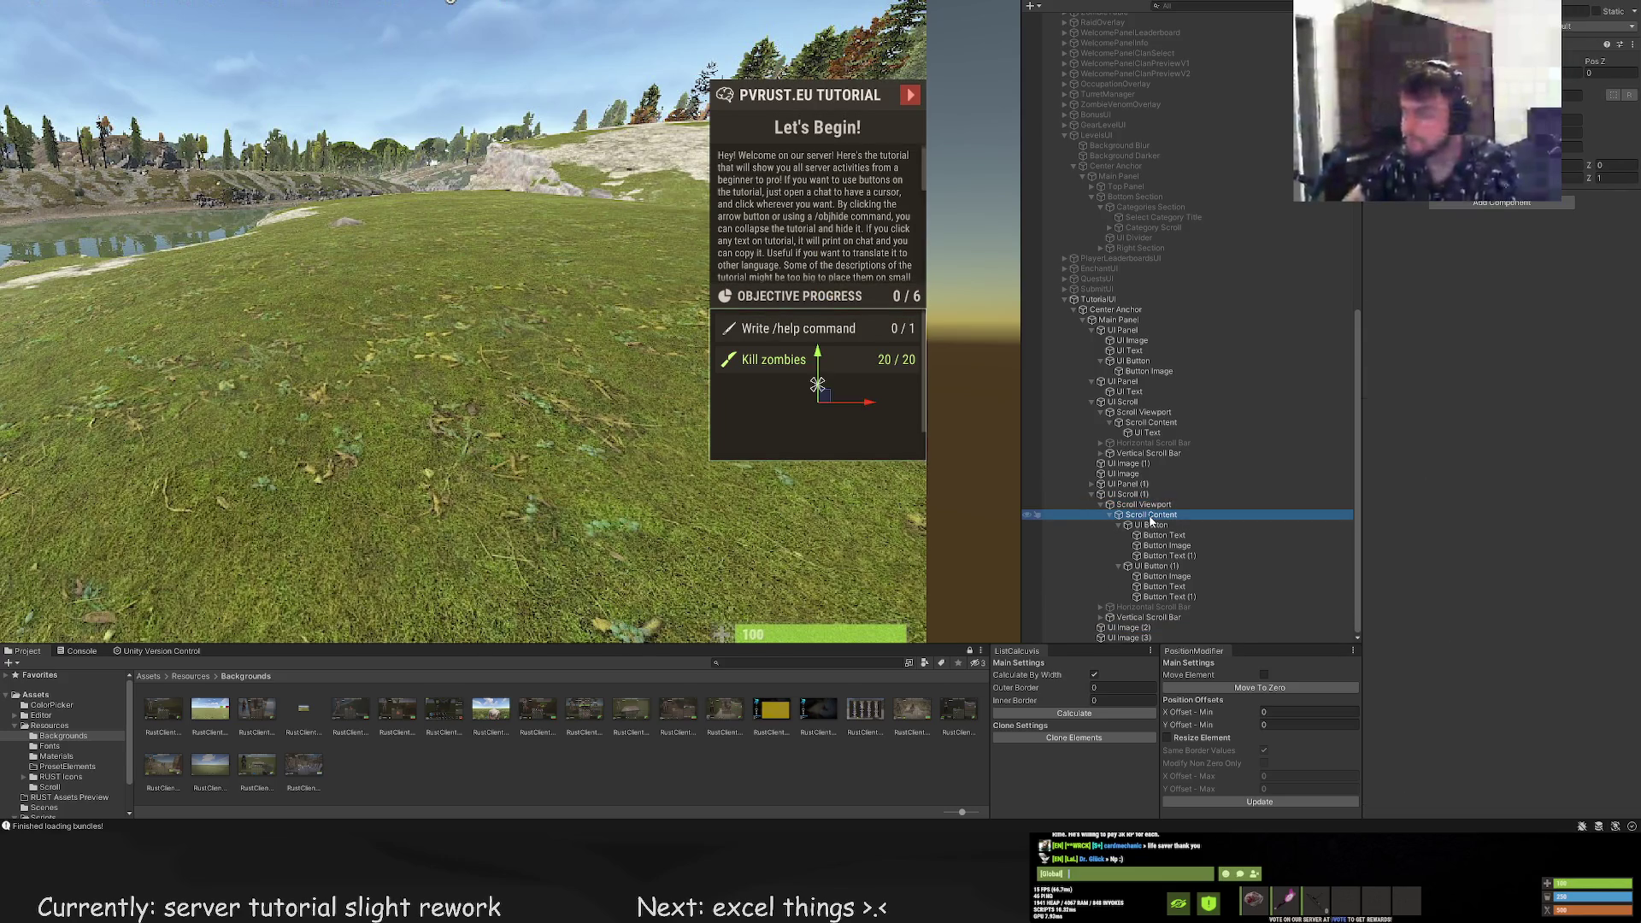
pyautogui.scroll(3, 895, 409)
pyautogui.scroll(2, 1100, 479)
pyautogui.scroll(-3, 1102, 483)
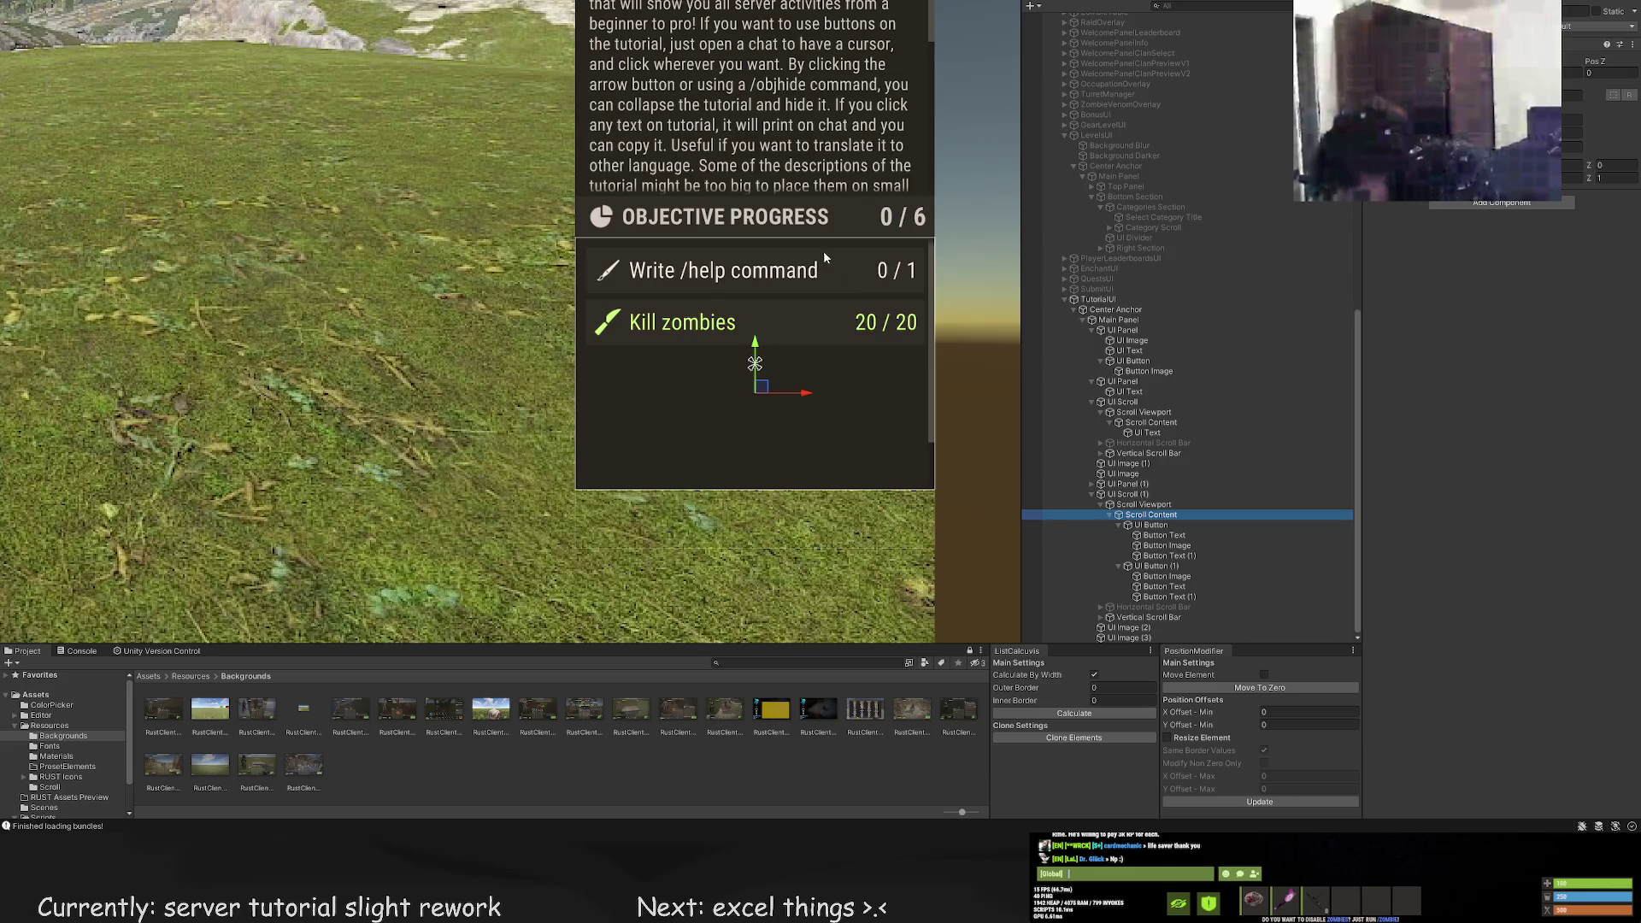
pyautogui.click(1145, 504)
# Paste a copy of the intro UI Text into the objective list's second Scroll Content
pyautogui.click(1151, 525)
pyautogui.click(1129, 483)
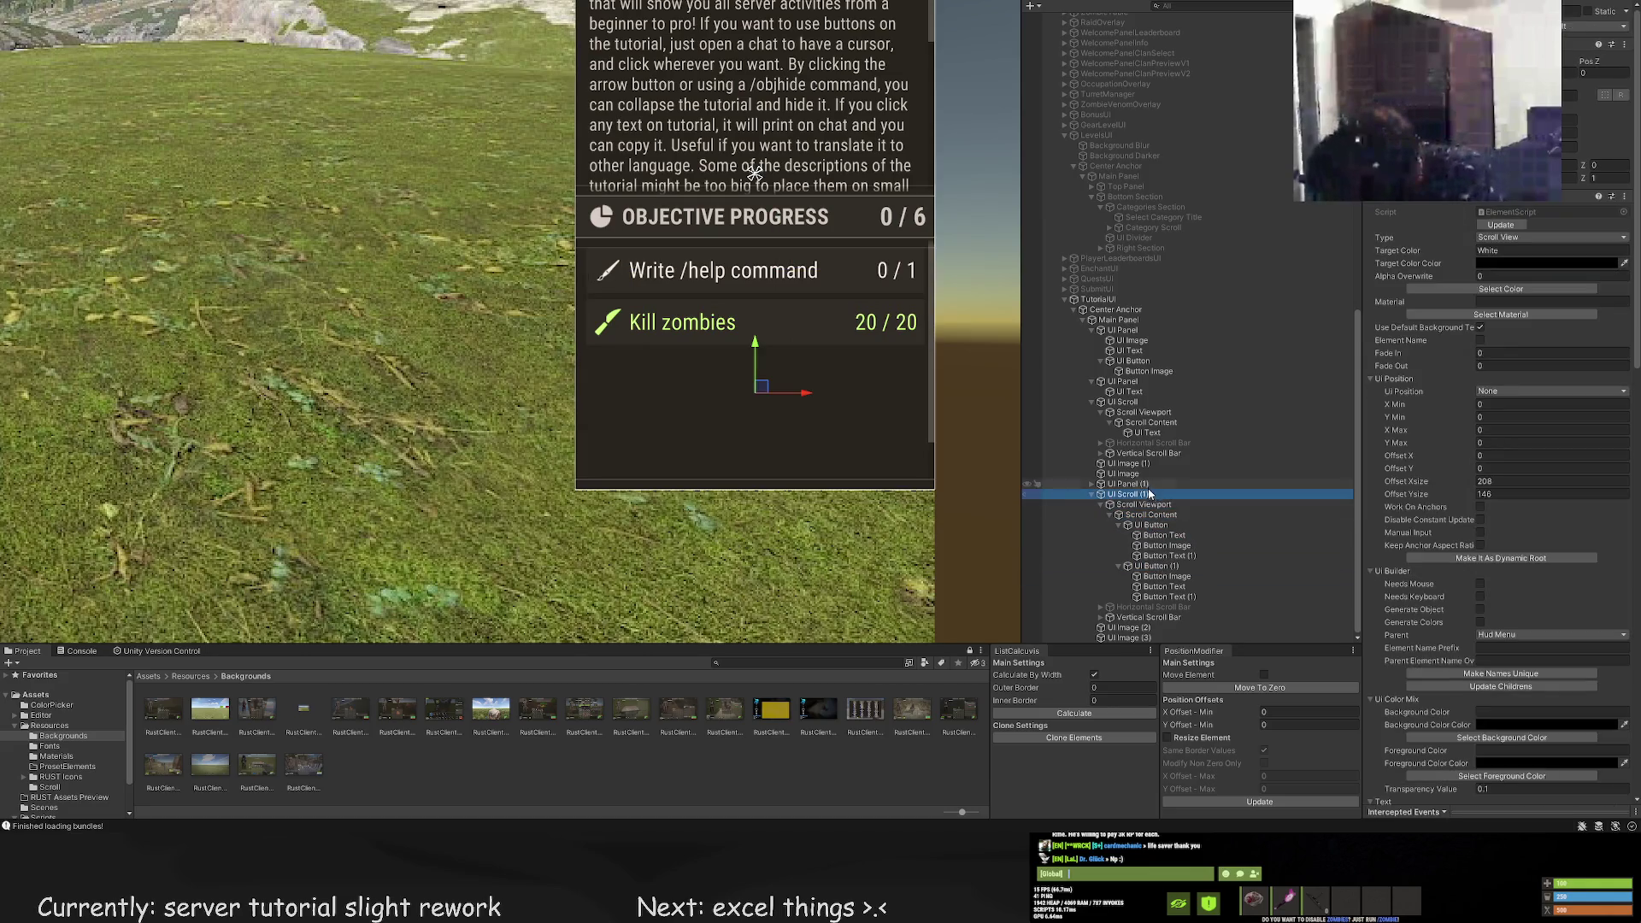
pyautogui.click(1142, 432)
pyautogui.click(1150, 515)
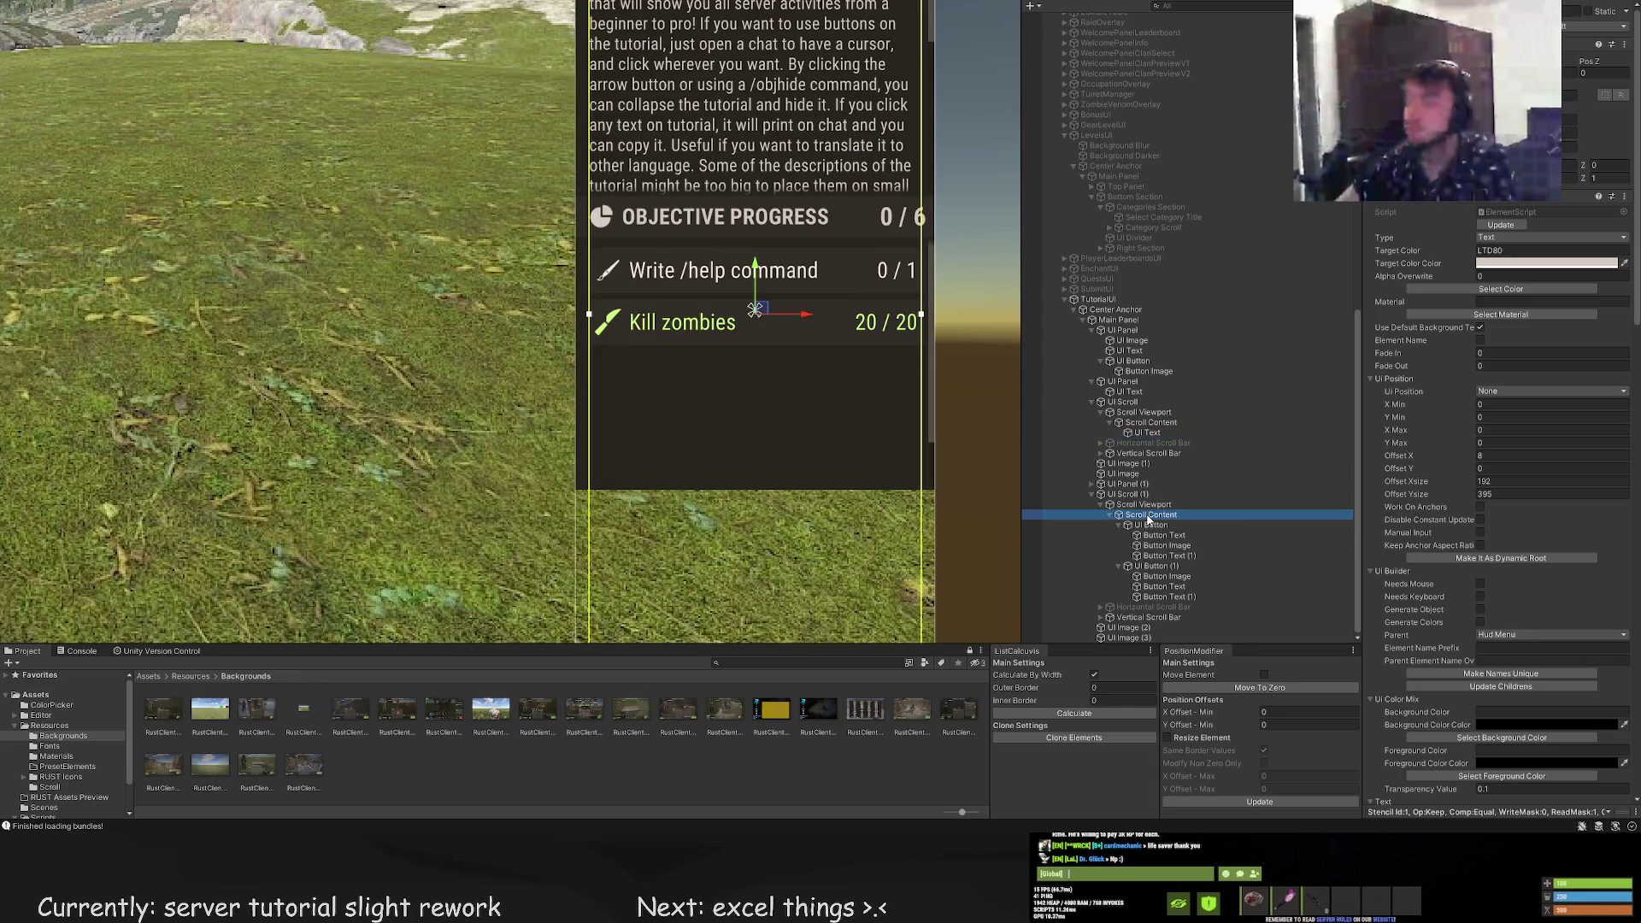
pyautogui.hotkey('ctrl', 'v')
pyautogui.moveTo(1150, 607); pyautogui.dragTo(1147, 524)
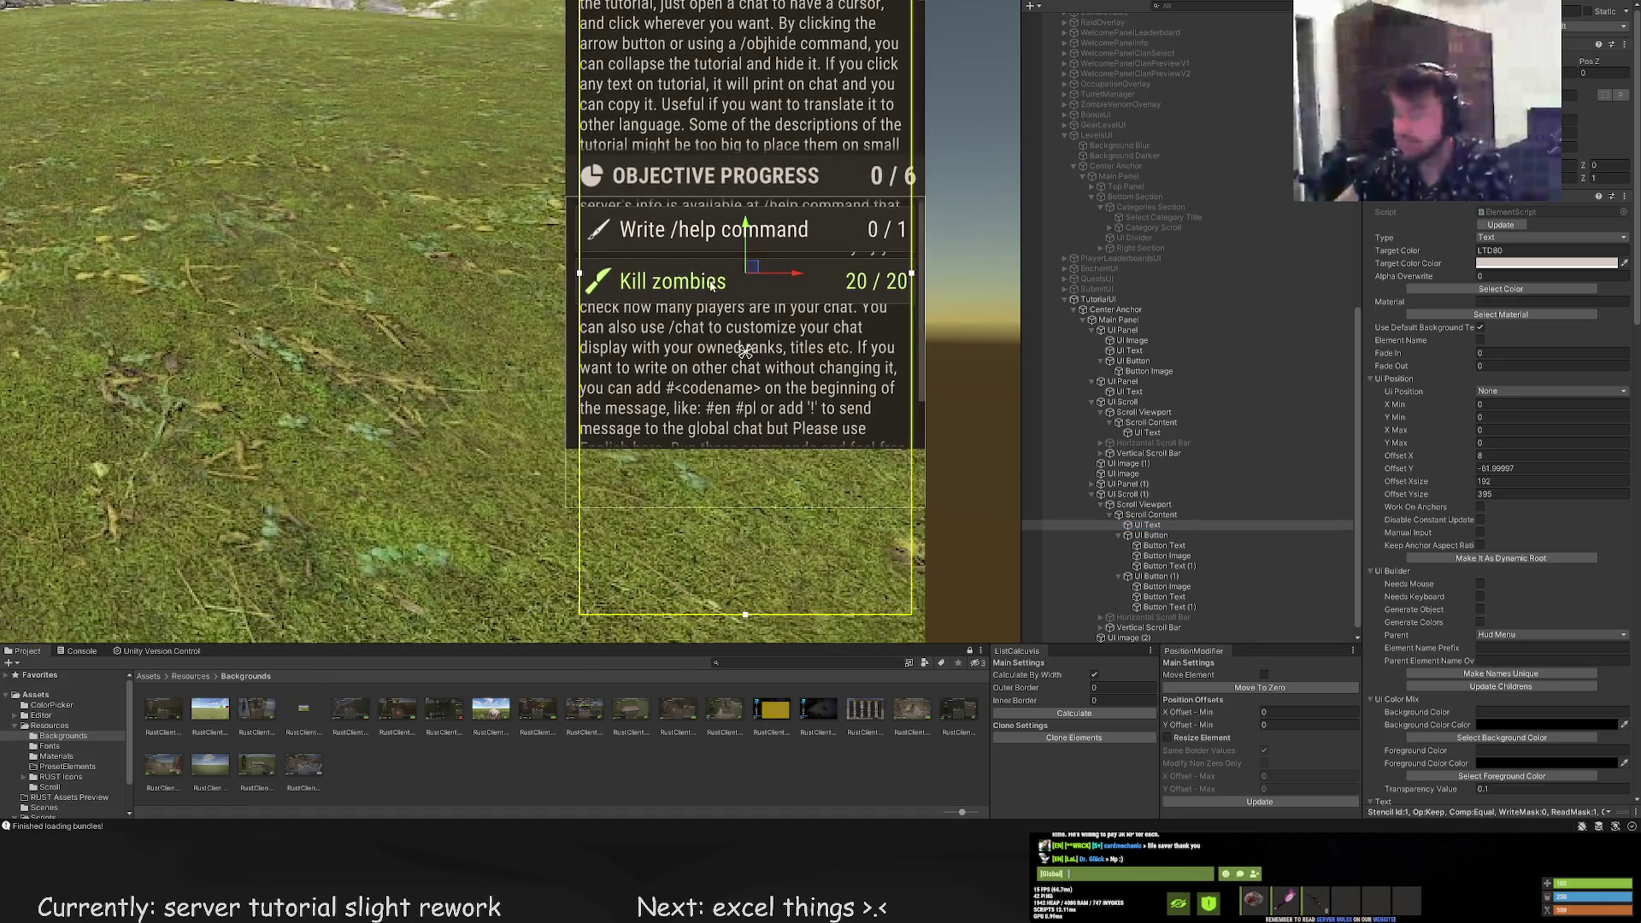
# Lower the text copy's top edge below the rows and raise its bottom edge to shorten it
pyautogui.scroll(-3, 710, 285)
pyautogui.moveTo(688, 257); pyautogui.dragTo(675, 312)
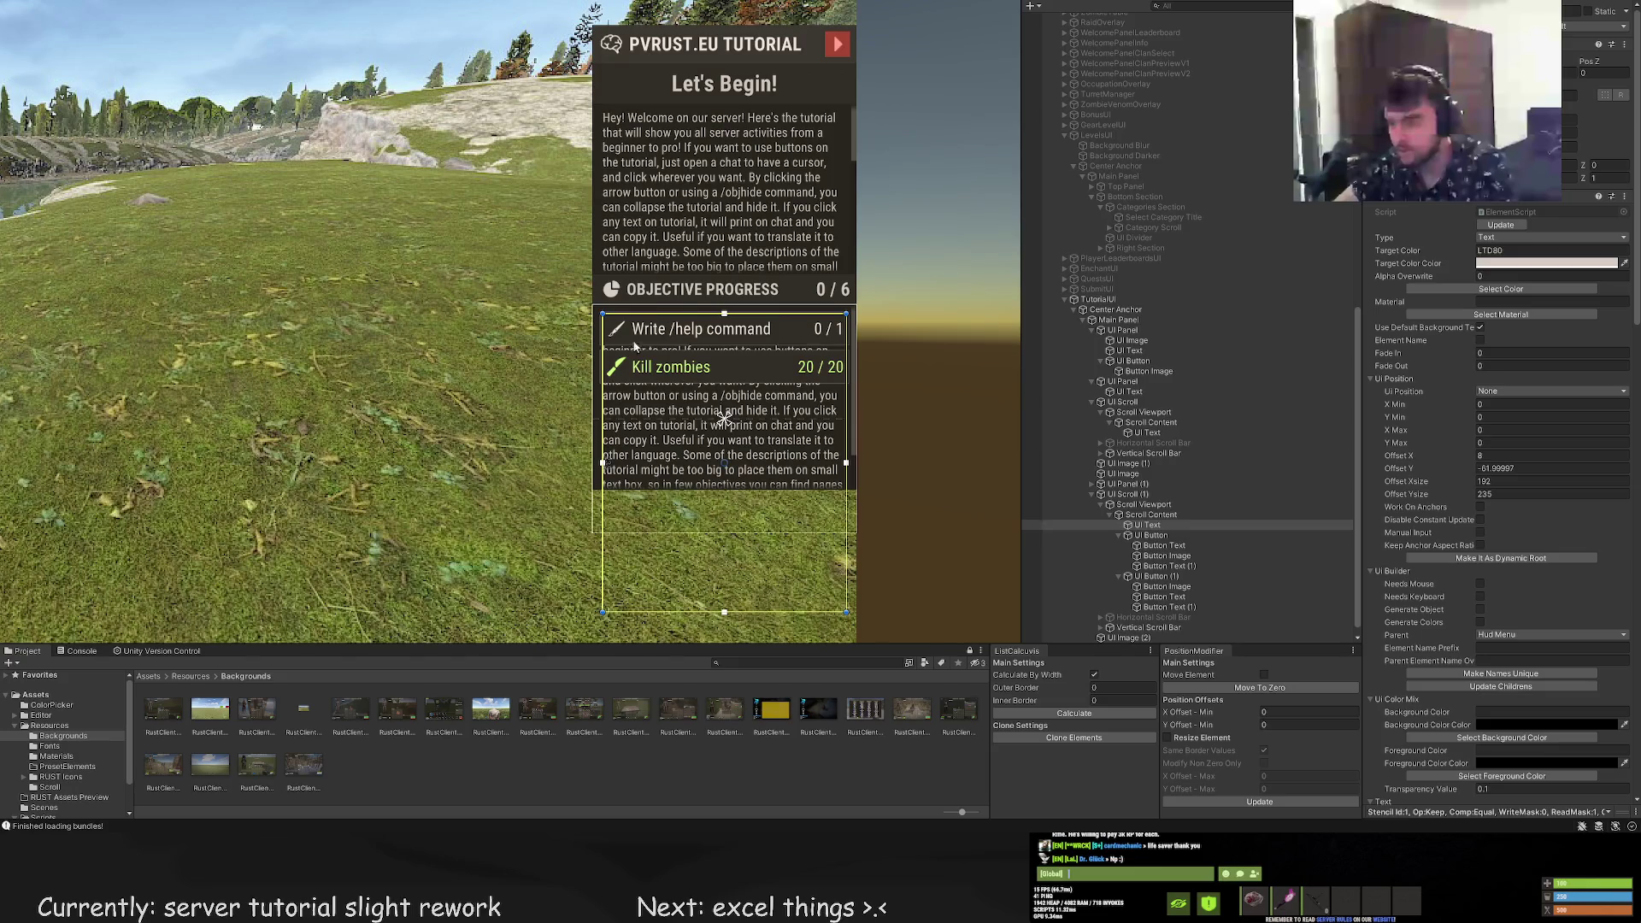
pyautogui.scroll(5, 637, 338)
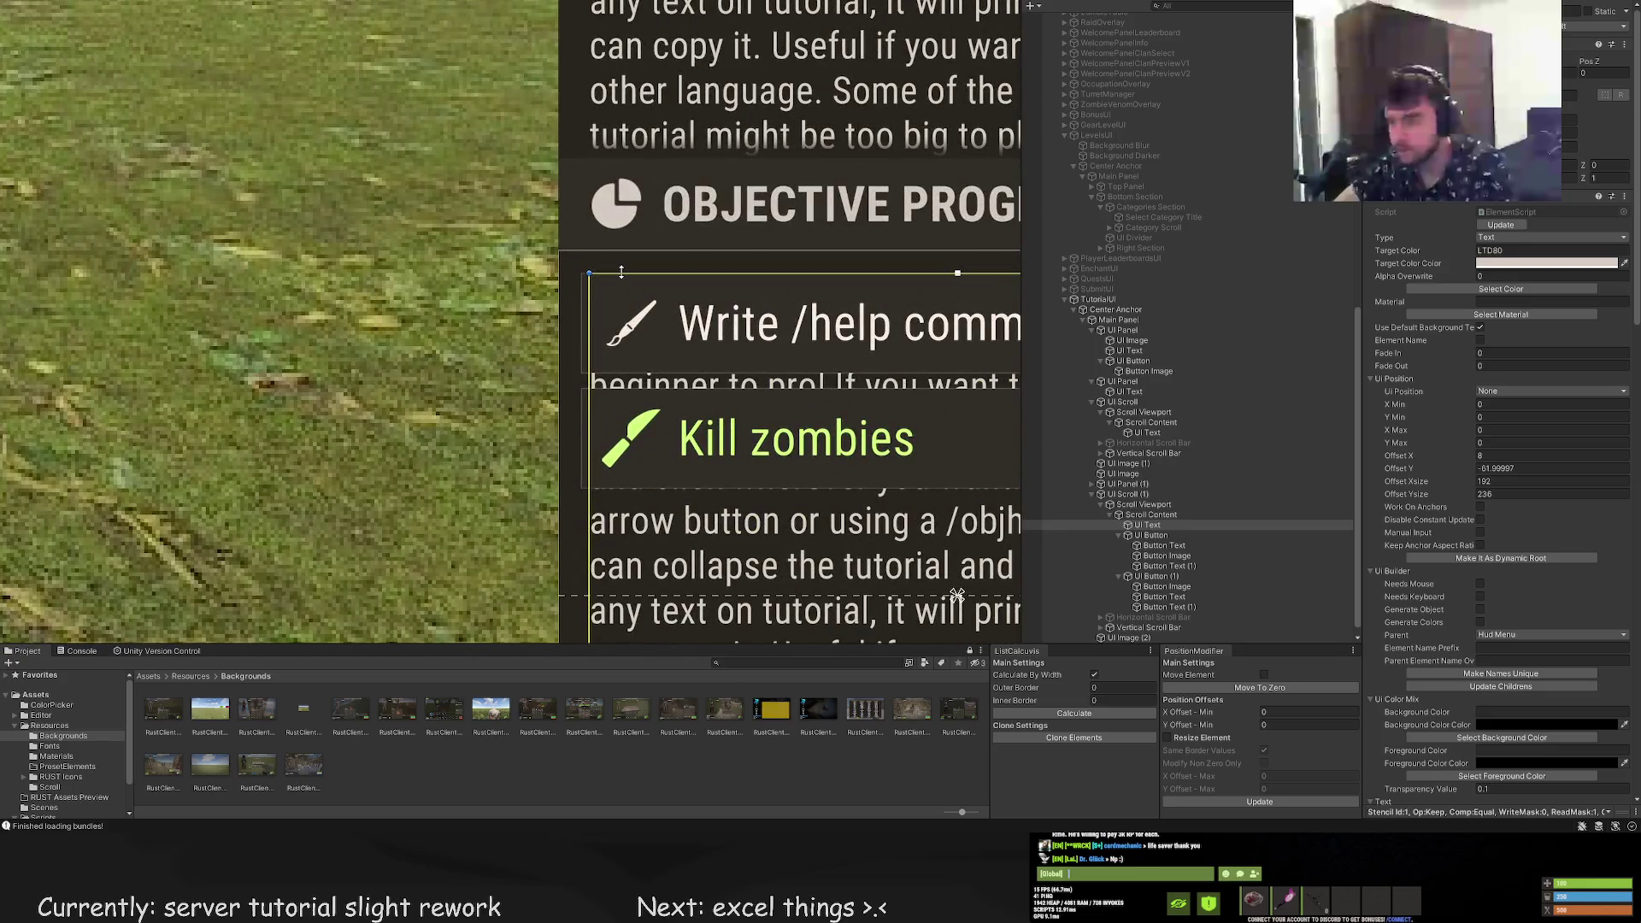
pyautogui.scroll(-5, 654, 387)
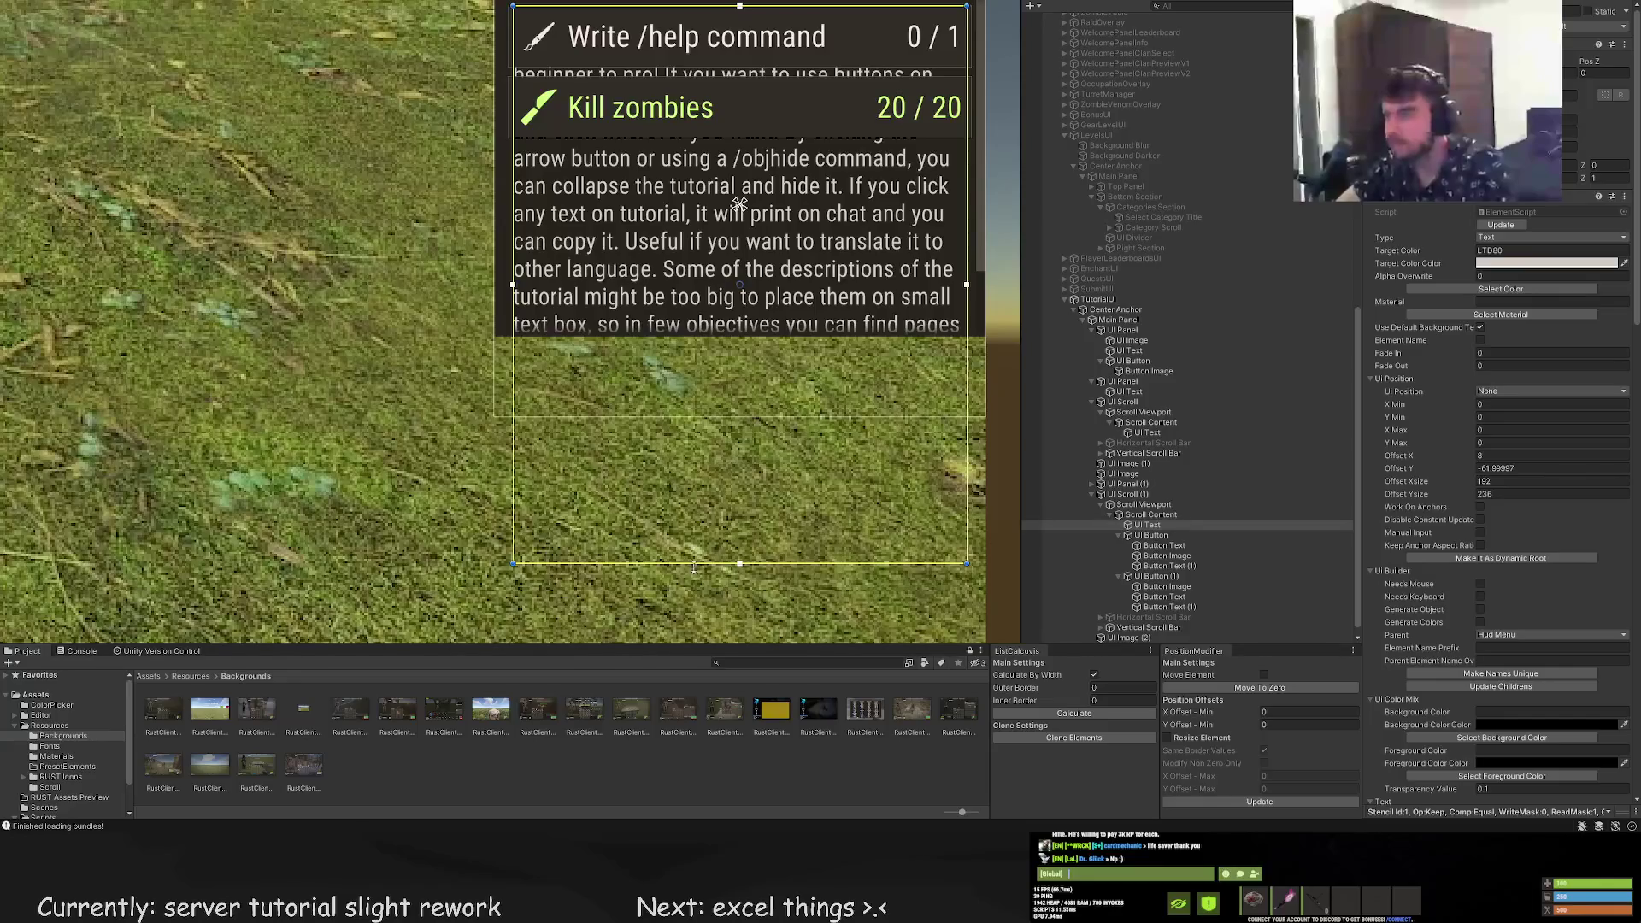
pyautogui.click(1152, 516)
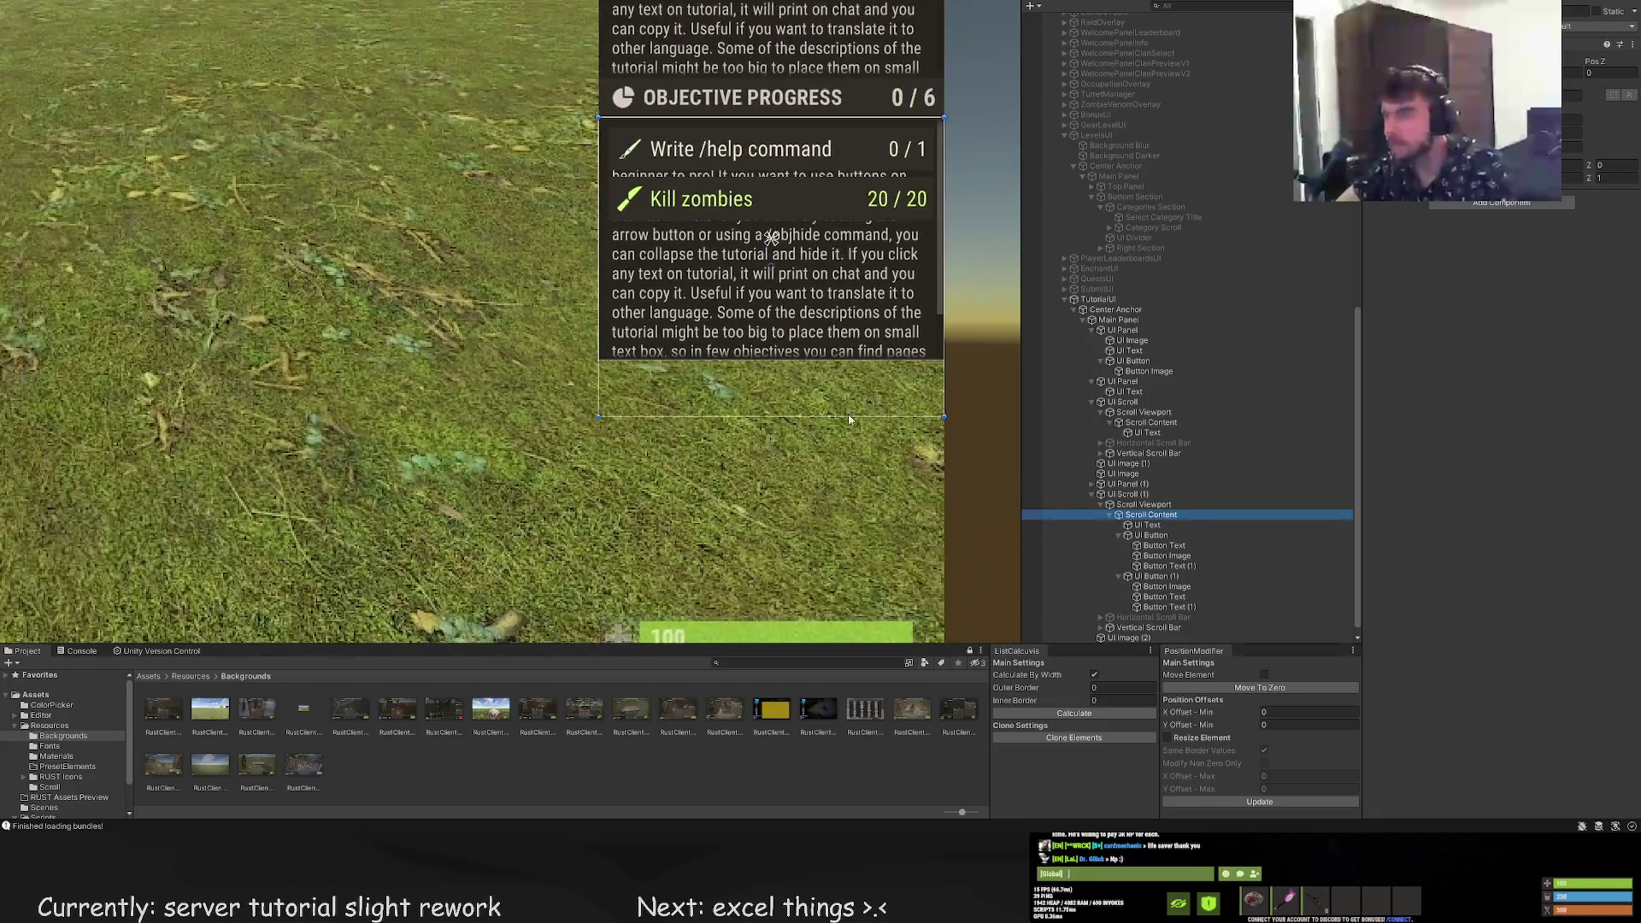
pyautogui.click(1145, 525)
pyautogui.moveTo(716, 520); pyautogui.dragTo(695, 401)
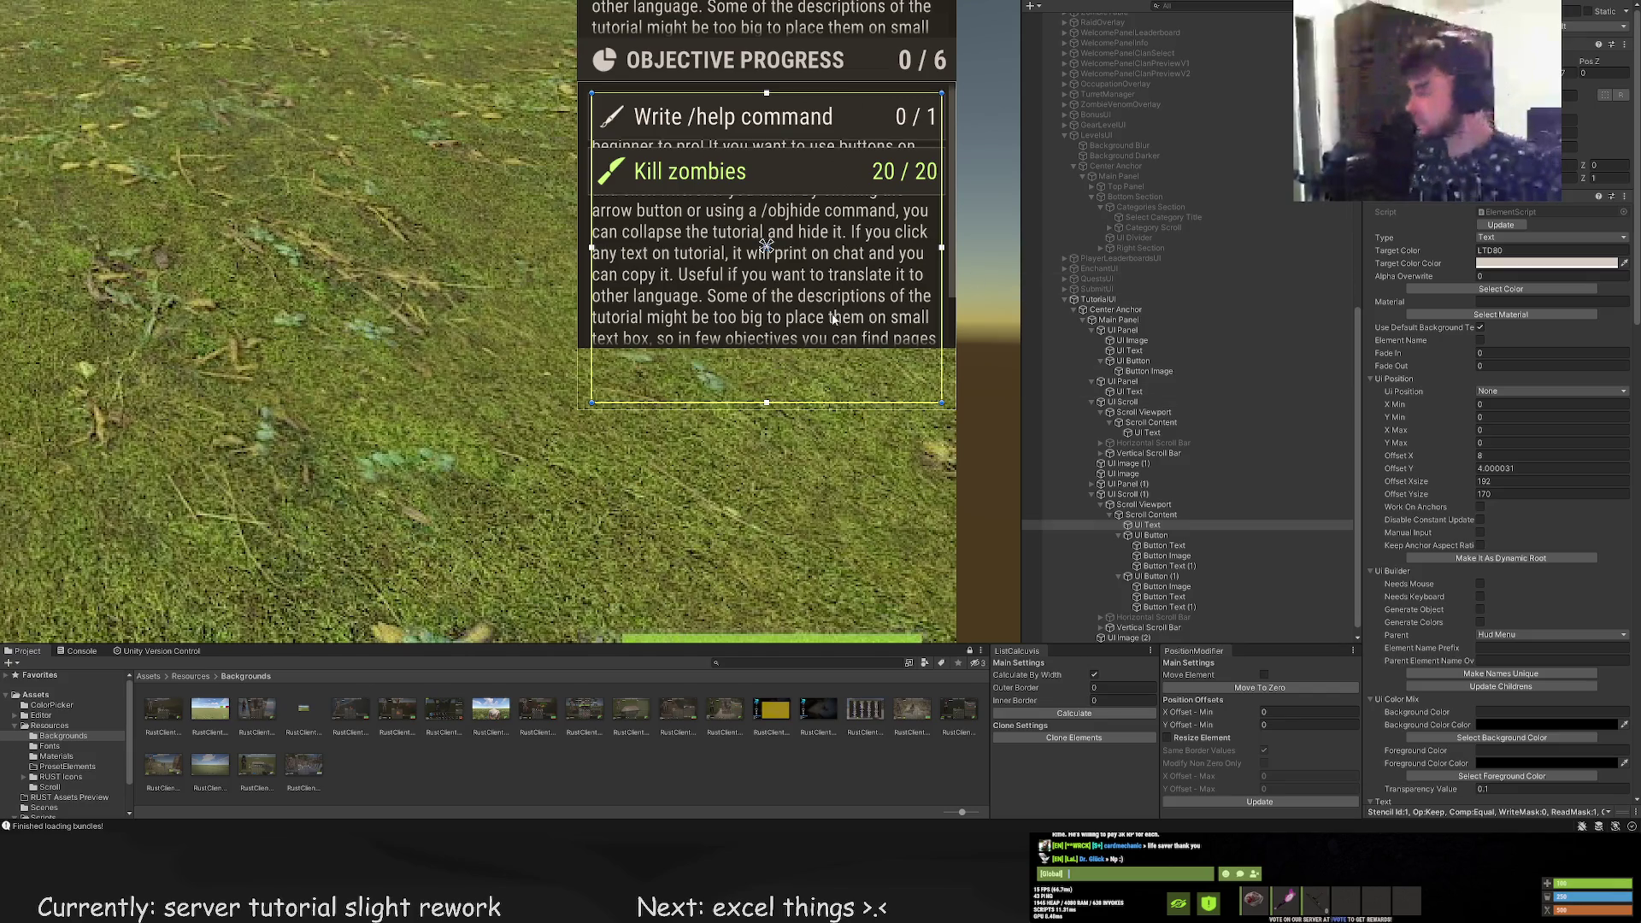
# Scroll through the objective list to check how the text copy fits
pyautogui.scroll(-4, 892, 449)
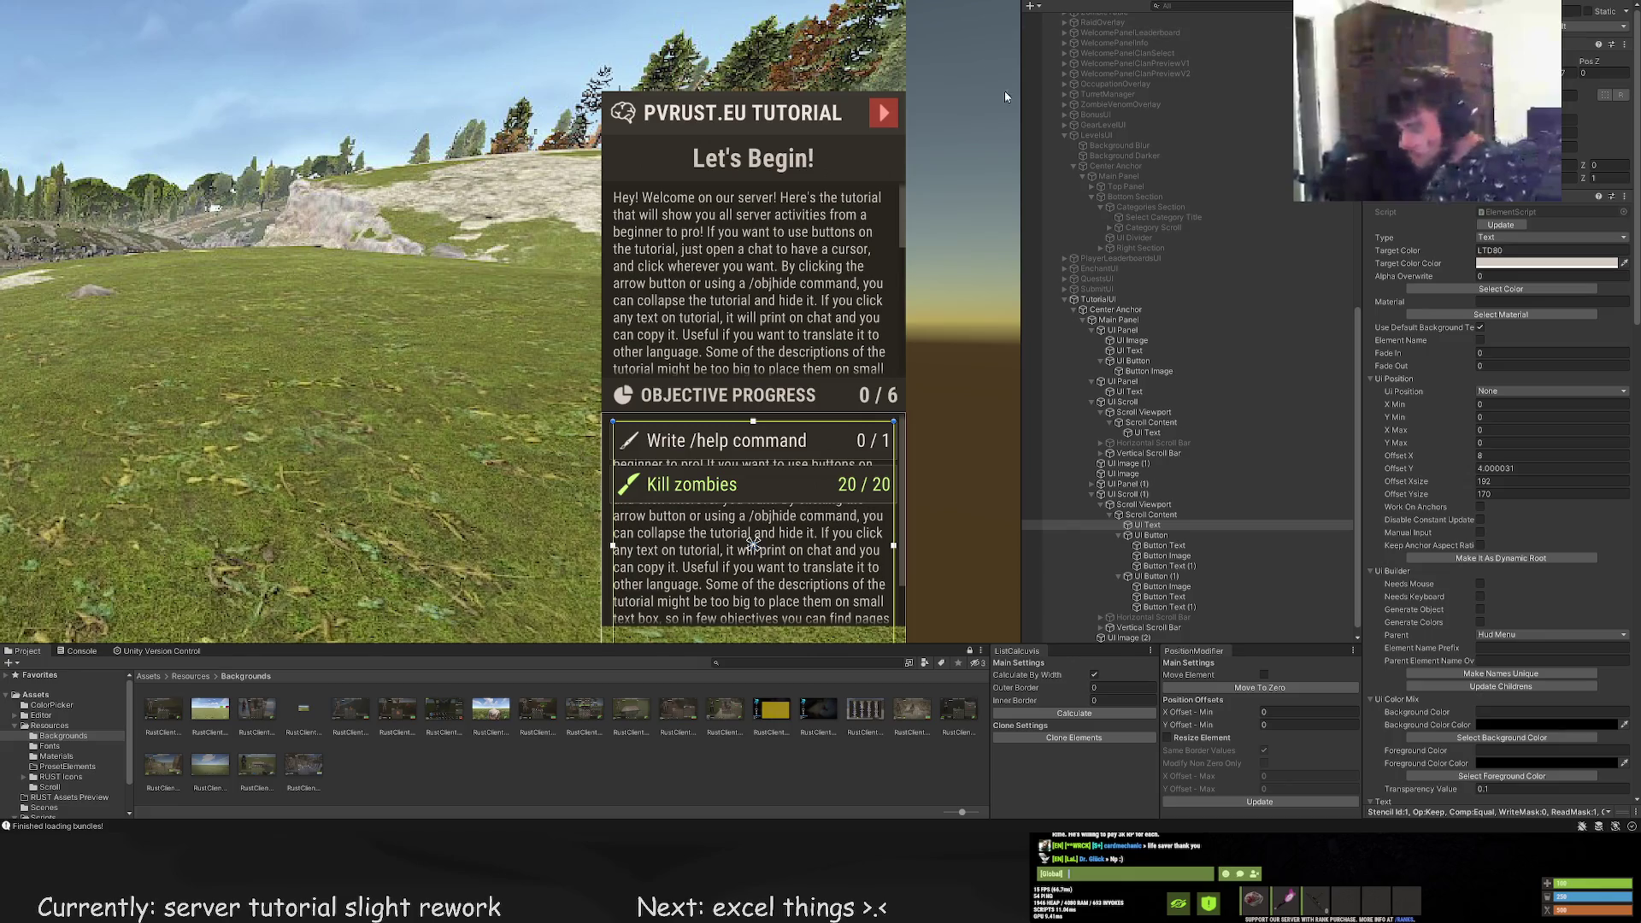
pyautogui.scroll(2, 702, 402)
pyautogui.scroll(-3, 702, 334)
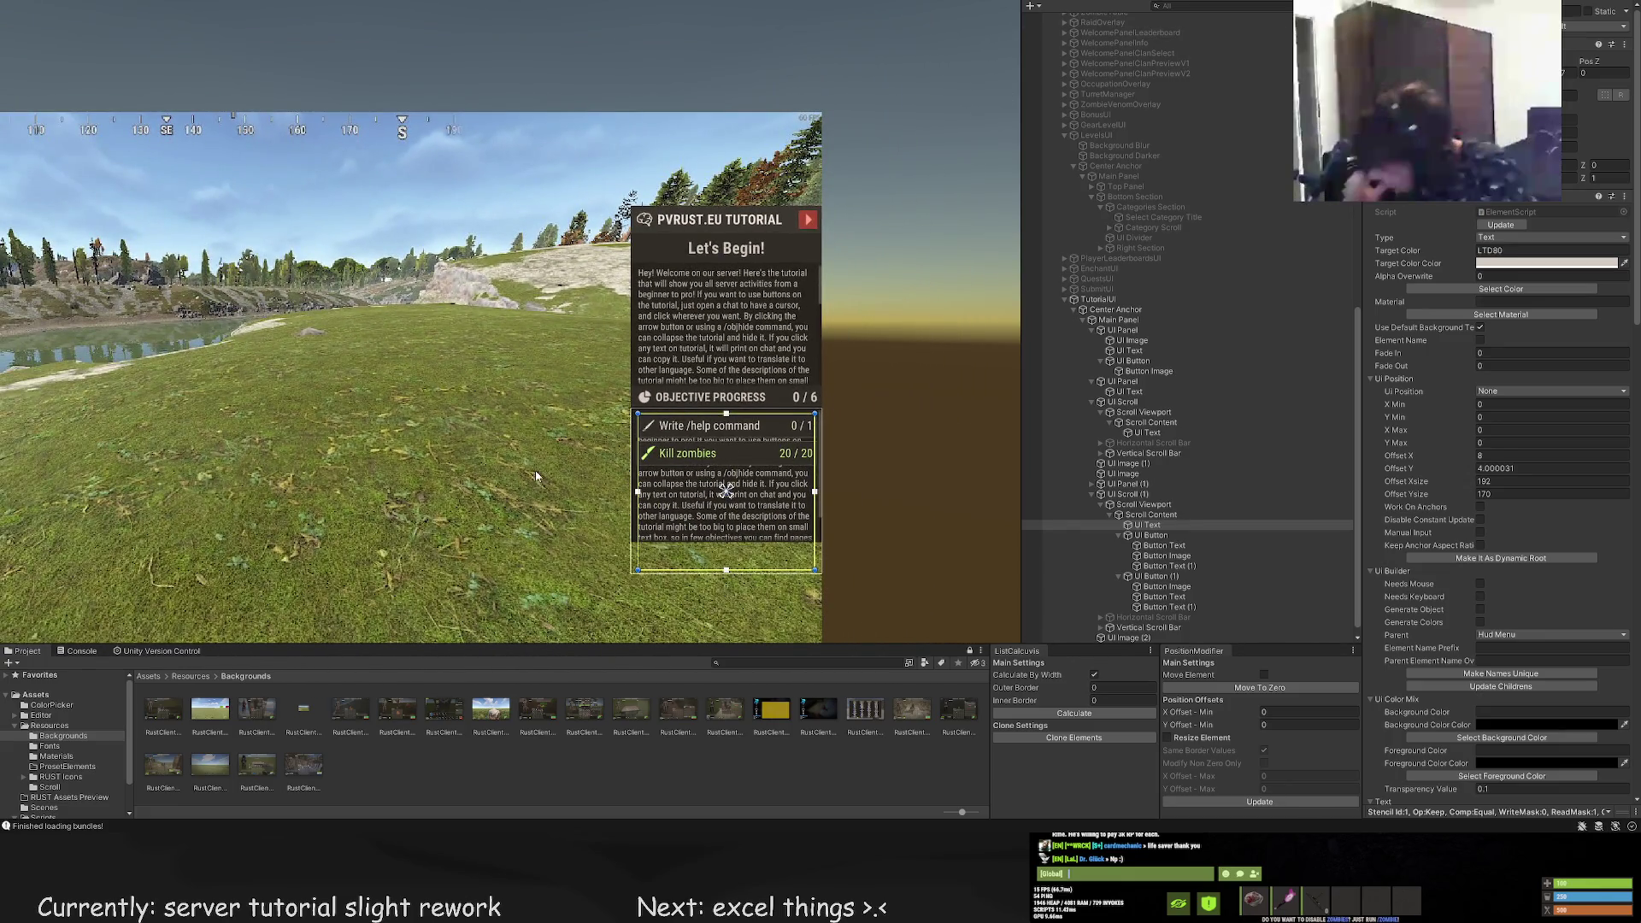
pyautogui.scroll(-2, 521, 500)
pyautogui.scroll(-1, 521, 485)
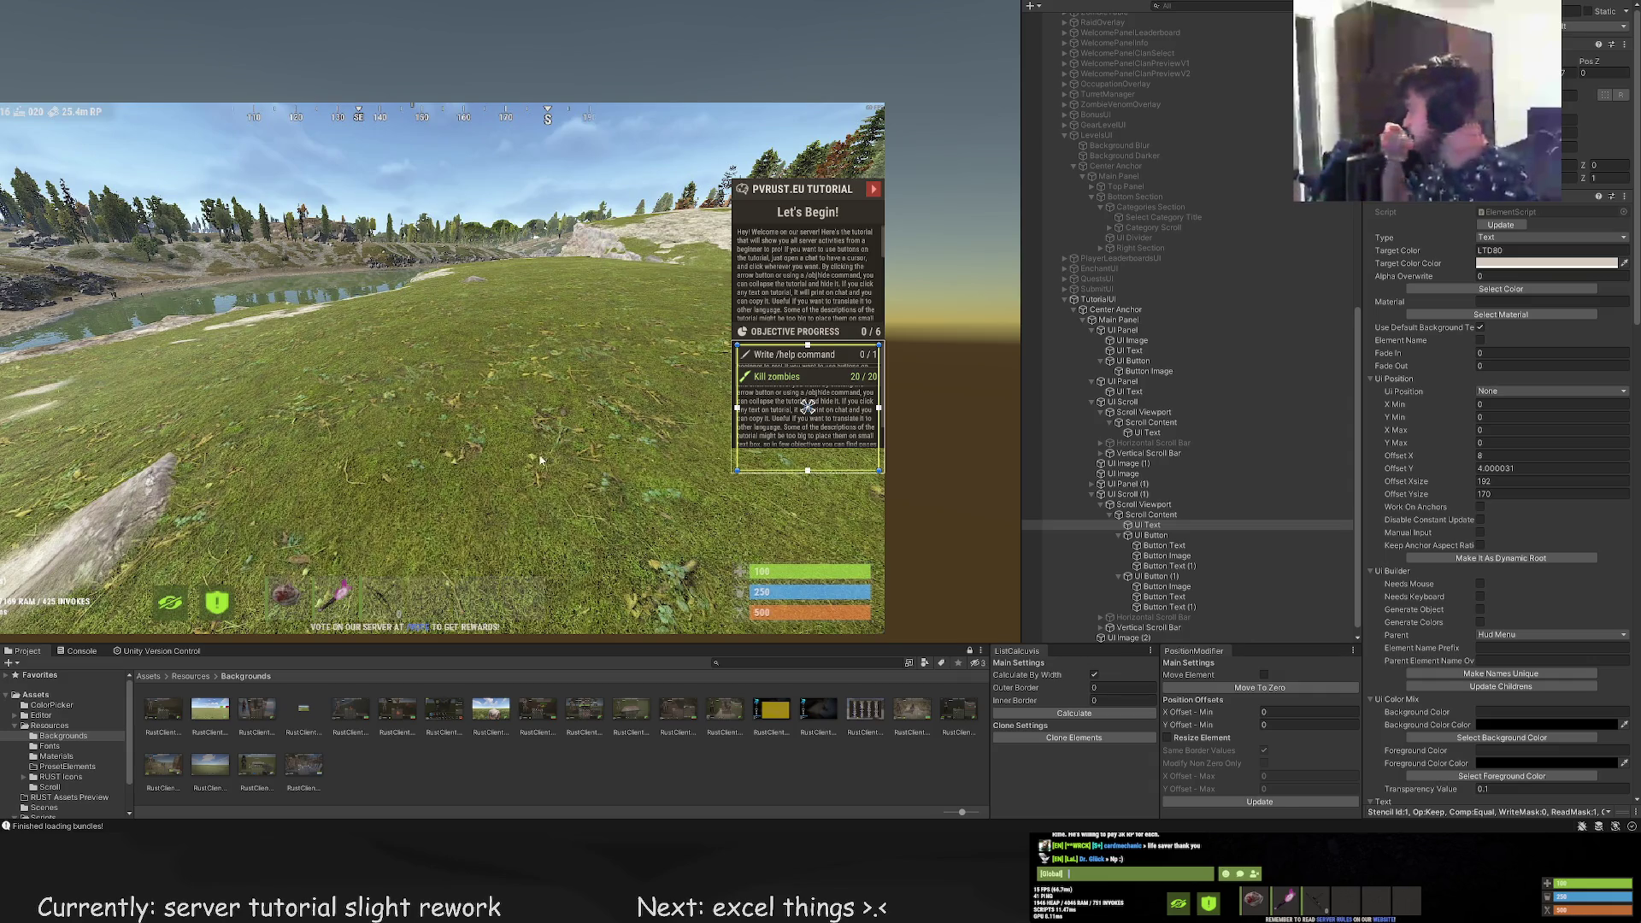
# Deactivate the UI Text copy under Scroll Content so the list ends after Kill zombies 20 / 20
pyautogui.scroll(-3, 596, 398)
pyautogui.scroll(3, 290, 133)
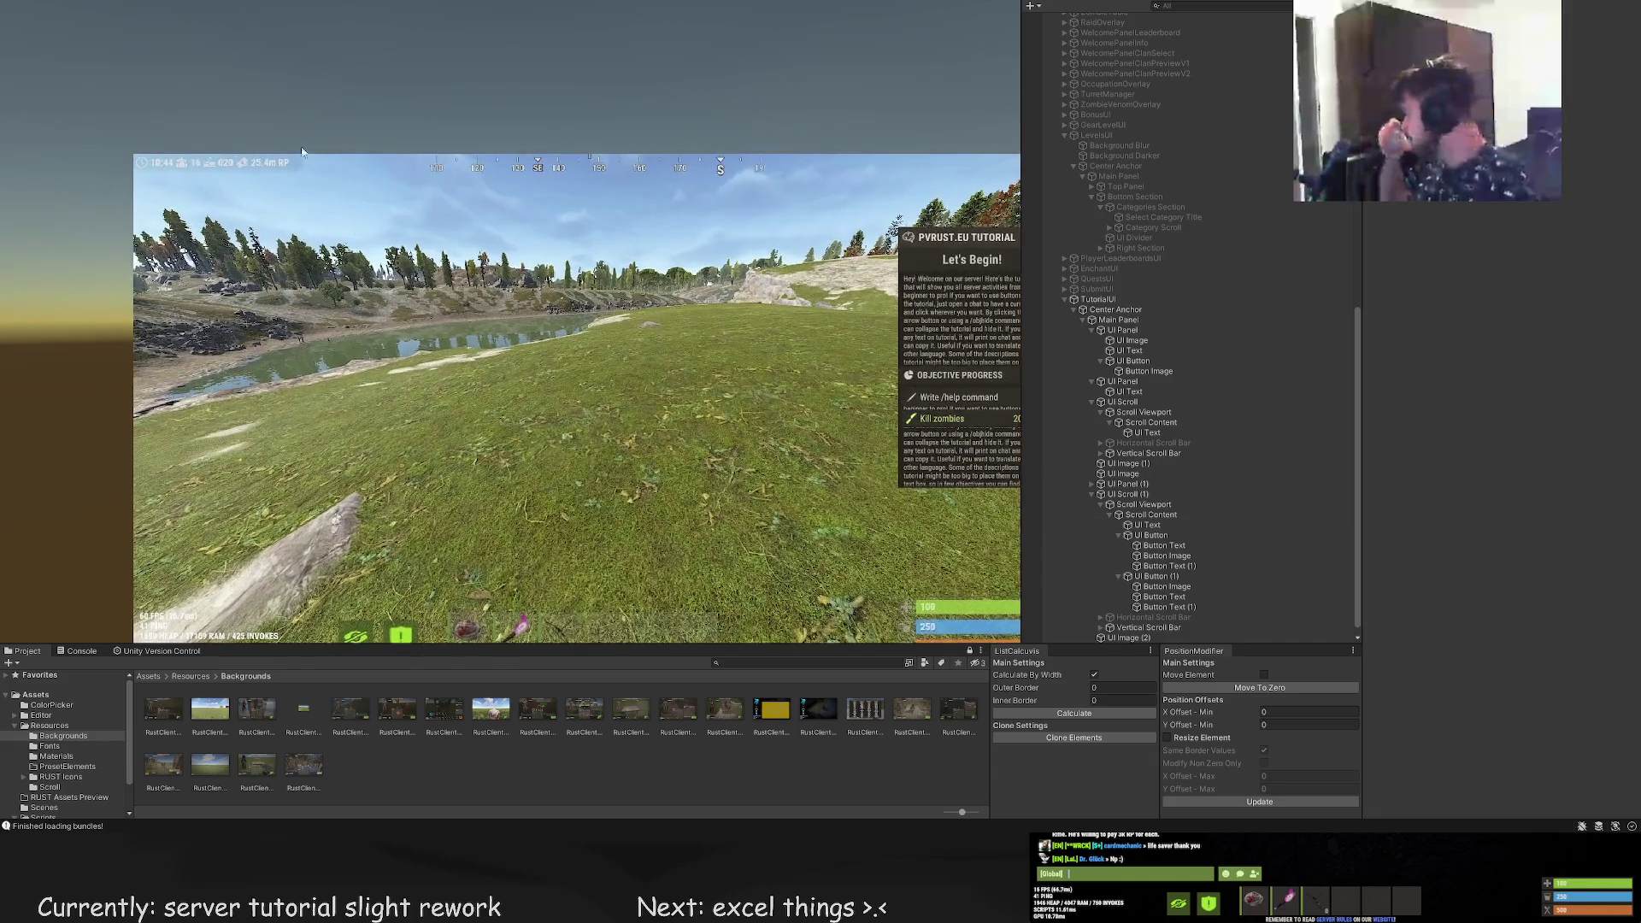
pyautogui.click(1150, 515)
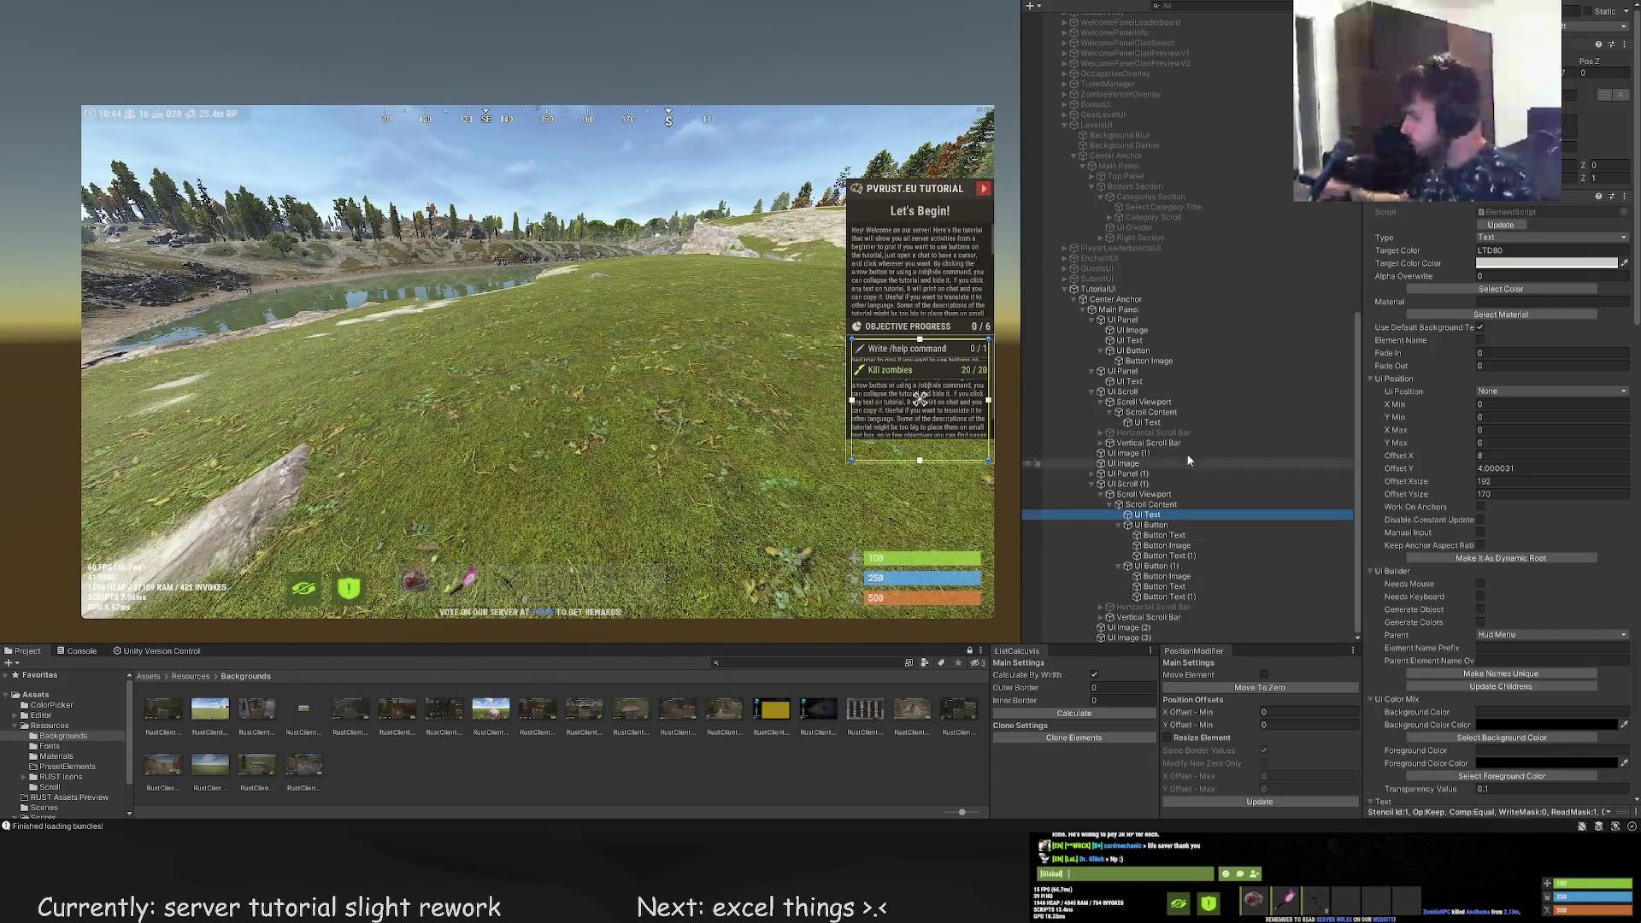
pyautogui.click(1512, 294)
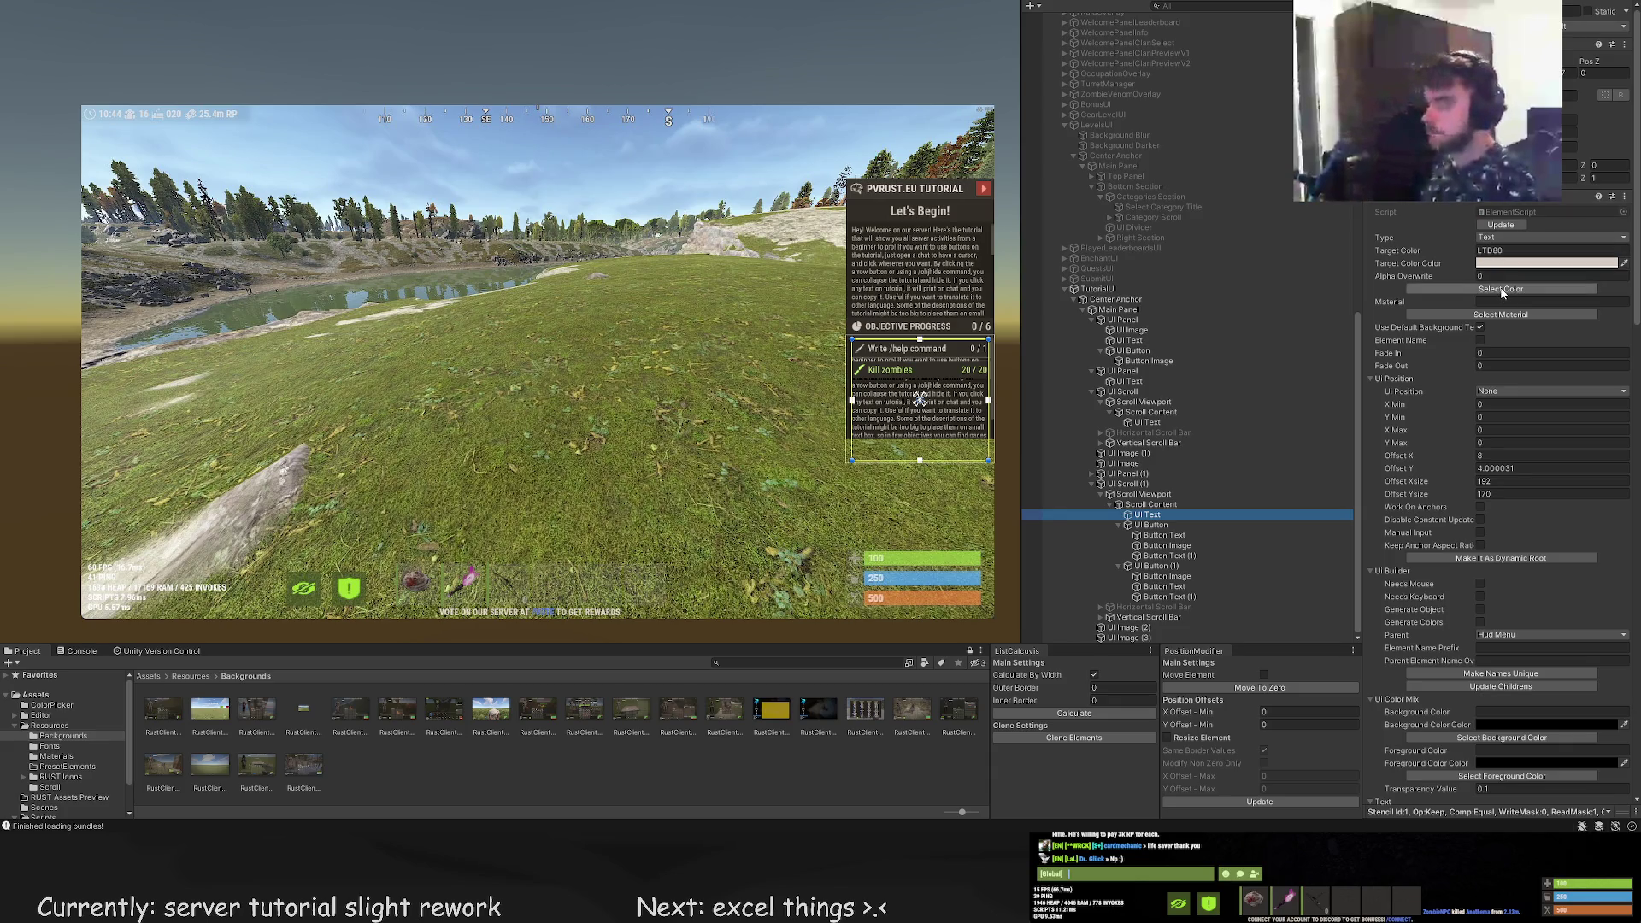
pyautogui.click(920, 399)
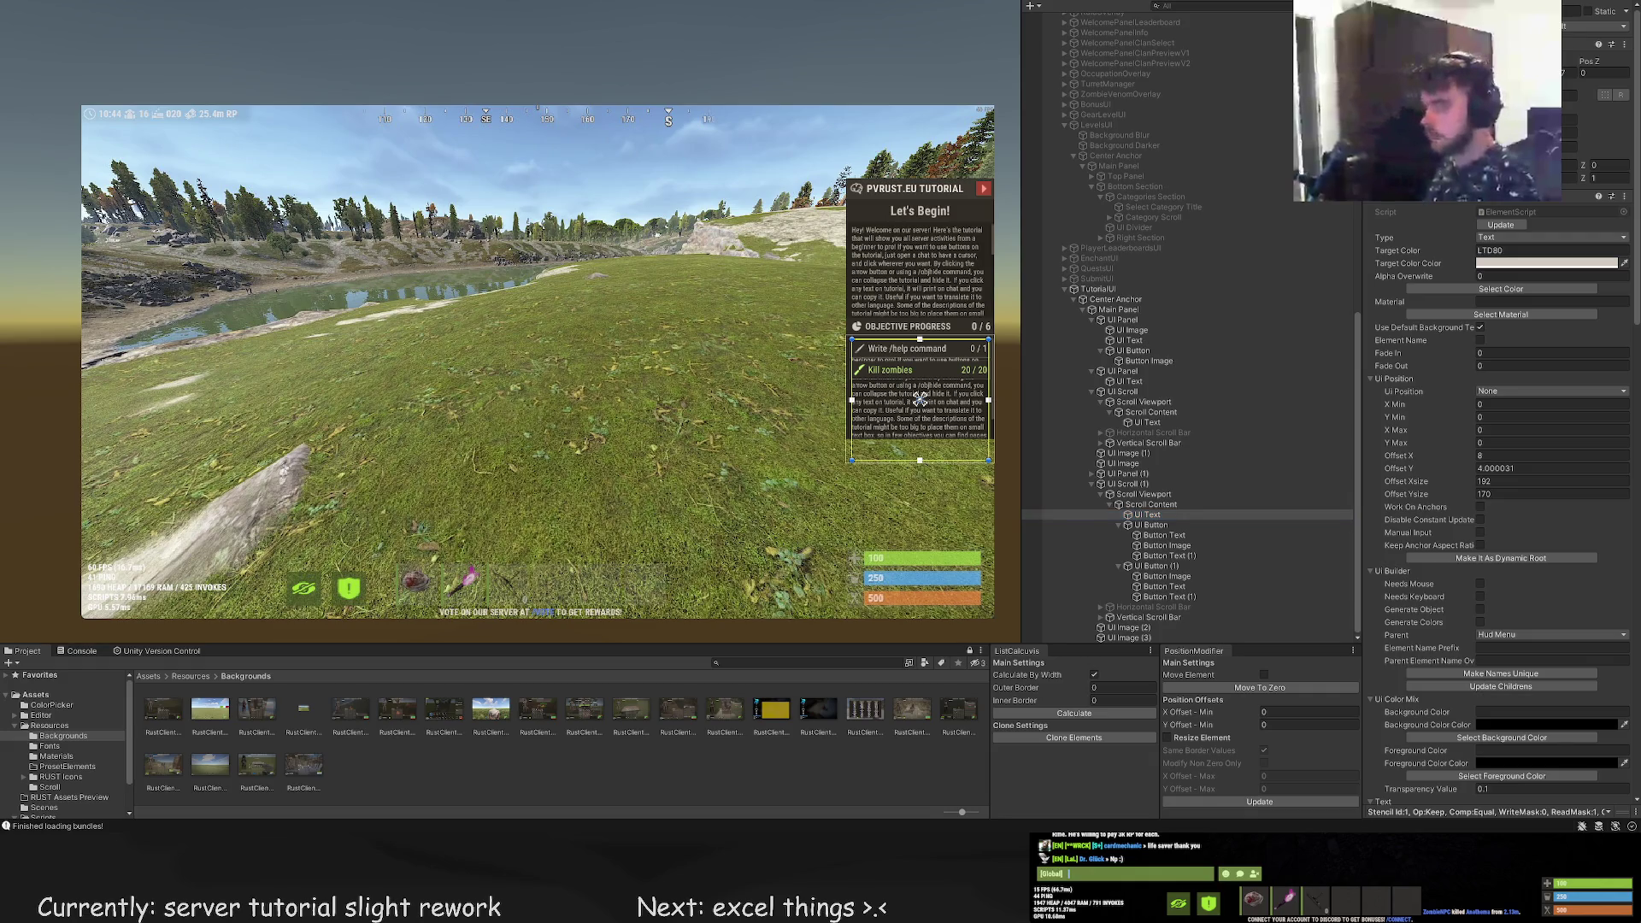
pyautogui.click(495, 82)
pyautogui.scroll(2, 483, 73)
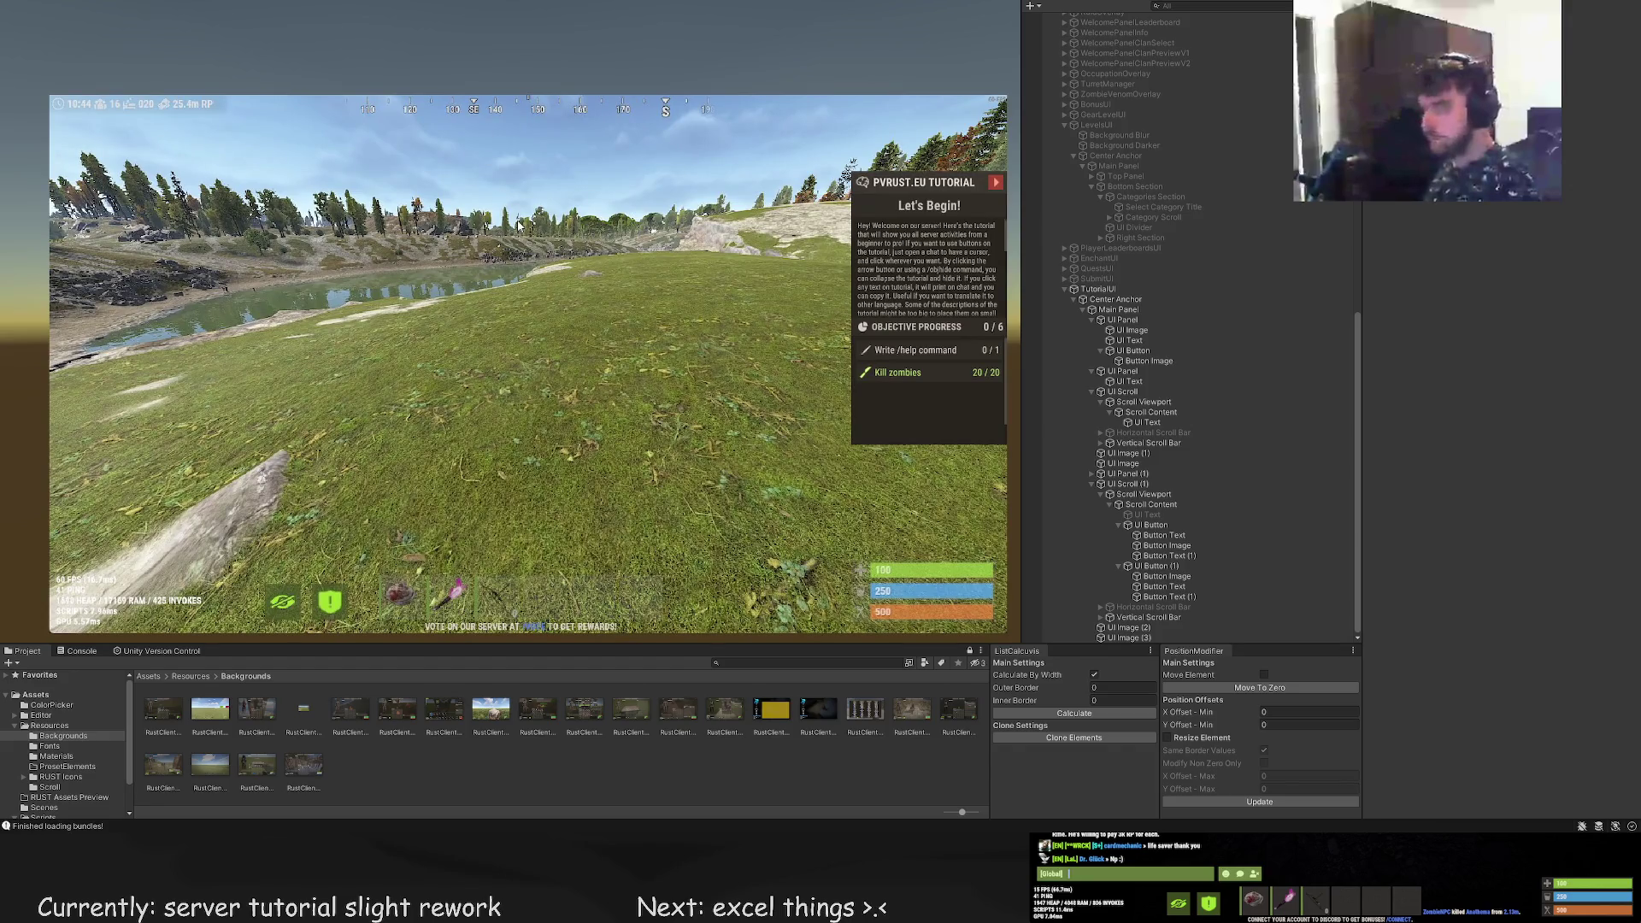
pyautogui.moveTo(542, 244); pyautogui.dragTo(500, 291)
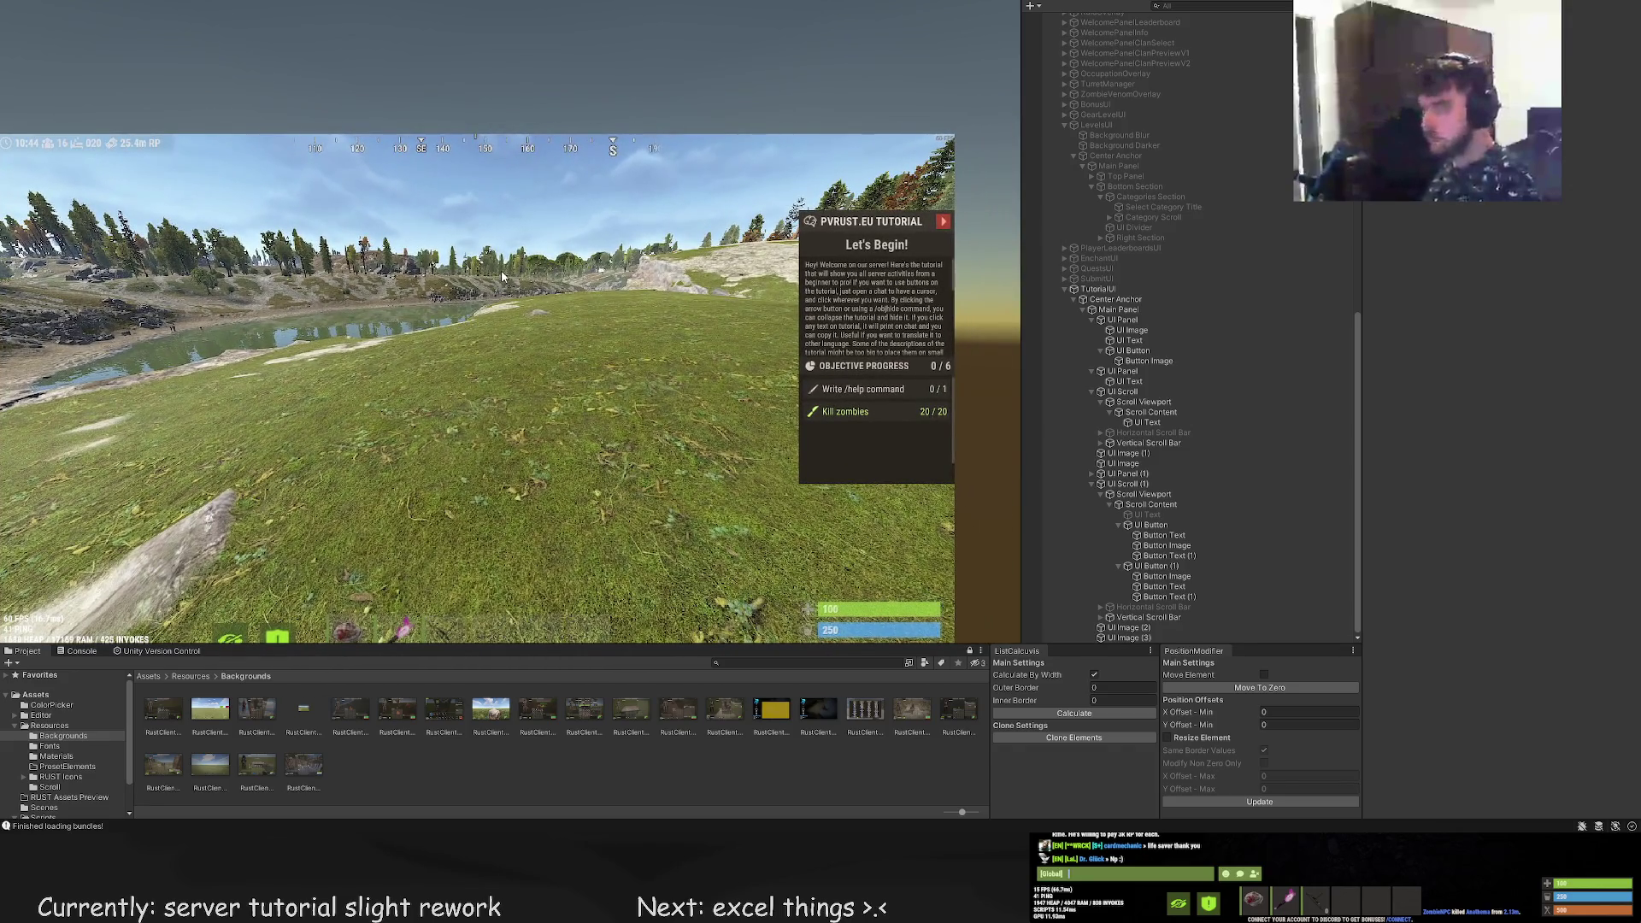
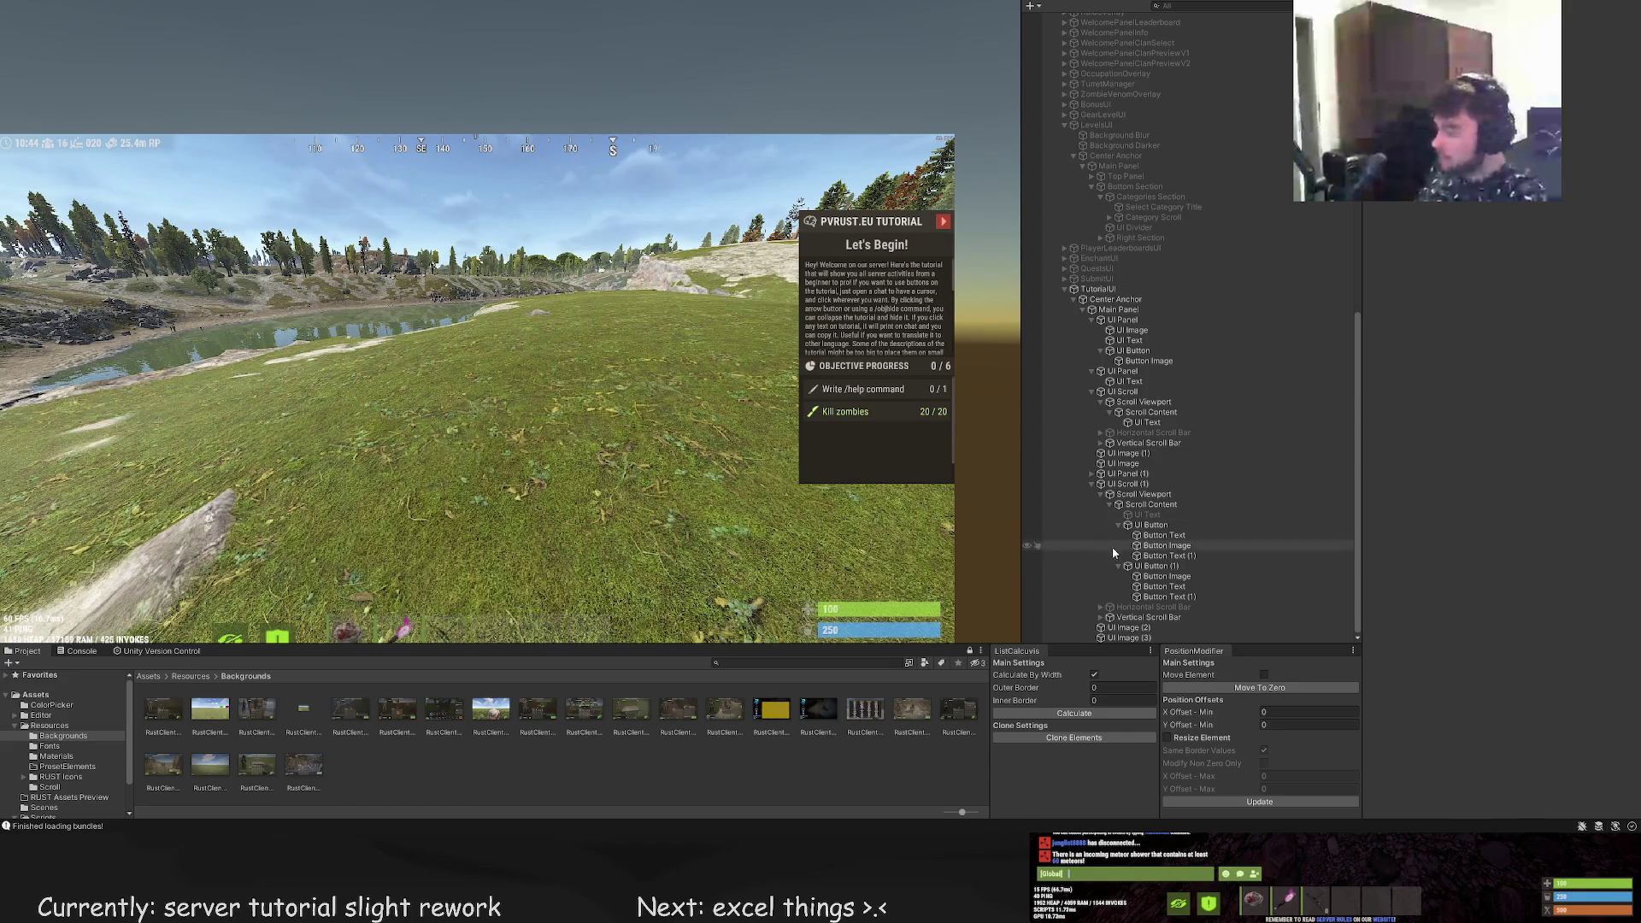
# Add a UI Panel under the tutorial's Center Anchor and colour it LightGrayTransRust
pyautogui.click(1122, 295)
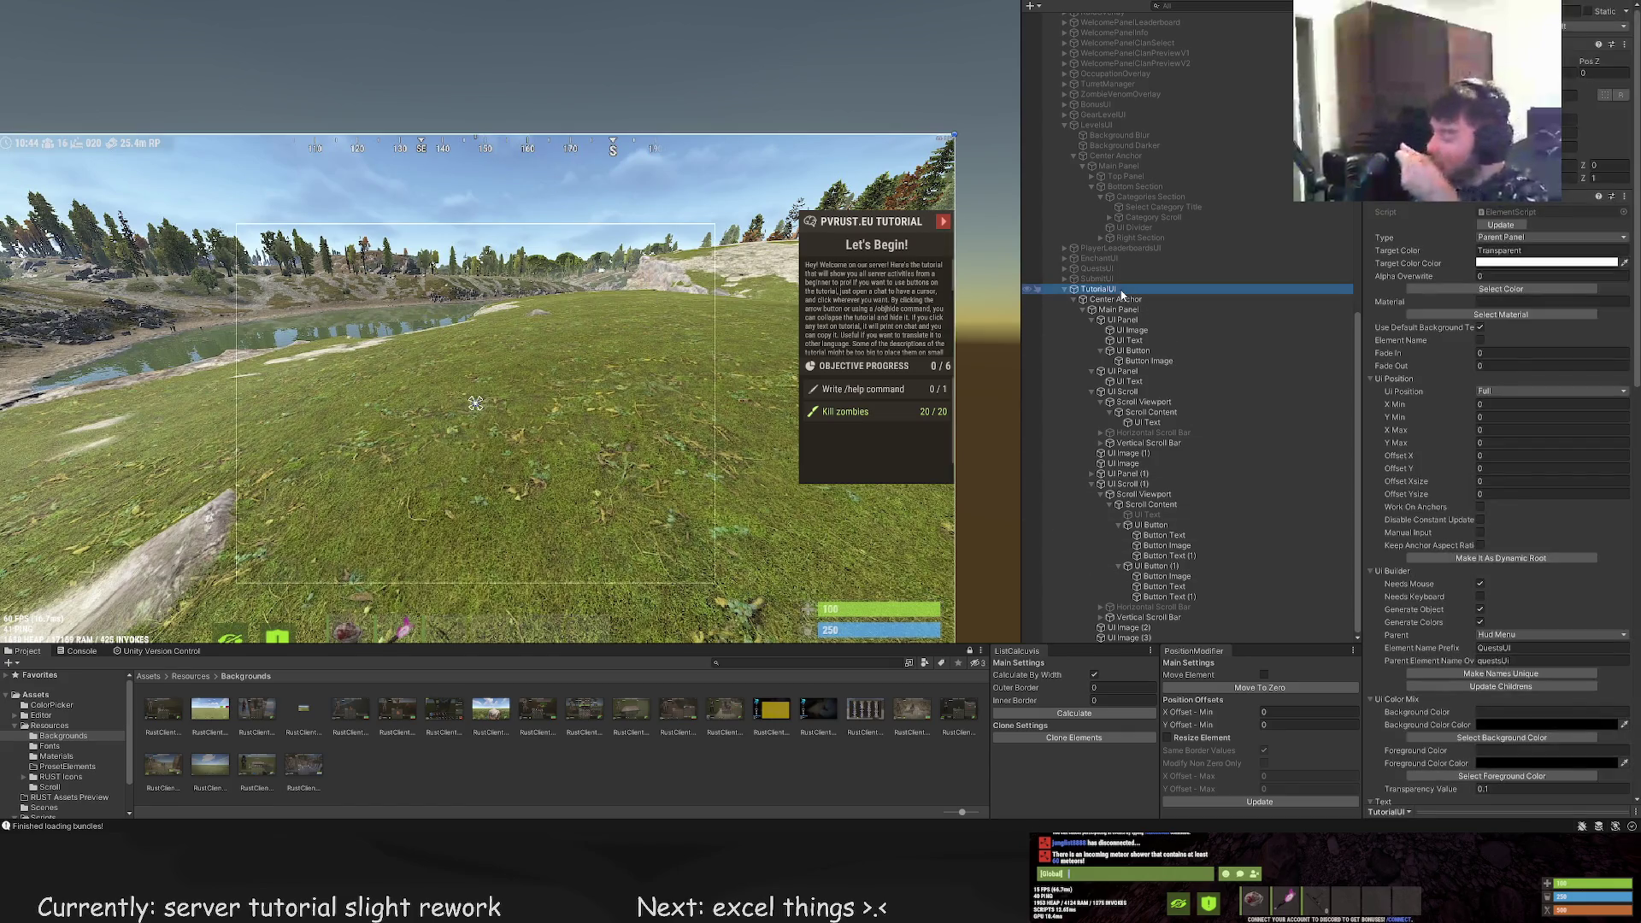
pyautogui.click(1119, 300)
pyautogui.click(1126, 311)
pyautogui.scroll(3, 935, 224)
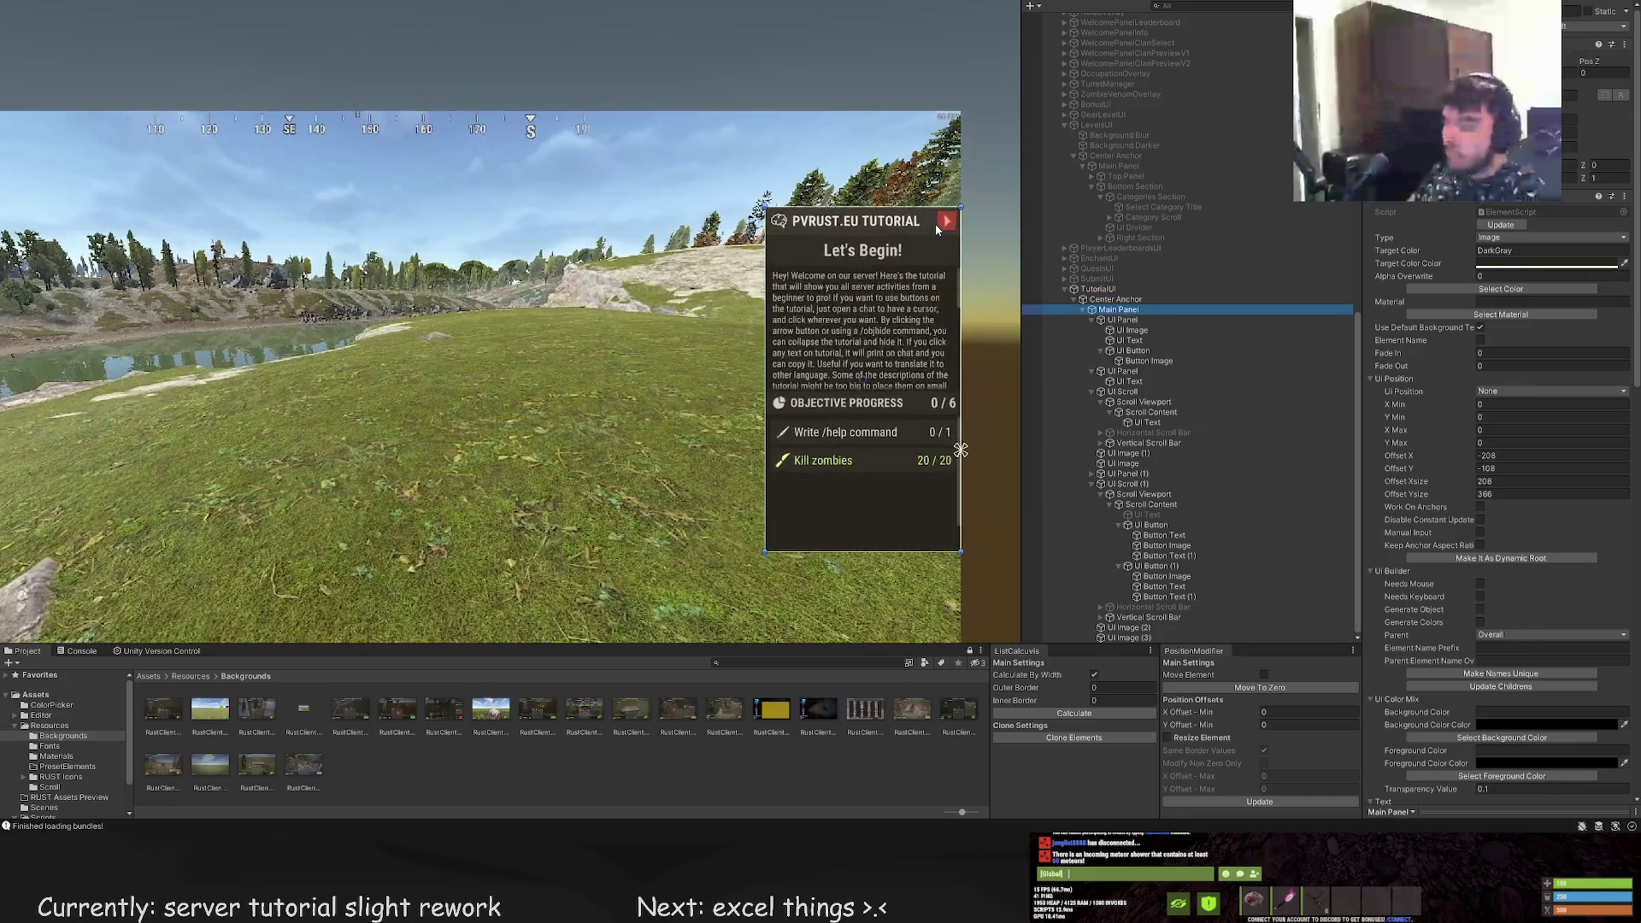
pyautogui.scroll(5, 1089, 249)
pyautogui.click(1121, 492)
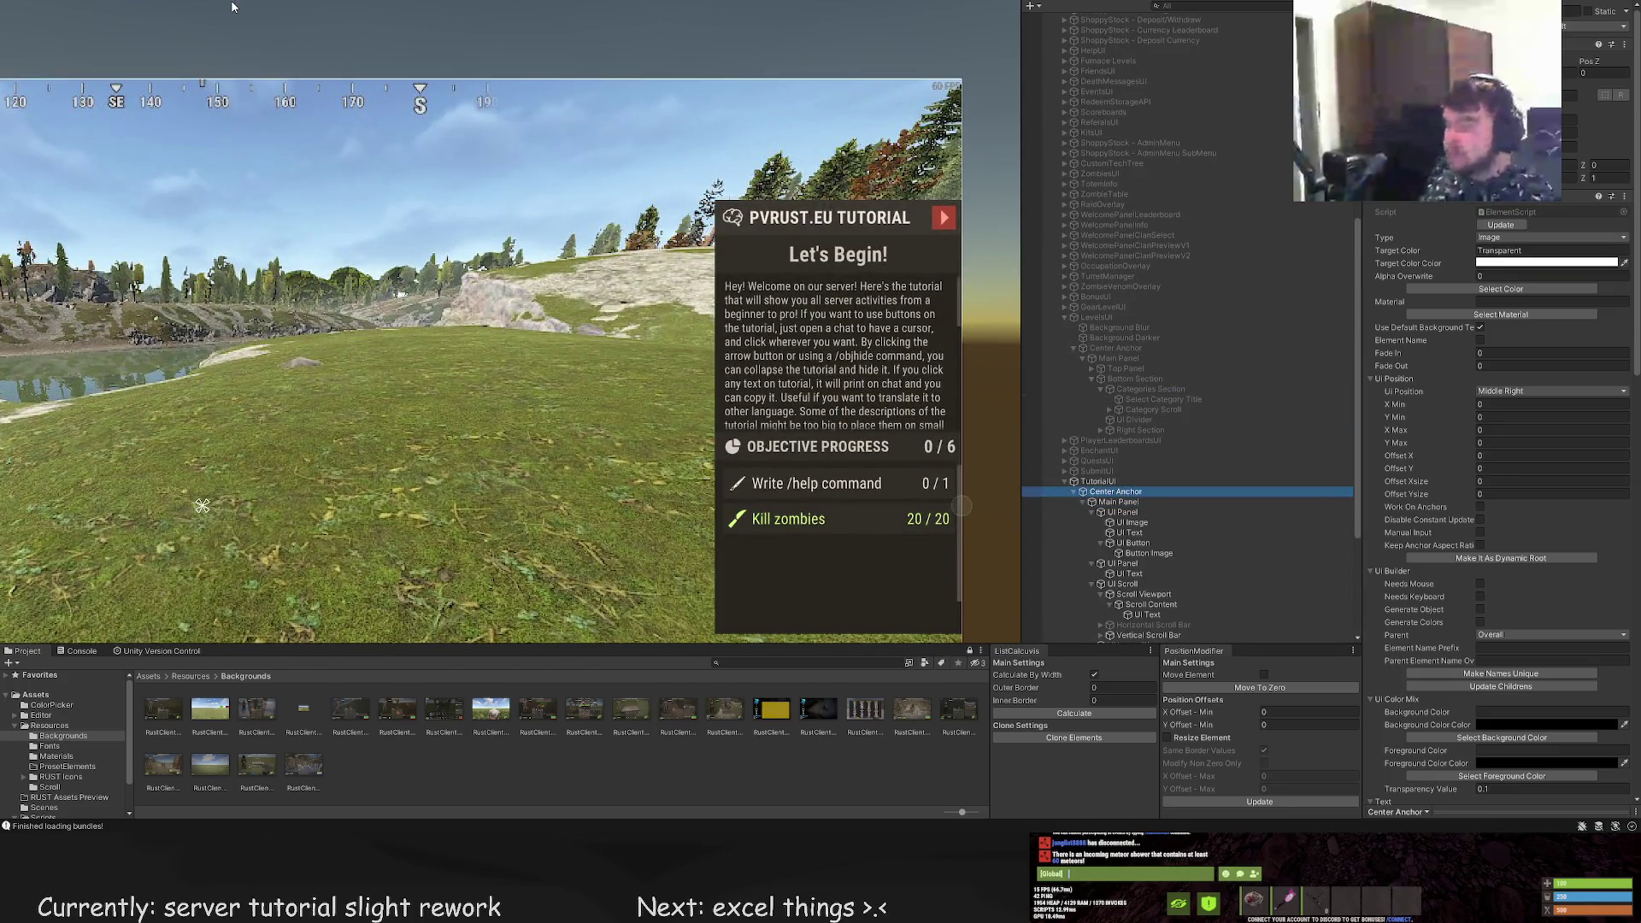
pyautogui.click(982, 423)
pyautogui.moveTo(983, 423); pyautogui.dragTo(899, 382)
pyautogui.click(1501, 289)
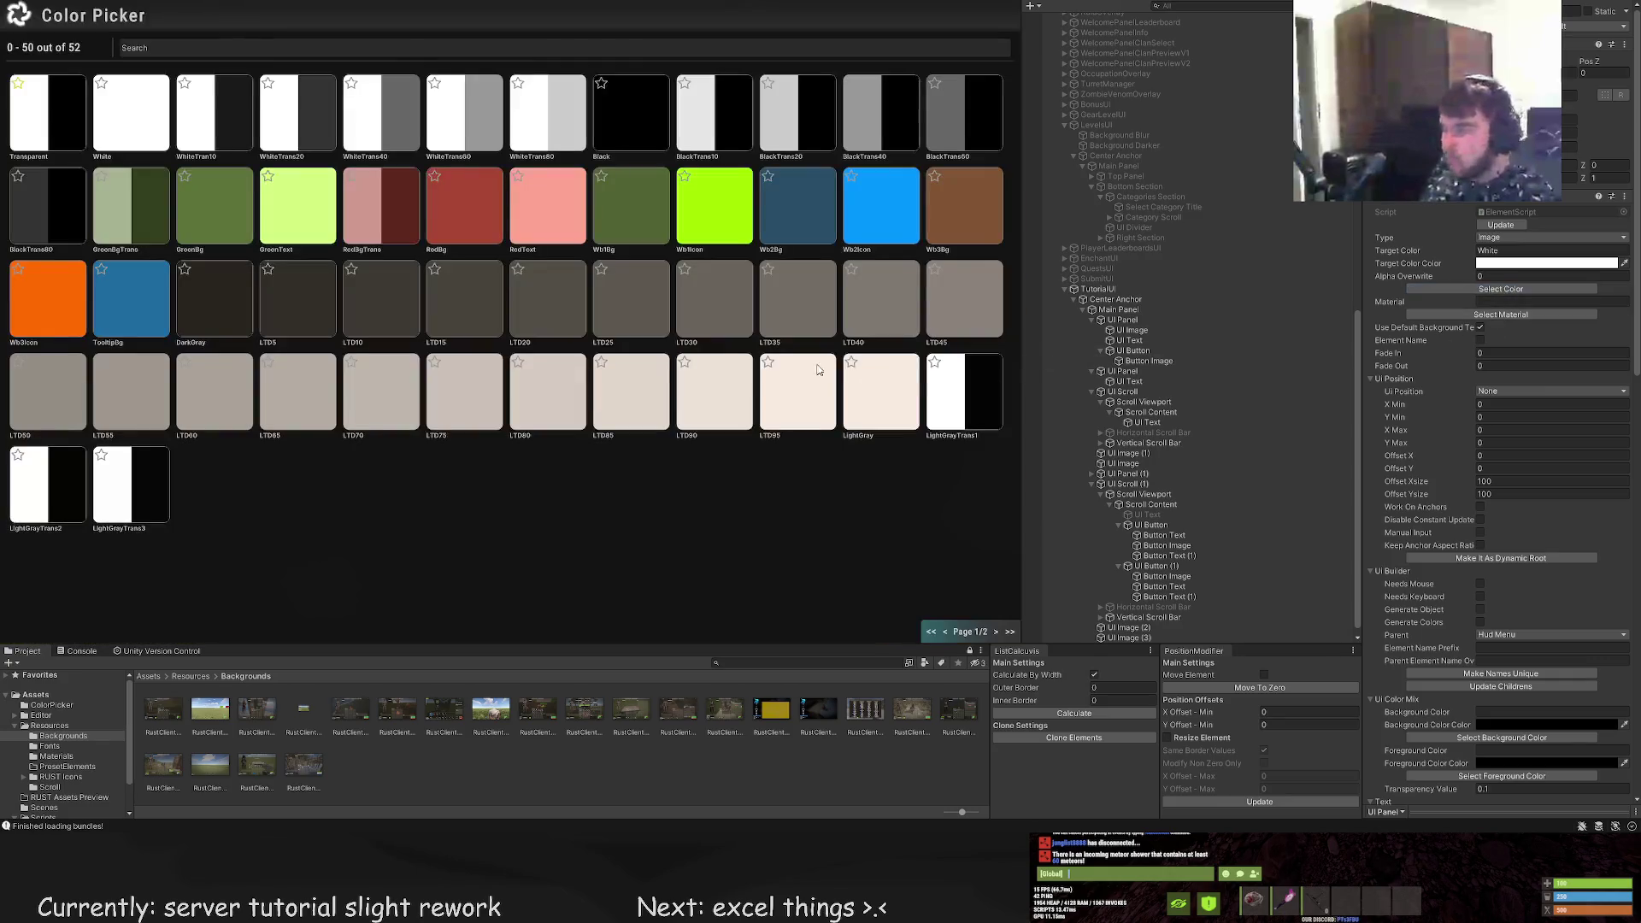
pyautogui.click(996, 632)
pyautogui.click(45, 111)
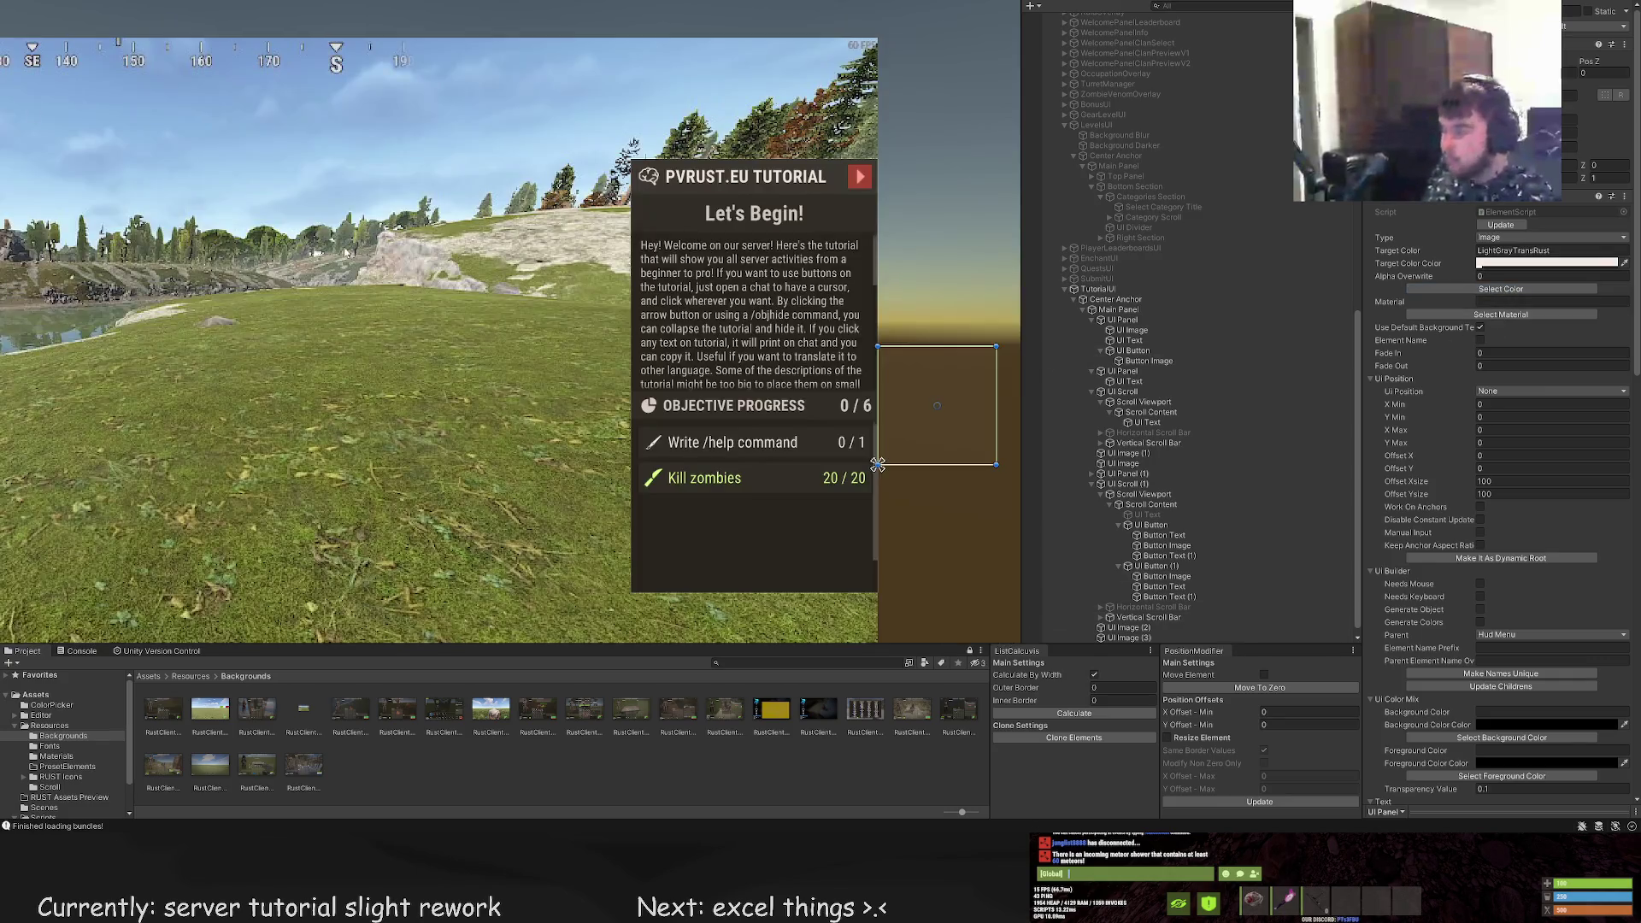
# Move the new panel up to the tutorial title's right corner, over the red arrow button
pyautogui.press('w')
pyautogui.moveTo(895, 447); pyautogui.dragTo(894, 161)
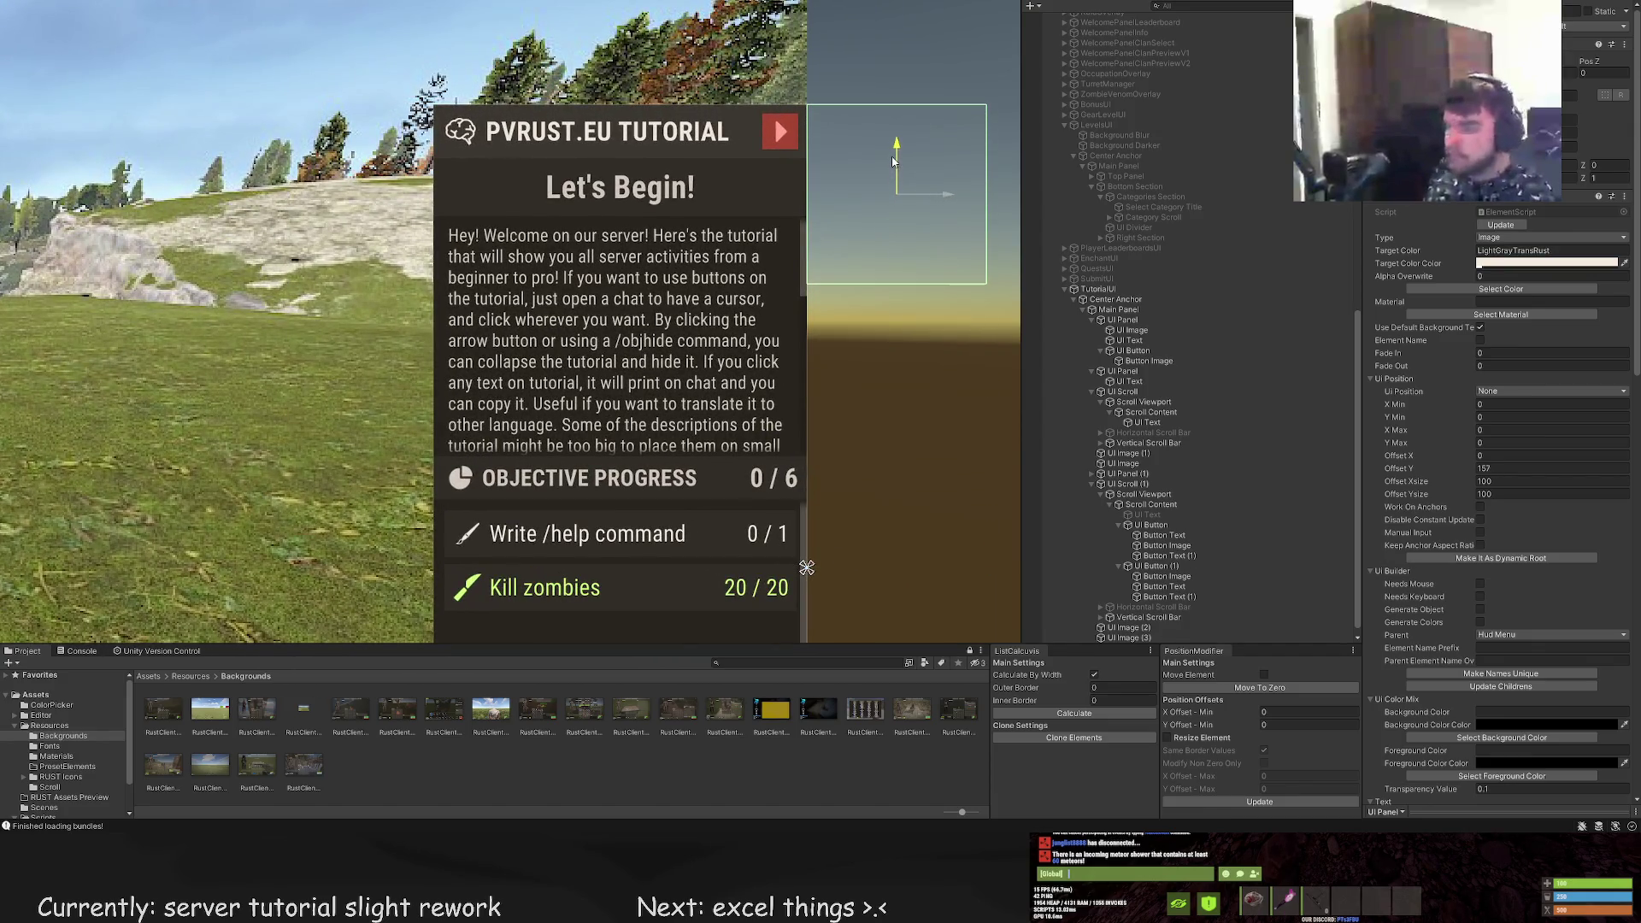
pyautogui.scroll(5, 793, 420)
pyautogui.moveTo(911, 361)
pyautogui.mouseDown()
pyautogui.moveTo(787, 357)
pyautogui.moveTo(801, 359)
pyautogui.mouseUp()
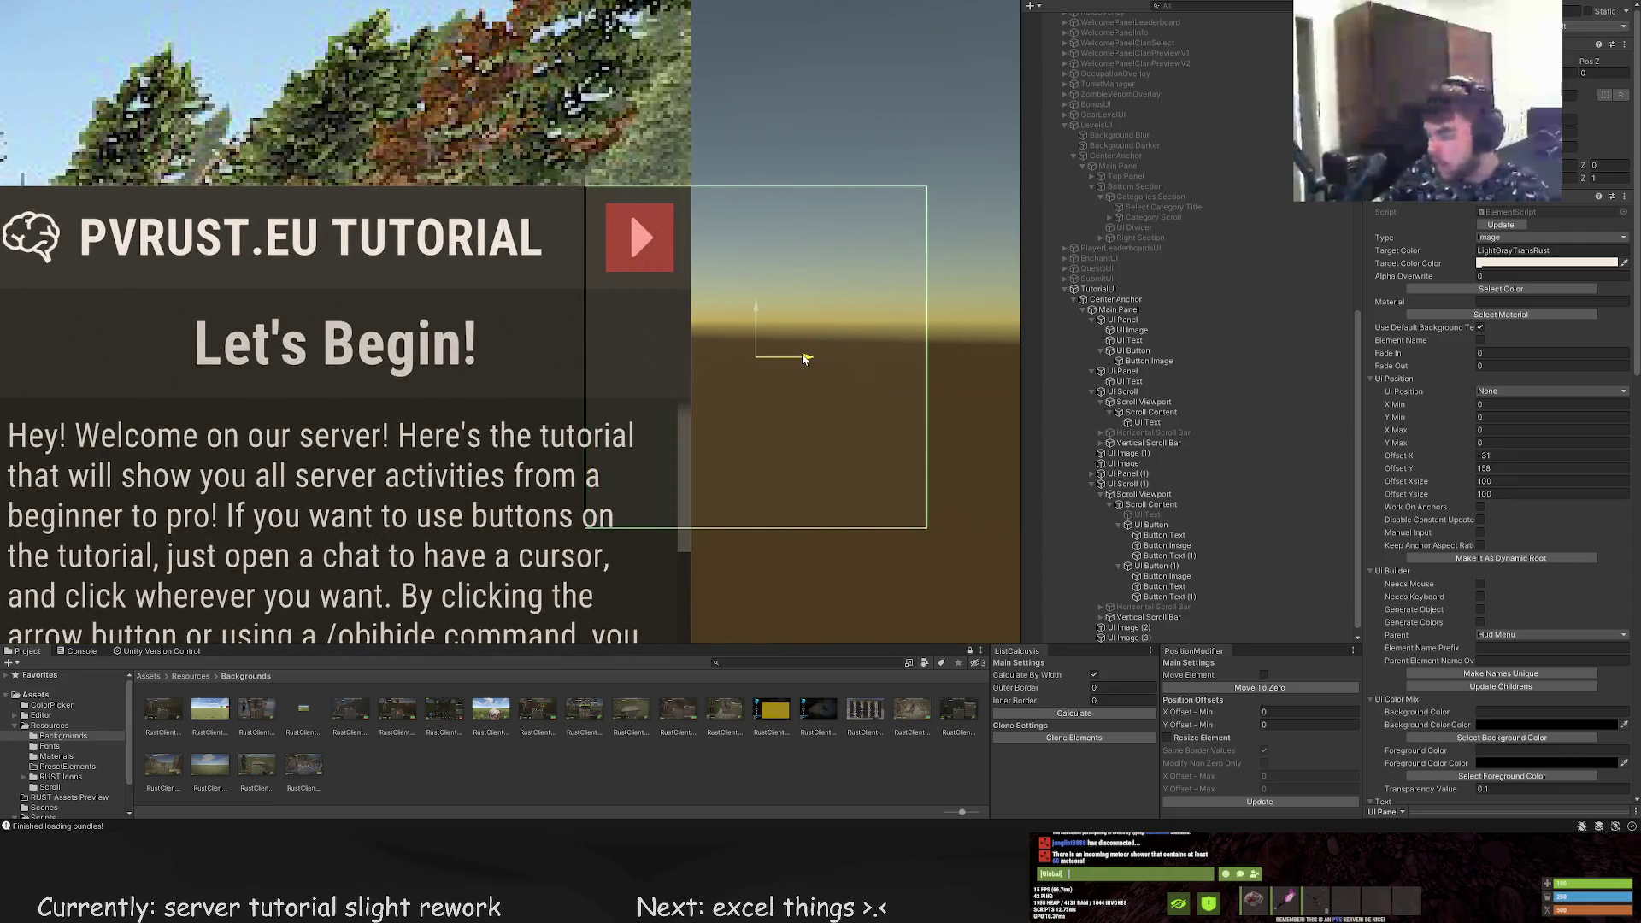
pyautogui.scroll(2, 802, 359)
# Resize the panel to 30×30 at offset X -30, Y 228
pyautogui.press('t')
pyautogui.moveTo(978, 230)
pyautogui.mouseDown()
pyautogui.moveTo(626, 207)
pyautogui.moveTo(654, 204)
pyautogui.mouseUp()
pyautogui.scroll(3, 536, 275)
pyautogui.moveTo(536, 275)
pyautogui.mouseDown()
pyautogui.moveTo(575, 276)
pyautogui.moveTo(543, 278)
pyautogui.mouseUp()
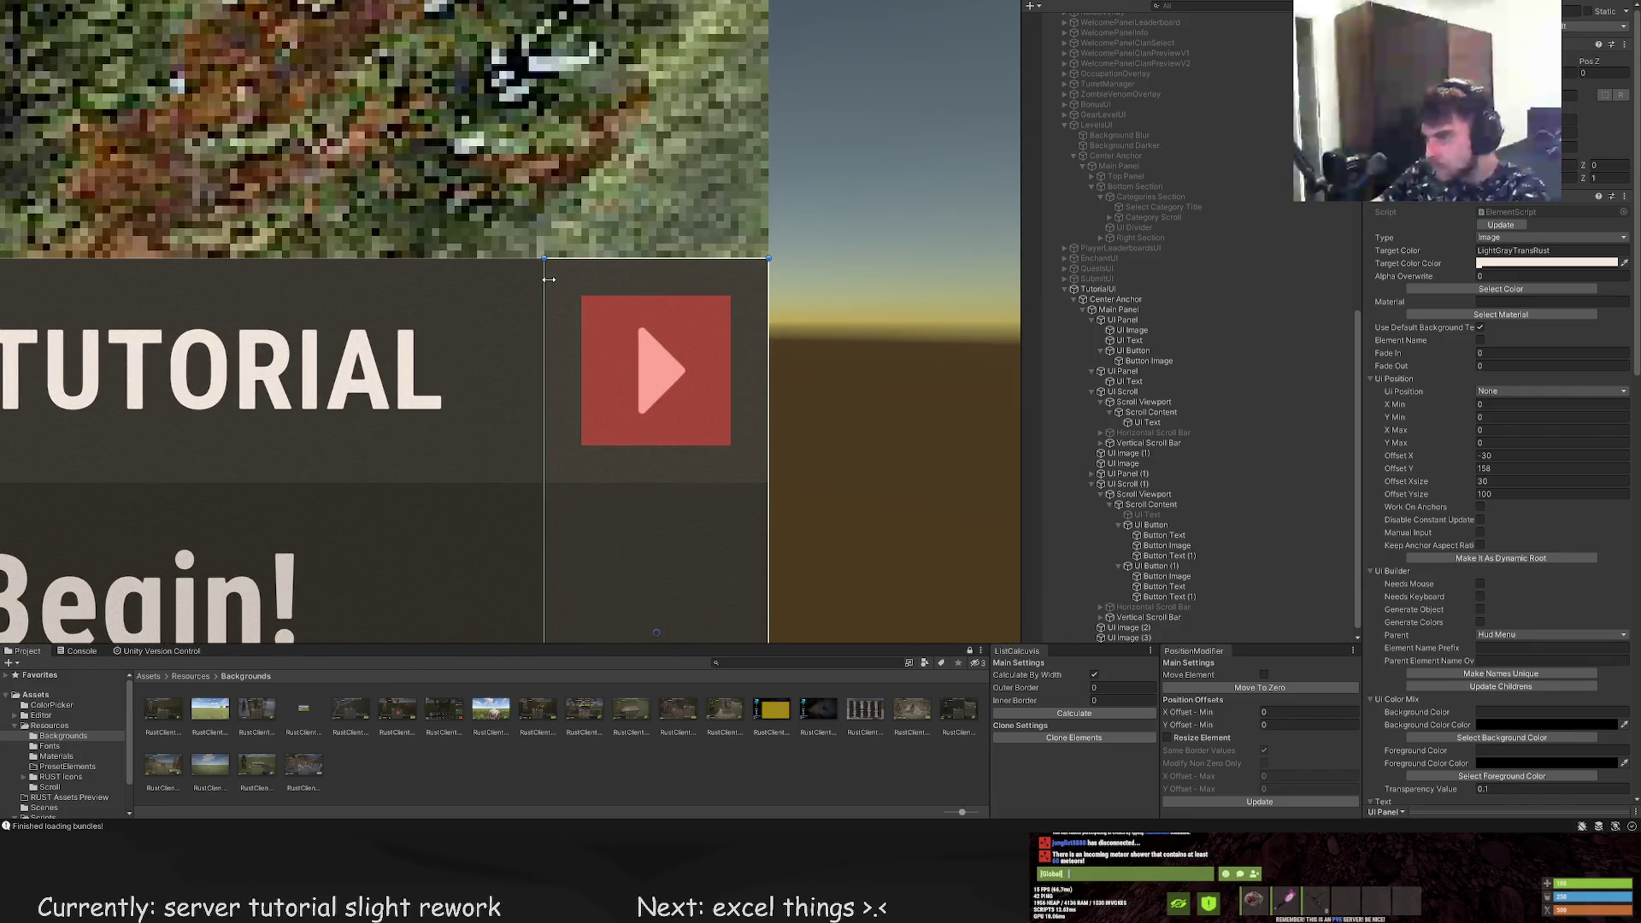
pyautogui.scroll(-5, 630, 410)
pyautogui.moveTo(623, 461); pyautogui.dragTo(615, 192)
pyautogui.scroll(-2, 615, 193)
pyautogui.moveTo(638, 461); pyautogui.dragTo(656, 502)
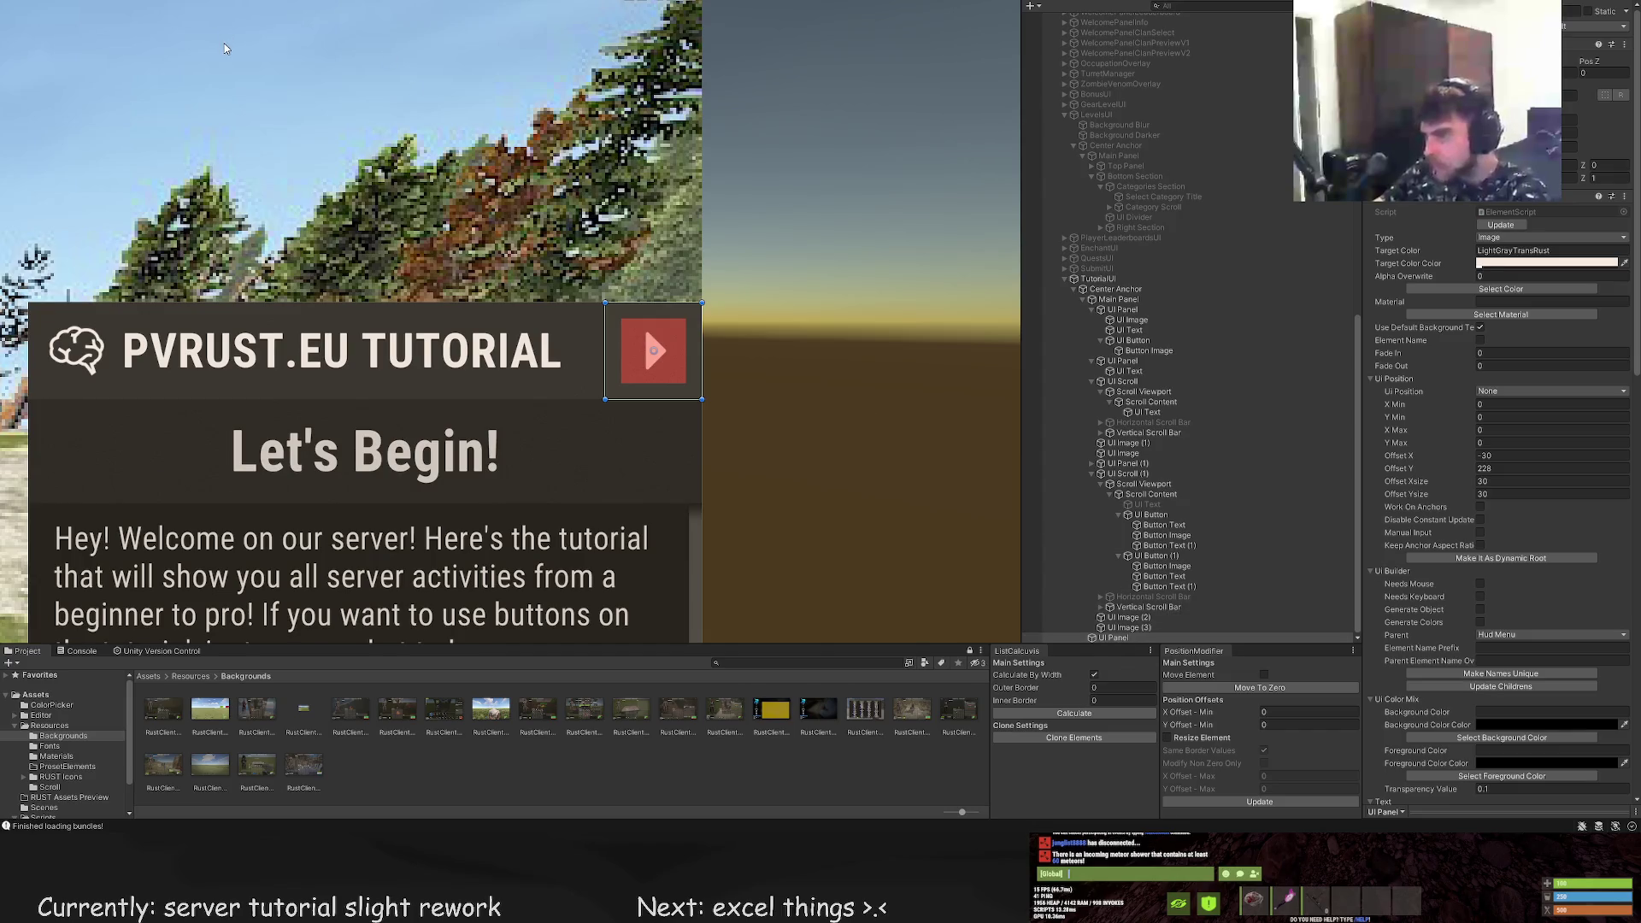
pyautogui.click(1520, 291)
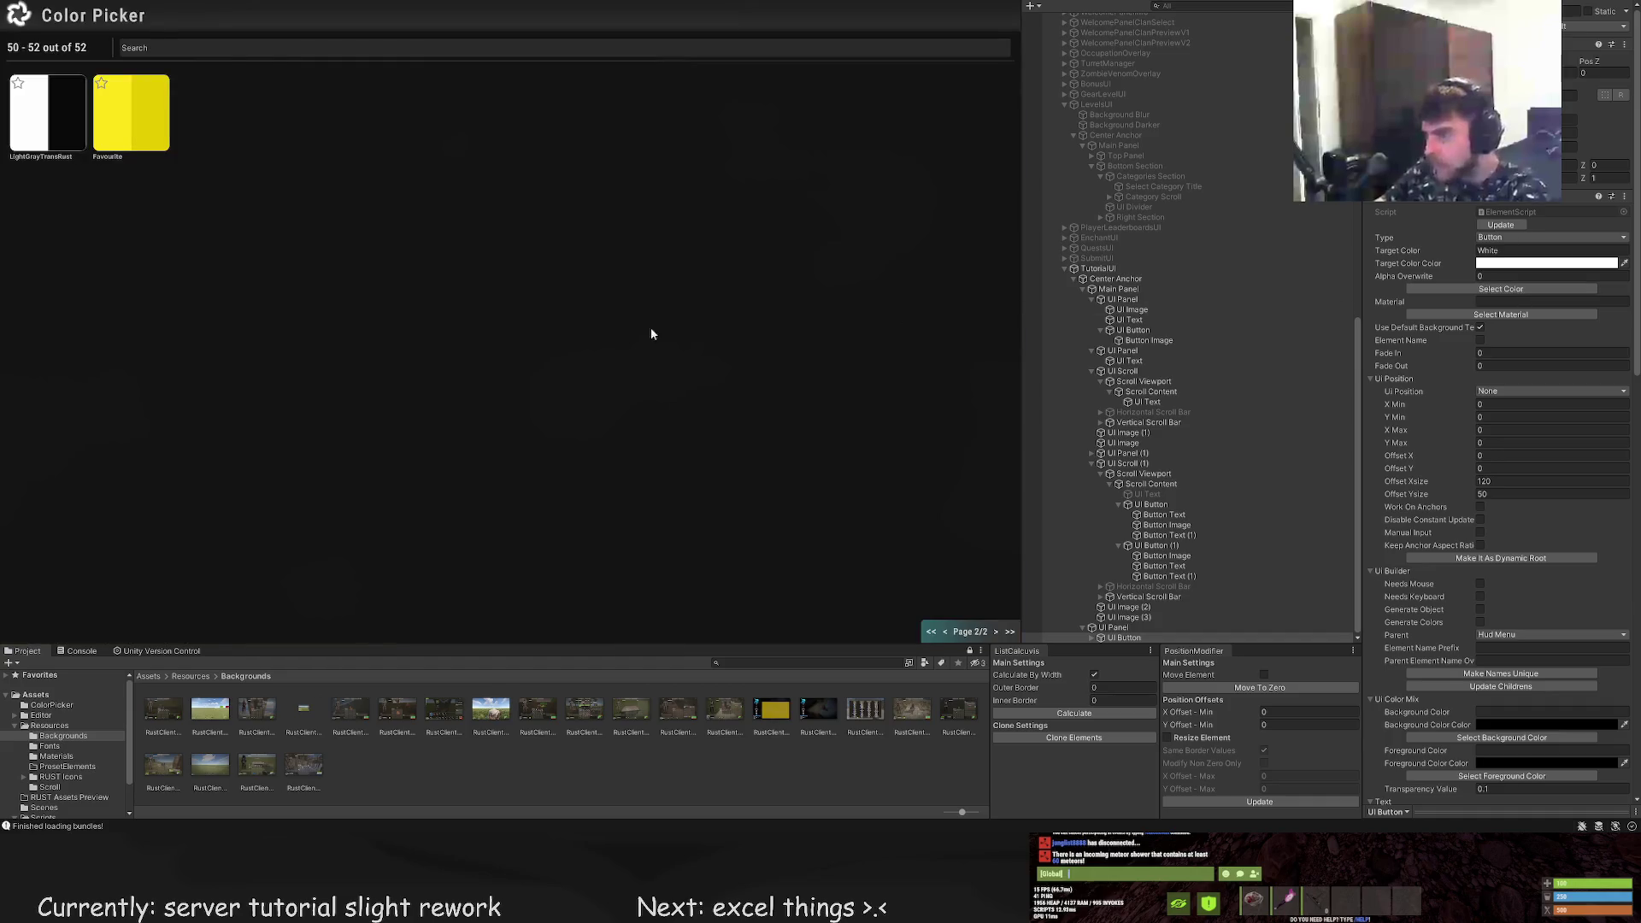
# Tint the new UI Button LightGrayTransRust and shrink it into the corner panel
pyautogui.click(47, 111)
pyautogui.scroll(3, 612, 286)
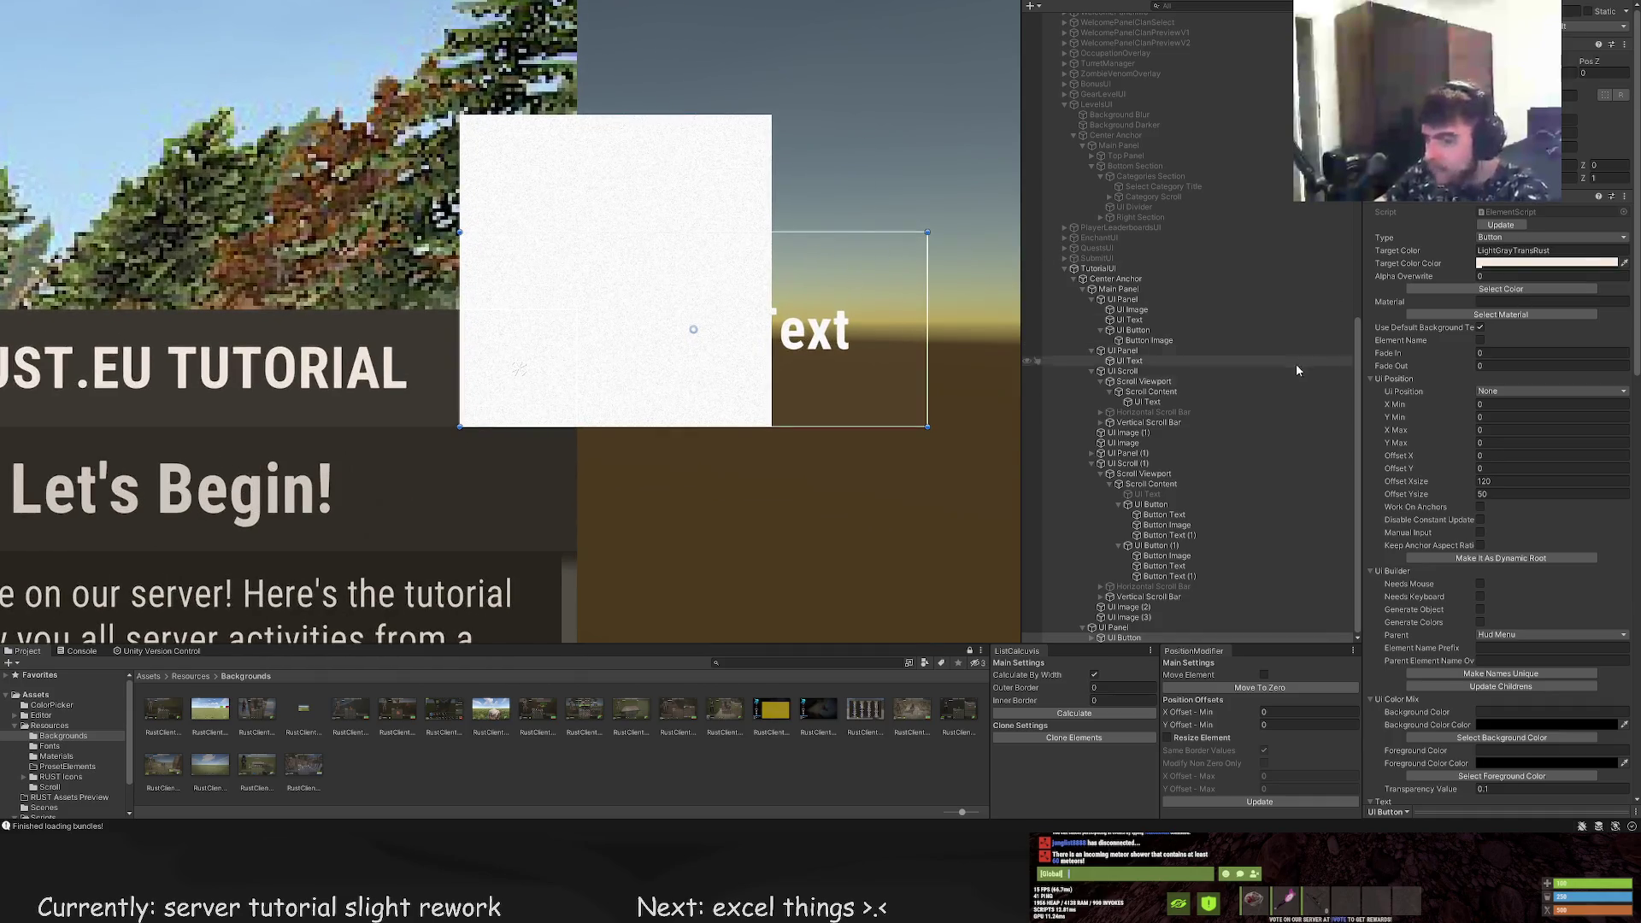
pyautogui.scroll(-1, 1119, 637)
pyautogui.click(1137, 639)
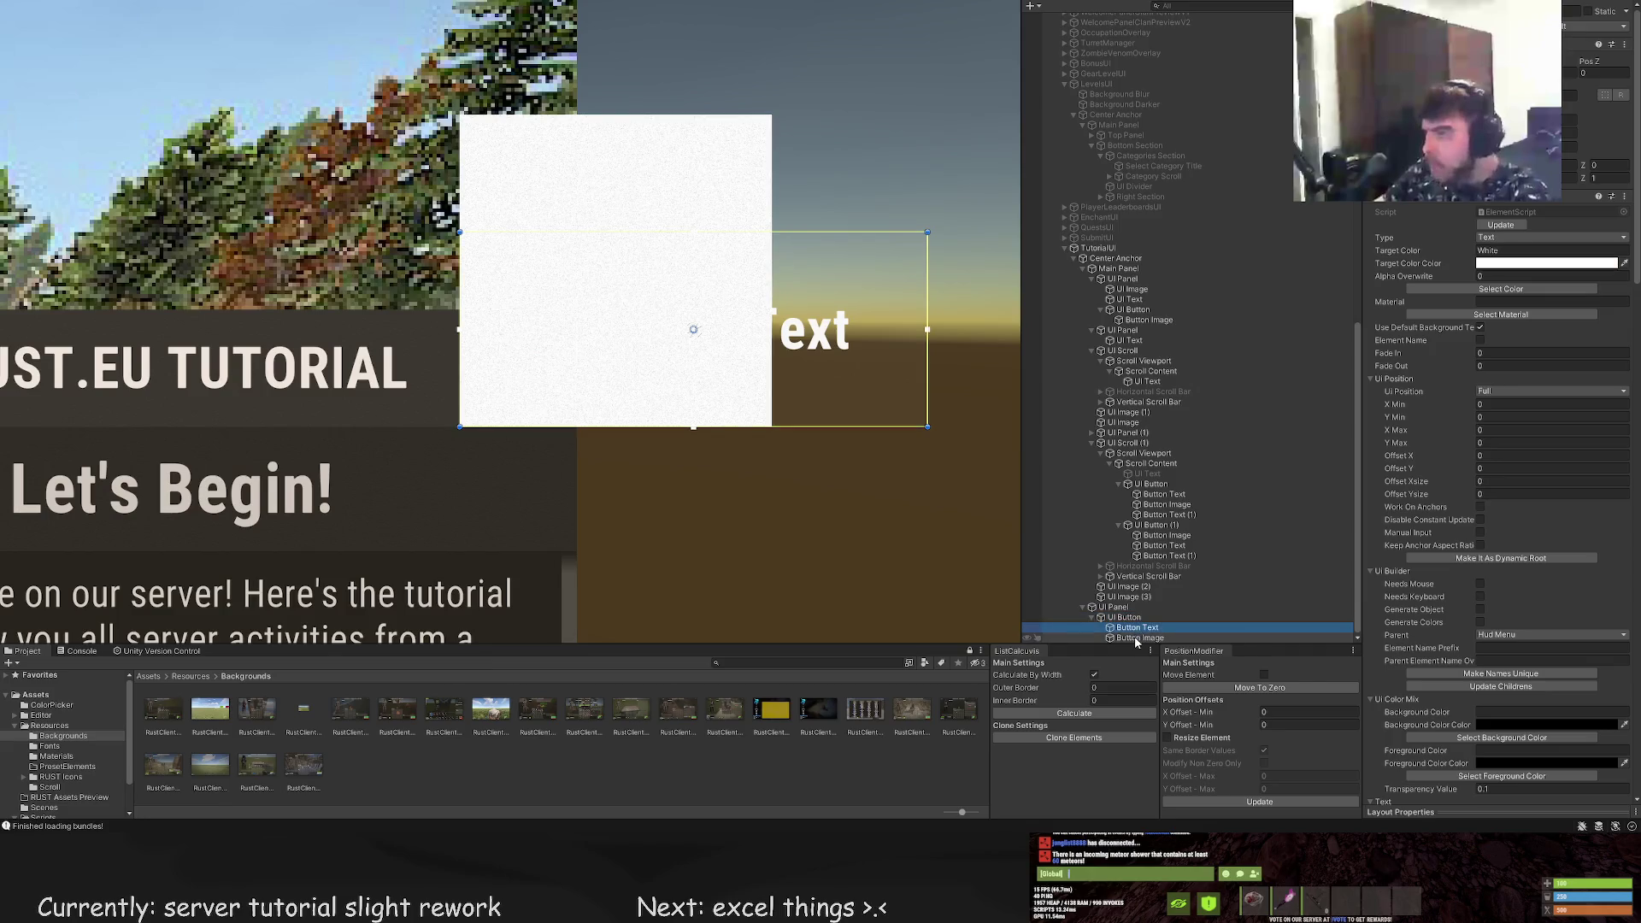
pyautogui.scroll(1, 1137, 636)
pyautogui.click(1124, 627)
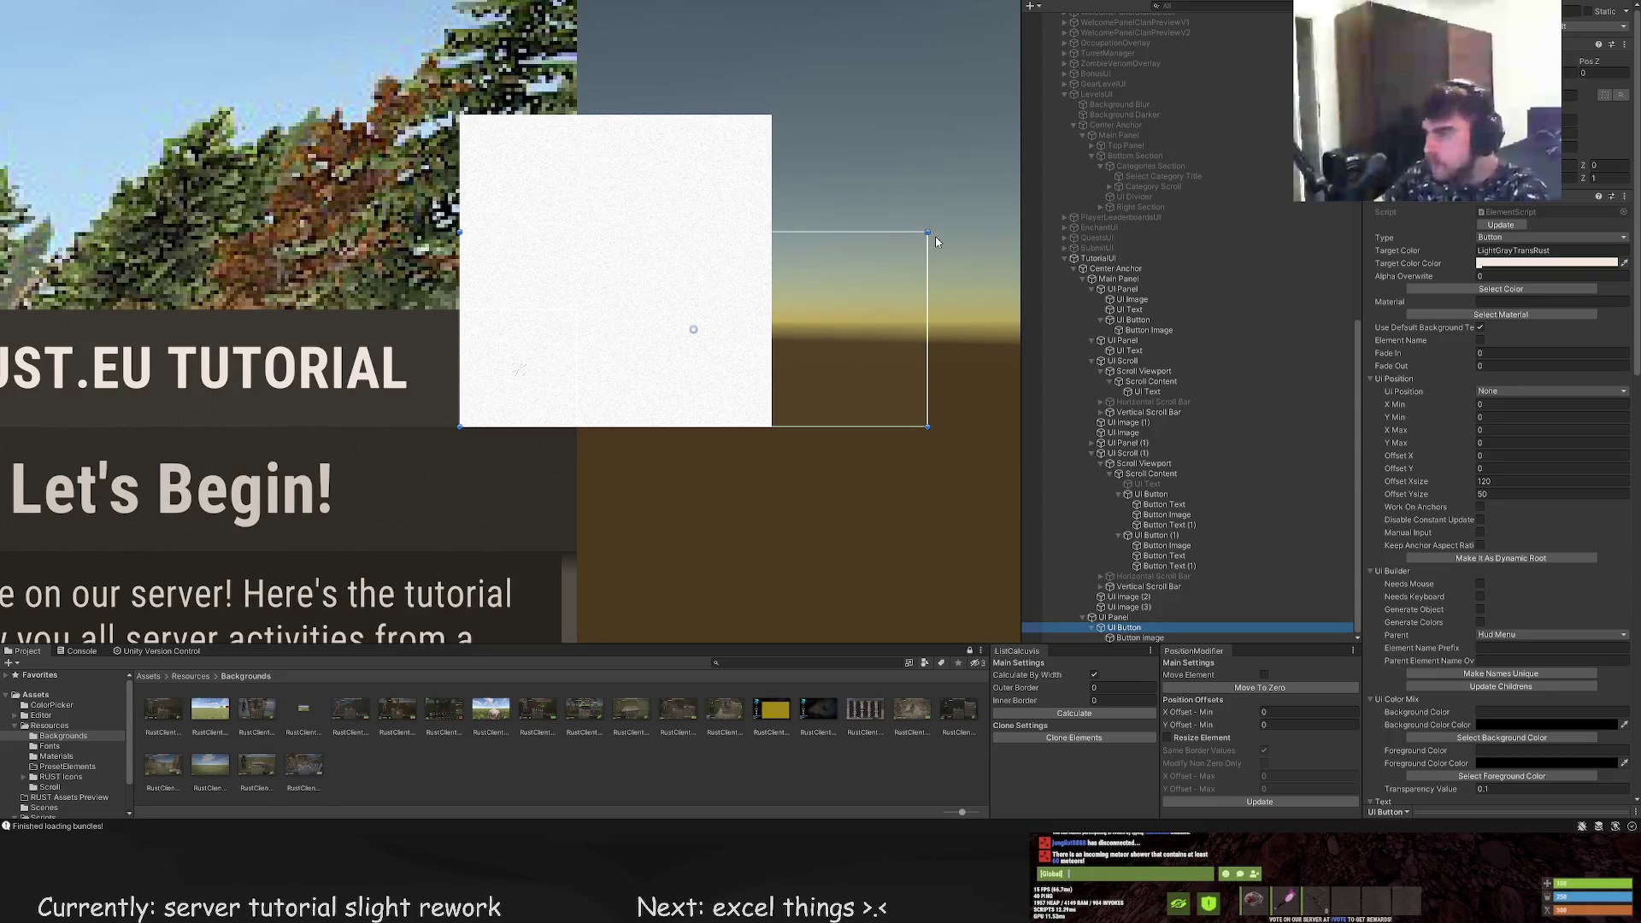
pyautogui.moveTo(927, 241)
pyautogui.mouseDown()
pyautogui.moveTo(522, 333)
pyautogui.moveTo(570, 323)
pyautogui.mouseUp()
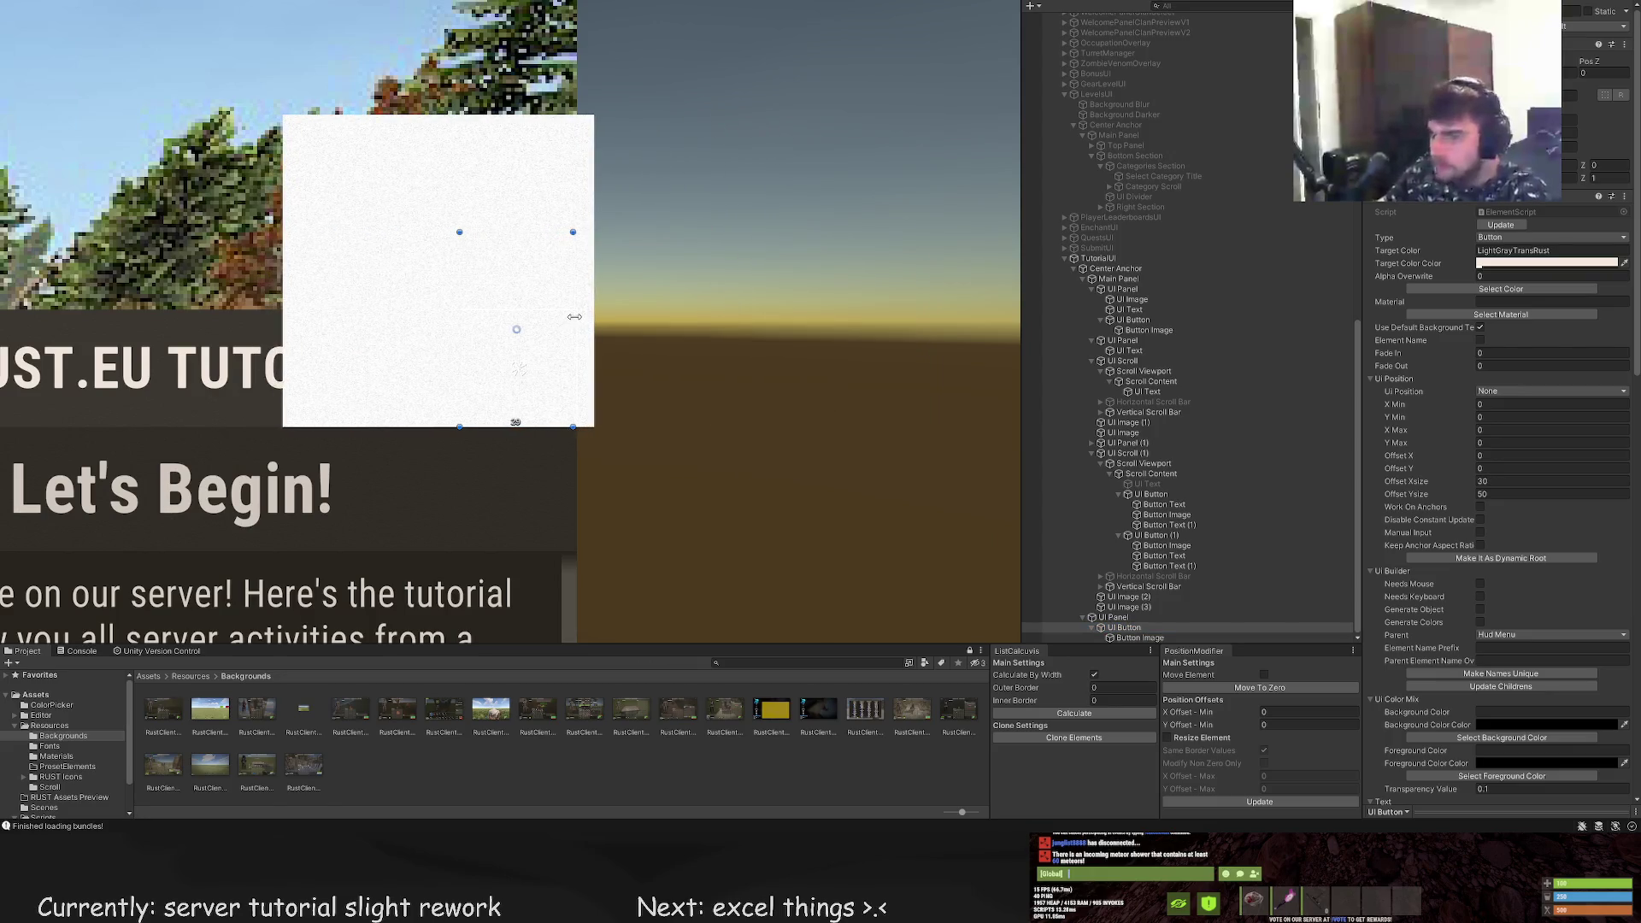
pyautogui.scroll(2, 528, 321)
pyautogui.moveTo(533, 197)
pyautogui.mouseDown()
pyautogui.moveTo(527, 359)
pyautogui.moveTo(531, 332)
pyautogui.mouseUp()
# Pick a colour for the Button Image and bring up the sprite Asset Browser
pyautogui.click(1139, 638)
pyautogui.click(1500, 289)
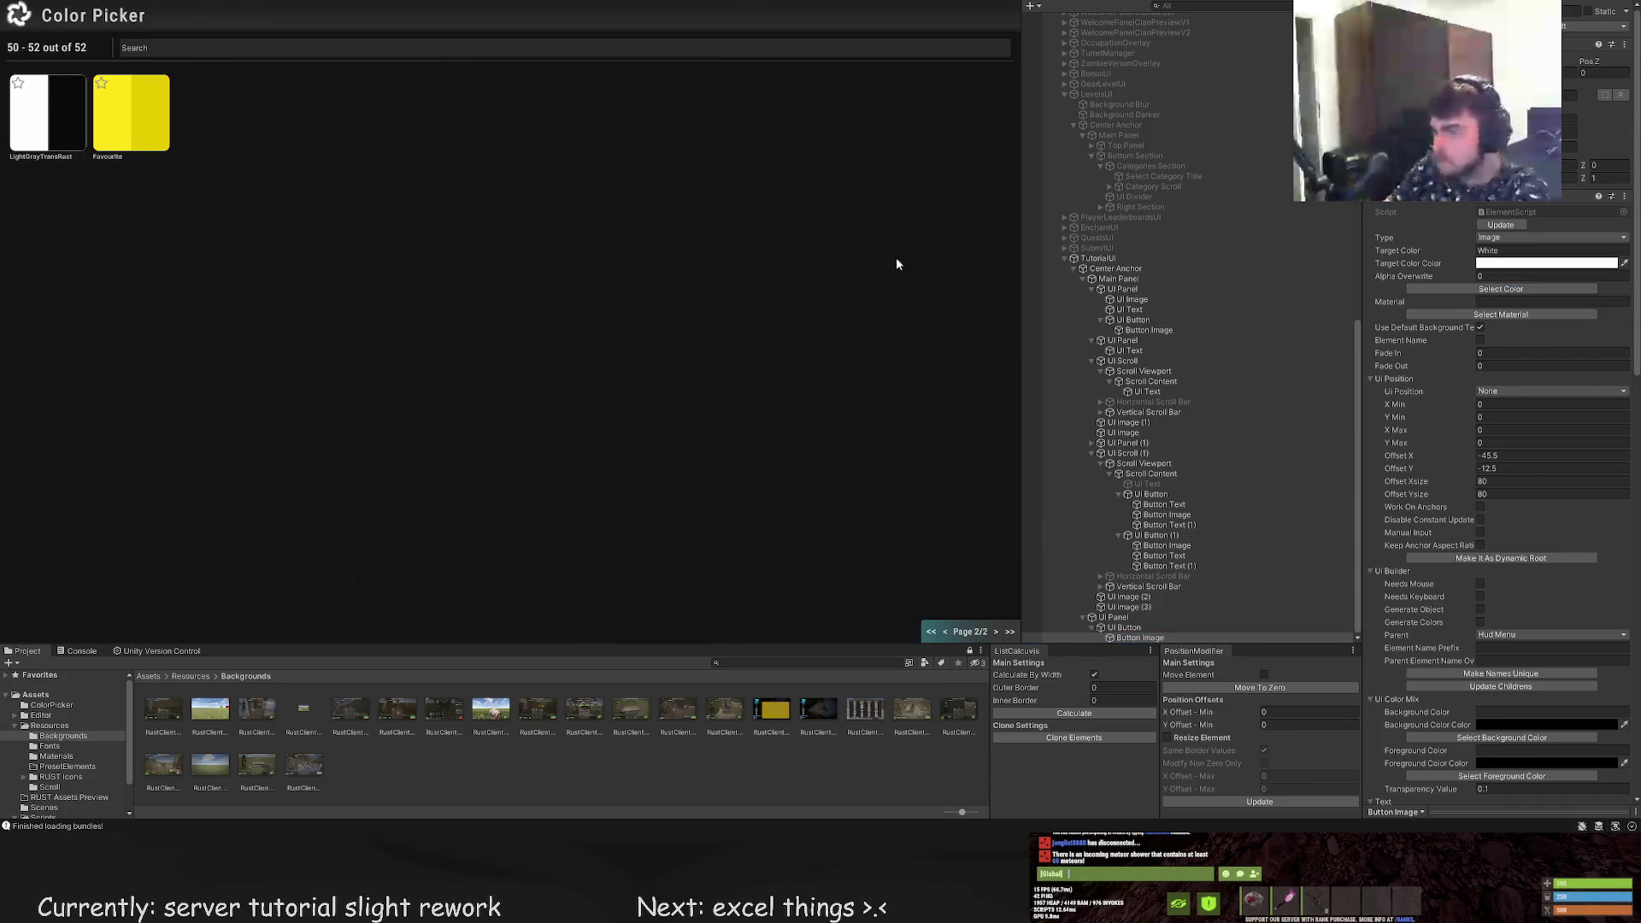
pyautogui.click(39, 94)
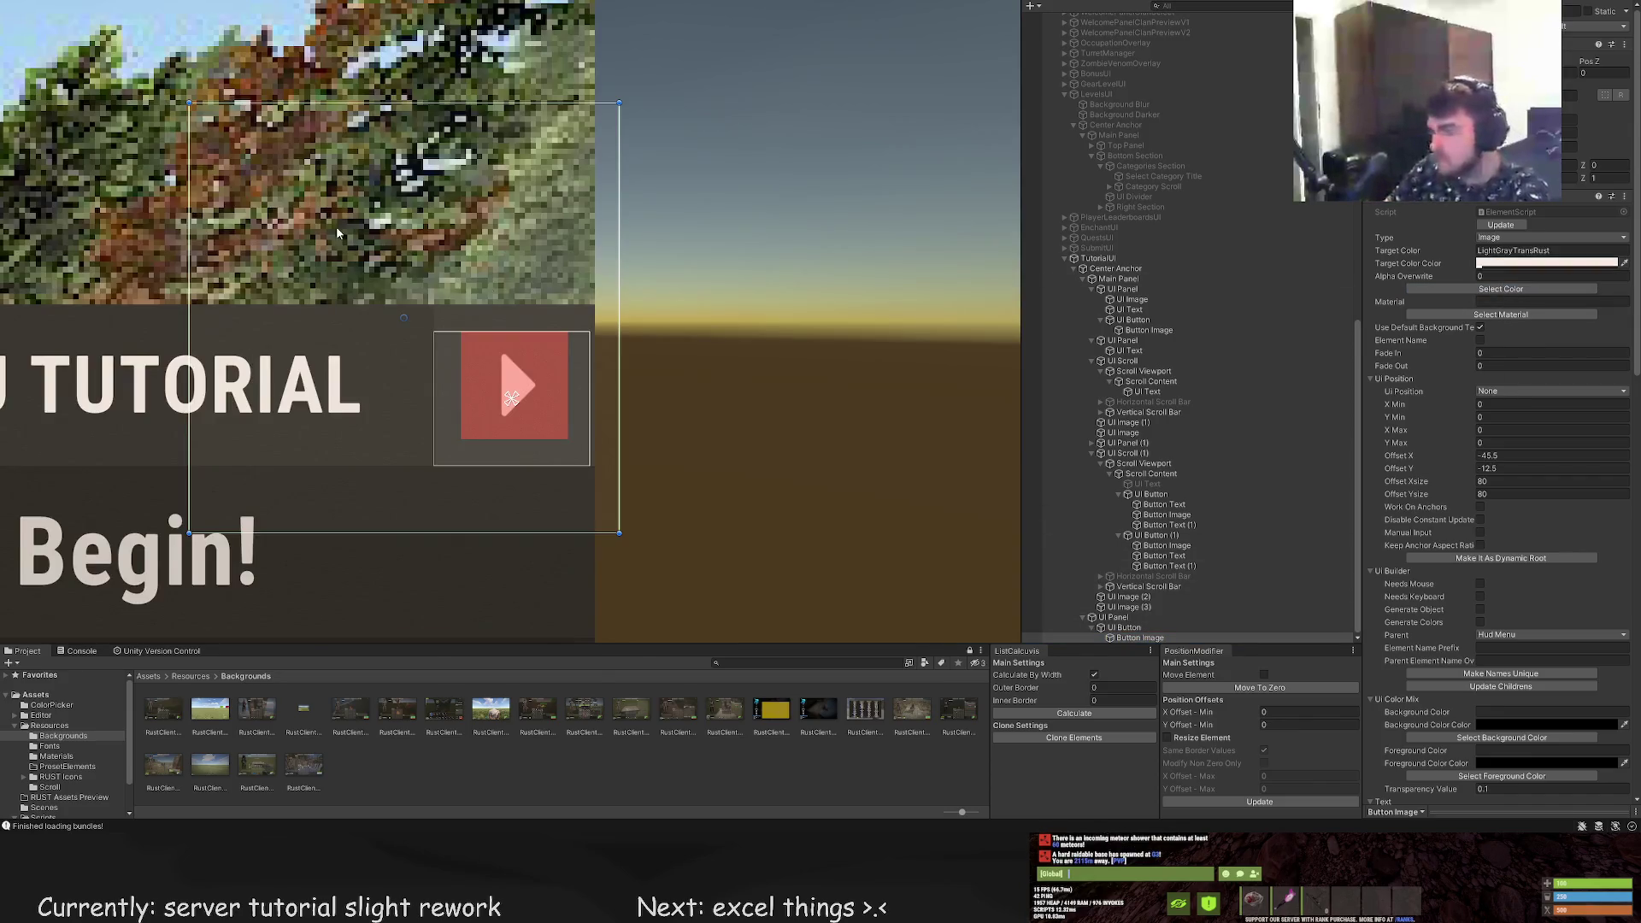
pyautogui.scroll(-5, 1506, 527)
pyautogui.scroll(-5, 1505, 527)
pyautogui.click(1502, 474)
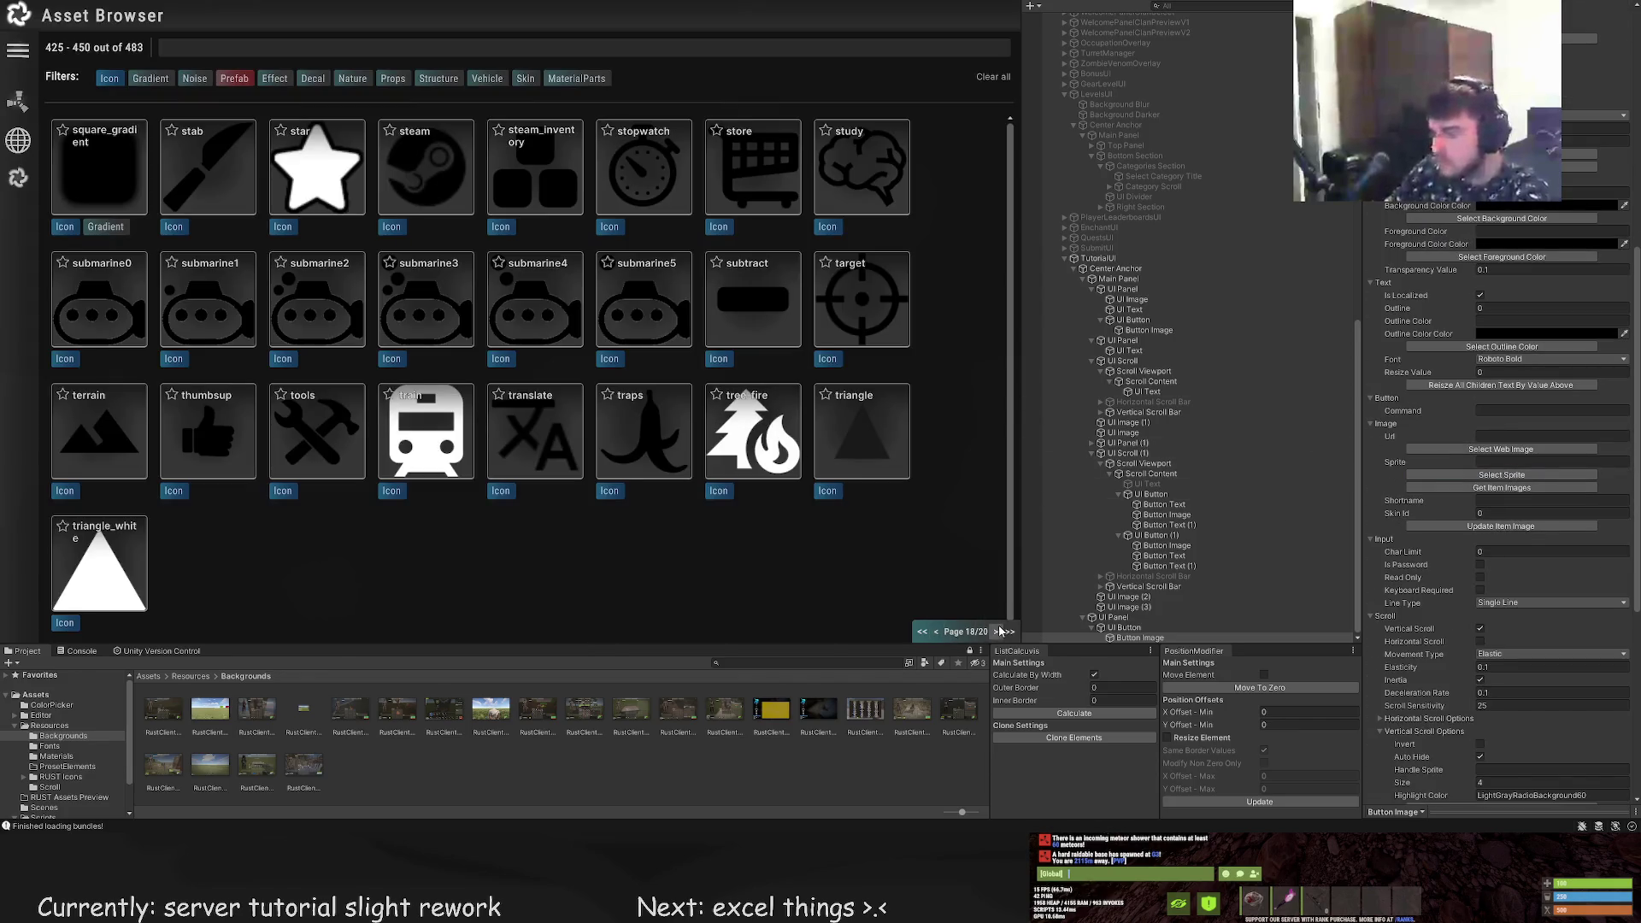
# Assign the dir_left icon as the button image's sprite
pyautogui.click(927, 632)
pyautogui.click(996, 632)
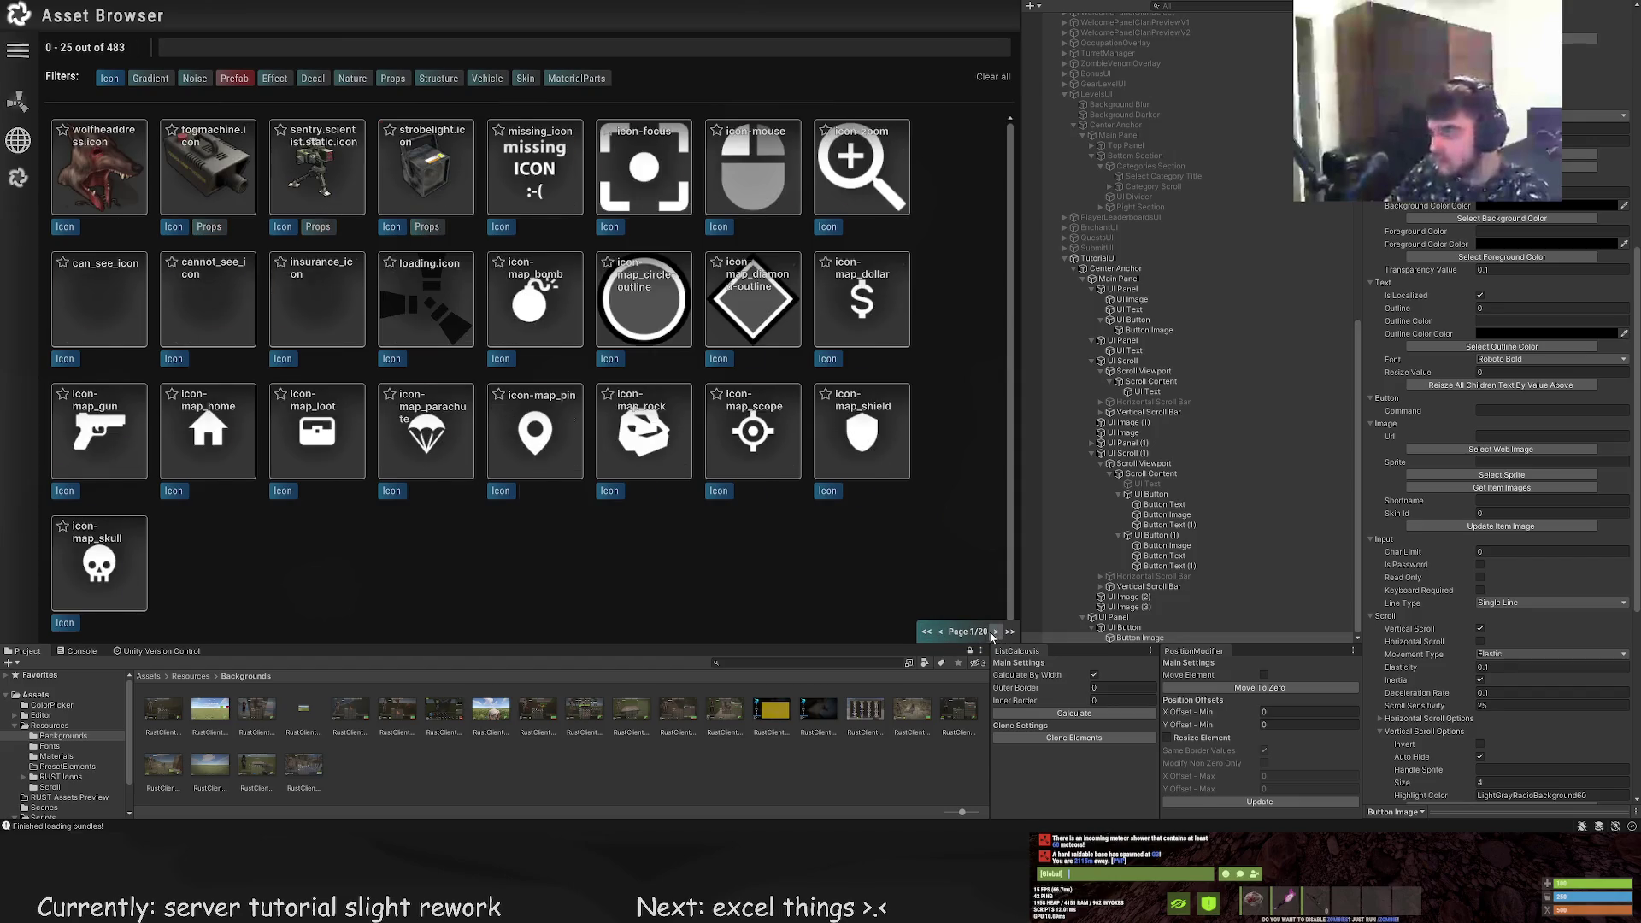
pyautogui.click(995, 633)
pyautogui.click(995, 632)
pyautogui.click(996, 632)
pyautogui.click(995, 633)
pyautogui.click(996, 633)
pyautogui.click(996, 632)
pyautogui.click(995, 633)
pyautogui.click(752, 171)
# Shrink the UI Button's rectangle to fit around the red arrow button
pyautogui.moveTo(188, 117)
pyautogui.mouseDown()
pyautogui.moveTo(450, 347)
pyautogui.moveTo(462, 333)
pyautogui.moveTo(459, 348)
pyautogui.mouseUp()
pyautogui.scroll(3, 517, 516)
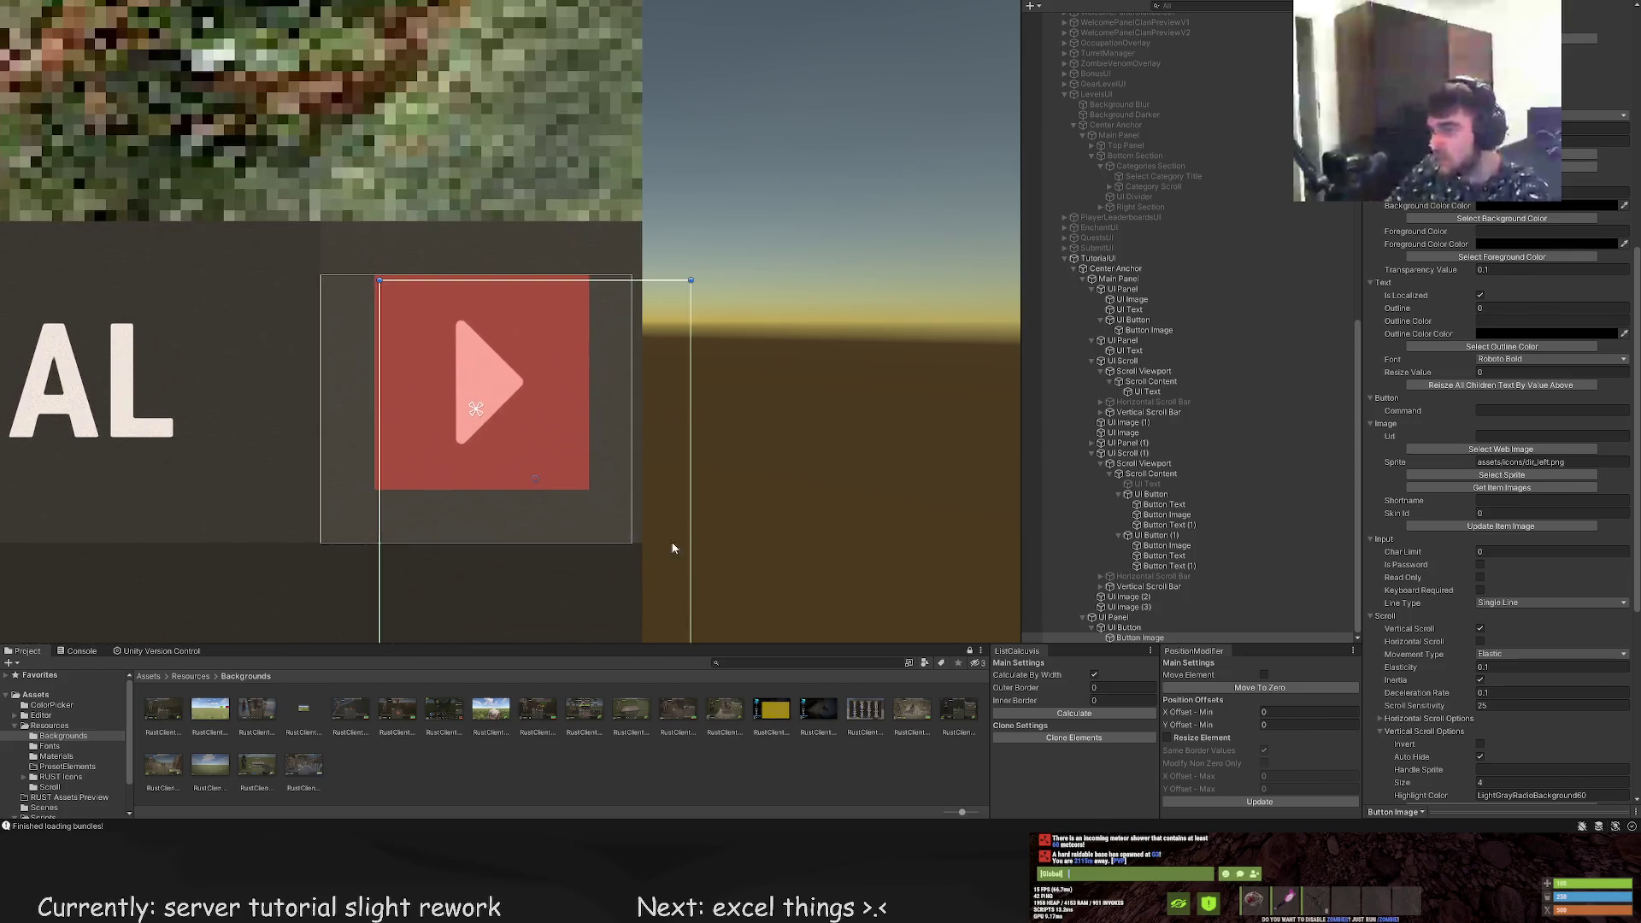
pyautogui.doubleClick(1129, 629)
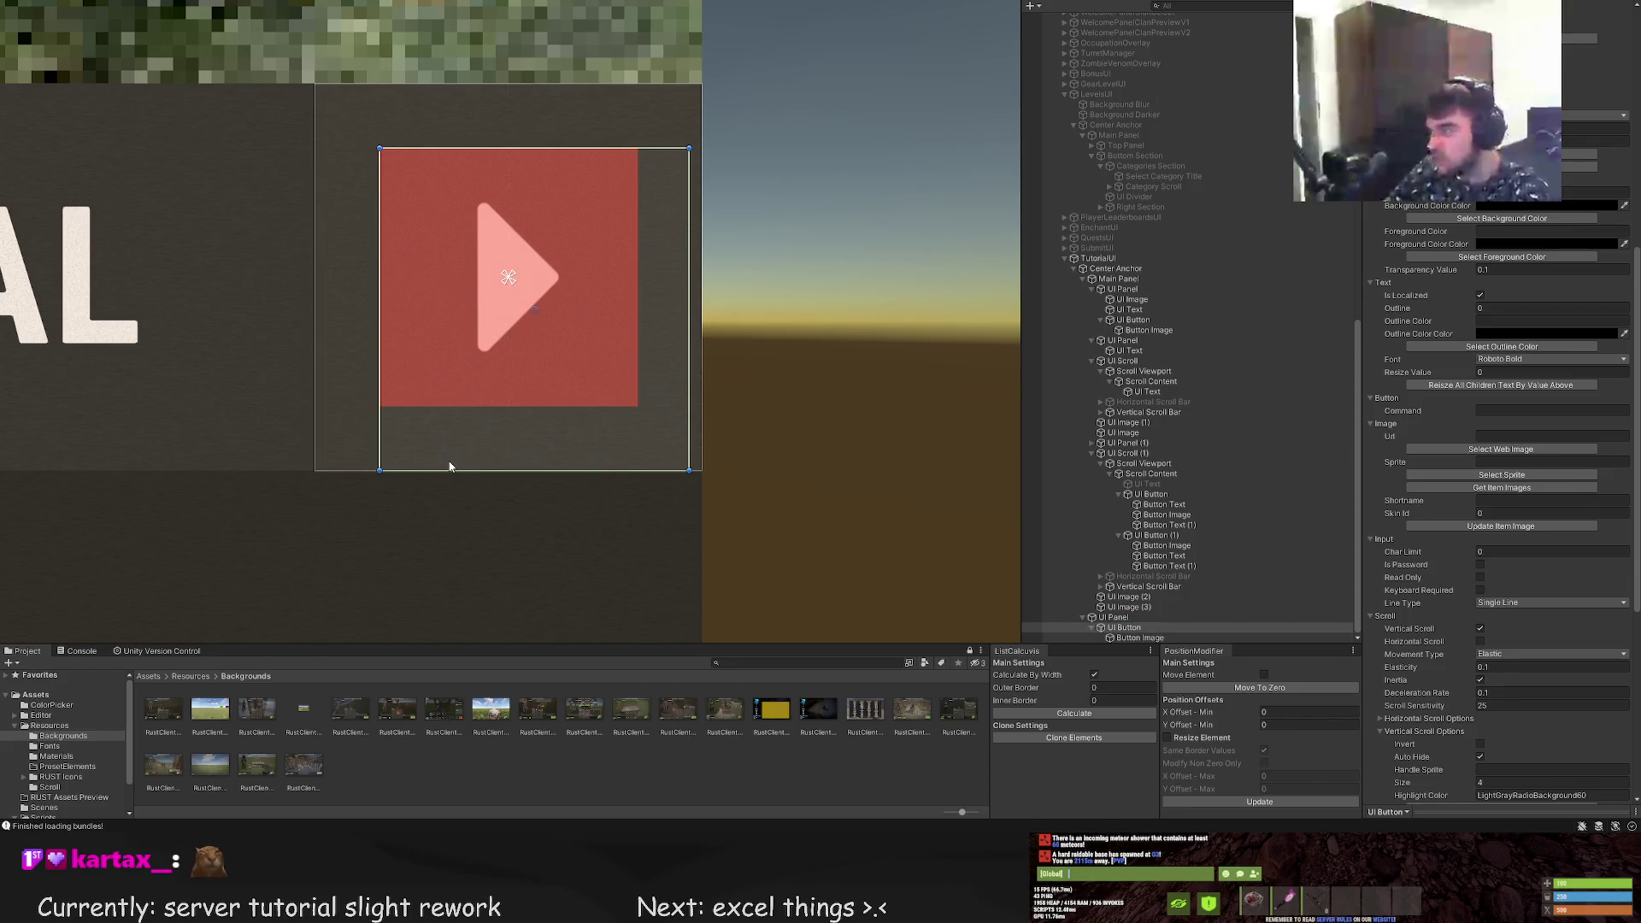
pyautogui.moveTo(443, 469); pyautogui.dragTo(437, 406)
pyautogui.moveTo(690, 261); pyautogui.dragTo(639, 263)
# Resize the Button Image to match, comparing it with the existing arrow button's image
pyautogui.click(1180, 637)
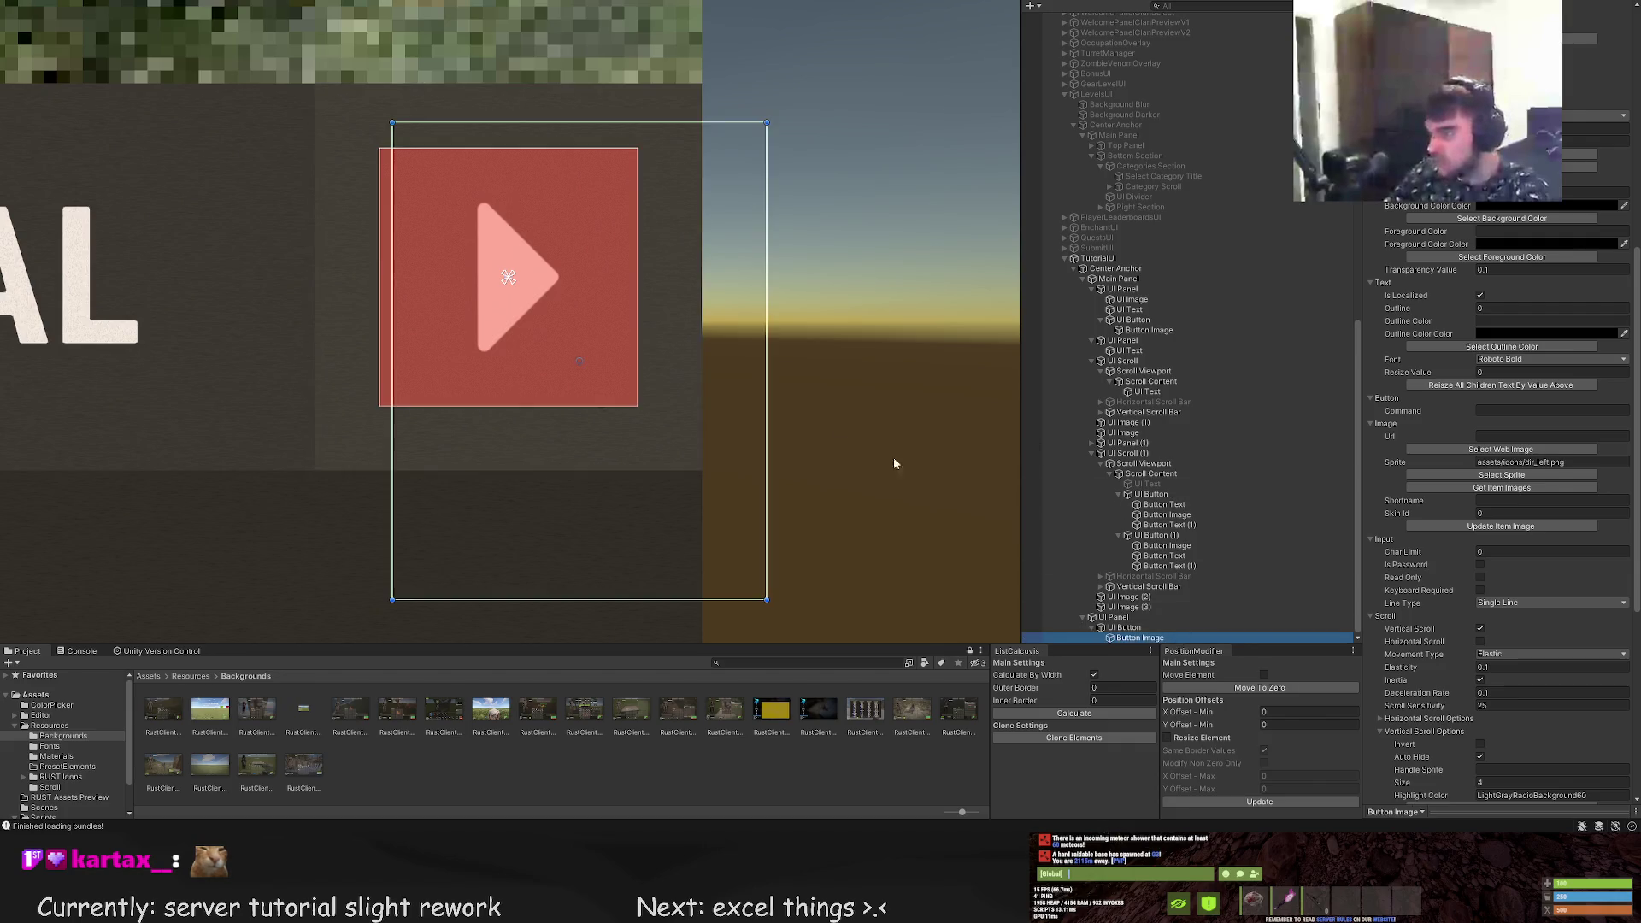
pyautogui.scroll(-2, 776, 427)
pyautogui.moveTo(769, 553); pyautogui.dragTo(681, 410)
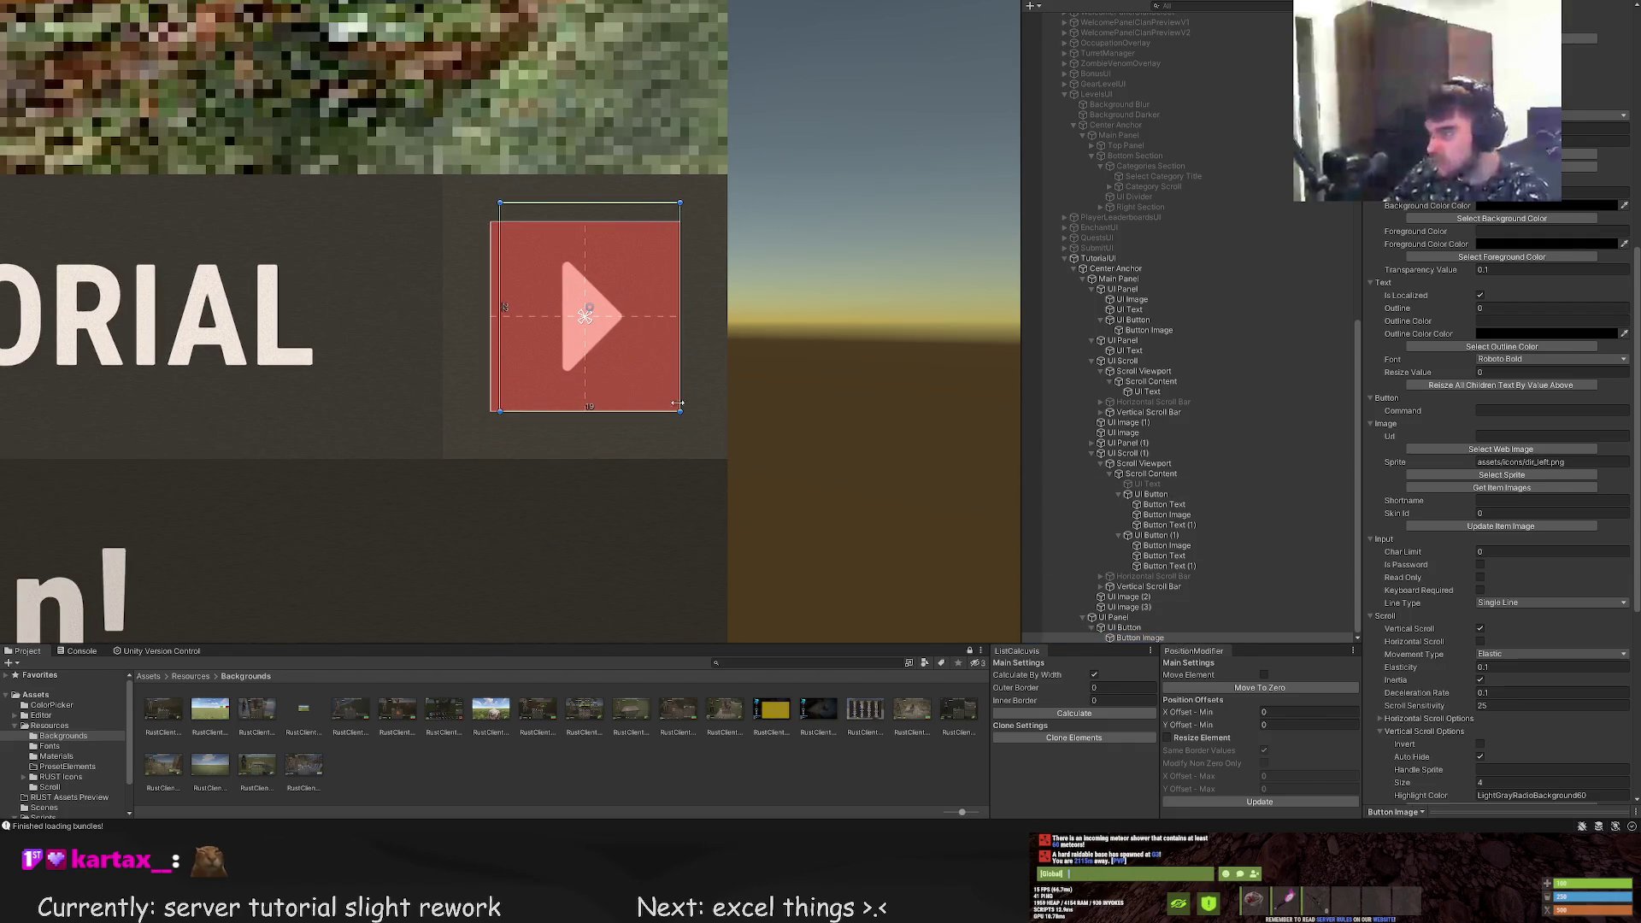
pyautogui.moveTo(500, 214); pyautogui.dragTo(511, 222)
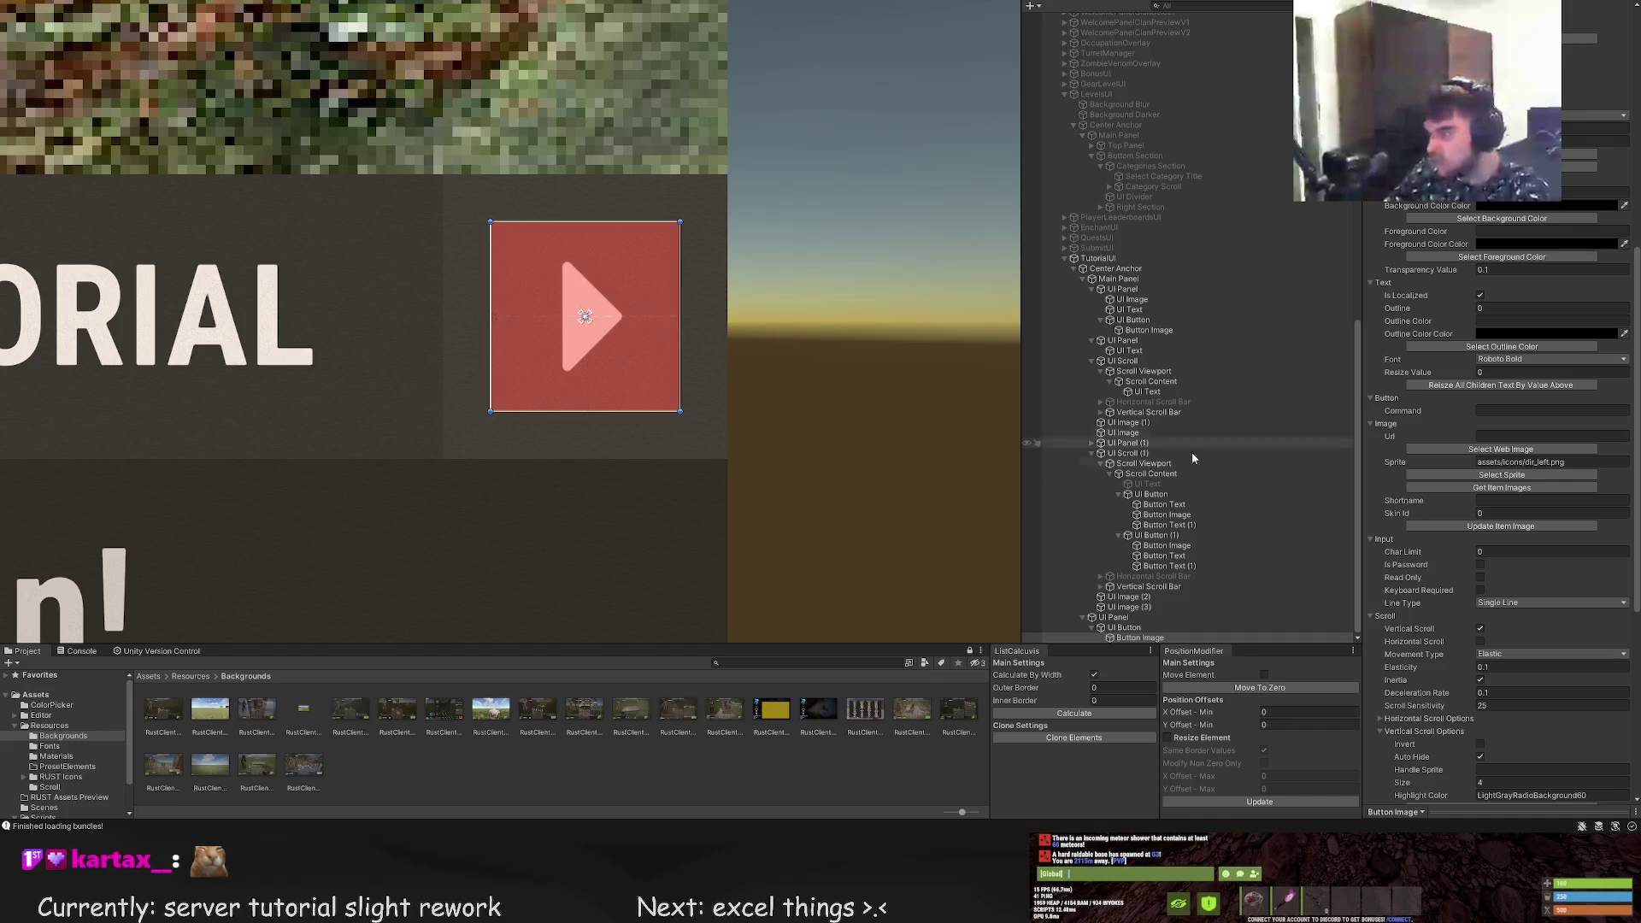
pyautogui.click(1114, 617)
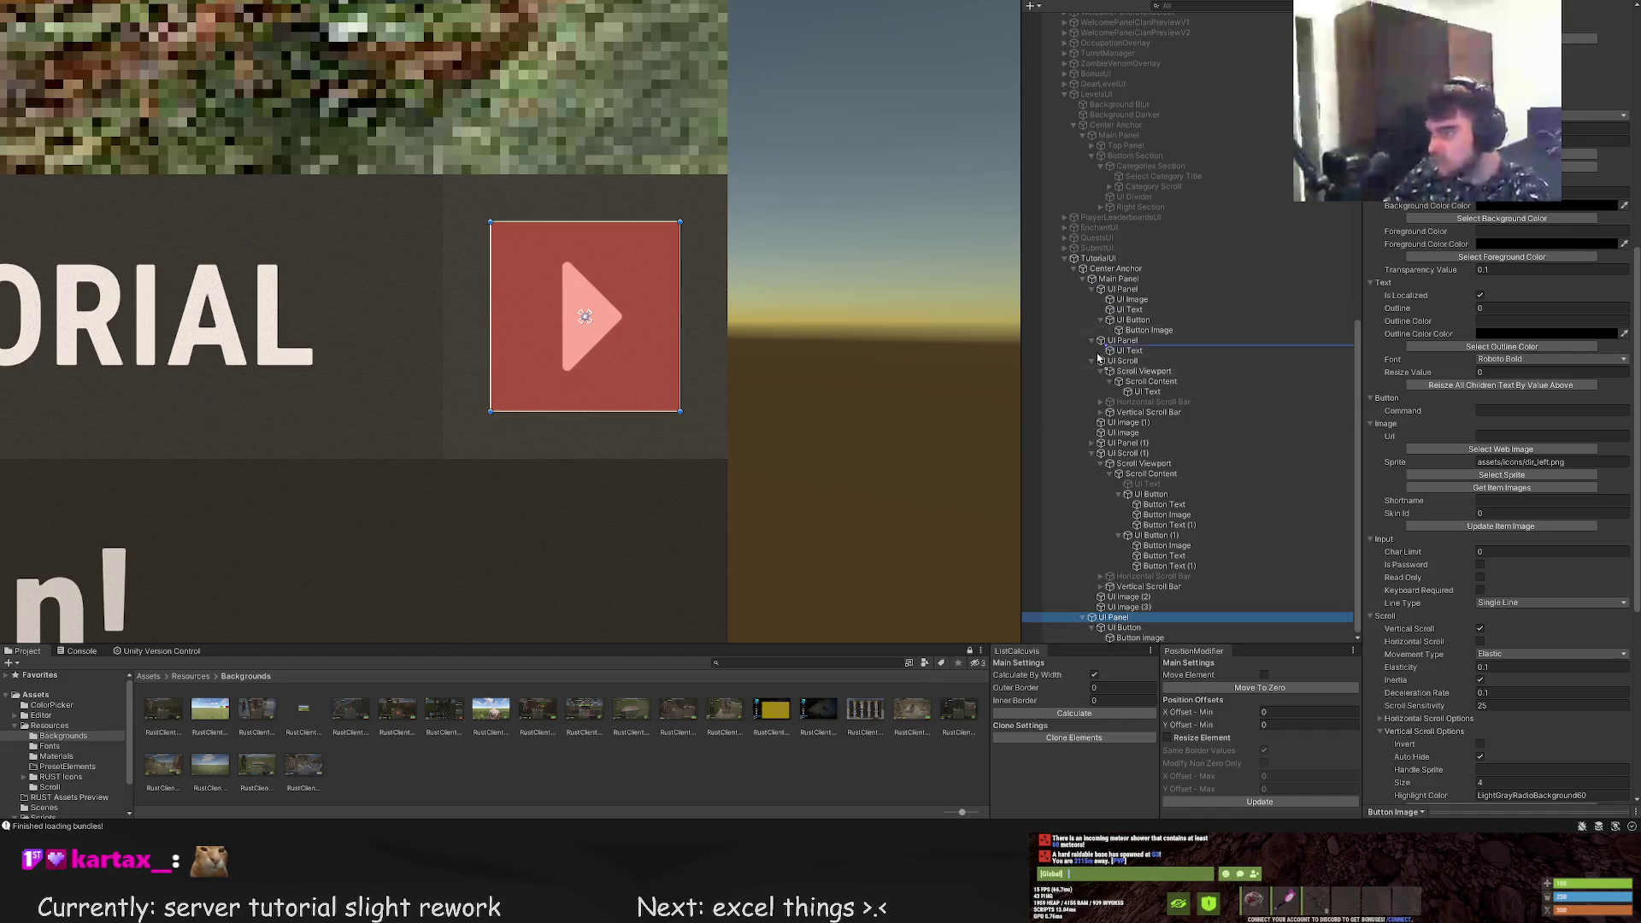
pyautogui.click(1148, 330)
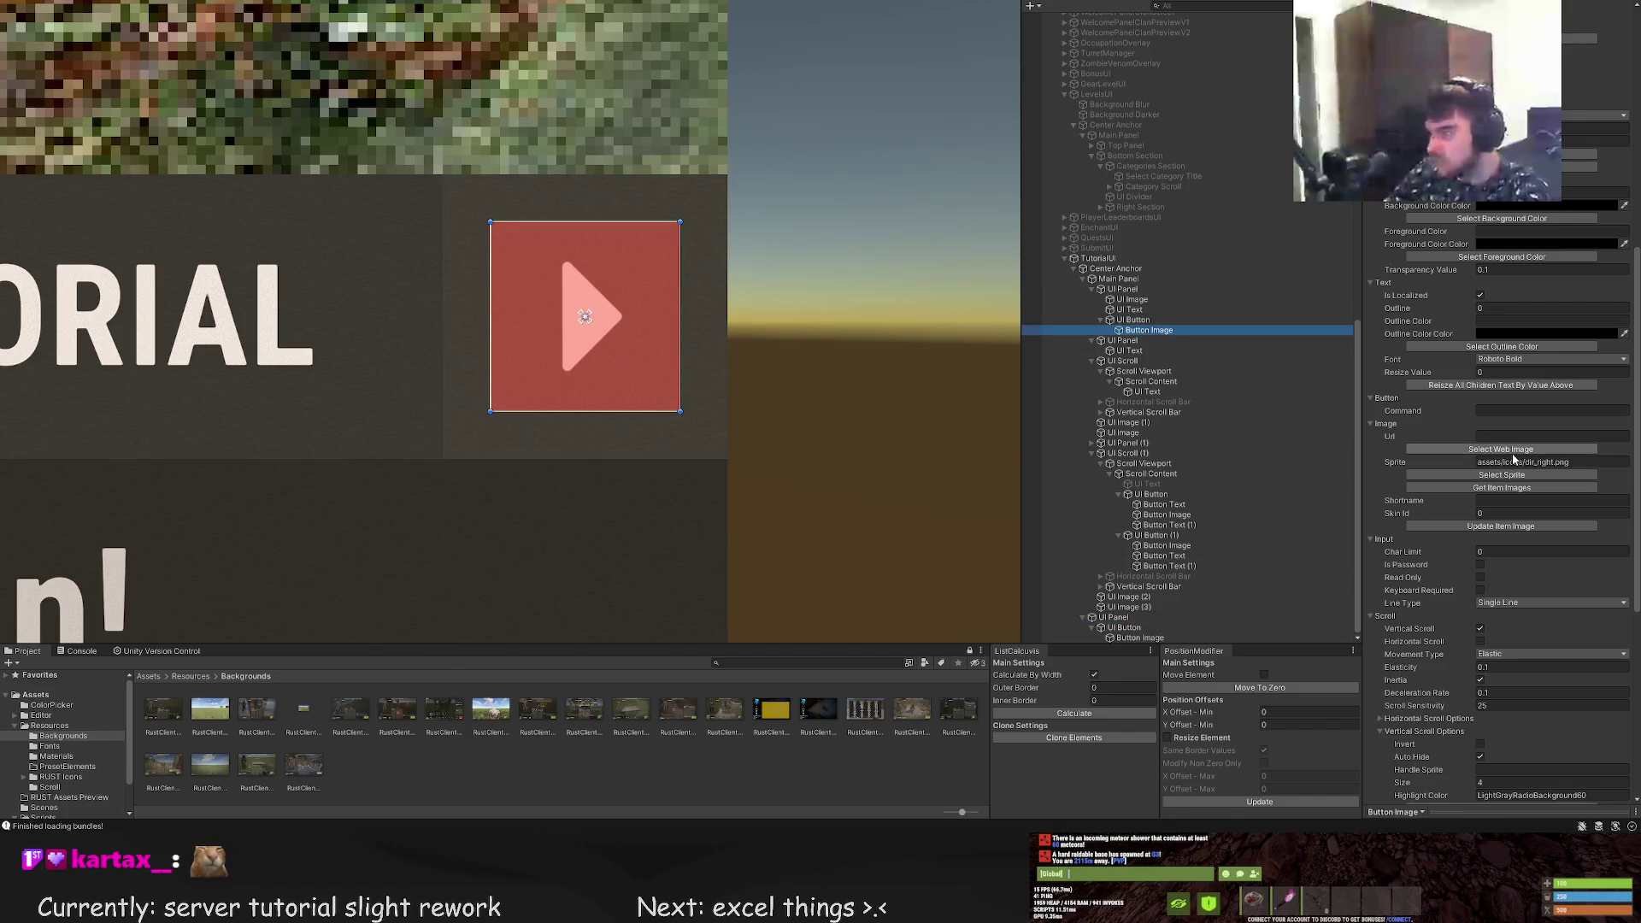
pyautogui.scroll(10, 1512, 459)
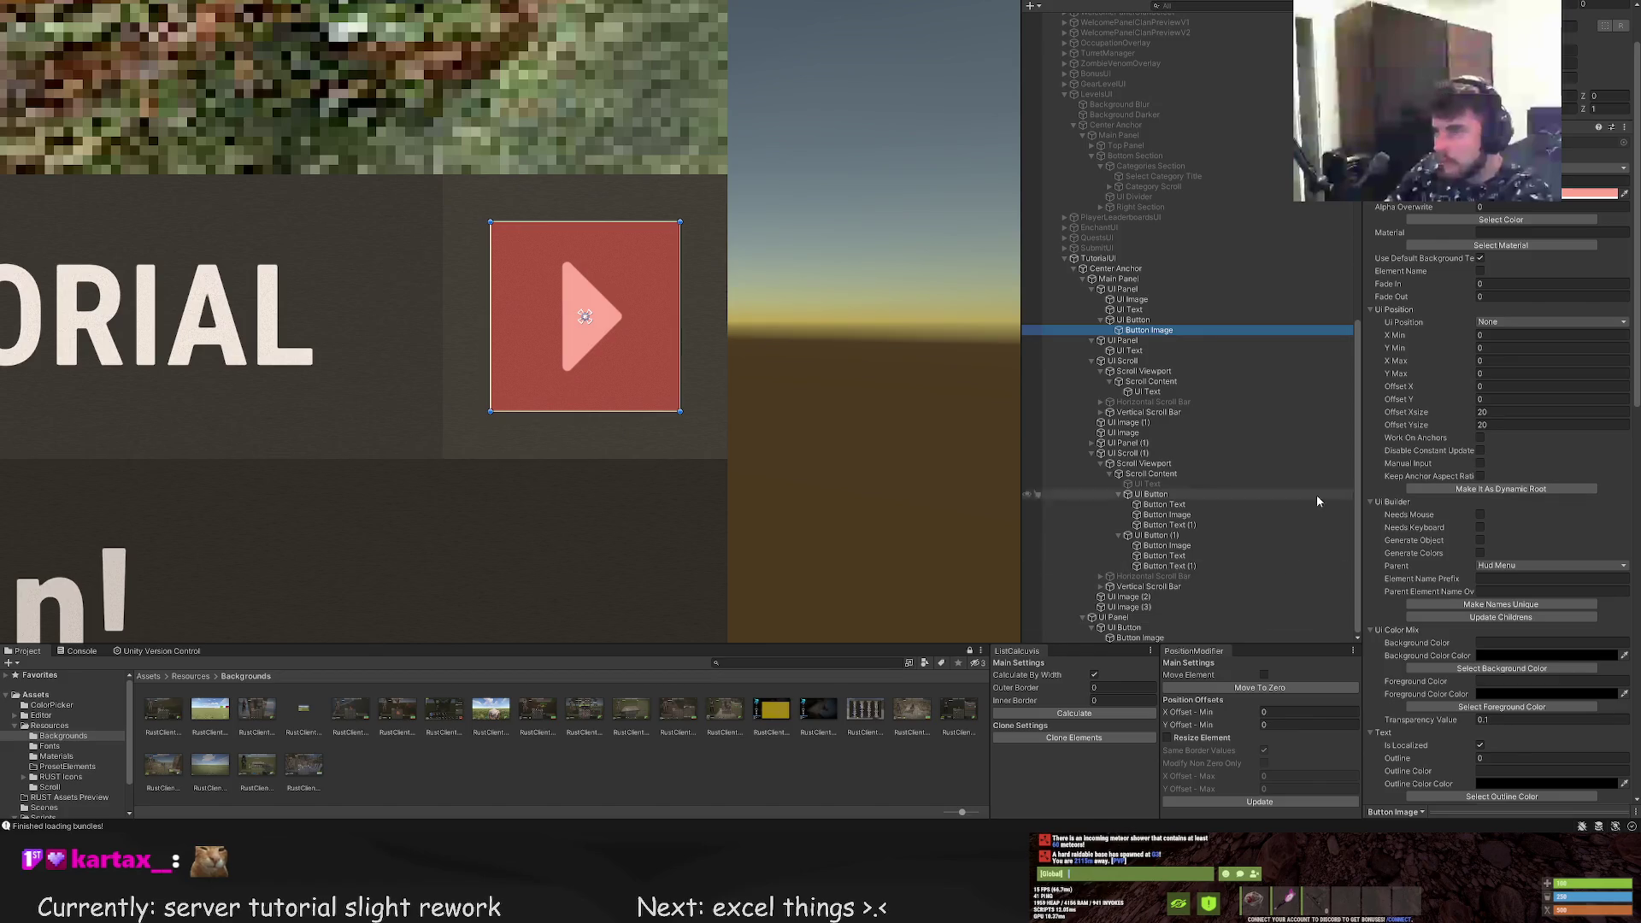
pyautogui.click(1167, 637)
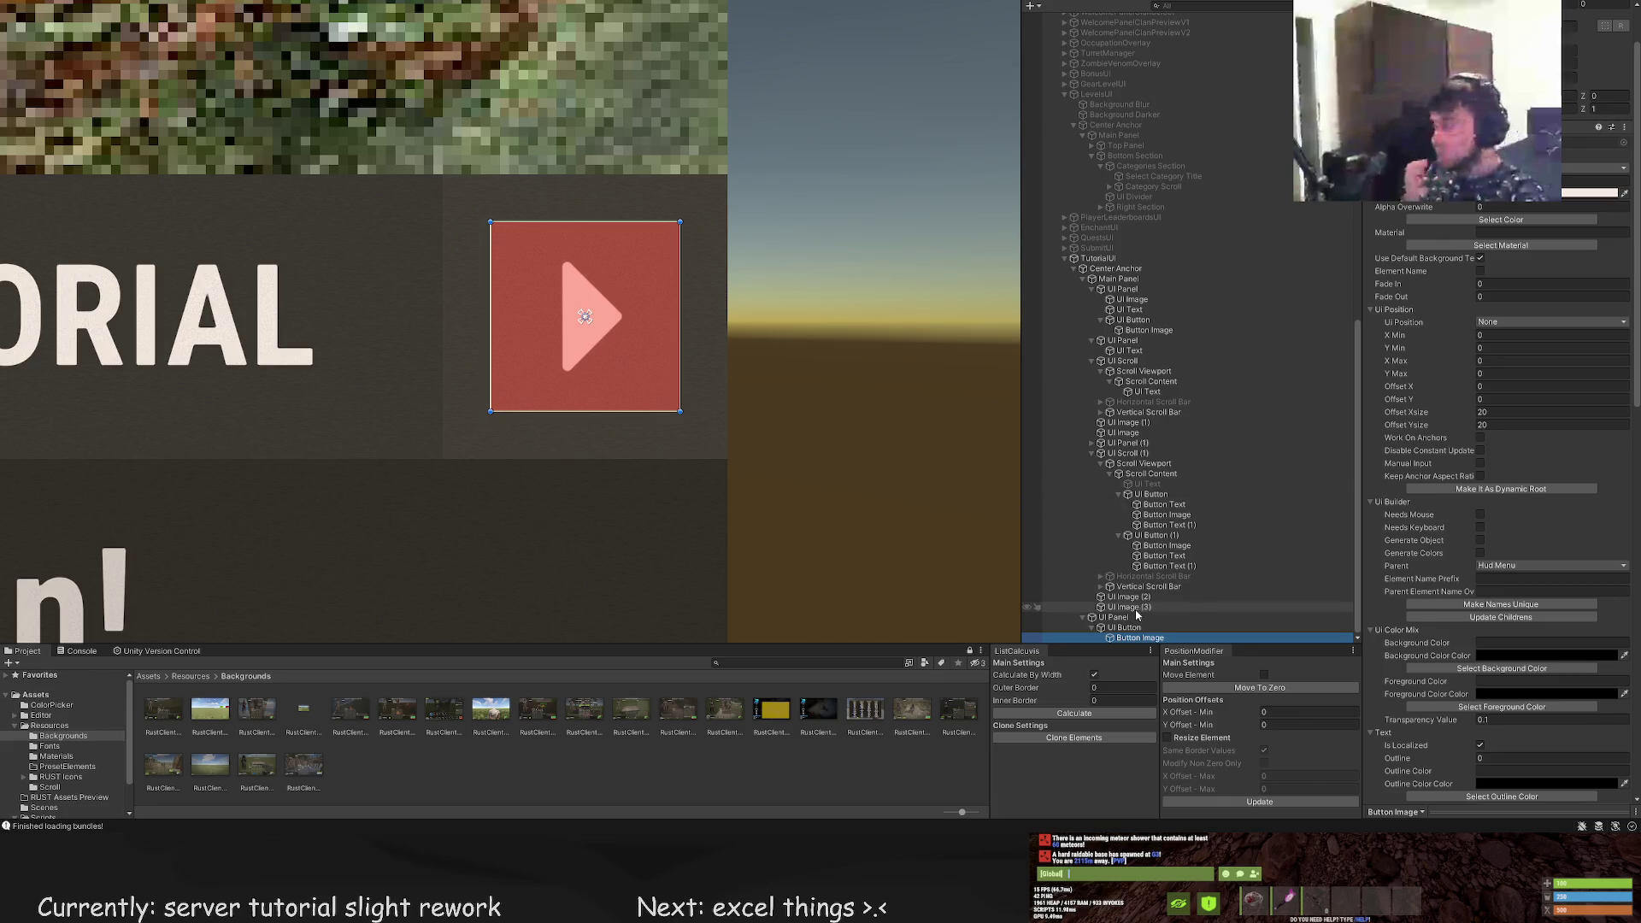
# Select the Main Panel and zoom out to frame the whole tutorial panel over the game render
pyautogui.click(1118, 278)
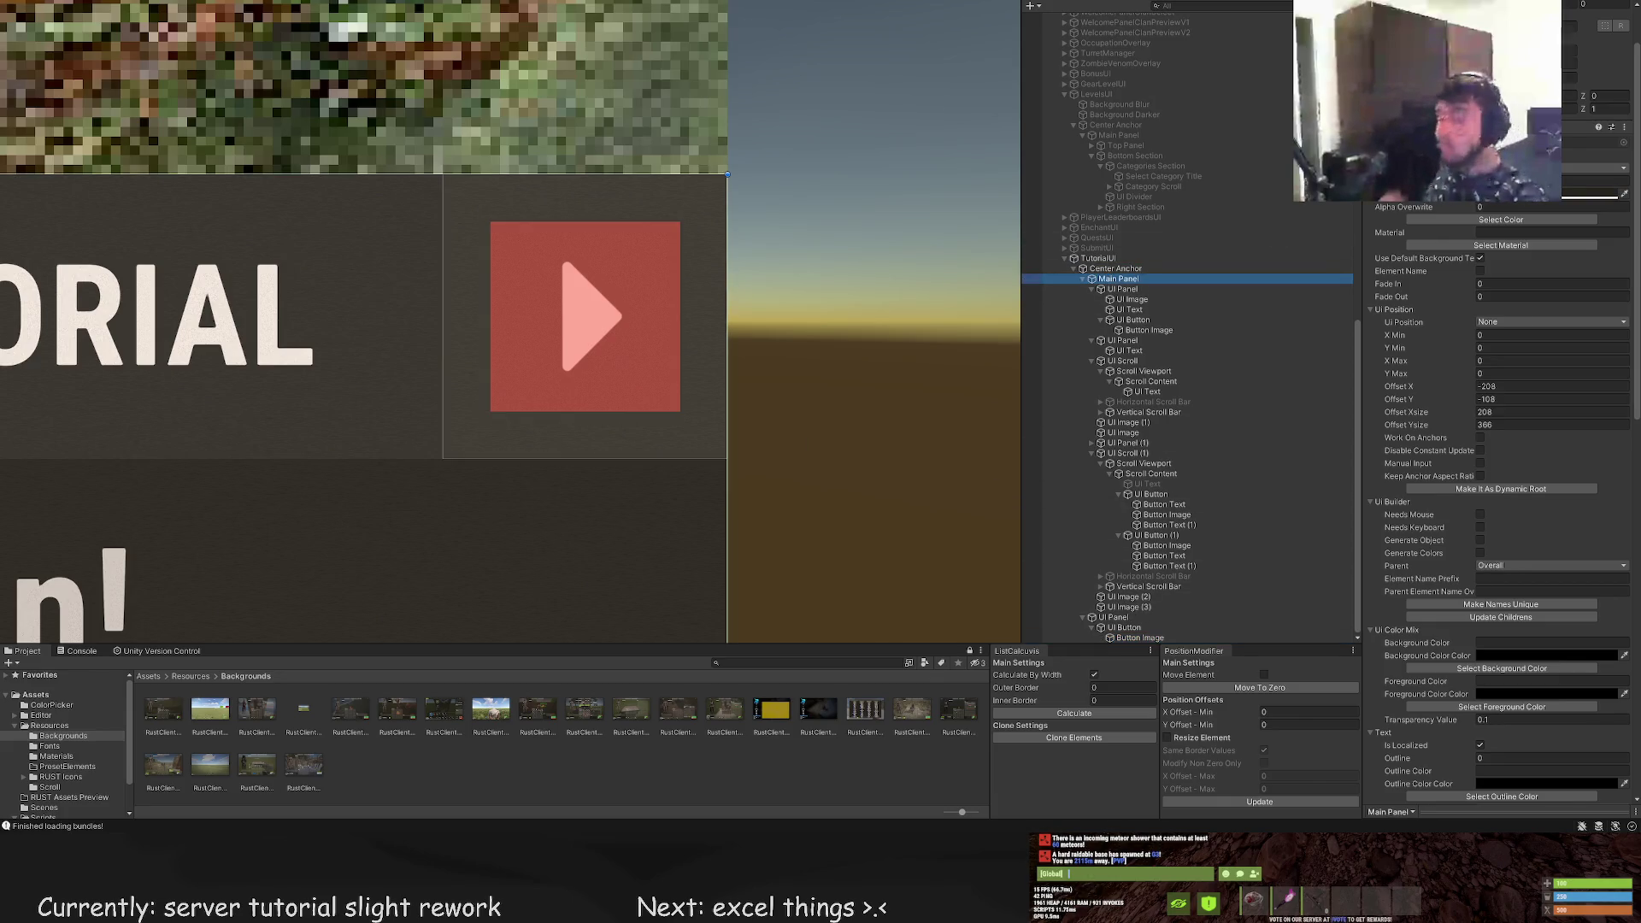
pyautogui.scroll(2, 445, 324)
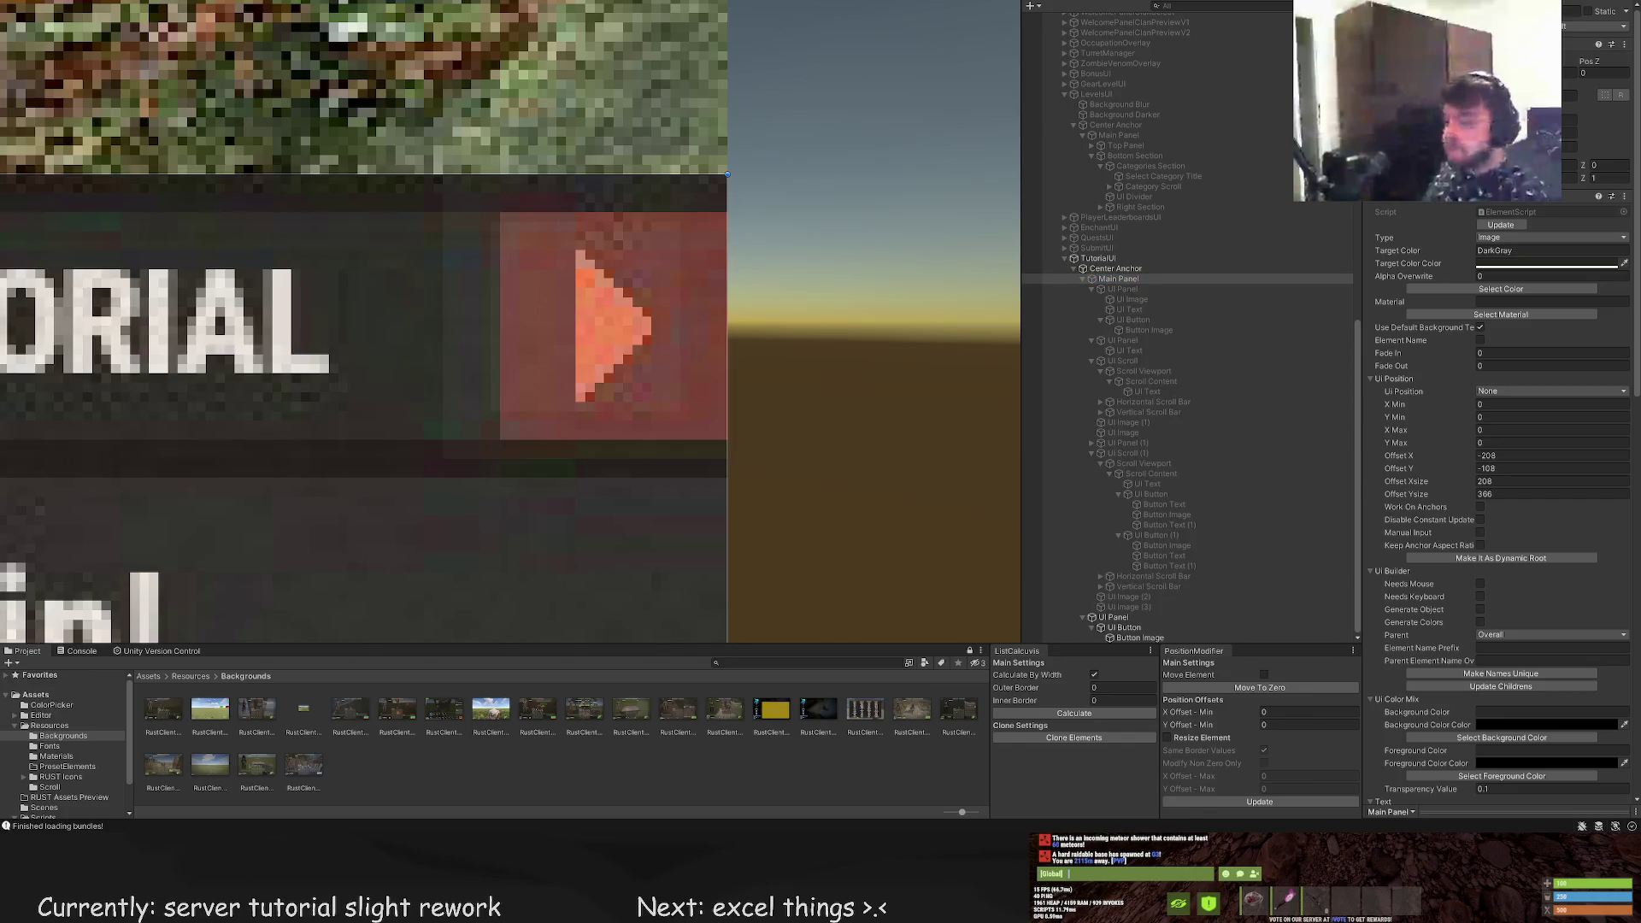
pyautogui.scroll(-6, 843, 281)
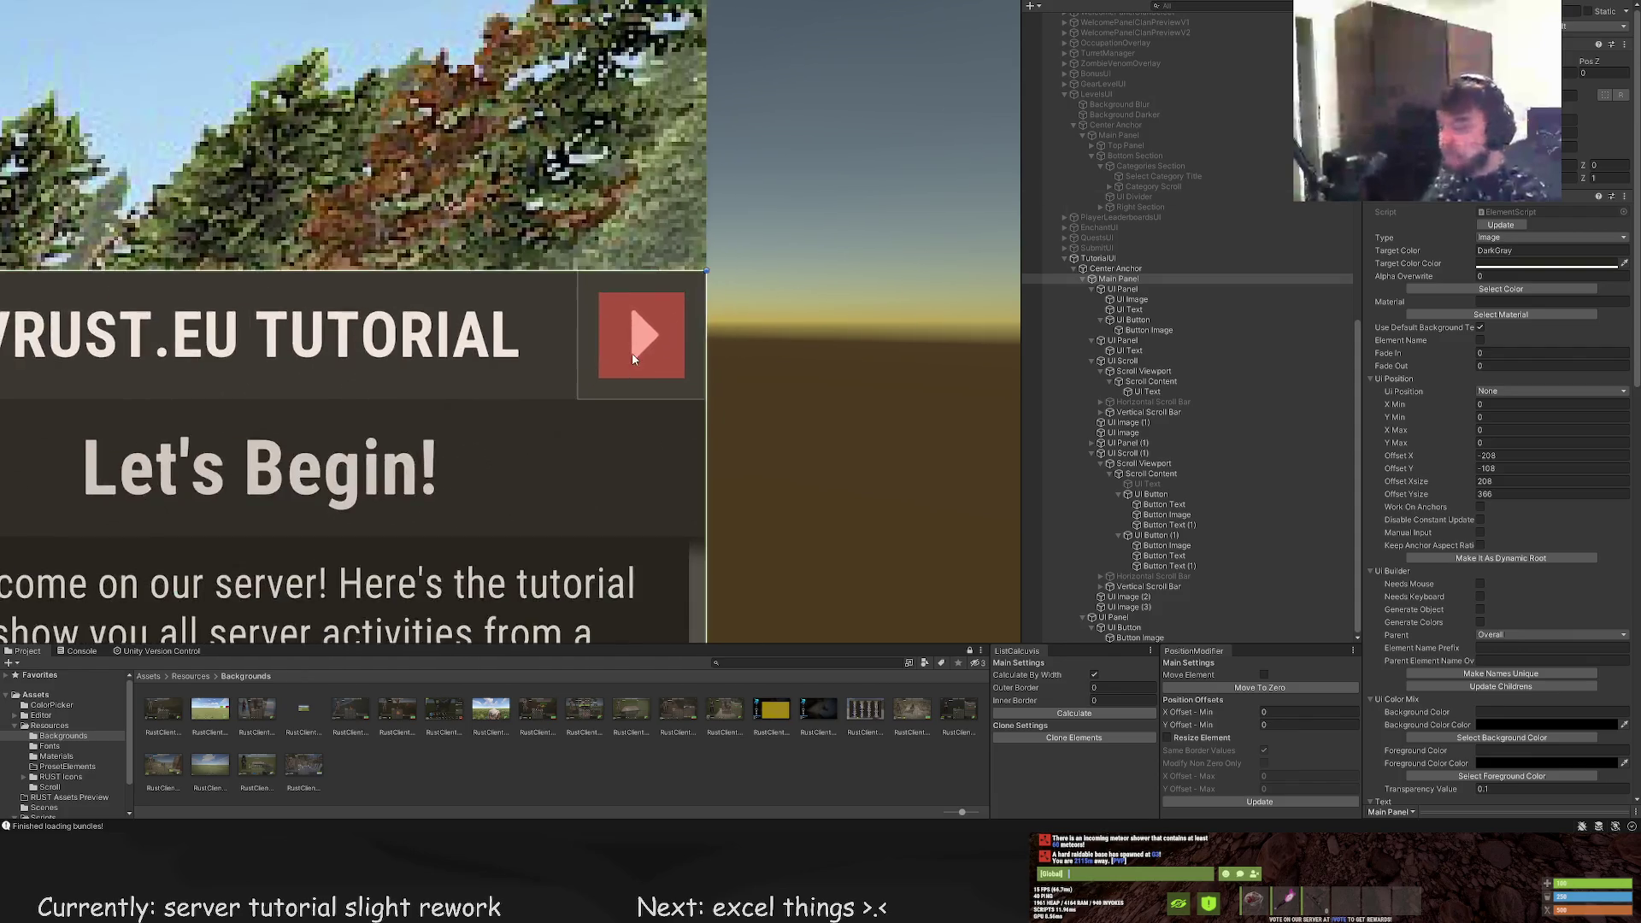
pyautogui.scroll(-1, 681, 382)
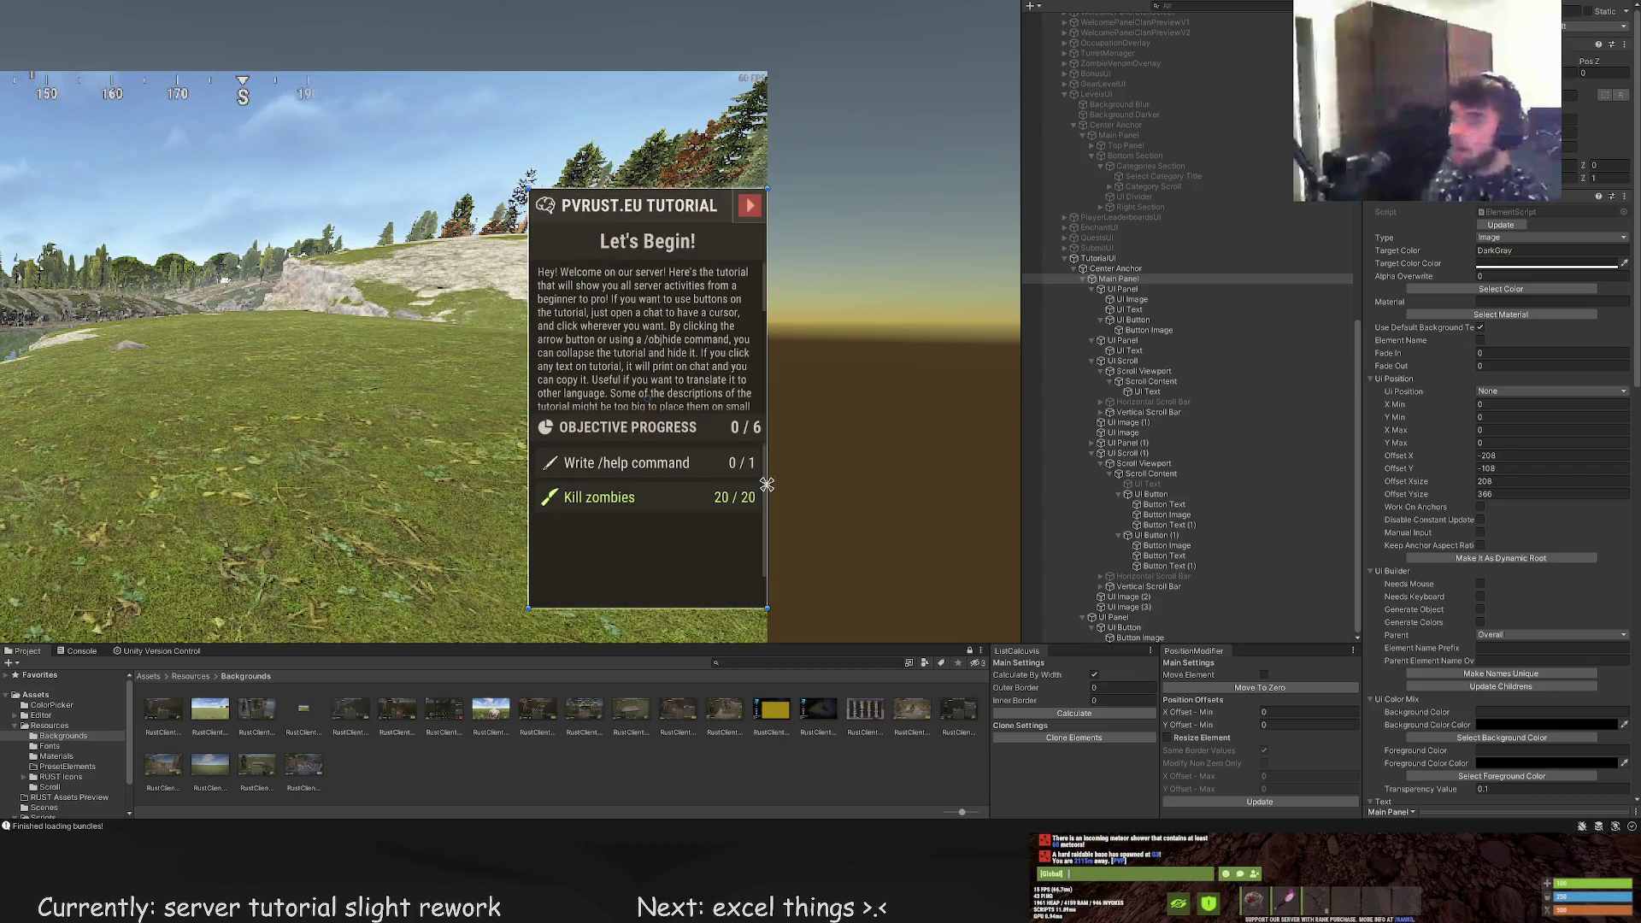
pyautogui.scroll(-1, 722, 342)
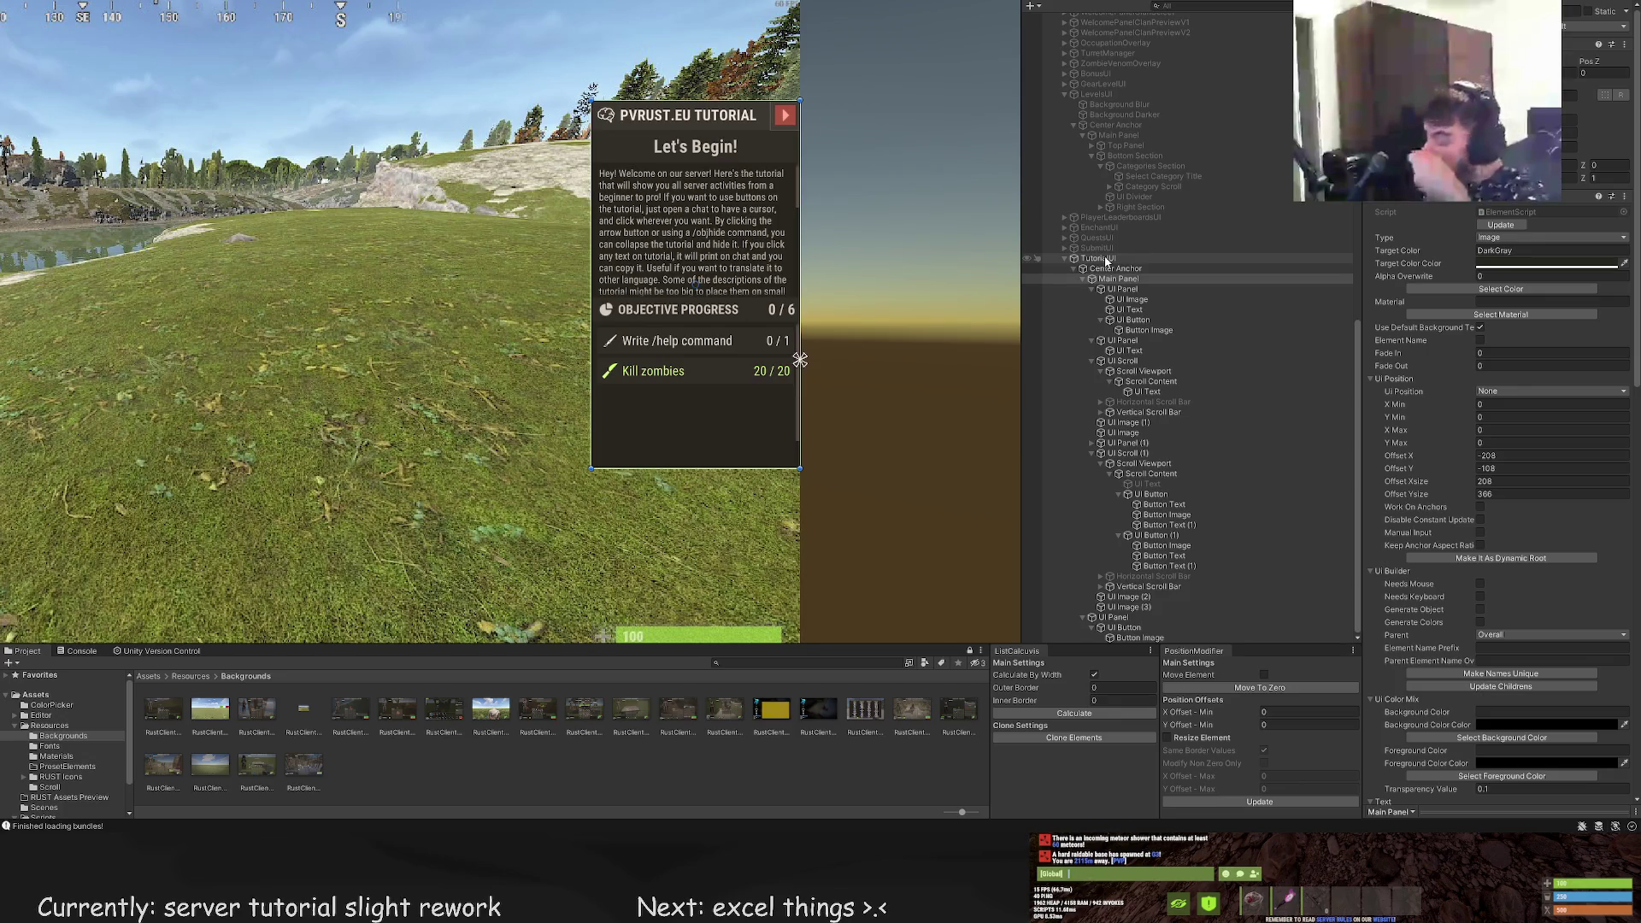
pyautogui.scroll(-2, 374, 422)
pyautogui.moveTo(374, 422); pyautogui.dragTo(521, 323)
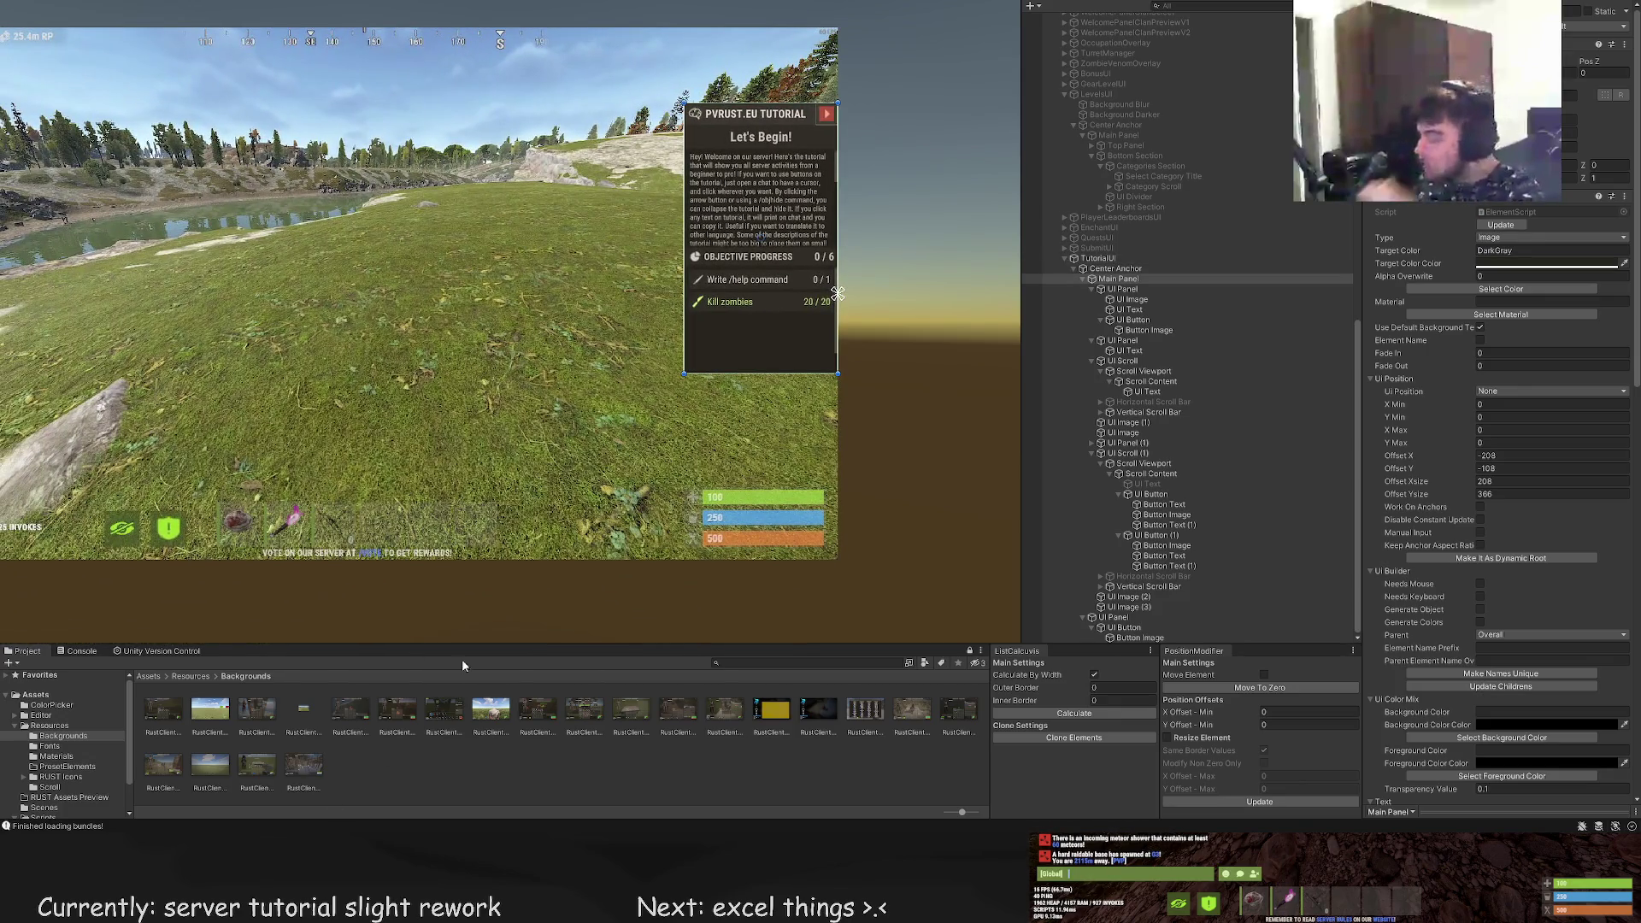
pyautogui.moveTo(874, 345); pyautogui.dragTo(843, 350)
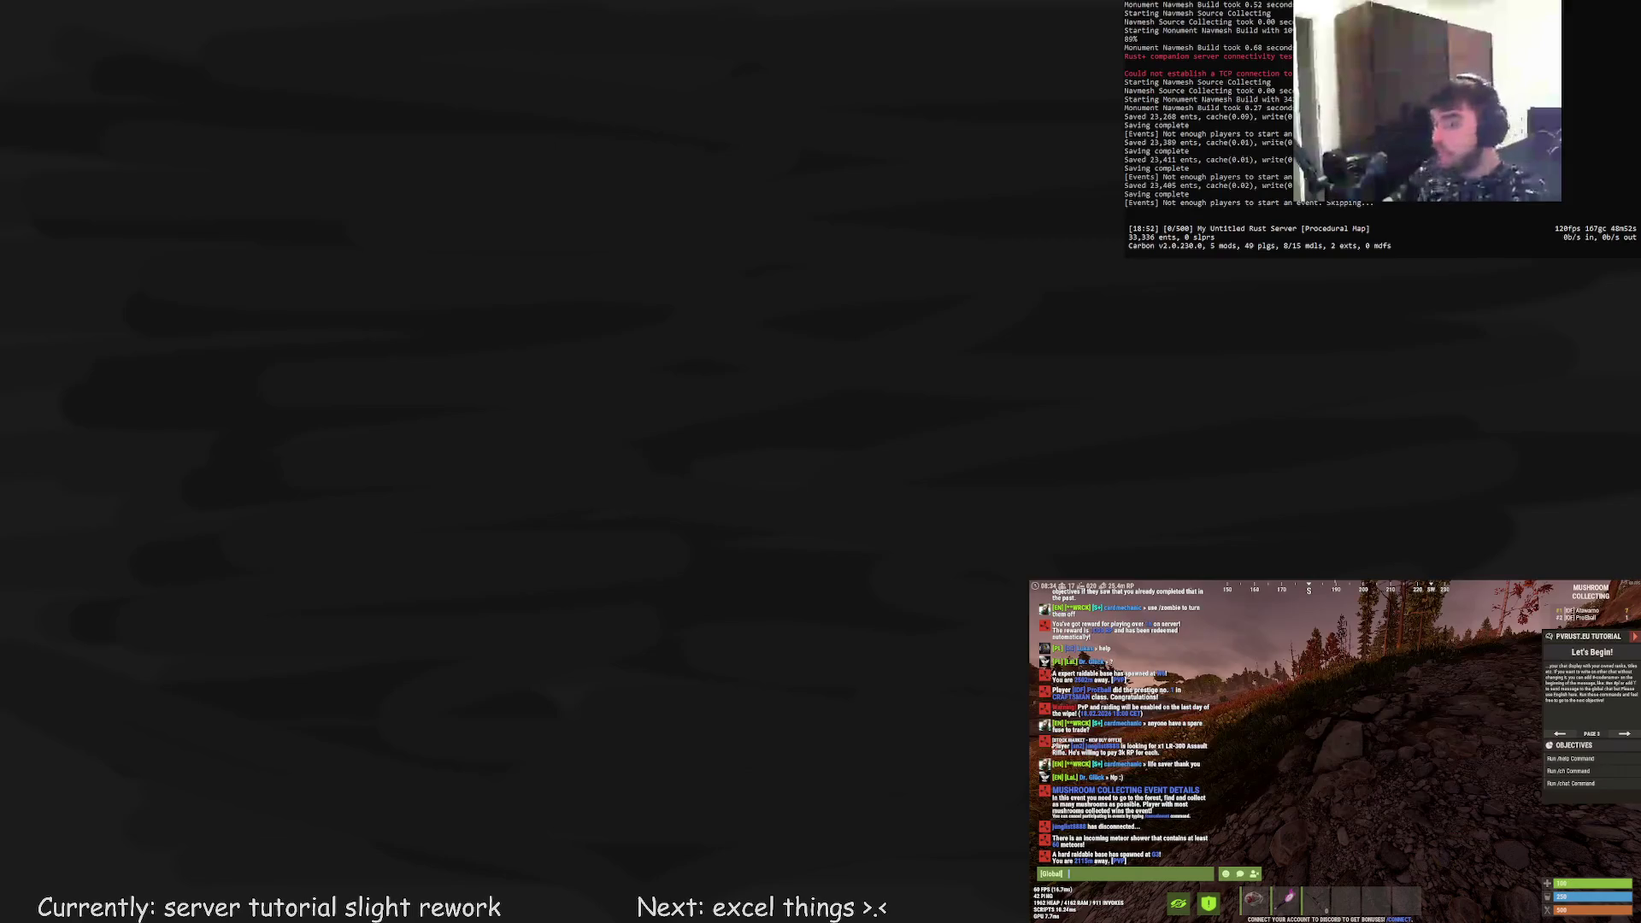
# Run /tut to view objective selection, then run /help and close the Server Help Center
pyautogui.write('/tut')
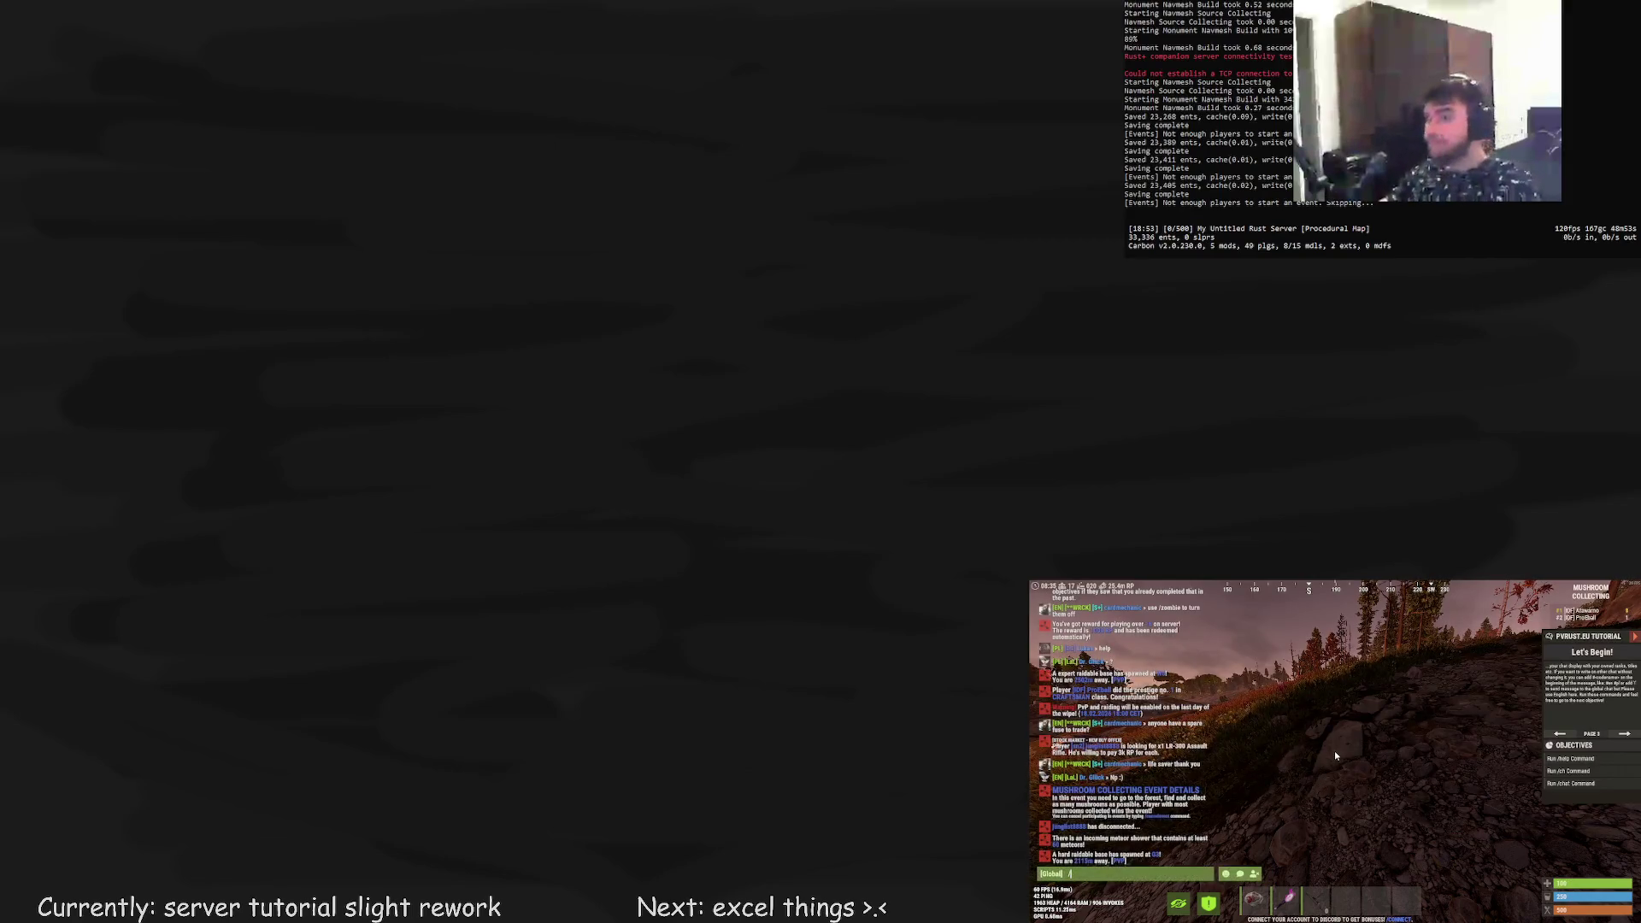
pyautogui.press('Return')
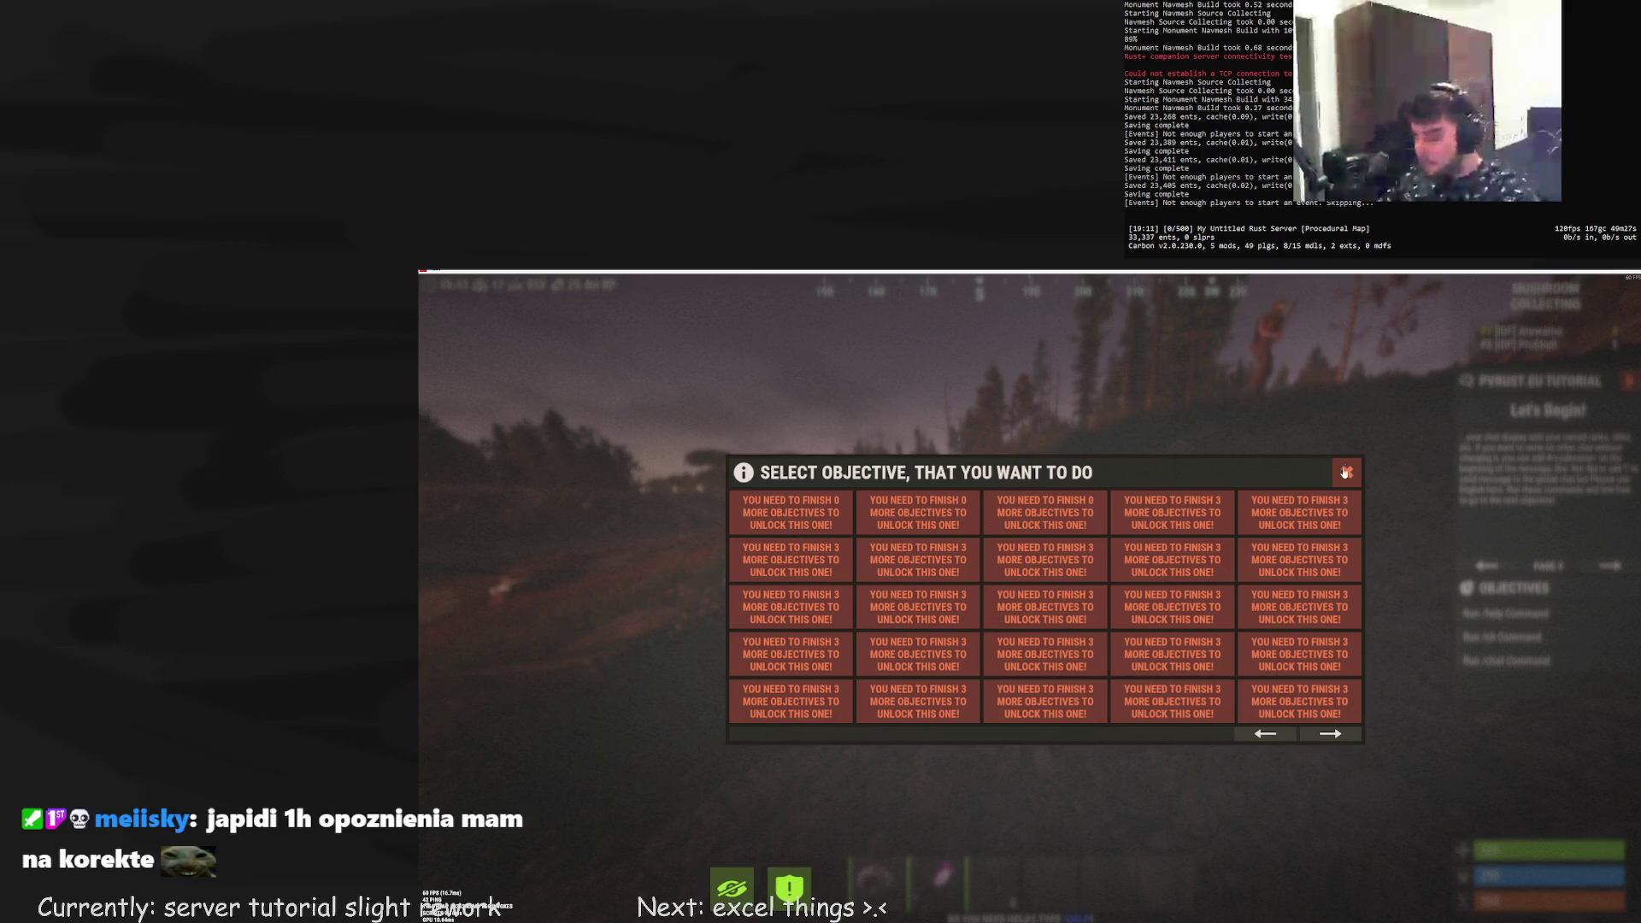
pyautogui.click(1273, 732)
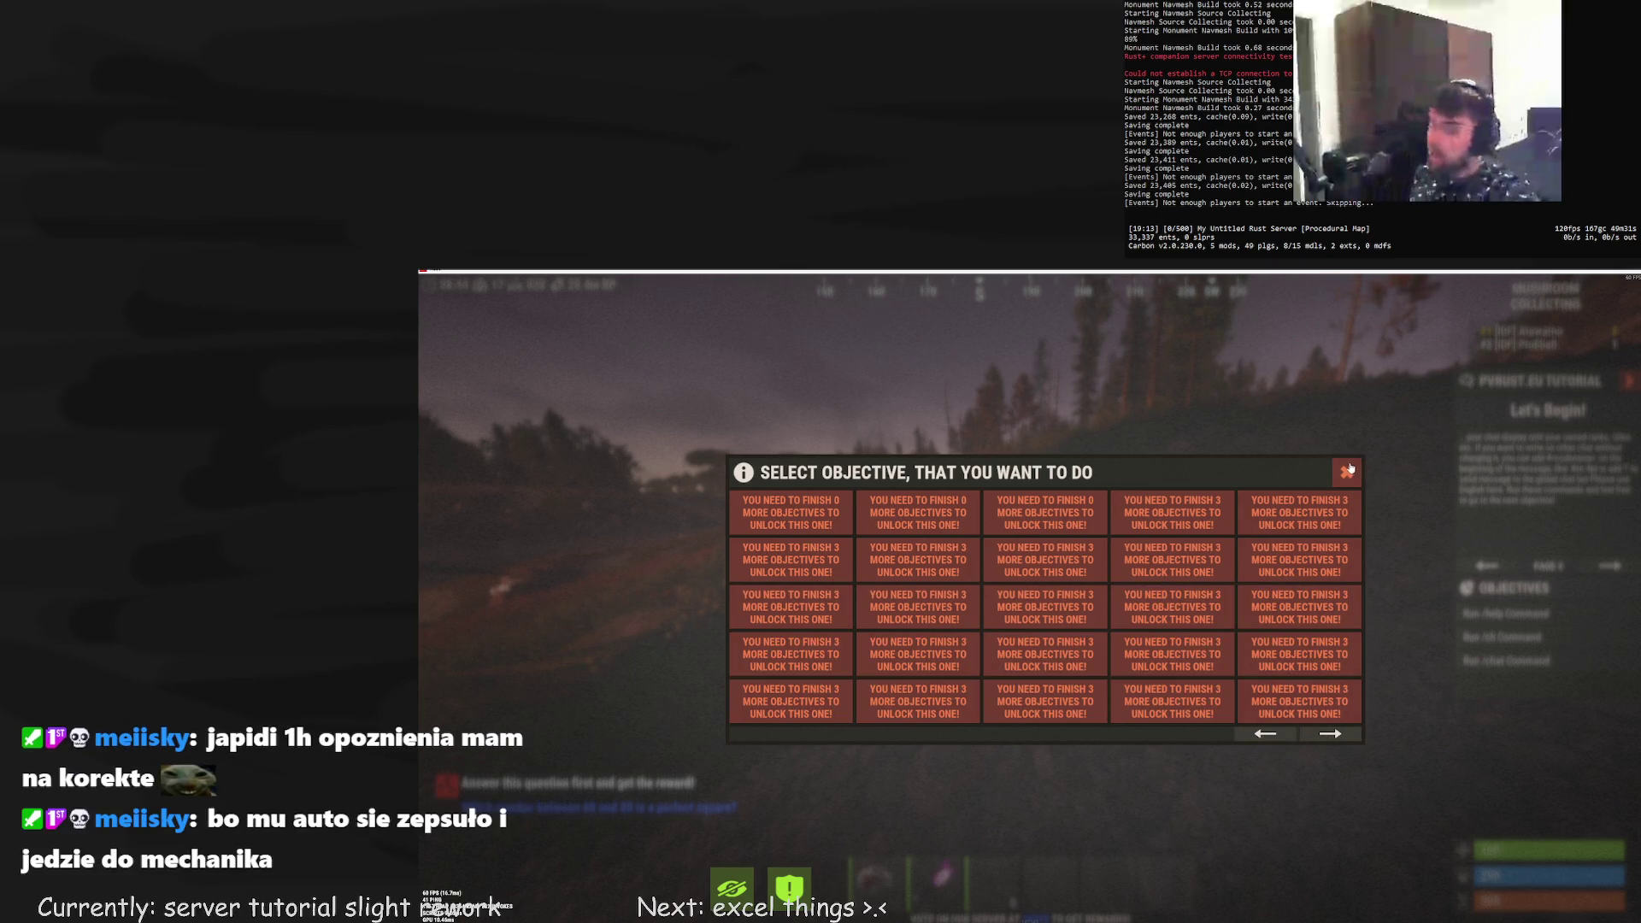
pyautogui.press('Escape')
pyautogui.press('Return')
pyautogui.write('/help')
pyautogui.press('Return')
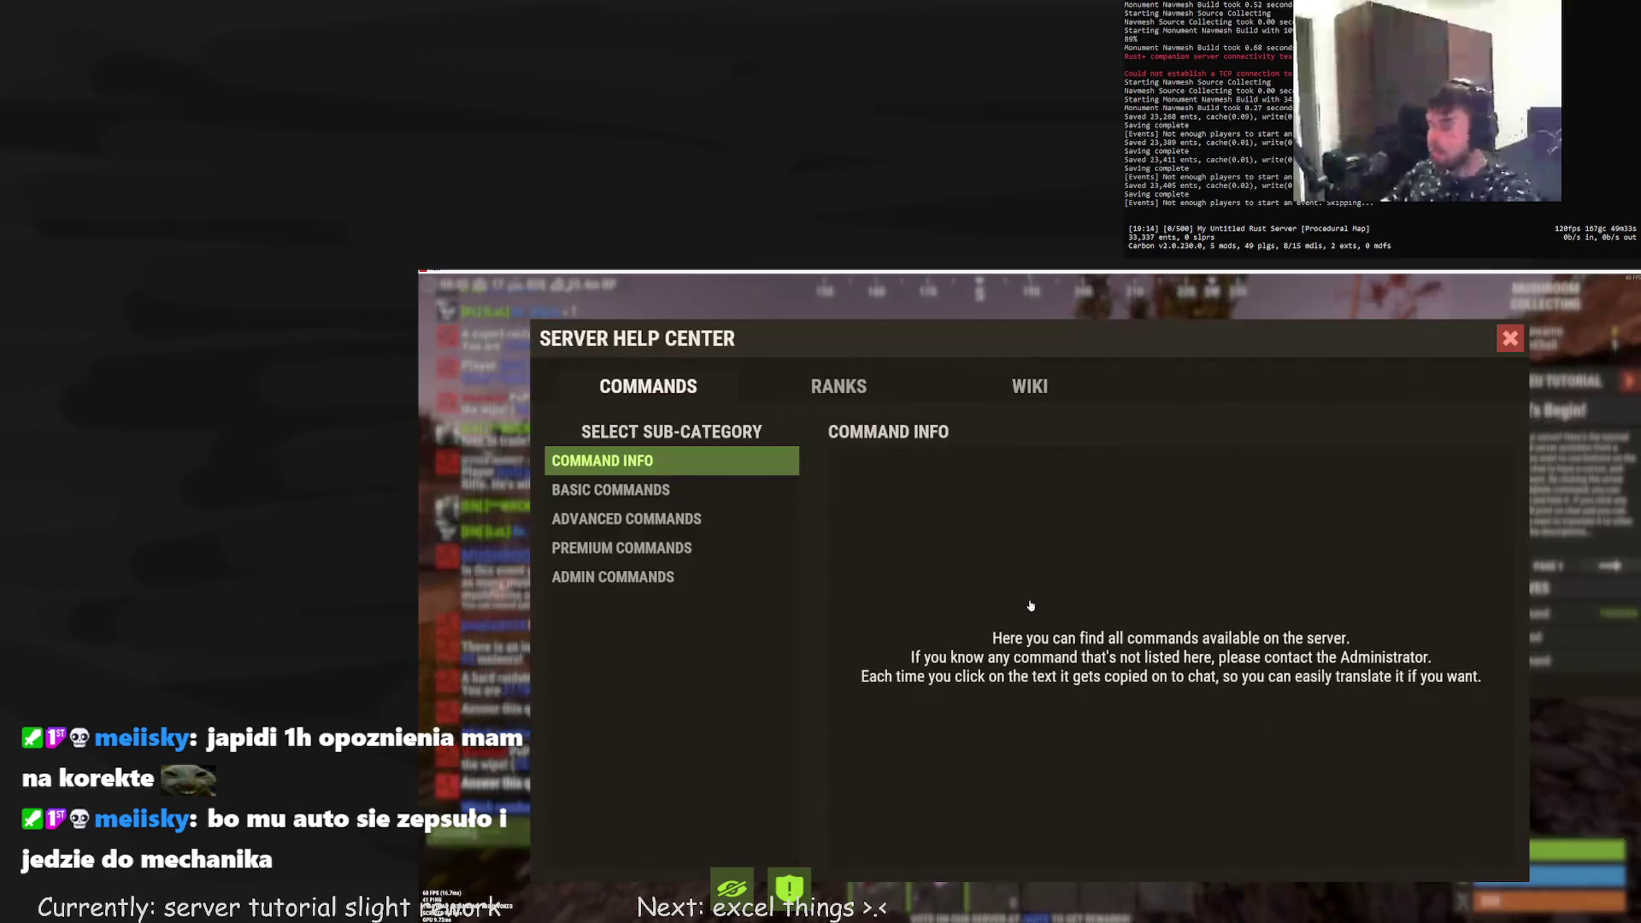
pyautogui.click(1510, 339)
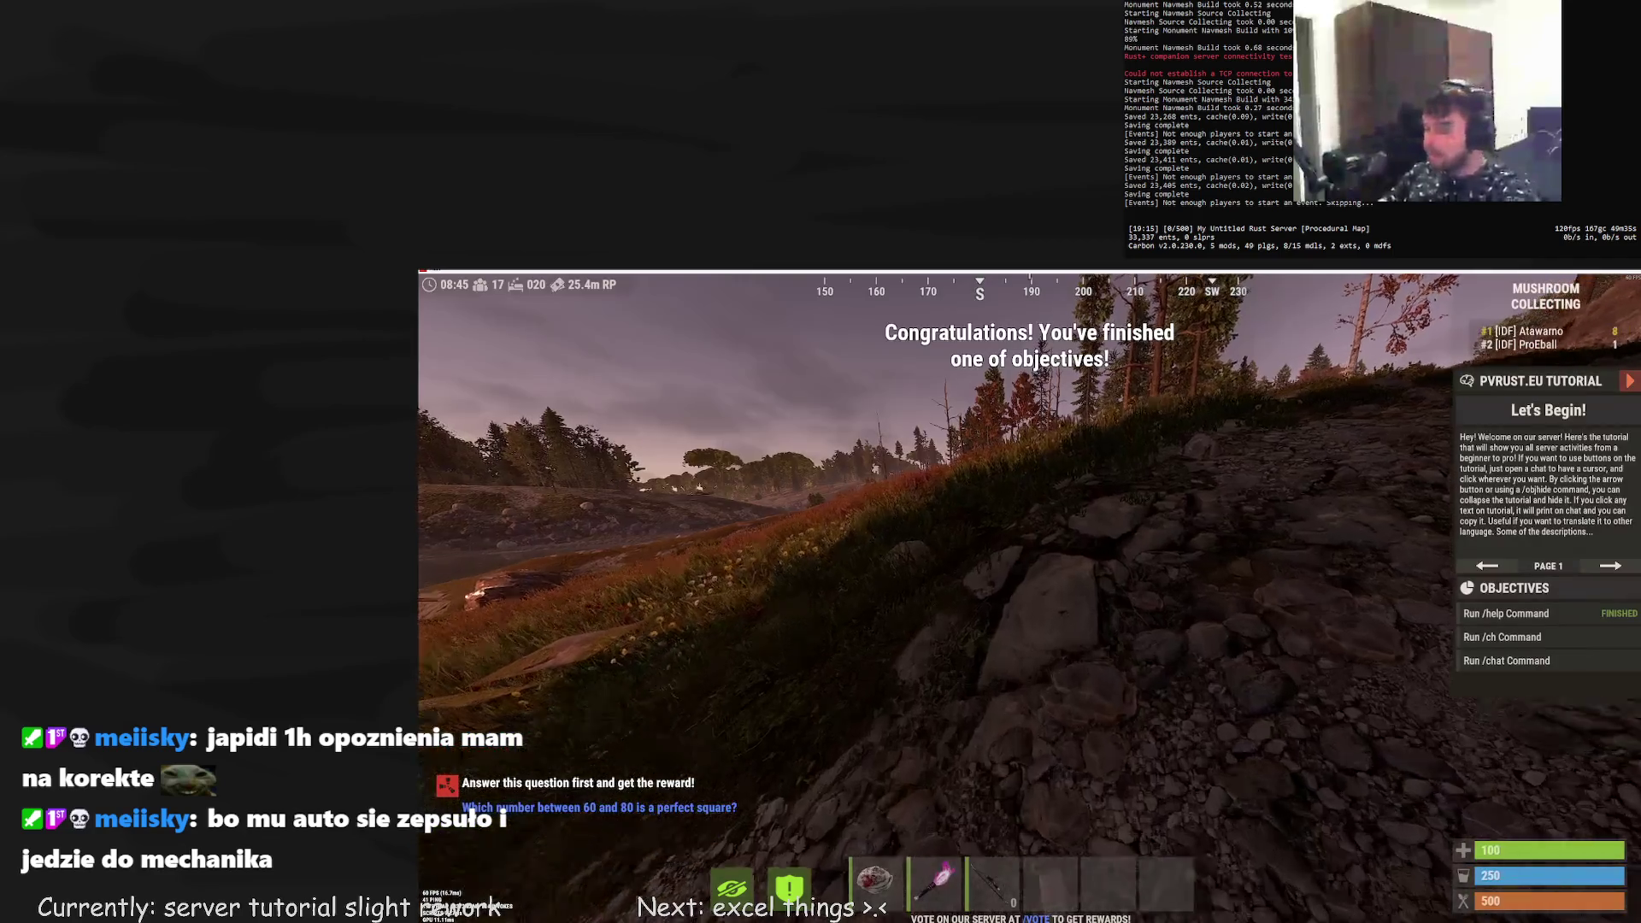
# Run /ch and /chat, closing the Chat System window after each
pyautogui.press('Return')
pyautogui.write('/ch')
pyautogui.press('Return')
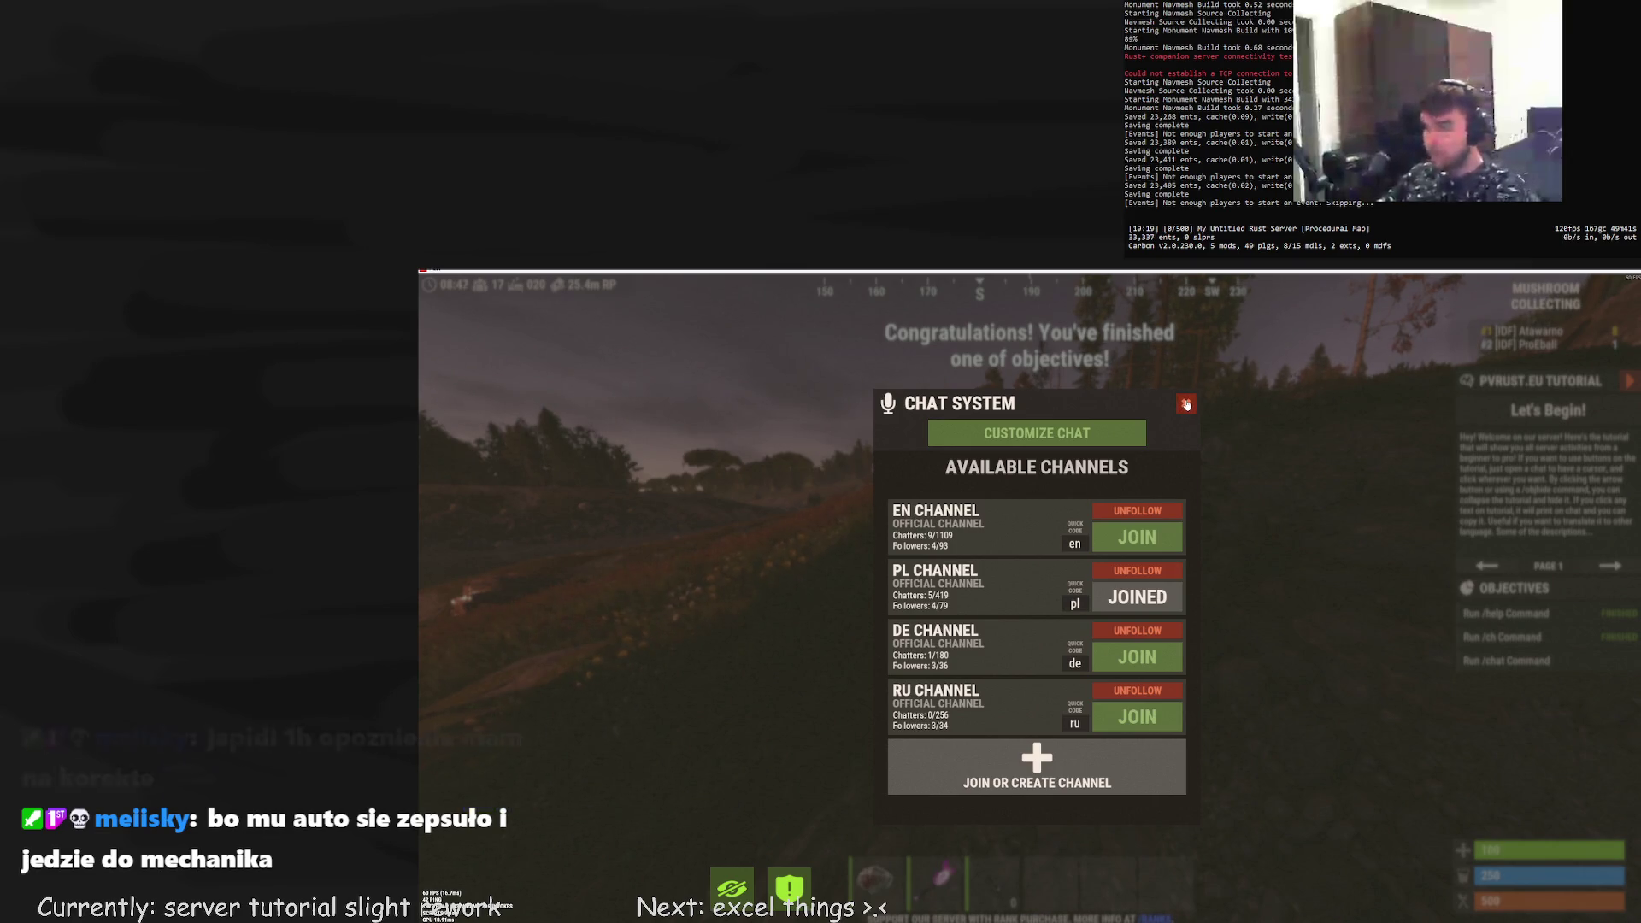
pyautogui.click(1186, 404)
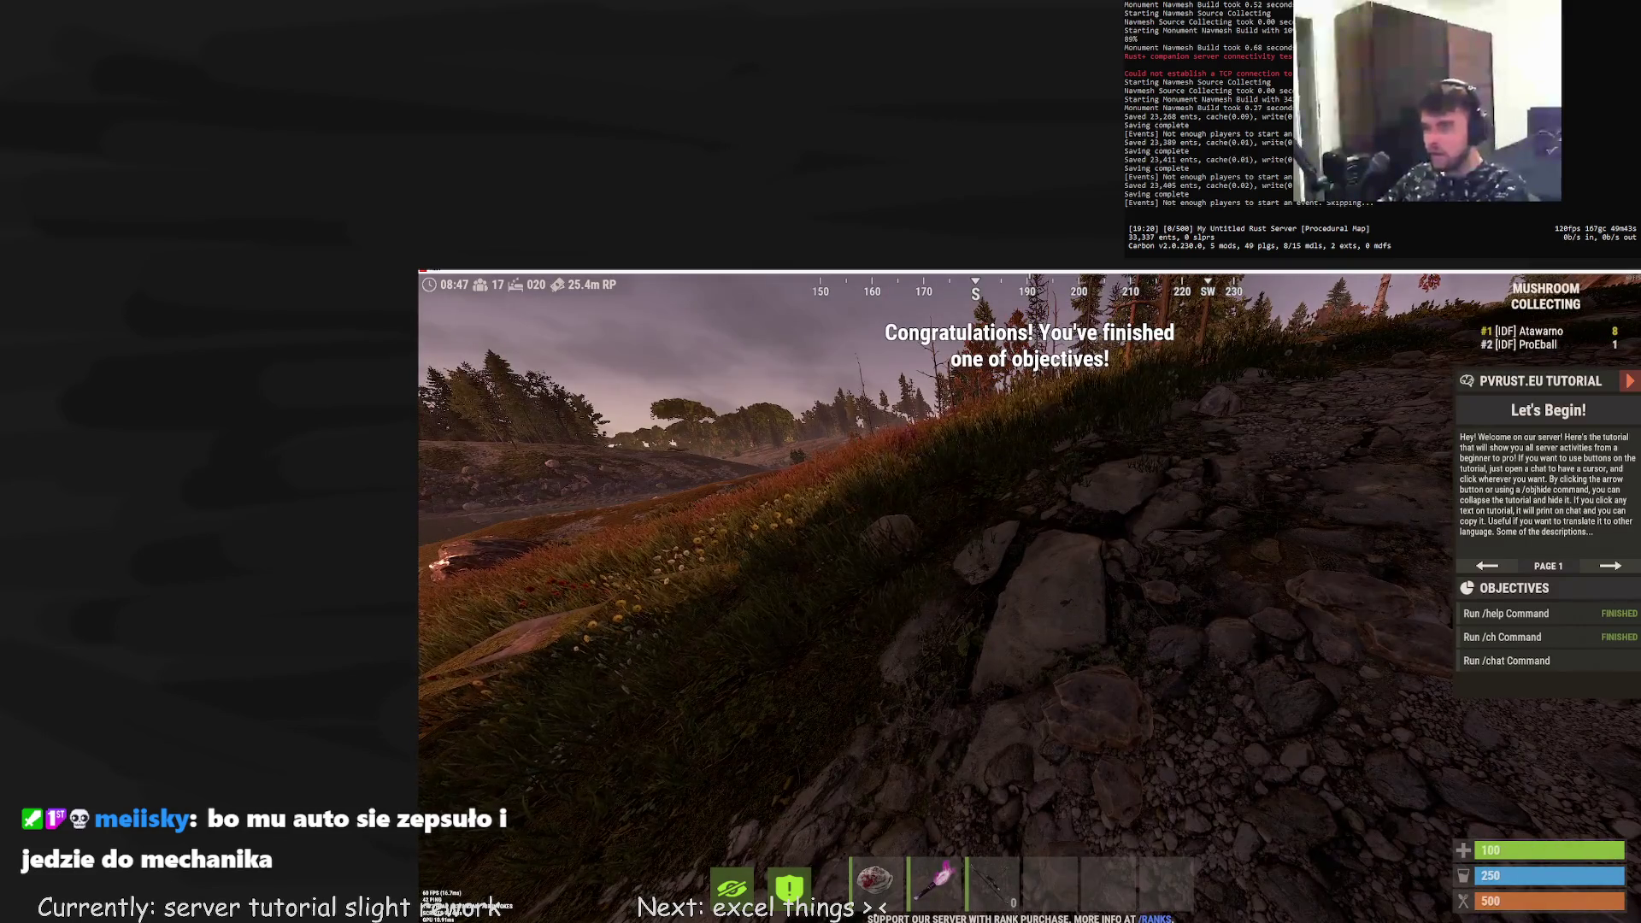
pyautogui.press('Return')
pyautogui.write('/chat')
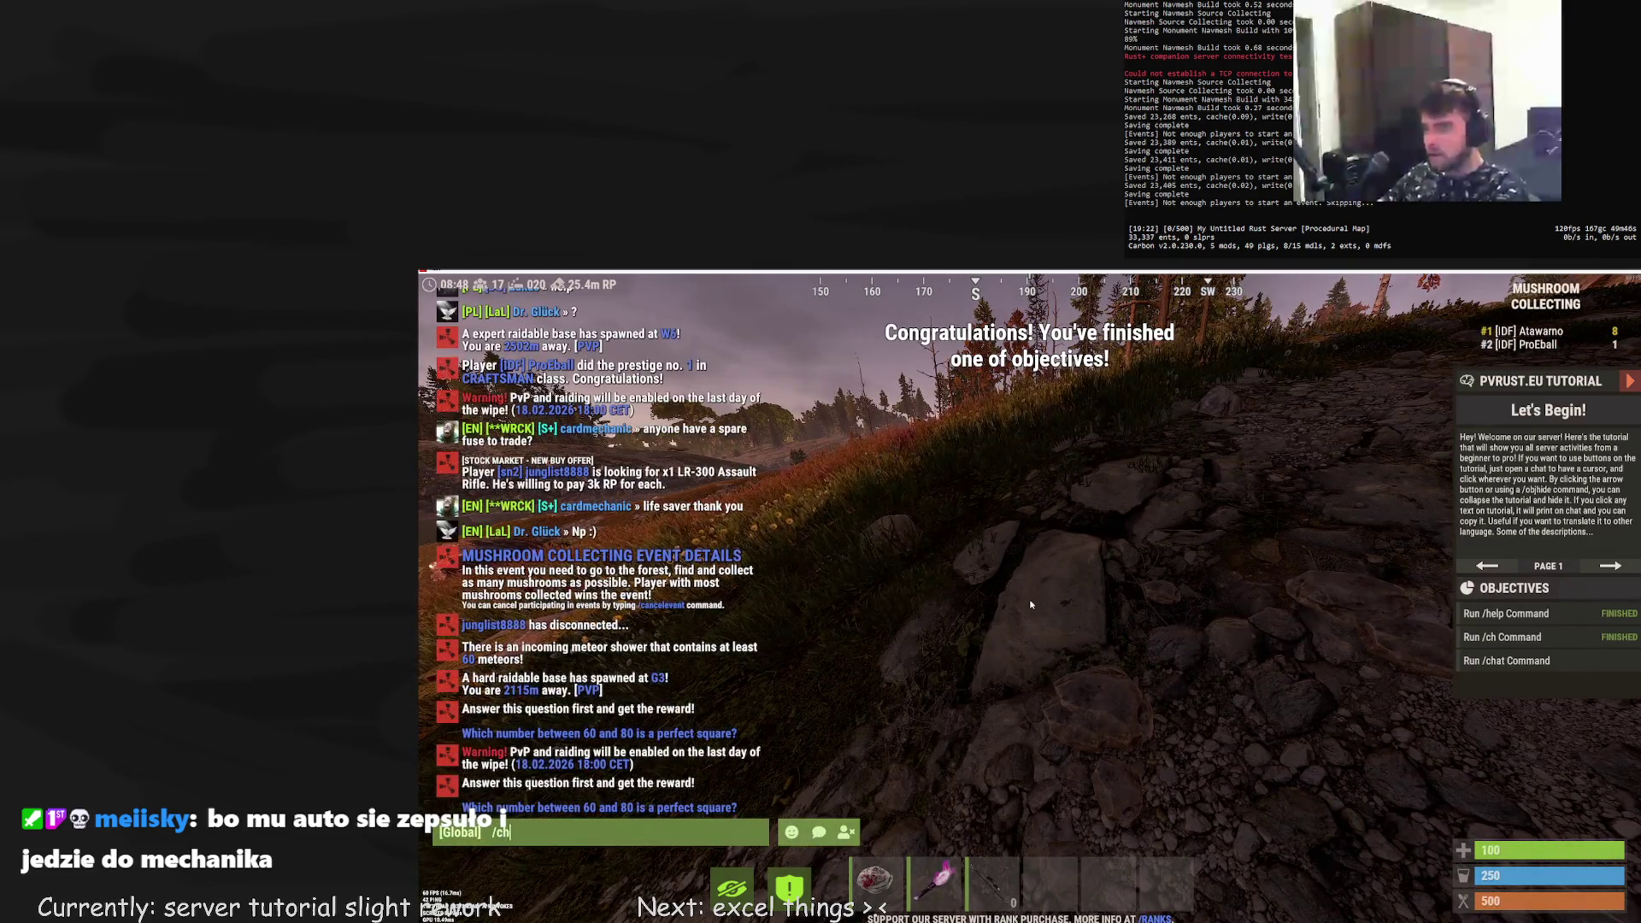
pyautogui.press('Return')
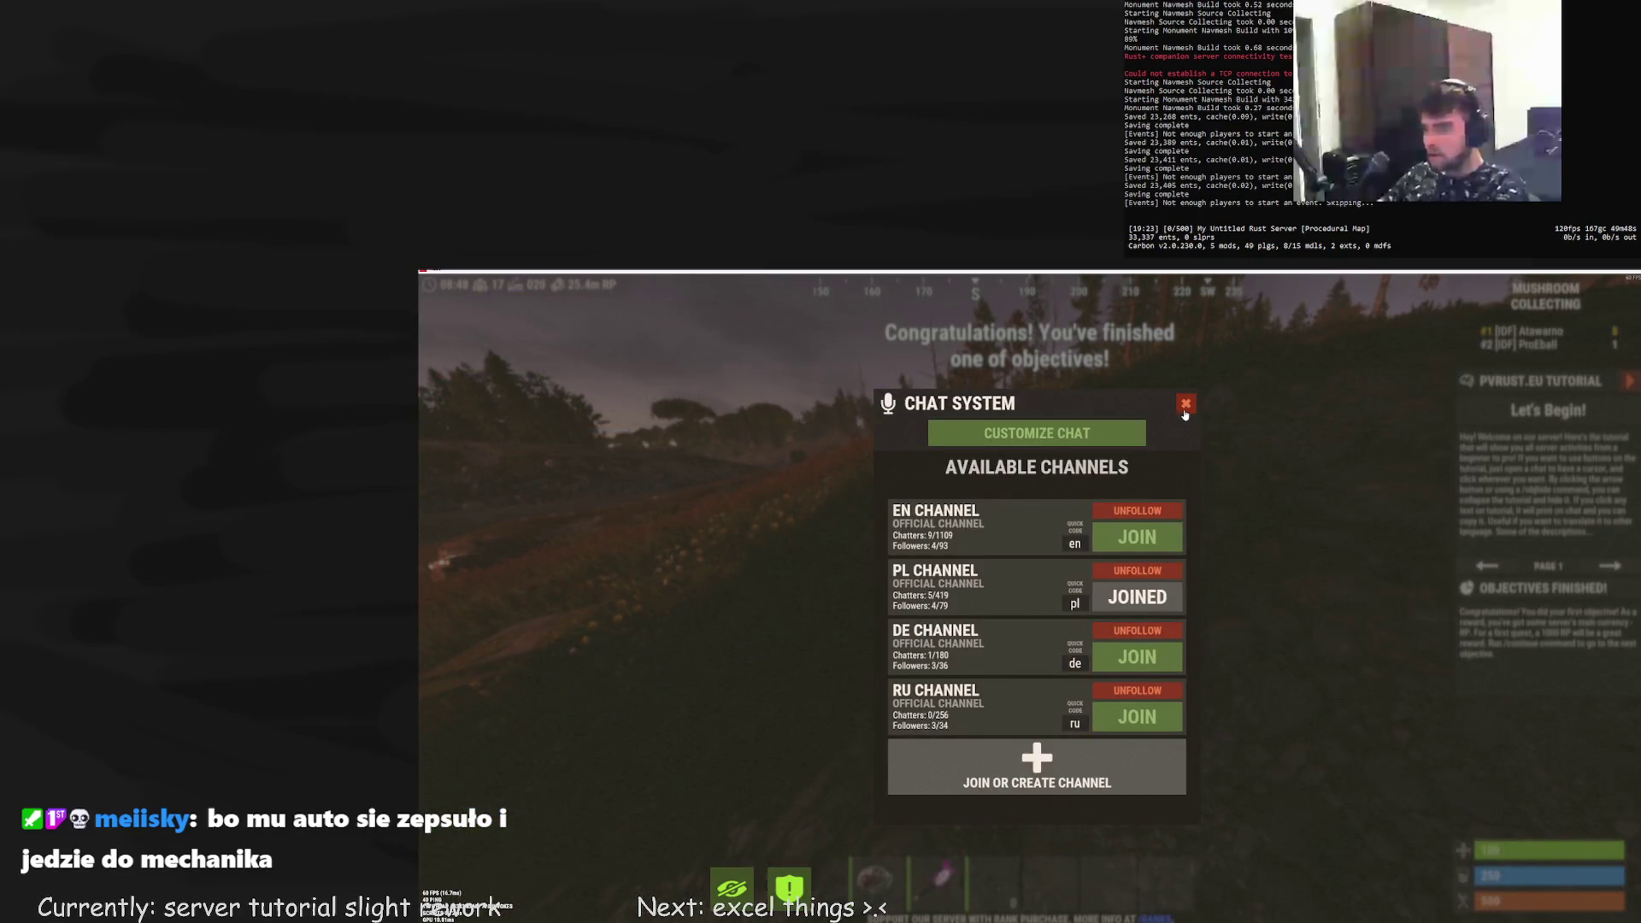
pyautogui.click(1185, 404)
# Run /continue to advance the tutorial, then /tut to choose the next objective
pyautogui.press('Return')
pyautogui.write('/continue')
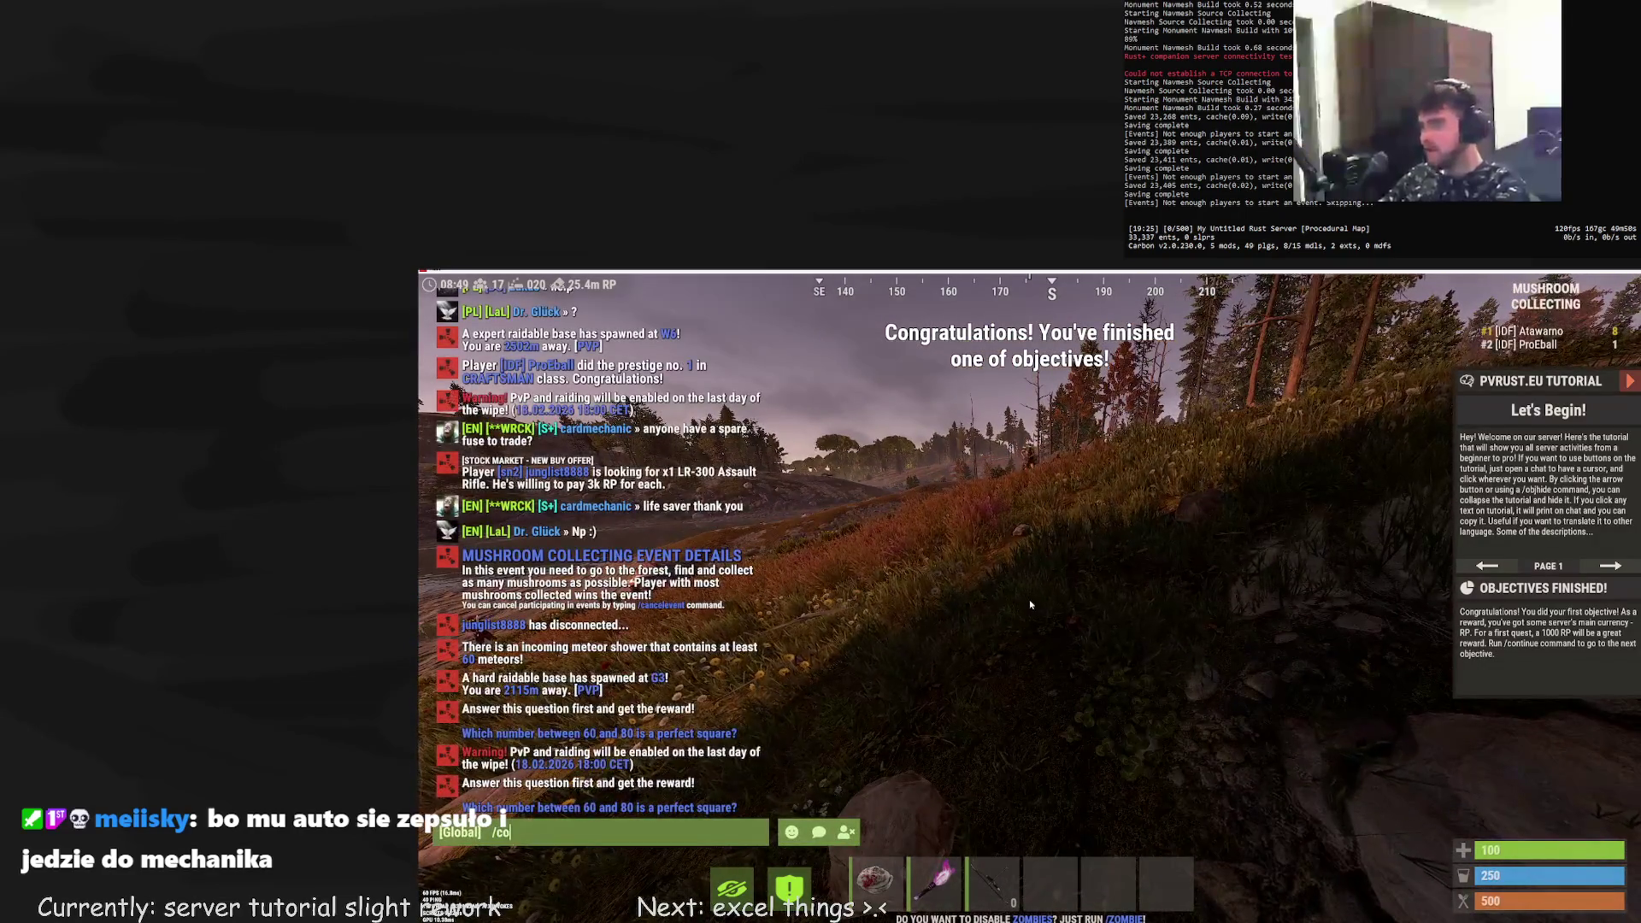
pyautogui.press('Return')
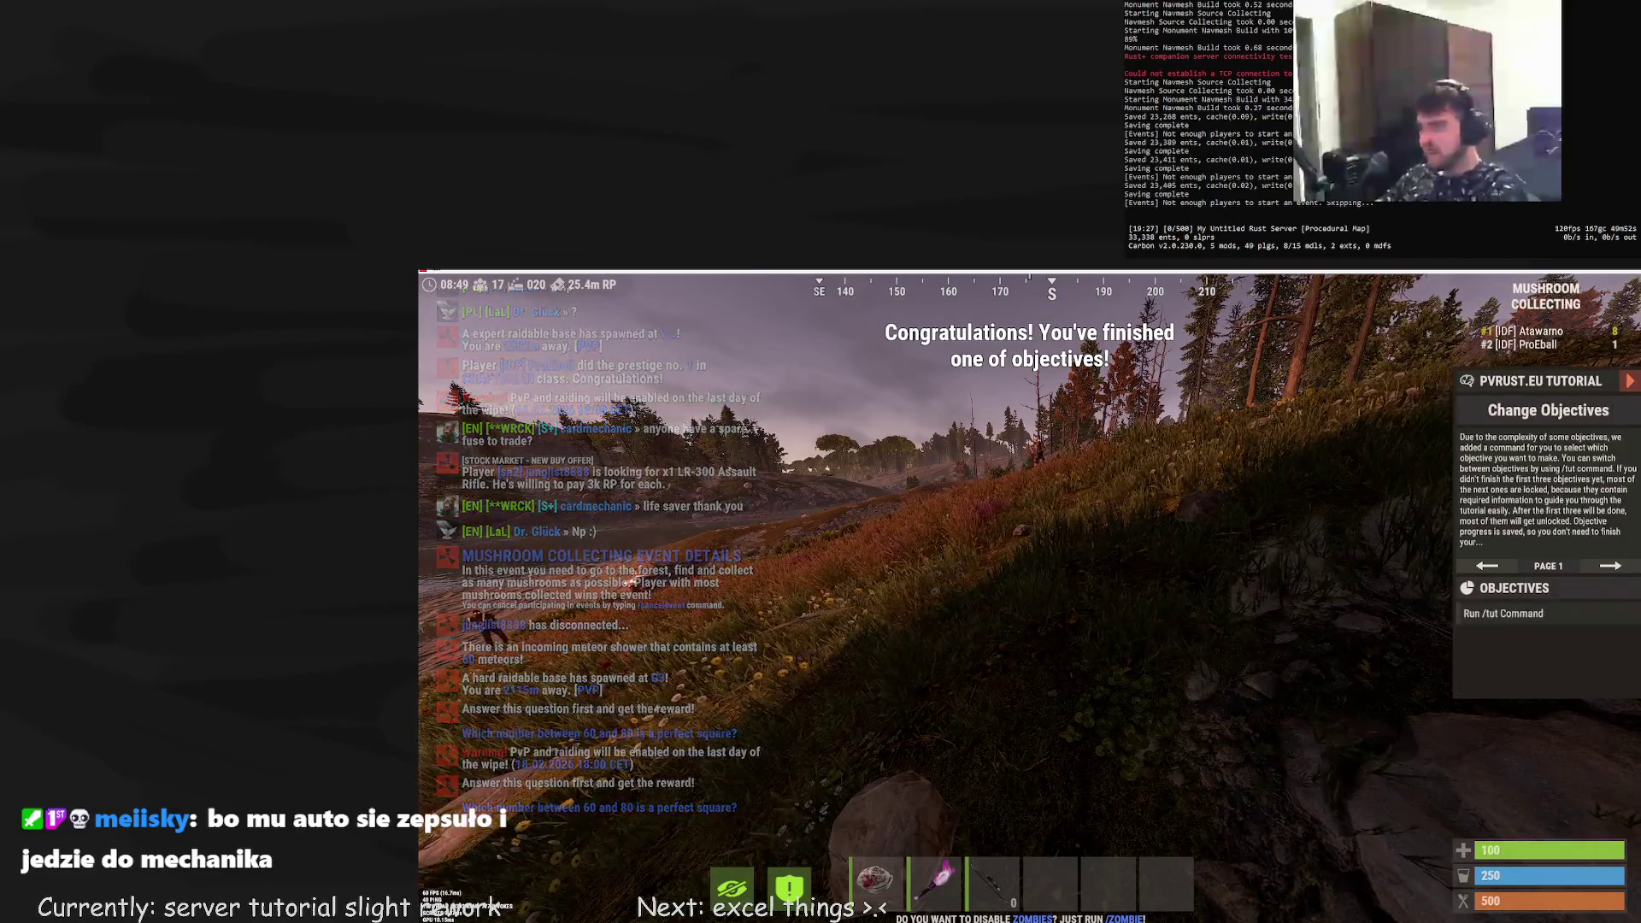
pyautogui.press('Return')
pyautogui.write('/tut')
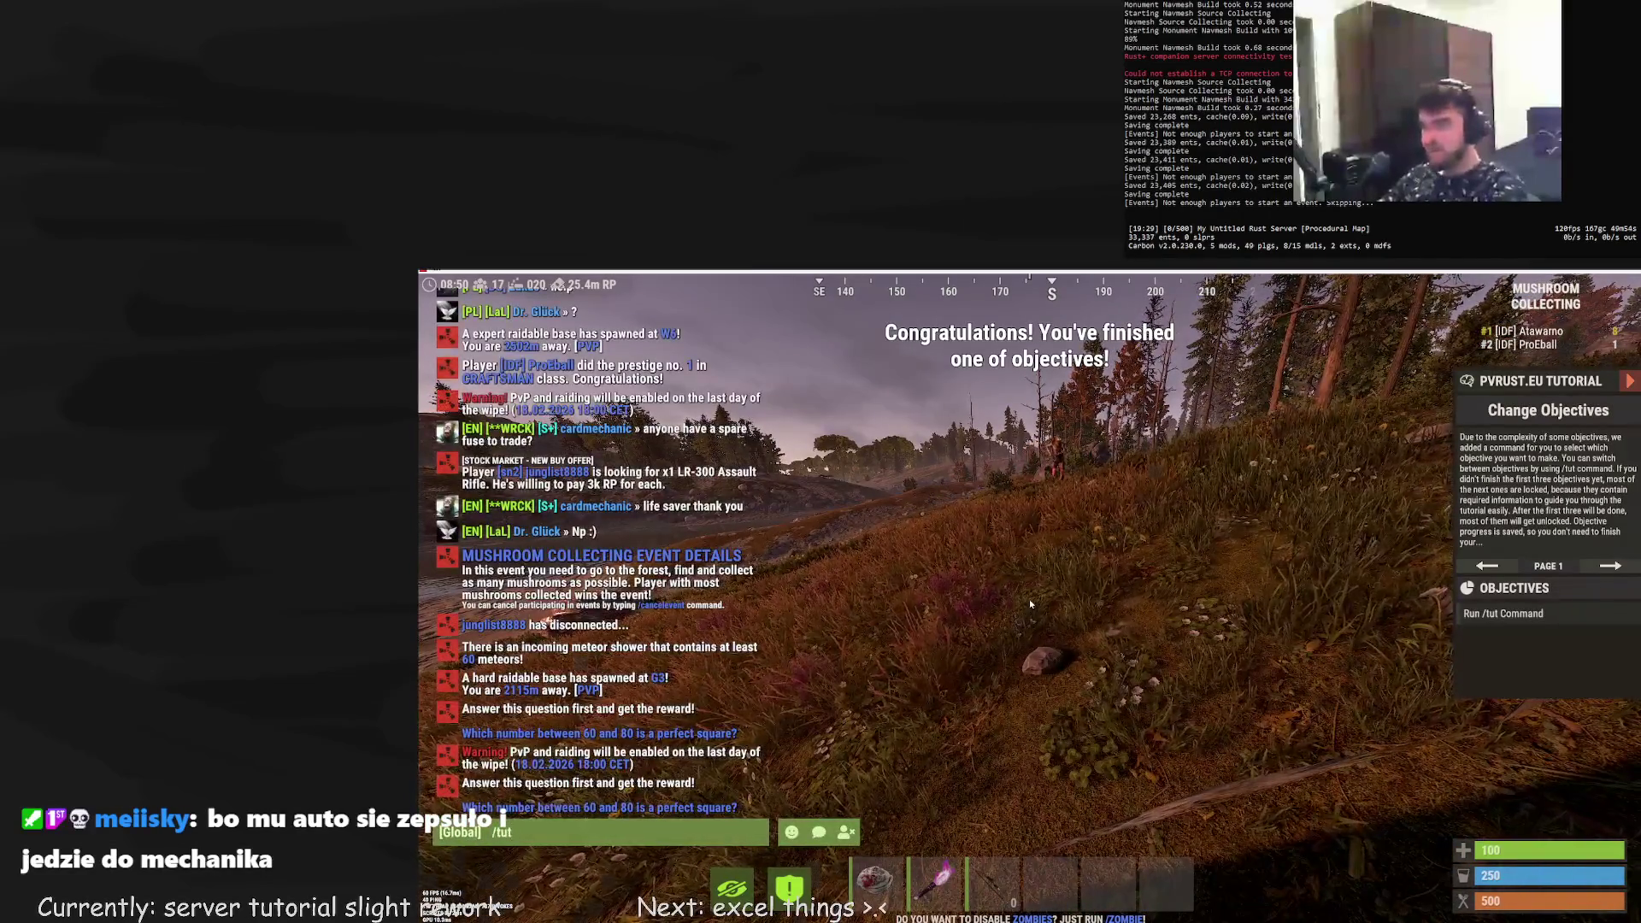
pyautogui.press('Return')
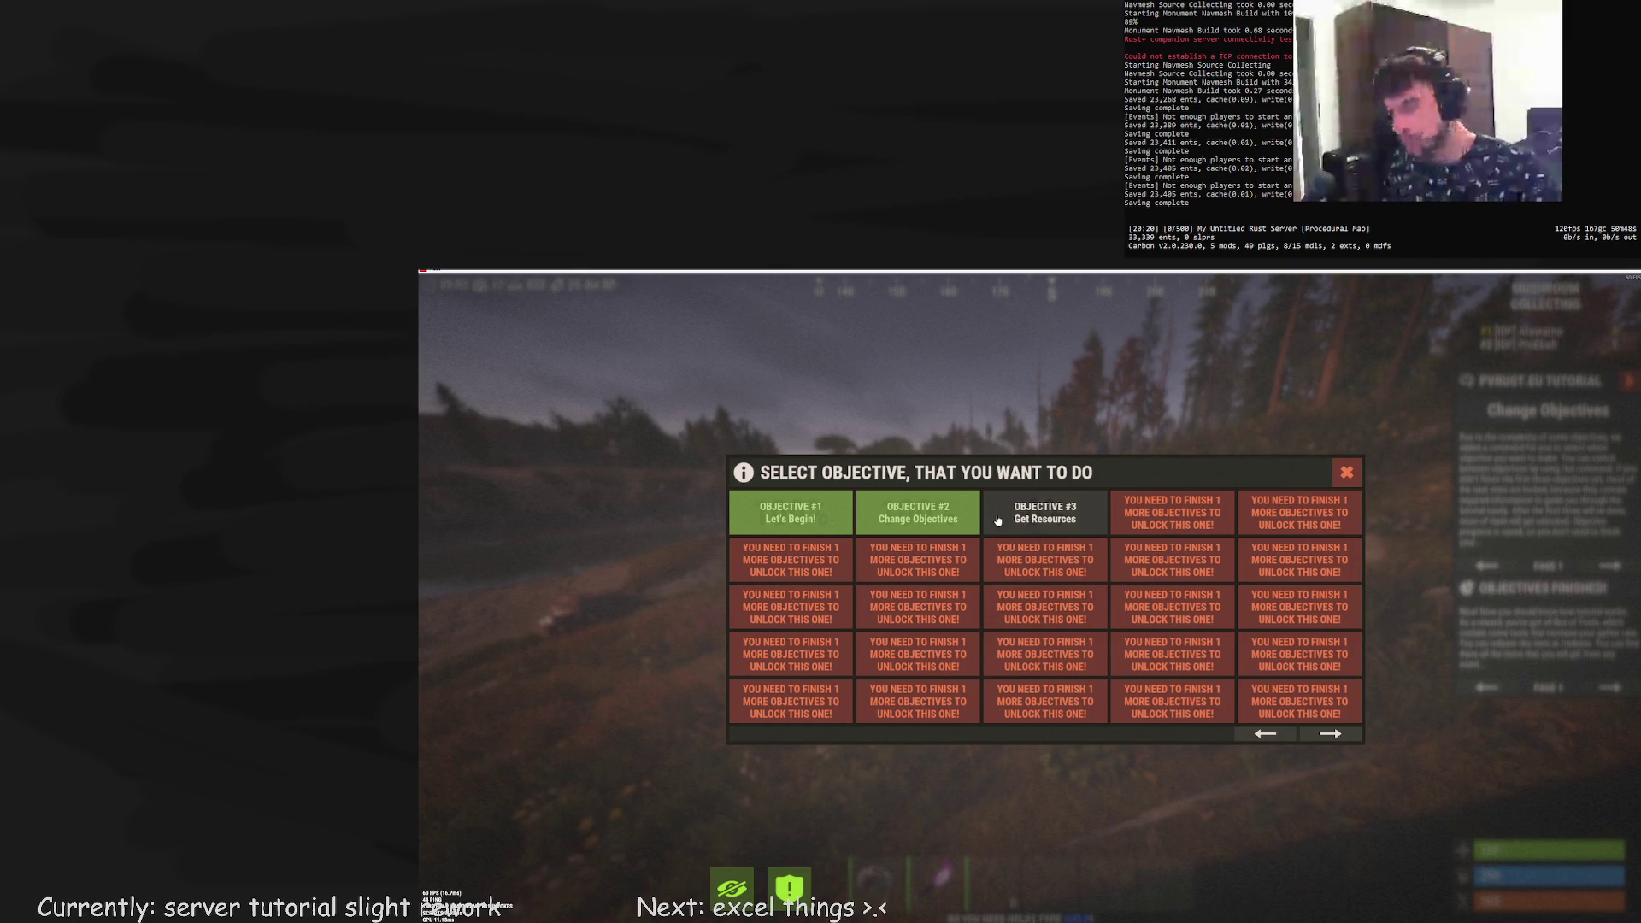
# Page back and forth through the Select Objective list, ending on objectives #1–#3
pyautogui.click(1334, 734)
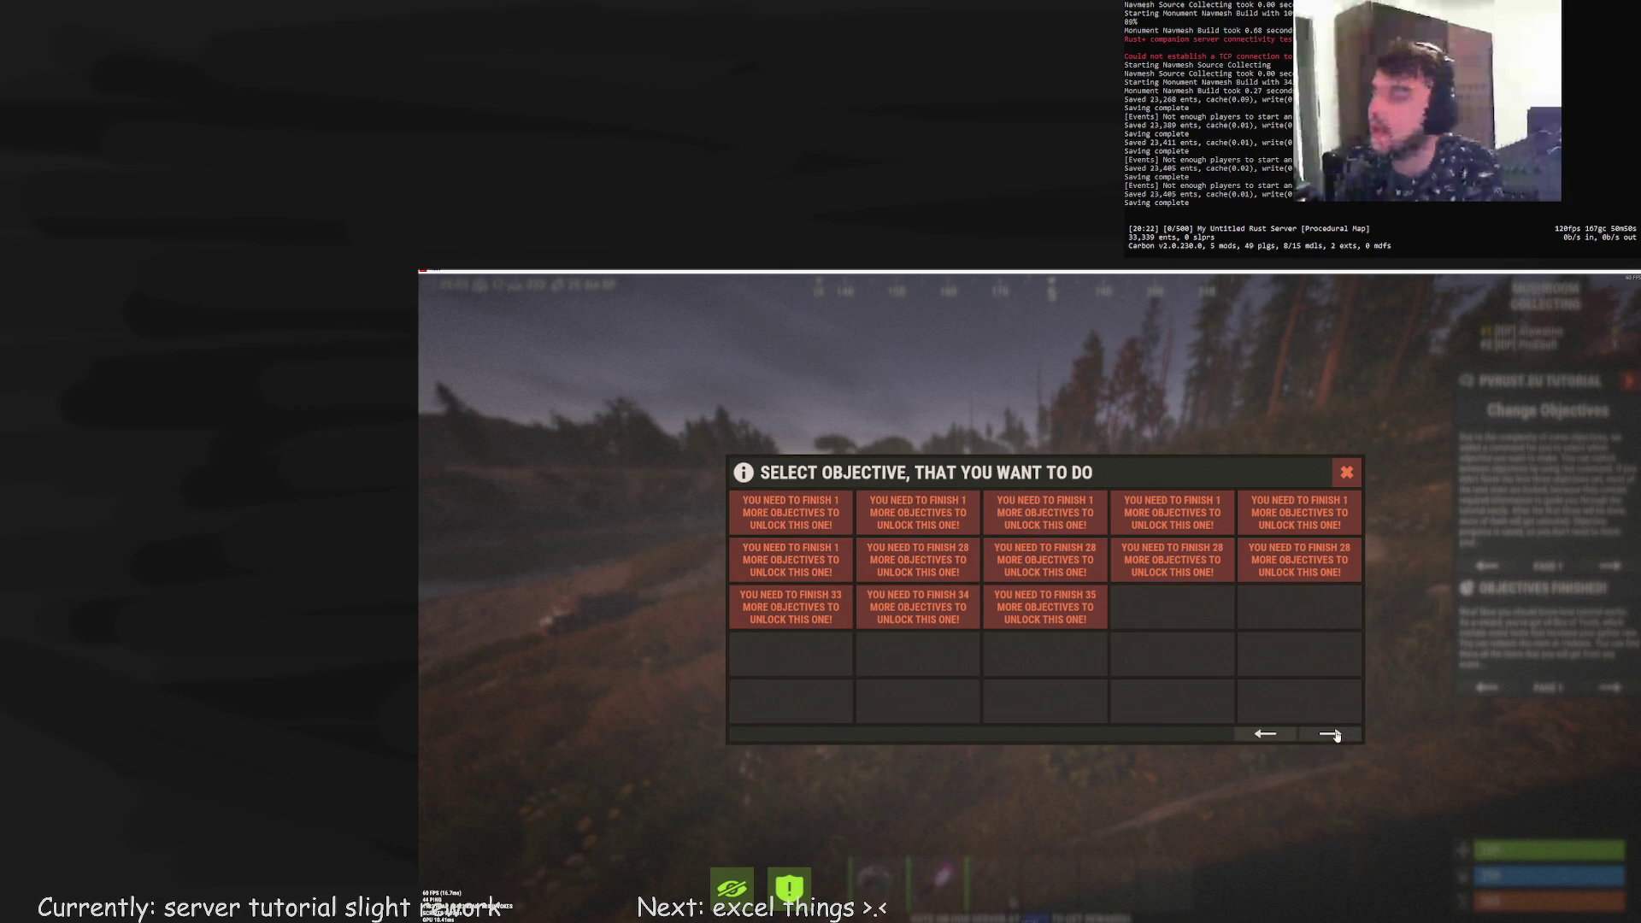
pyautogui.click(1264, 735)
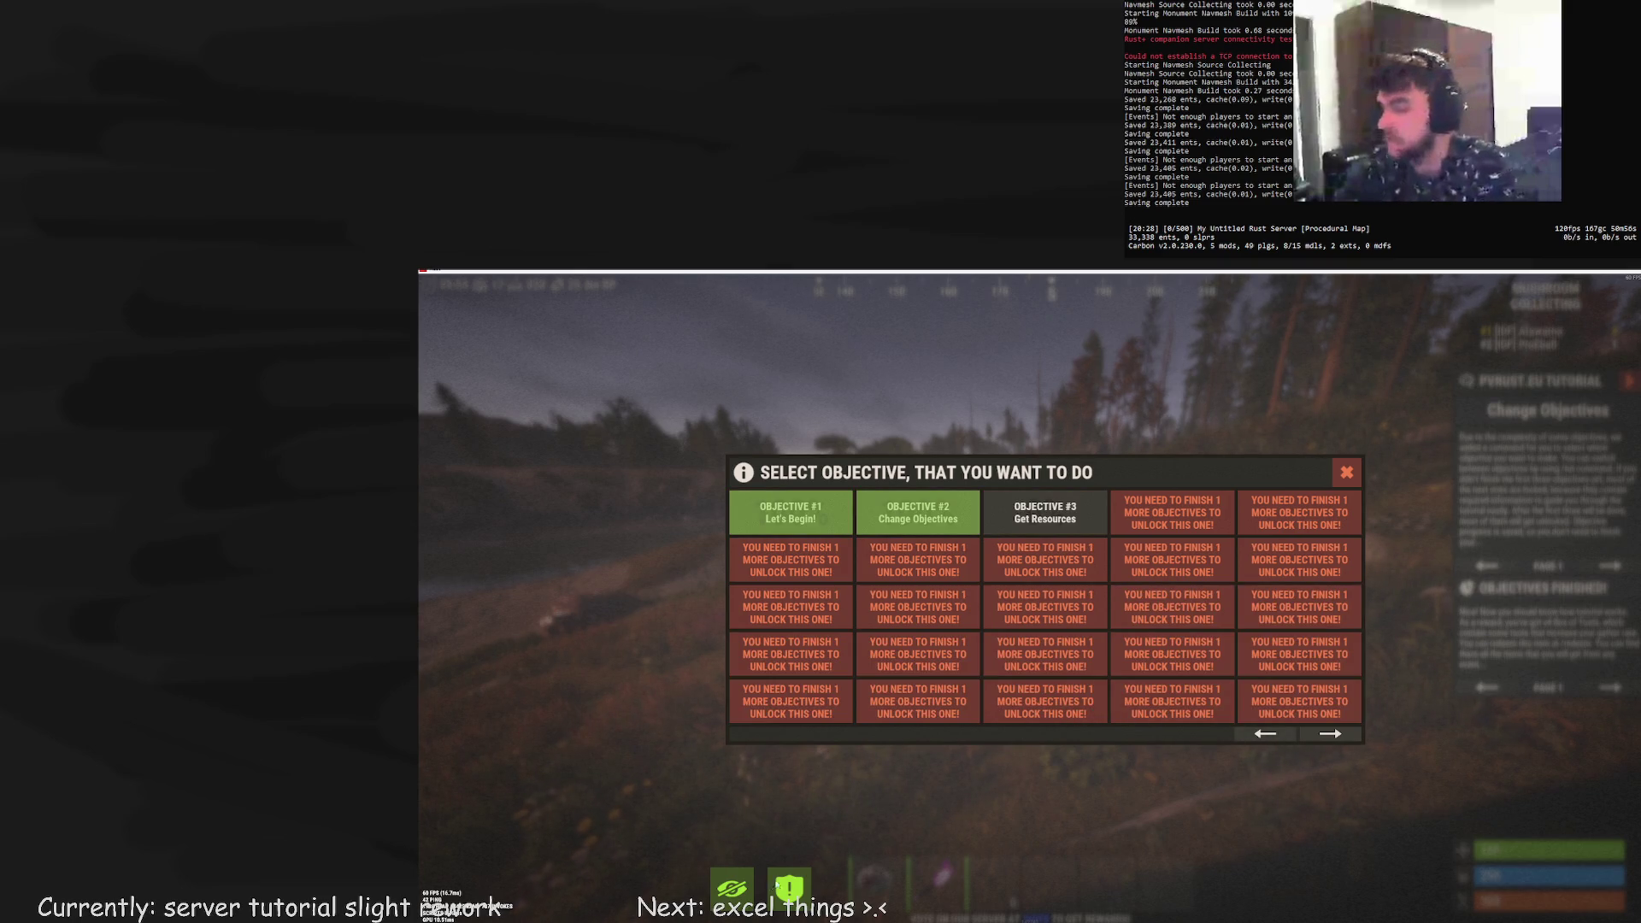
pyautogui.click(1344, 734)
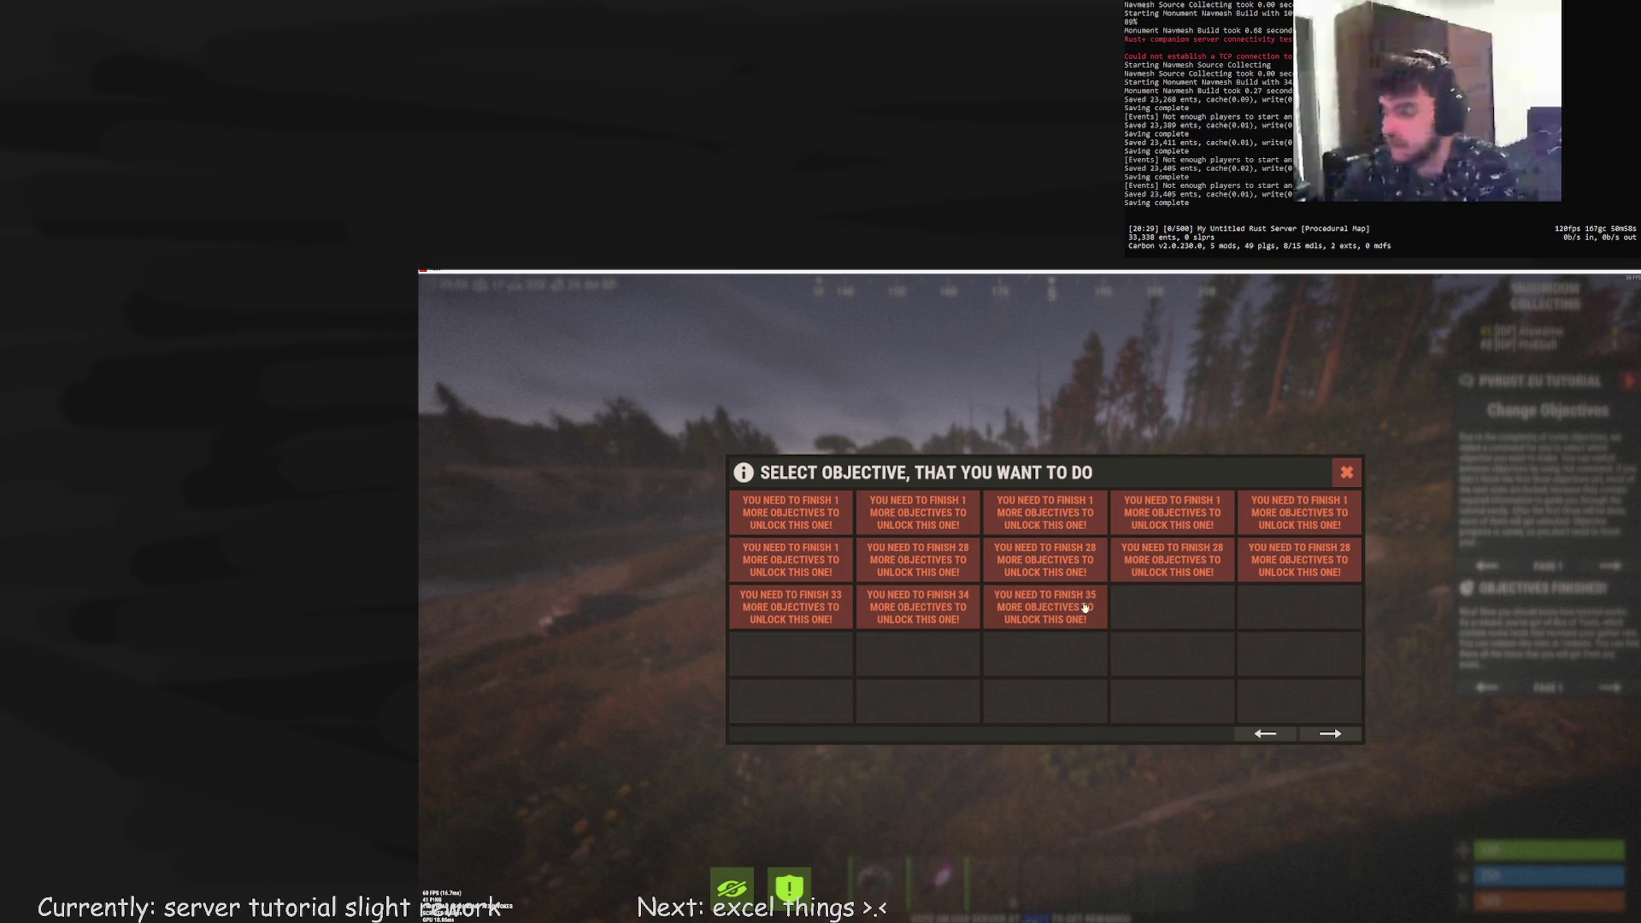
pyautogui.click(1284, 739)
pyautogui.click(1325, 740)
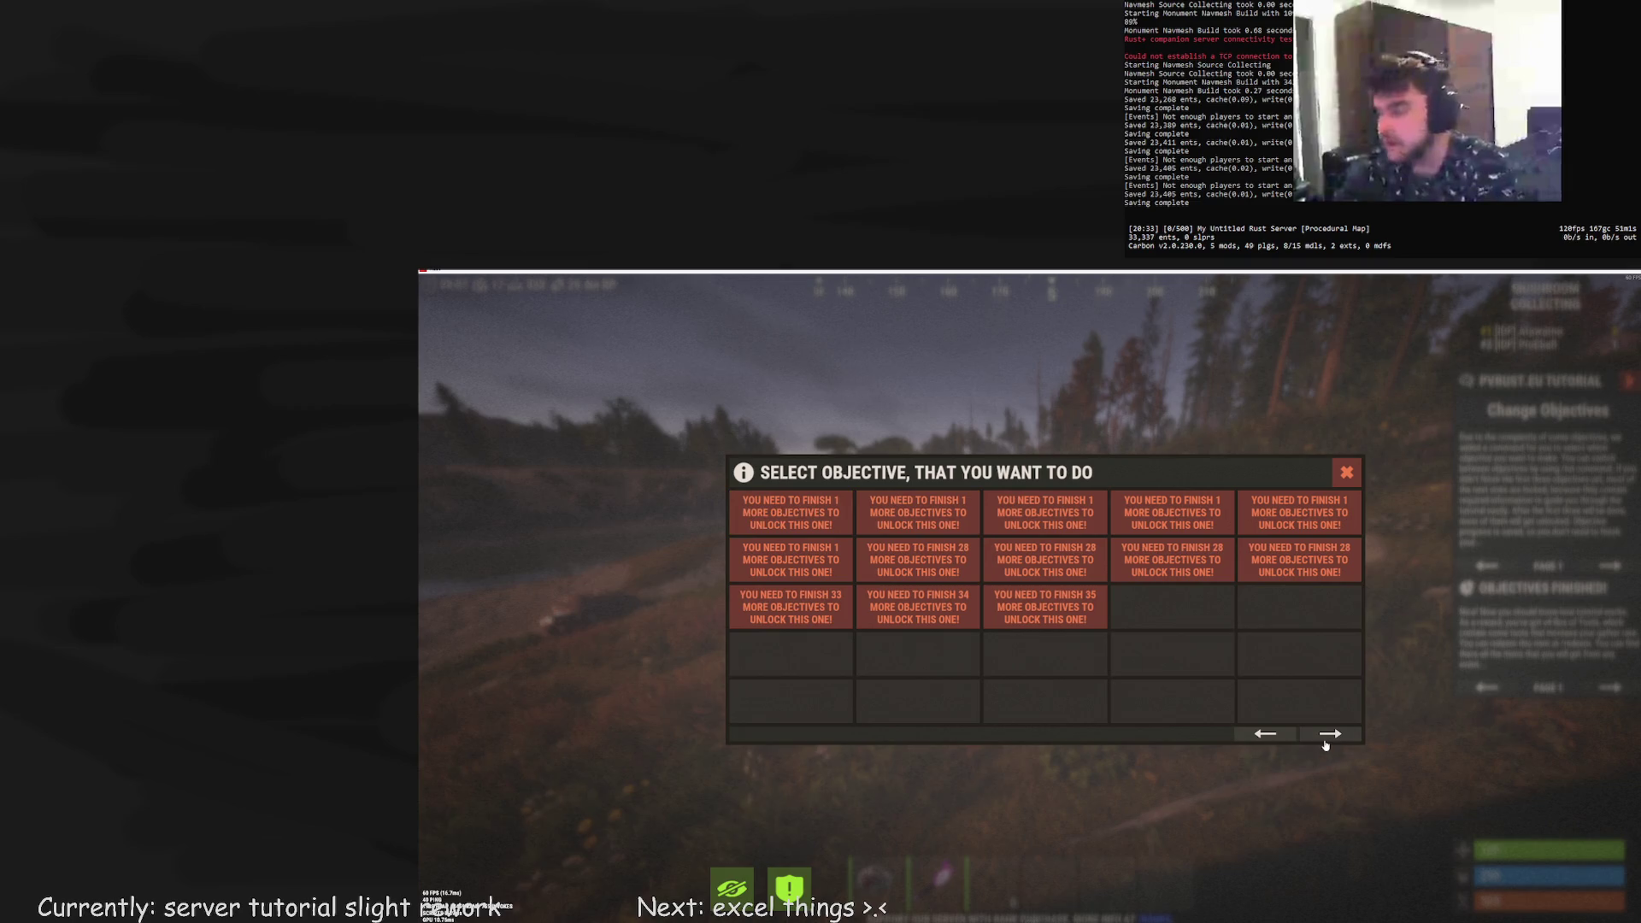
pyautogui.click(1280, 736)
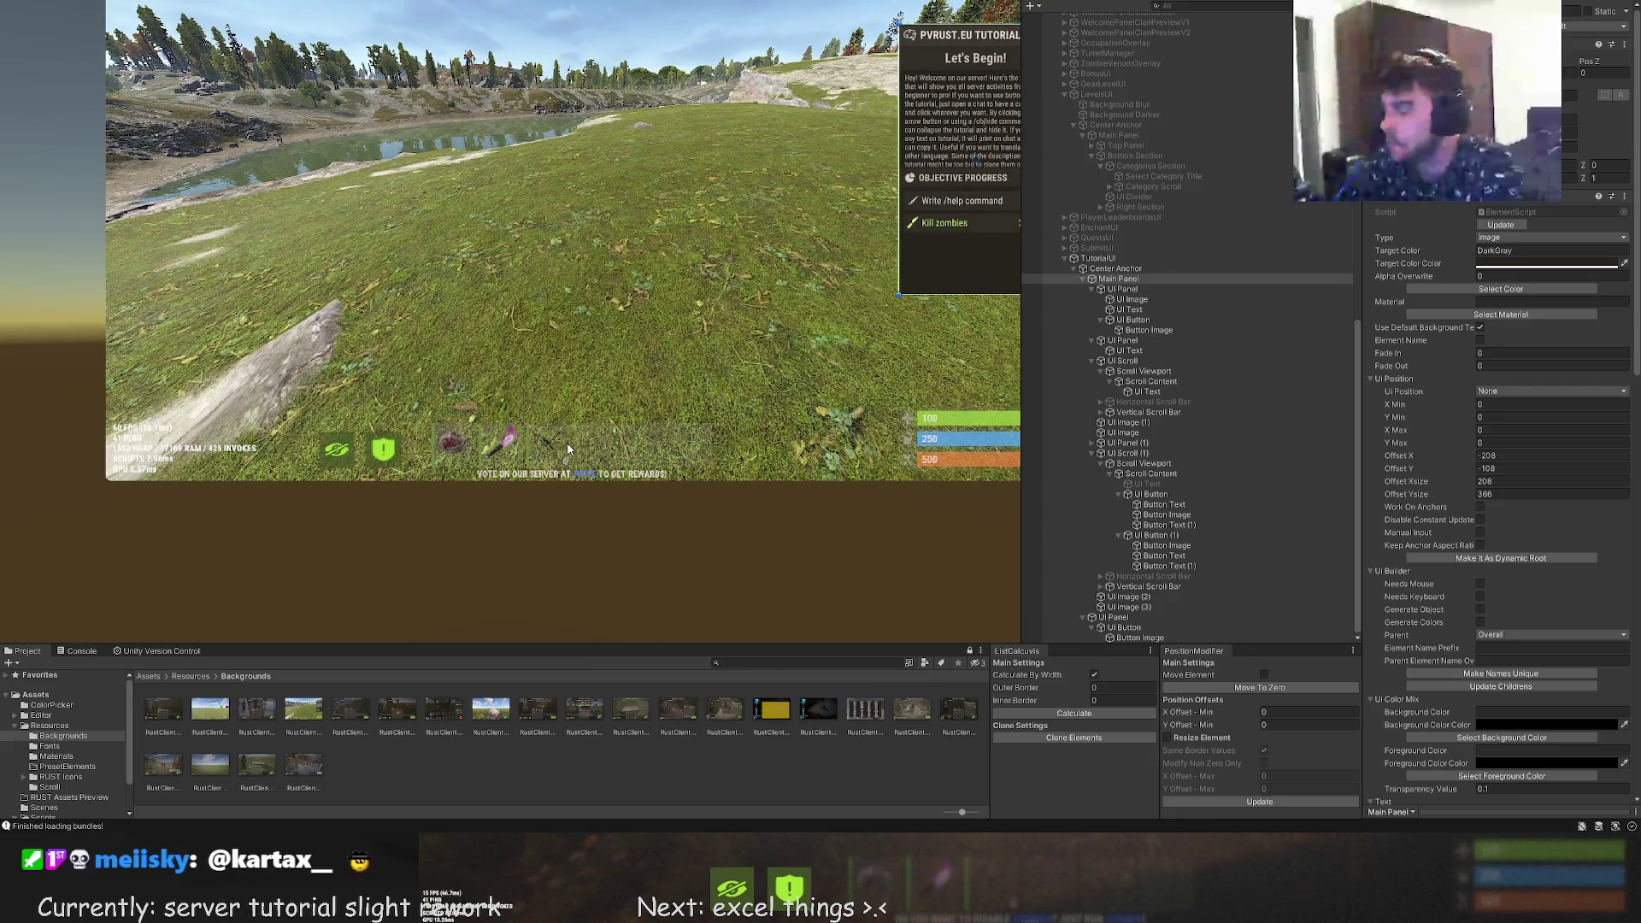
# Duplicate QuestsUI once and rename the copy TutorialSelectUI
pyautogui.click(1095, 258)
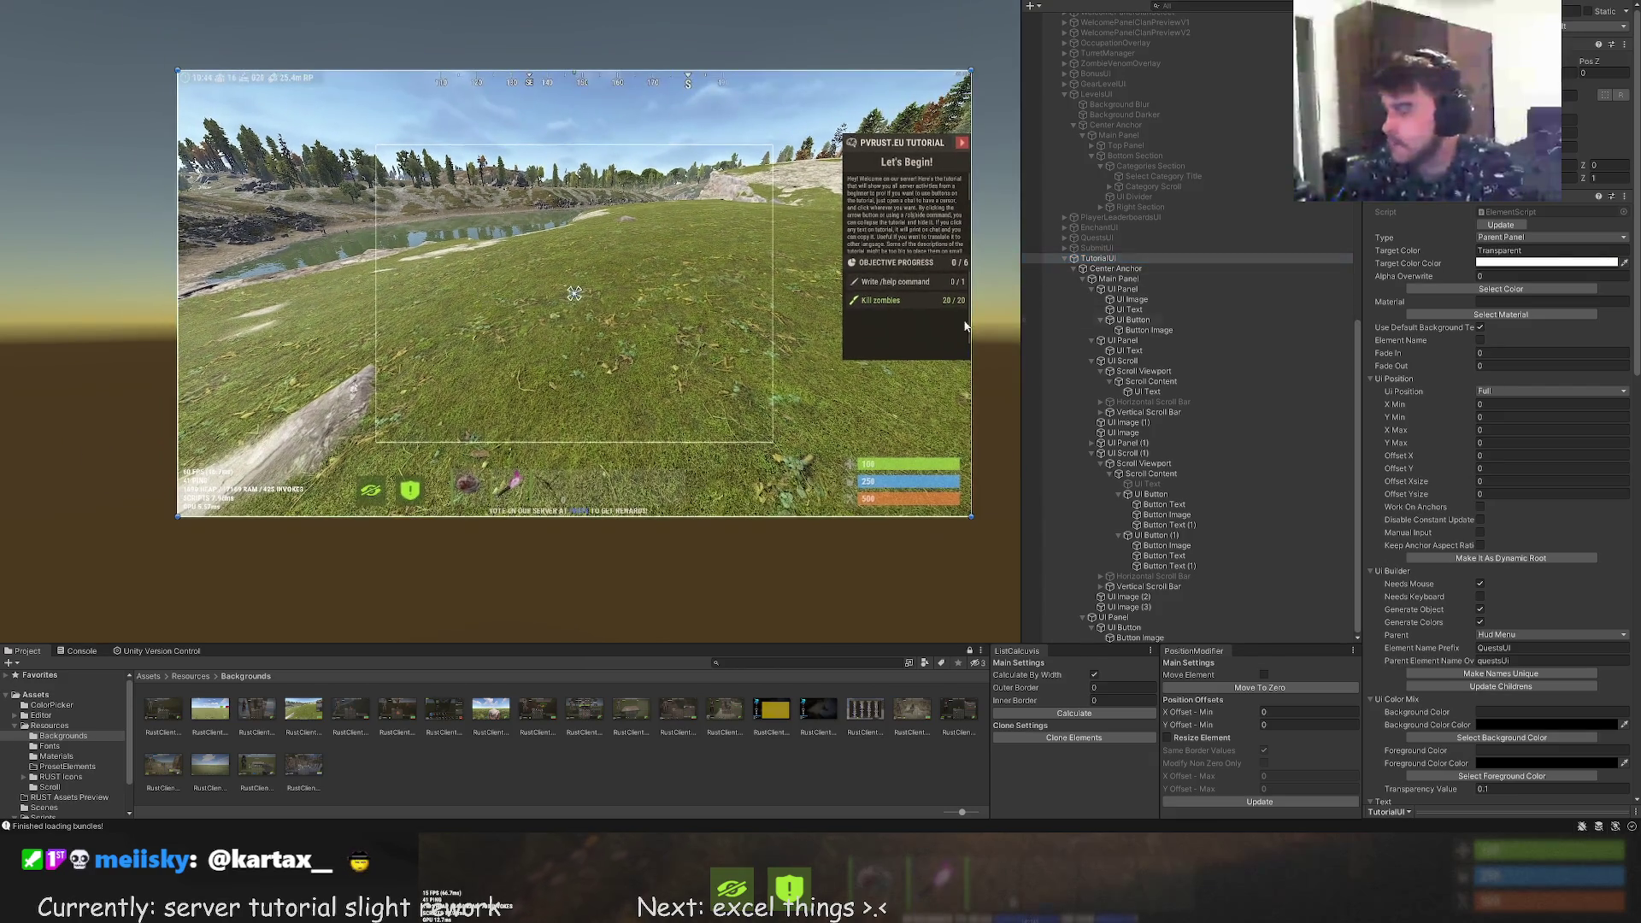
pyautogui.click(1107, 260)
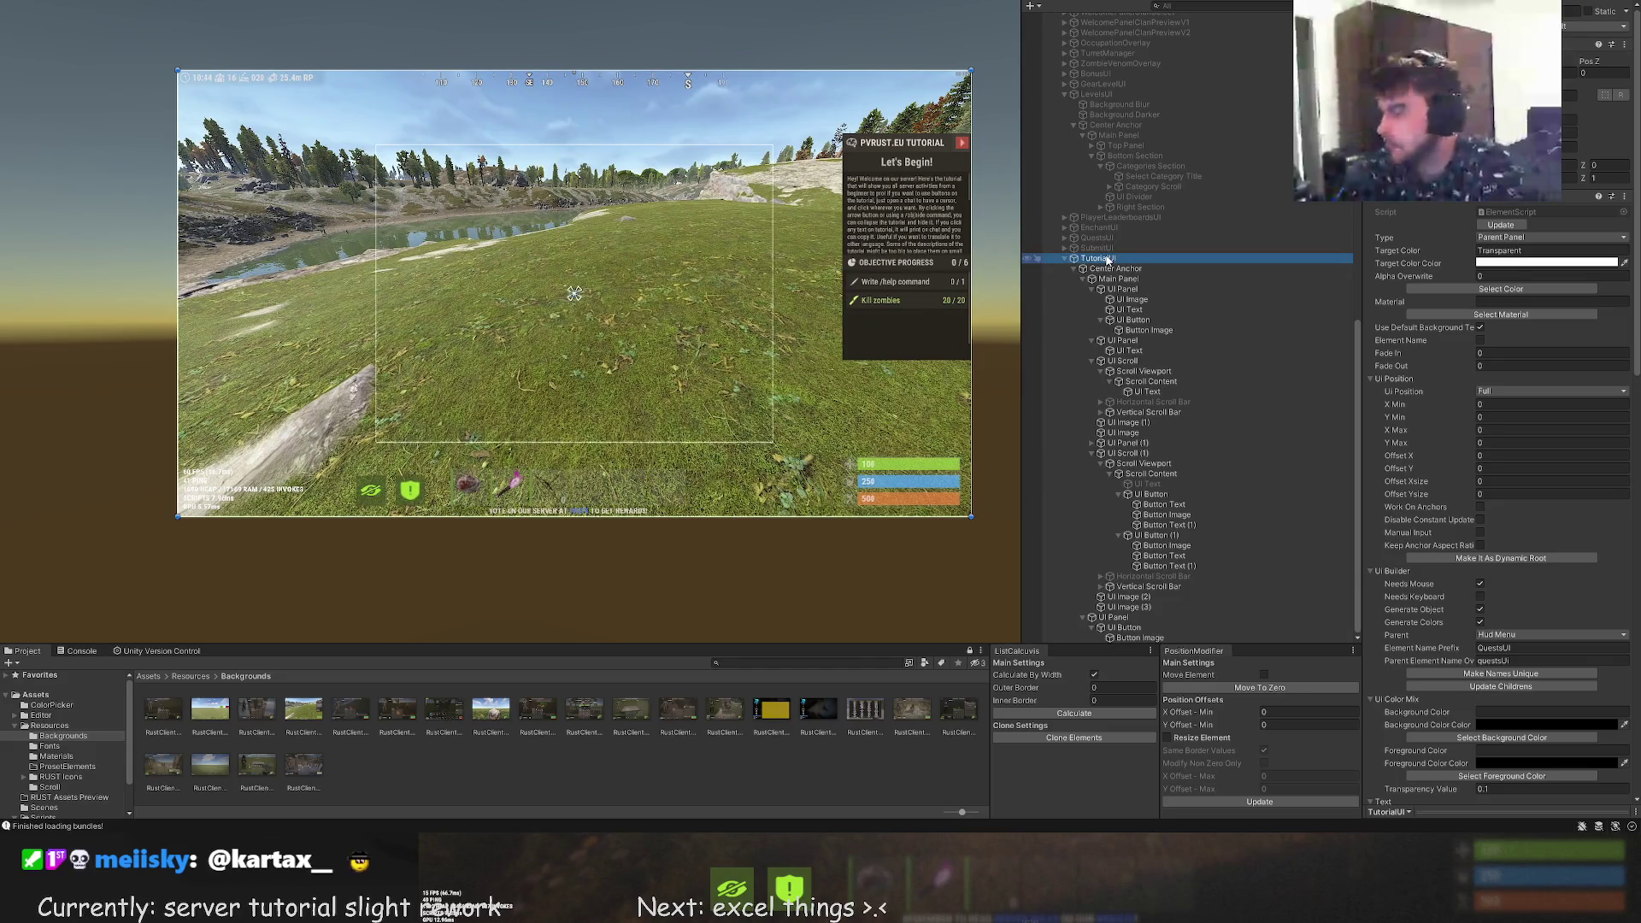
pyautogui.click(1101, 241)
pyautogui.hotkey('ctrl', 'd')
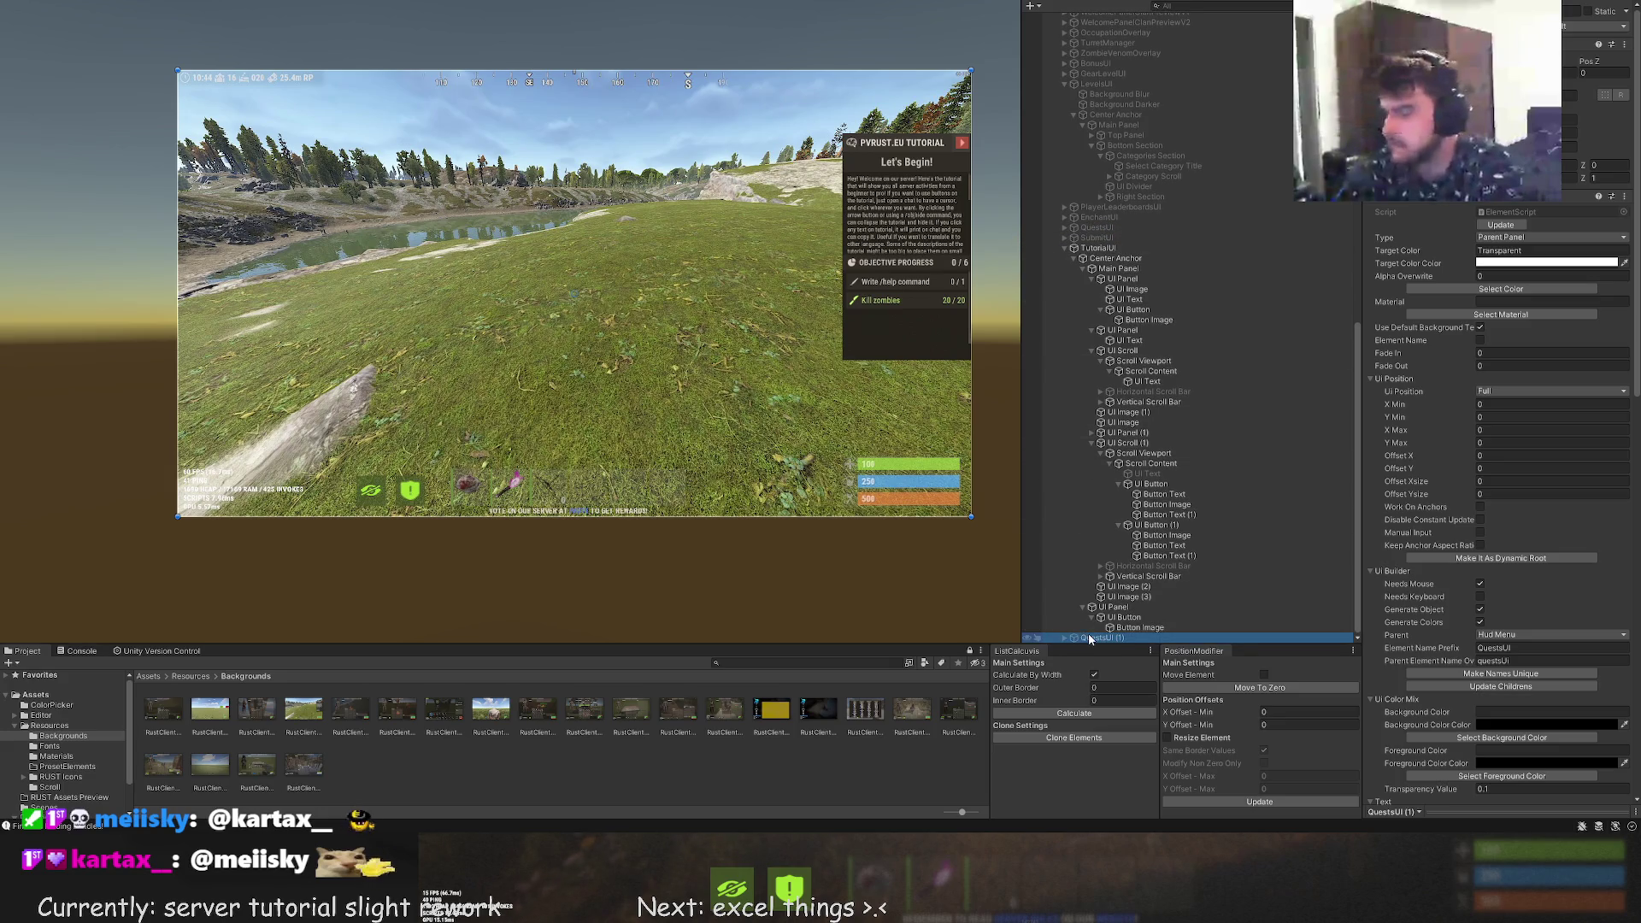
pyautogui.hotkey('ctrl', 'd')
pyautogui.hotkey('ctrl', 'z')
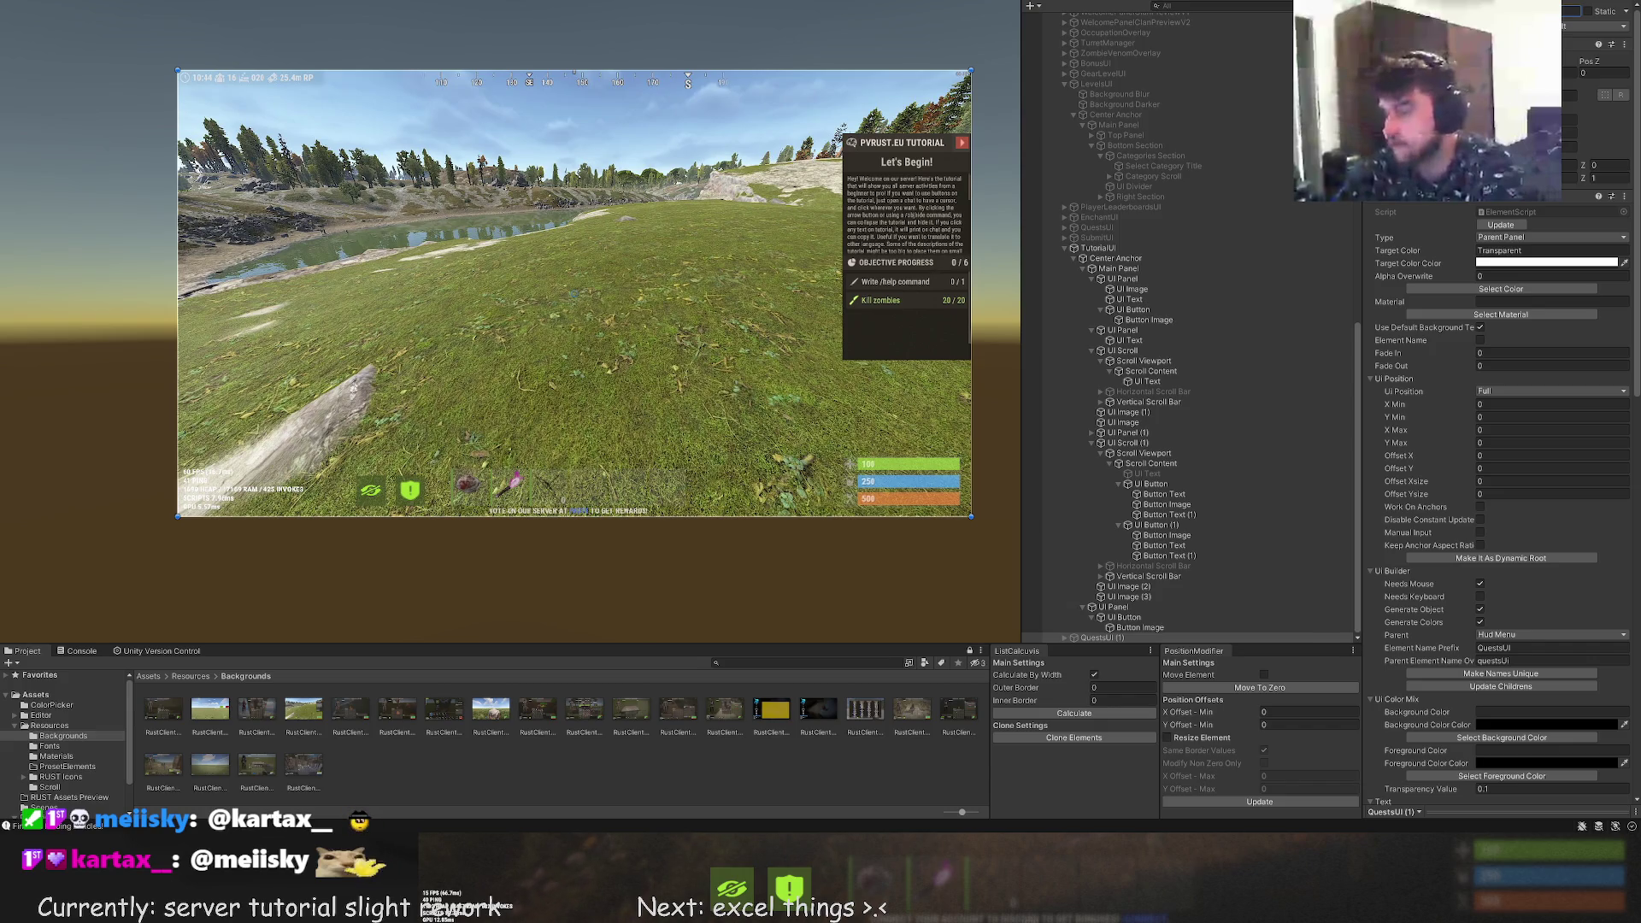
pyautogui.write('TutorialSelectUI')
pyautogui.press('Return')
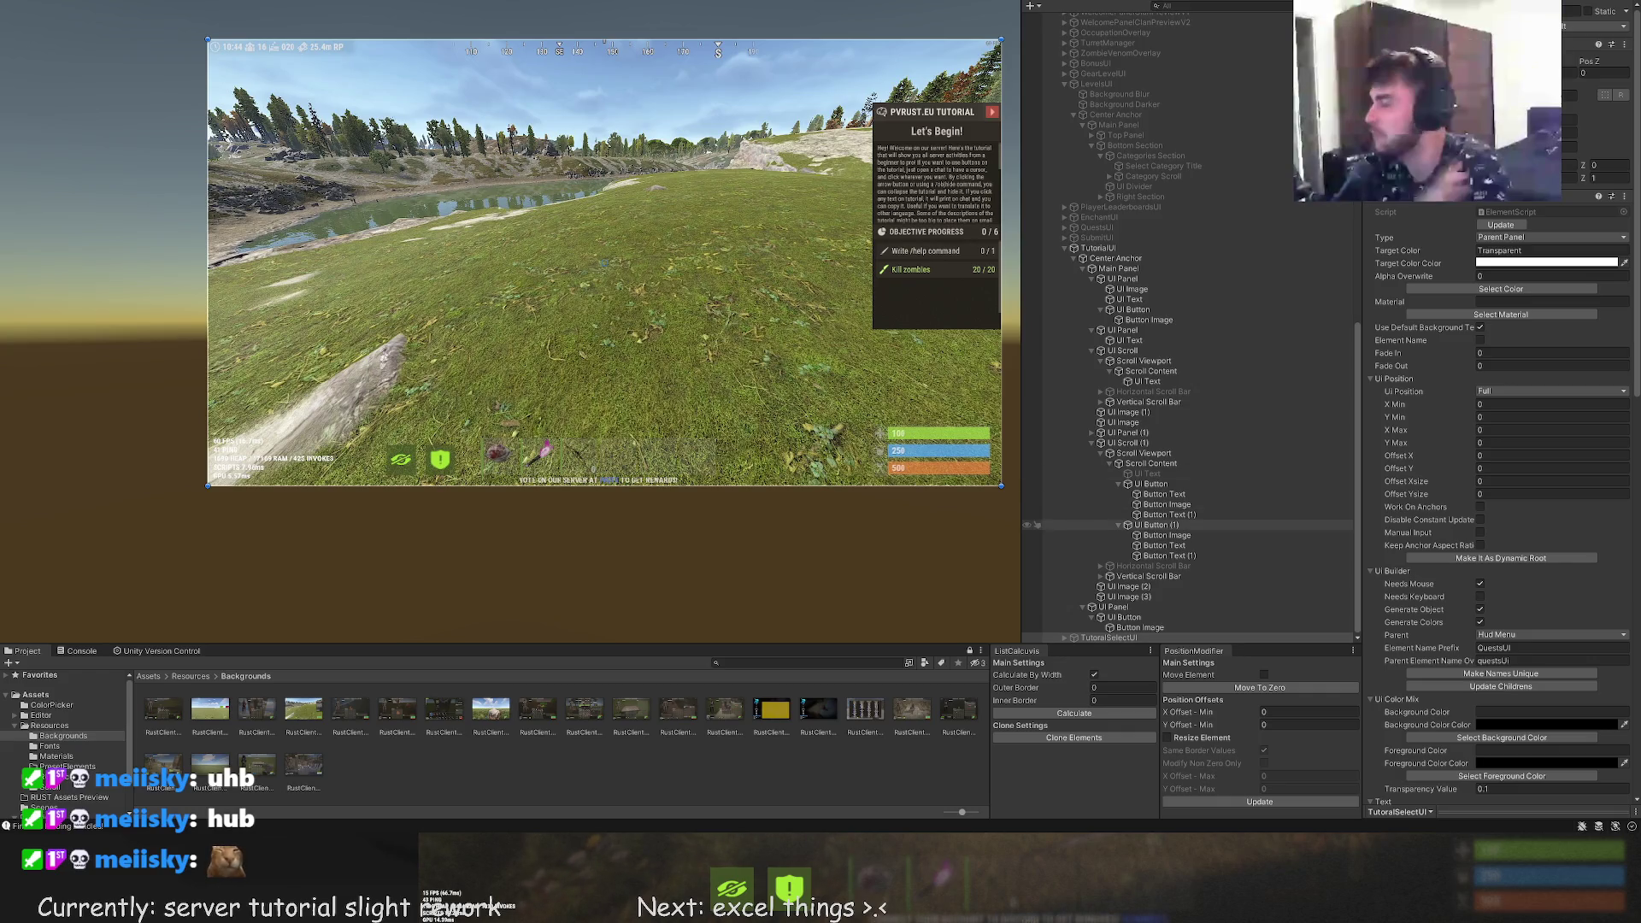
pyautogui.hotkey('alt', 'shift', 'a')
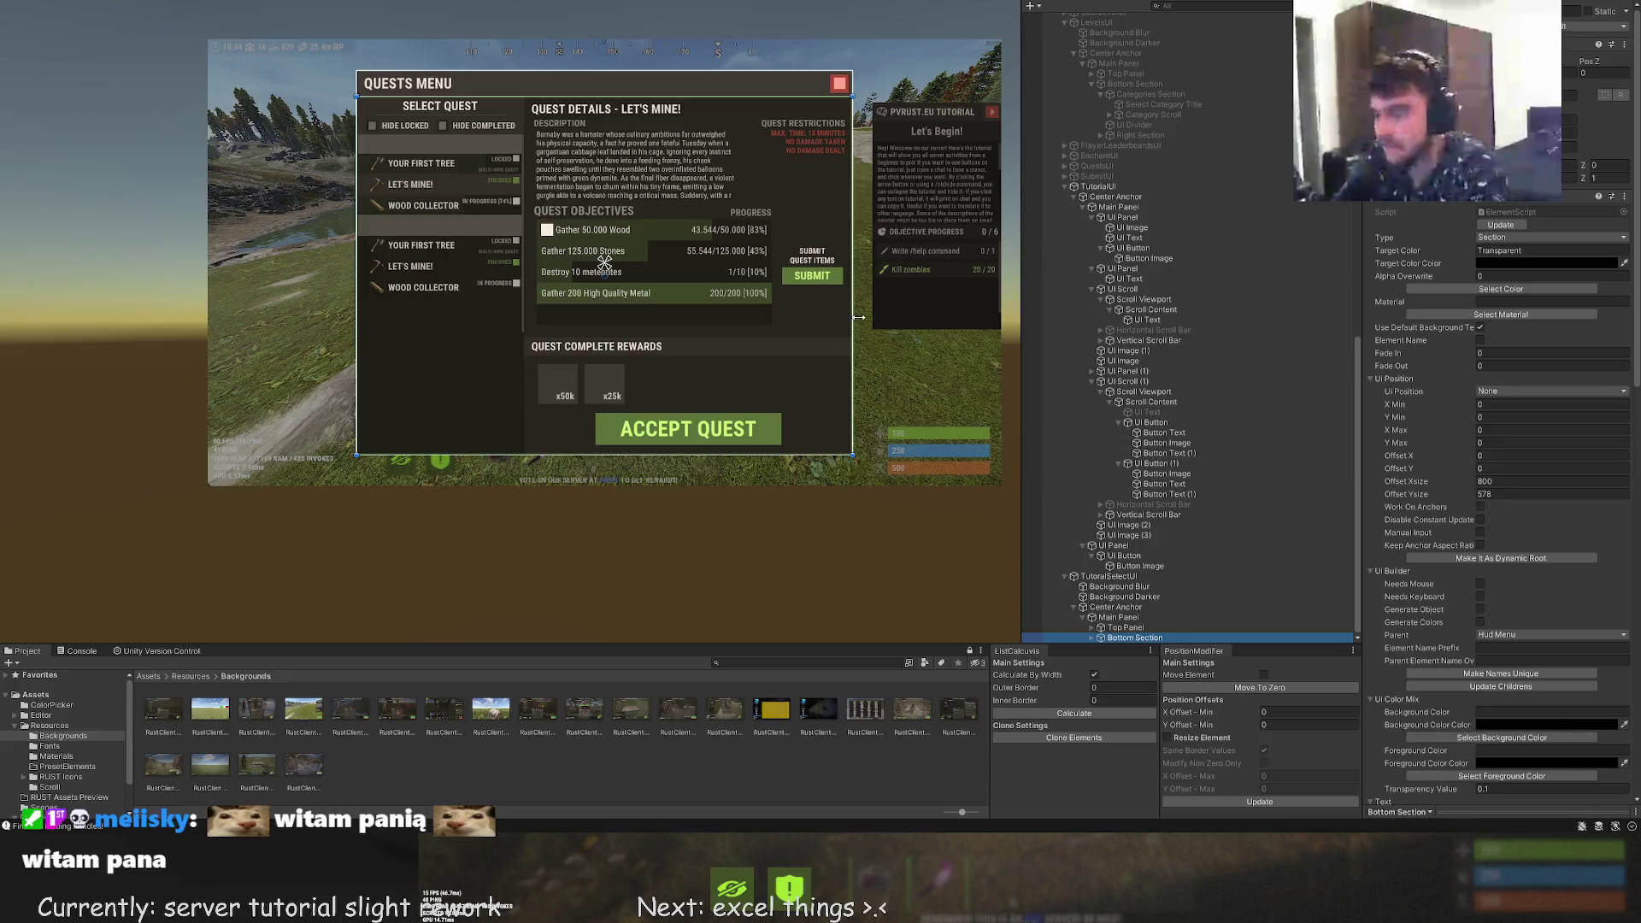
# Clear the quest content out of TutorialSelectUI's Bottom Section
pyautogui.click(1115, 637)
pyautogui.press('Right')
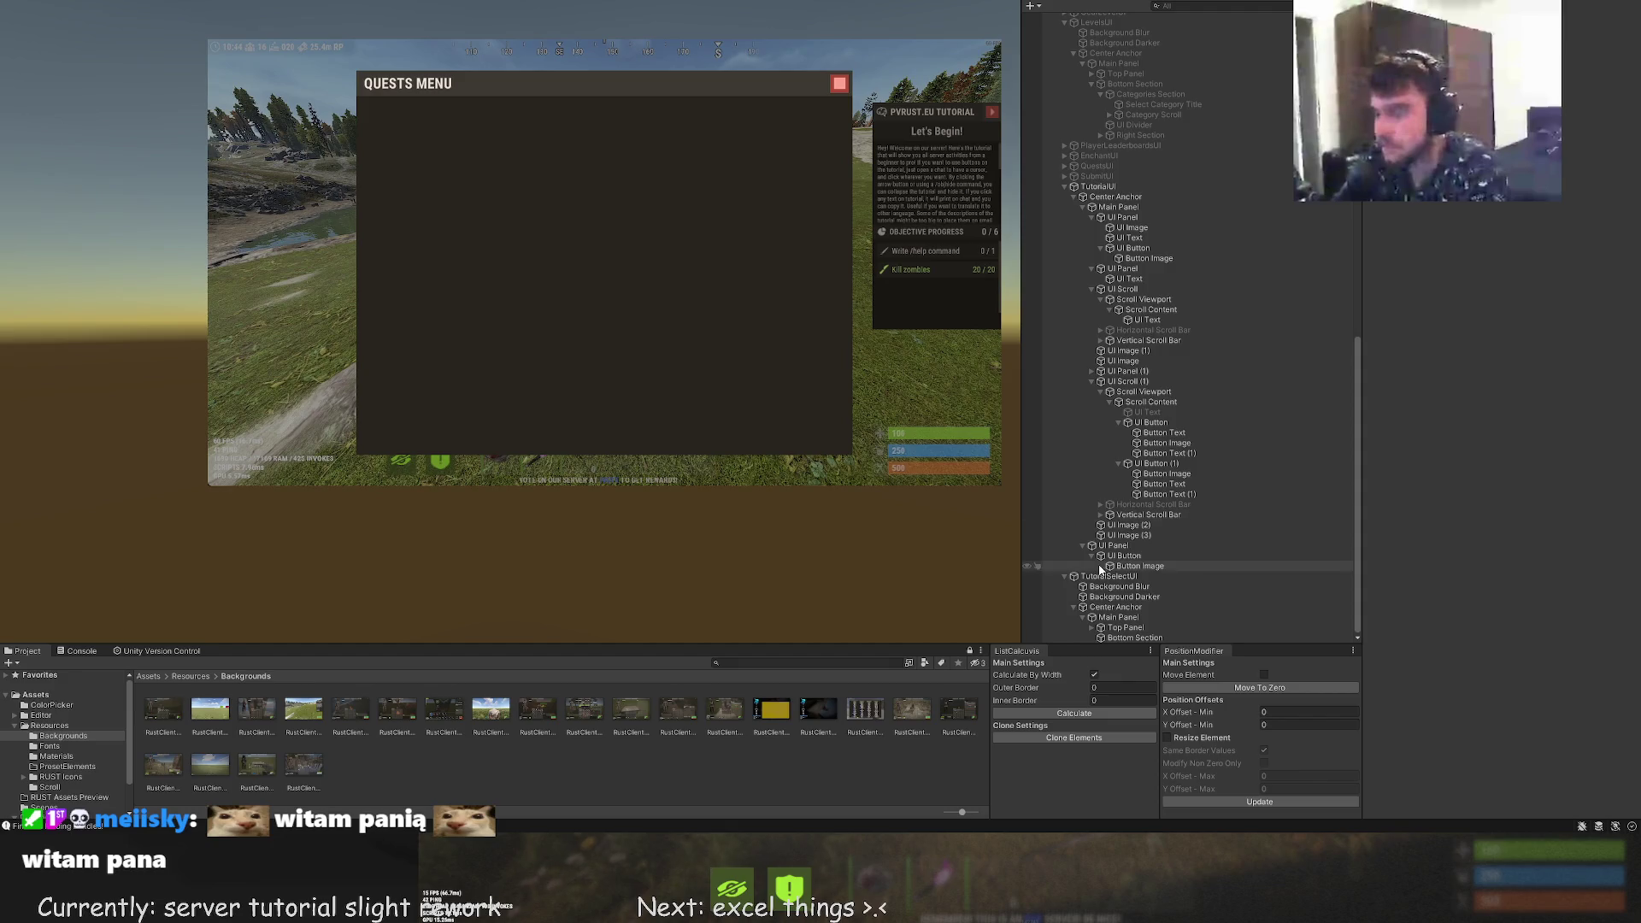
pyautogui.click(1117, 619)
pyautogui.press('Up')
pyautogui.press('Up')
pyautogui.press('Up')
pyautogui.click(1501, 686)
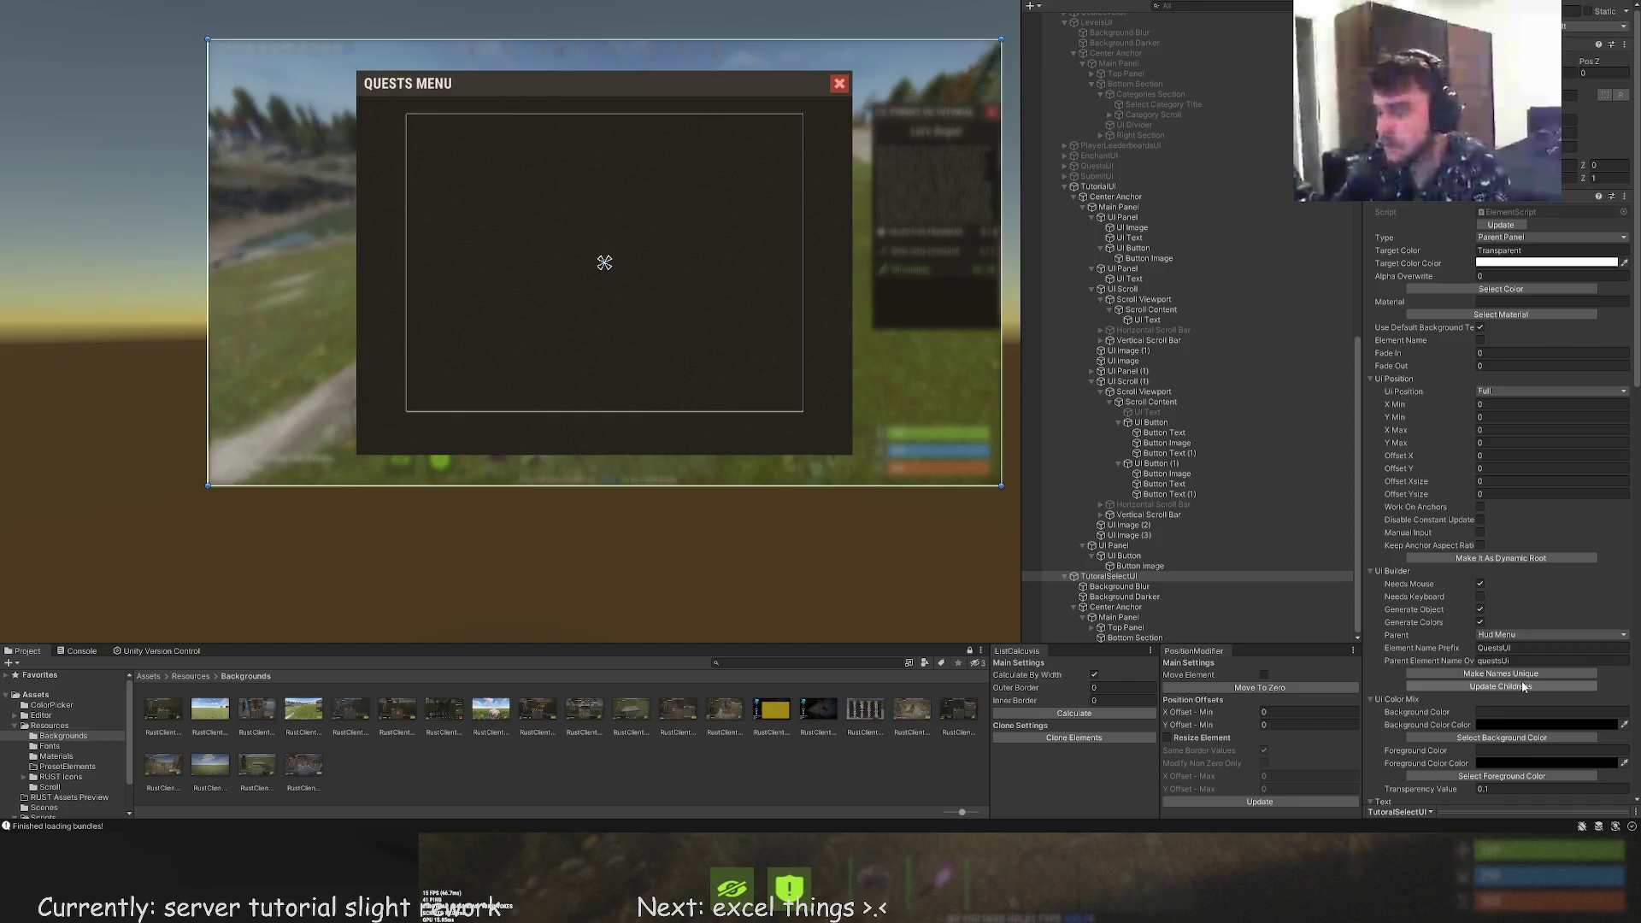
# Change the Top Panel's Title Text from QUESTS MENU to 'TUTORIAL MISSION SELECT'
pyautogui.click(1105, 629)
pyautogui.press('Right')
pyautogui.click(1111, 638)
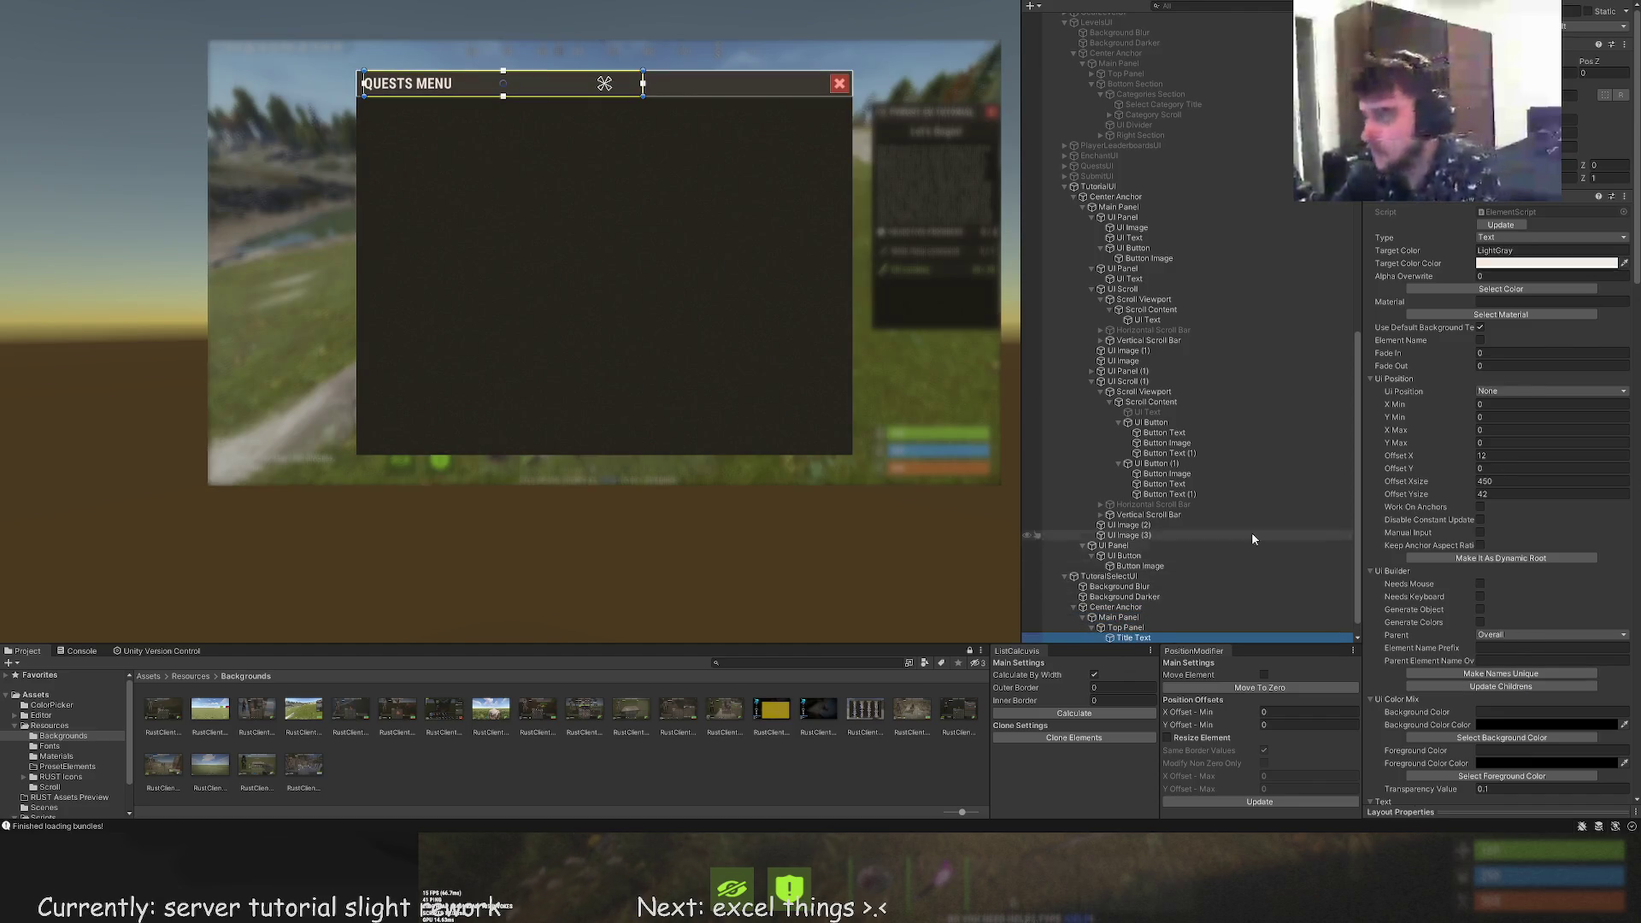
pyautogui.scroll(-10, 1461, 538)
pyautogui.scroll(-5, 1465, 555)
pyautogui.tripleClick(1401, 622)
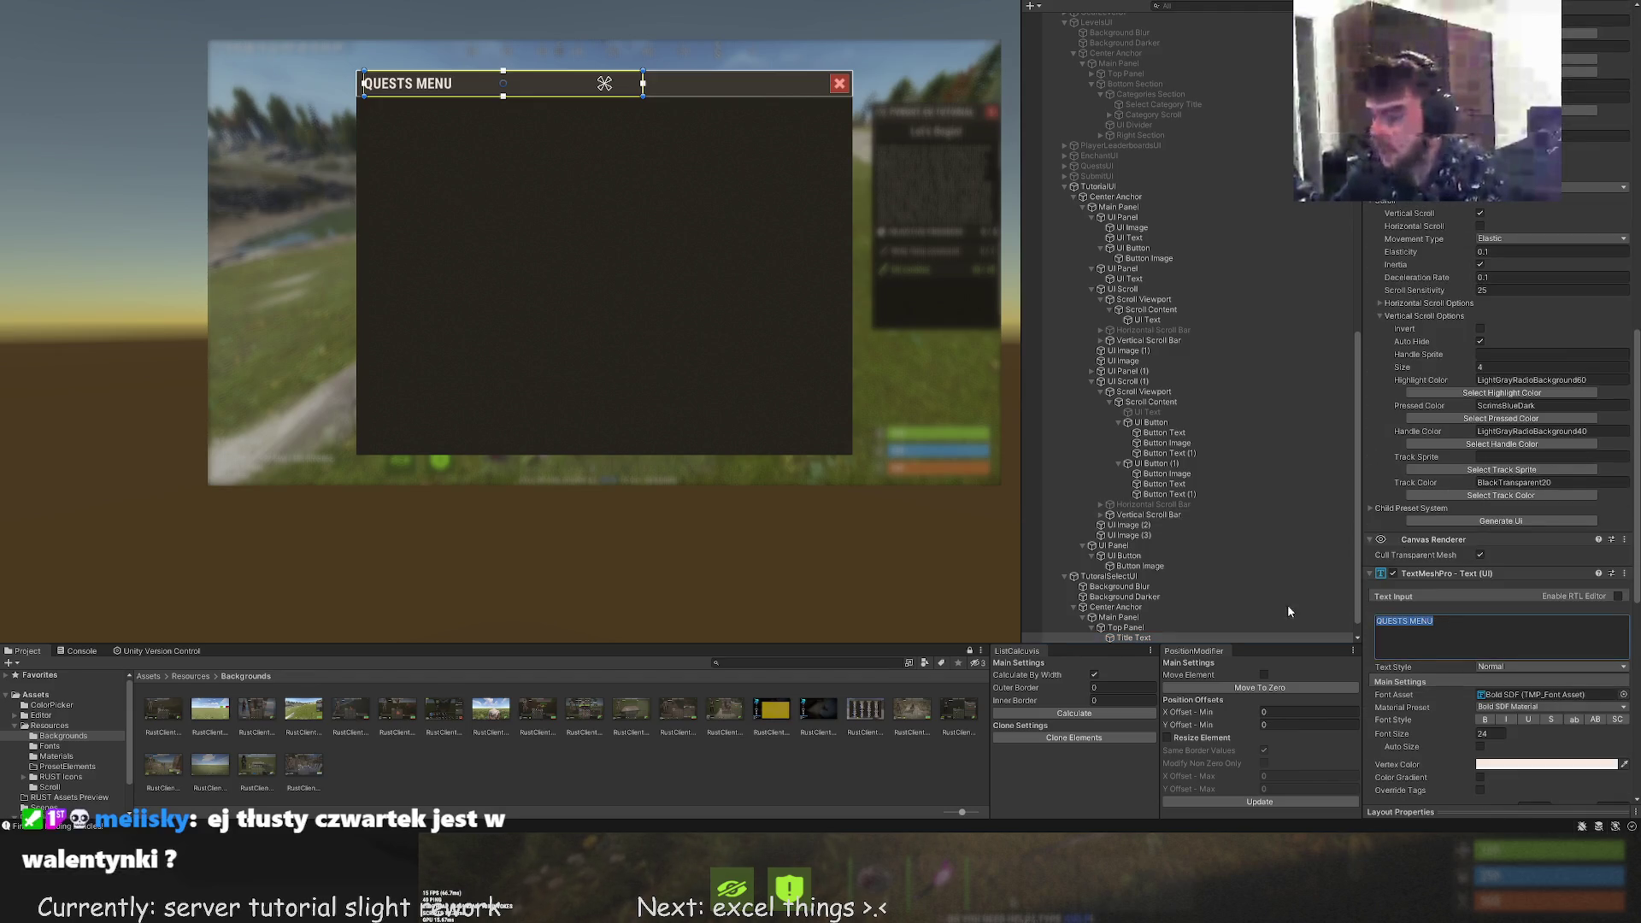
pyautogui.write('TUTORIAL MISSI')
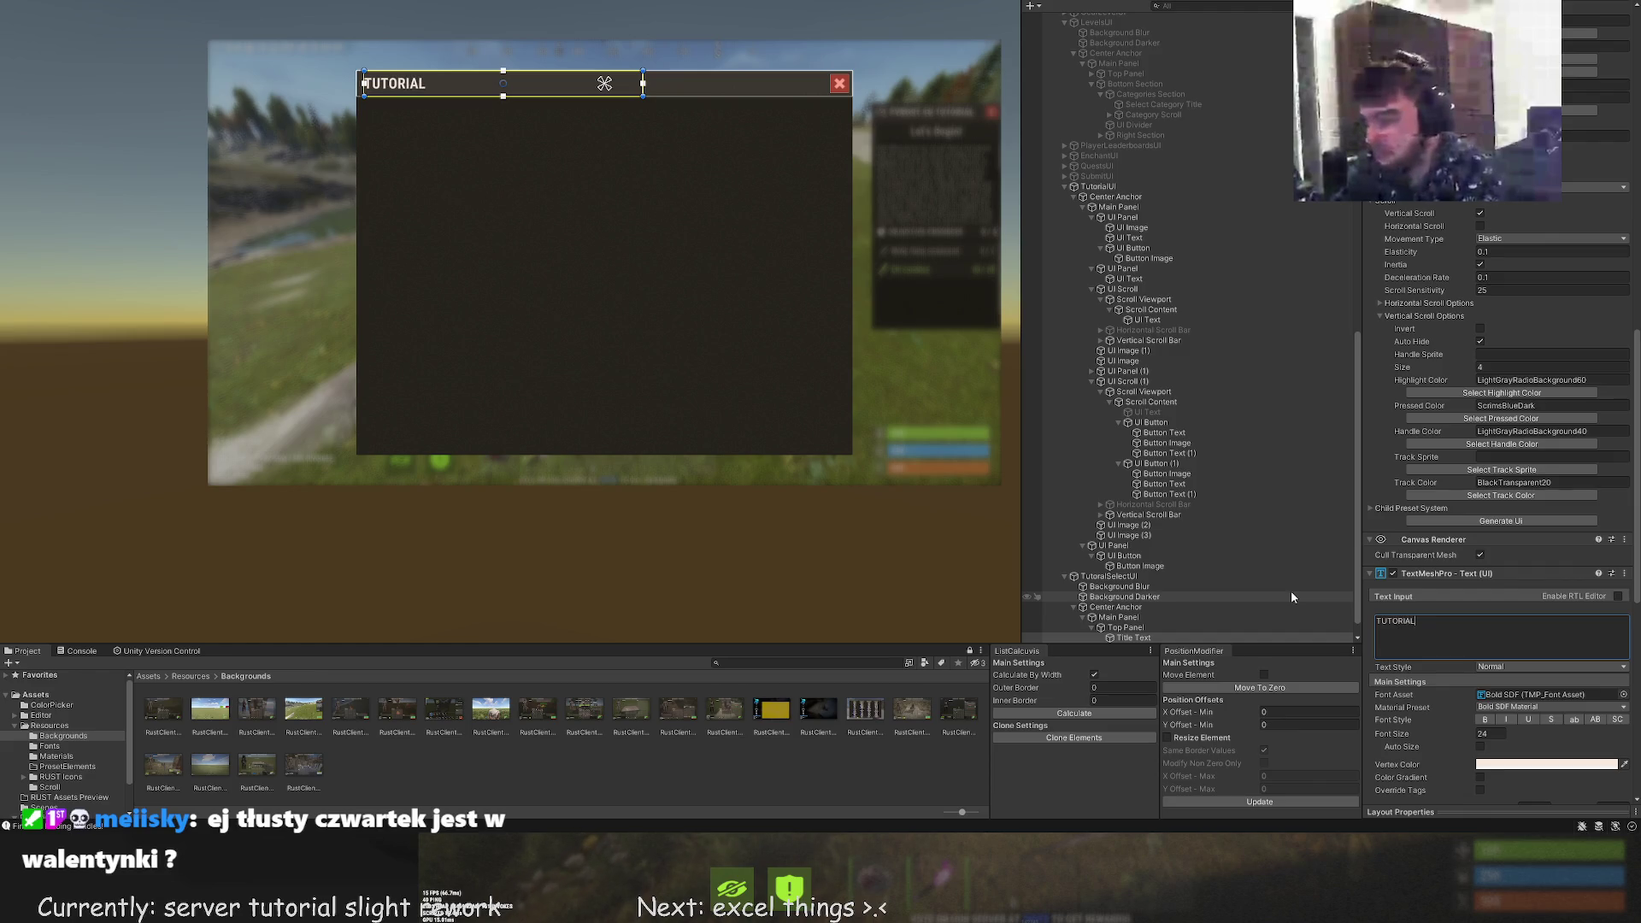
pyautogui.write('ON S')
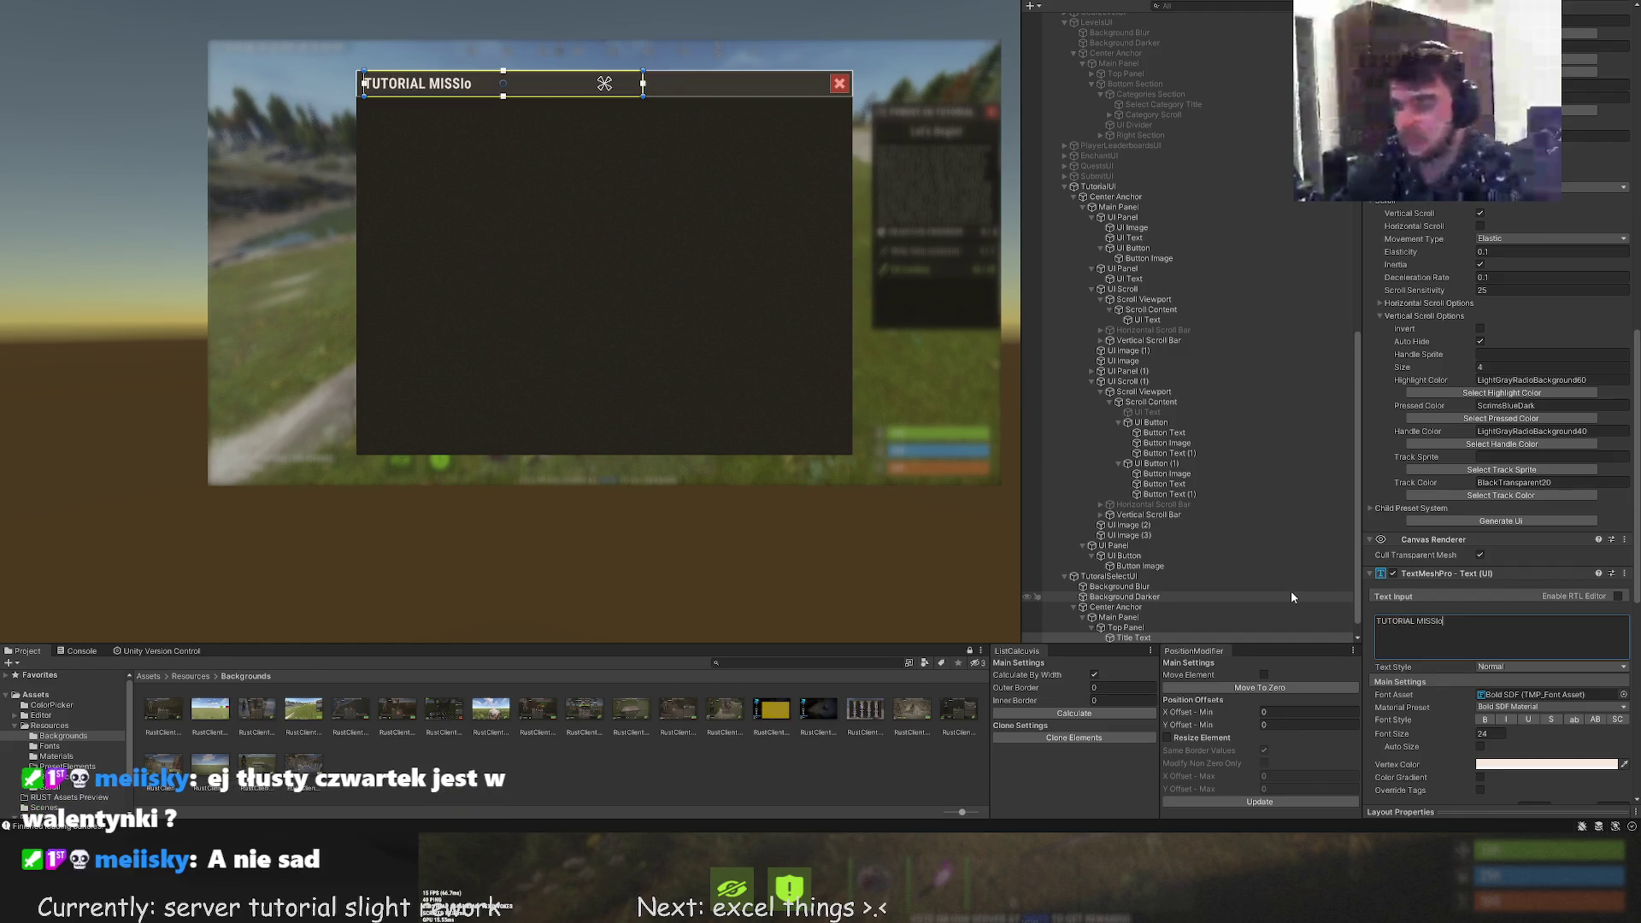
pyautogui.write('ELECT')
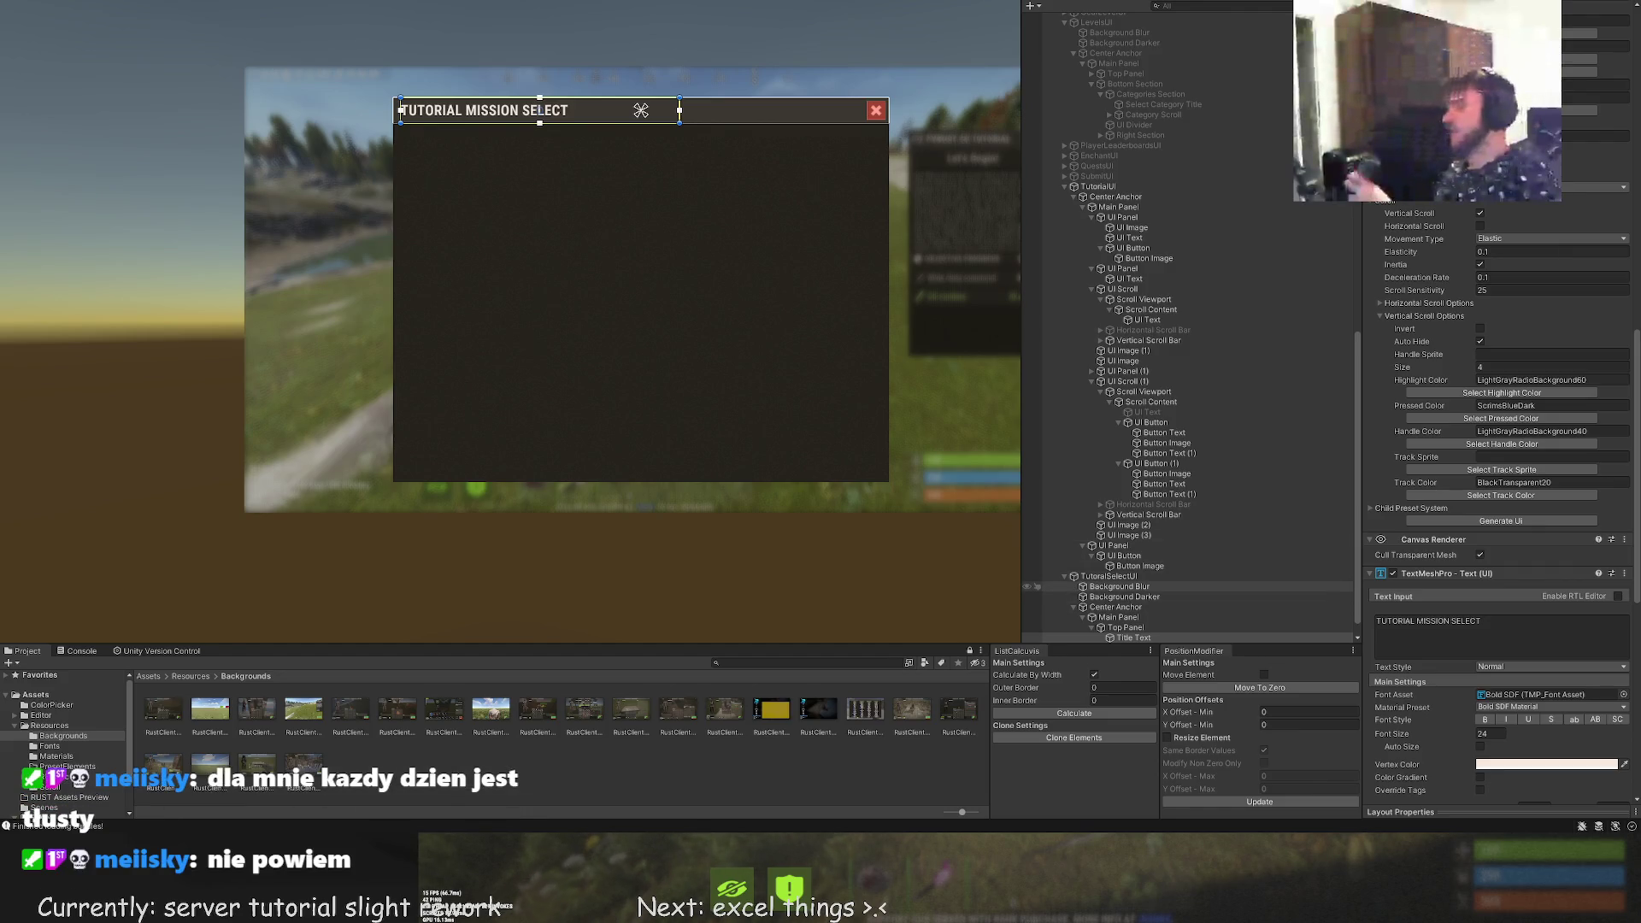
# Narrow the Main Panel from both sides to about 401 wide
pyautogui.click(1060, 576)
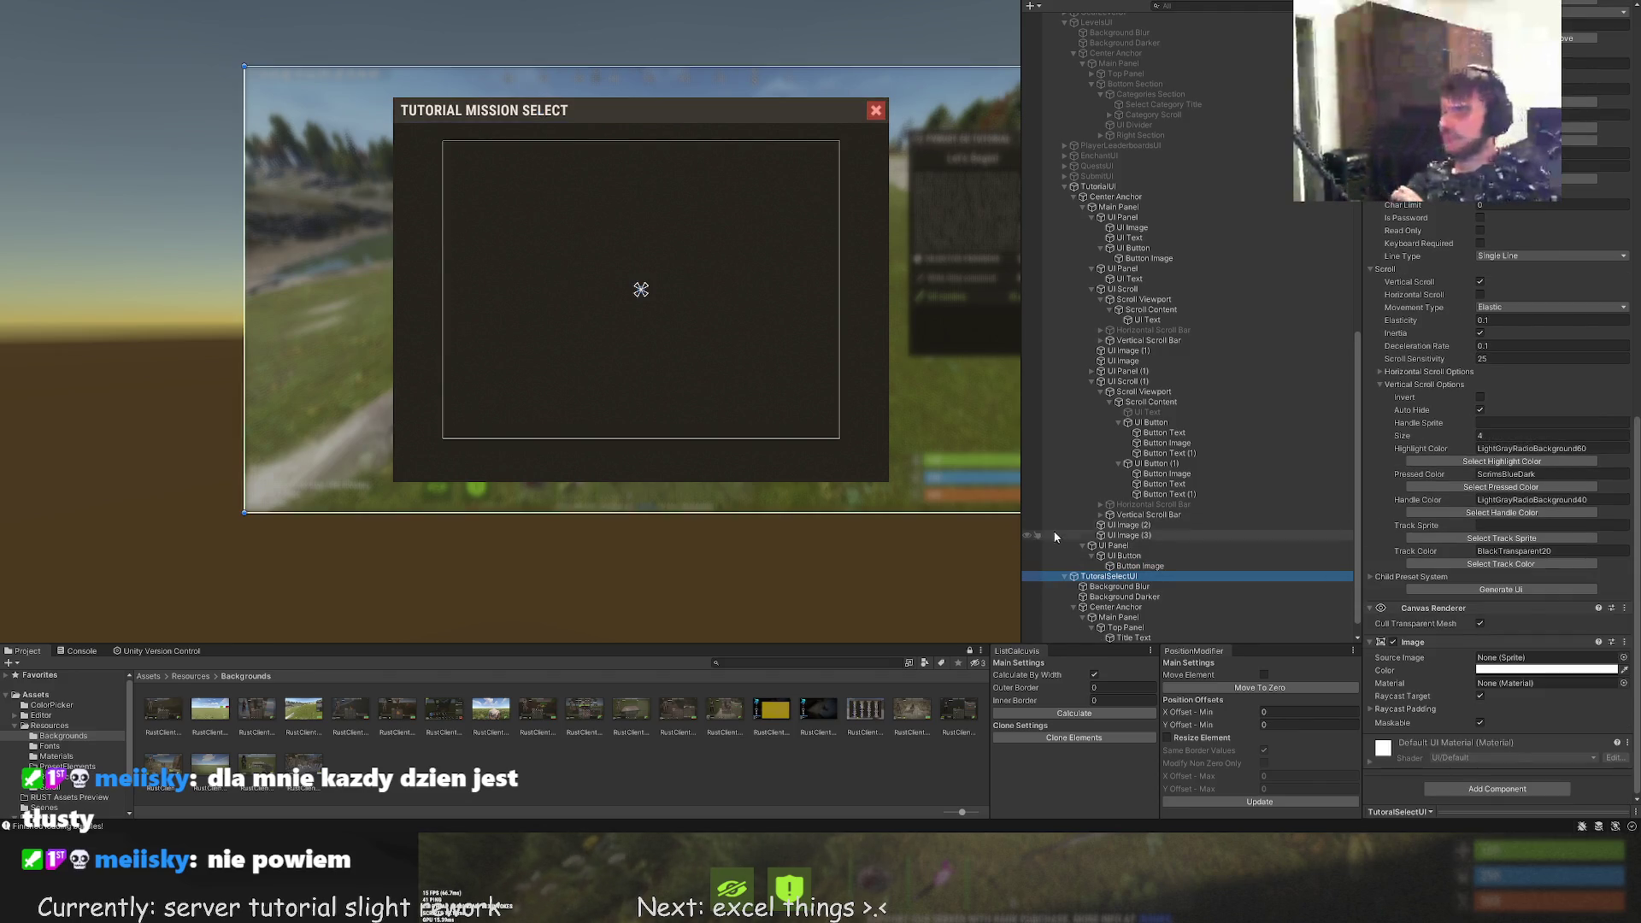
pyautogui.click(1115, 607)
pyautogui.scroll(3, 604, 359)
pyautogui.click(487, 363)
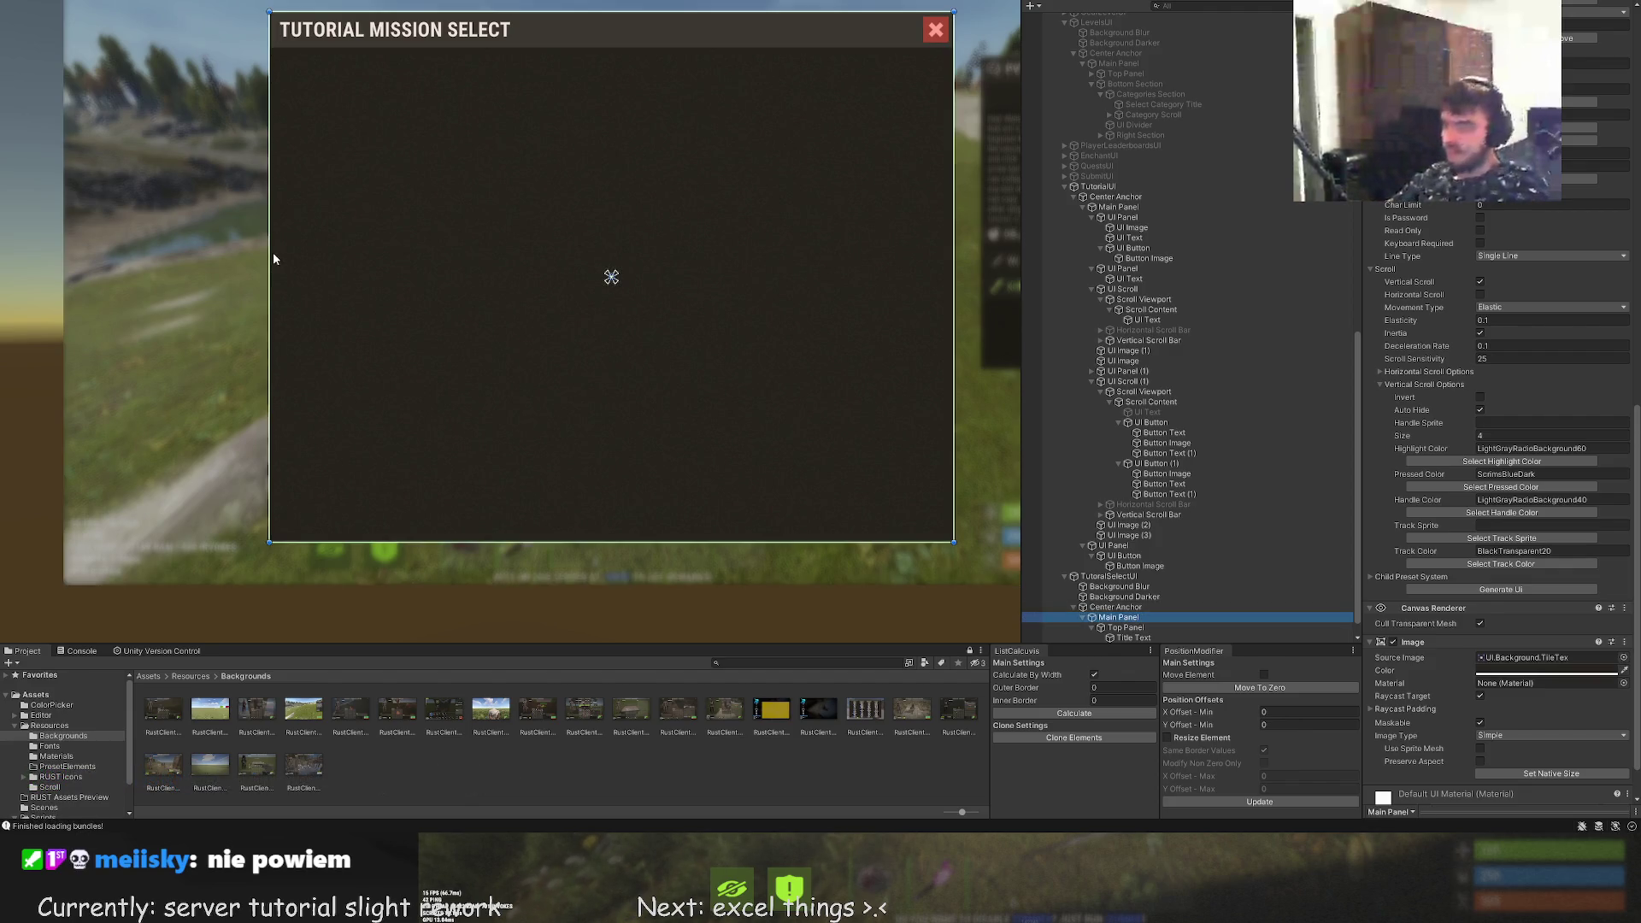
pyautogui.moveTo(273, 258); pyautogui.dragTo(450, 258)
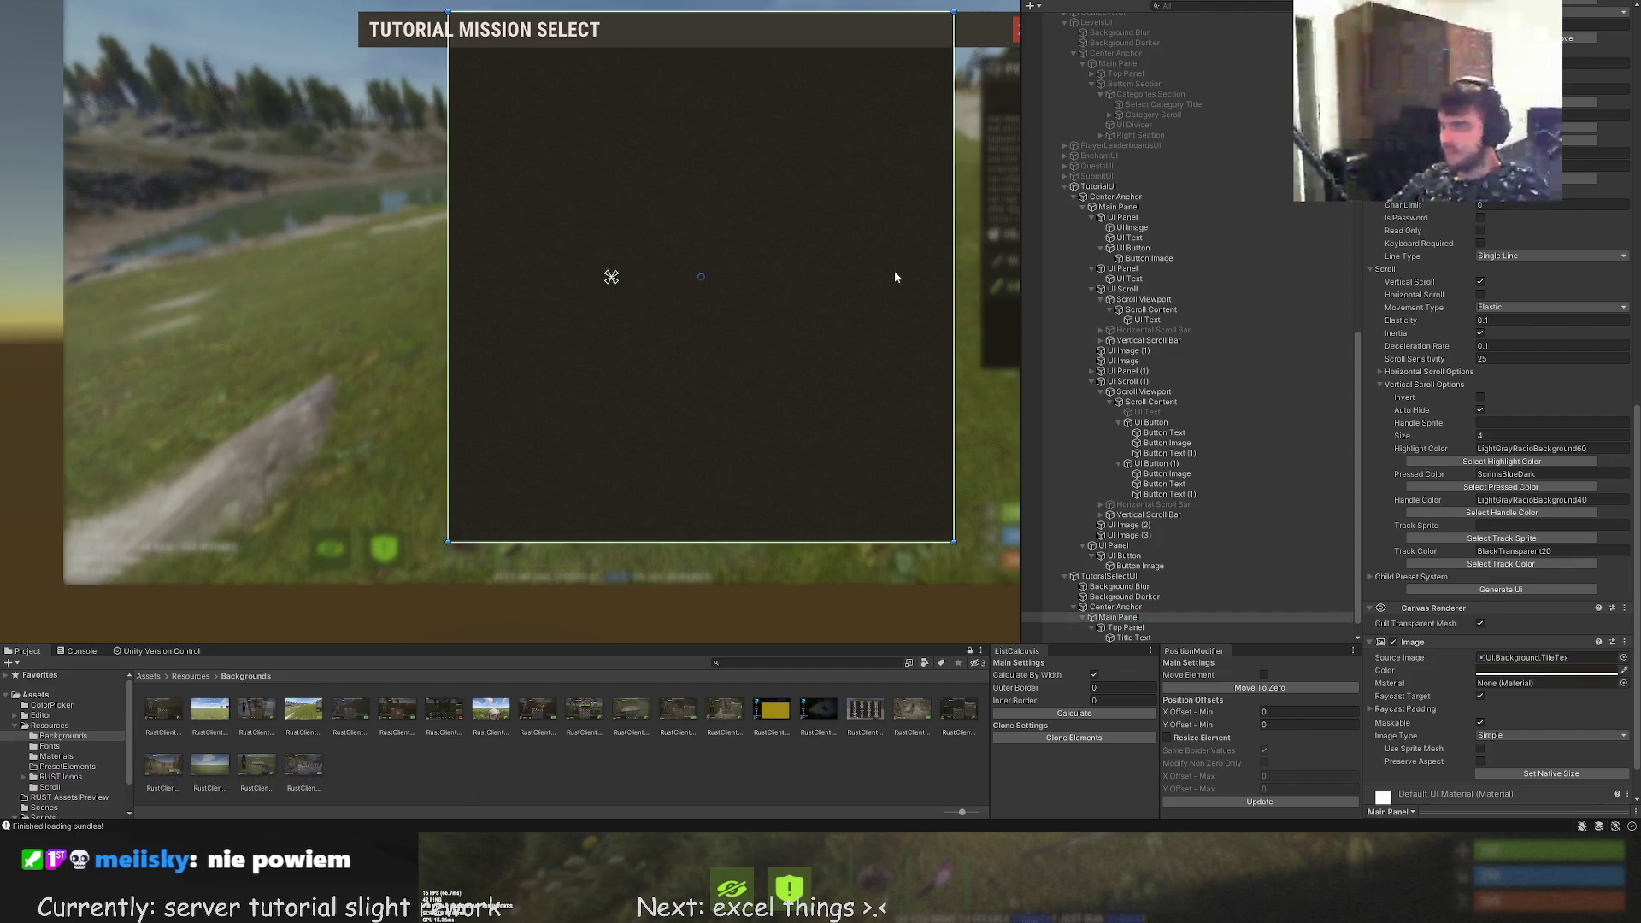
pyautogui.moveTo(954, 264); pyautogui.dragTo(769, 262)
pyautogui.moveTo(448, 241); pyautogui.dragTo(428, 237)
pyautogui.scroll(-1, 427, 316)
pyautogui.scroll(-1, 539, 333)
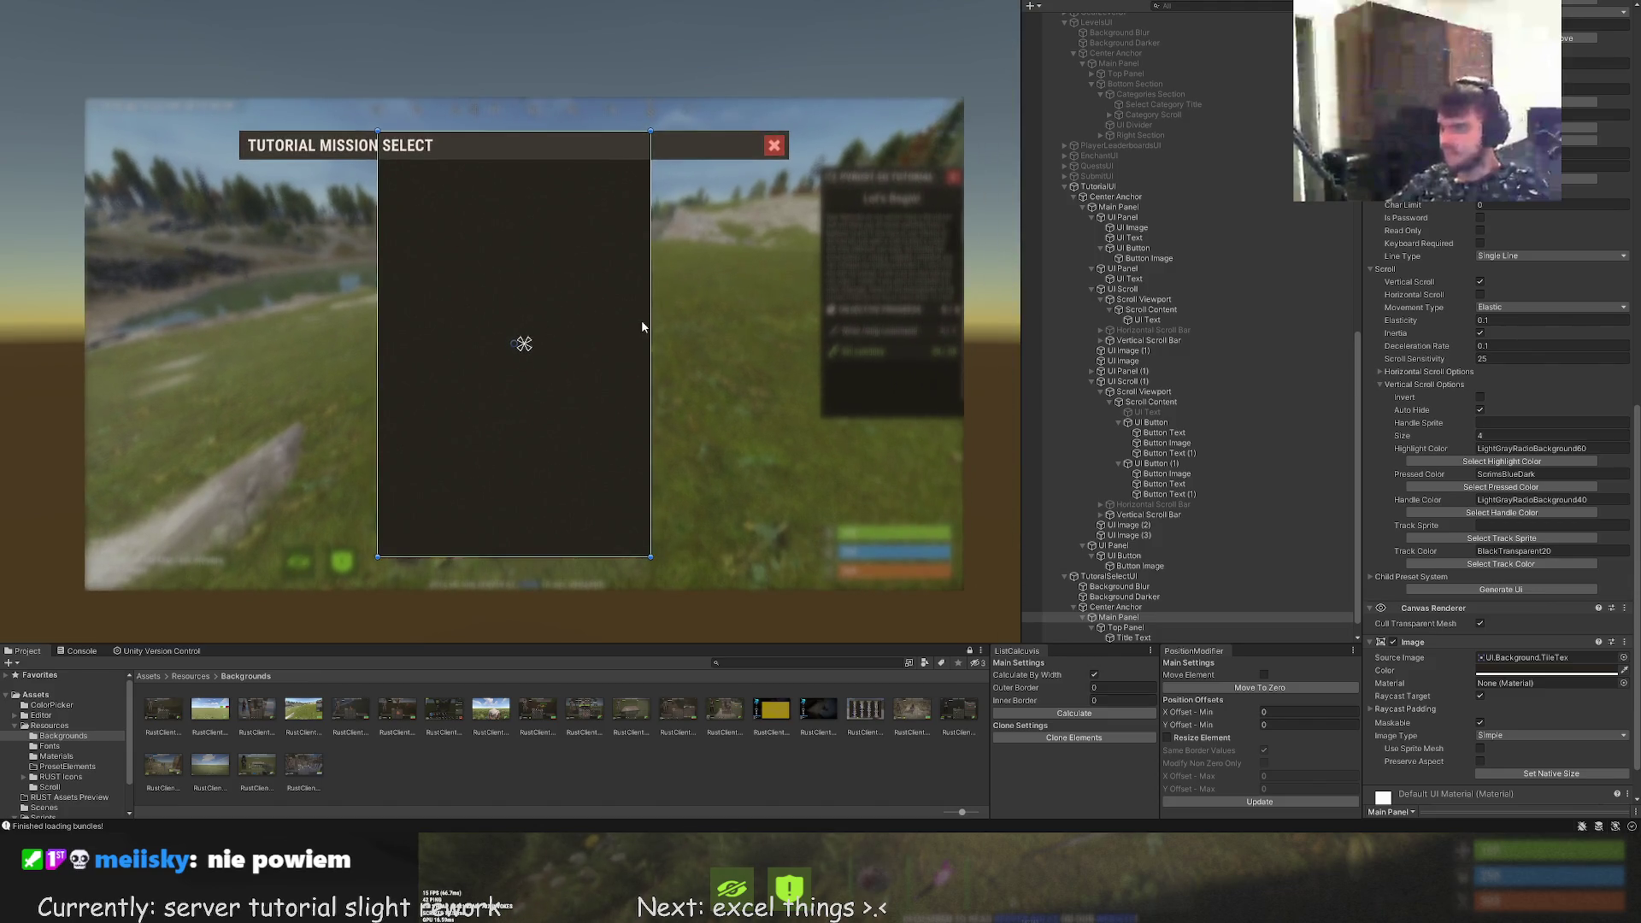
pyautogui.moveTo(648, 322); pyautogui.dragTo(651, 323)
pyautogui.scroll(-2, 658, 355)
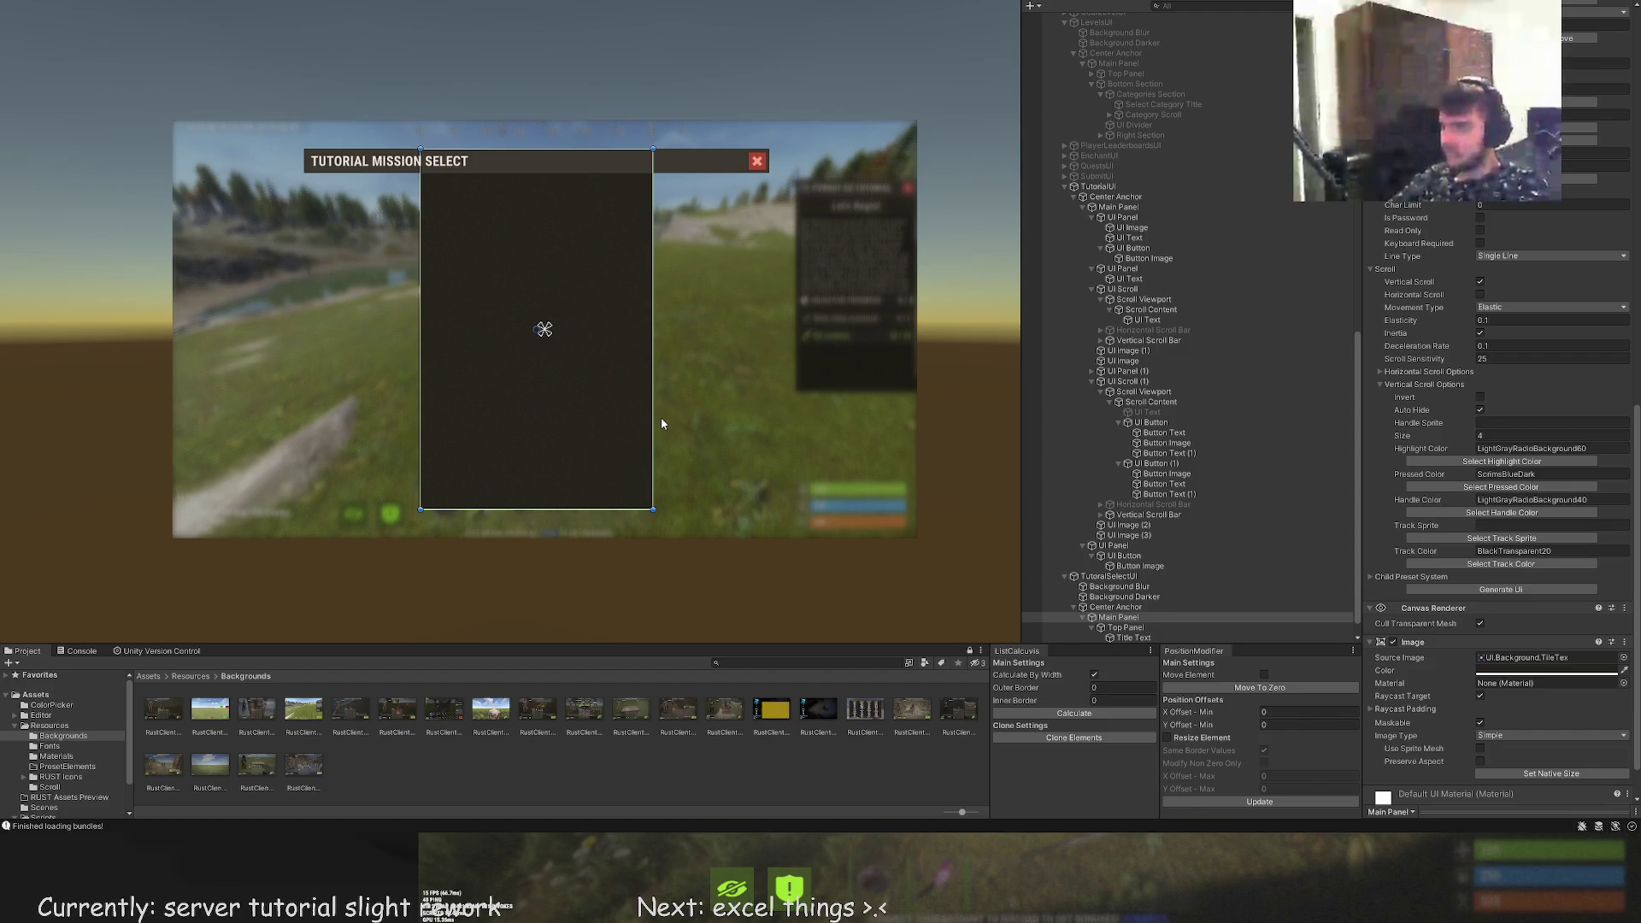
pyautogui.scroll(2, 599, 375)
pyautogui.moveTo(598, 364)
pyautogui.mouseDown()
pyautogui.moveTo(650, 366)
pyautogui.moveTo(645, 380)
pyautogui.mouseUp()
# Narrow the Top Panel title bar to about 390 wide to match
pyautogui.click(1125, 627)
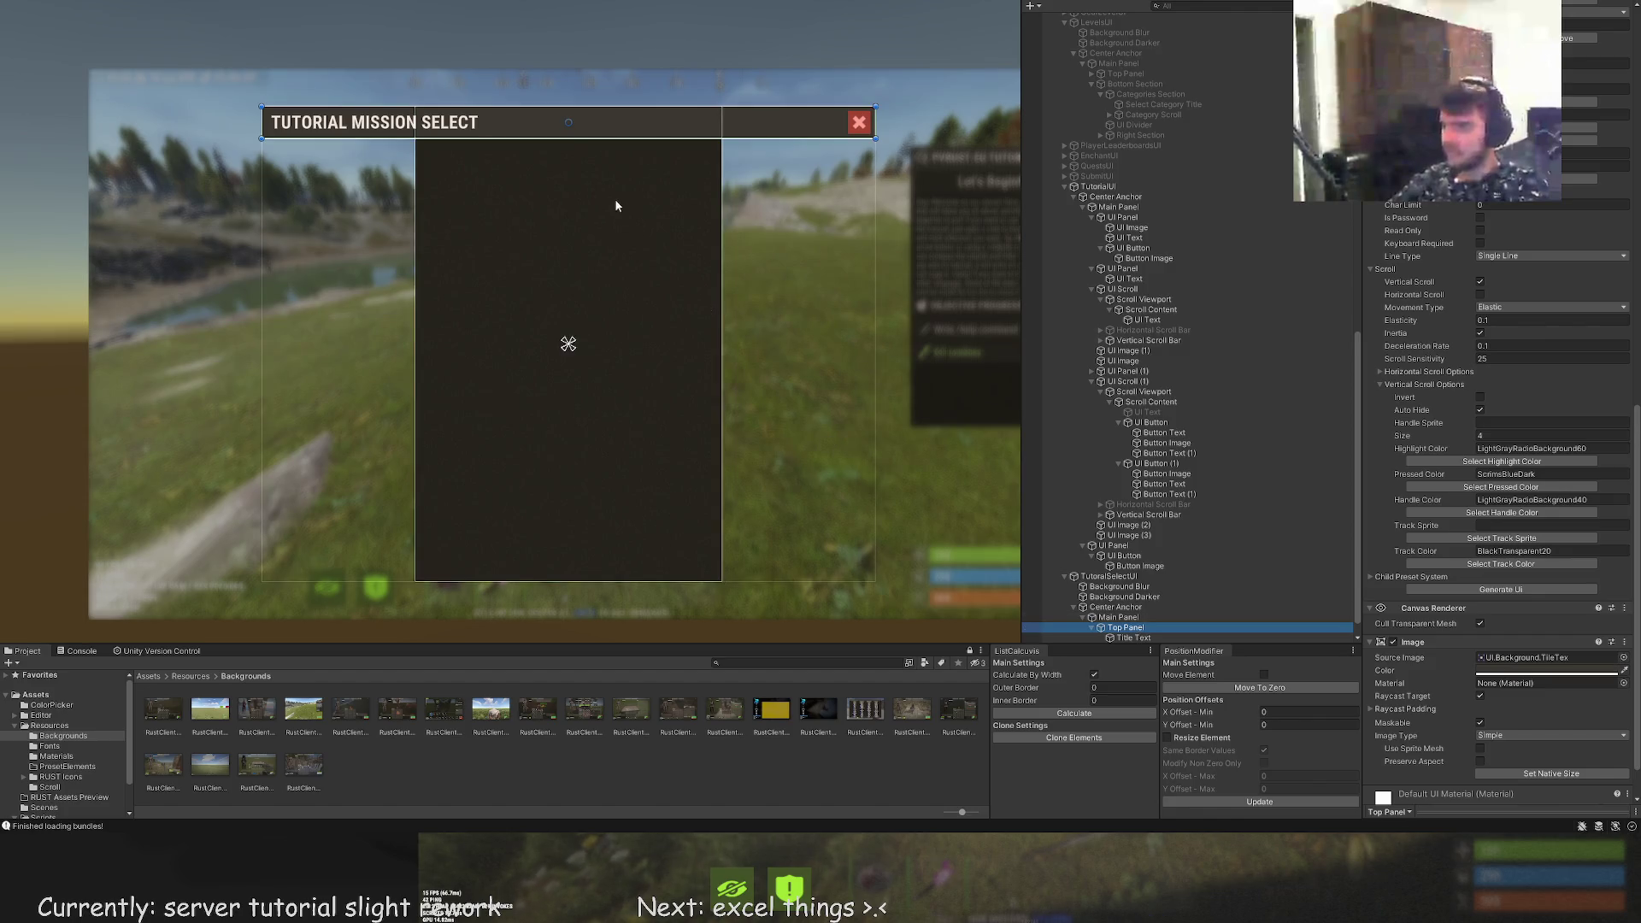
pyautogui.scroll(2, 636, 229)
pyautogui.moveTo(282, 191); pyautogui.dragTo(485, 191)
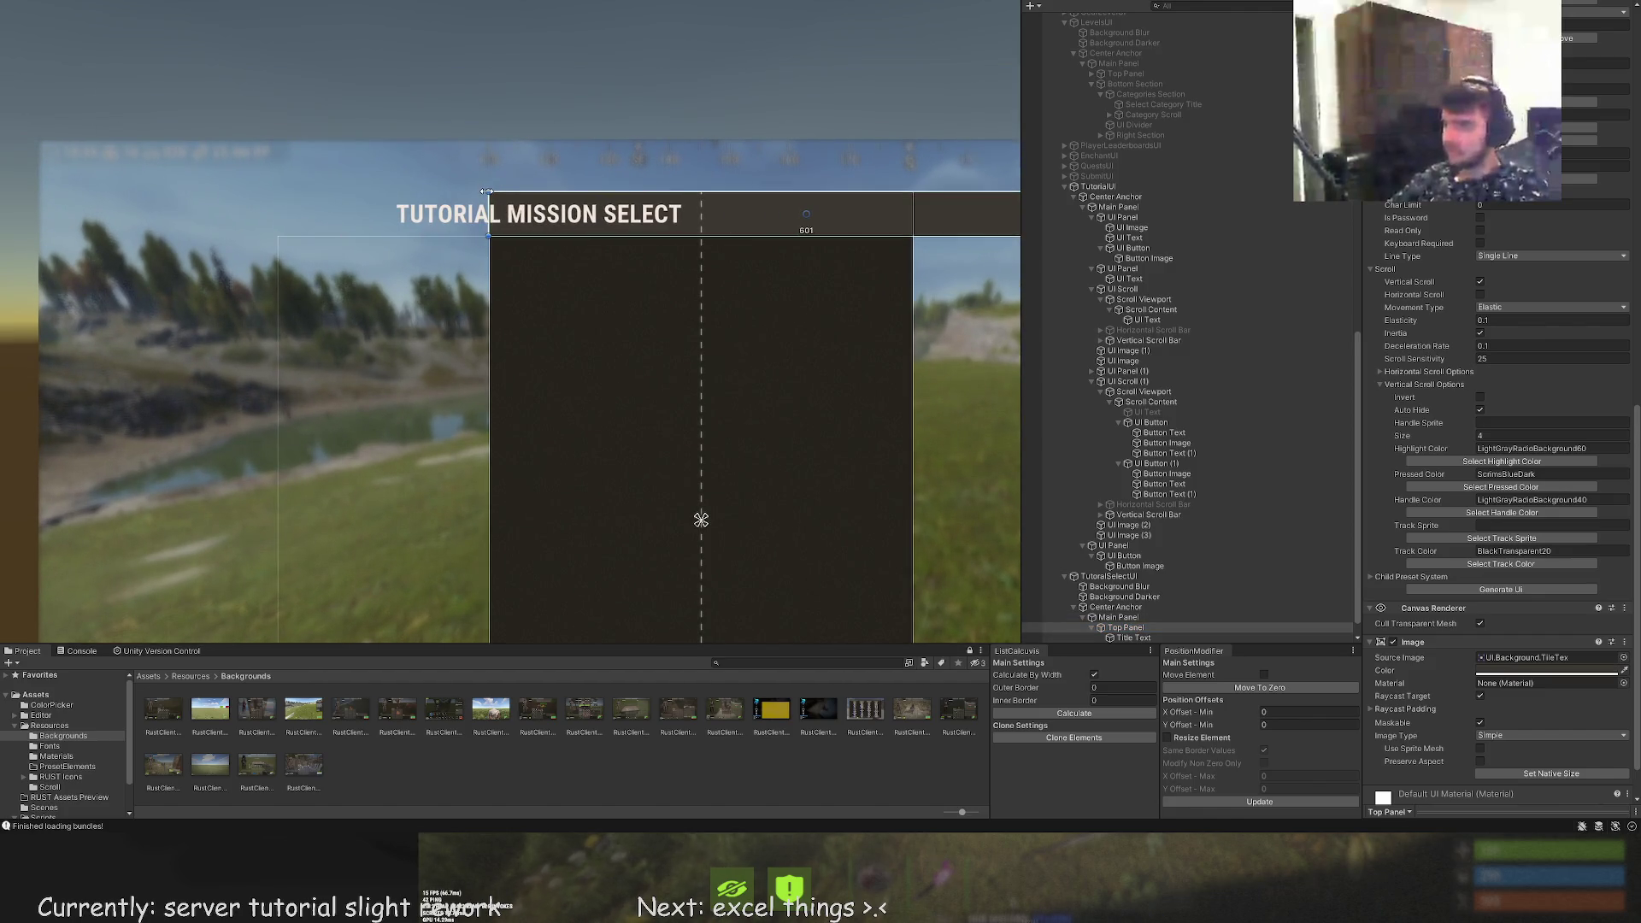
pyautogui.scroll(4, 485, 266)
pyautogui.scroll(-5, 572, 308)
pyautogui.moveTo(844, 261); pyautogui.dragTo(579, 261)
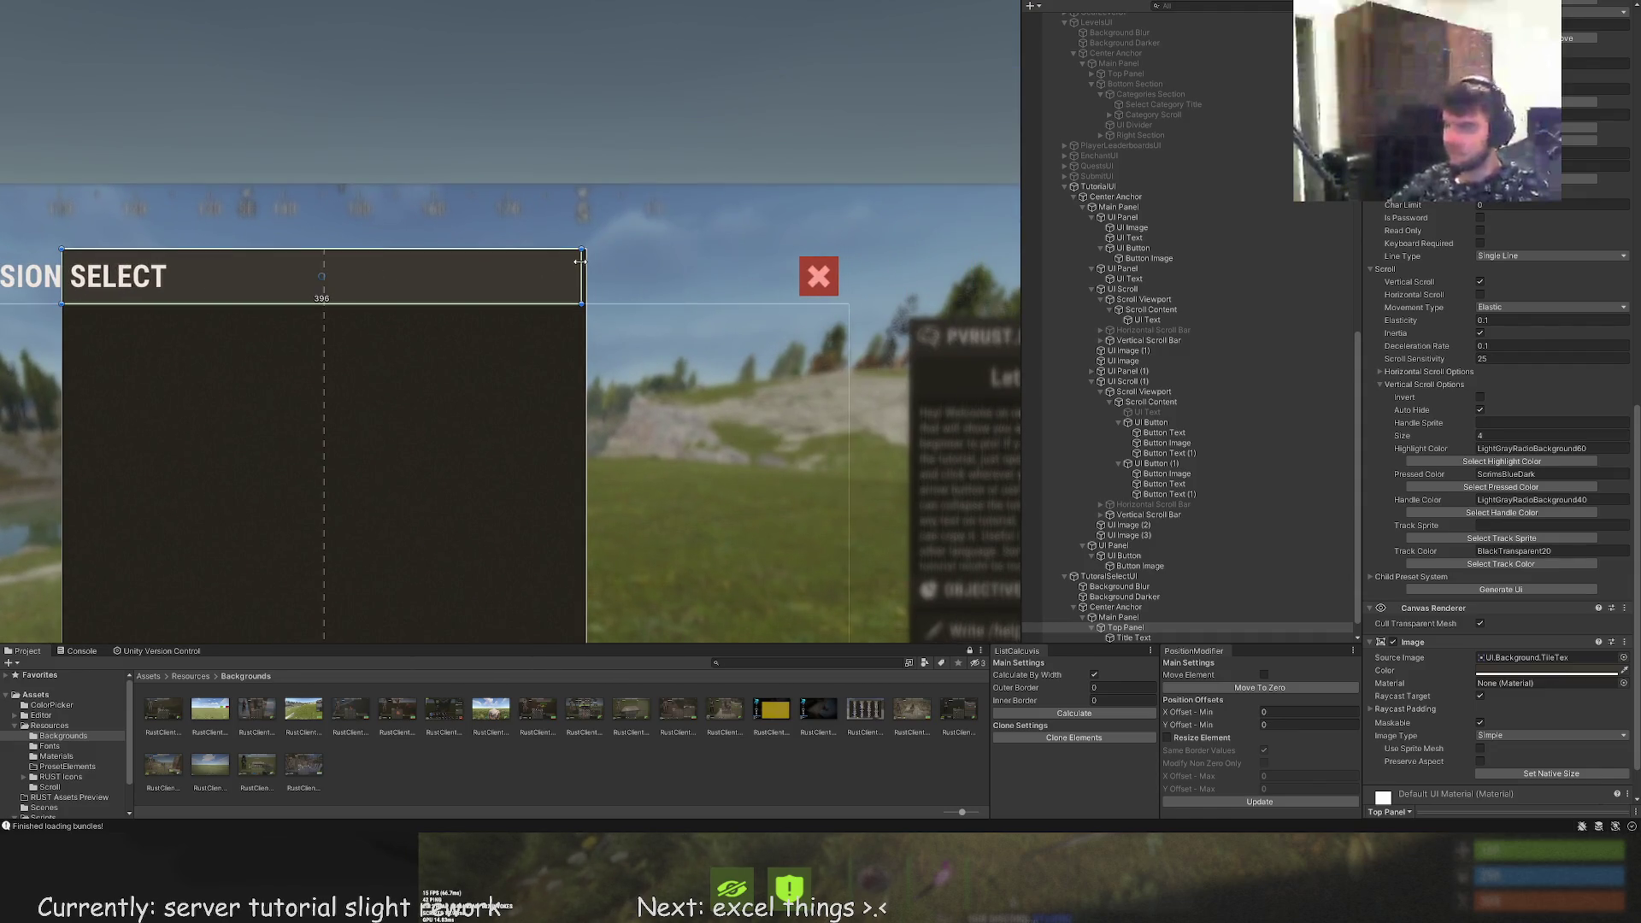
pyautogui.click(1133, 637)
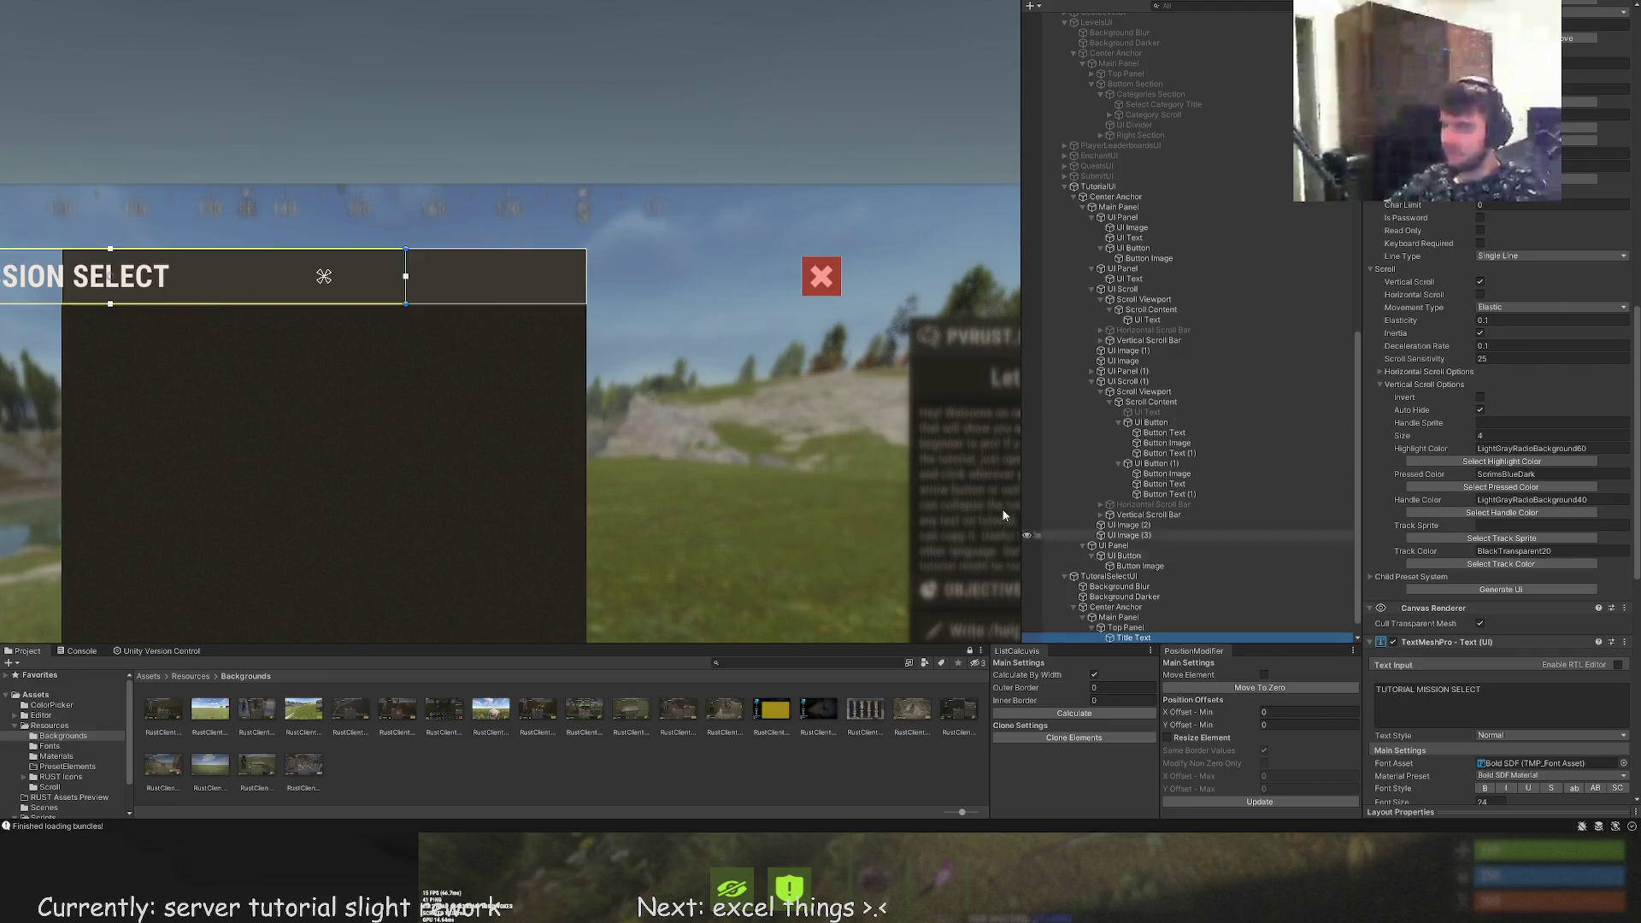
# Inset the title text by setting its X Offset Min to 8 with Move Element enabled
pyautogui.press('f')
pyautogui.moveTo(530, 350); pyautogui.dragTo(816, 355)
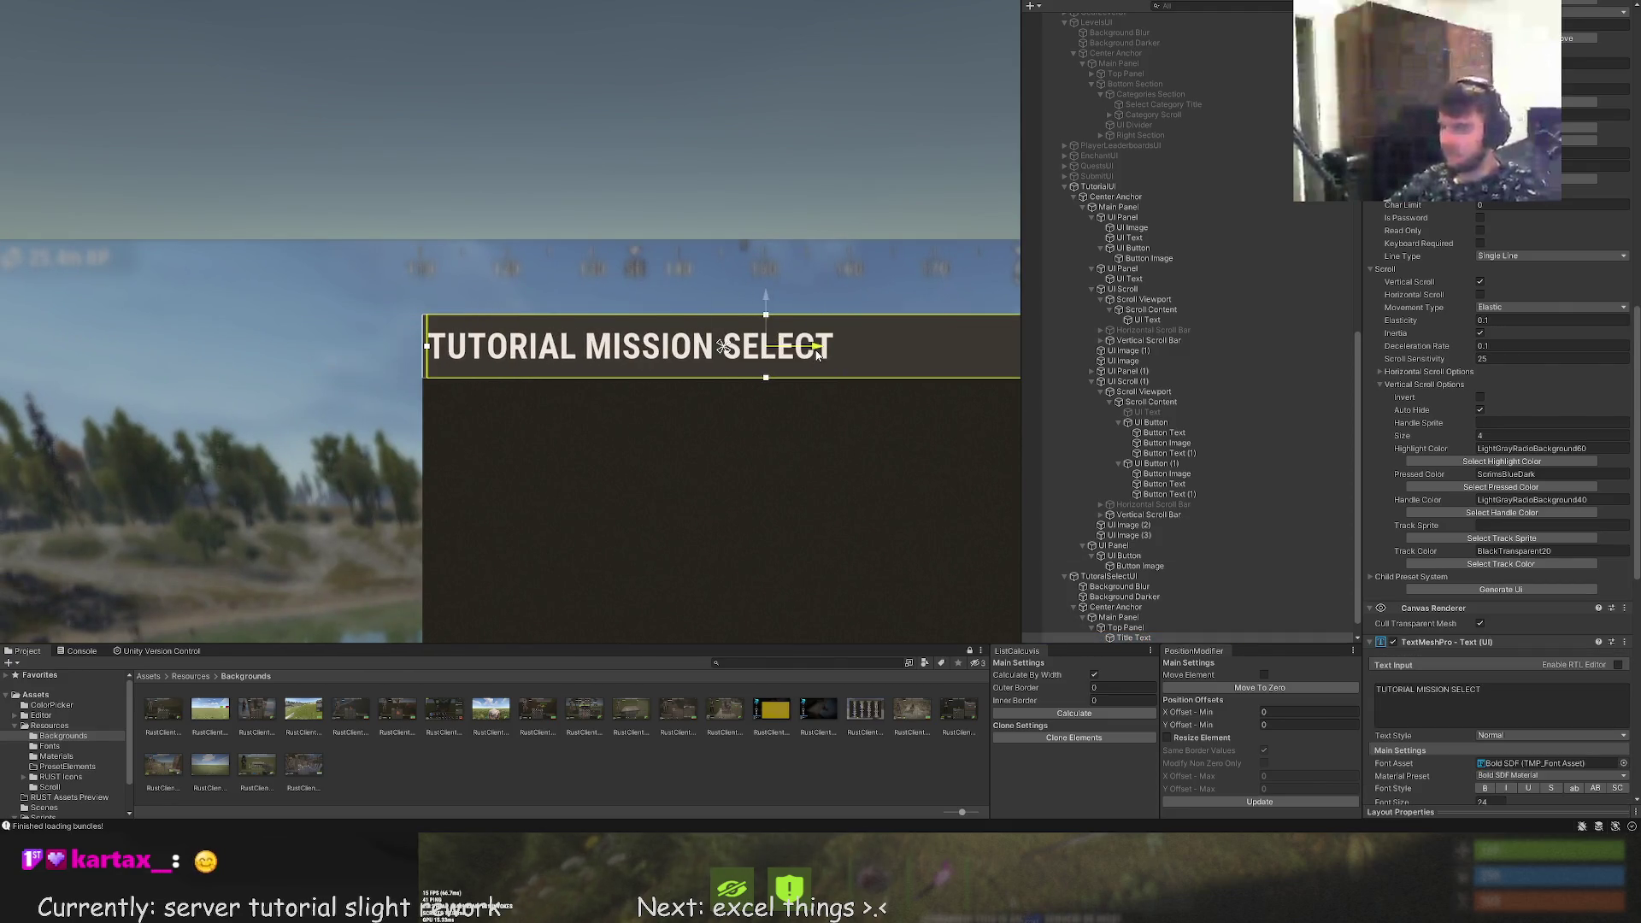
pyautogui.scroll(2, 760, 359)
pyautogui.click(1308, 711)
pyautogui.write('8')
pyautogui.click(1264, 674)
pyautogui.click(1259, 802)
# Shrink the title text's width to about 320 with the Rect tool
pyautogui.scroll(-1, 750, 507)
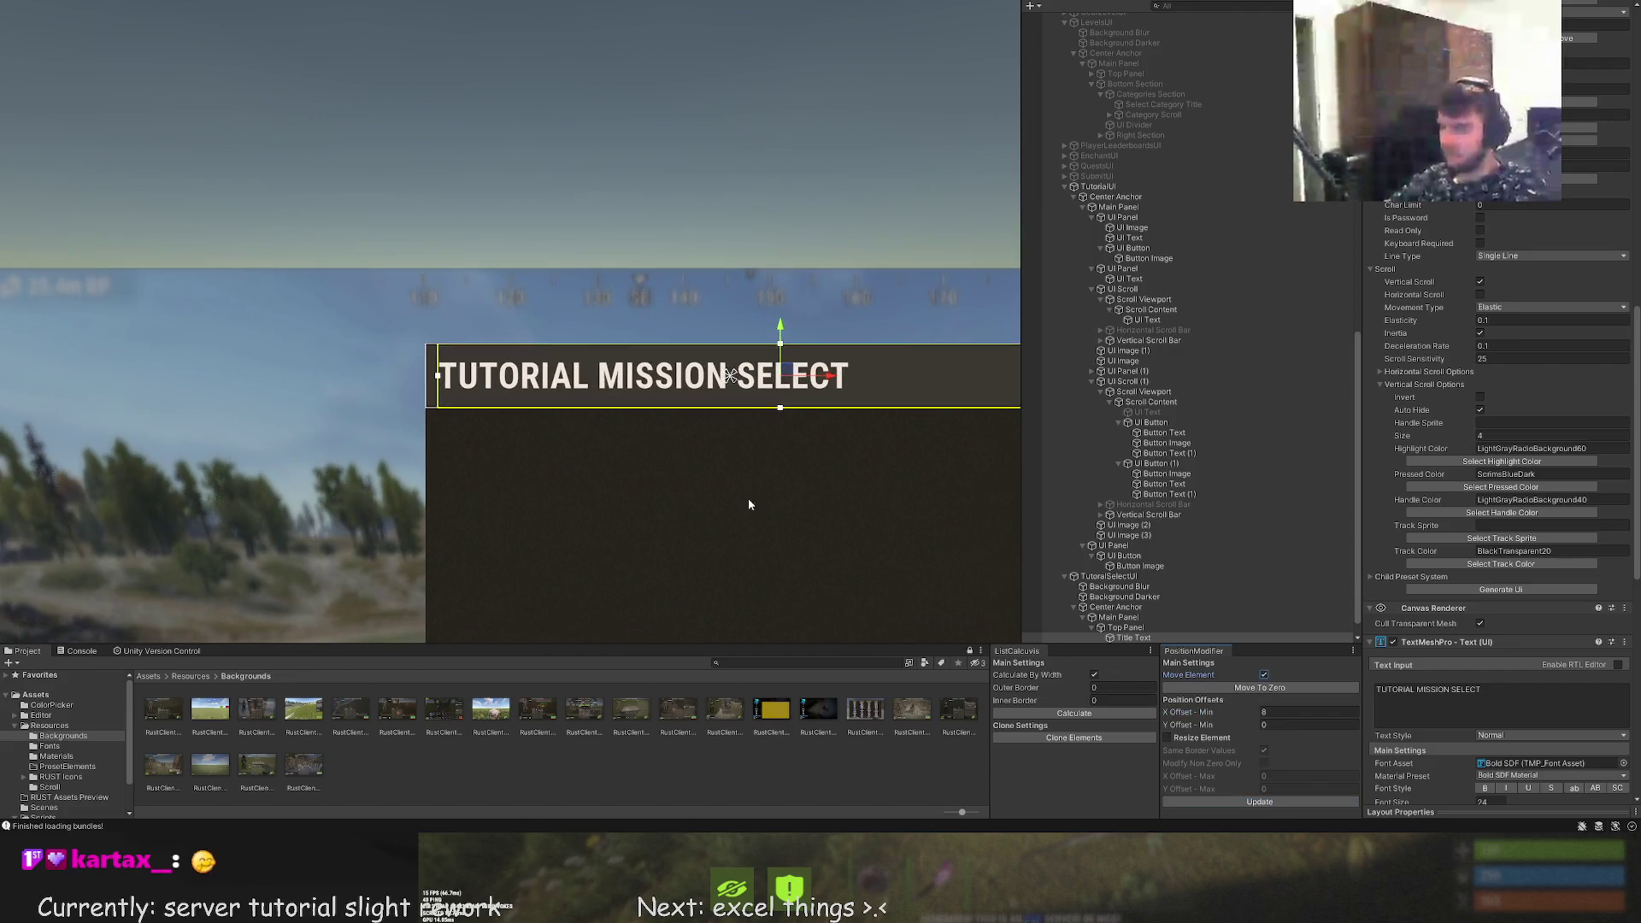
pyautogui.scroll(-3, 751, 507)
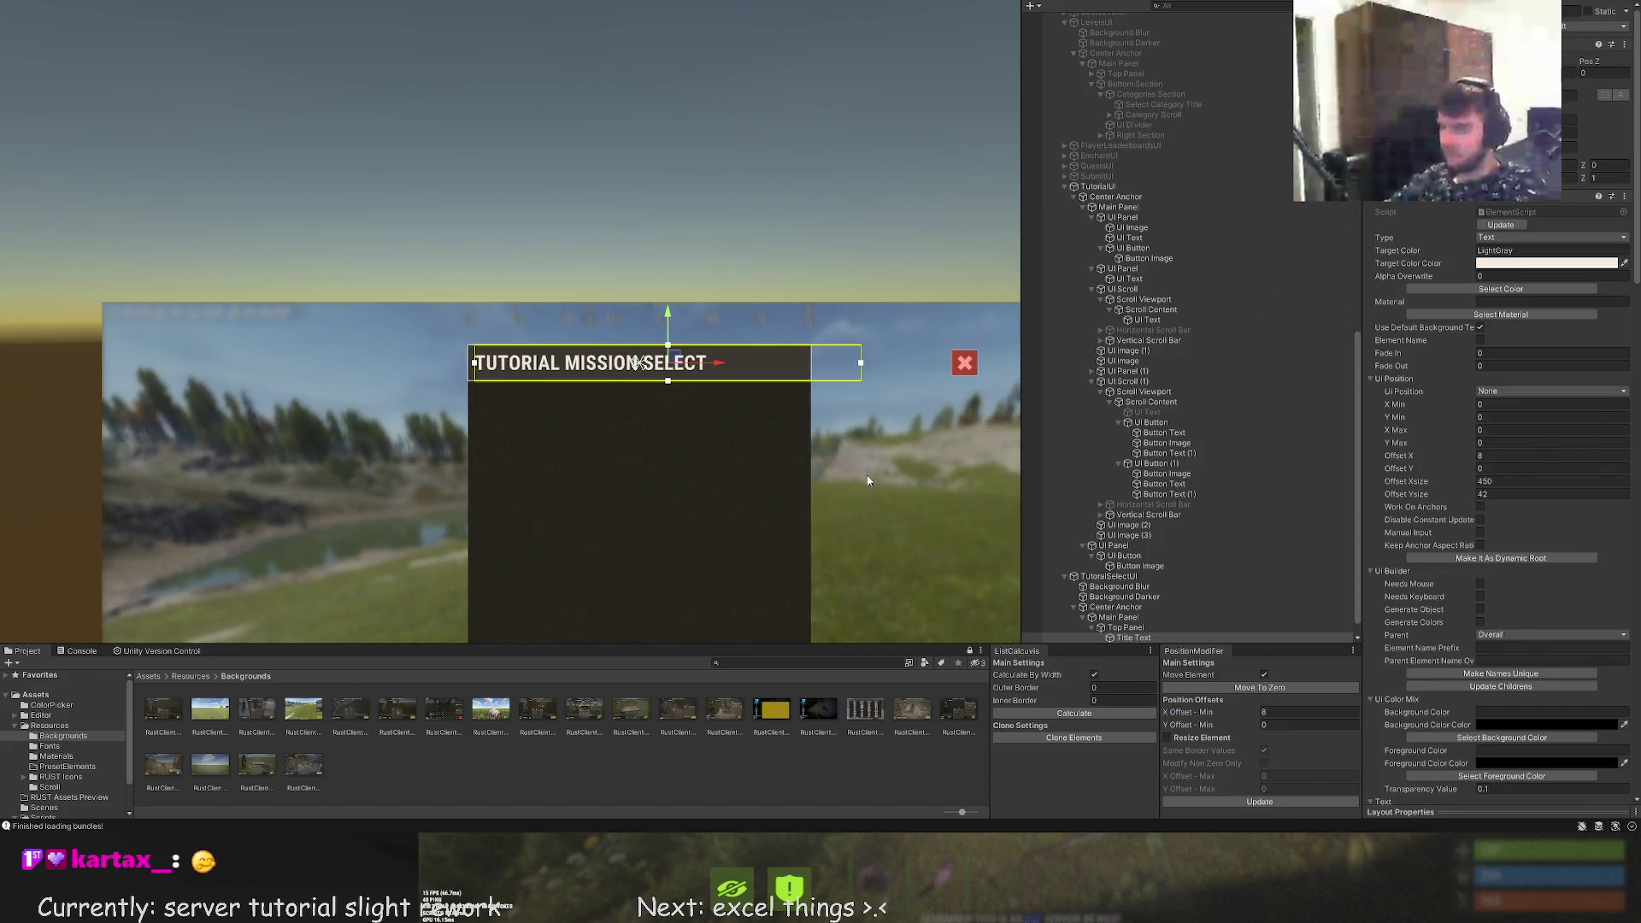
pyautogui.scroll(1, 897, 420)
pyautogui.press('t')
pyautogui.moveTo(843, 317); pyautogui.dragTo(693, 321)
pyautogui.scroll(-1, 1193, 588)
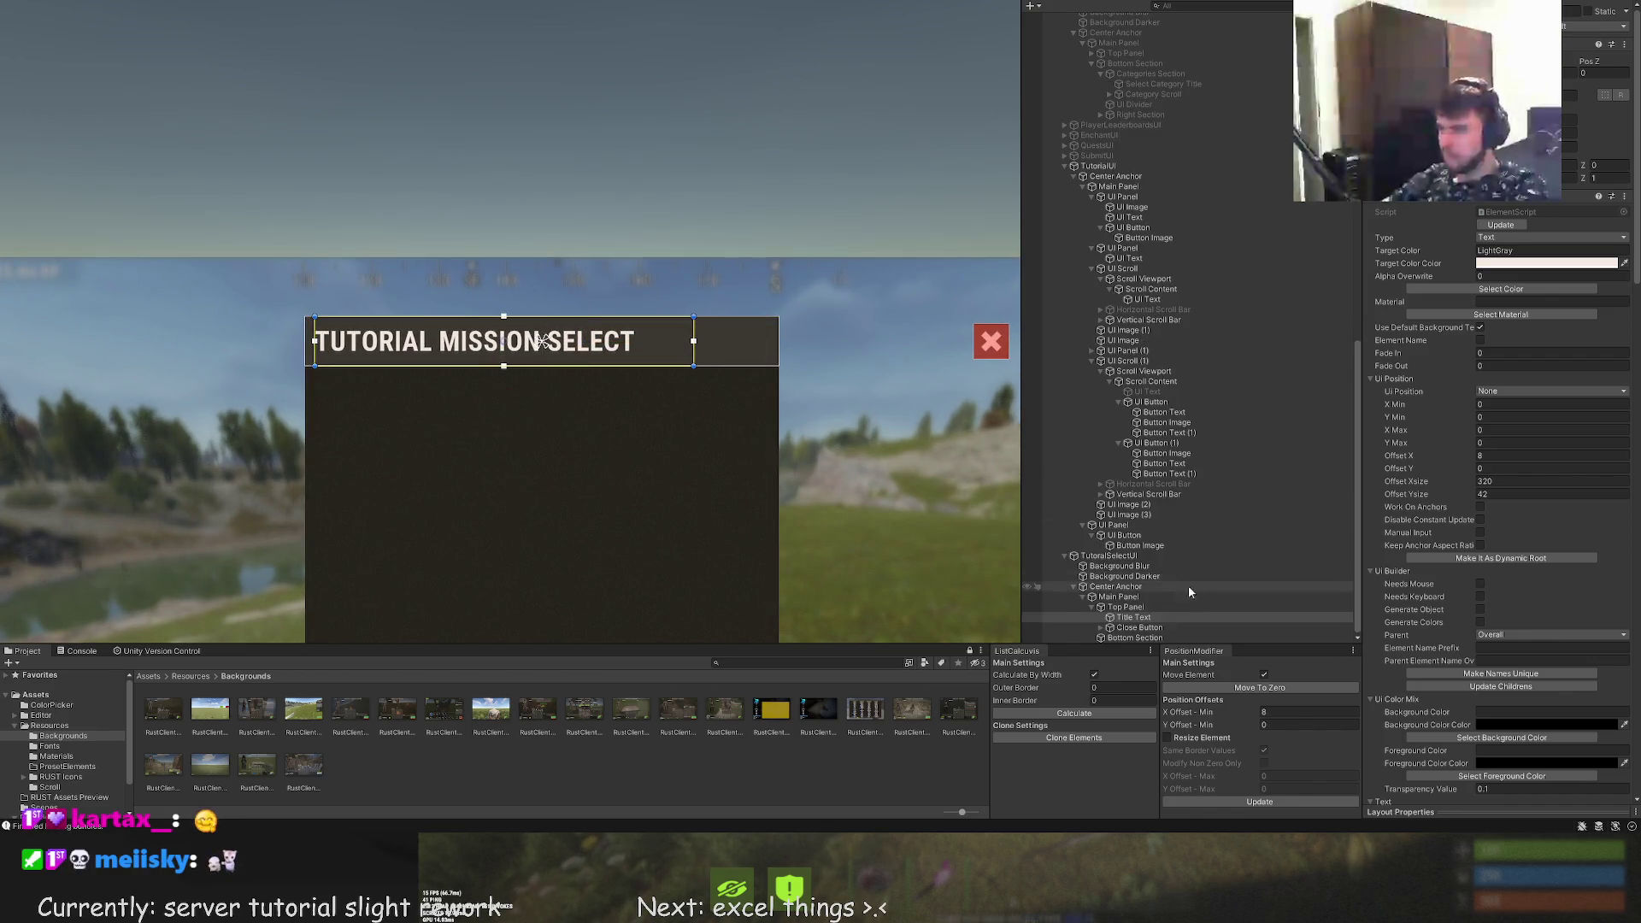
# Move the red close button left into the narrowed title bar
pyautogui.click(1139, 627)
pyautogui.scroll(1, 1002, 366)
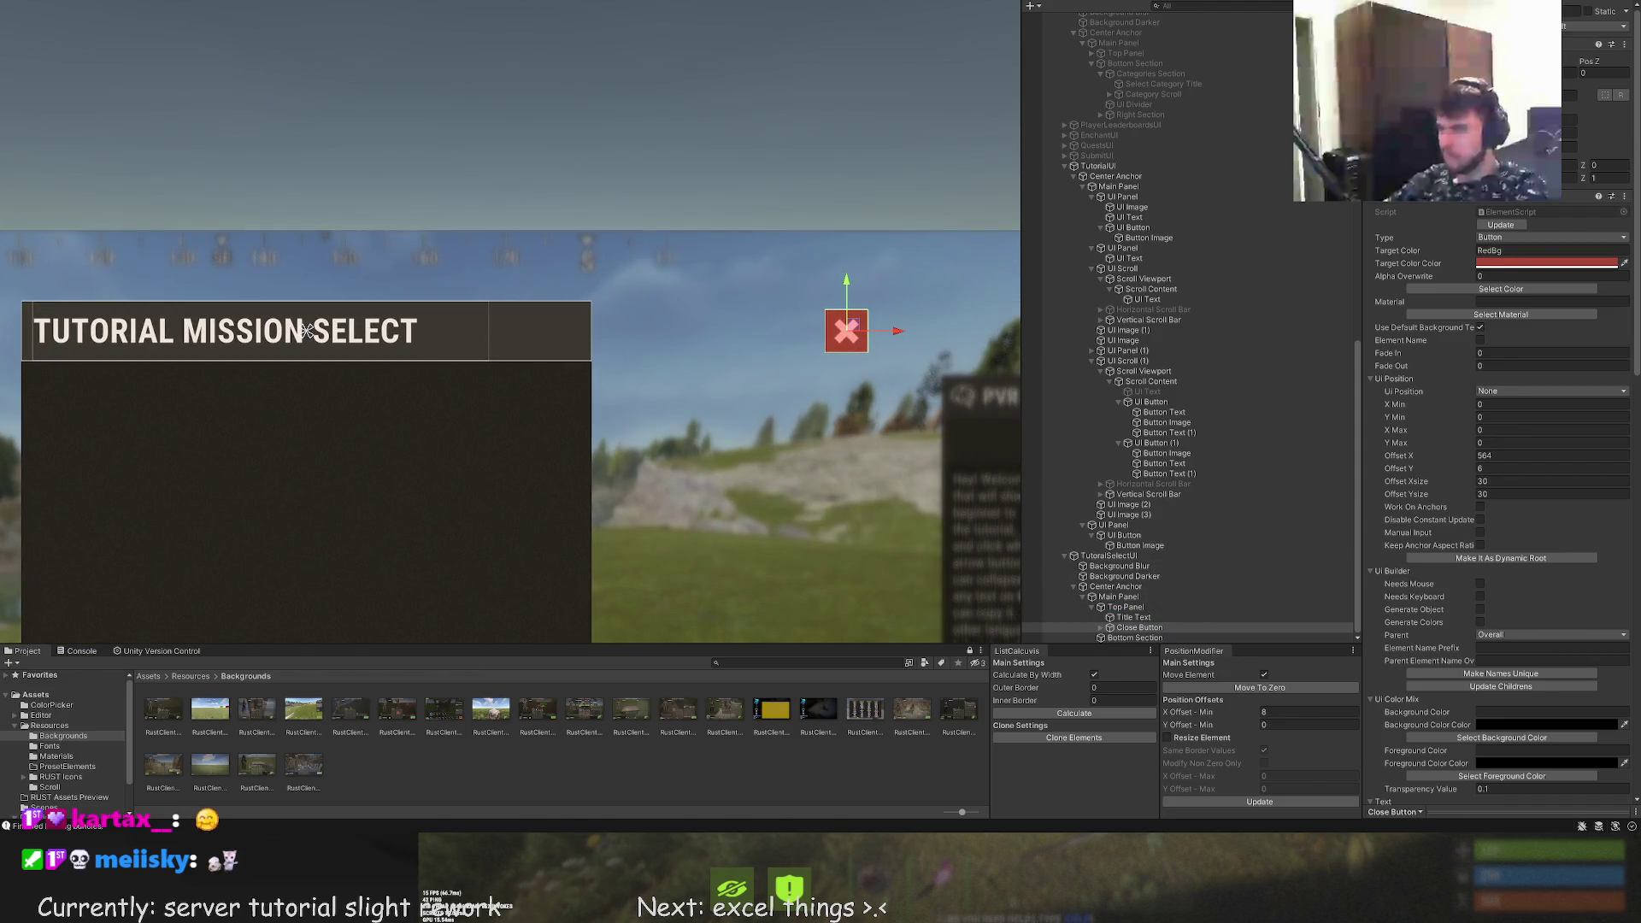
pyautogui.scroll(1, 674, 433)
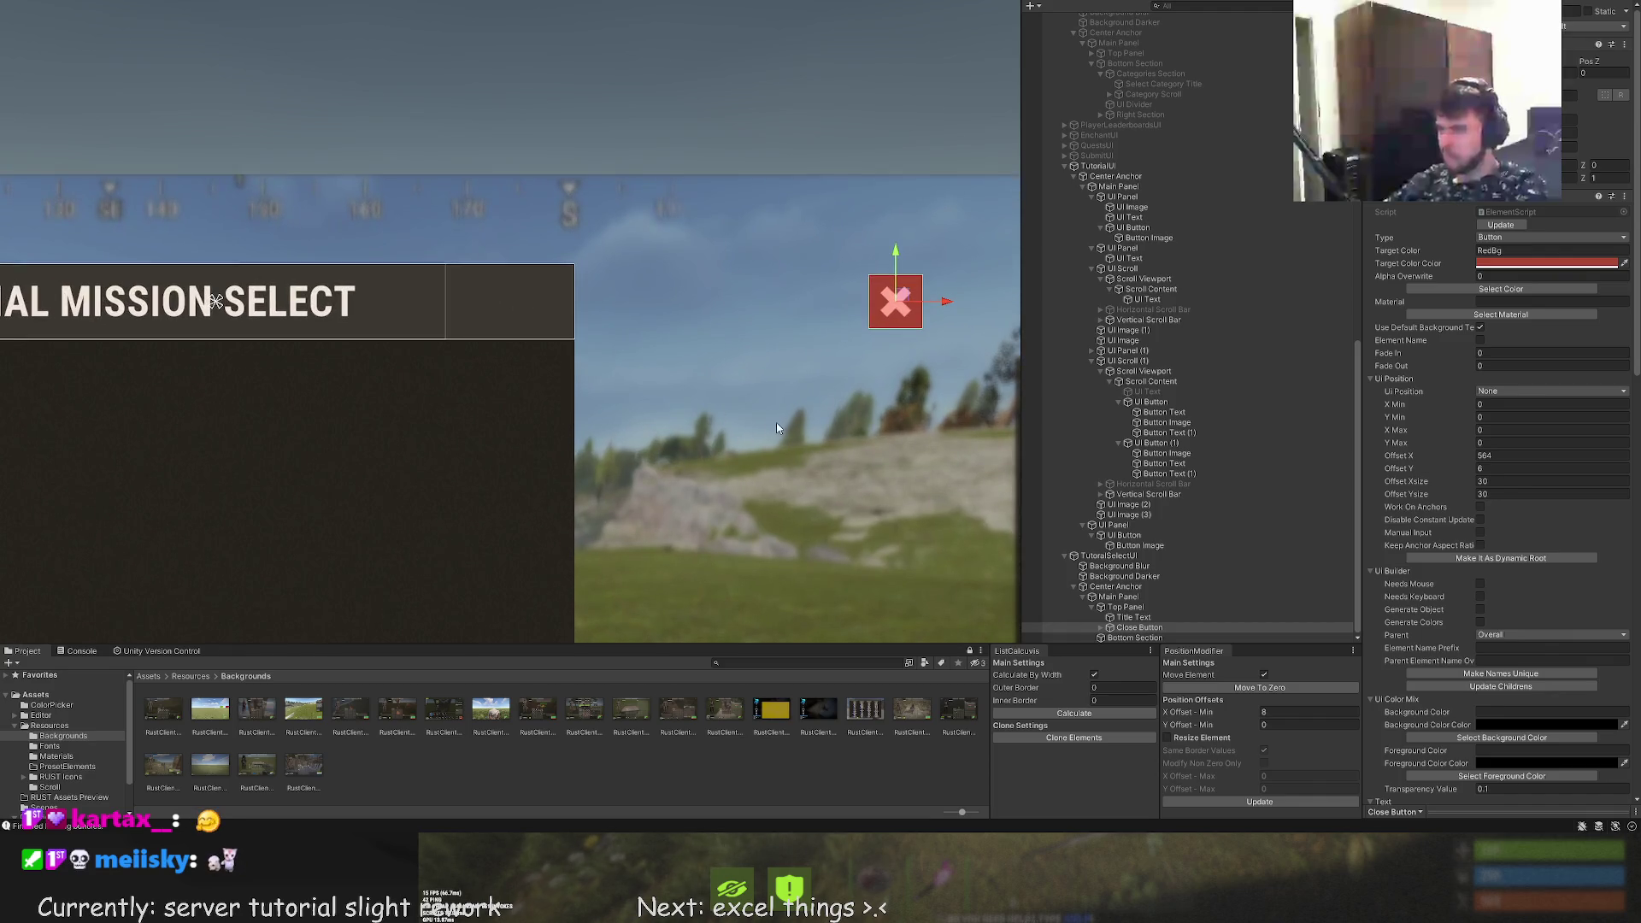
pyautogui.moveTo(943, 301)
pyautogui.mouseDown()
pyautogui.moveTo(523, 299)
pyautogui.moveTo(594, 298)
pyautogui.mouseUp()
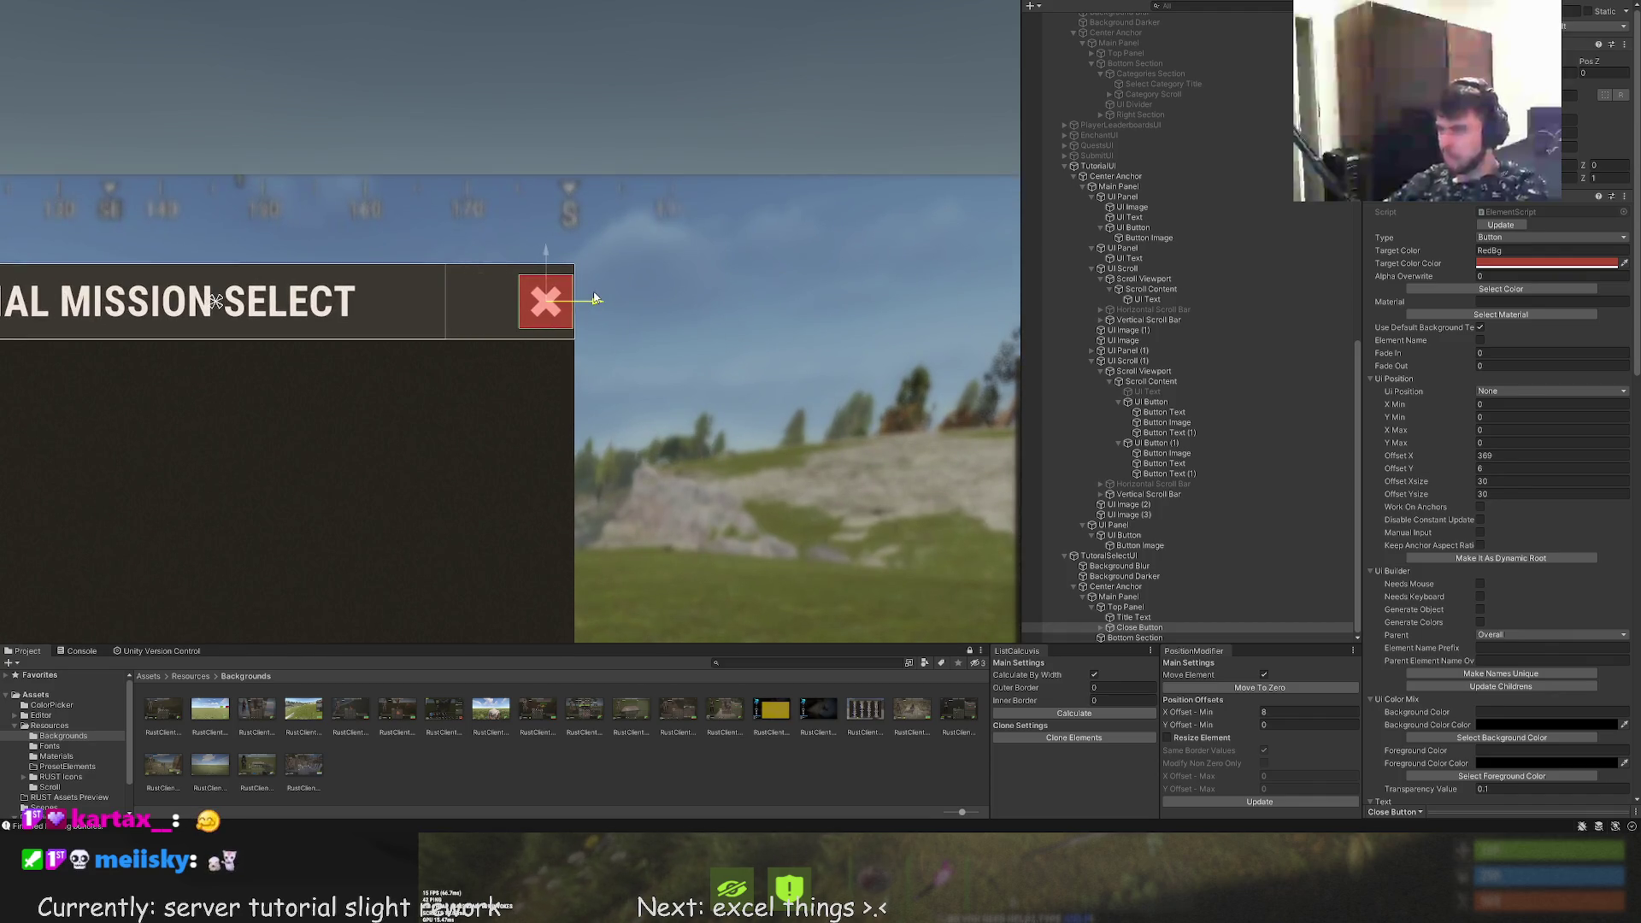
pyautogui.scroll(4, 511, 315)
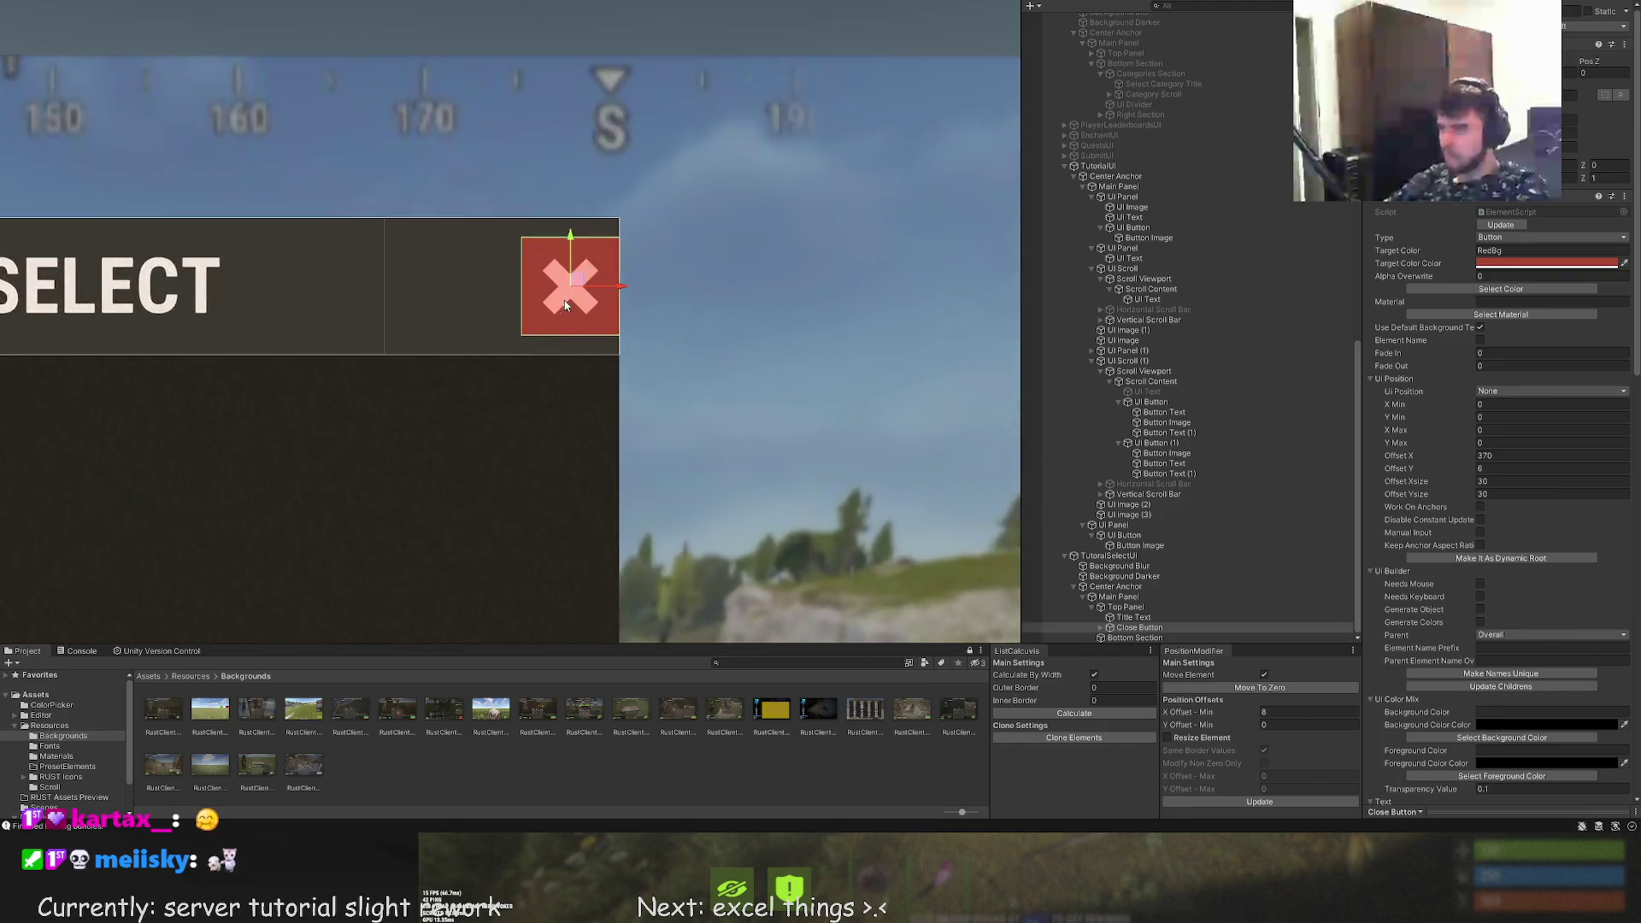
pyautogui.moveTo(625, 274); pyautogui.dragTo(597, 275)
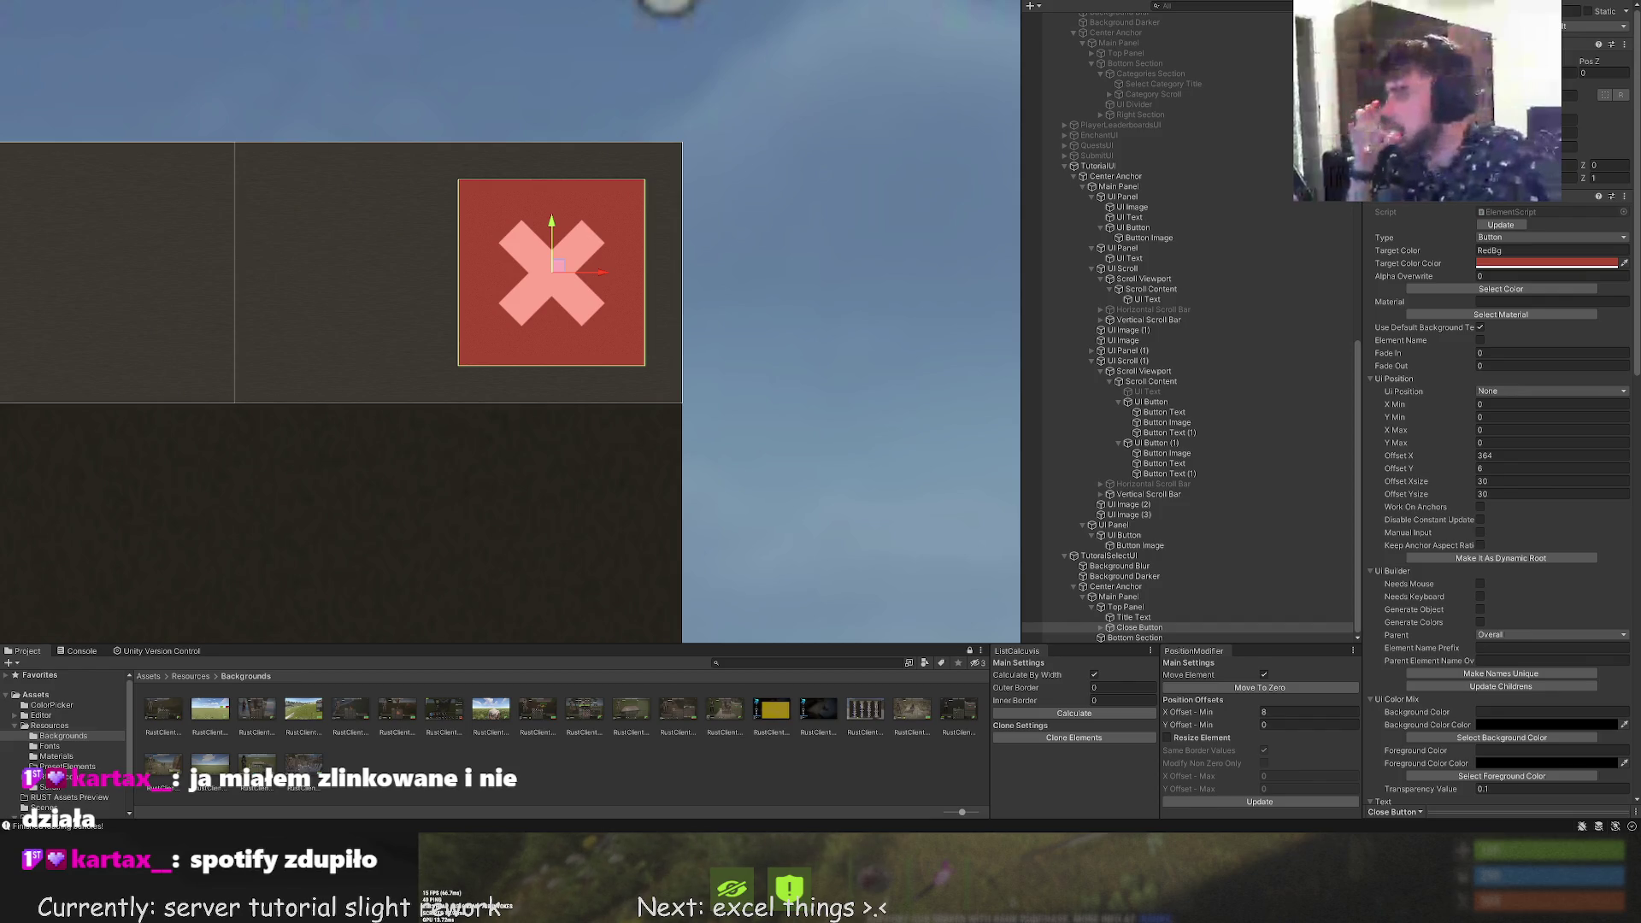
# Narrow the Bottom Section from both sides to about 400 wide
pyautogui.scroll(-8, 289, 439)
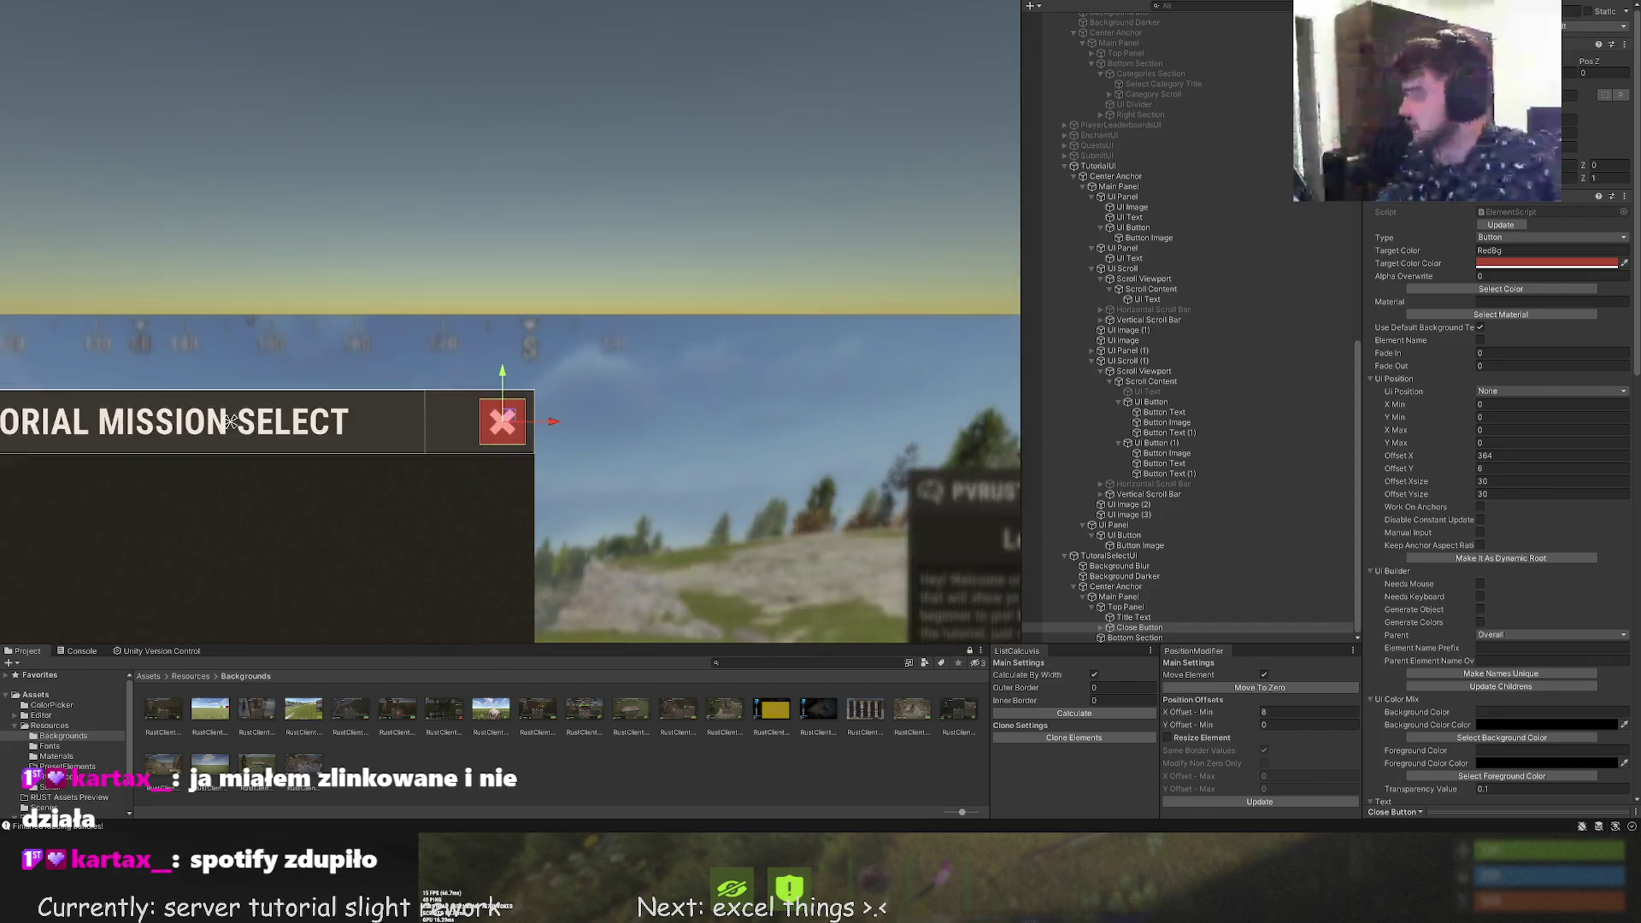
pyautogui.moveTo(289, 439)
pyautogui.mouseDown()
pyautogui.moveTo(560, 200)
pyautogui.moveTo(590, 144)
pyautogui.mouseUp()
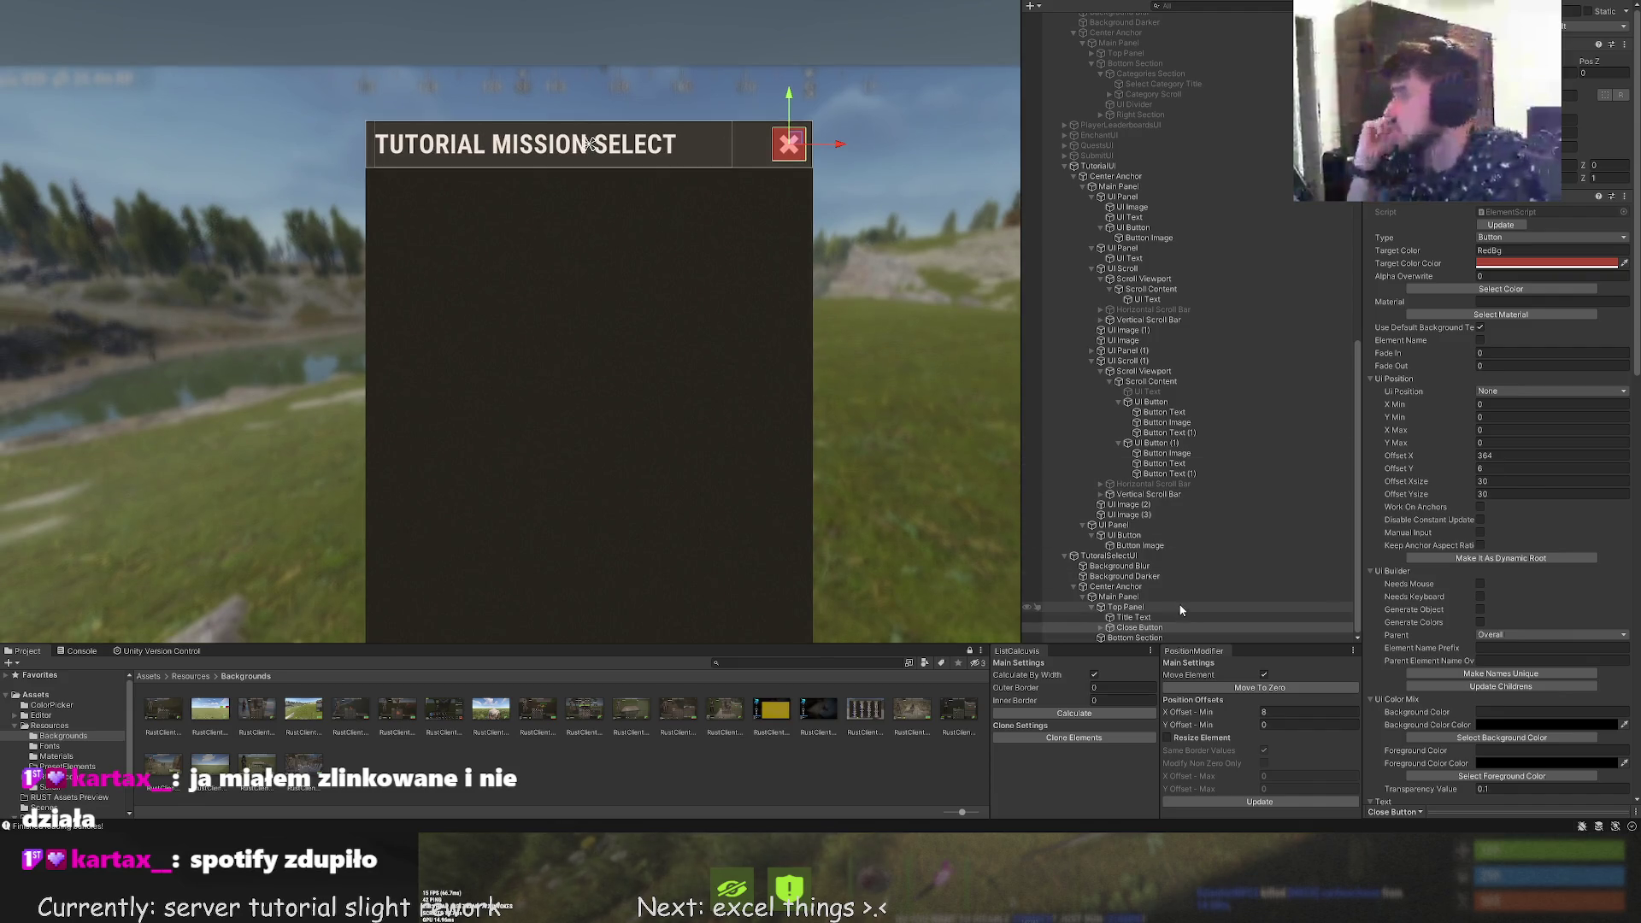
pyautogui.click(1145, 638)
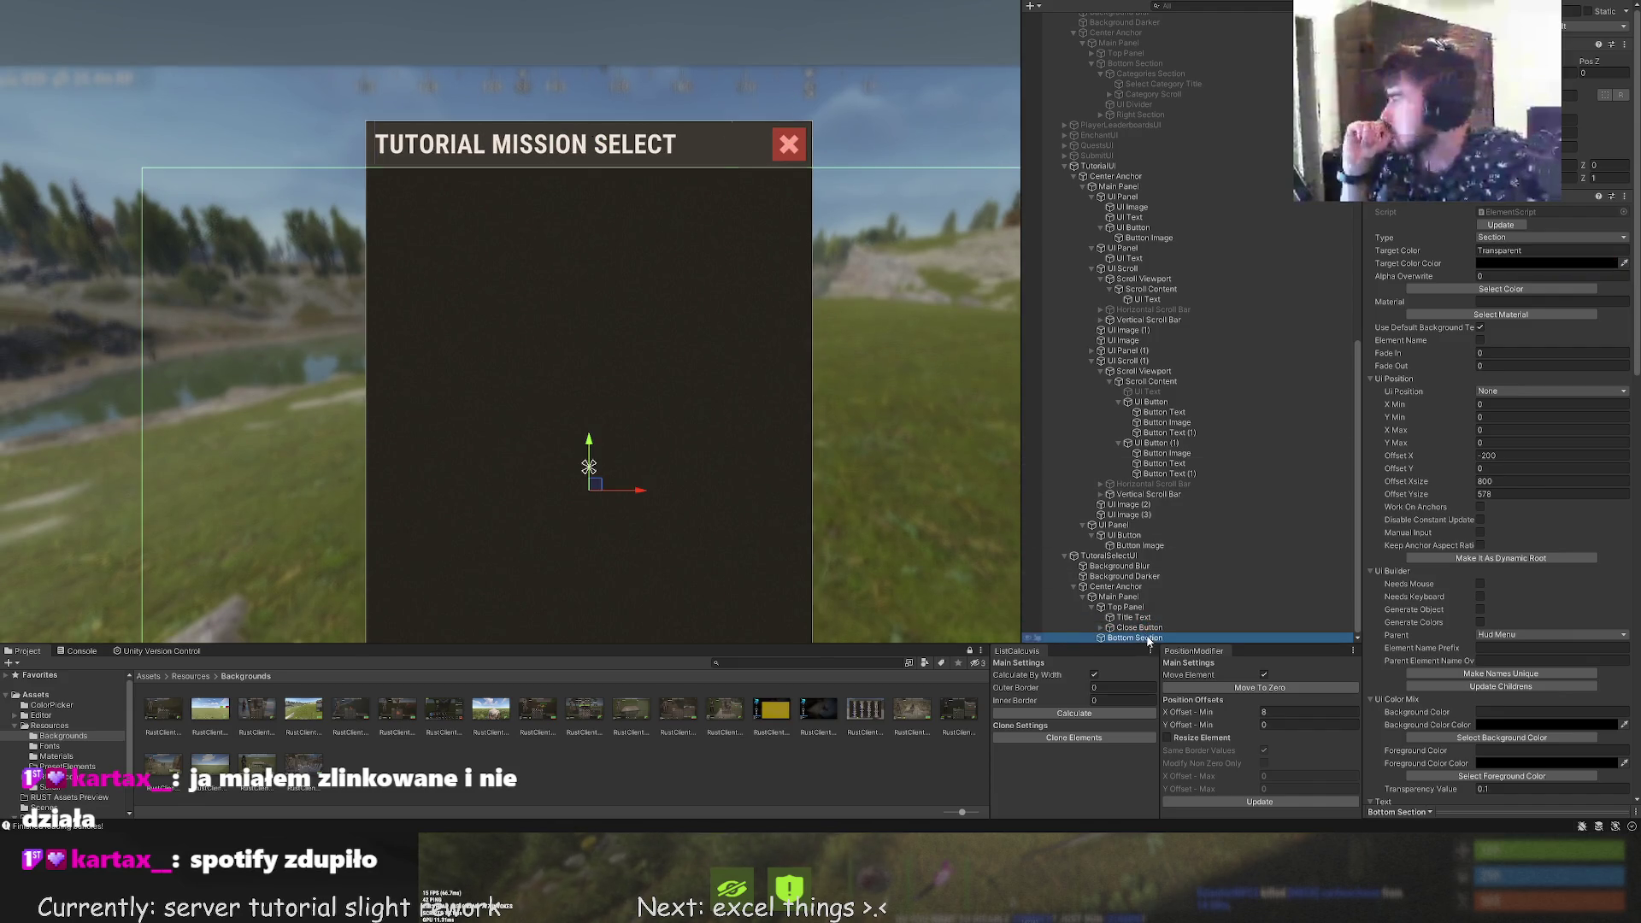
pyautogui.press('f')
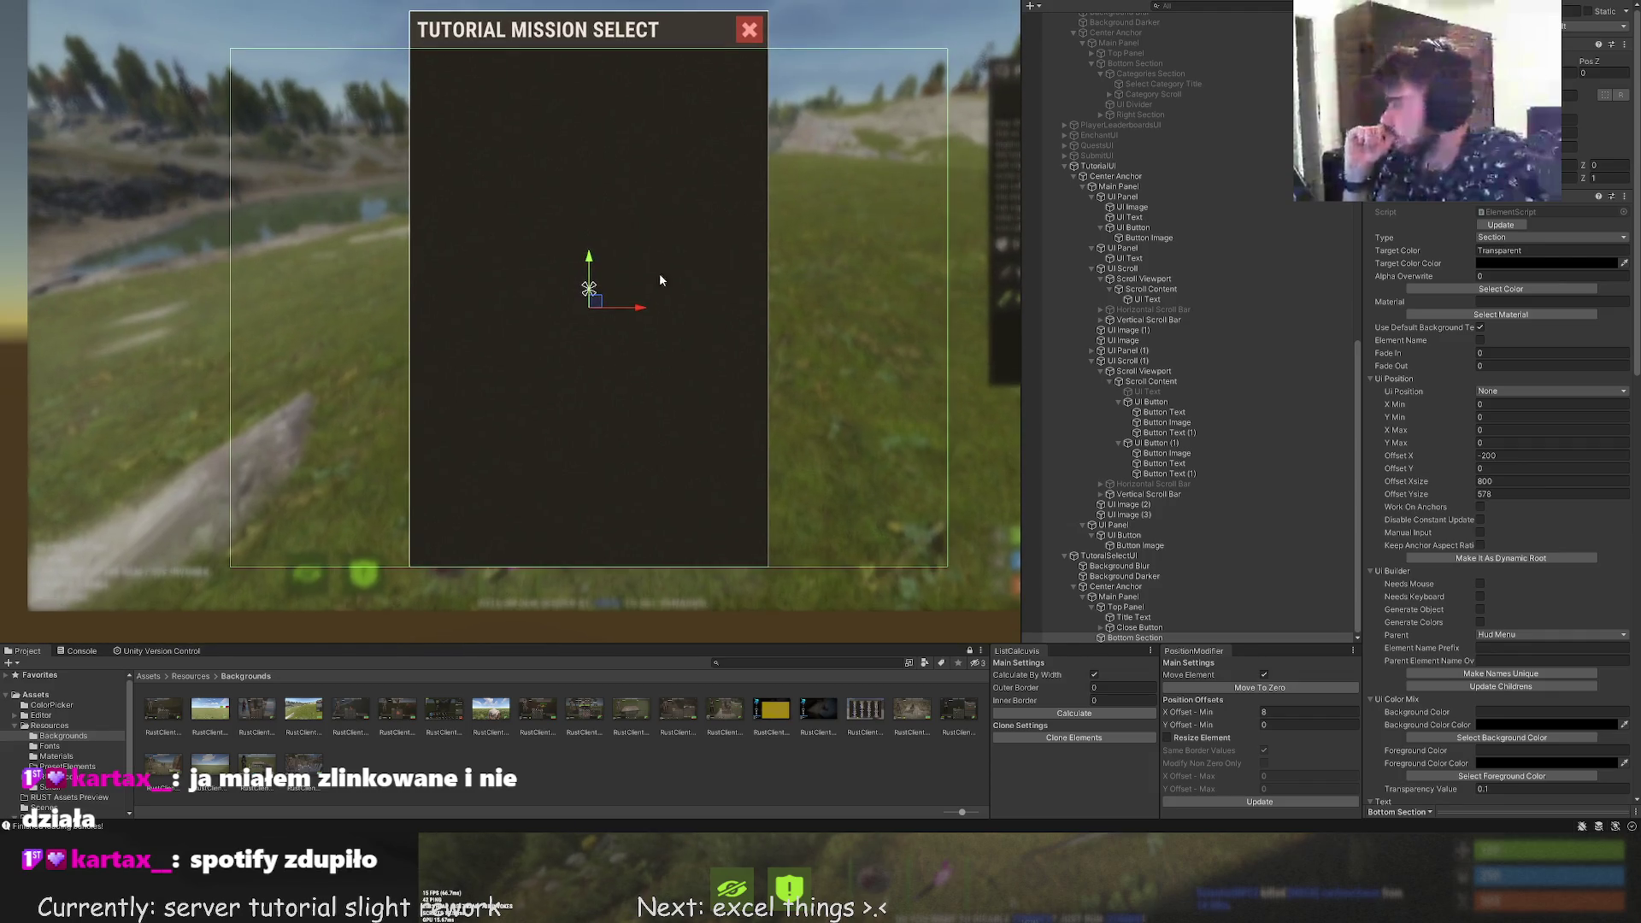
pyautogui.press('t')
pyautogui.moveTo(963, 226); pyautogui.dragTo(736, 231)
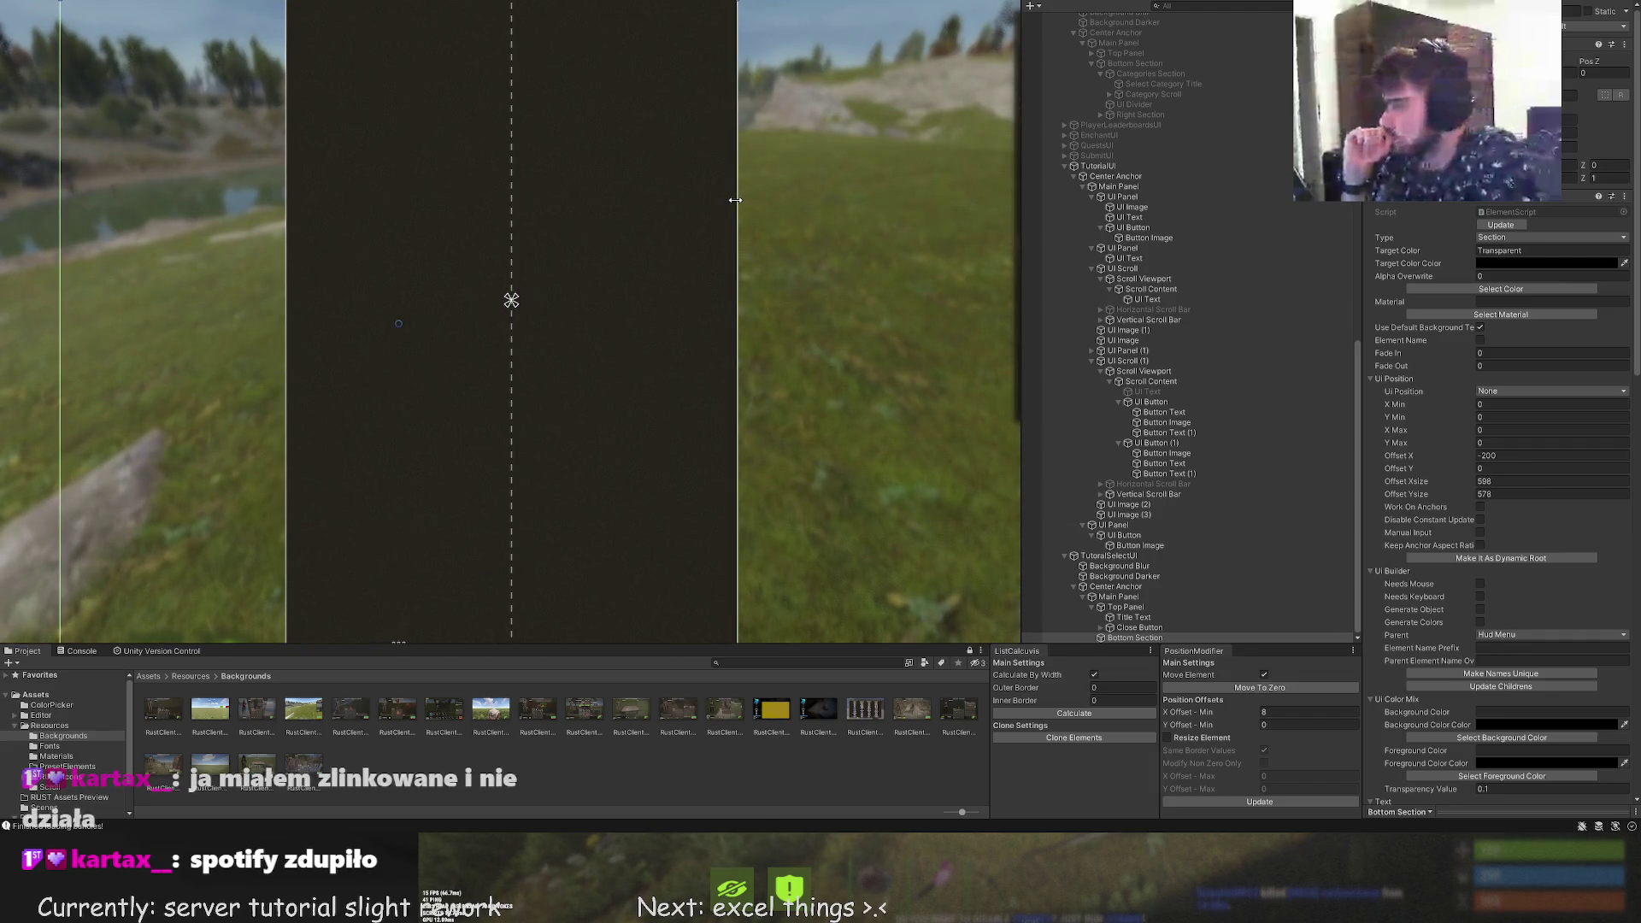
pyautogui.moveTo(585, 232); pyautogui.dragTo(910, 417)
pyautogui.moveTo(385, 233); pyautogui.dragTo(611, 224)
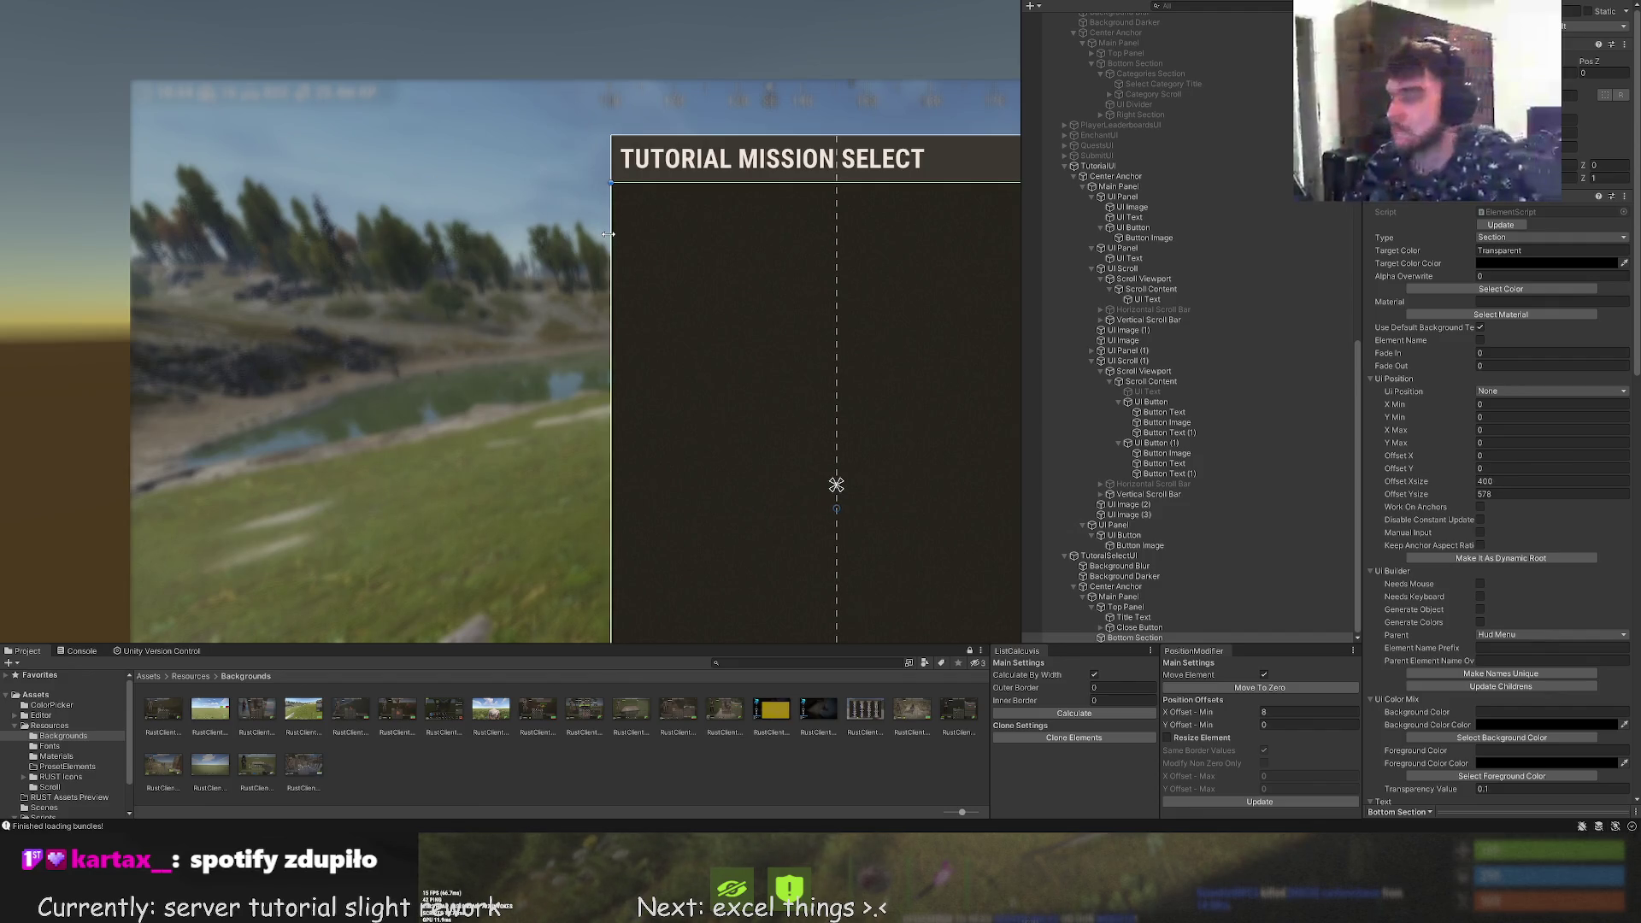
pyautogui.scroll(2, 612, 205)
pyautogui.scroll(1, 612, 197)
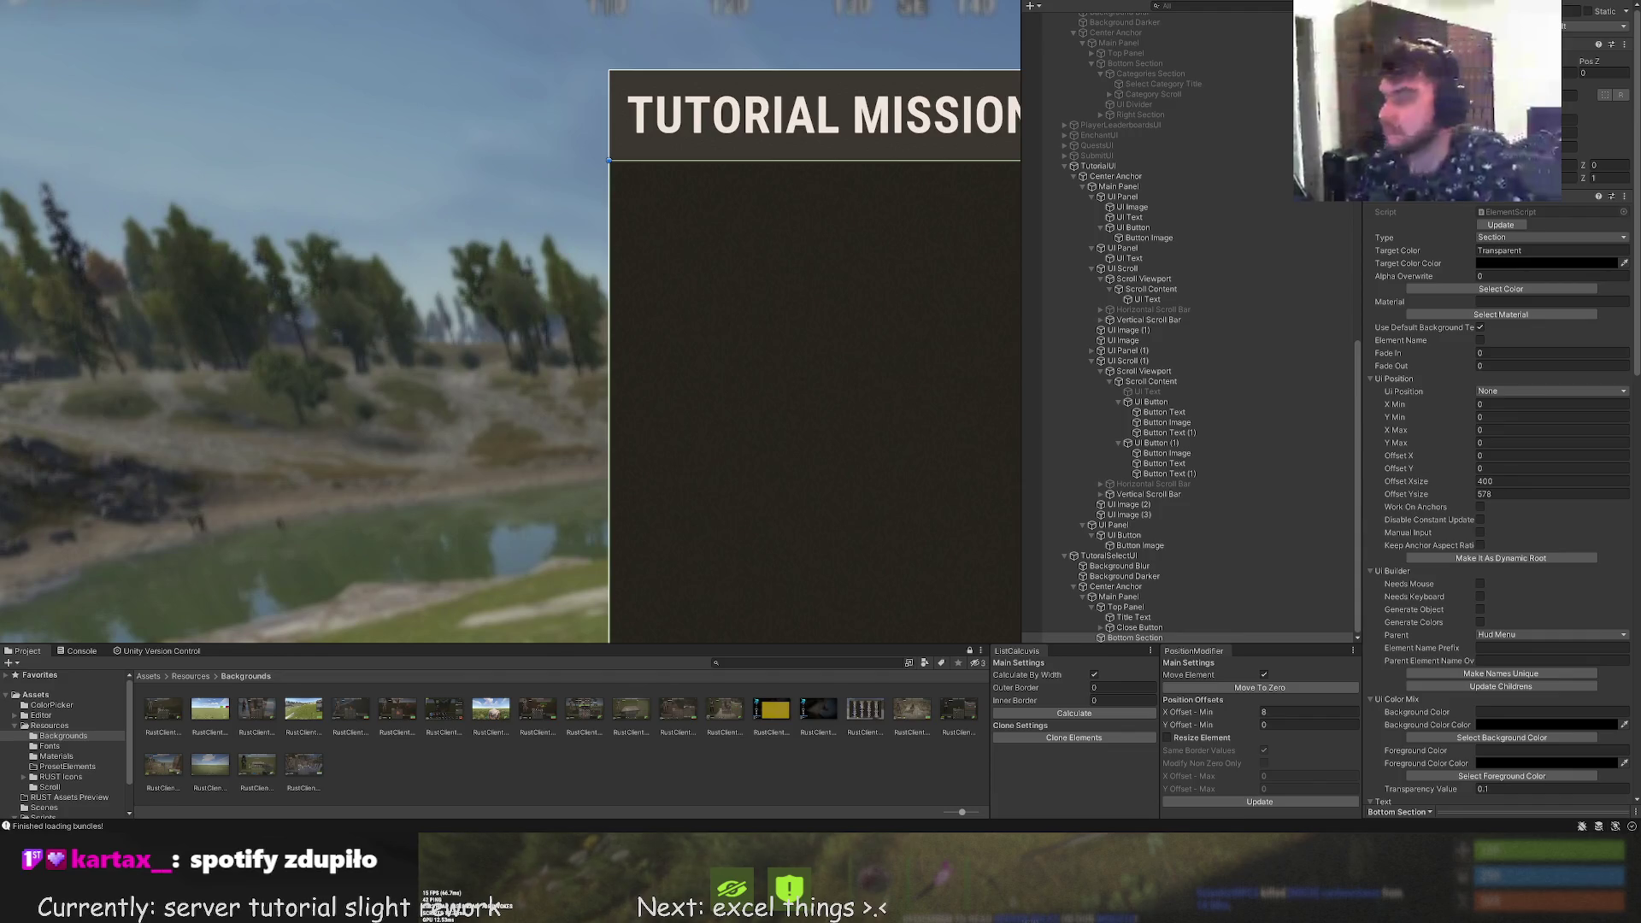
pyautogui.scroll(-2, 218, 74)
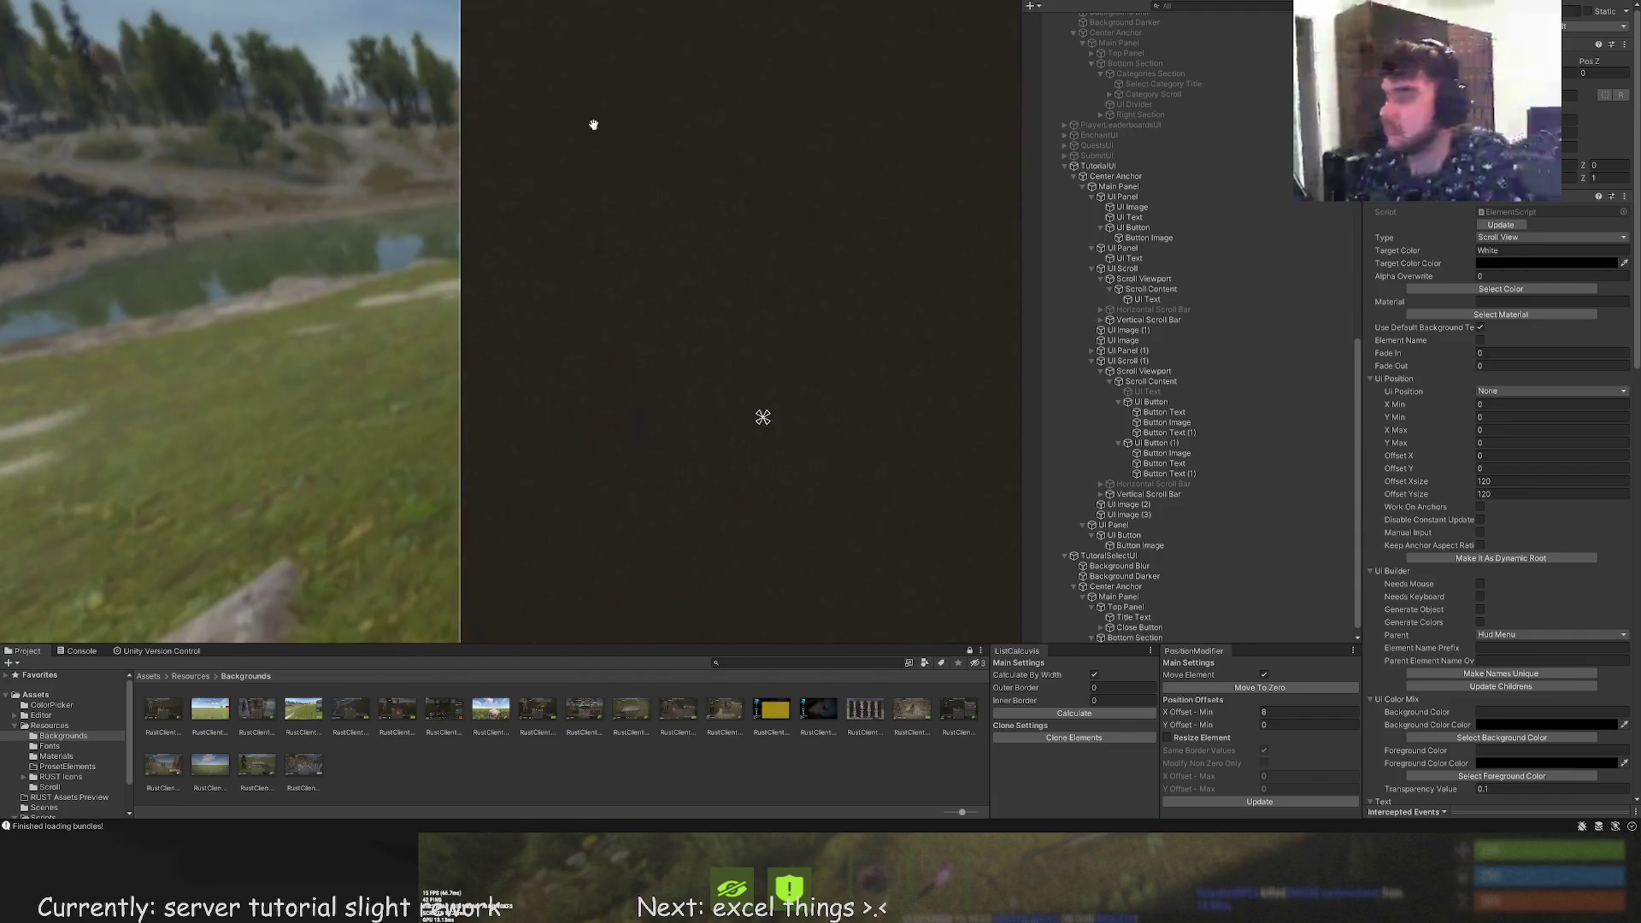
# Drag the new 120x120 scroll view up so it fills the panel body
pyautogui.click(568, 615)
pyautogui.scroll(2, 627, 450)
pyautogui.moveTo(615, 454); pyautogui.dragTo(899, 32)
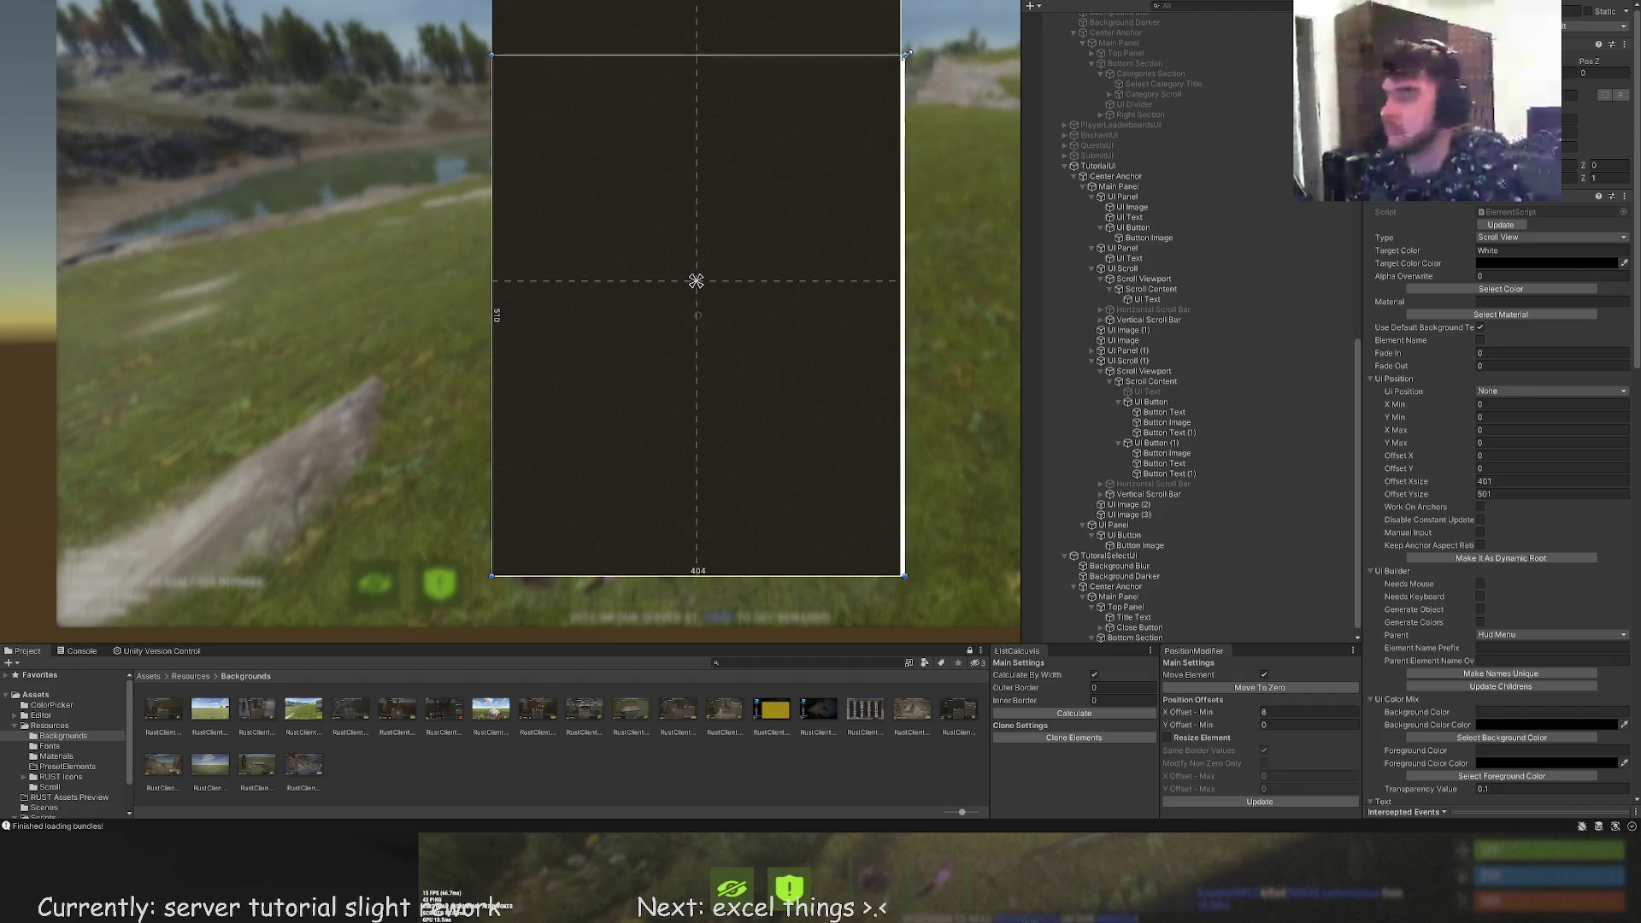
pyautogui.scroll(-3, 846, 436)
pyautogui.scroll(3, 846, 438)
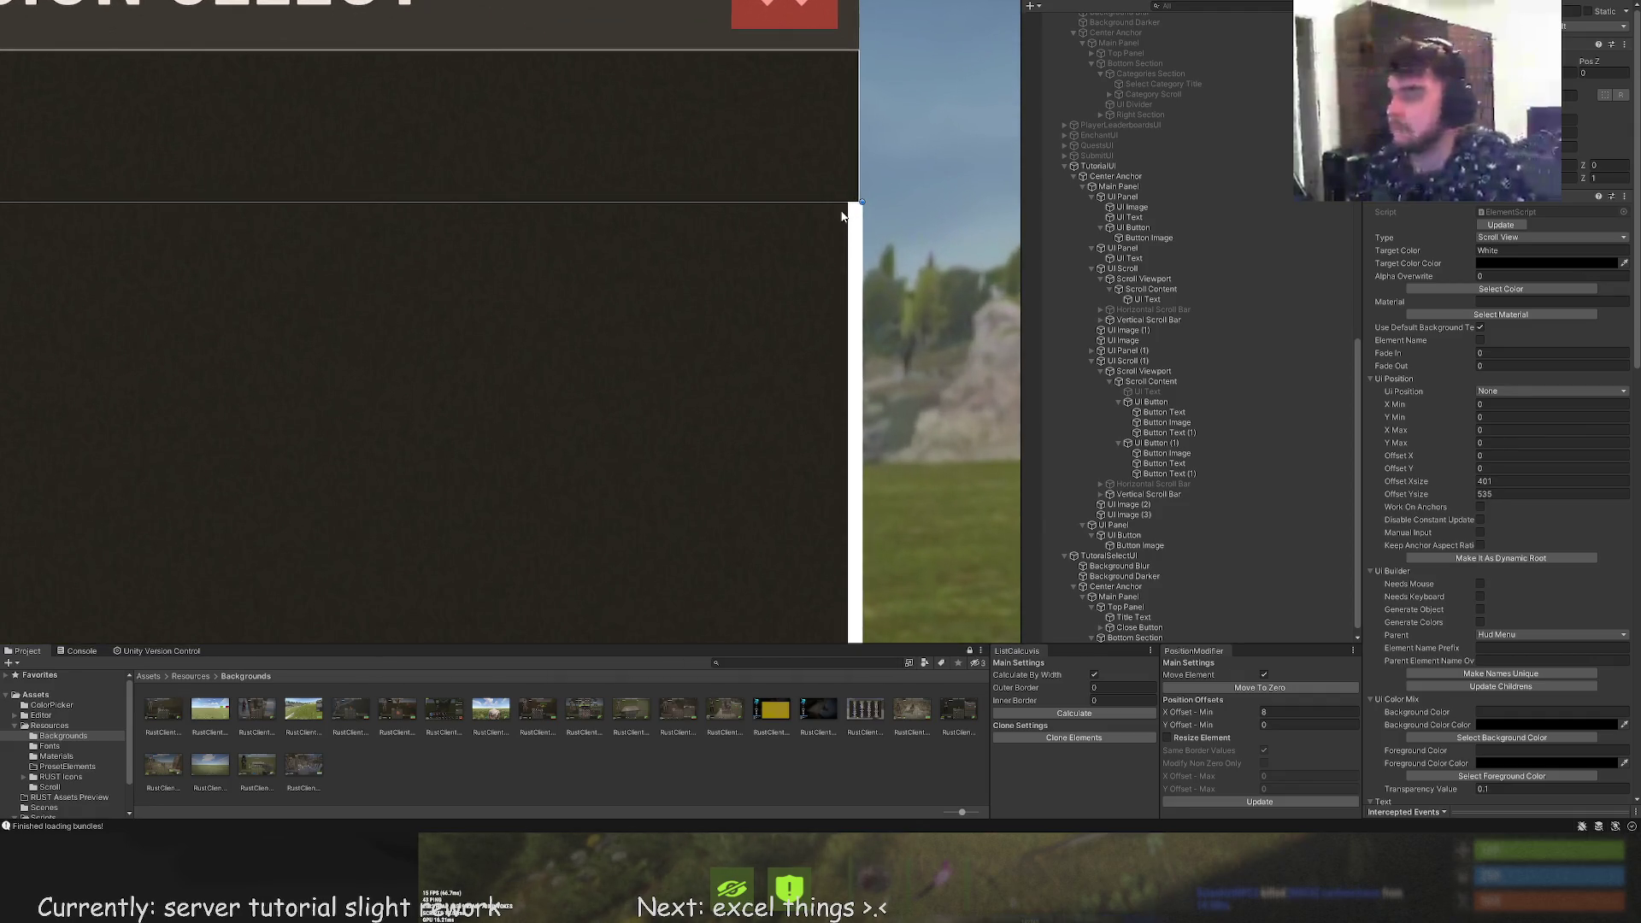
pyautogui.moveTo(826, 80)
pyautogui.mouseDown()
pyautogui.moveTo(836, 55)
pyautogui.moveTo(844, 75)
pyautogui.mouseUp()
pyautogui.click(904, 359)
pyautogui.scroll(-5, 904, 359)
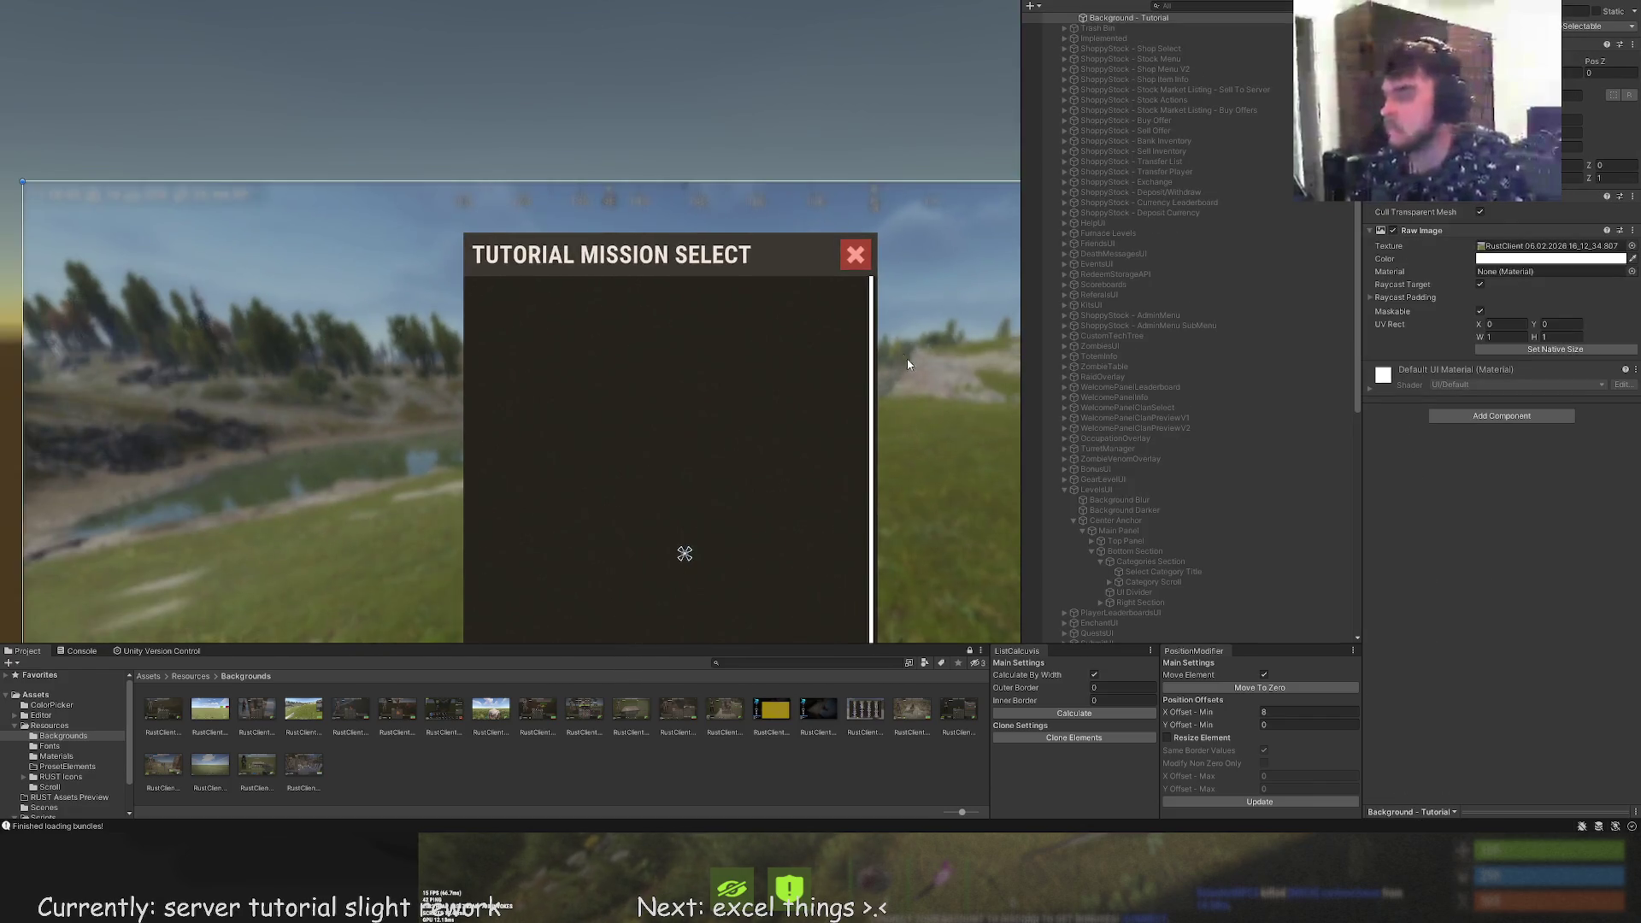
# Fine-tune the UI Scroll's right and top edges, then reselect it under Bottom Section
pyautogui.click(872, 359)
pyautogui.scroll(5, 889, 346)
pyautogui.moveTo(853, 289); pyautogui.dragTo(846, 288)
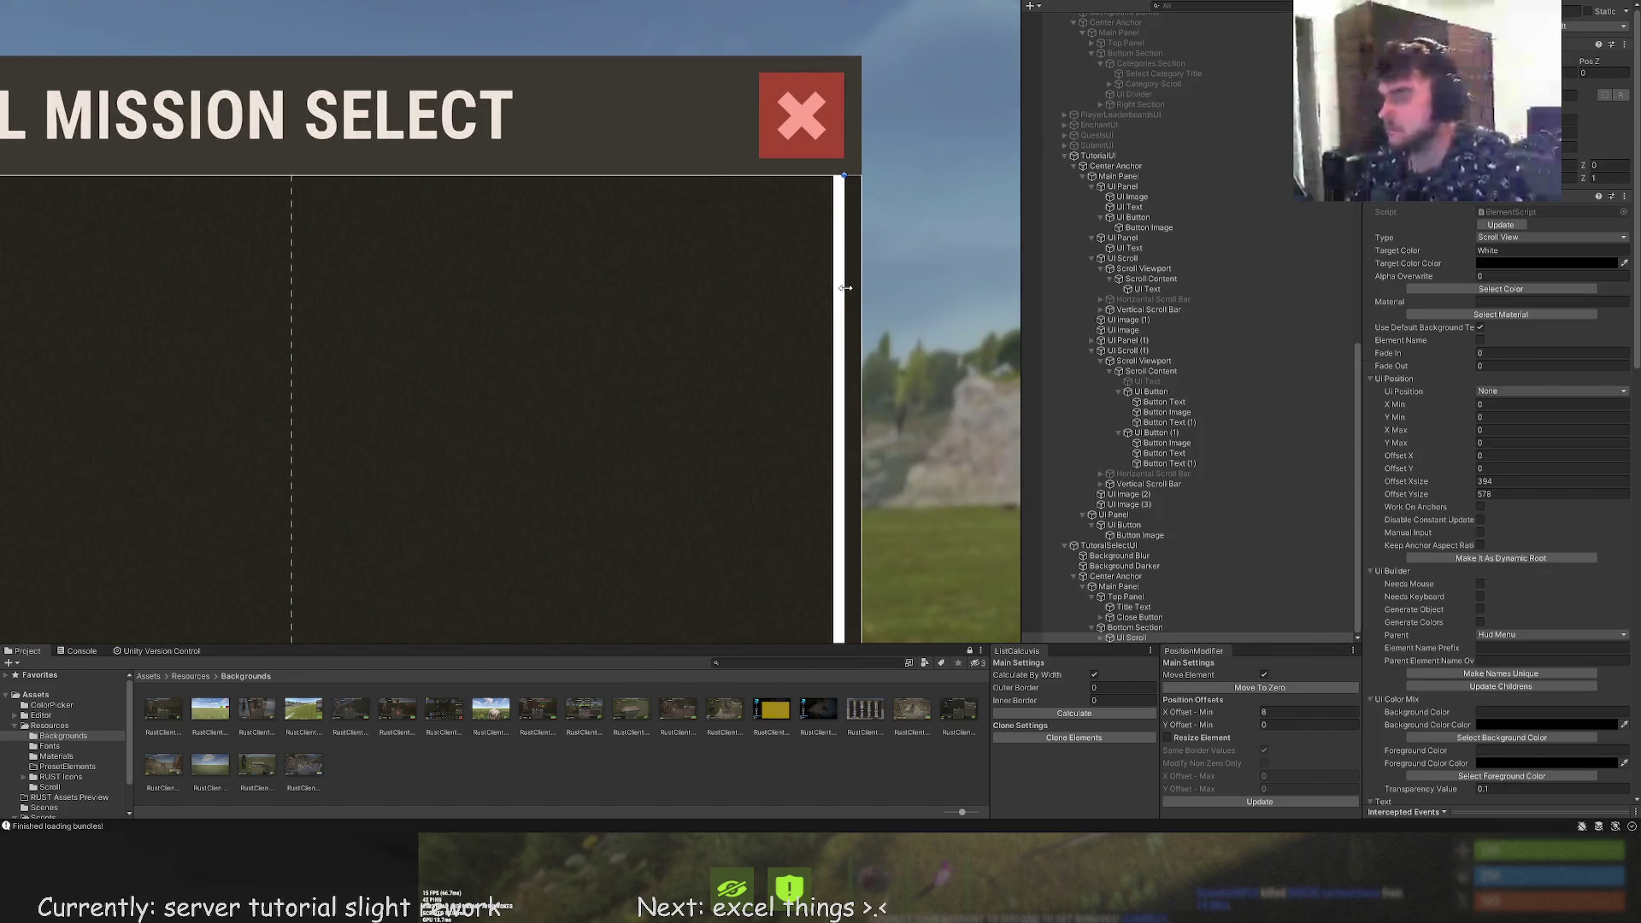
pyautogui.scroll(-3, 801, 314)
pyautogui.click(667, 333)
pyautogui.scroll(-3, 673, 342)
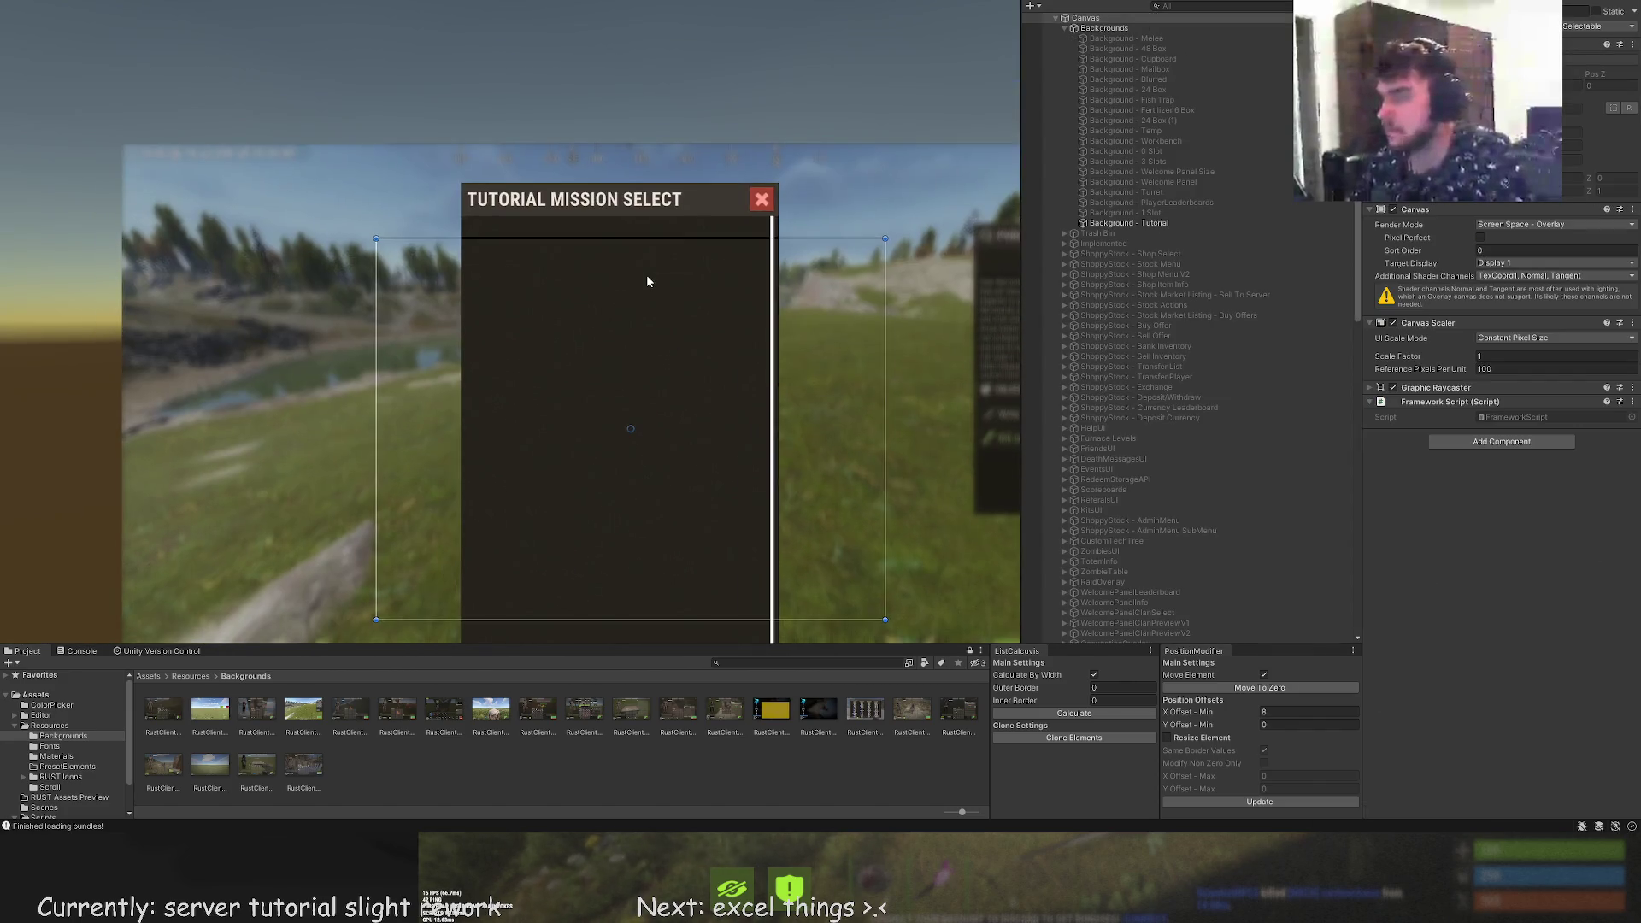
pyautogui.scroll(-1, 641, 279)
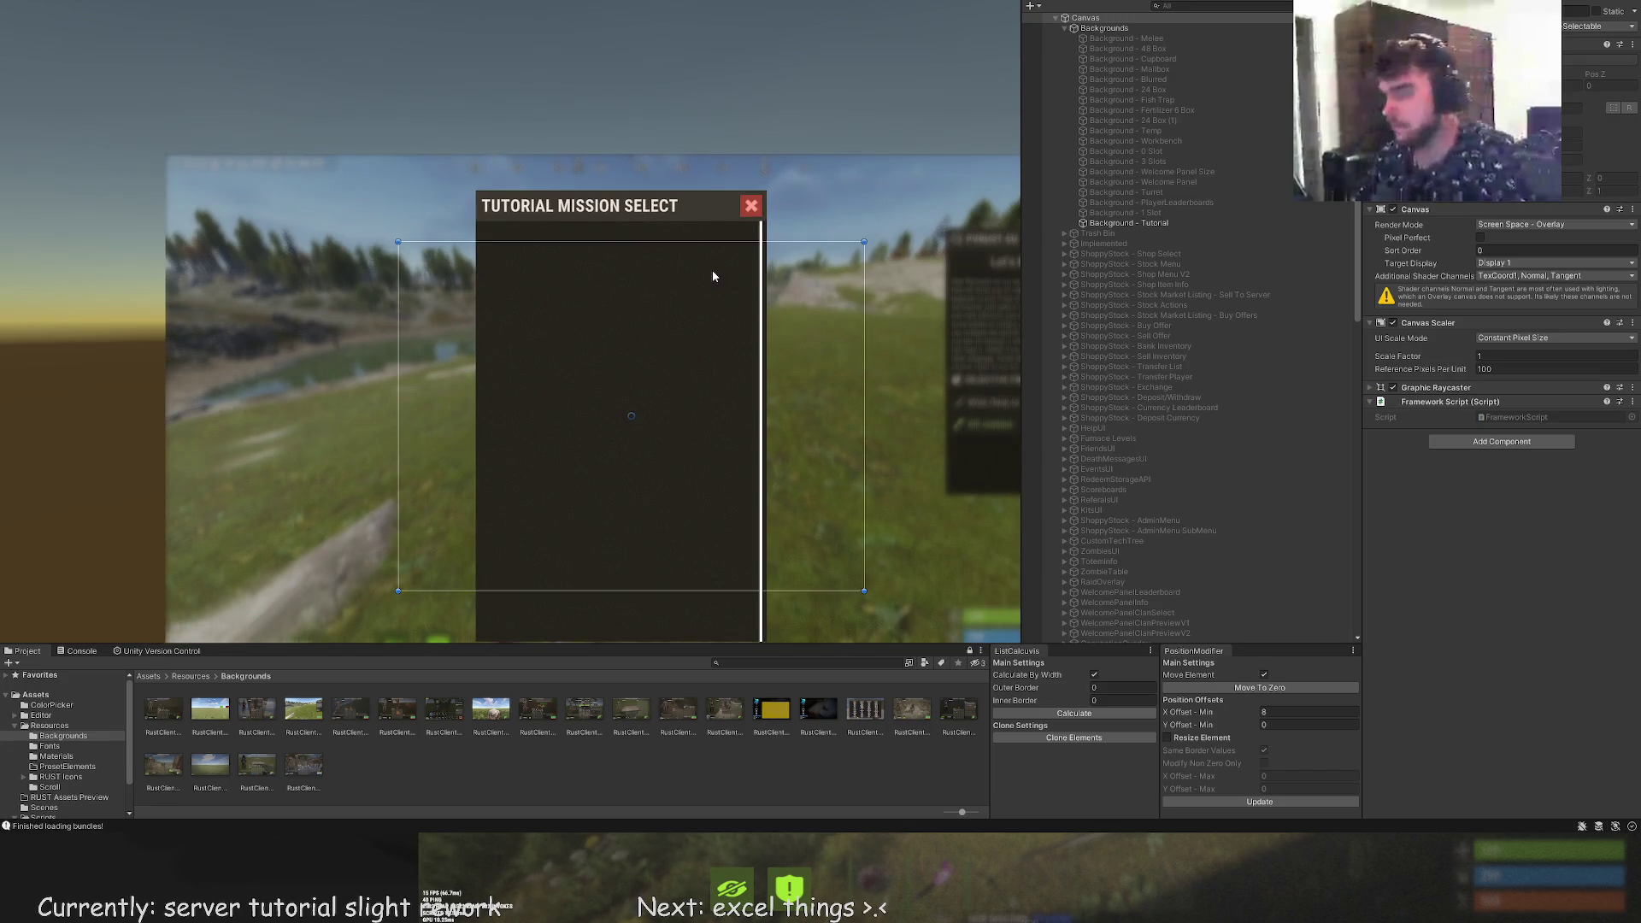
pyautogui.moveTo(711, 270); pyautogui.dragTo(696, 216)
pyautogui.scroll(-10, 1157, 555)
pyautogui.scroll(-5, 1157, 556)
pyautogui.click(1147, 636)
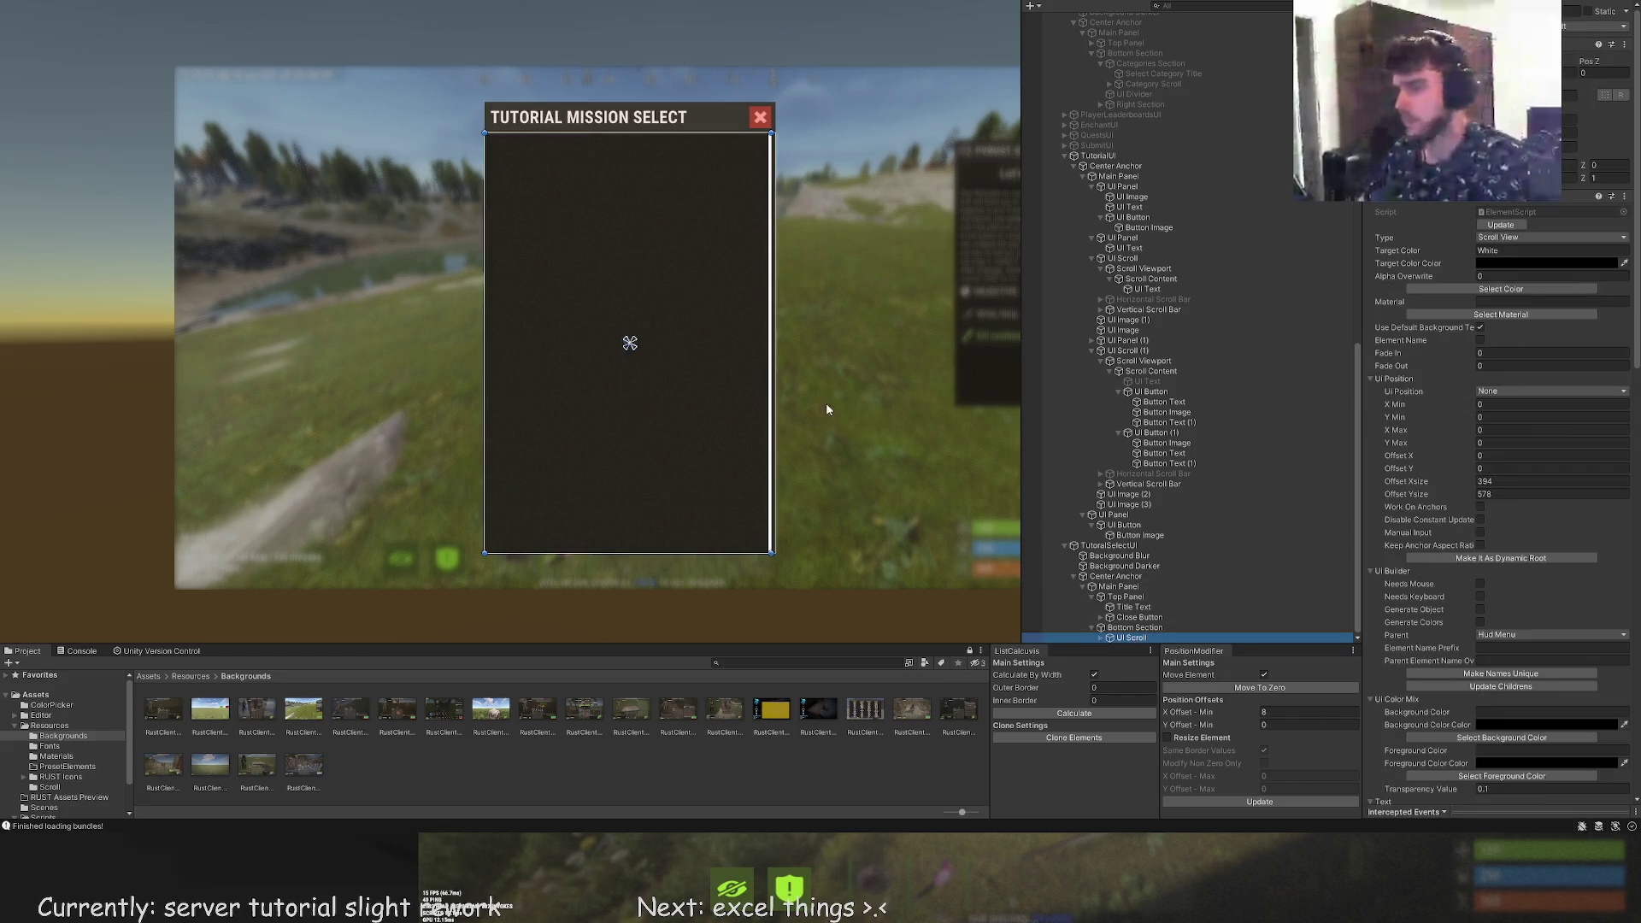
pyautogui.scroll(-15, 1567, 526)
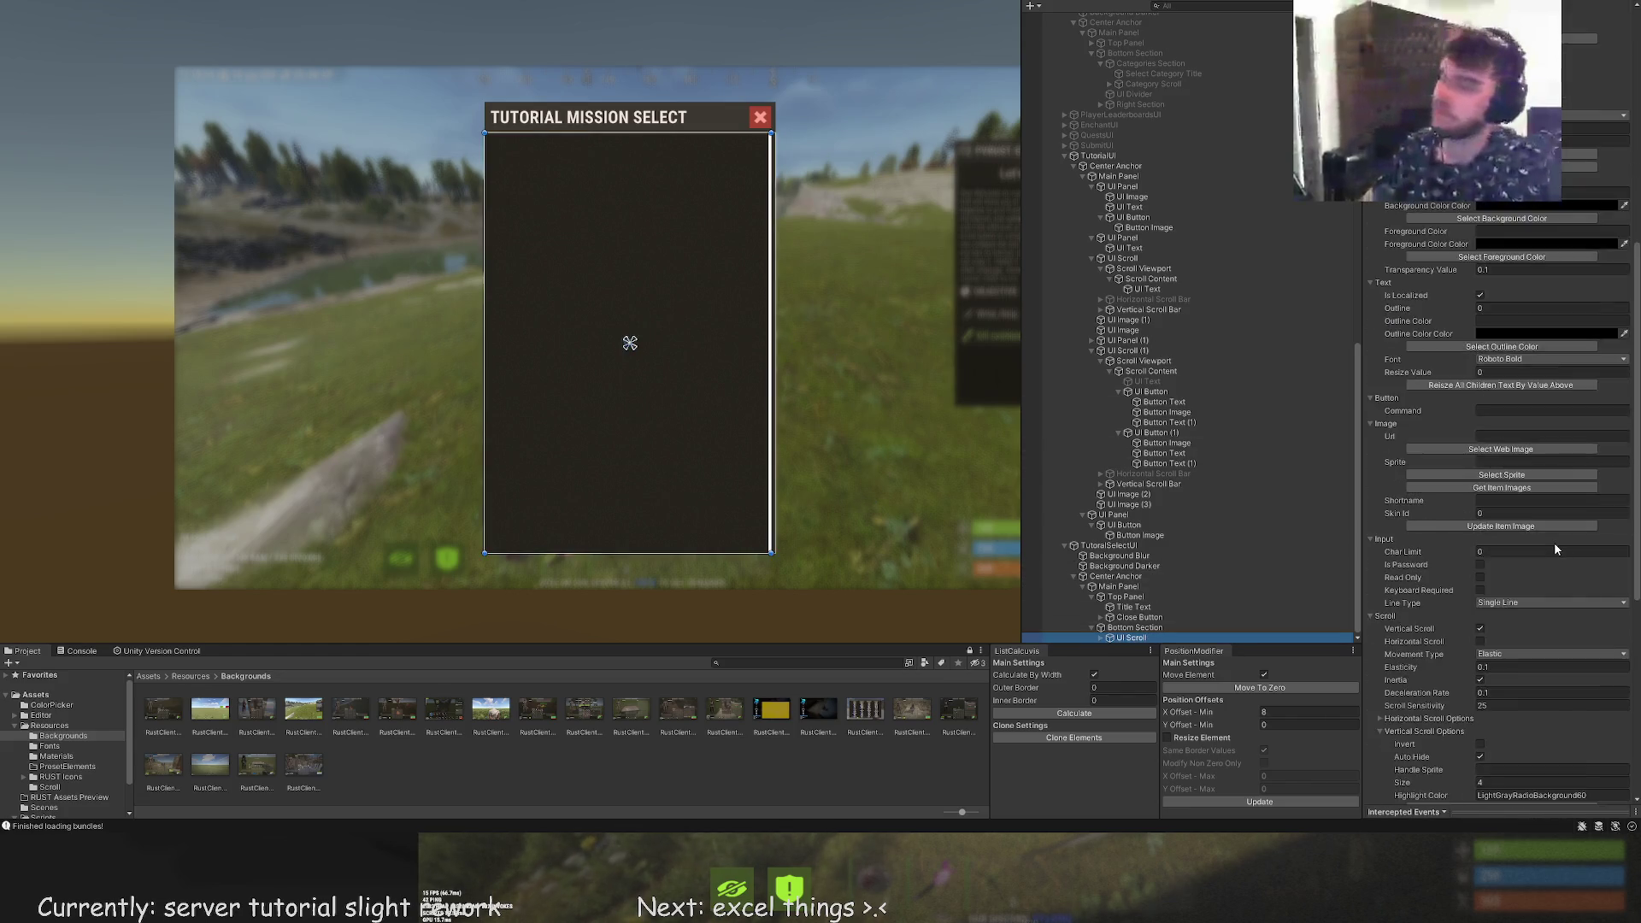
pyautogui.scroll(-4, 1544, 566)
# Set the scrollbar's highlight and pressed colours to LTD15
pyautogui.click(1502, 462)
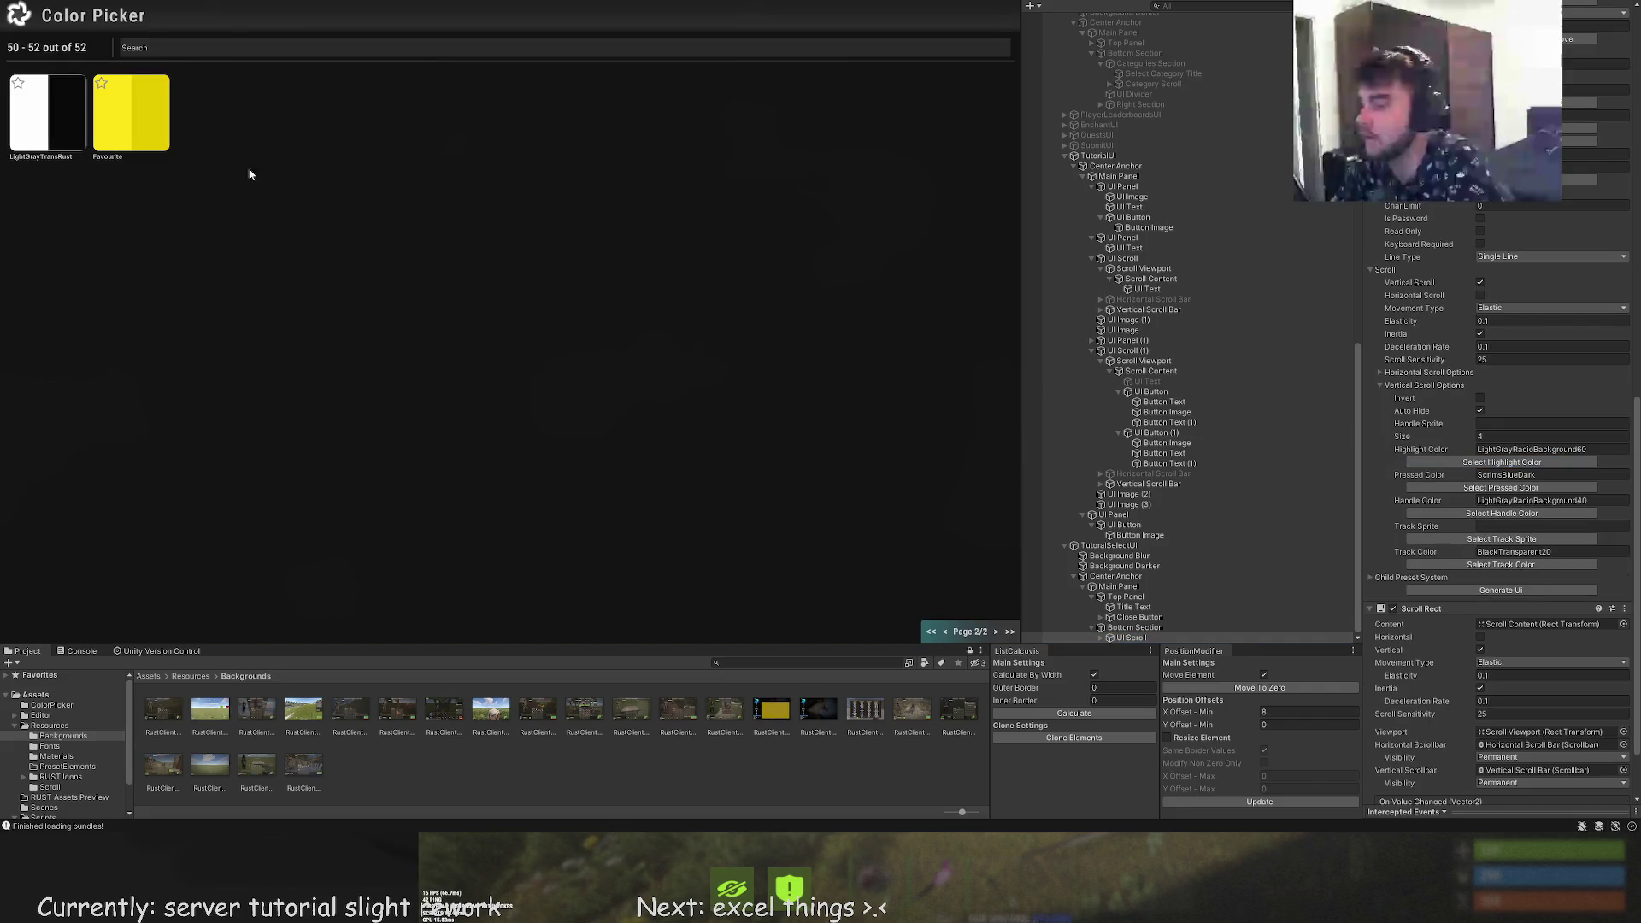
pyautogui.click(949, 632)
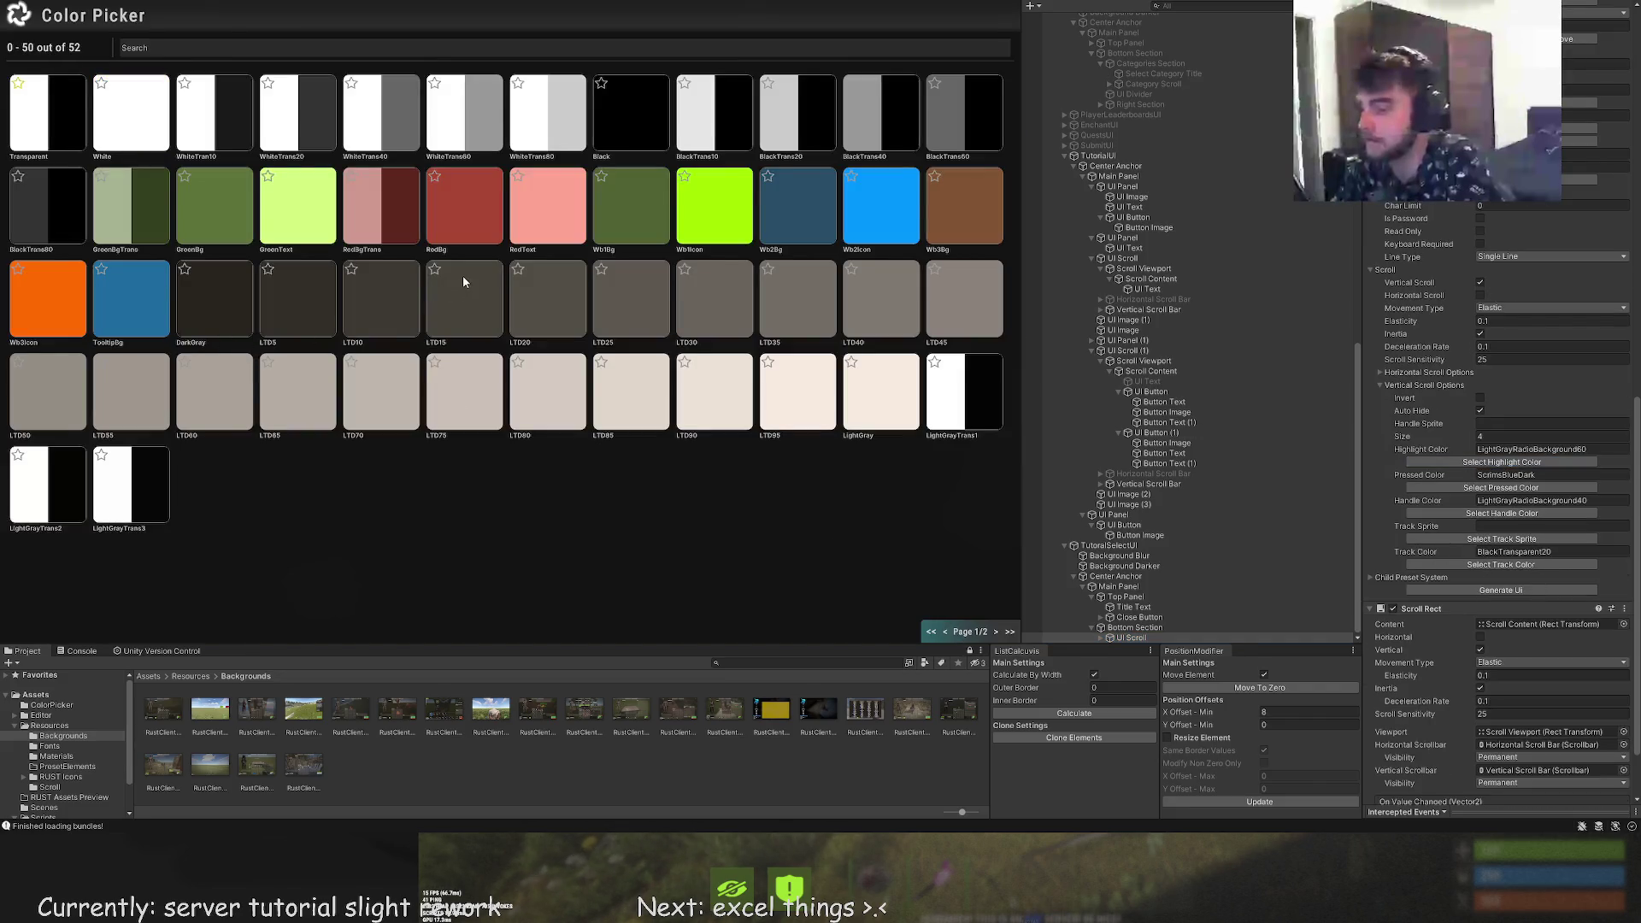
pyautogui.click(463, 282)
pyautogui.click(1502, 487)
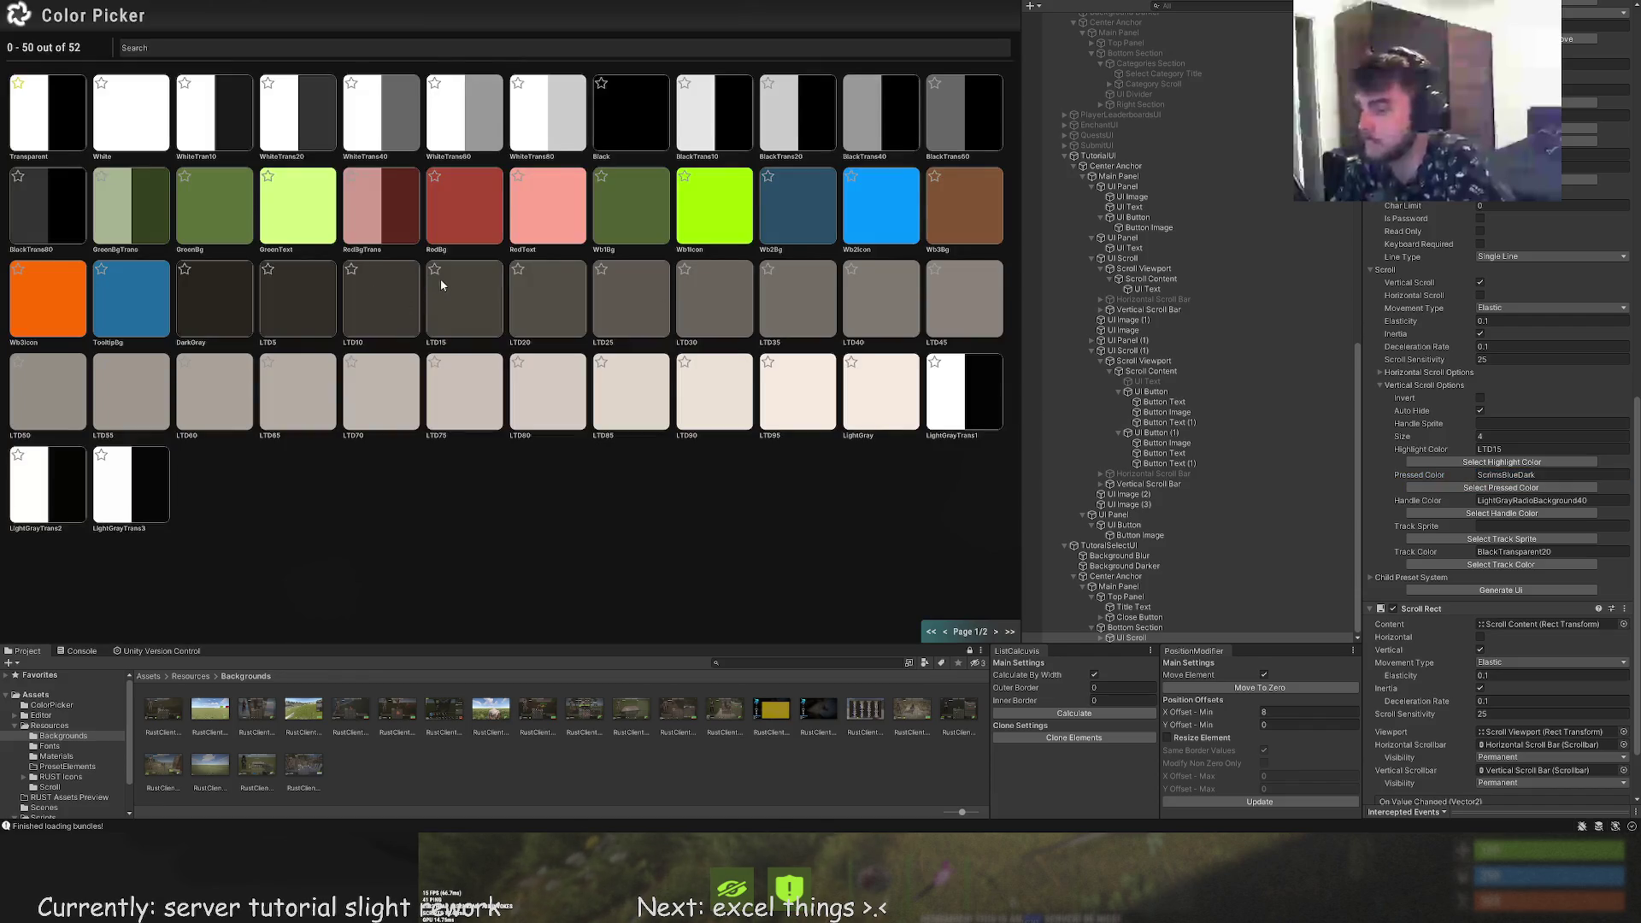
pyautogui.click(437, 287)
# Set the handle colour to LTD15 and the track colour to BlackTrans10
pyautogui.click(1501, 513)
pyautogui.click(445, 296)
pyautogui.click(1501, 564)
pyautogui.click(718, 128)
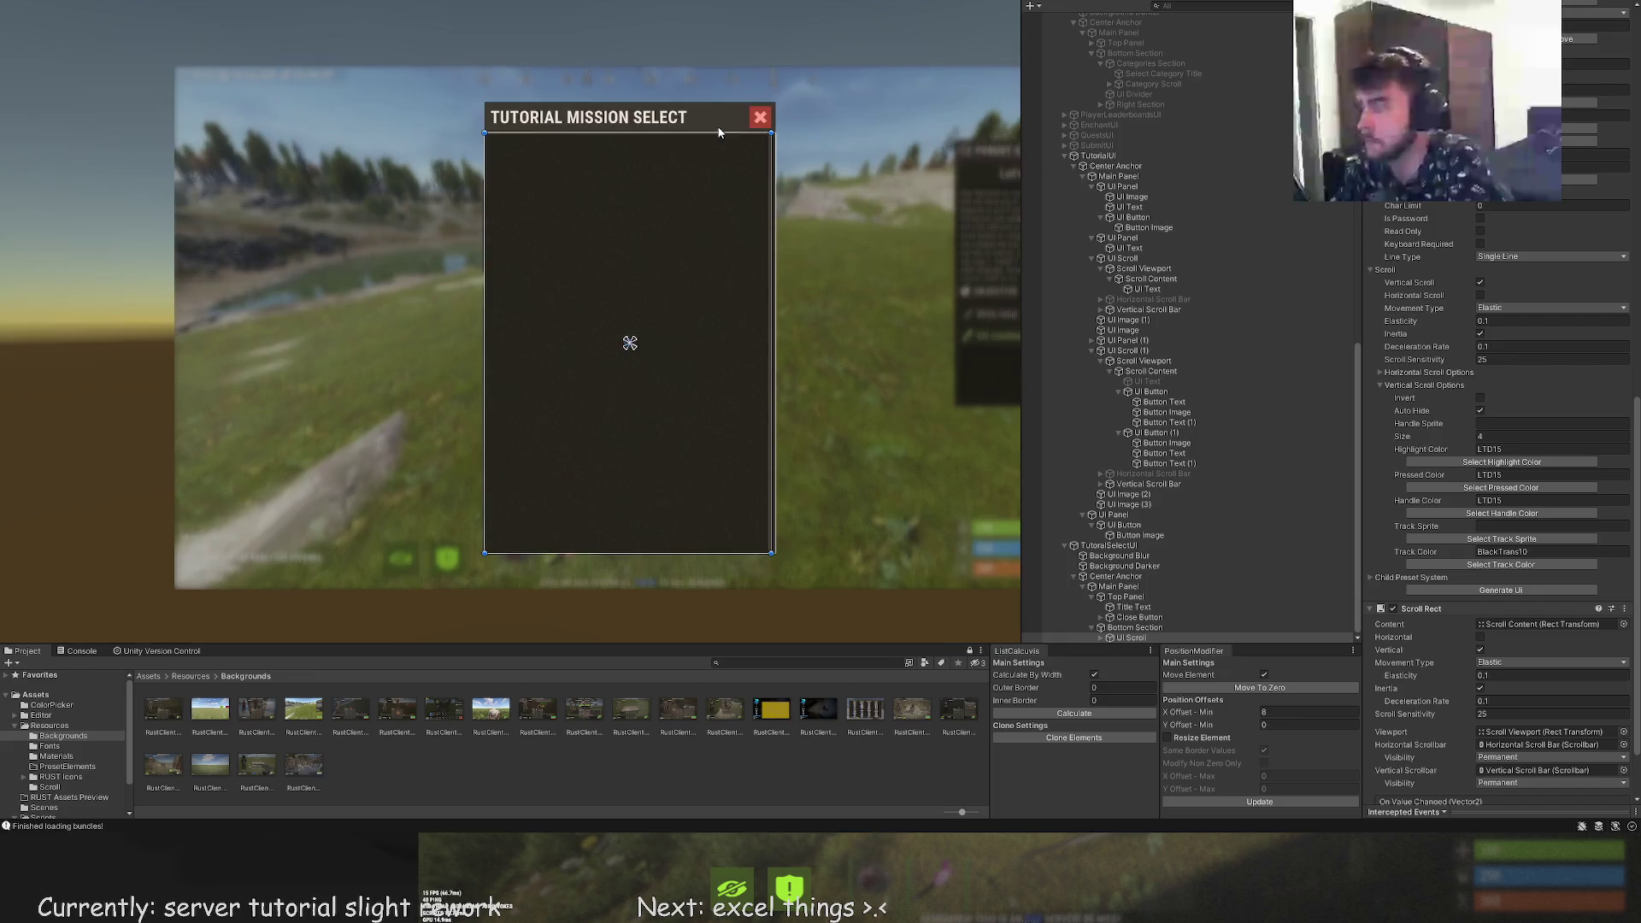
pyautogui.click(1171, 396)
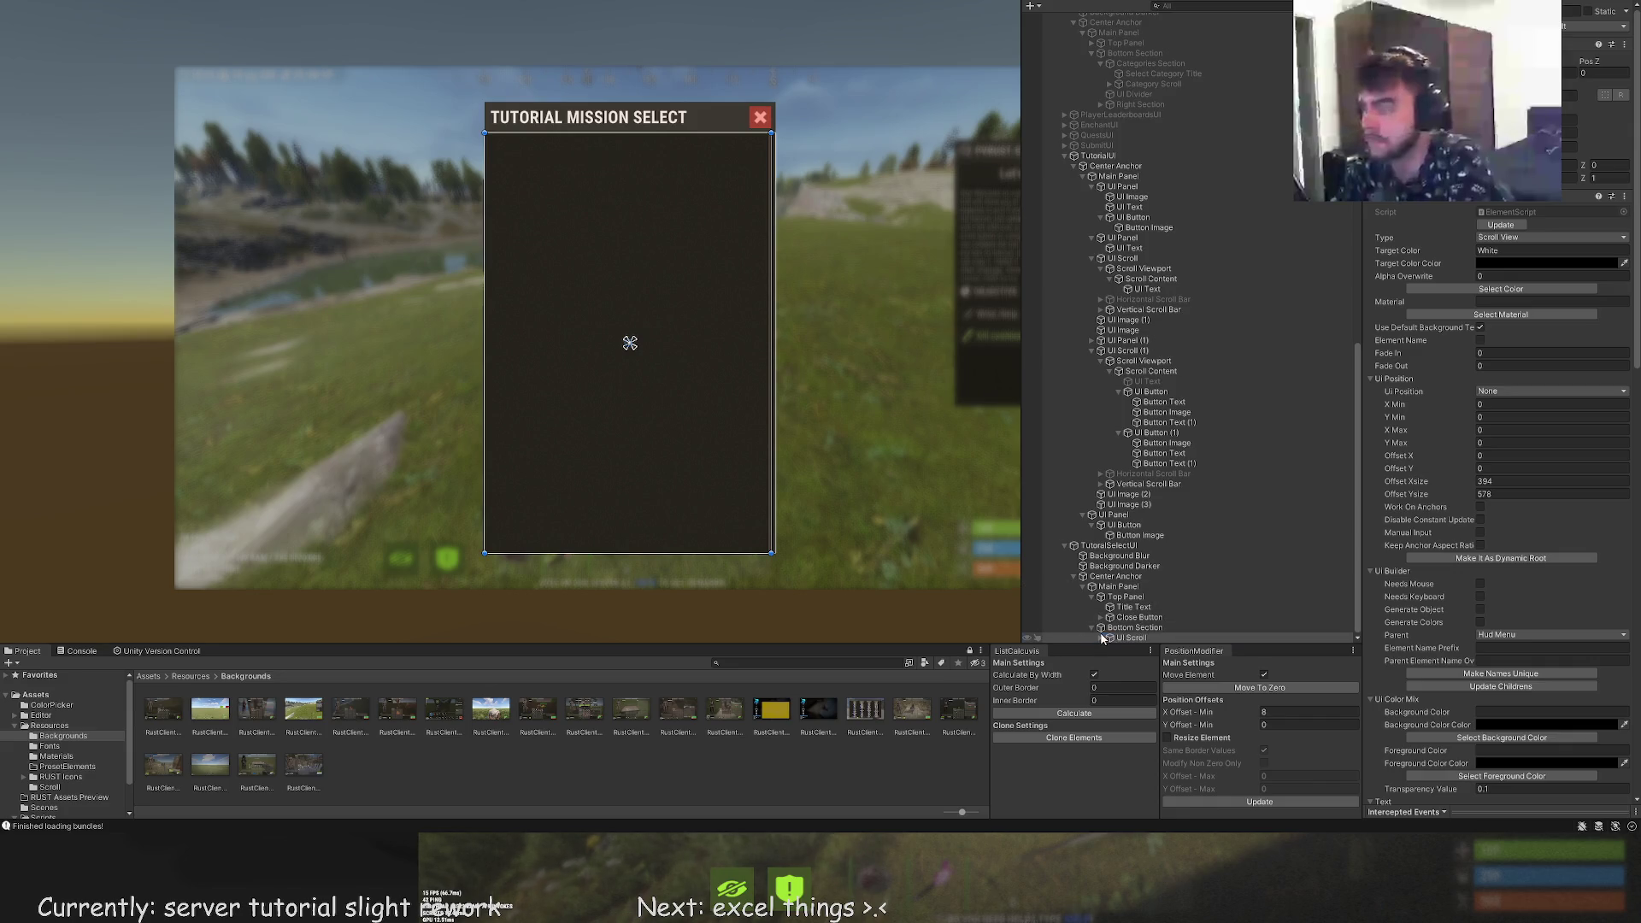
# Widen Scroll Content to reach both the panel's left and right edges
pyautogui.click(1102, 637)
pyautogui.click(1160, 627)
pyautogui.scroll(1, 658, 381)
pyautogui.scroll(1, 658, 381)
pyautogui.moveTo(688, 410); pyautogui.dragTo(805, 409)
pyautogui.scroll(1, 806, 408)
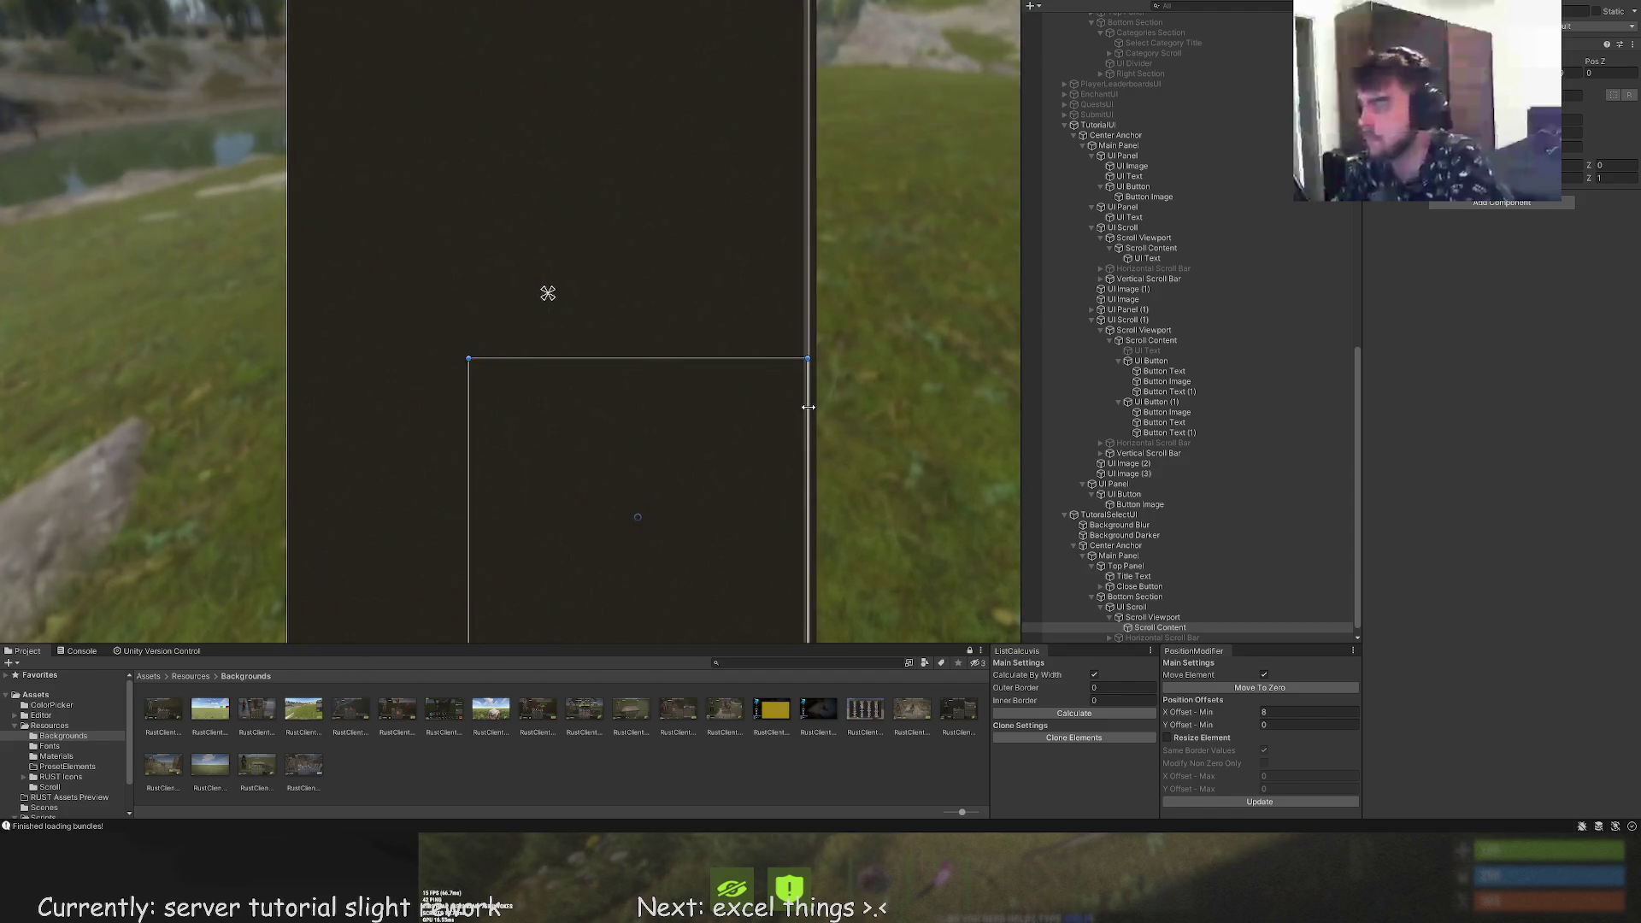
pyautogui.scroll(3, 808, 407)
pyautogui.moveTo(578, 407); pyautogui.dragTo(727, 255)
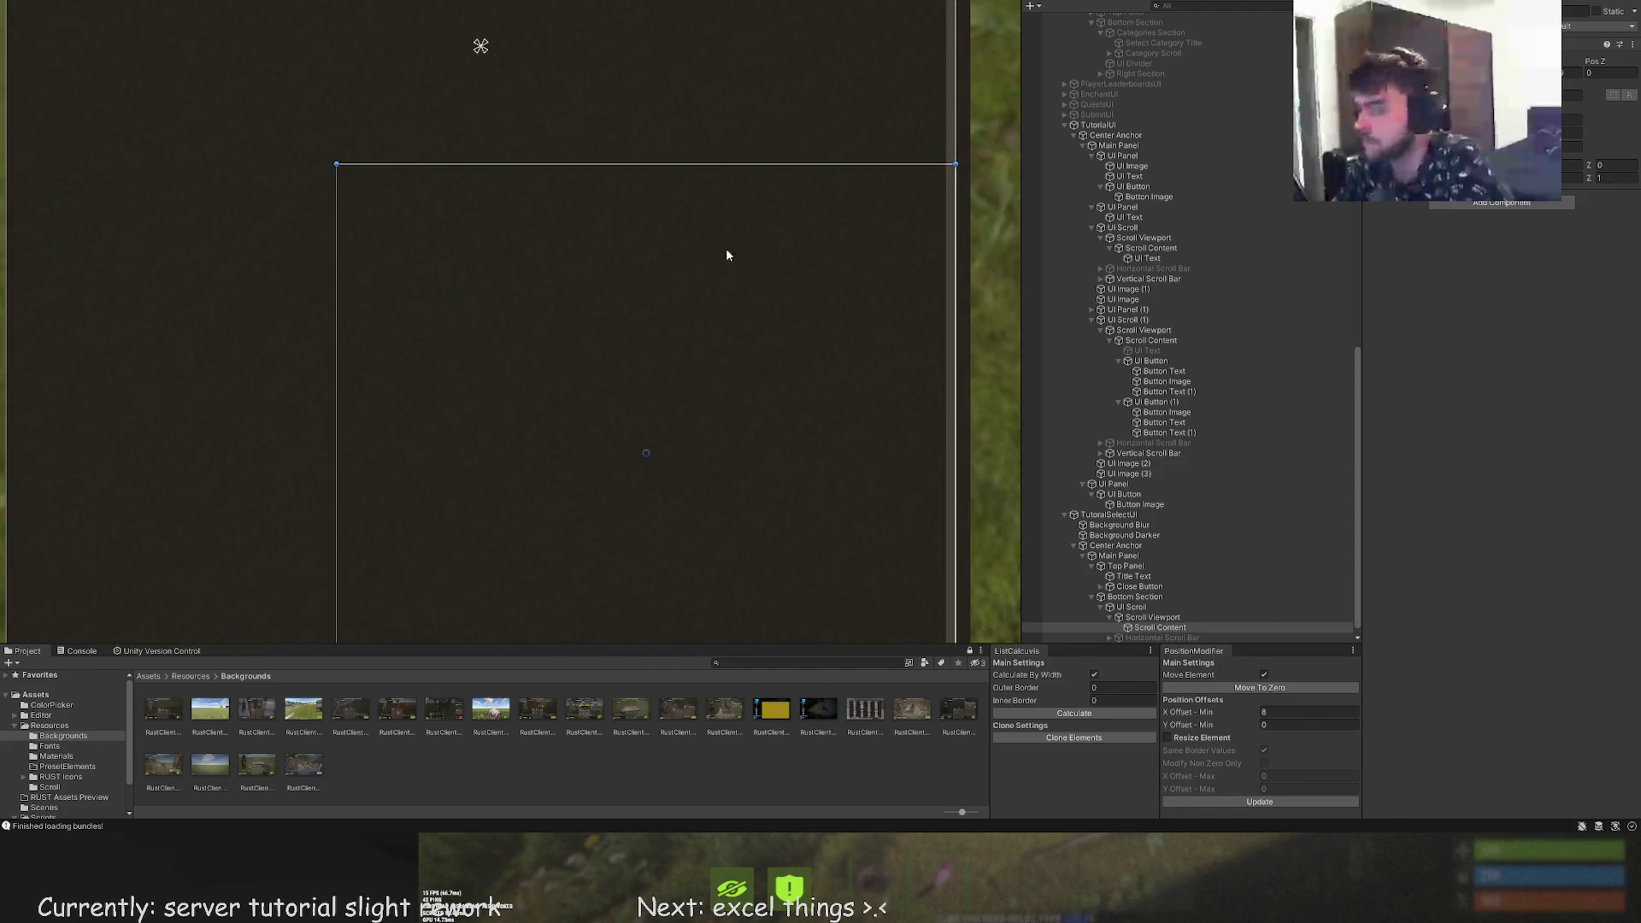
pyautogui.scroll(1, 385, 254)
pyautogui.moveTo(385, 254)
pyautogui.mouseDown()
pyautogui.moveTo(503, 197)
pyautogui.moveTo(116, 186)
pyautogui.mouseUp()
pyautogui.scroll(-2, 384, 333)
pyautogui.scroll(-2, 384, 335)
# Extend Scroll Content's bottom edge below the panel's bottom
pyautogui.moveTo(456, 345)
pyautogui.mouseDown()
pyautogui.moveTo(501, 425)
pyautogui.moveTo(504, 17)
pyautogui.mouseUp()
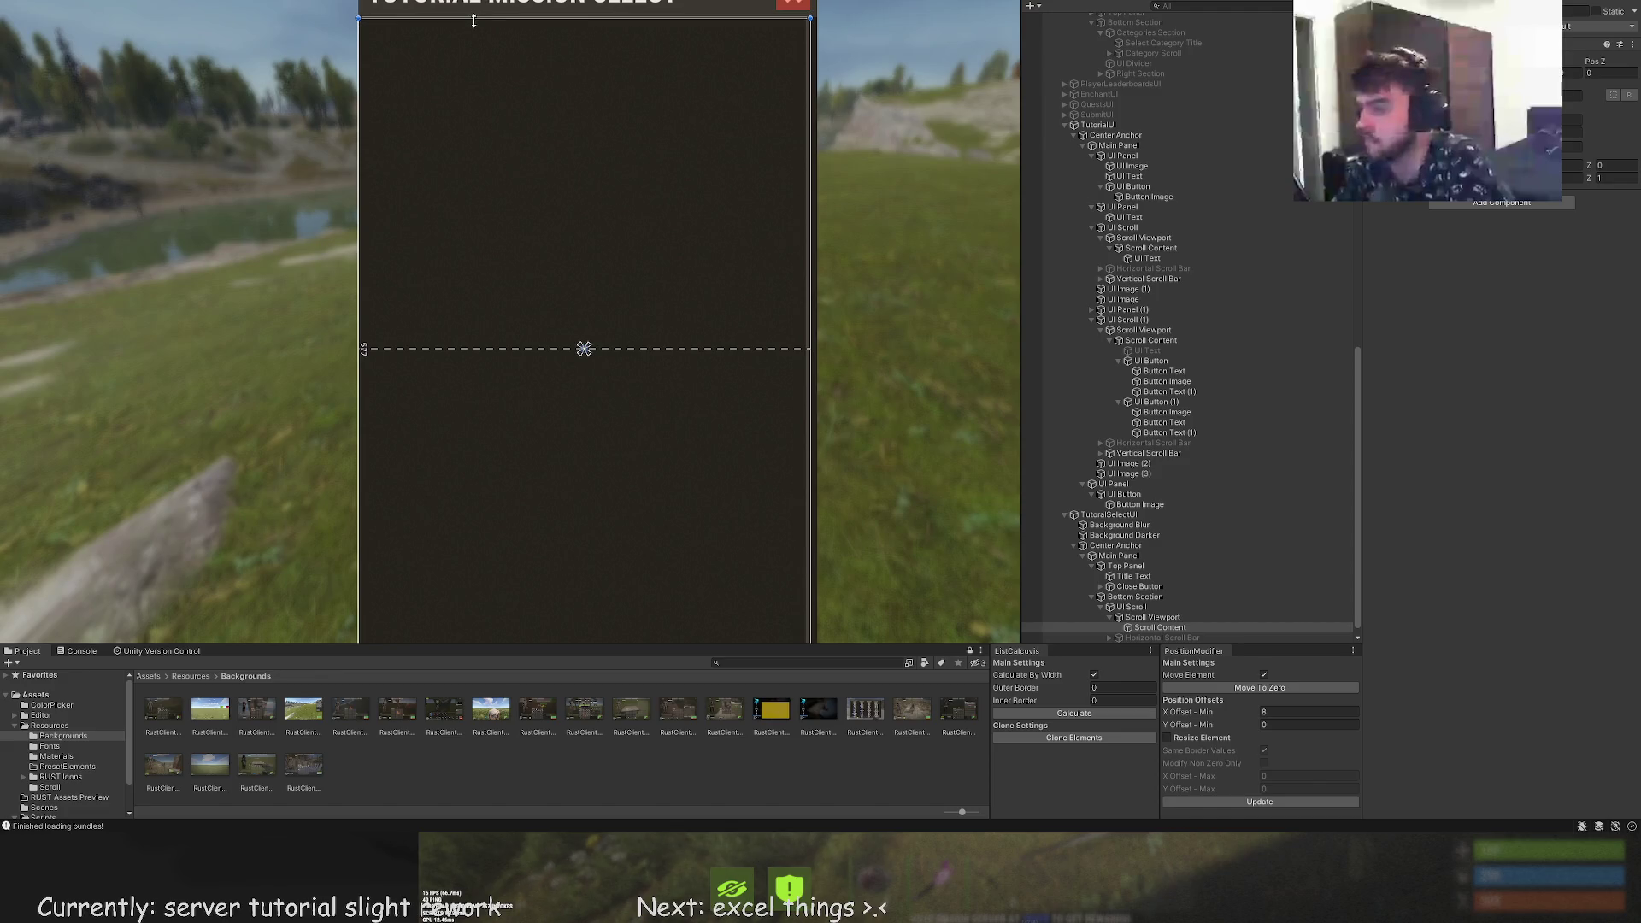
pyautogui.moveTo(458, 103); pyautogui.dragTo(547, 341)
pyautogui.scroll(6, 460, 244)
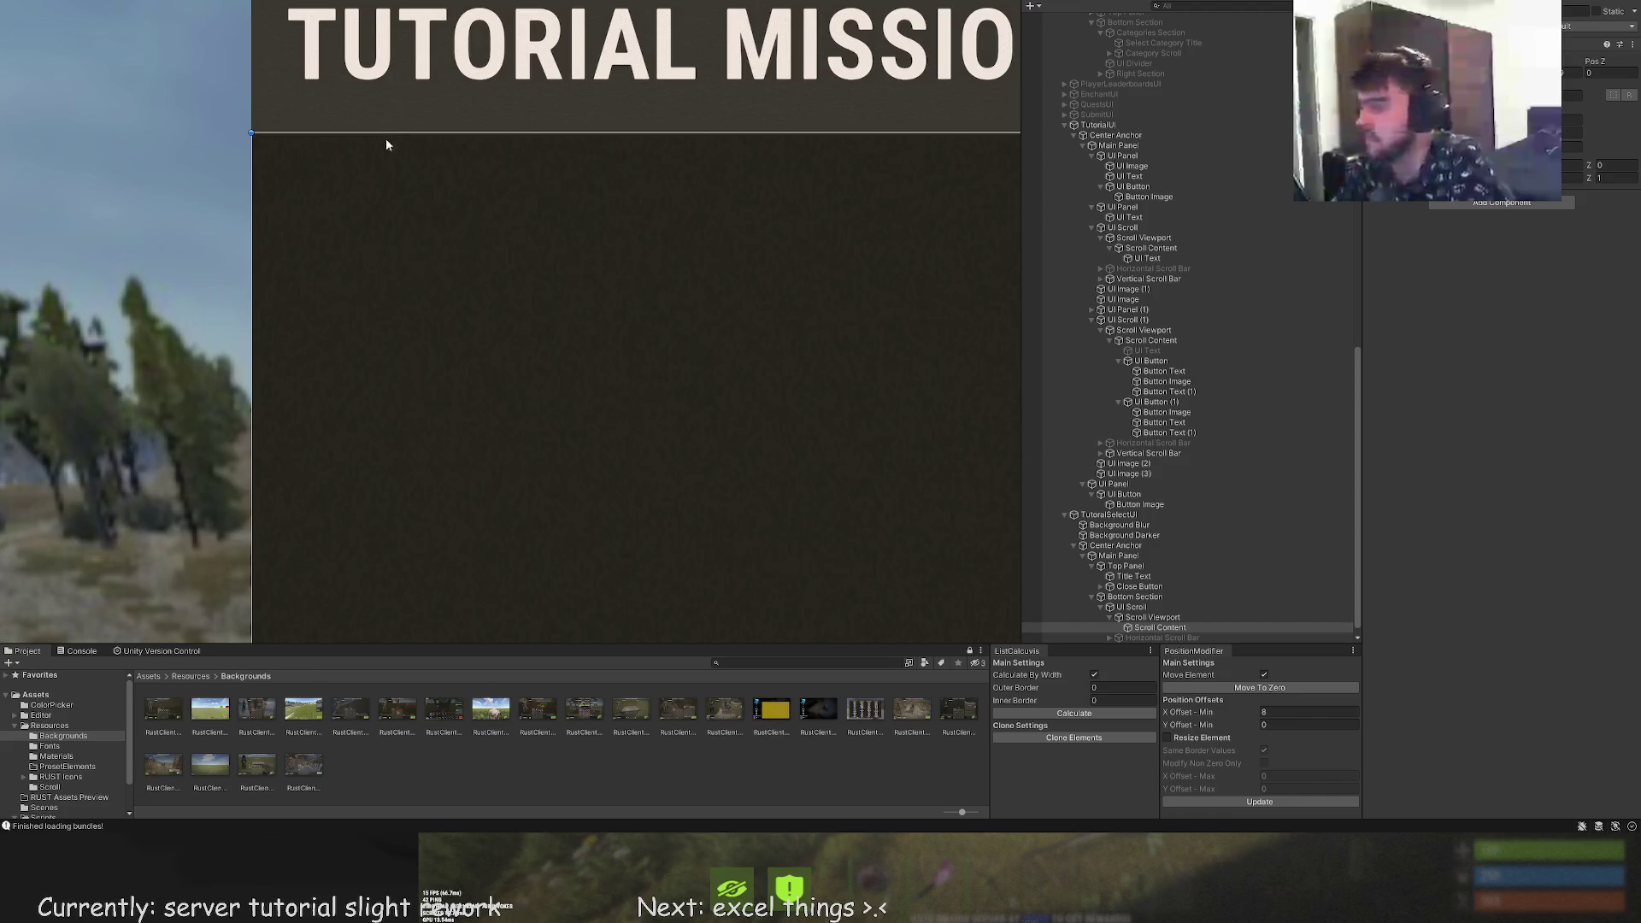
pyautogui.scroll(-6, 458, 359)
pyautogui.scroll(-2, 521, 324)
pyautogui.moveTo(501, 413); pyautogui.dragTo(484, 594)
pyautogui.scroll(5, 500, 509)
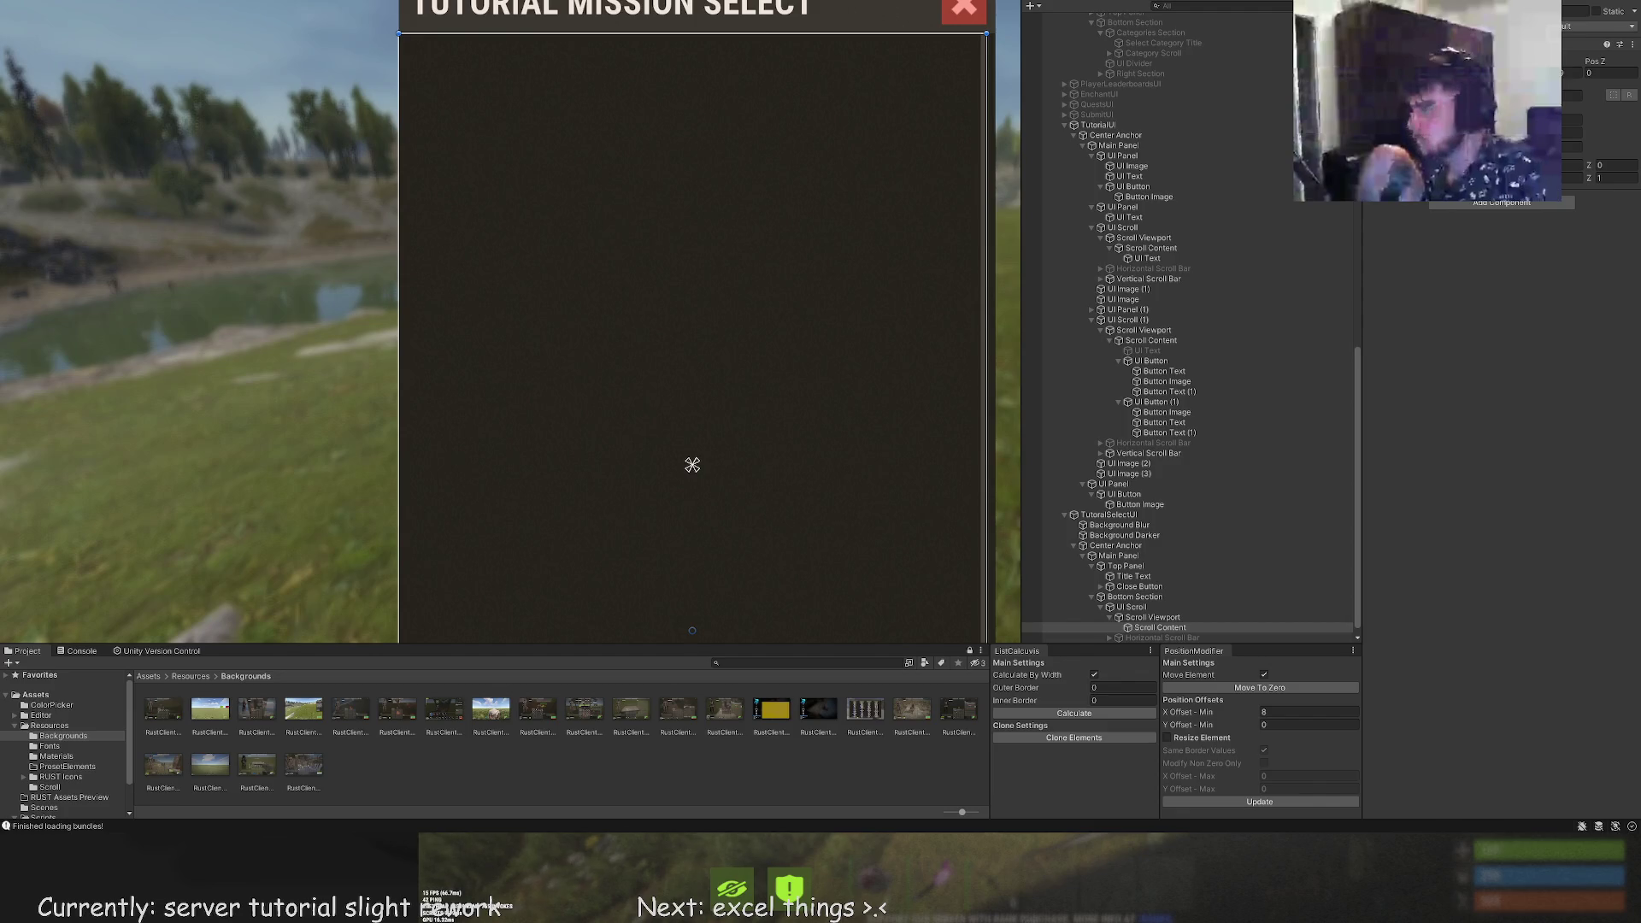
pyautogui.scroll(-3, 622, 519)
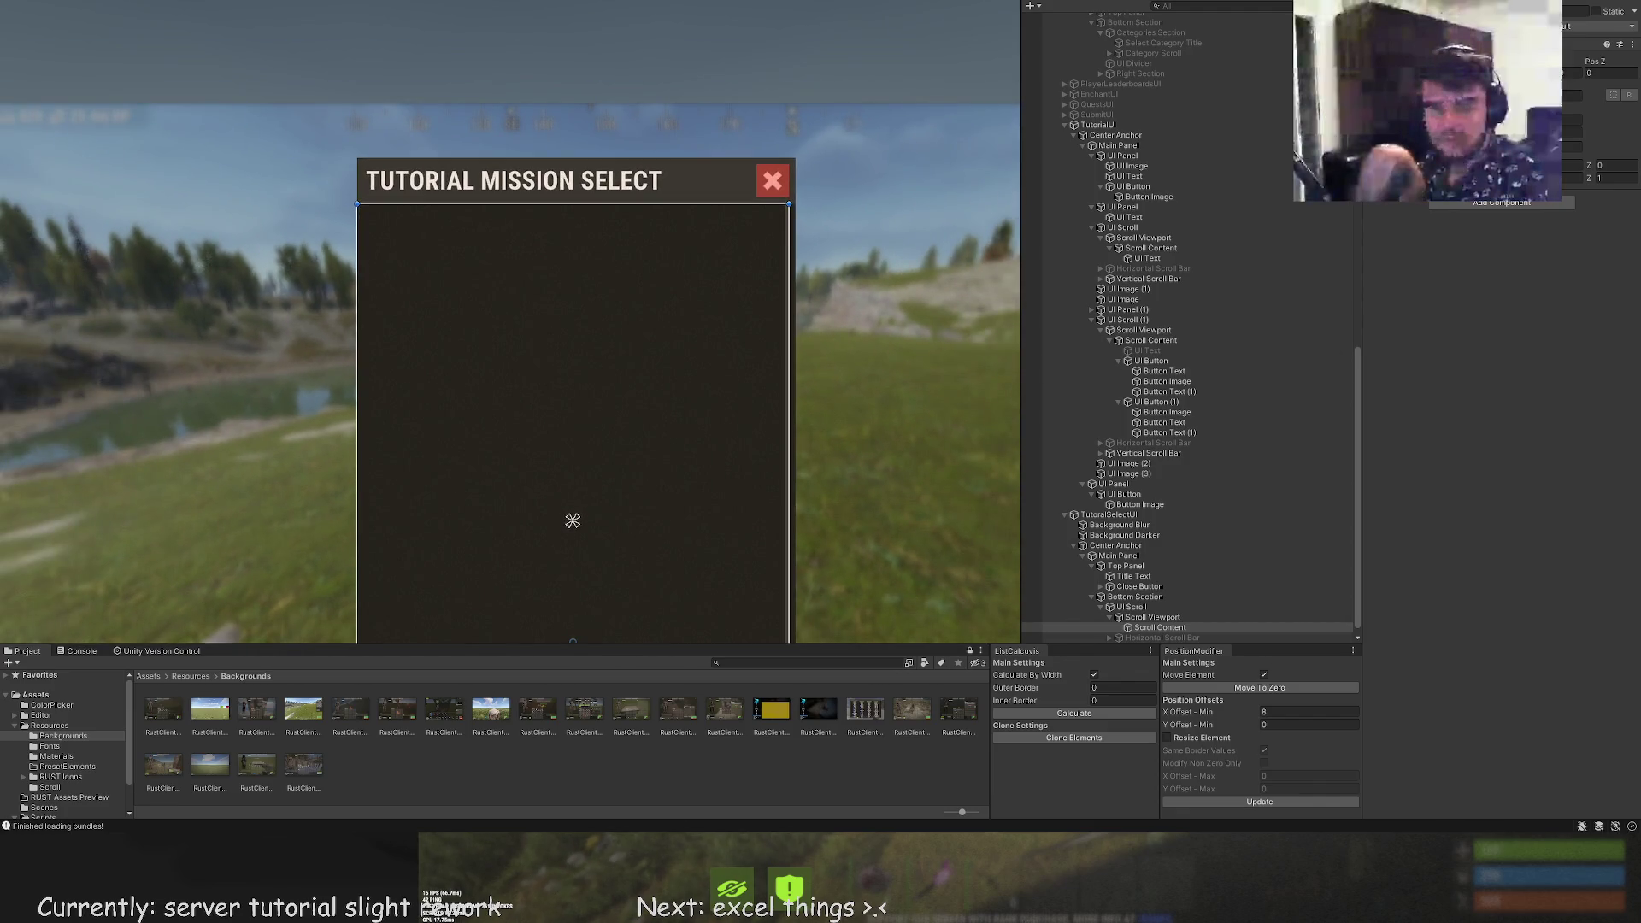